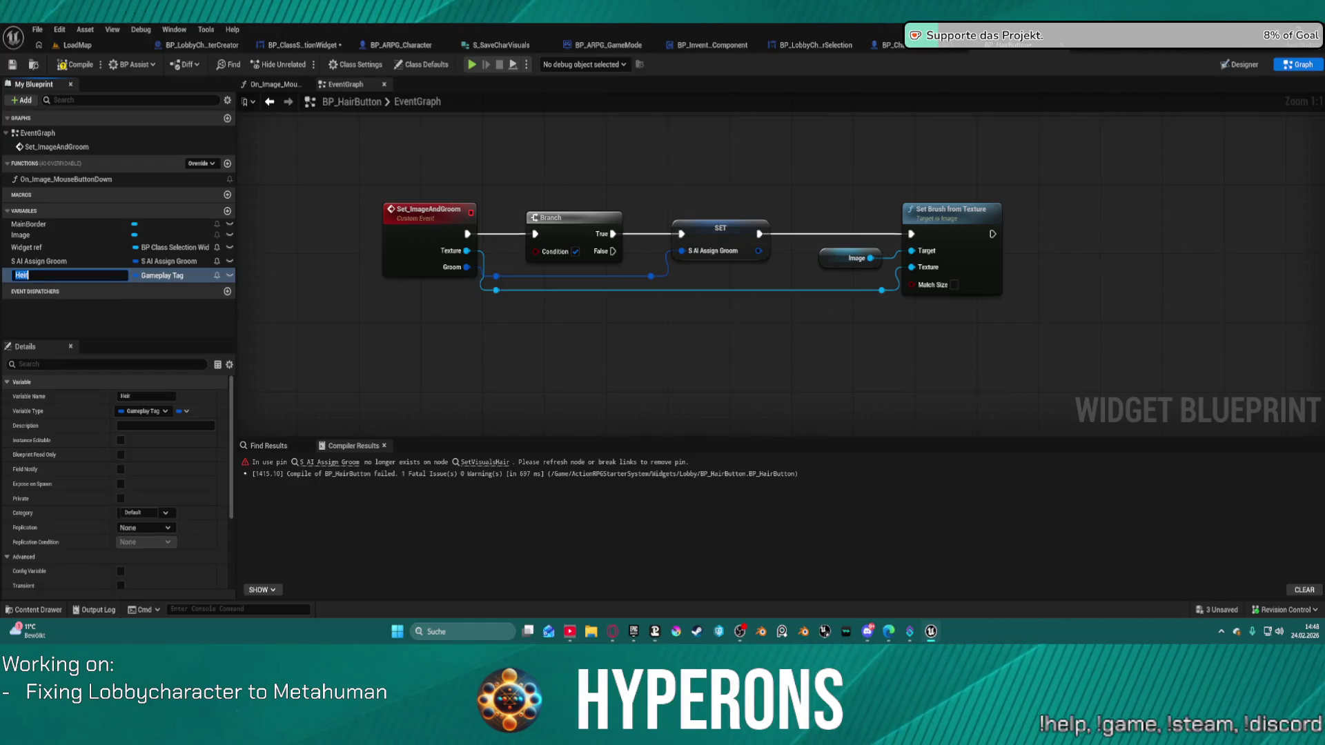
Rename the variable to Hair and insert a SET Hair on Branch True, fed by the event's tag
type("Hair")
key("Return")
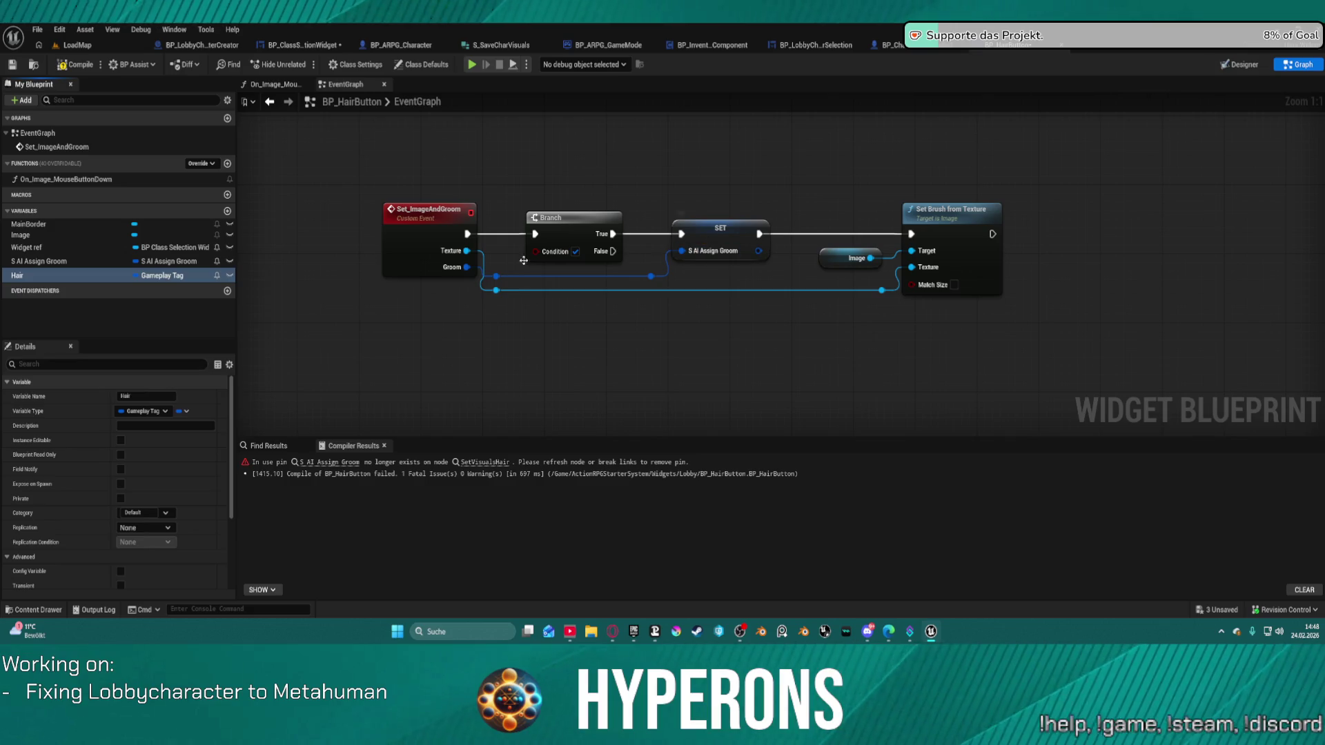
left_click(34, 276)
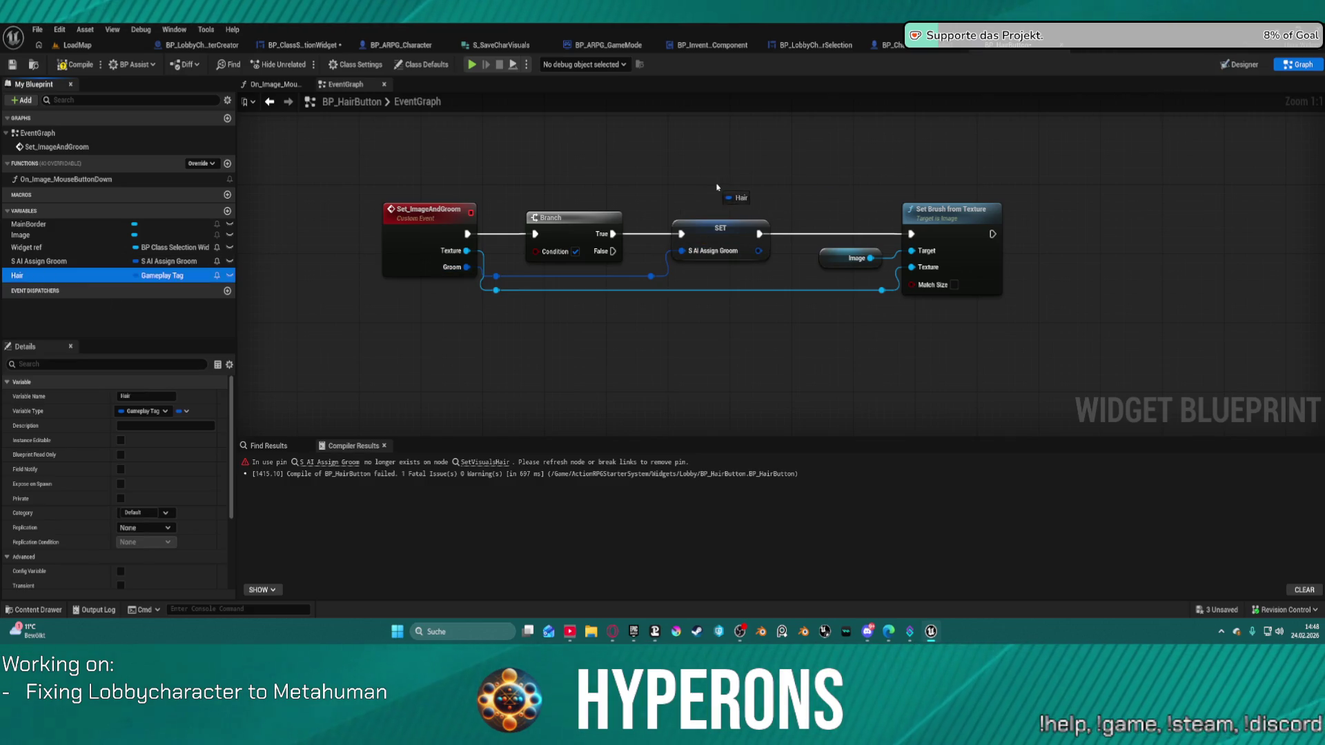
left_click_drag(716, 187, 716, 186)
left_click(731, 219)
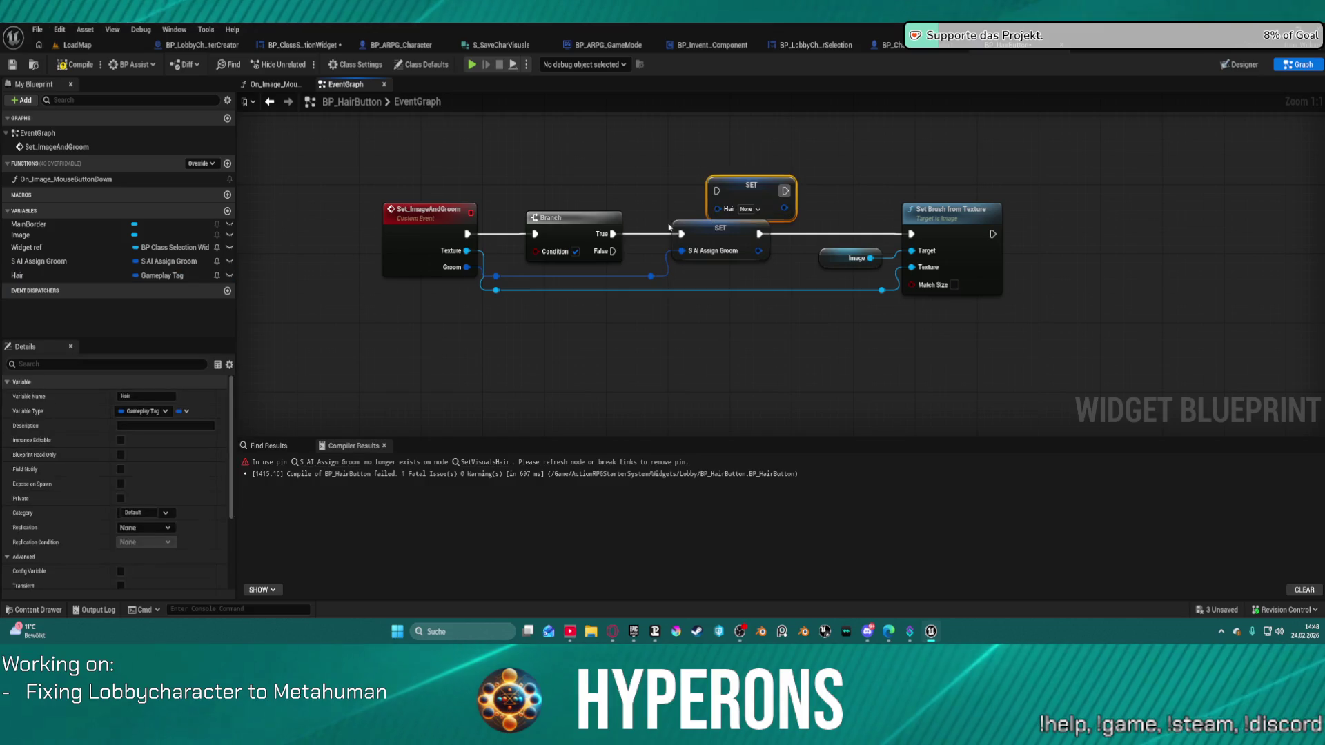
mouse_move(613, 233)
left_mouse_down()
mouse_move(716, 190)
mouse_move(912, 233)
left_mouse_up()
mouse_move(718, 208)
left_mouse_down()
mouse_move(493, 269)
mouse_move(625, 276)
left_mouse_up()
left_click(731, 266)
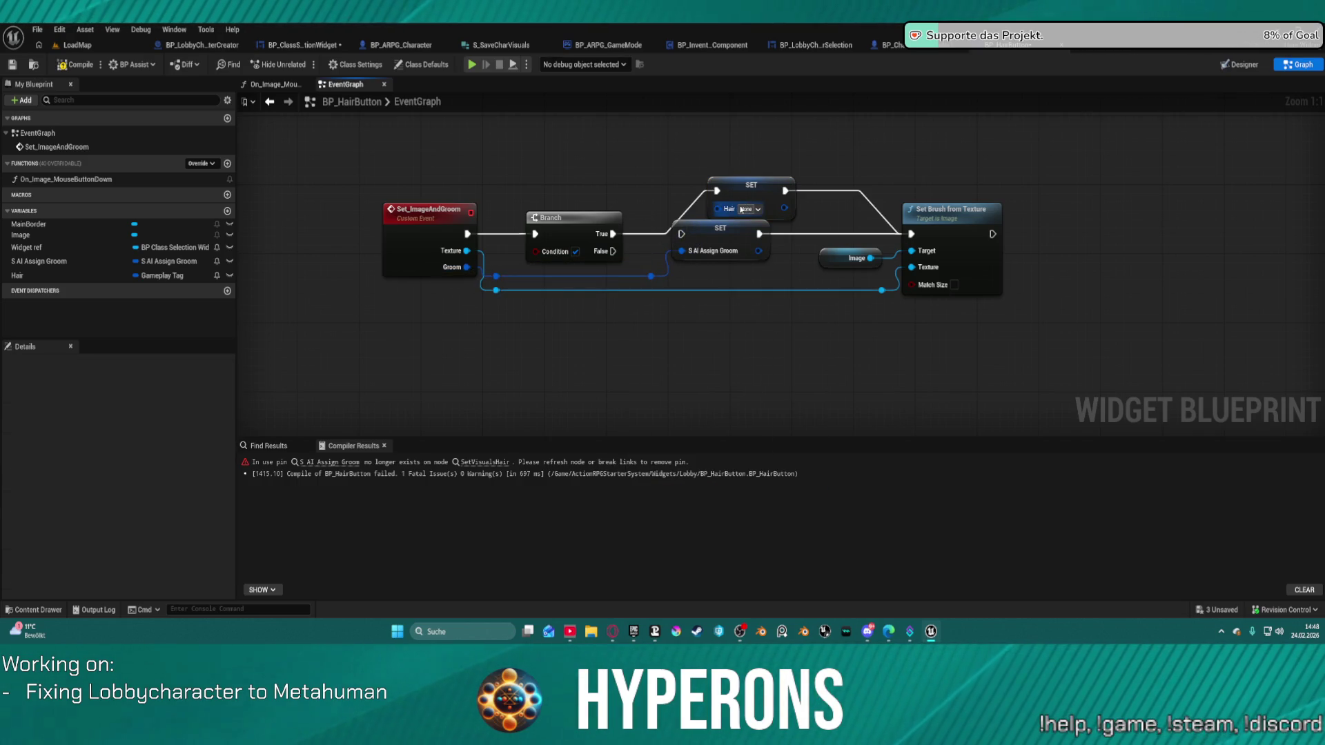
mouse_move(718, 209)
left_mouse_down()
mouse_move(562, 280)
mouse_move(457, 271)
left_mouse_up()
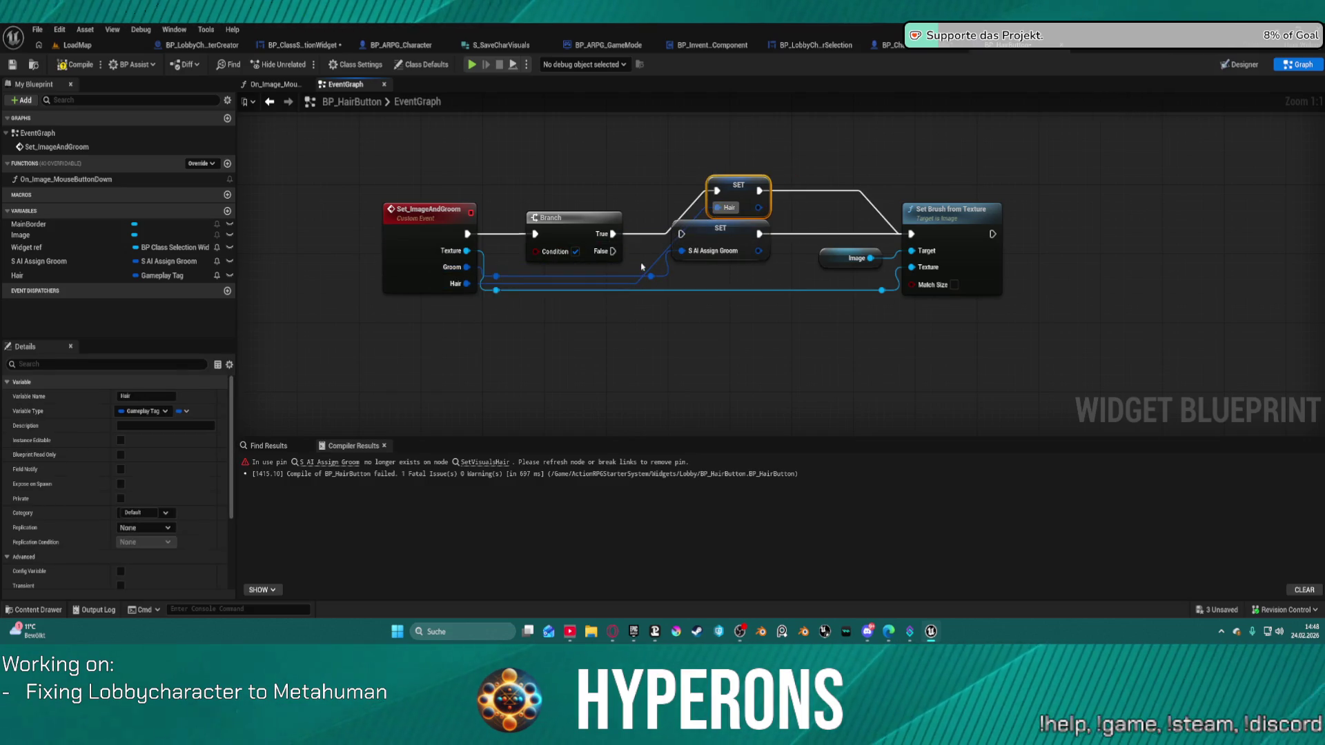
Delete the old S AI Assign Groom setter, straighten the nodes, and remove the event's Groom input
left_click(697, 254)
key("Delete")
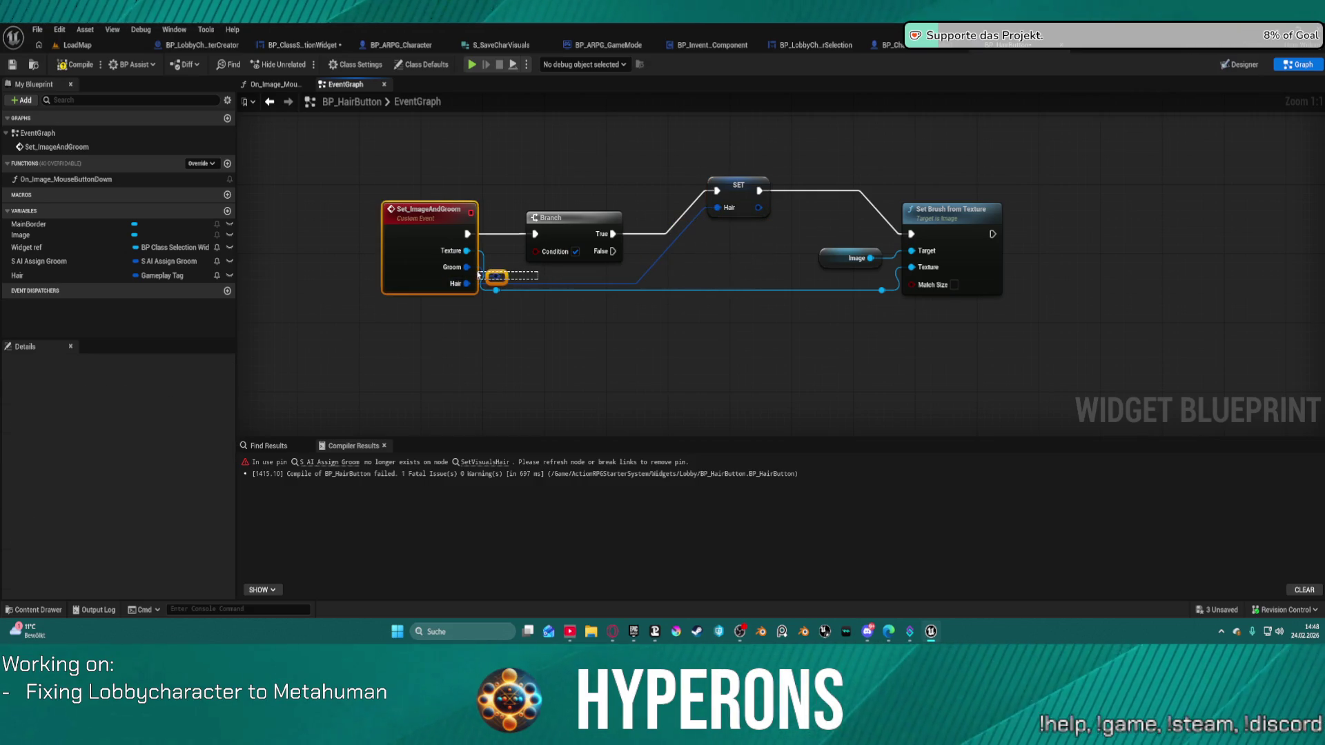
left_click(503, 277, "alt")
left_click(745, 181)
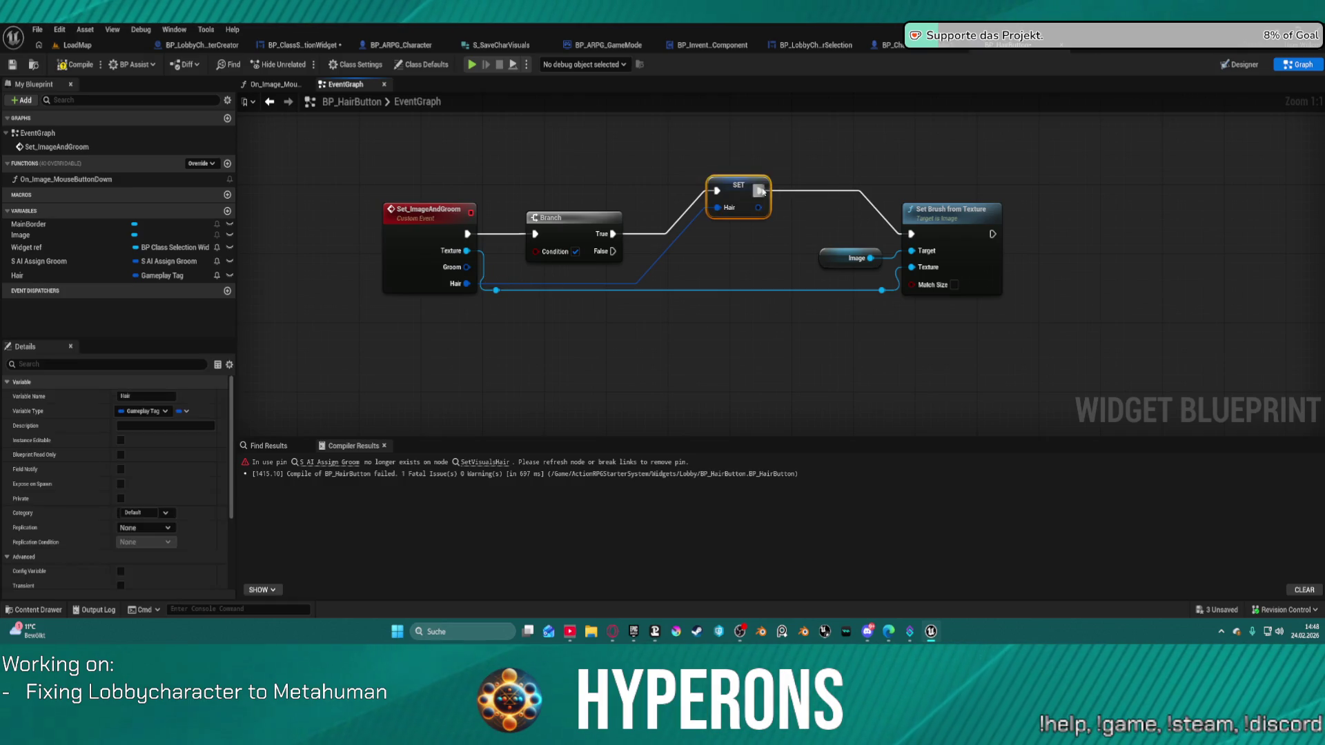
key("f")
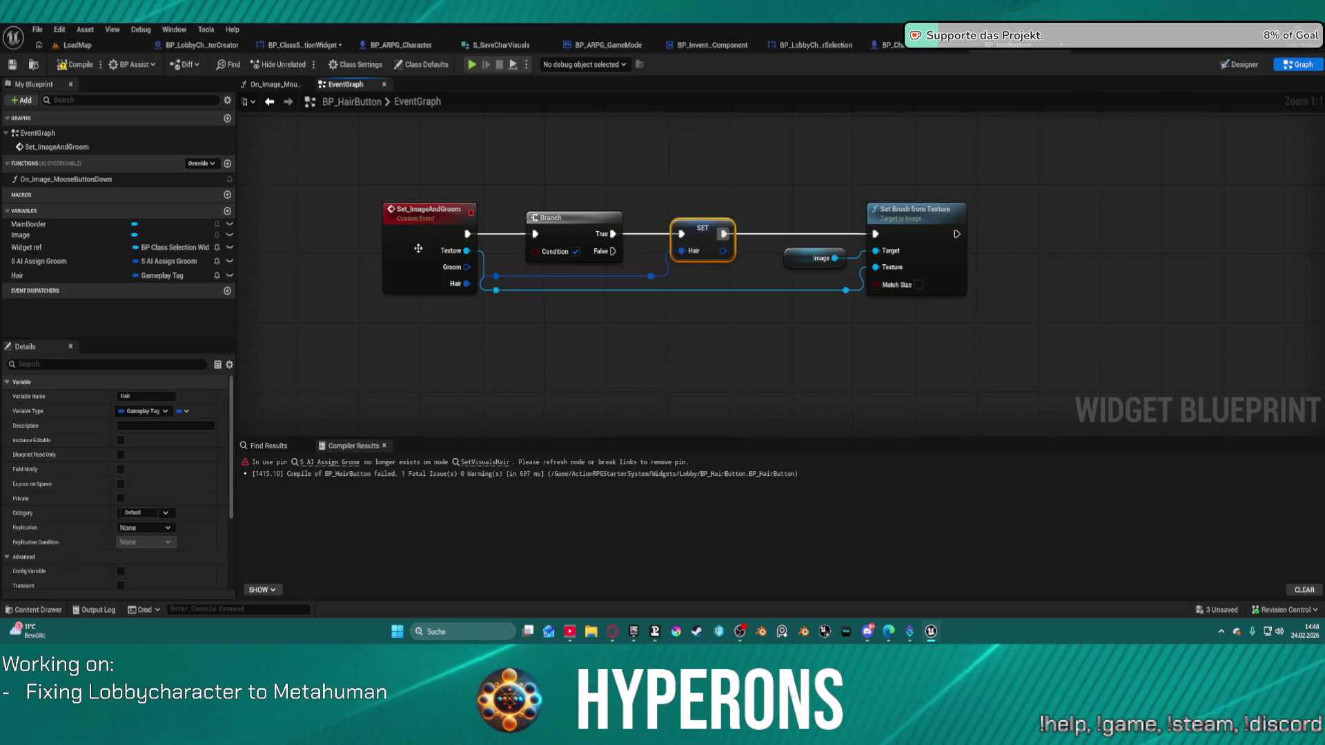
left_click(418, 248)
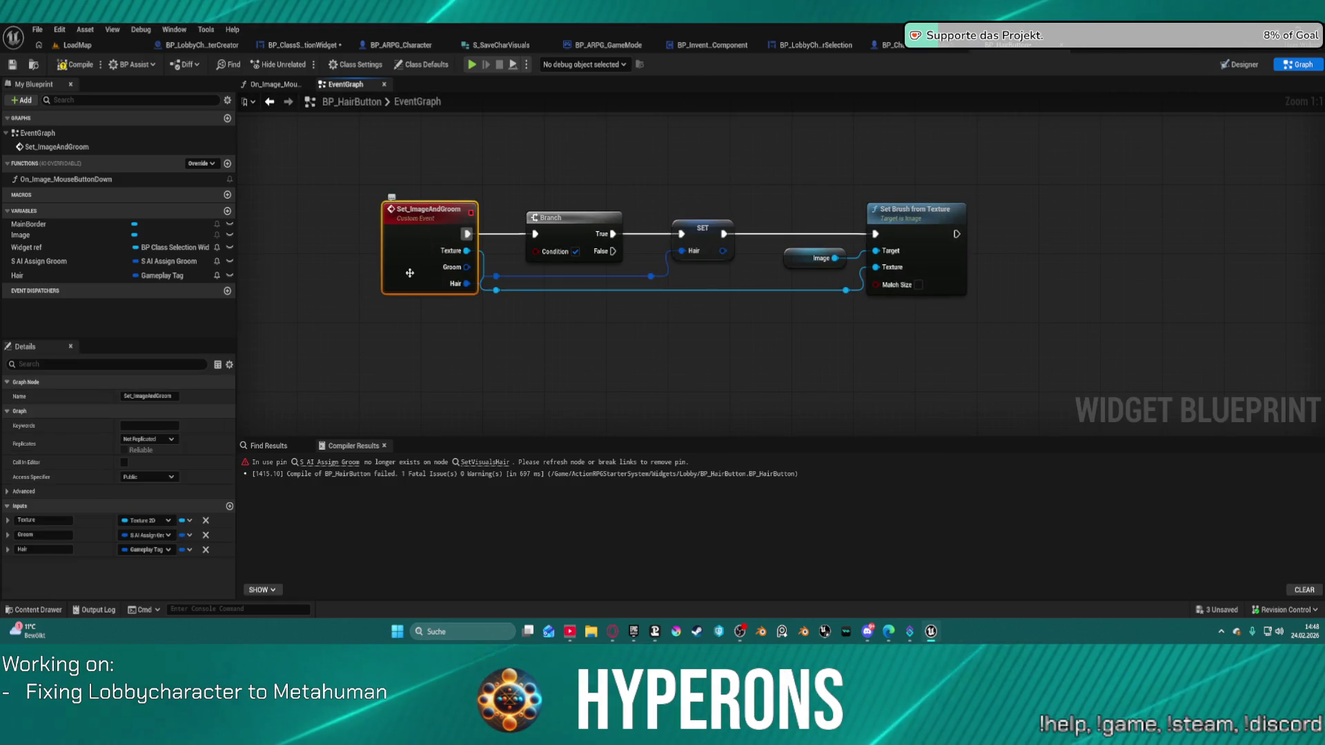
left_click(205, 535)
left_click(303, 45)
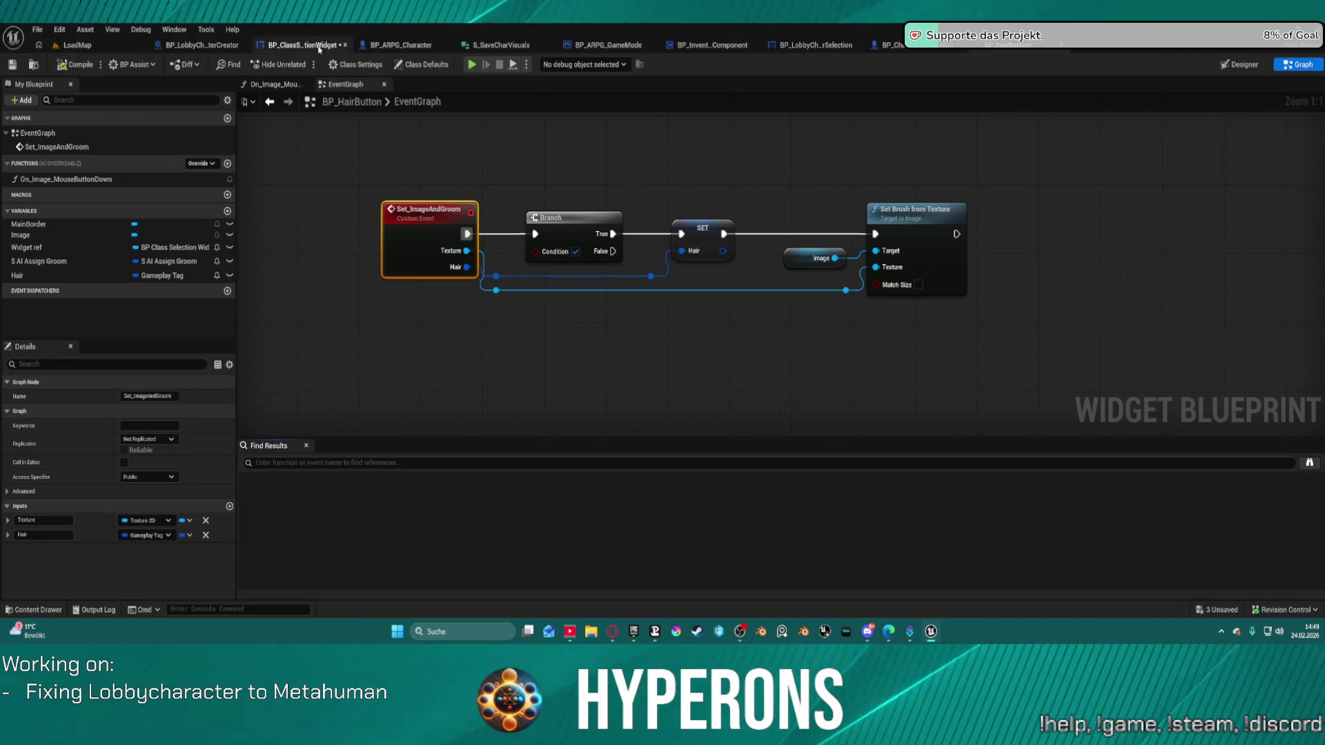
Wire GET into Set Image and Groom's Hair pin and delete the Make S AI Assign Groom node
mouse_move(554, 280)
left_mouse_down()
mouse_move(890, 193)
mouse_move(893, 208)
left_mouse_up()
left_click(993, 279)
key("Delete")
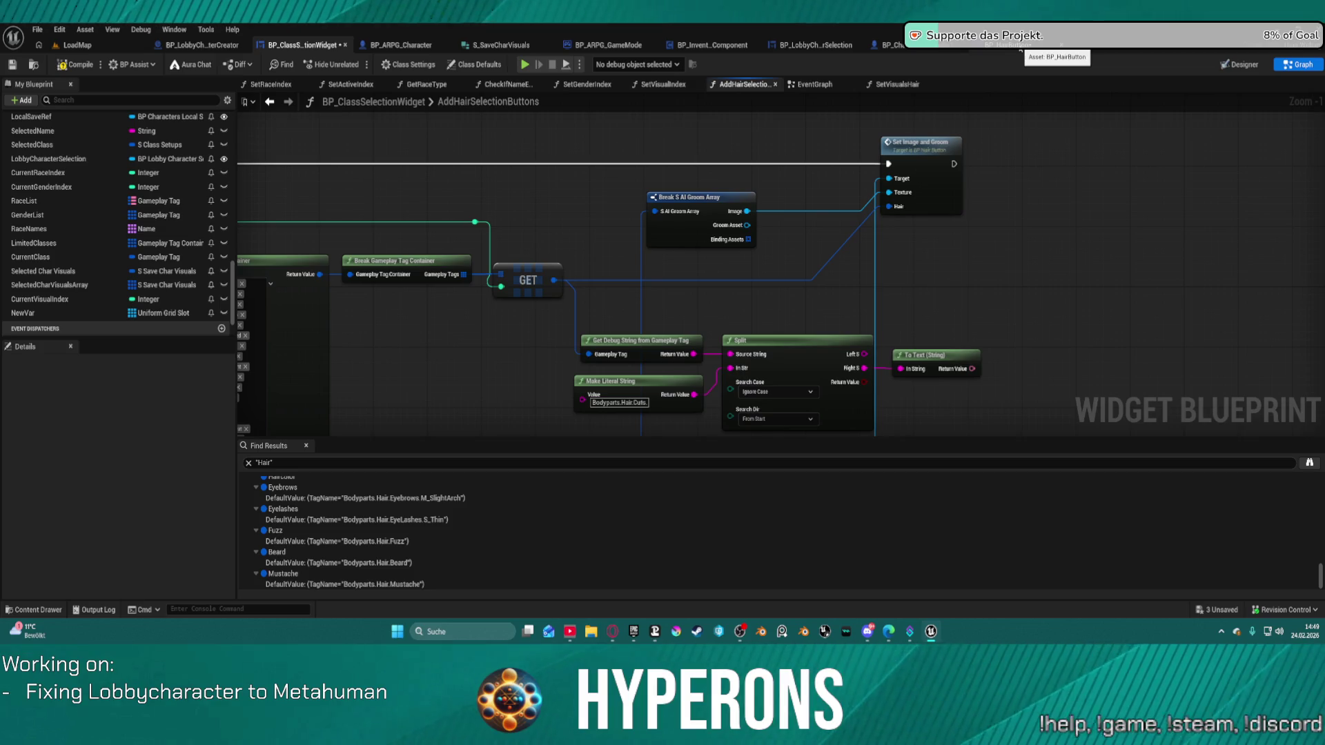
left_click(930, 187)
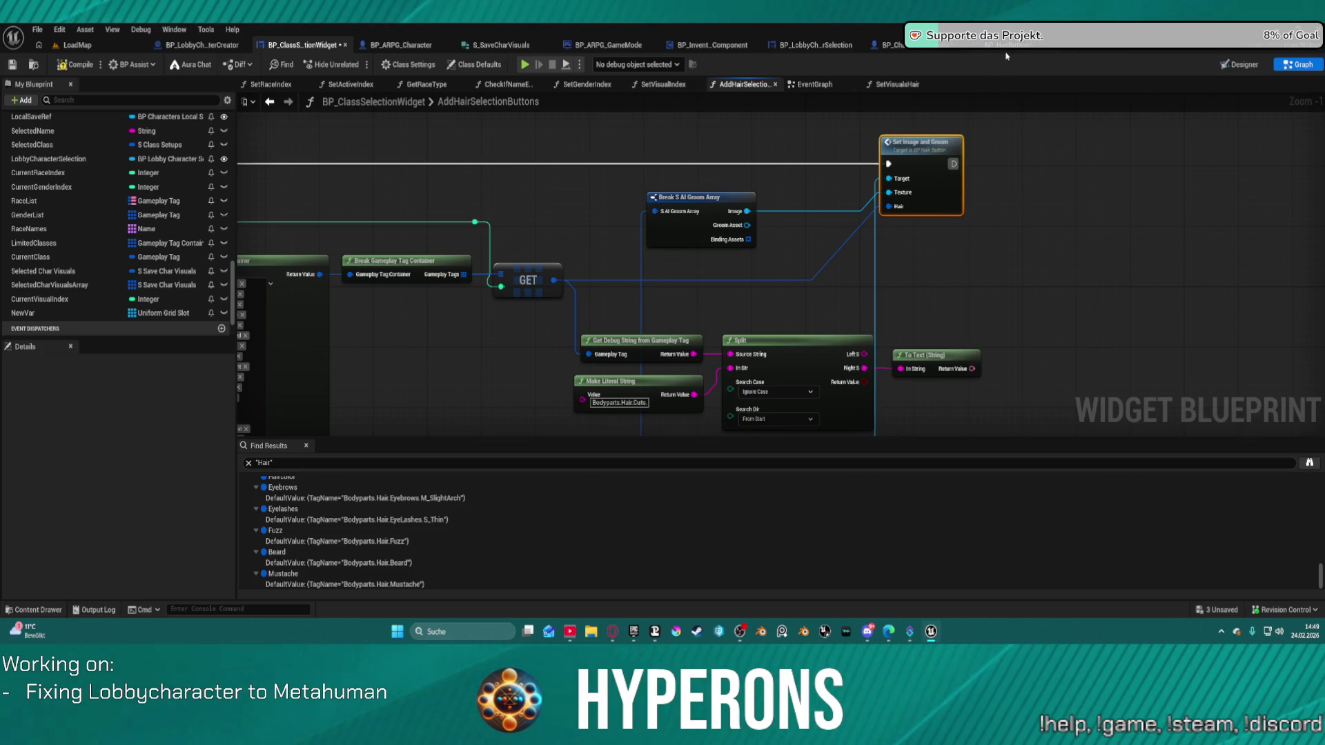
left_click(1004, 55)
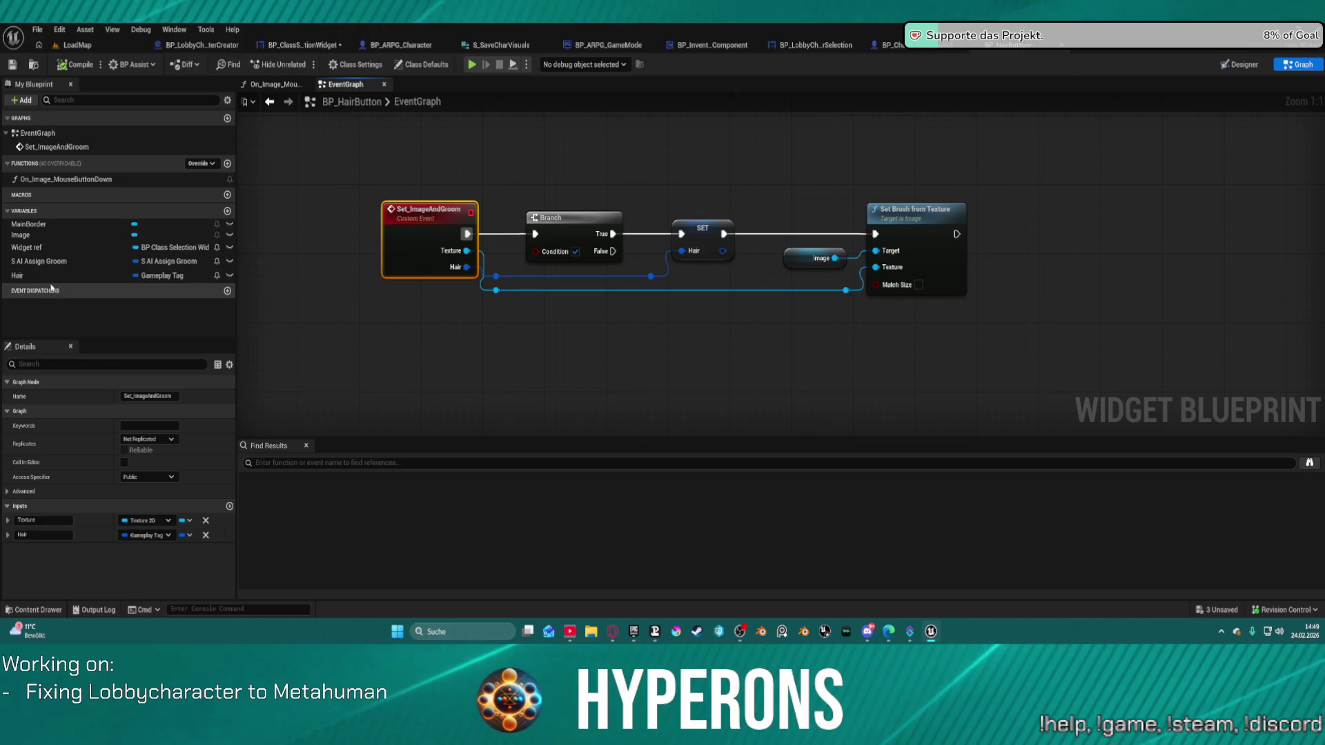
Rename the hair button's Hair variable to GameplayTag
left_click(27, 279)
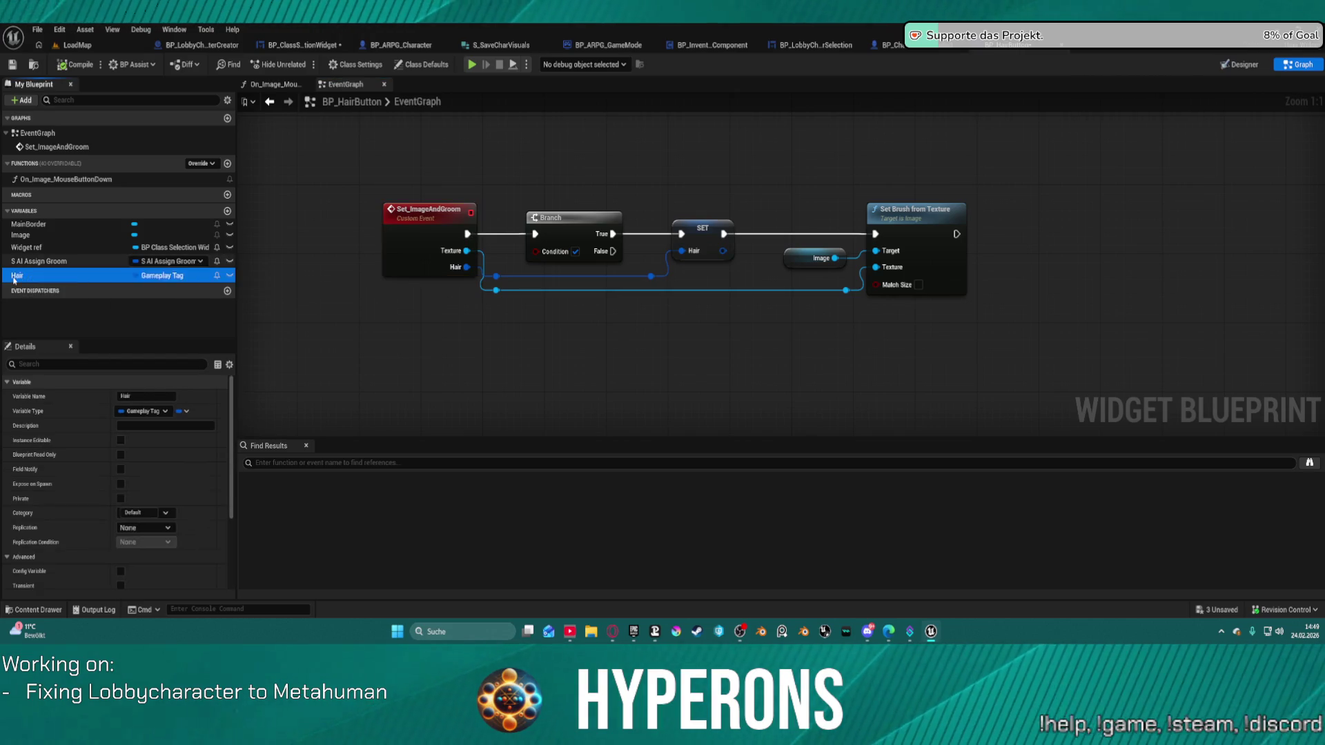
left_click(13, 280)
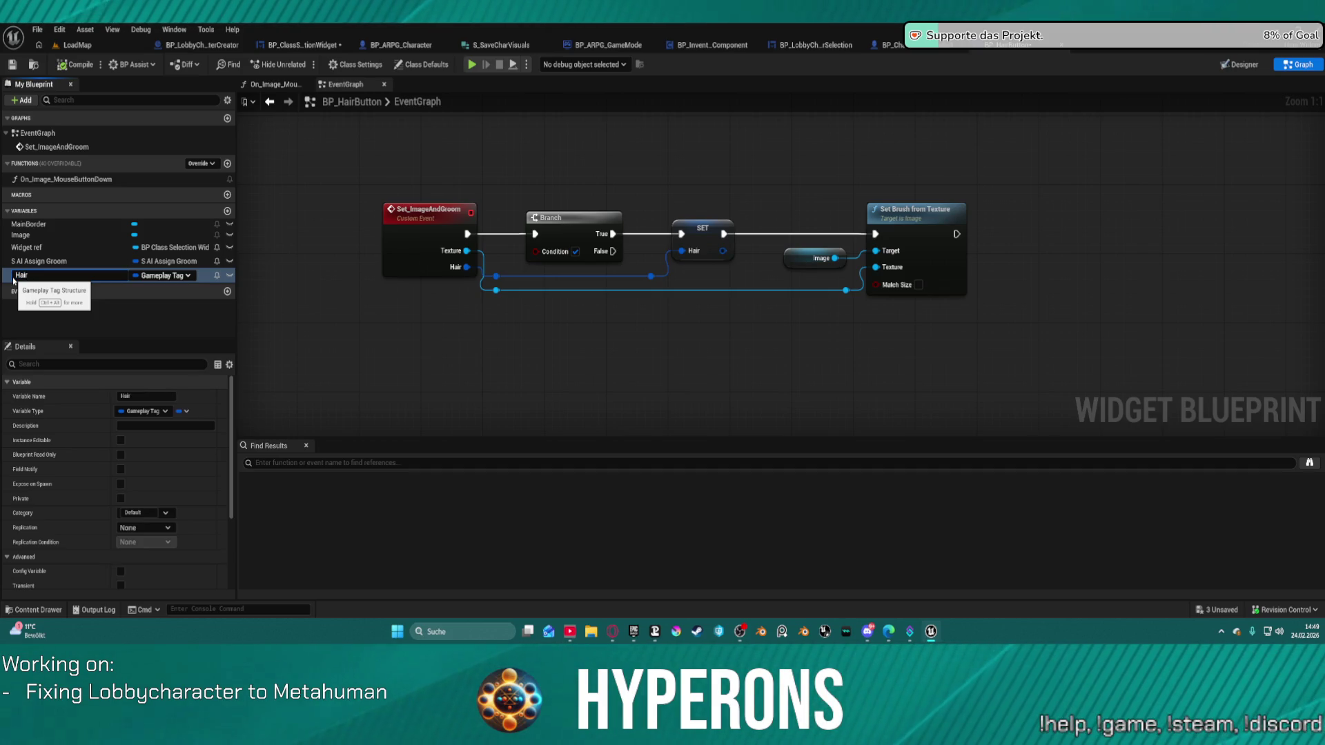
key("BackSpace")
key("BackSpace")
key("BackSpace")
type("Gam")
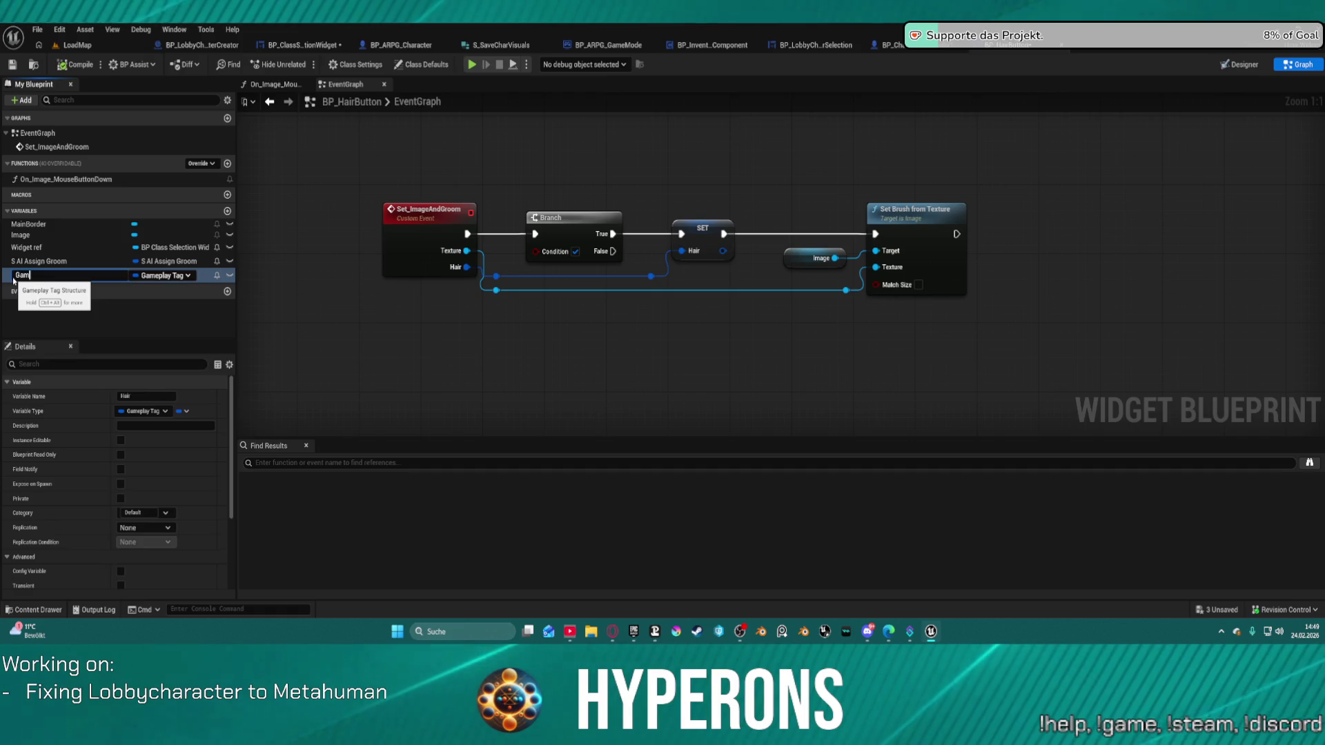
type("eplay")
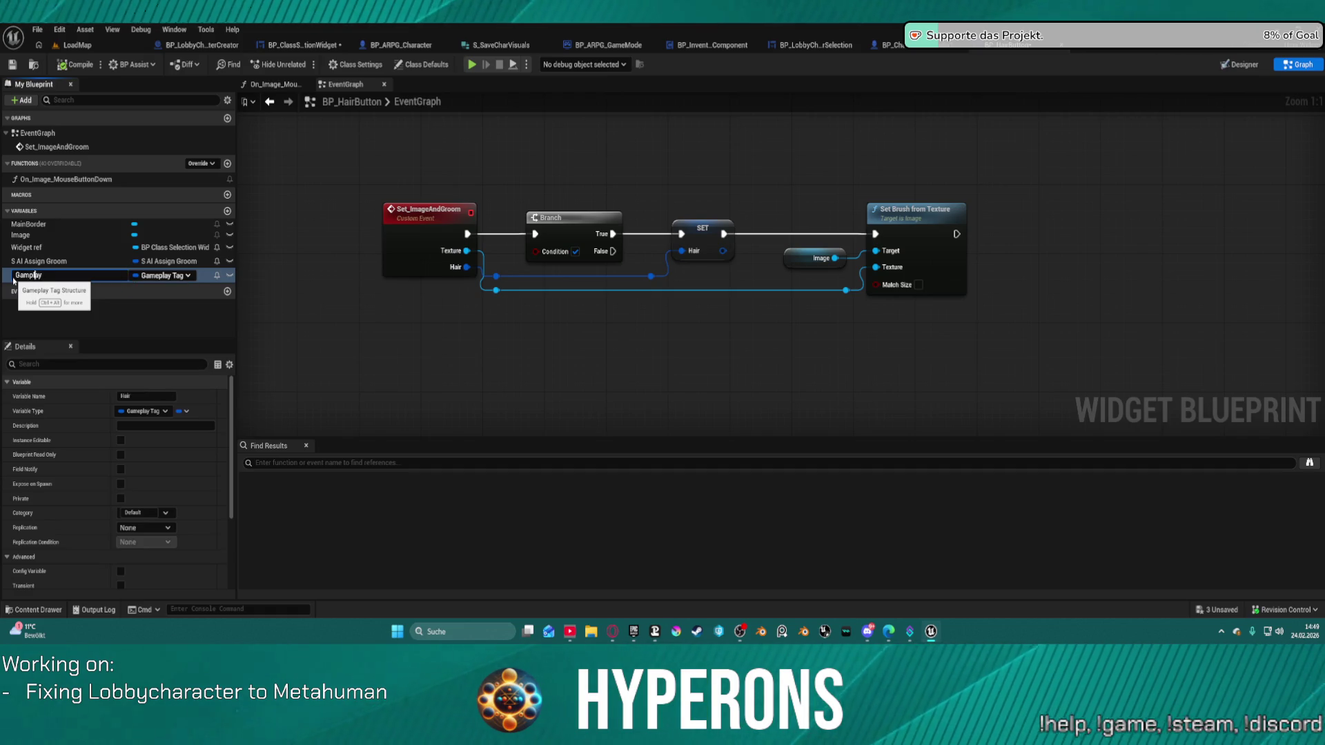
type("e")
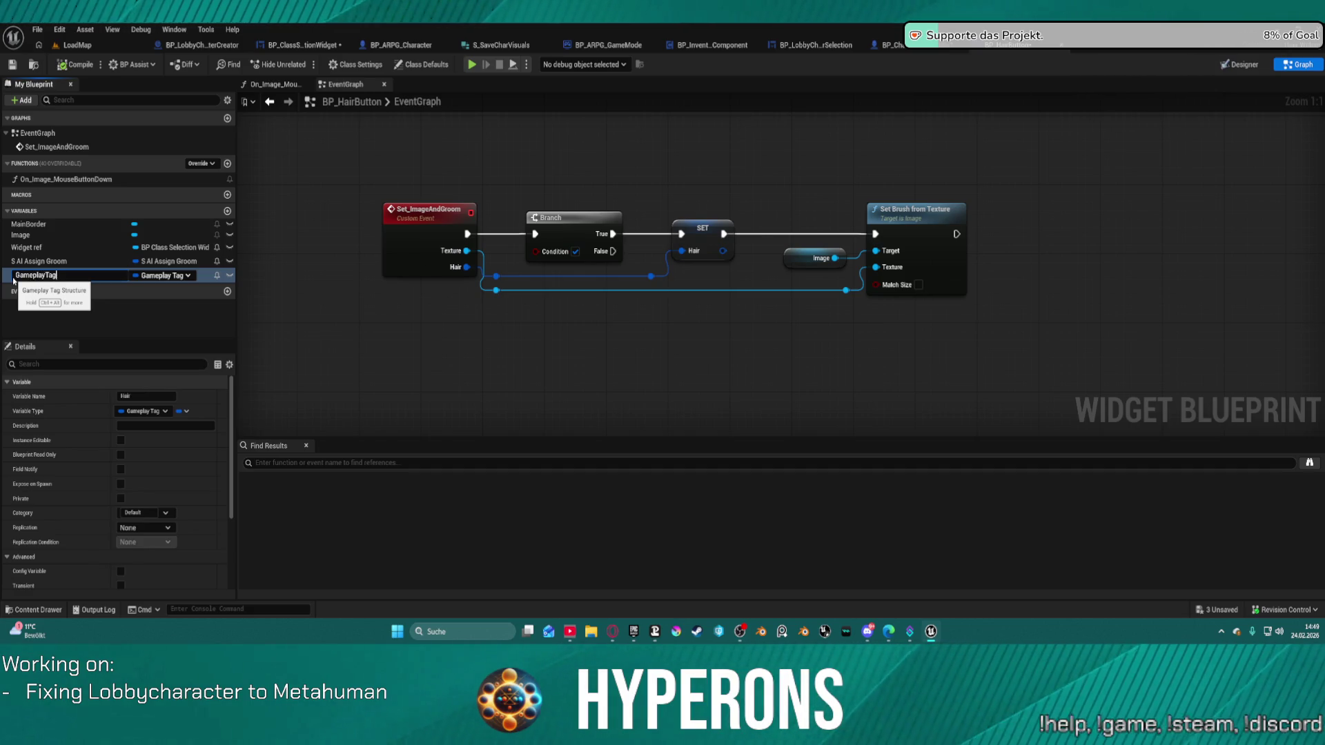
key("Return")
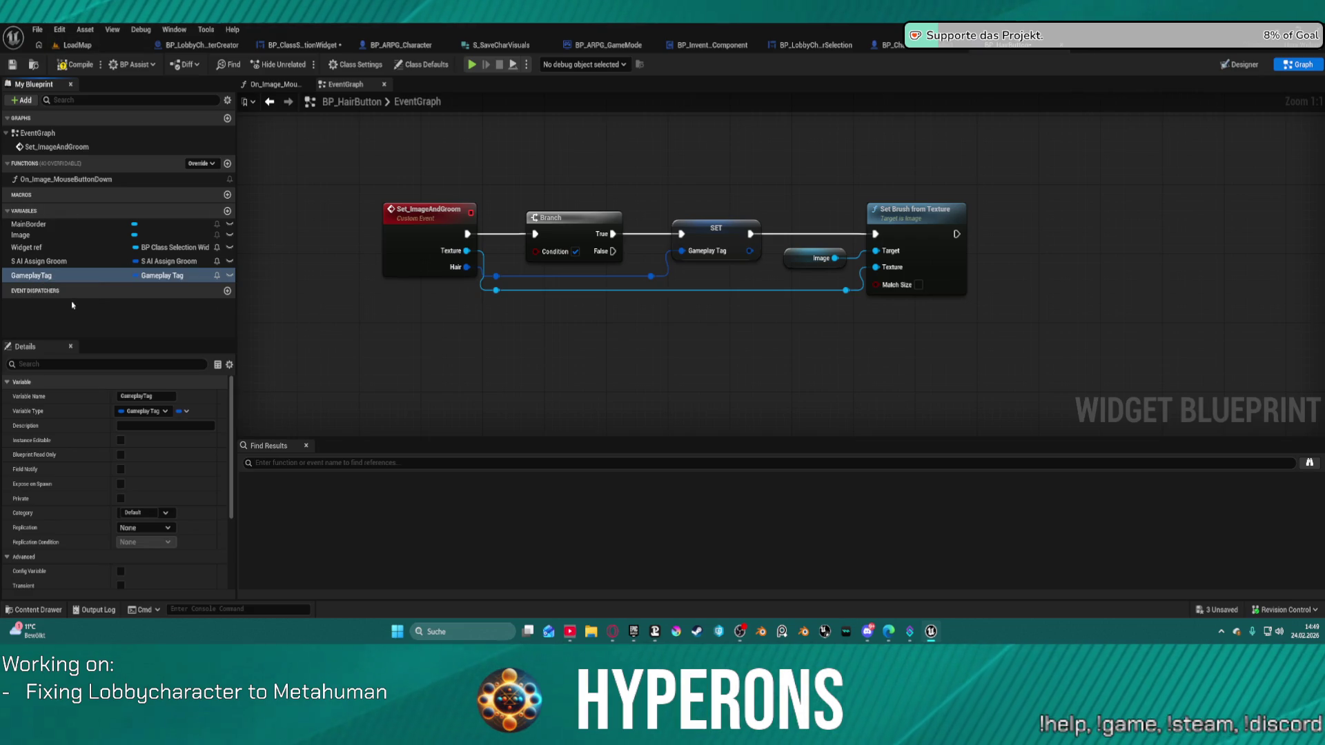
key("F2")
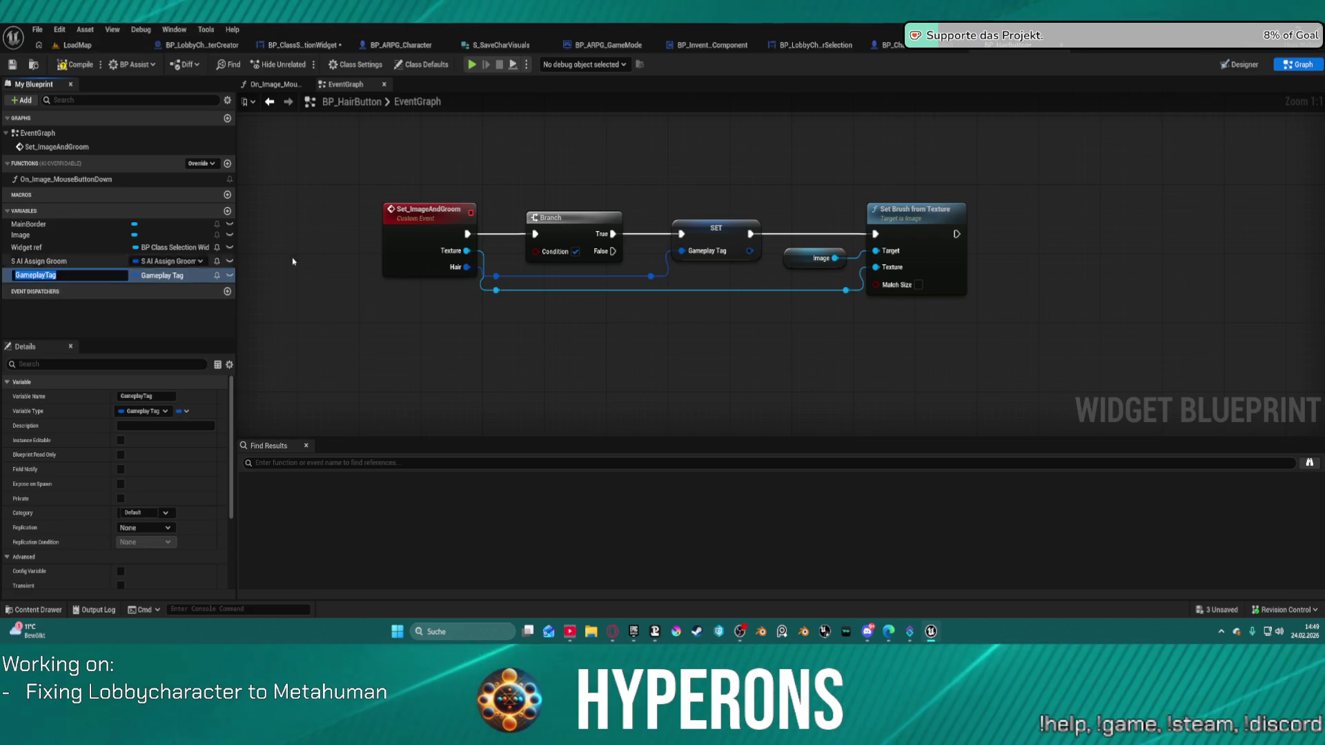
left_click(714, 228)
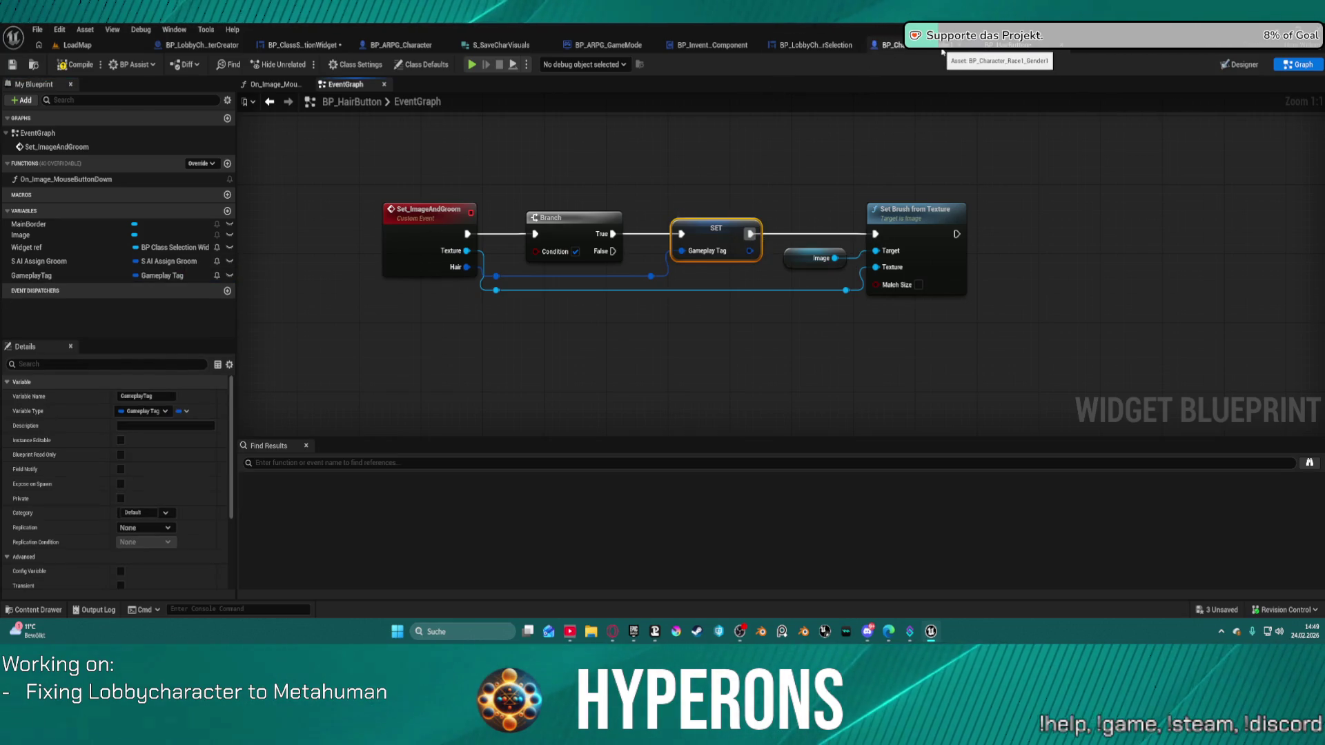
left_click(312, 45)
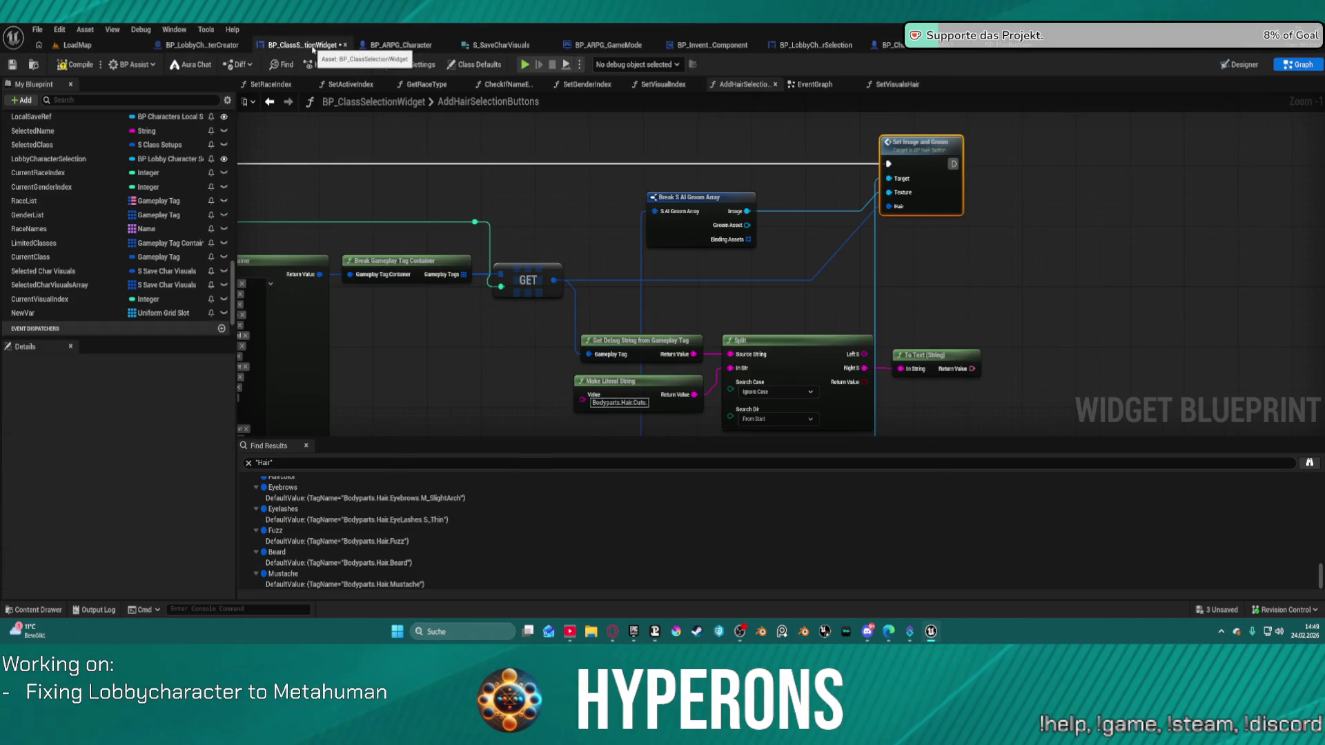
Show the SetVisualsHair function graph and look over its nodes
left_click(895, 84)
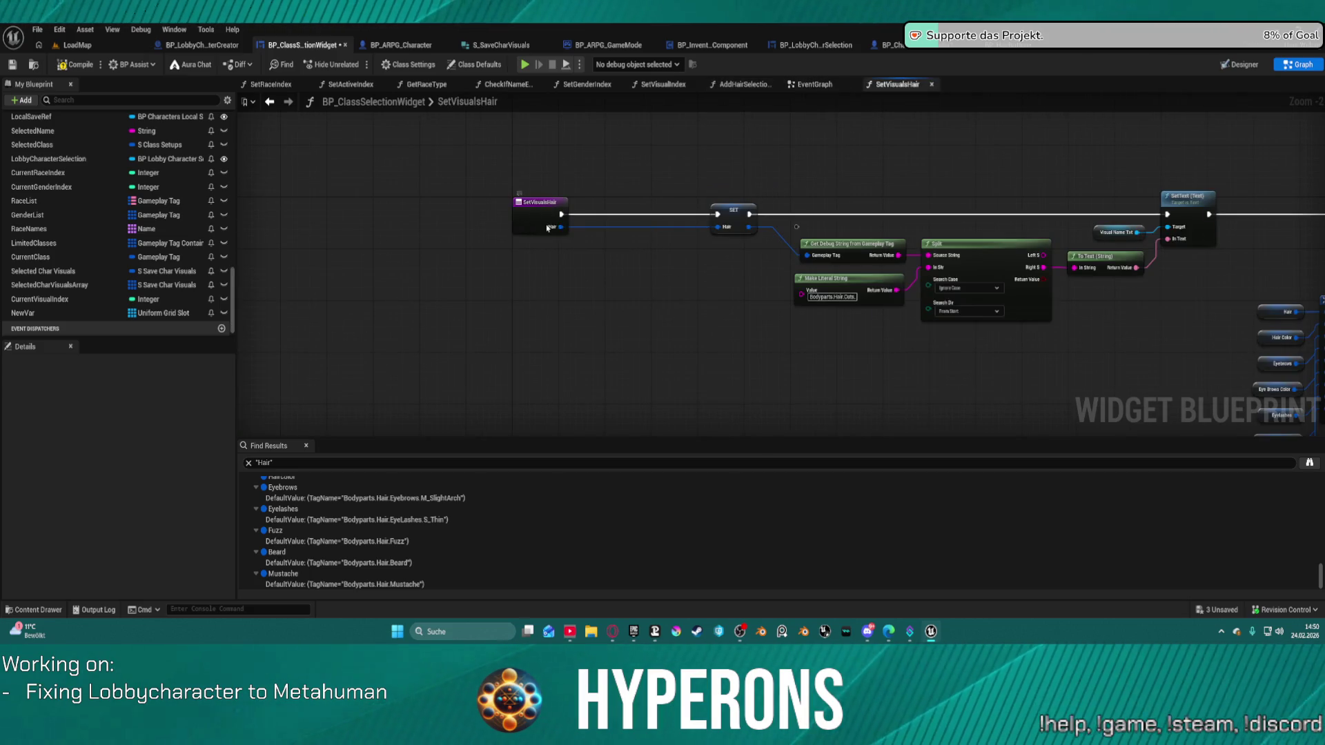
left_click_drag(553, 220, 624, 226)
left_click(996, 49)
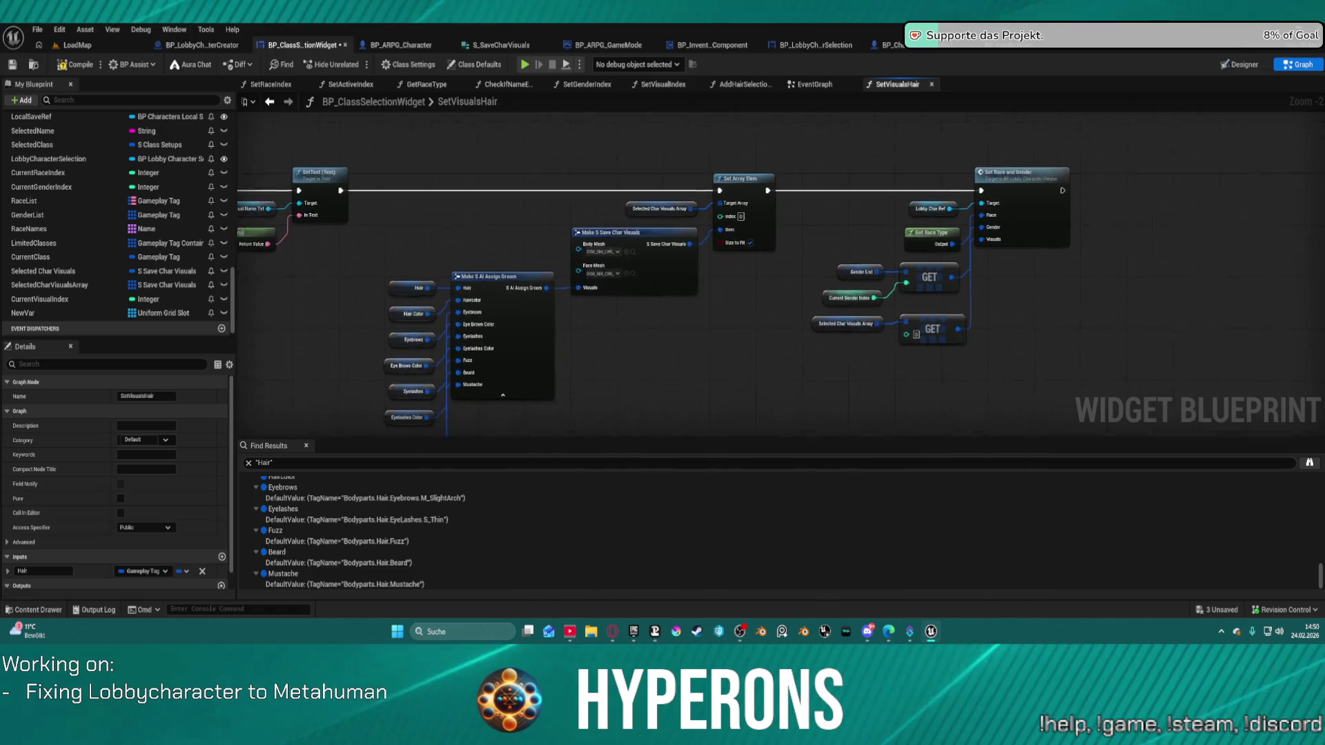
mouse_move(248, 152)
left_mouse_down()
mouse_move(884, 163)
mouse_move(668, 162)
left_mouse_up()
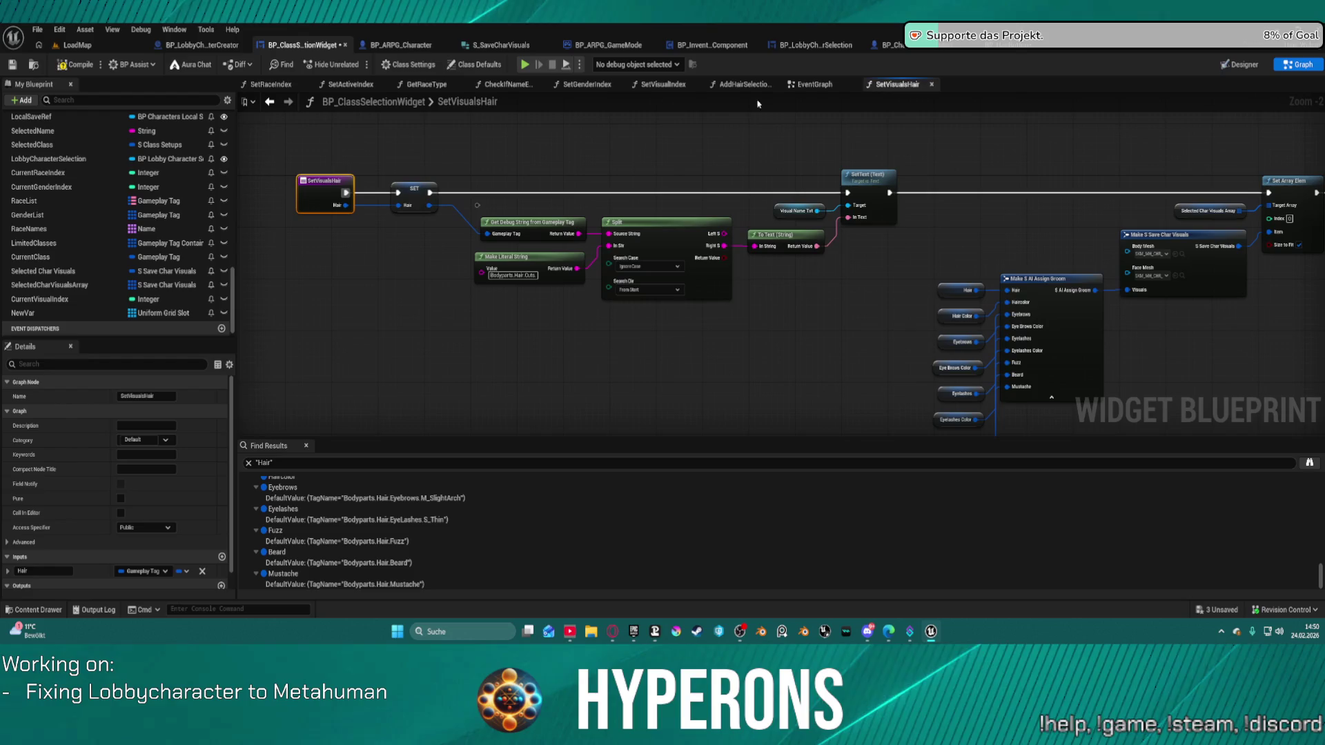
left_click(739, 84)
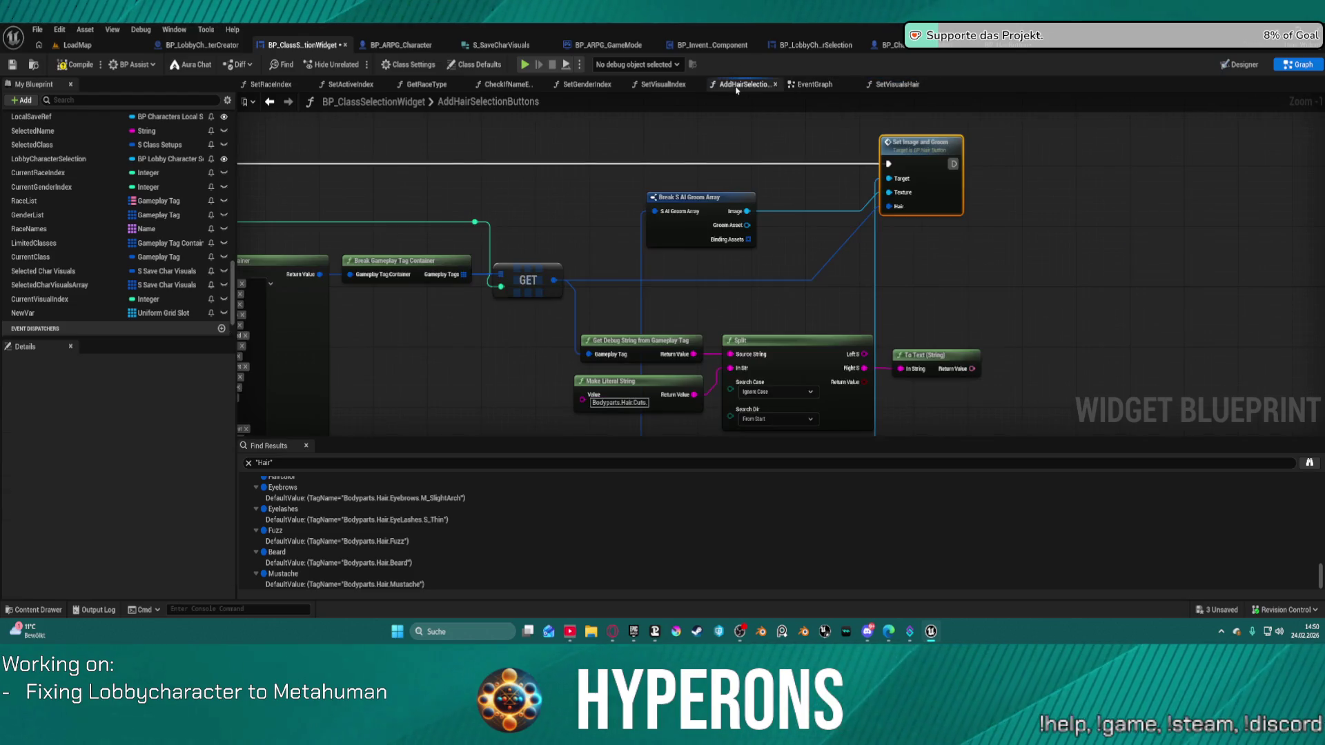
left_click(896, 84)
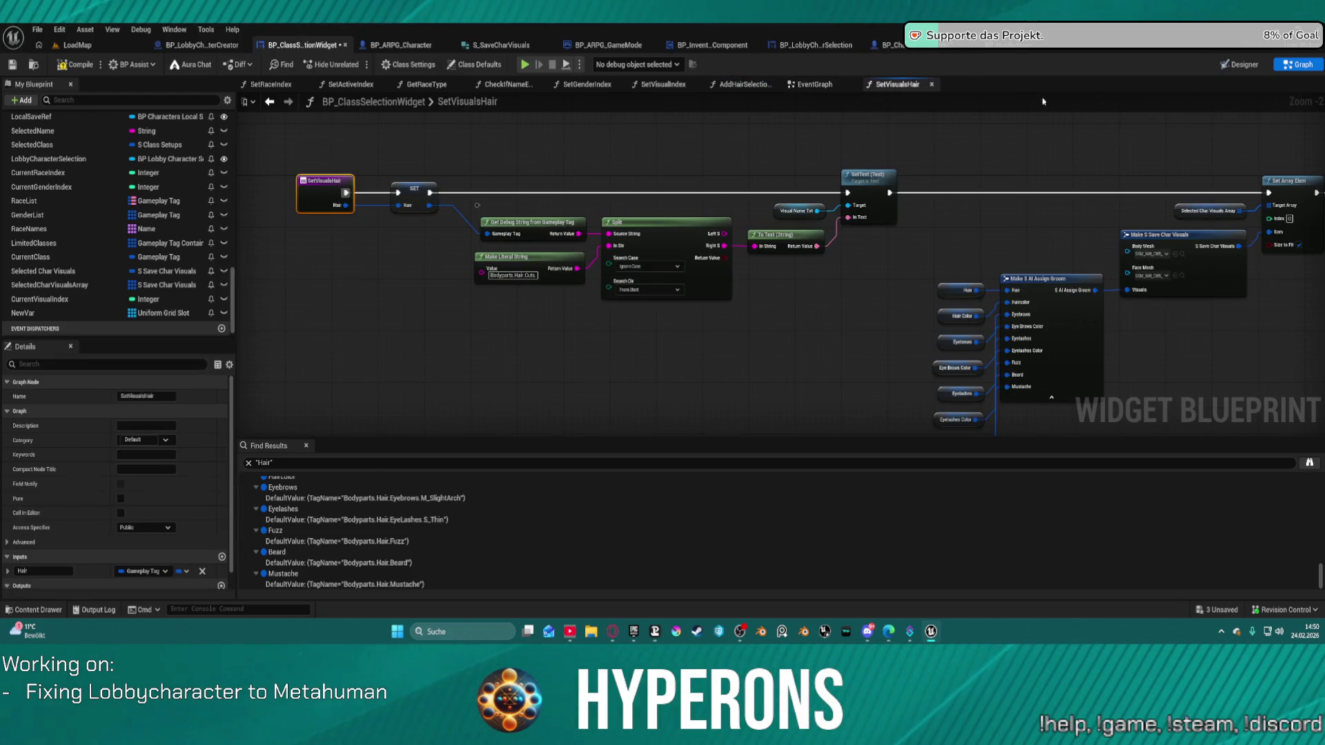
left_click_drag(1103, 179, 1065, 190)
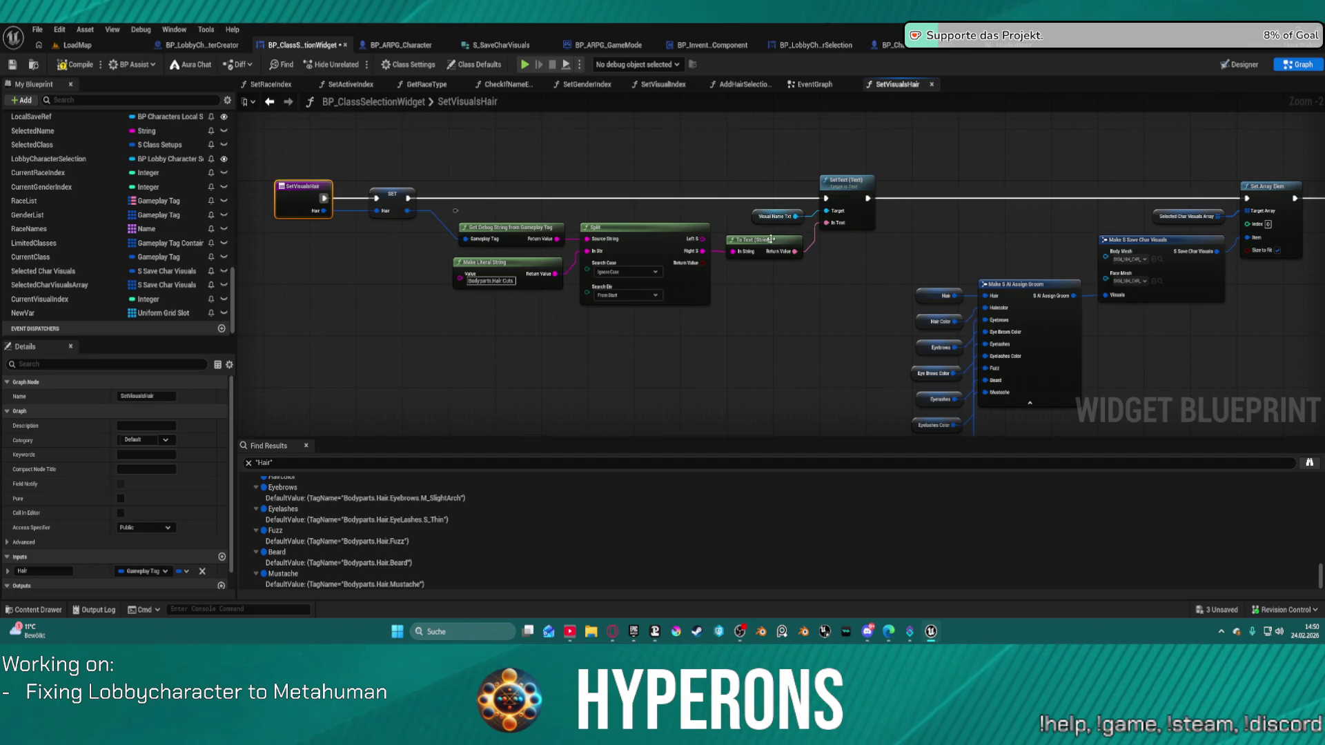
Check the hair button and BP_ARPG_Character blueprints, then return to SetVisualsHair
left_click(999, 47)
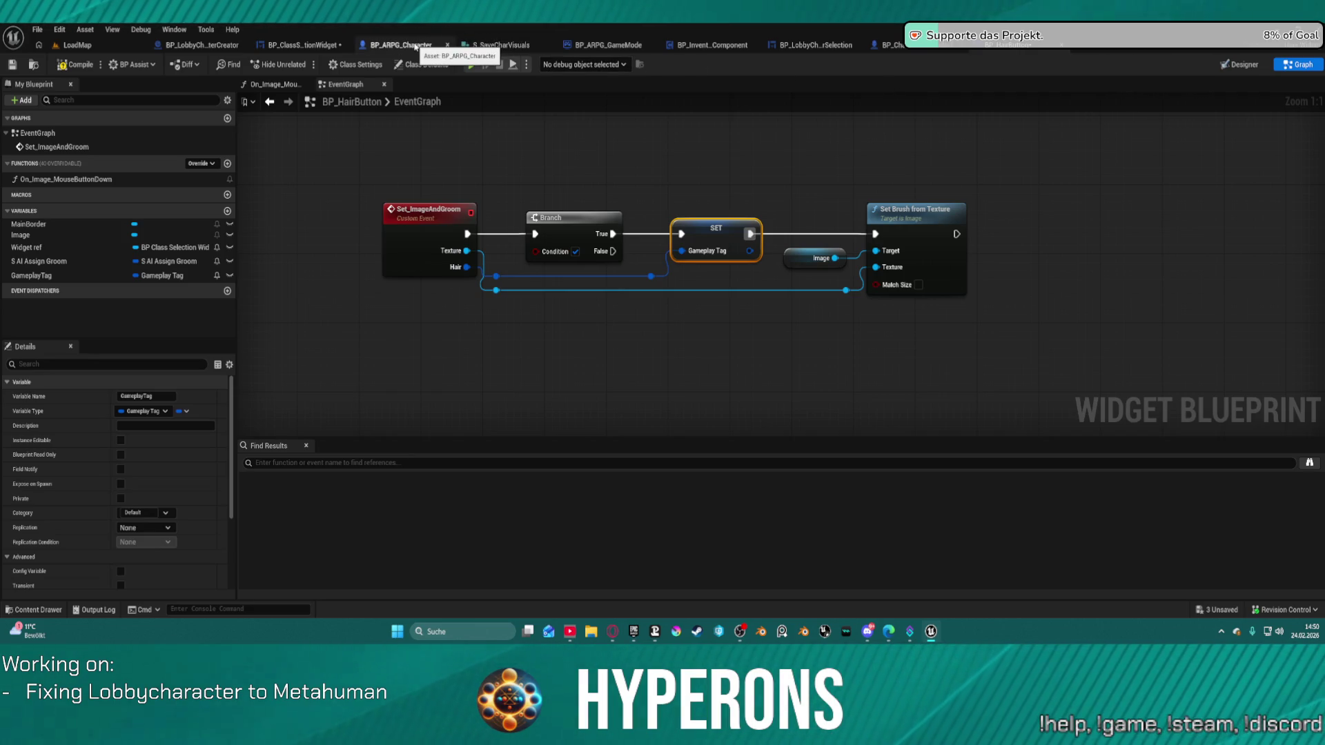
left_click(996, 48)
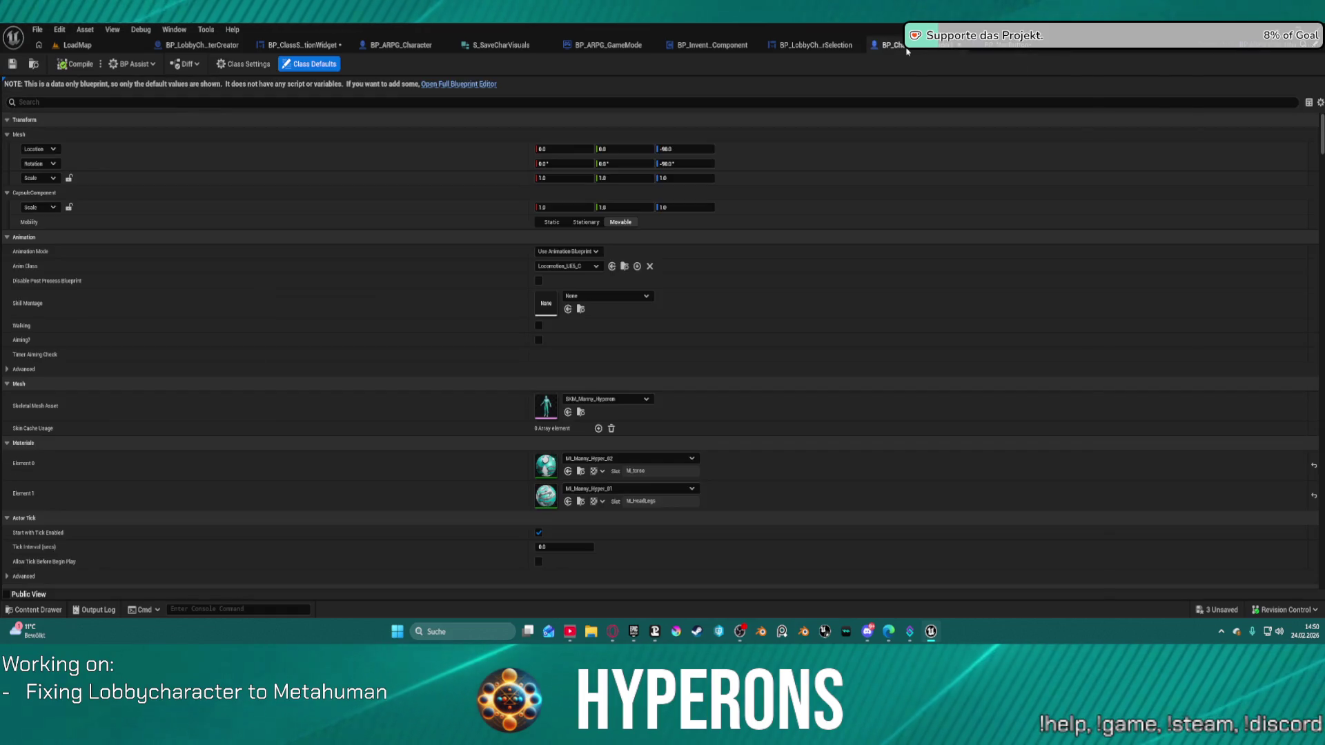
left_click(1014, 46)
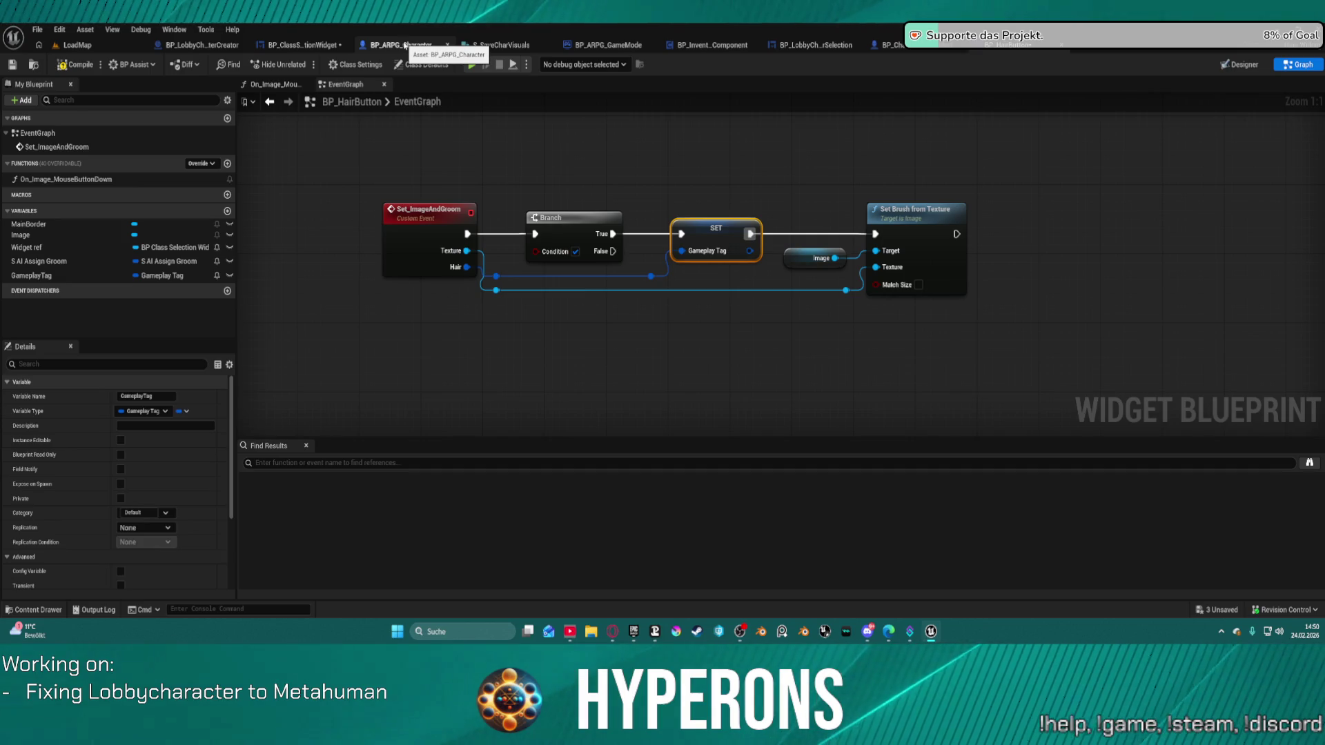
left_click(405, 47)
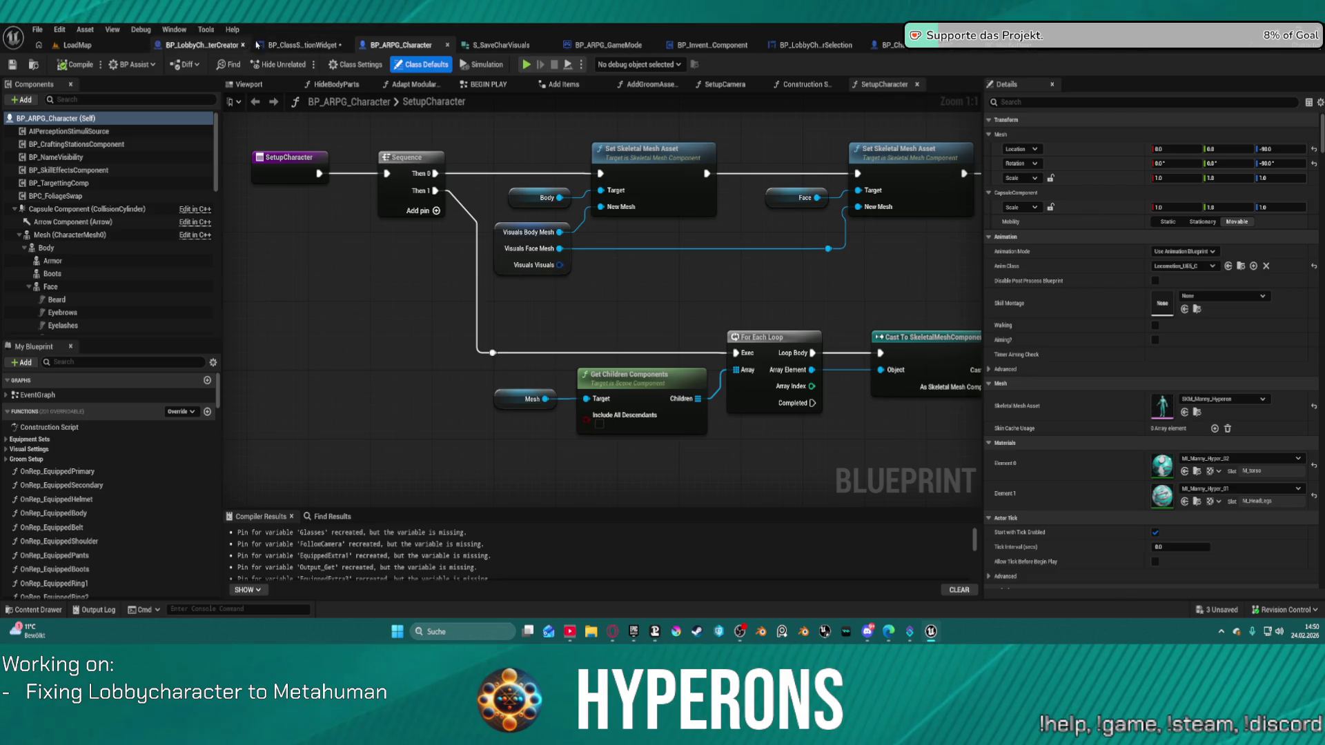
left_click(275, 44)
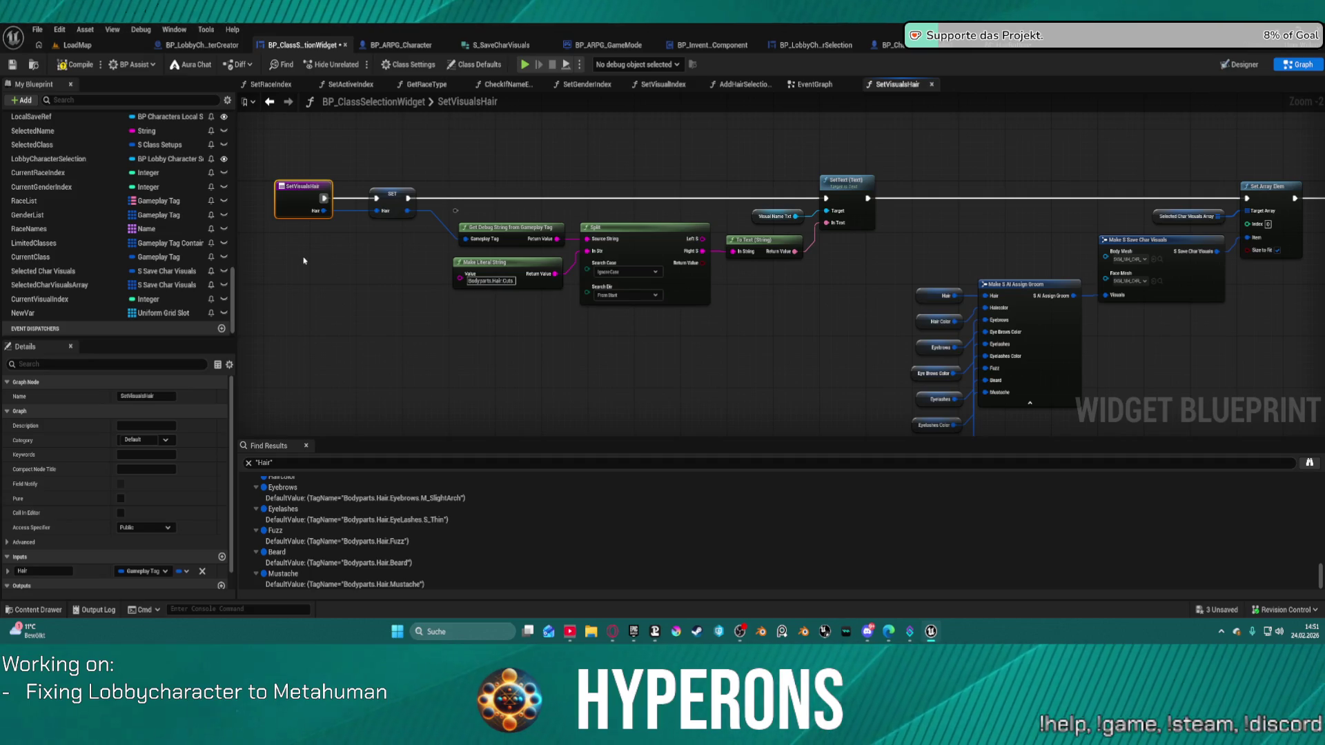
Move the SetVisualsHair entry left and place a Switch on Gameplay Tag from its Hair input beside it
left_click_drag(652, 186, 1178, 180)
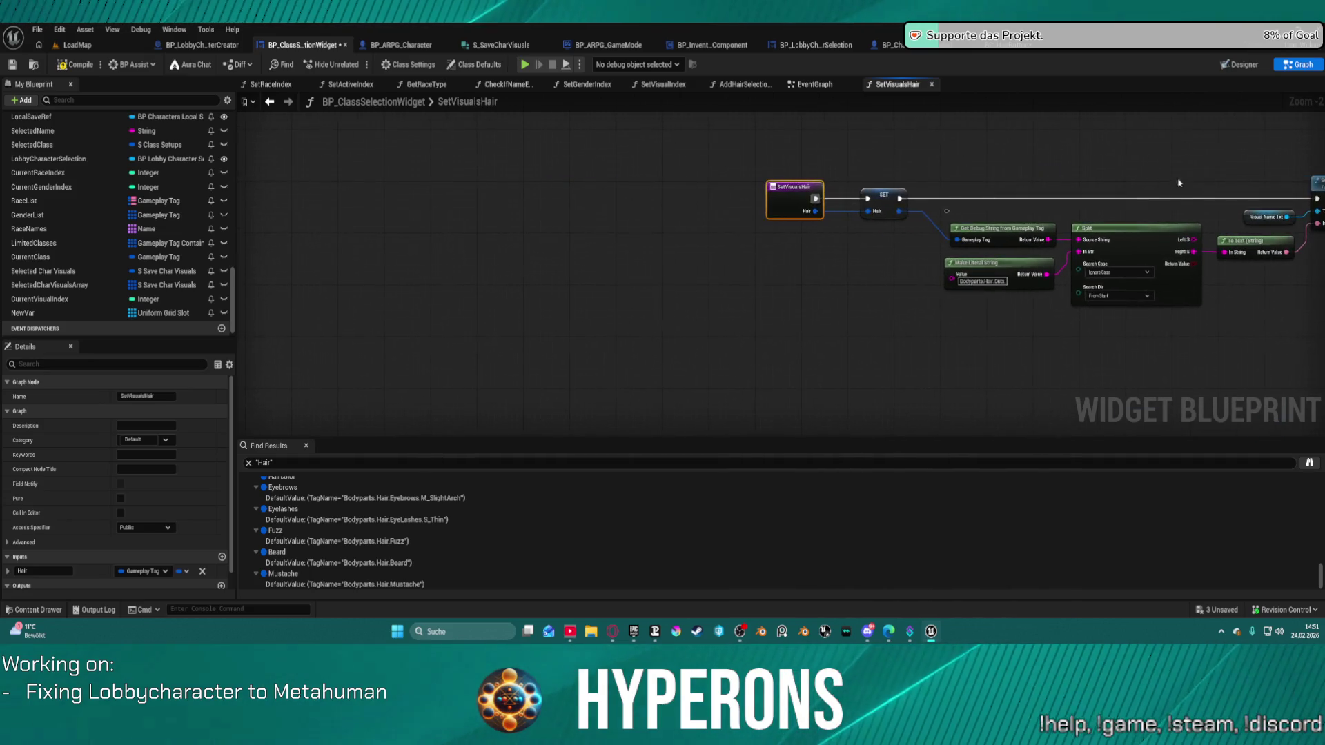
left_click_drag(819, 200, 344, 194)
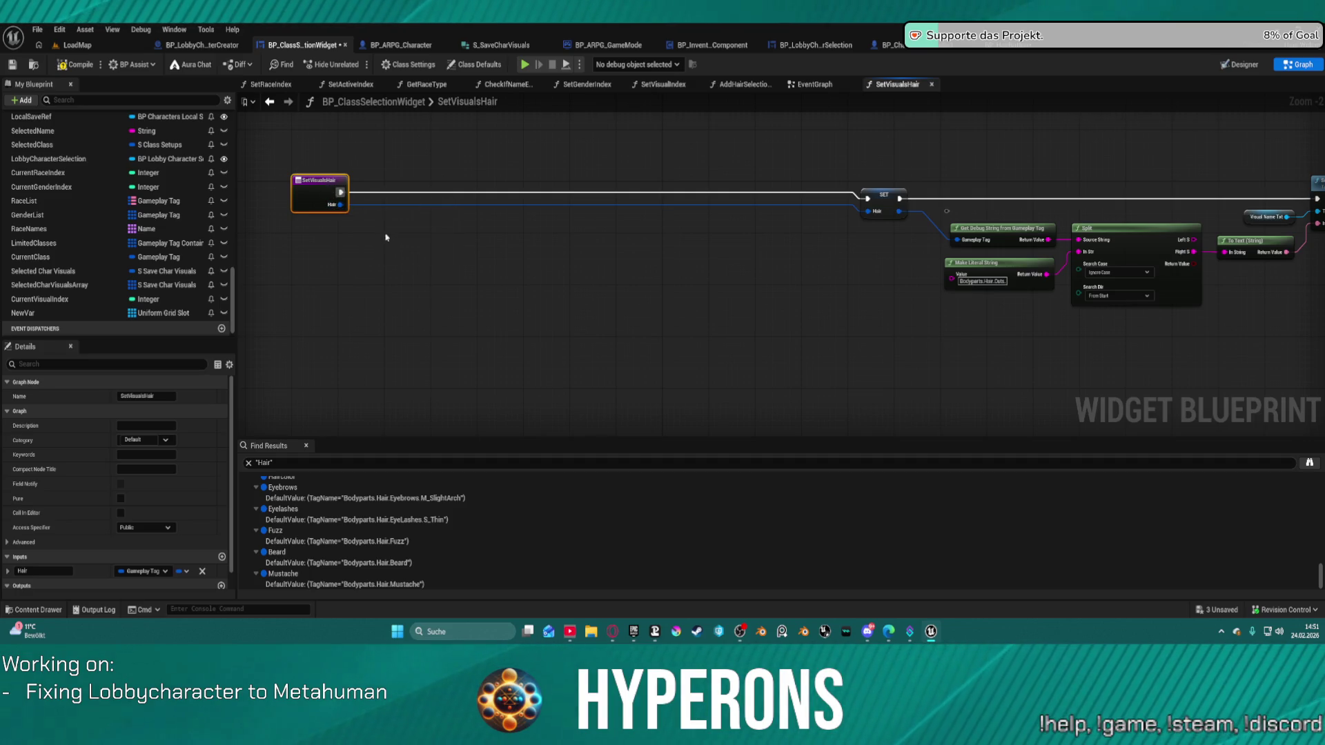
mouse_move(1256, 358)
left_mouse_down()
mouse_move(786, 207)
mouse_move(540, 233)
mouse_move(547, 260)
mouse_move(663, 284)
mouse_move(1297, 228)
mouse_move(1183, 204)
left_mouse_up()
left_click_drag(668, 239, 557, 236)
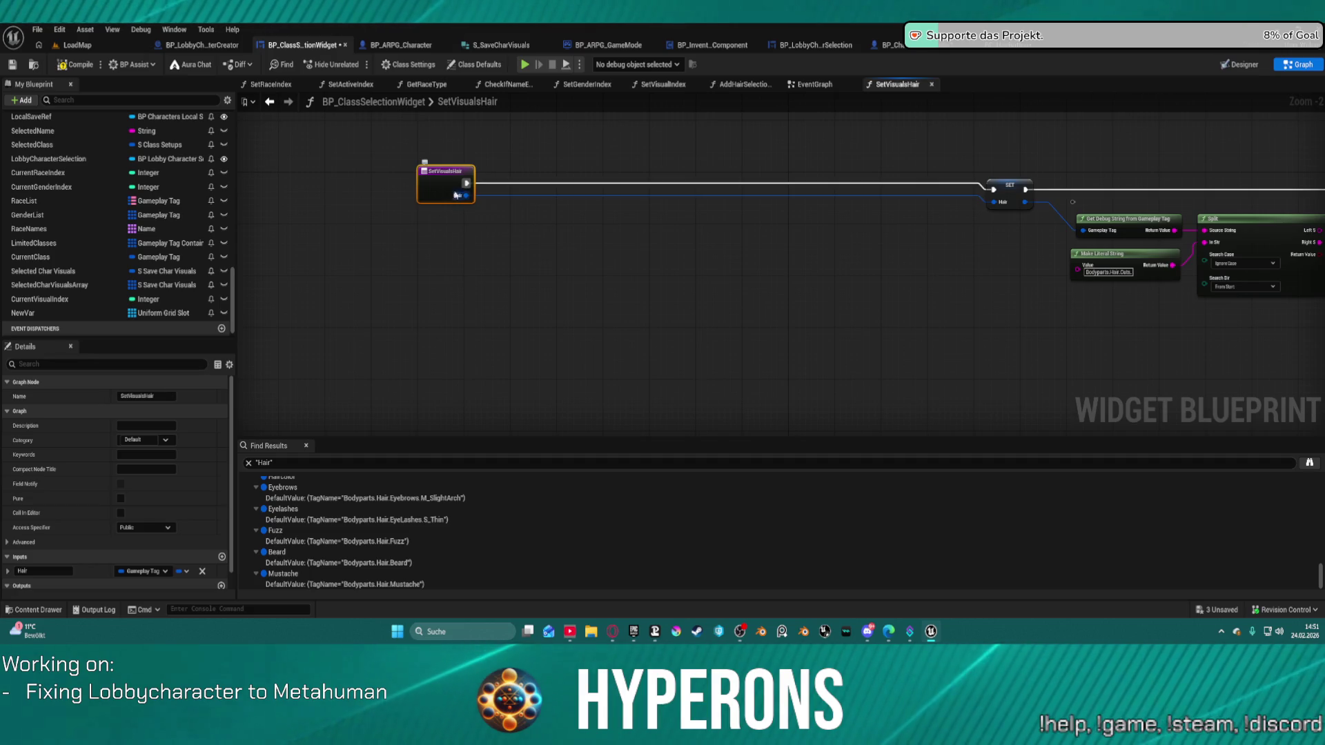
left_click_drag(470, 196, 735, 241)
type("switc")
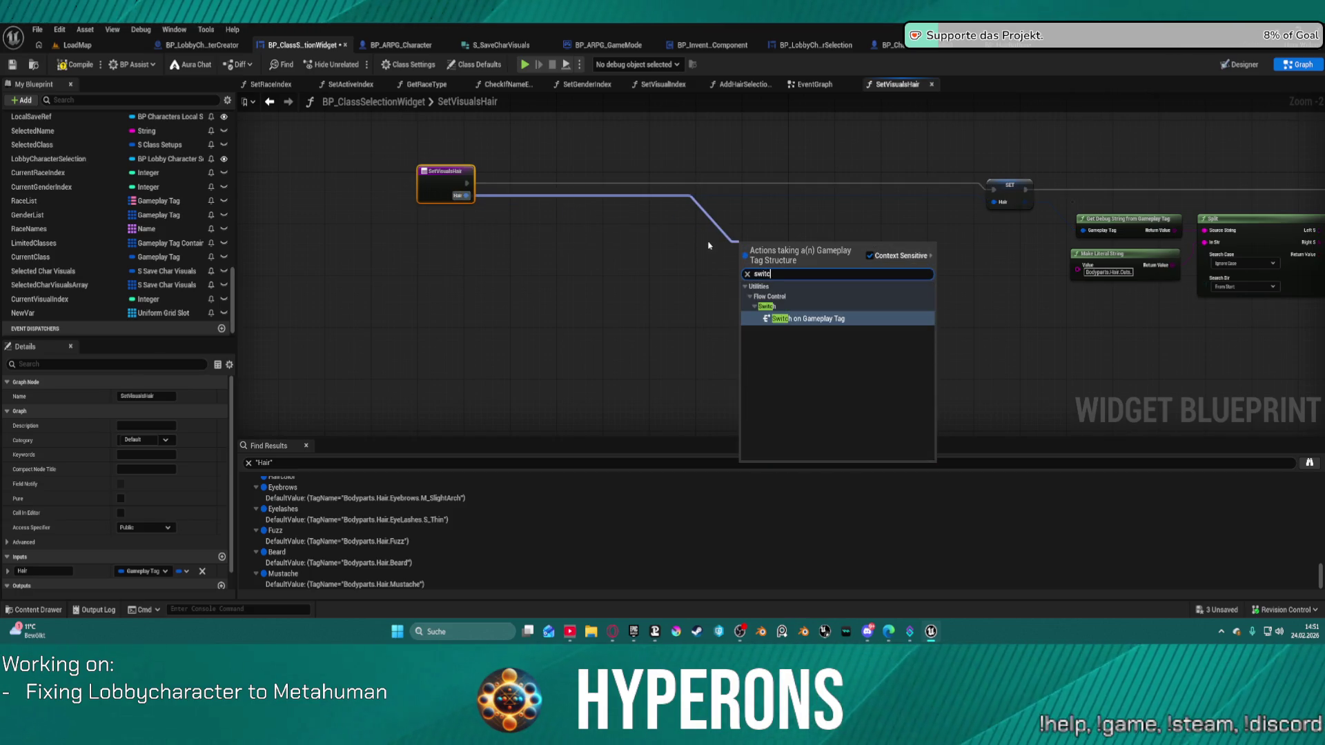
key("Return")
mouse_move(760, 249)
left_mouse_down()
mouse_move(631, 149)
mouse_move(593, 171)
mouse_move(624, 171)
mouse_move(634, 137)
left_mouse_up()
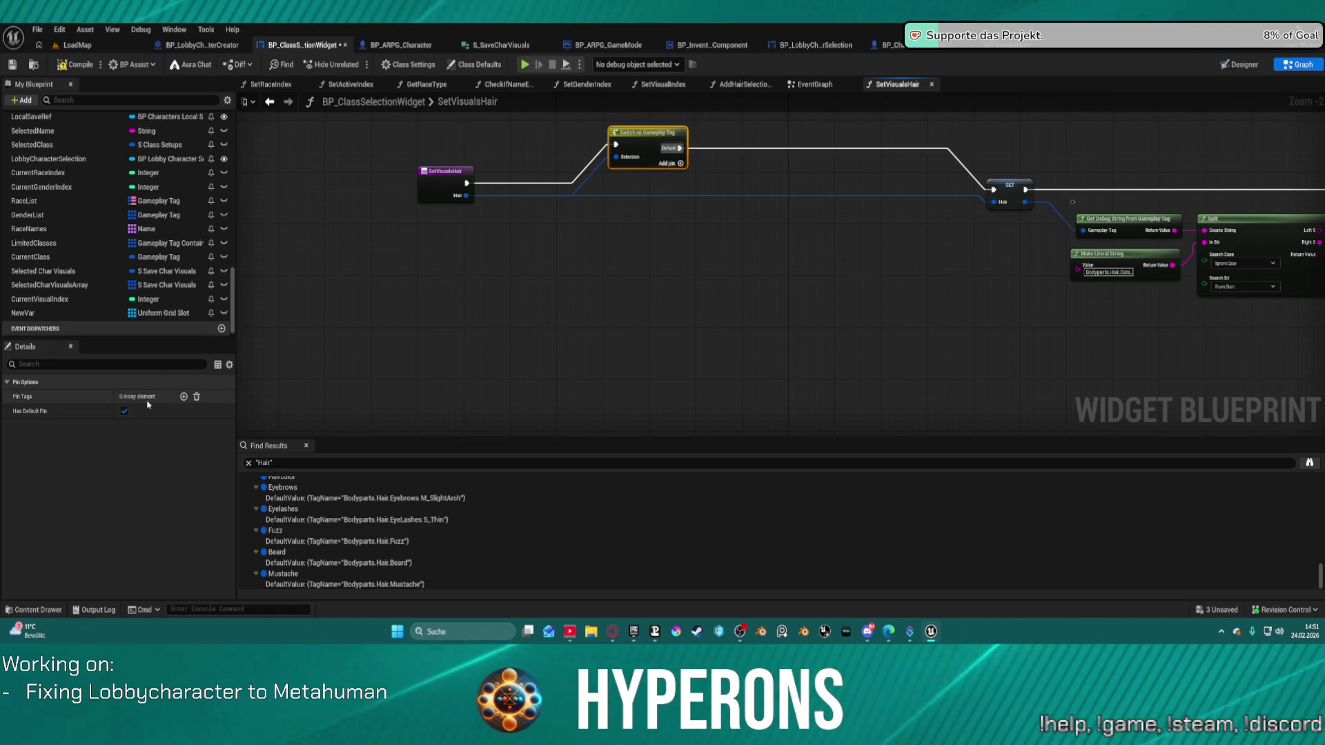
Add tag cases to the switch, set the first to Bodyparts.Hair.Cuts, and run SET from it
left_click(183, 397)
left_click(183, 397)
left_click(184, 397)
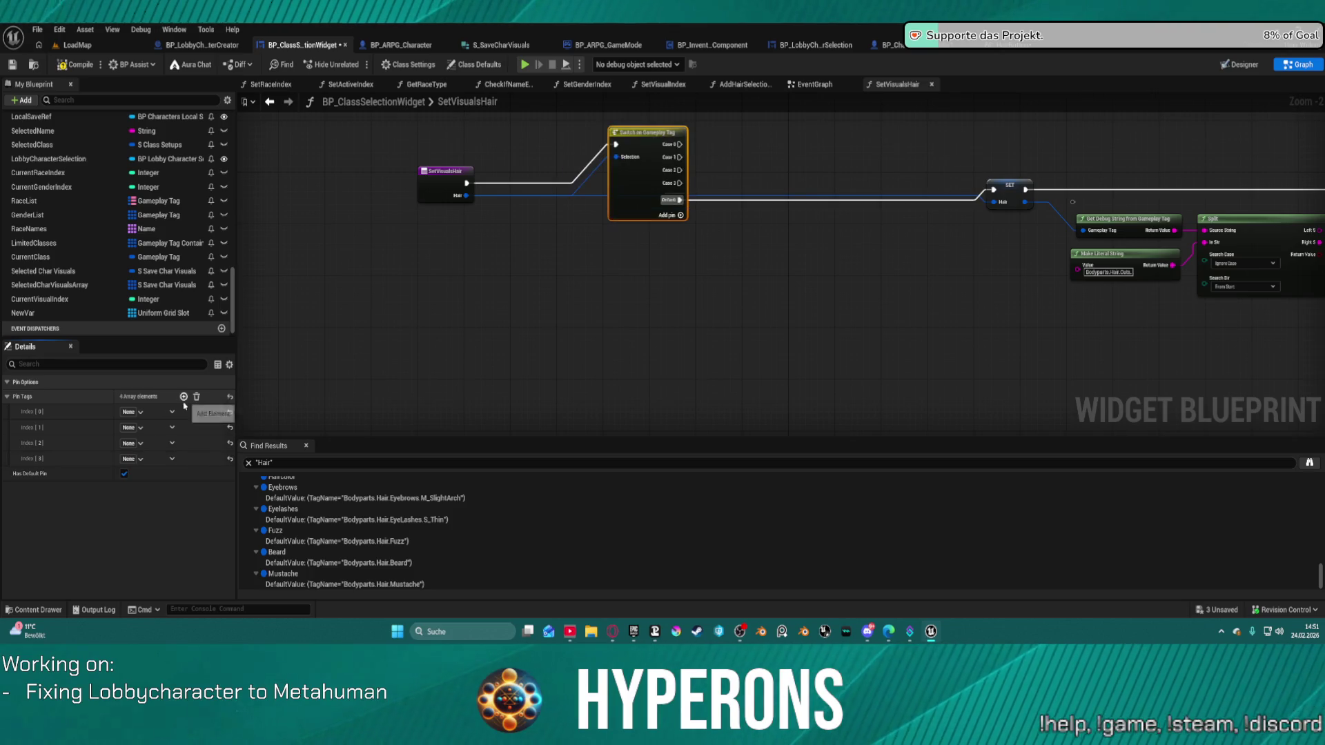
left_click(140, 414)
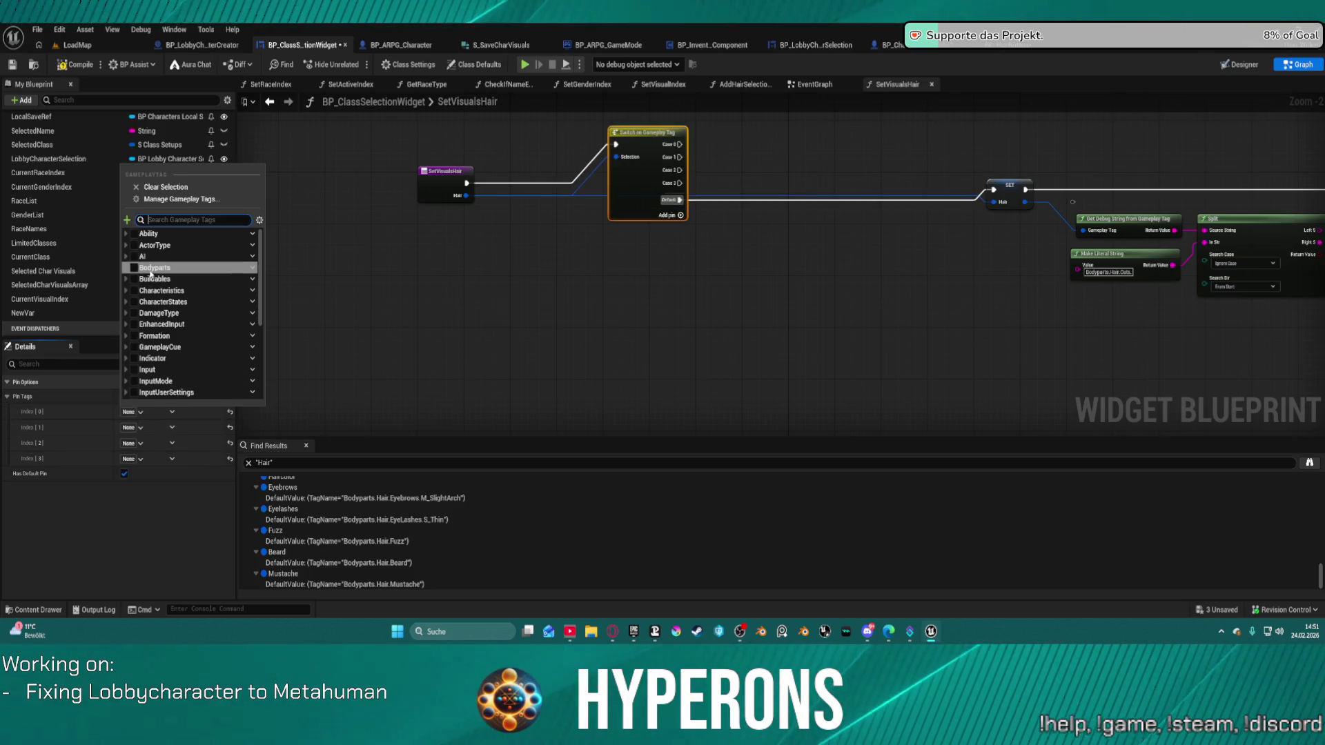
left_click(131, 313)
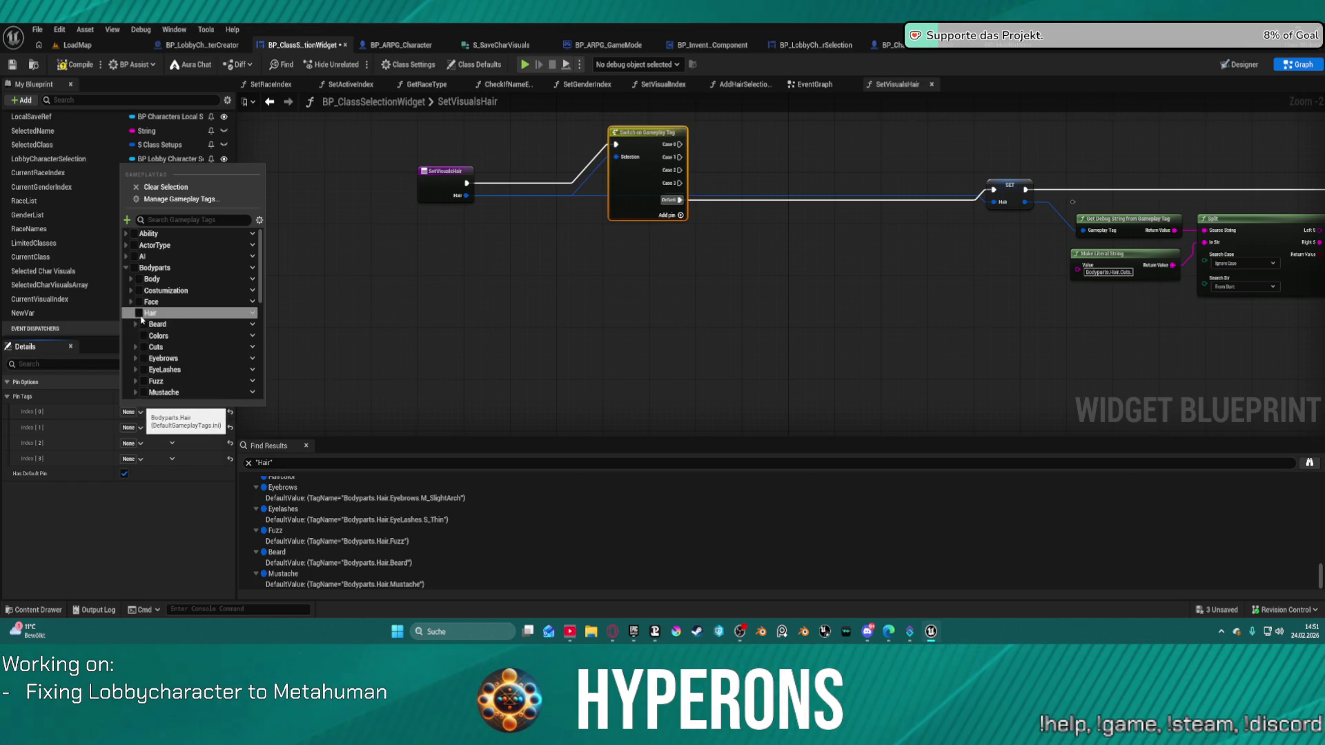
left_click(139, 313)
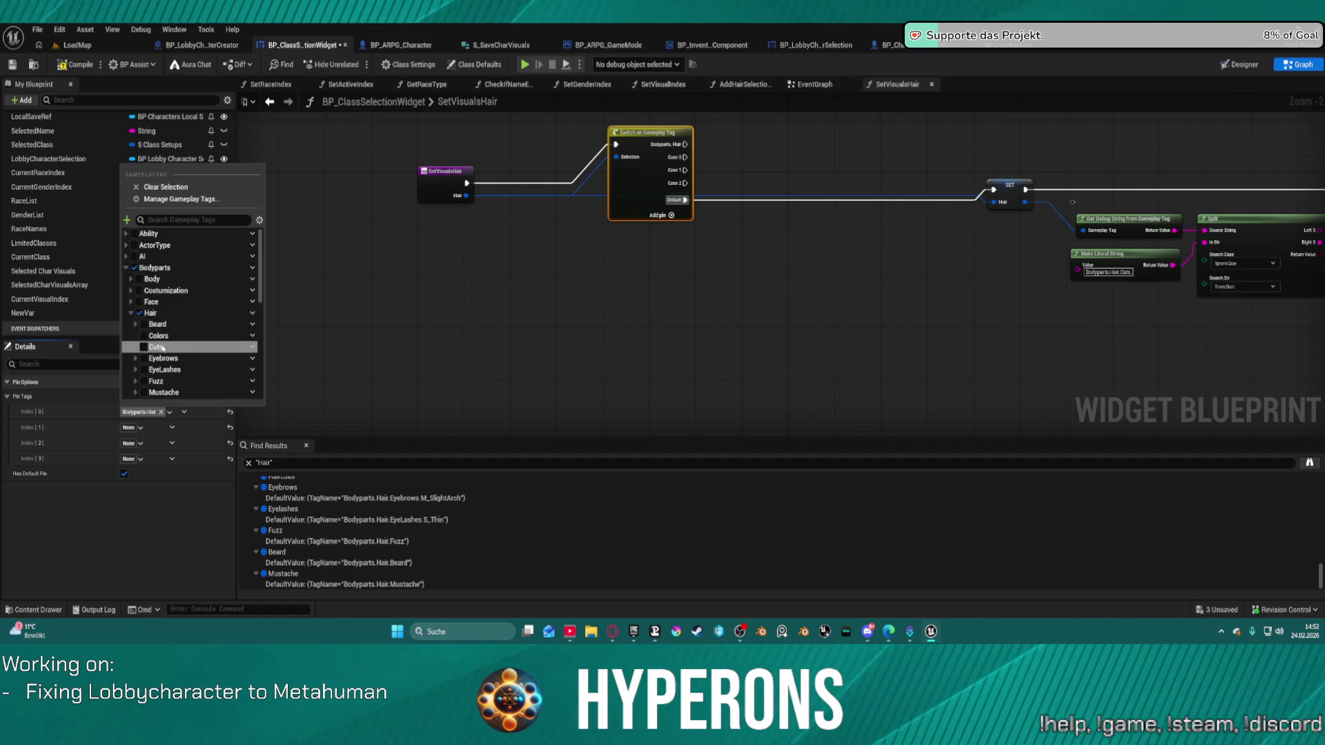
scroll(166, 331, "down", 2)
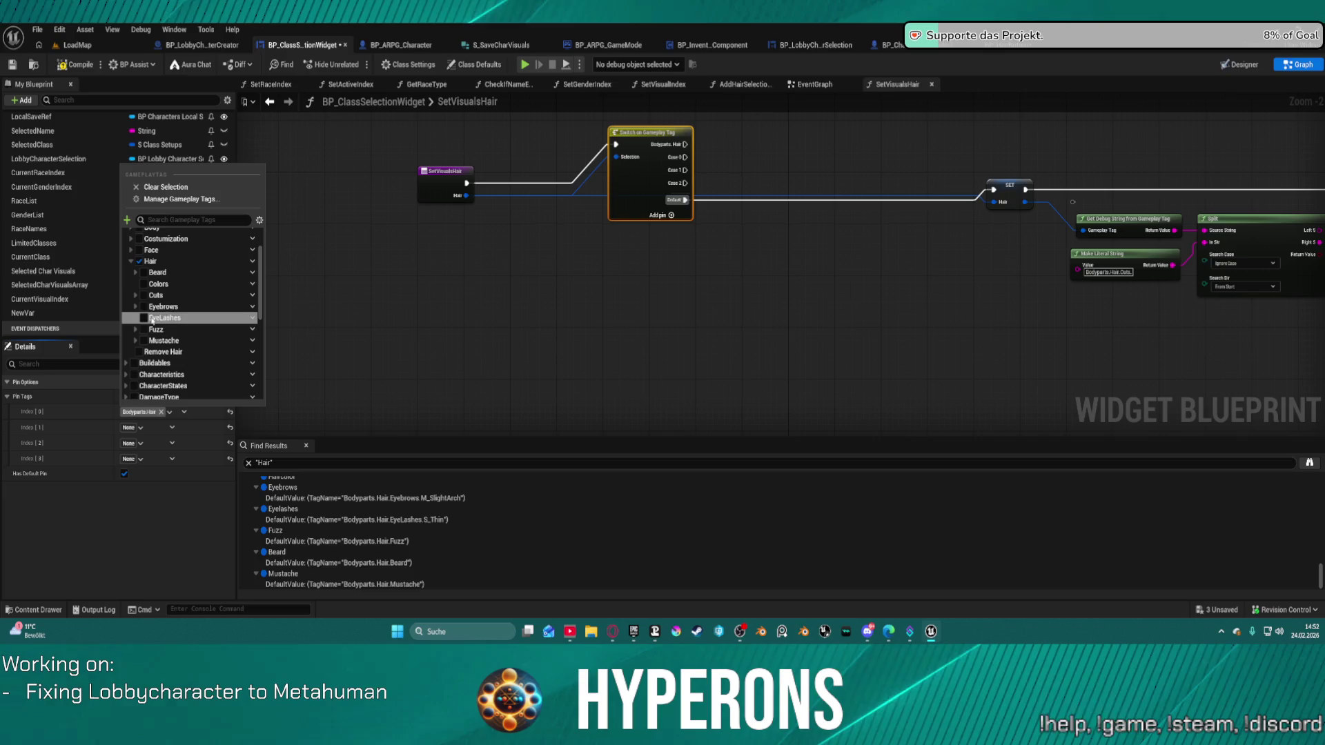
left_click(143, 295)
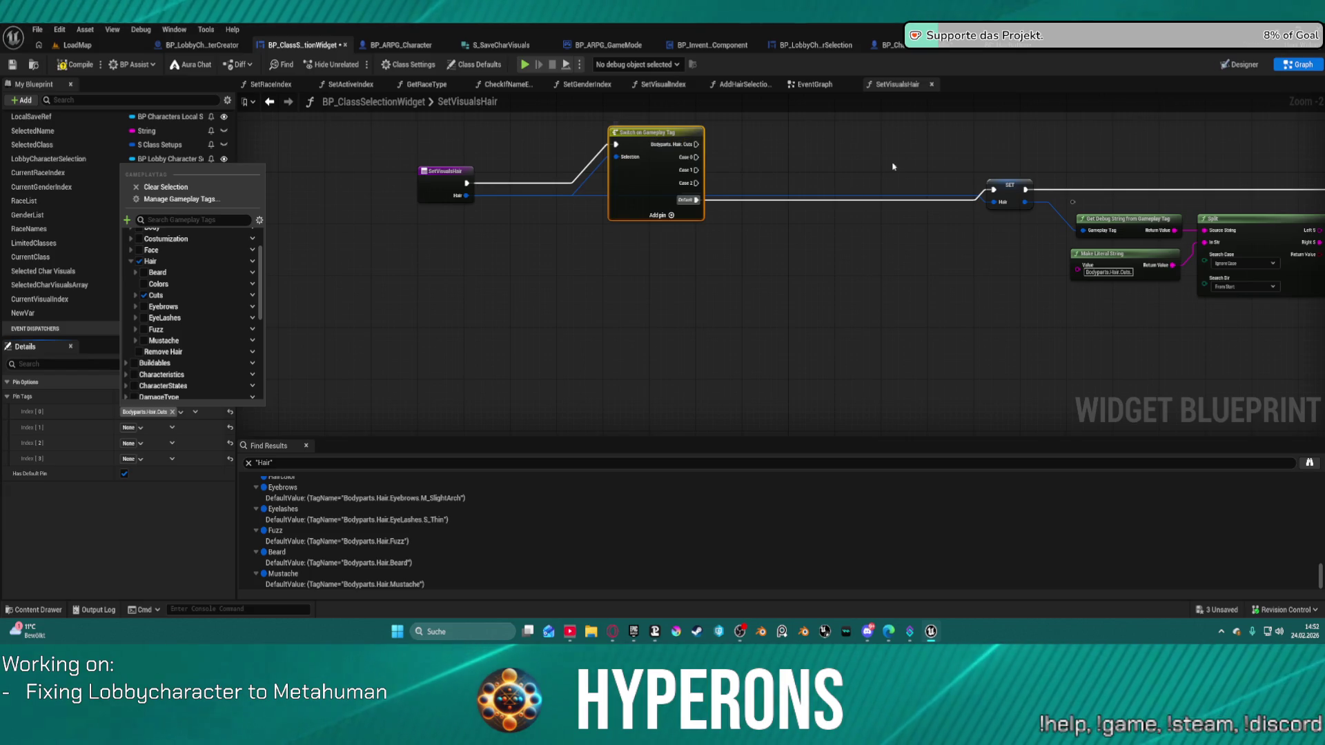
left_click_drag(992, 189, 698, 144)
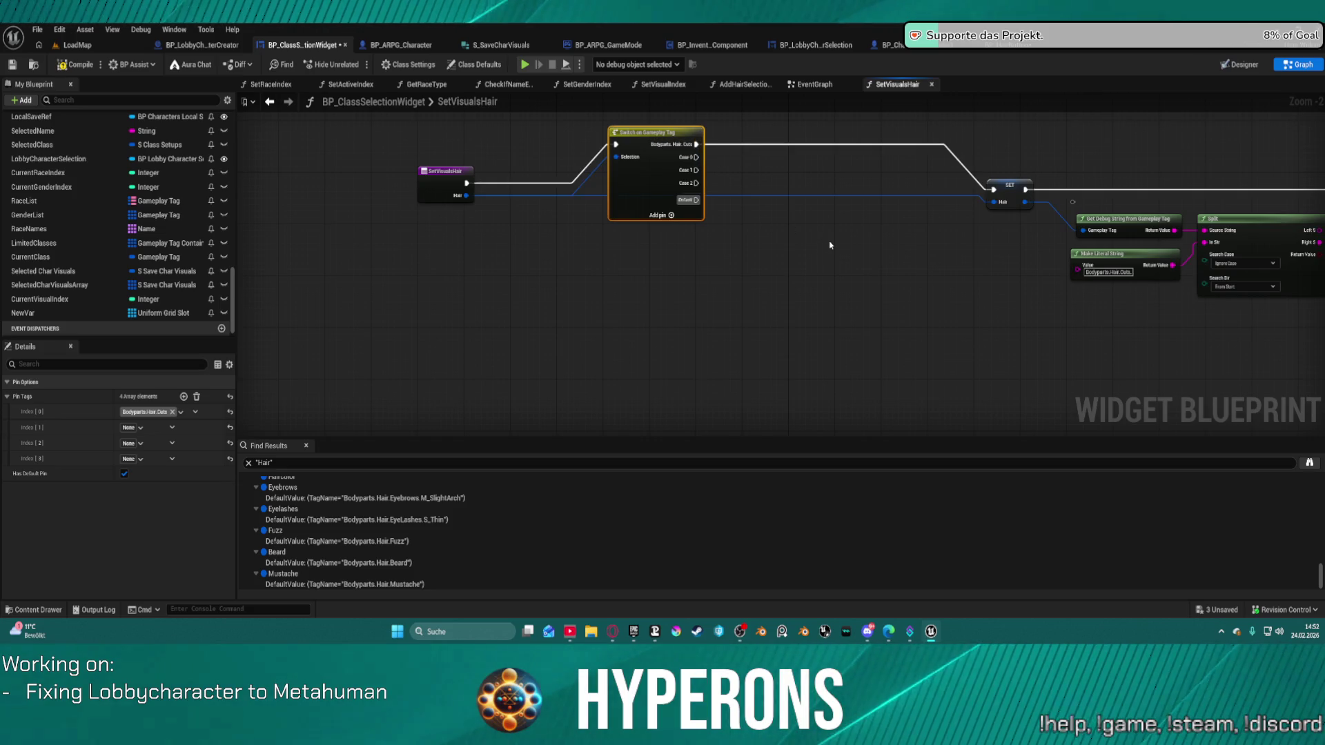
Delete the surplus tag cases, disable the default pin, and align the graph into one row
left_click(172, 428)
left_click(185, 457)
left_click(171, 428)
left_click(185, 457)
left_click(171, 427)
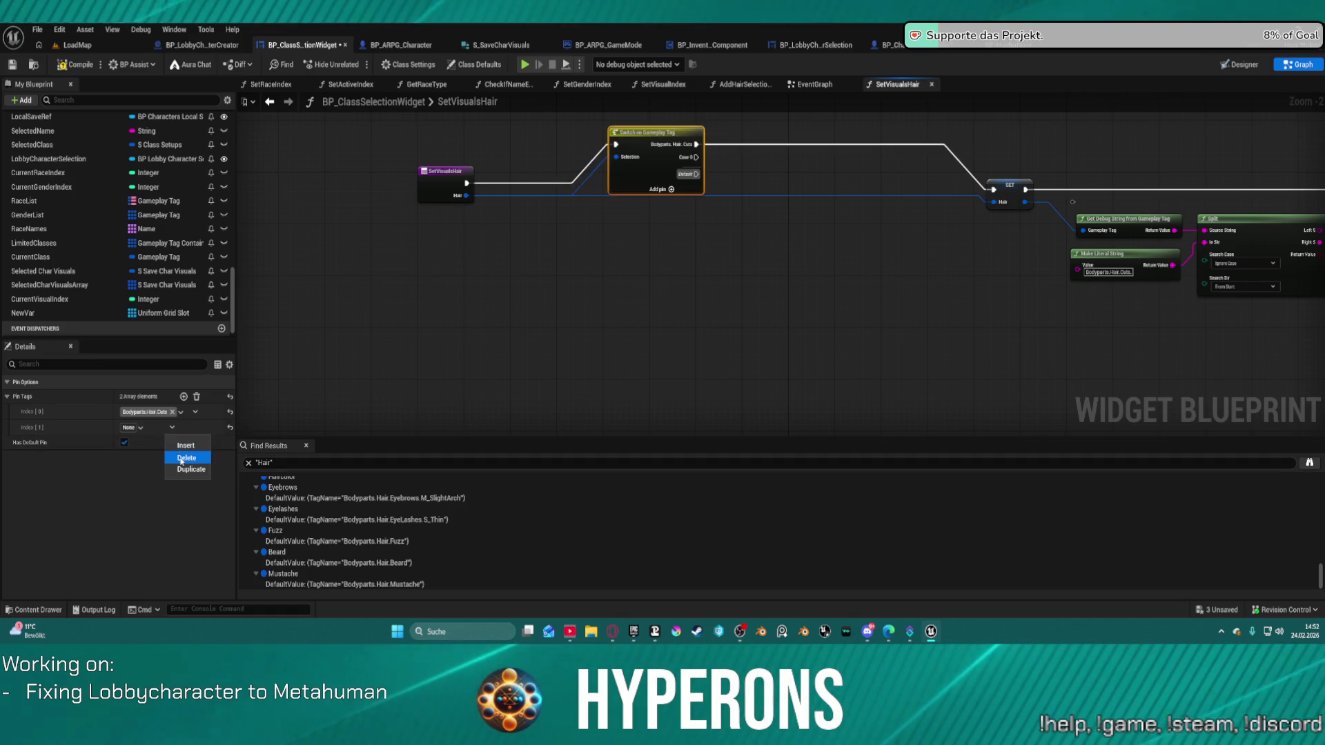
left_click(185, 457)
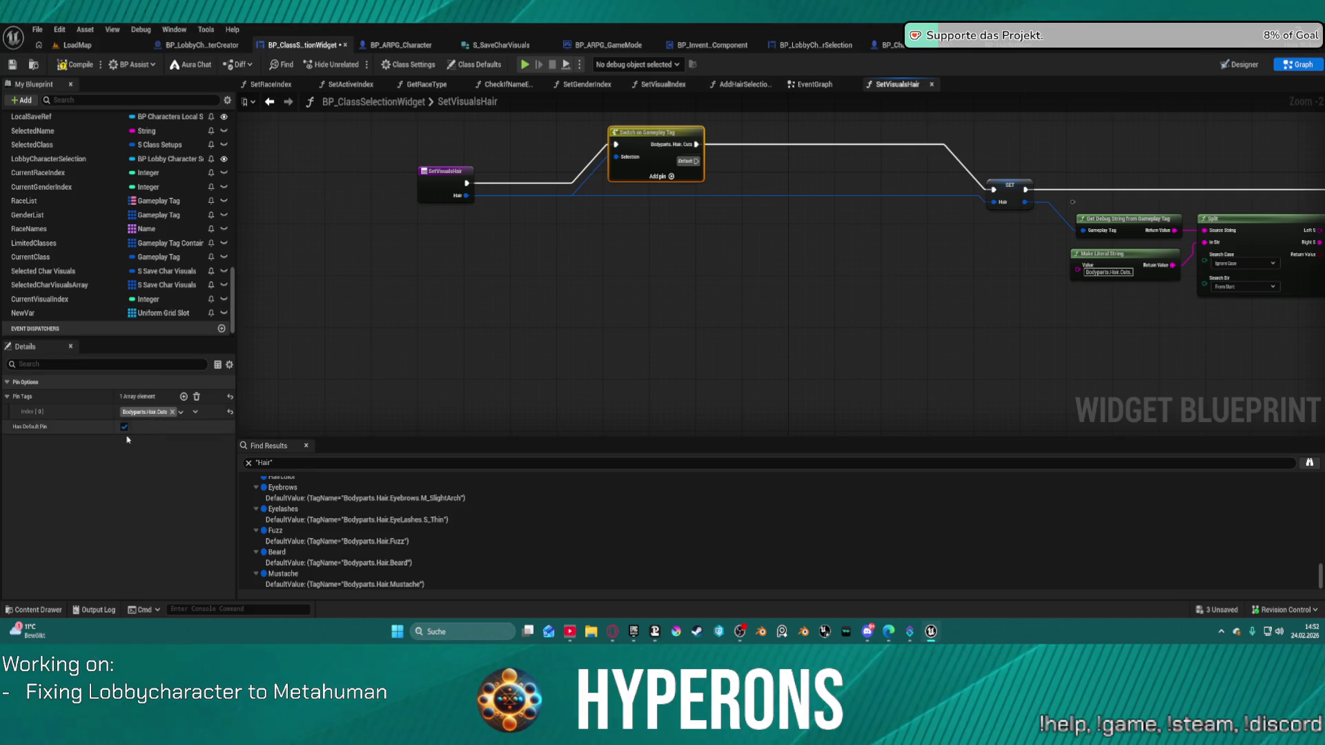
left_click(124, 427)
mouse_move(644, 128)
left_mouse_down()
mouse_move(642, 193)
mouse_move(667, 206)
left_mouse_up()
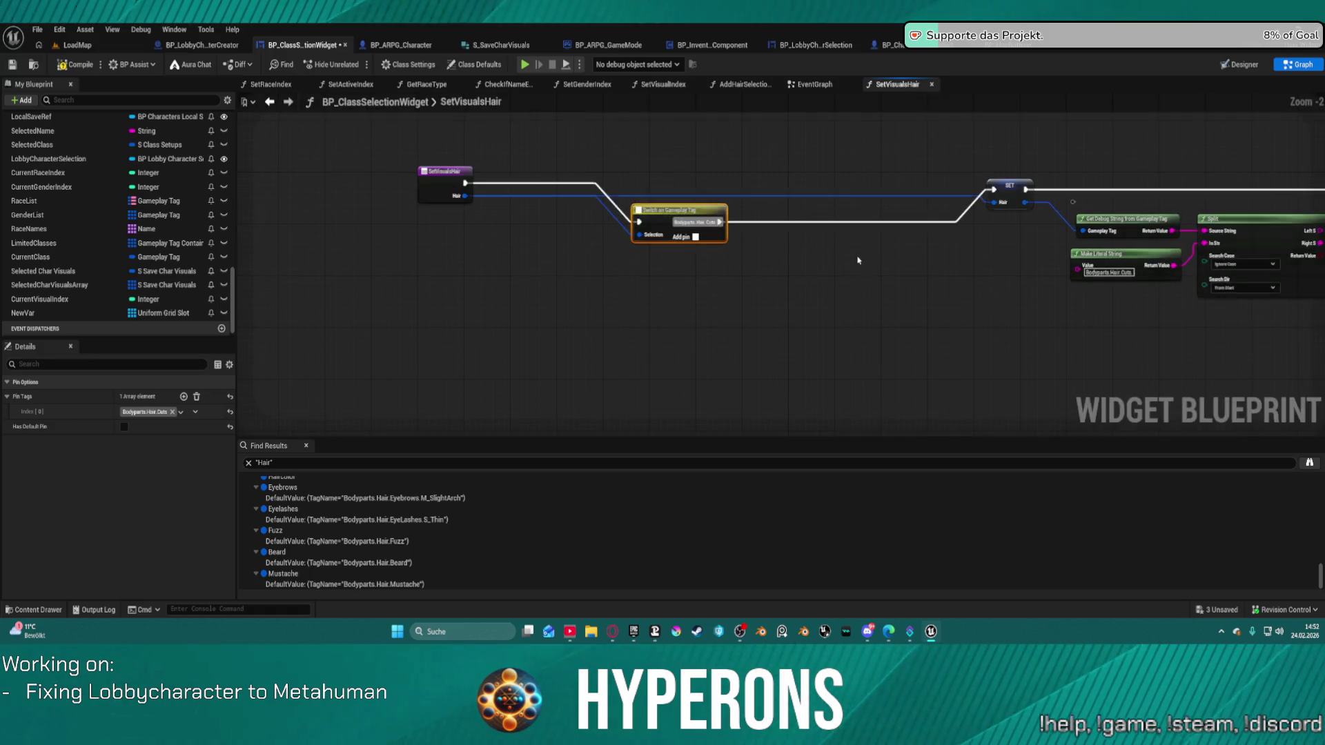
key("f")
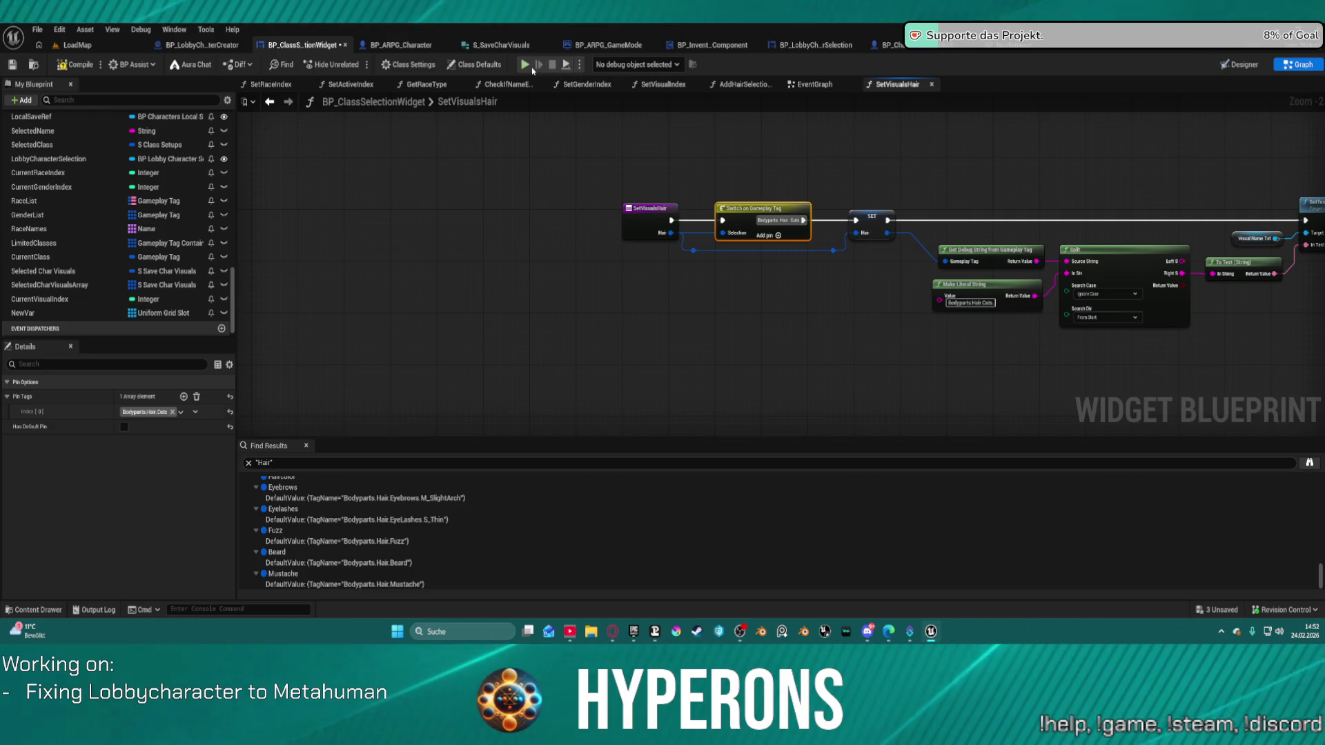
left_click(1026, 50)
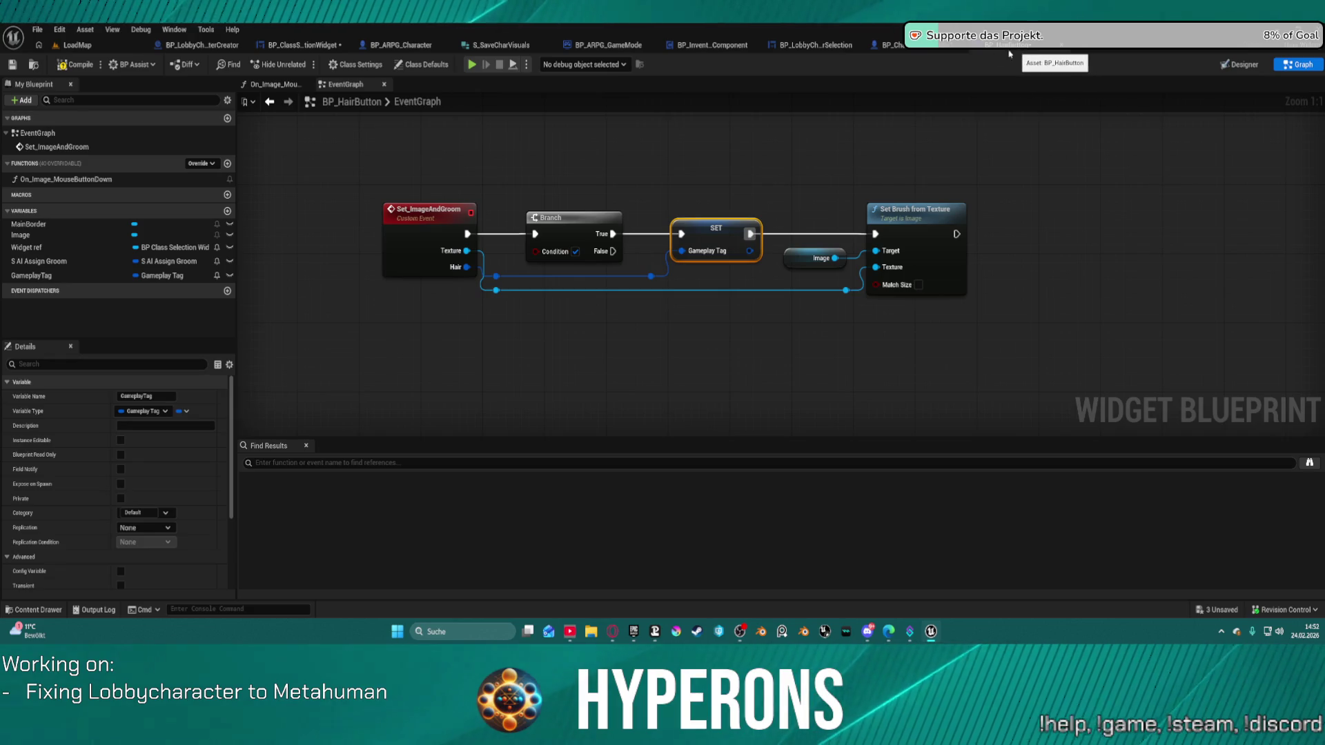
Exit the standalone Hyperons preview and go back to the LoadMap level editor
left_click(299, 46)
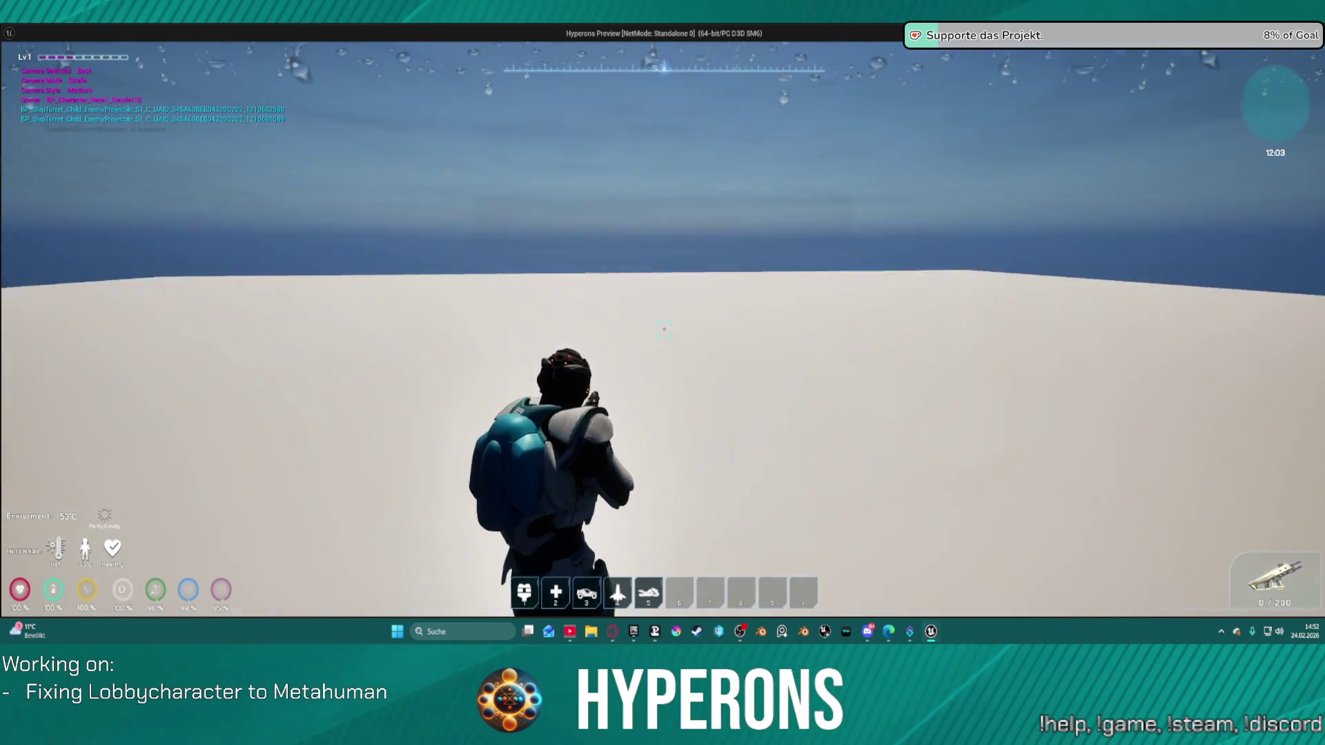
key("Escape")
left_click(71, 46)
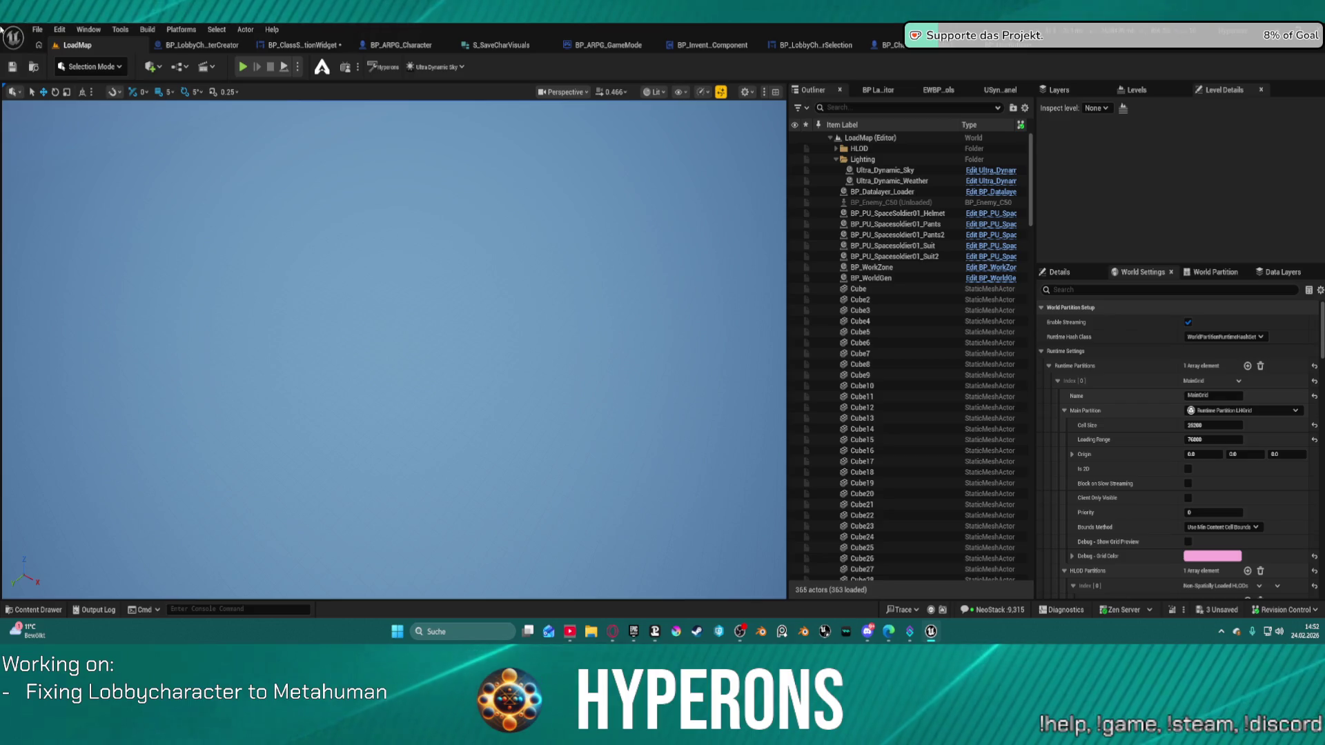
Load Map_Lobby0 from File's recent levels and start a Play In Editor session
left_click(37, 29)
mouse_move(179, 108)
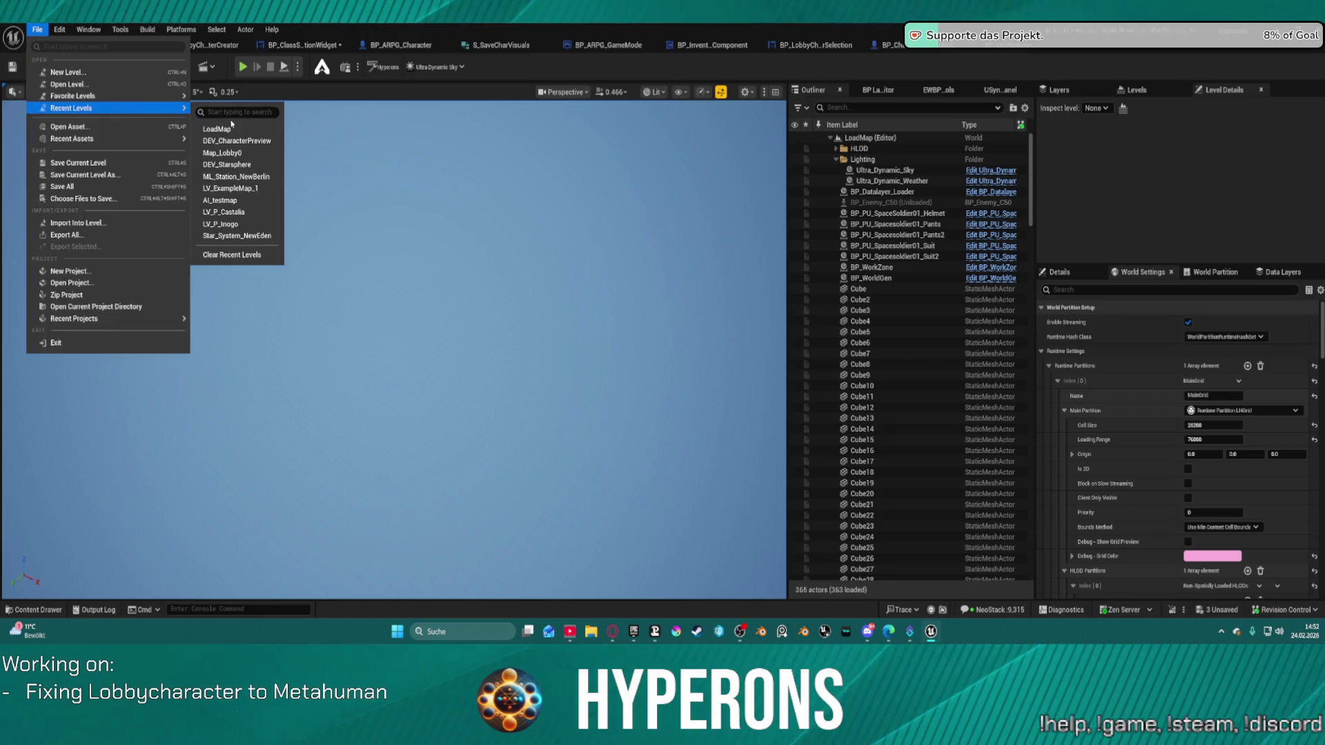
left_click(247, 153)
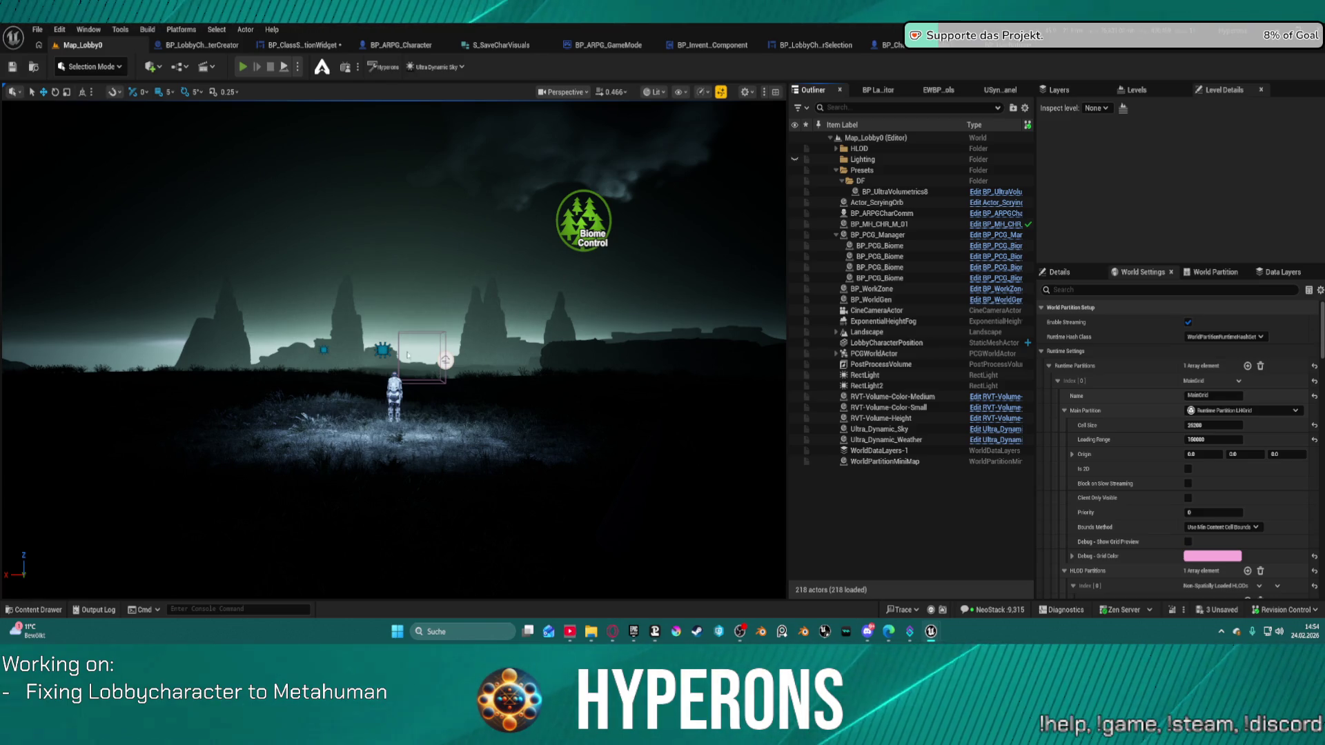
key("alt+p")
left_click(90, 345)
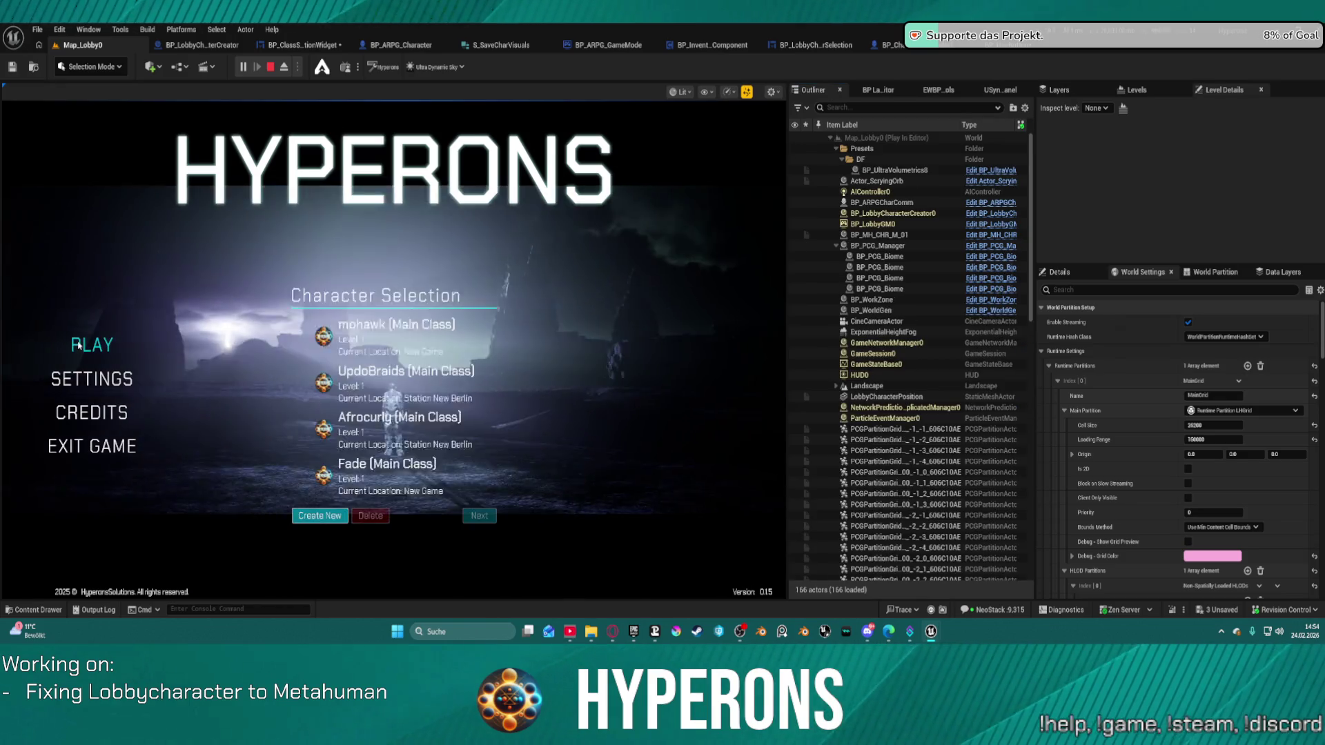
left_click(383, 341)
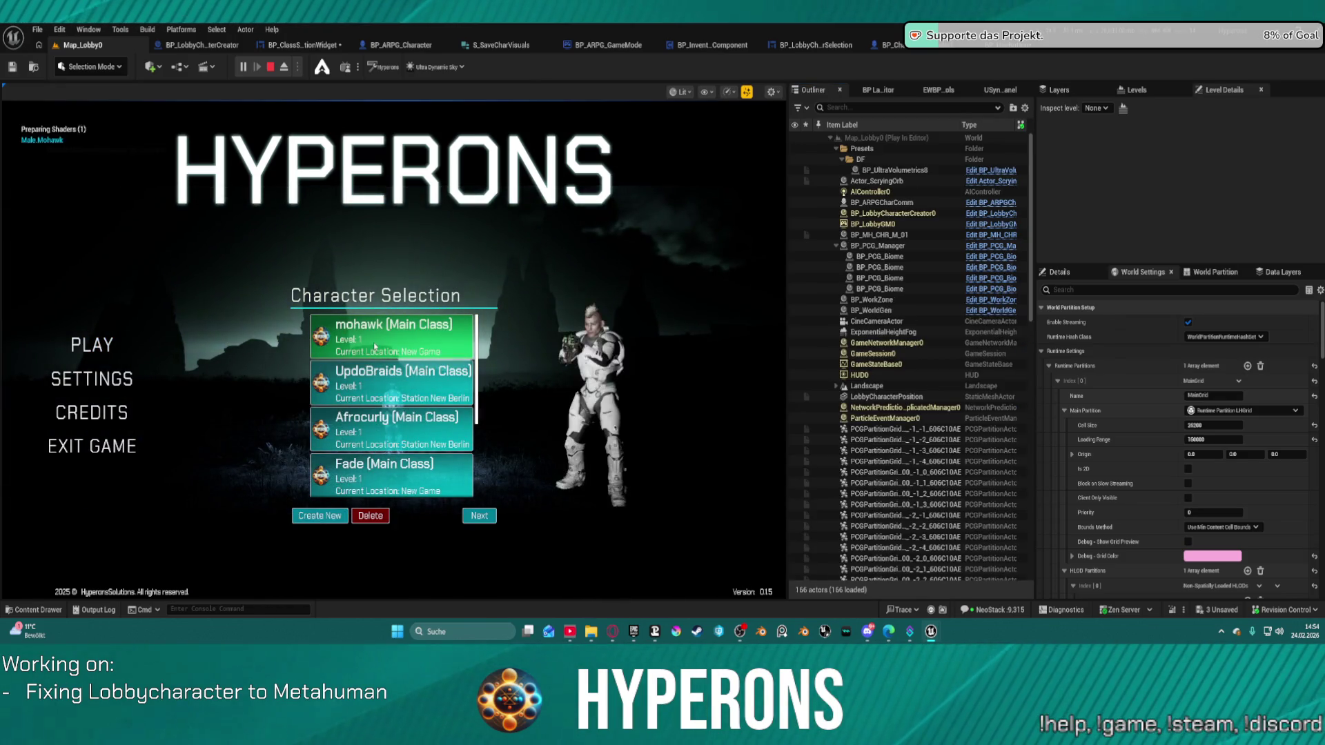
left_click(363, 383)
left_click(363, 429)
left_click(362, 476)
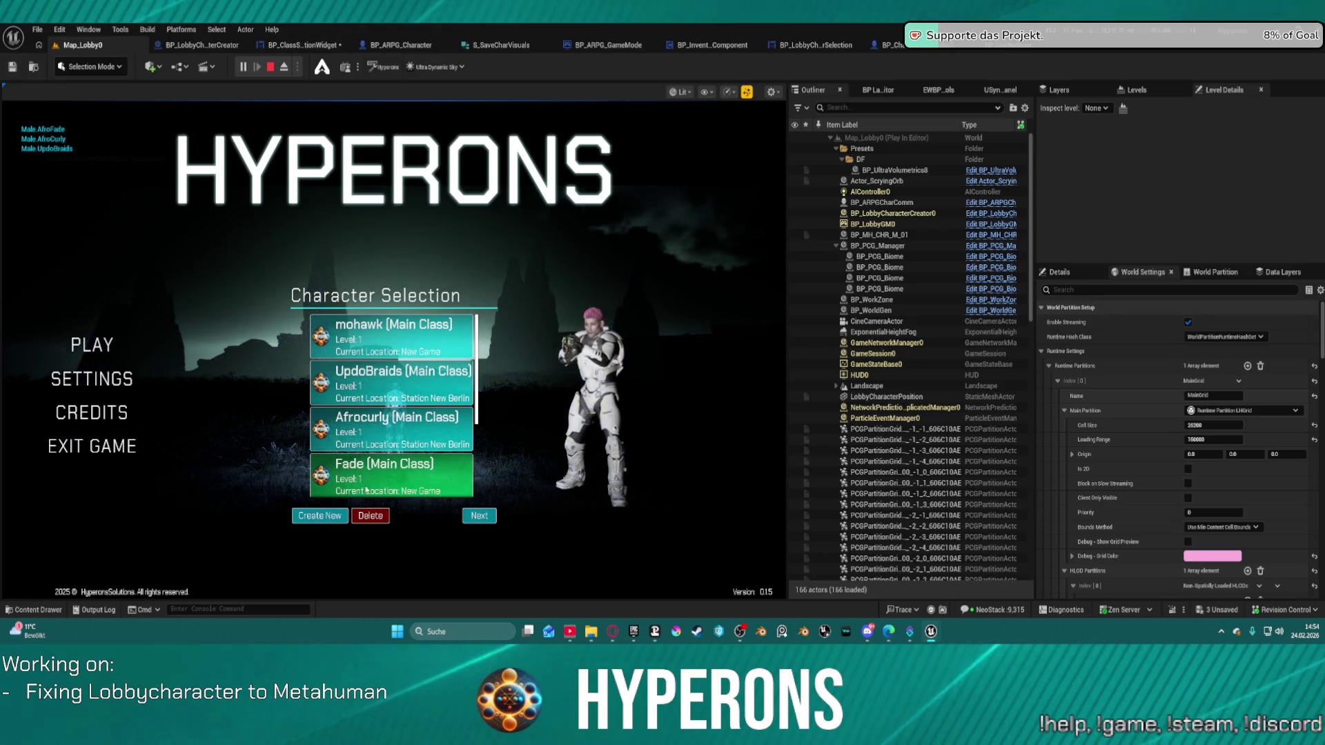
left_click(328, 523)
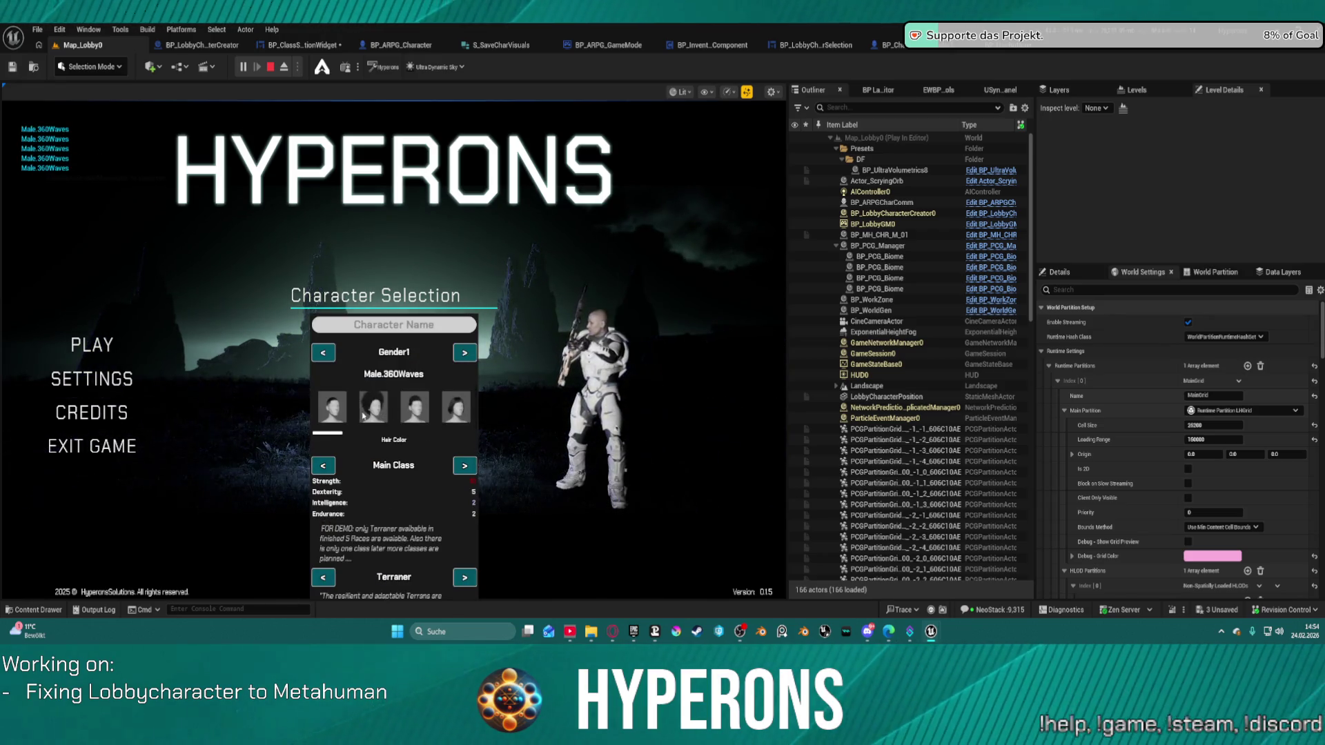
scroll(445, 419, "down", 2)
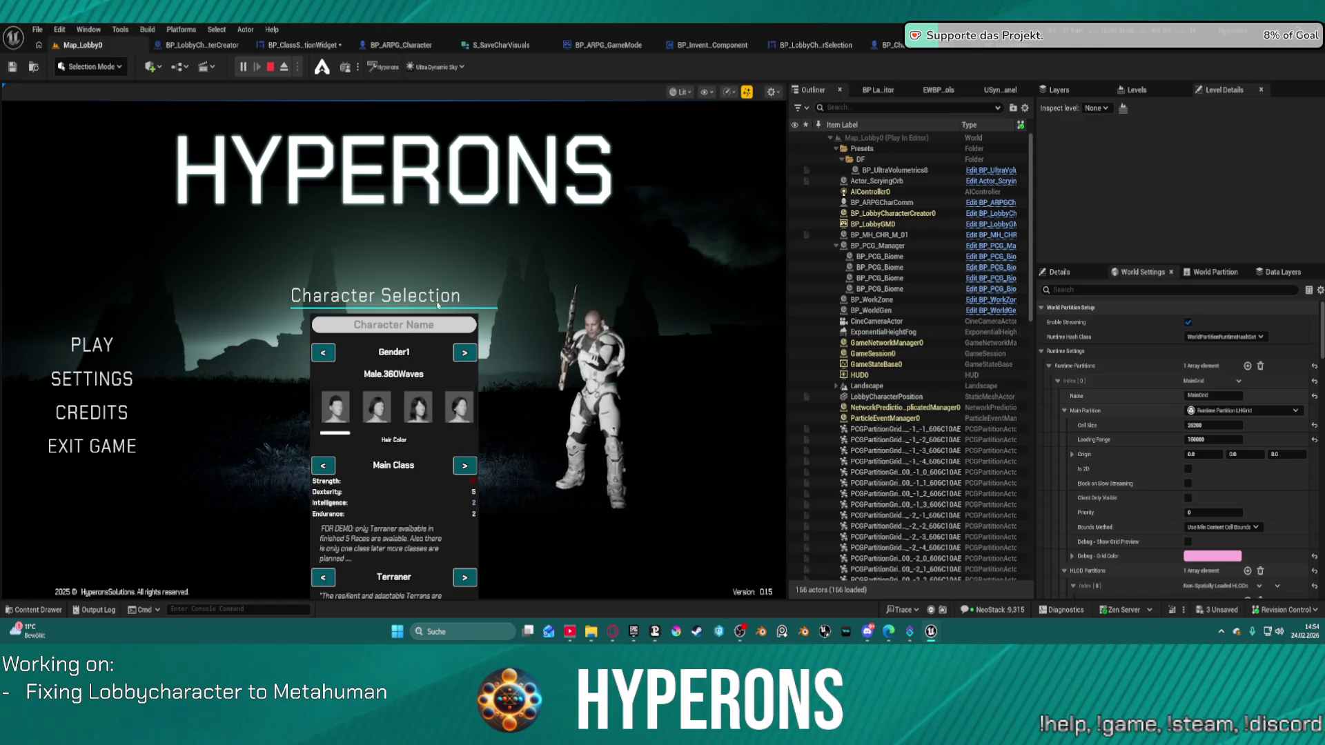
key("Escape")
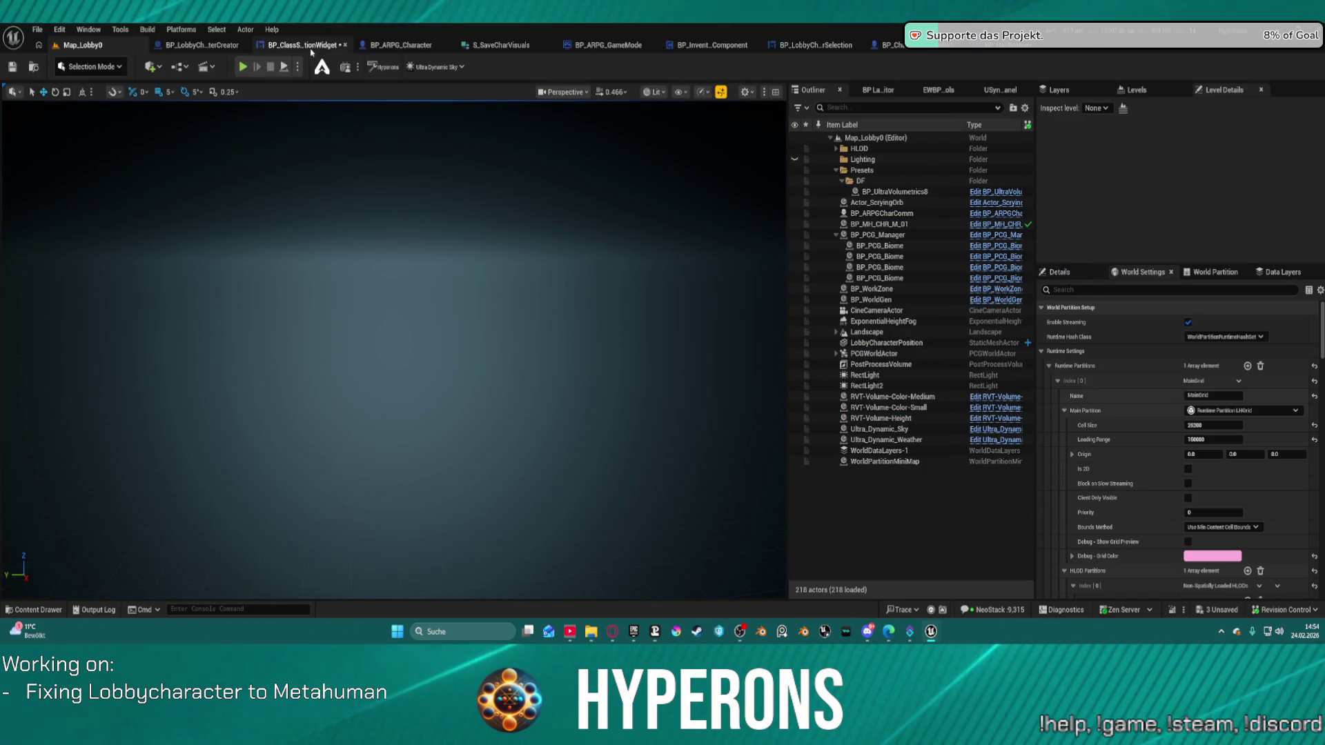
Replace the Switch on Gameplay Tag with a Matches Any Tags node fed by the Hair input
left_click(304, 45)
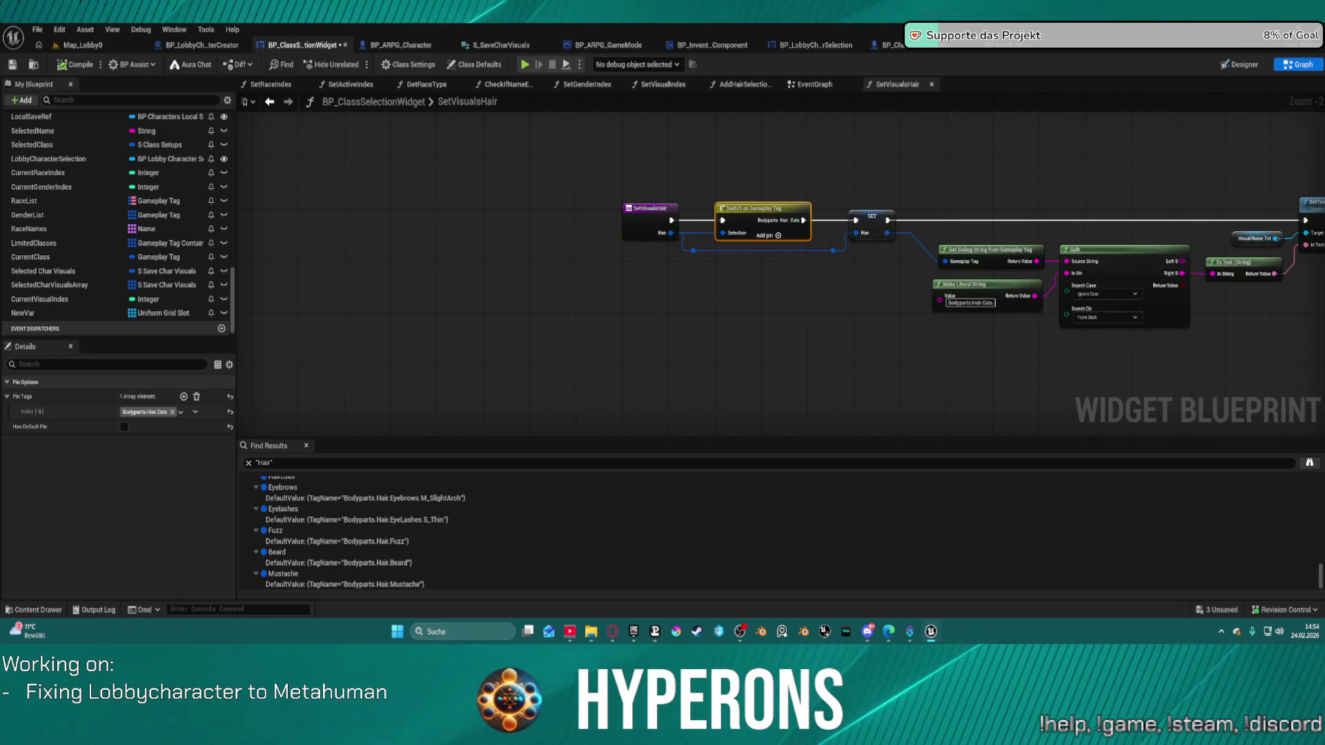
scroll(778, 316, "up", 1)
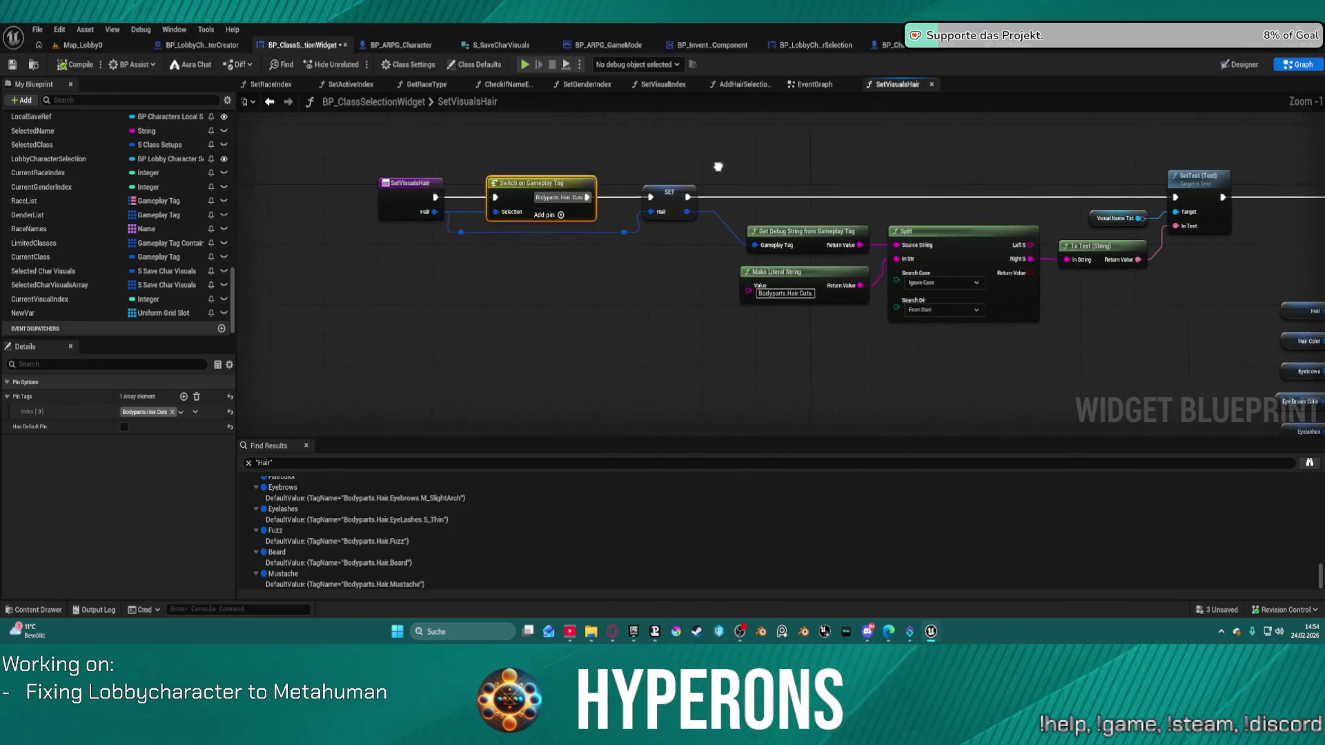
scroll(619, 166, "up", 1)
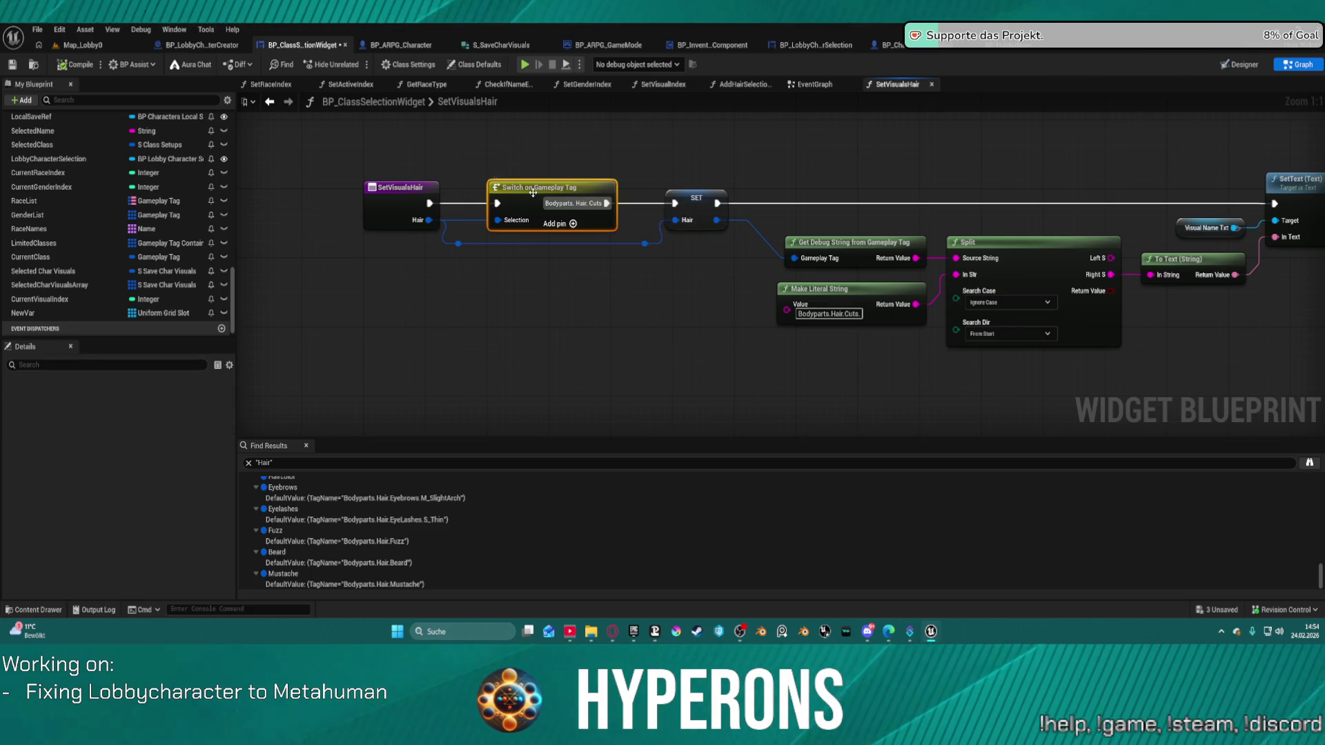
key("Delete")
left_click_drag(428, 219, 512, 199)
type("get")
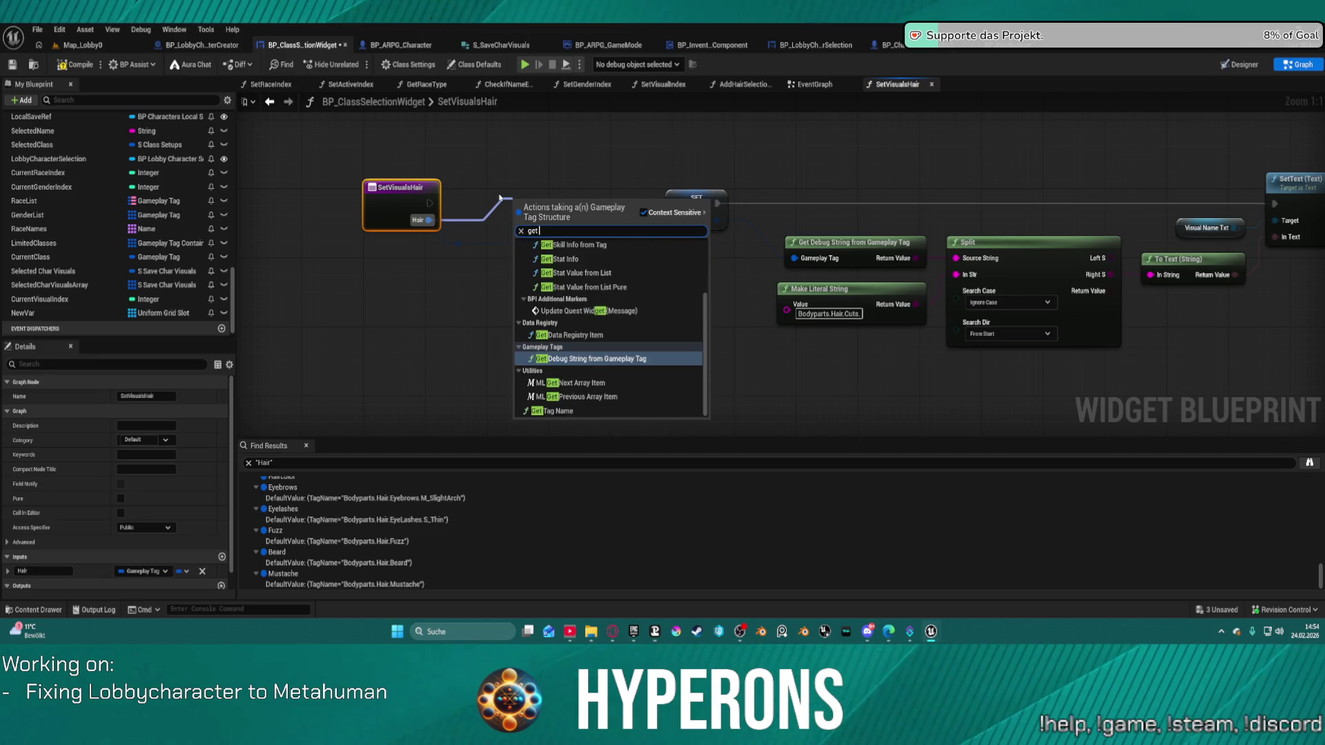
key("BackSpace")
key("BackSpace")
key("BackSpace")
type("match")
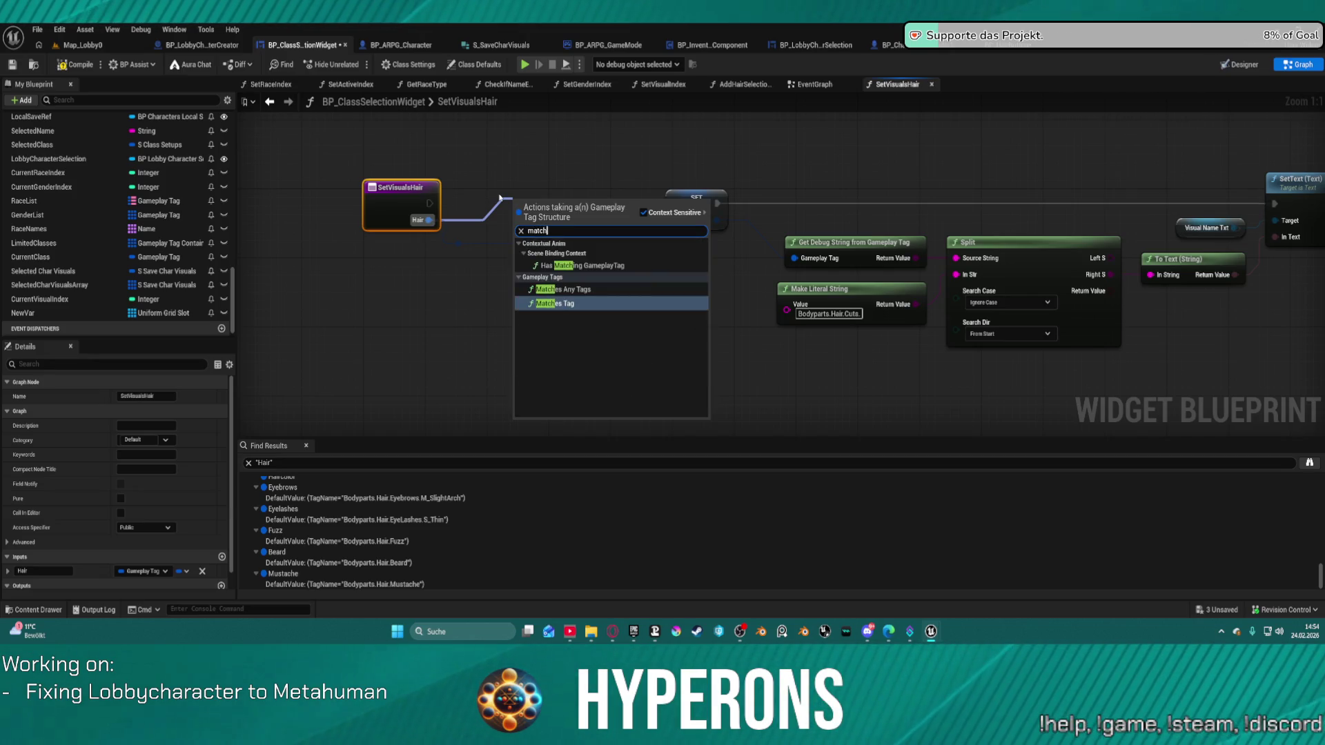
key("Up")
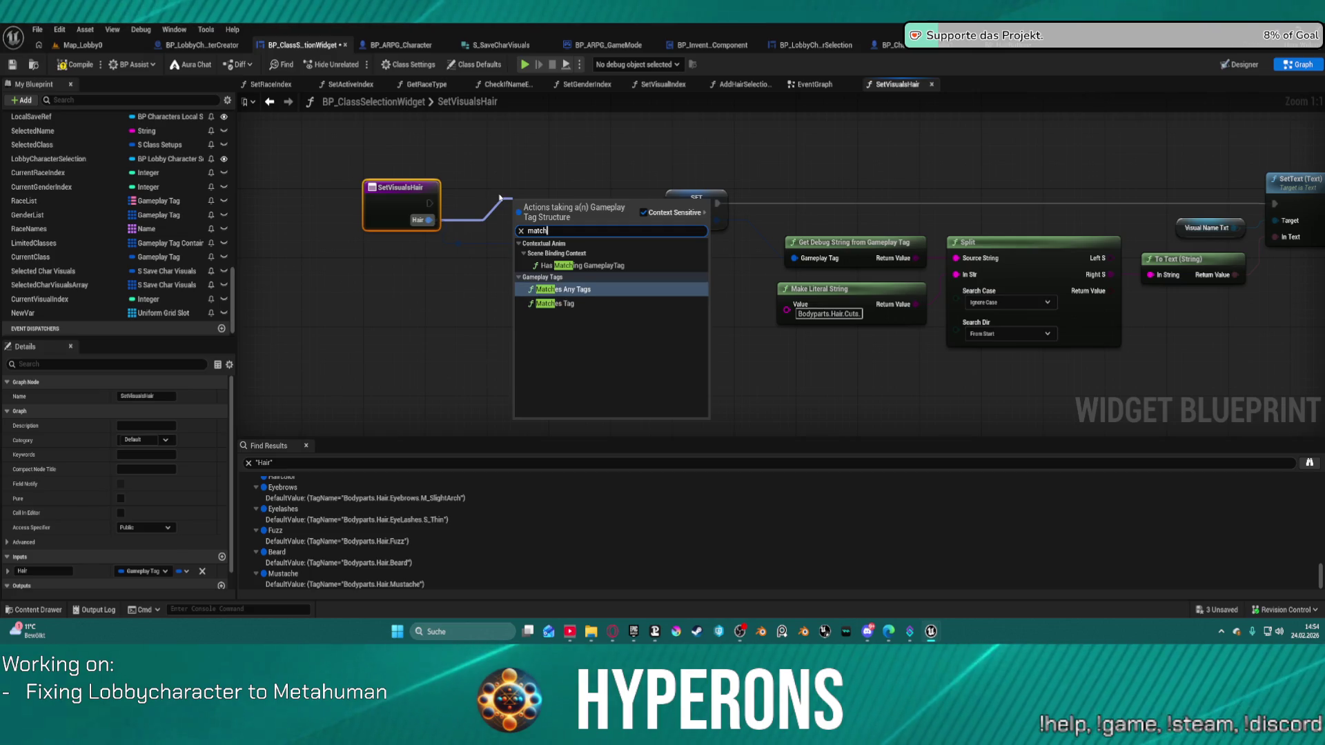
key("Return")
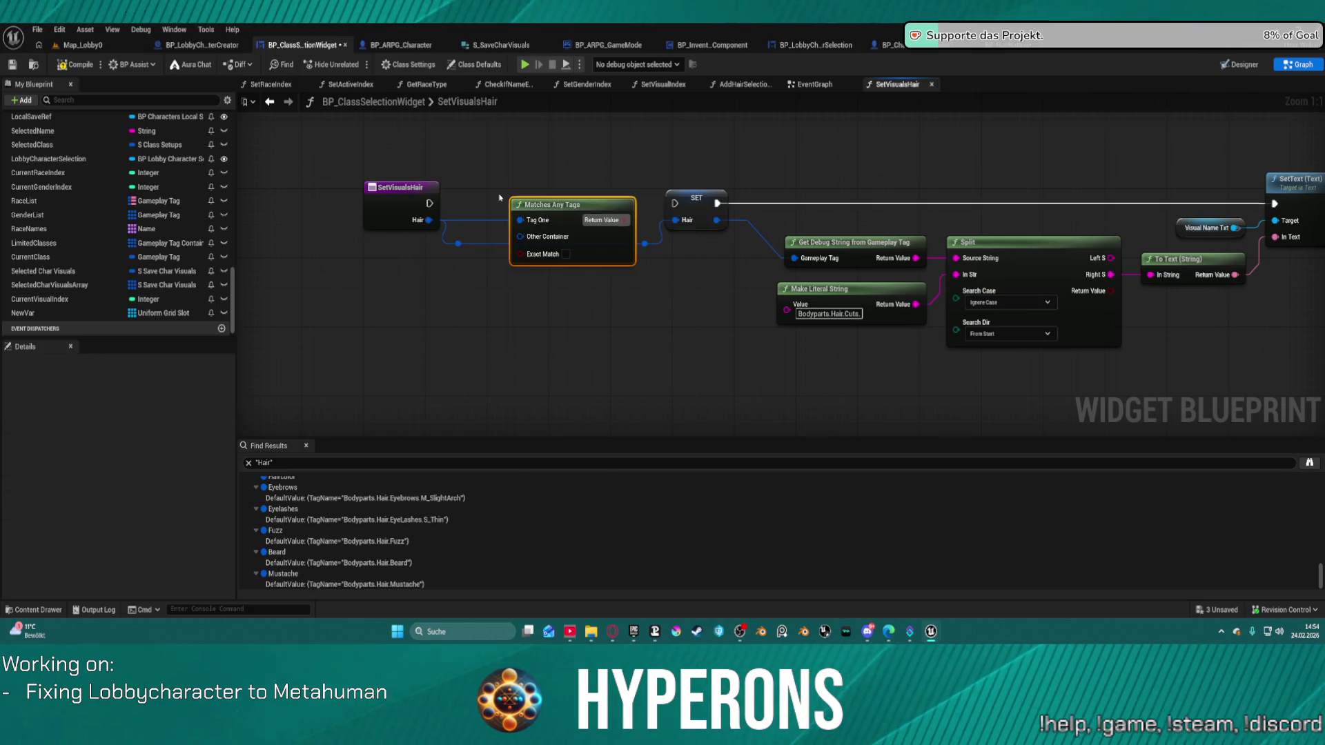
Feed Other Container from a Make Literal Gameplay Tag Container set to Bodyparts.Hair.Cuts
left_click_drag(520, 236, 407, 307)
type("mal")
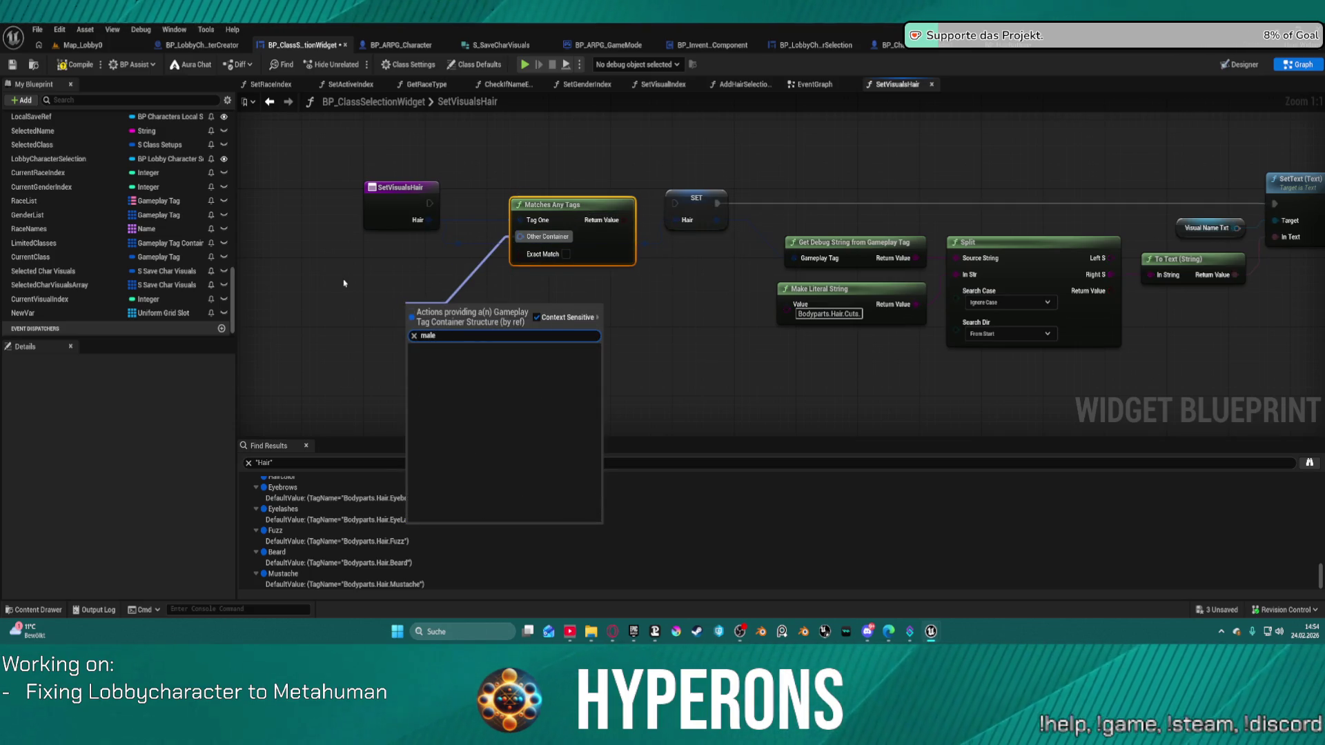
key("BackSpace")
type("ke")
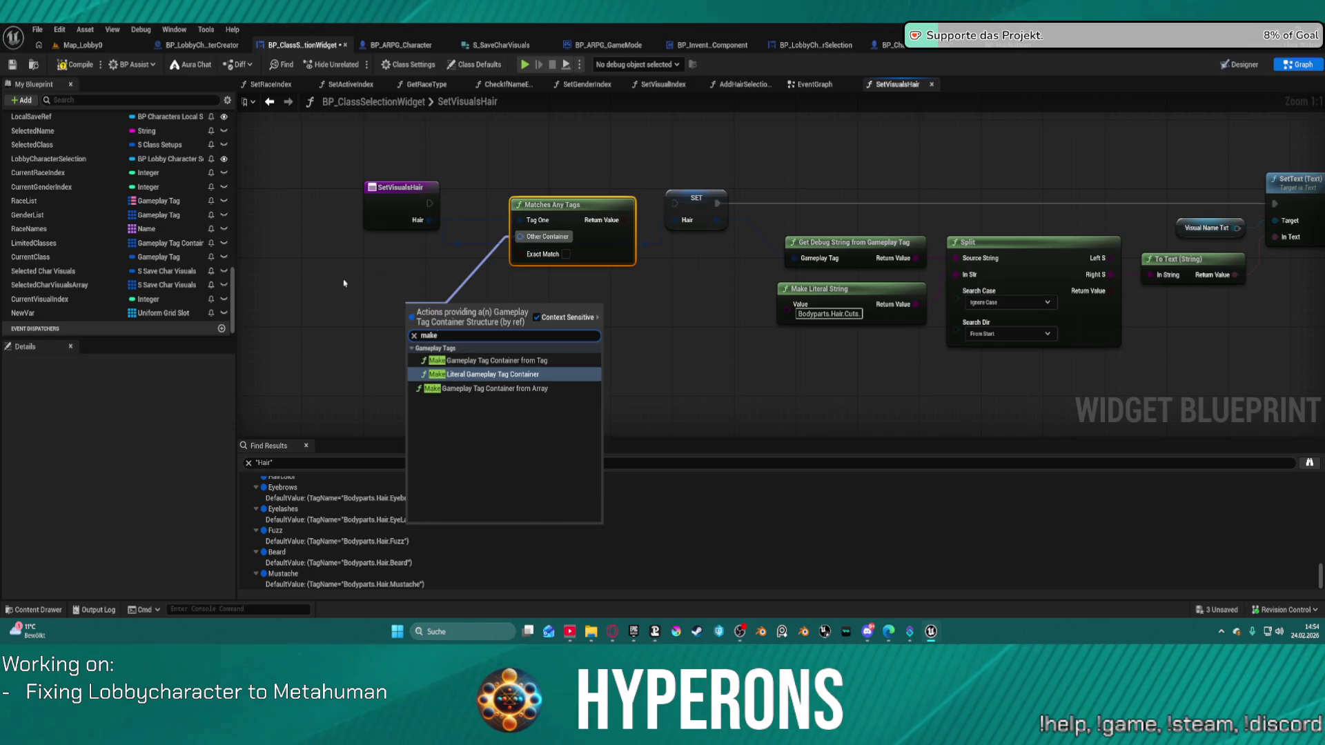
key("Return")
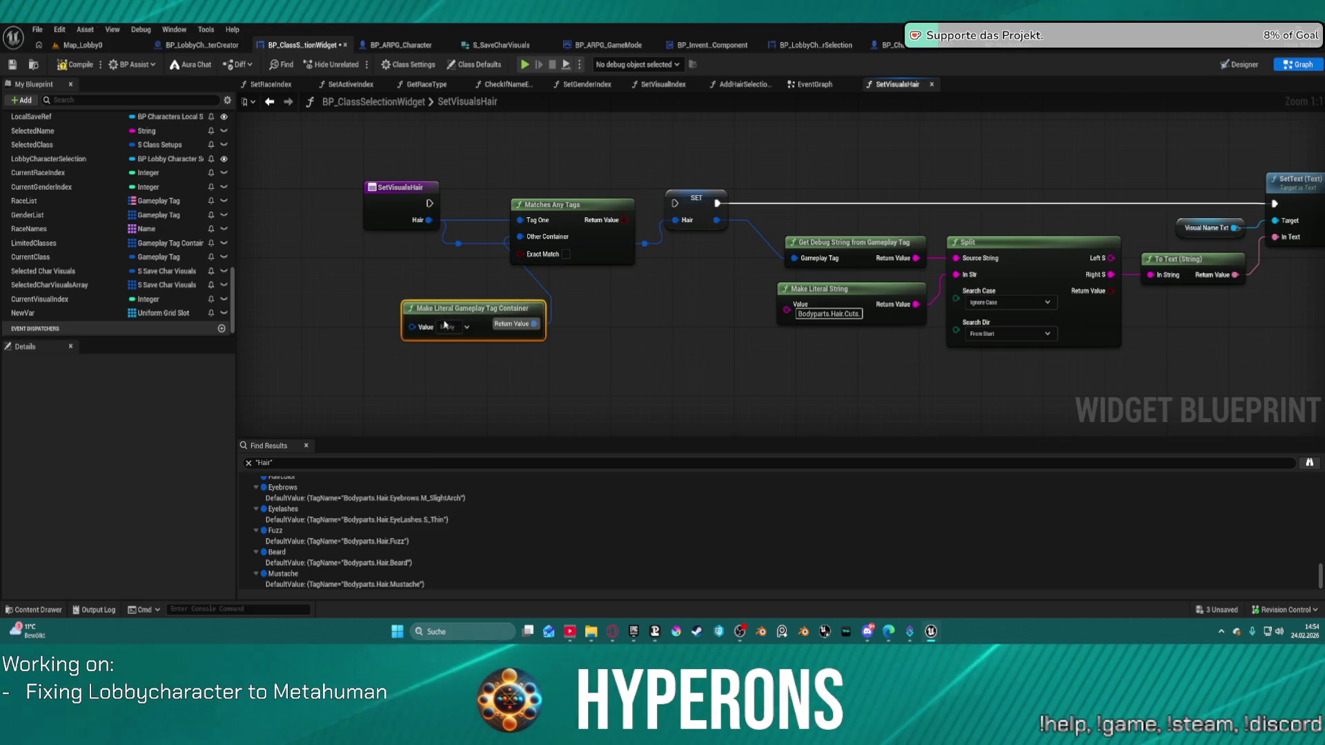
left_click(455, 327)
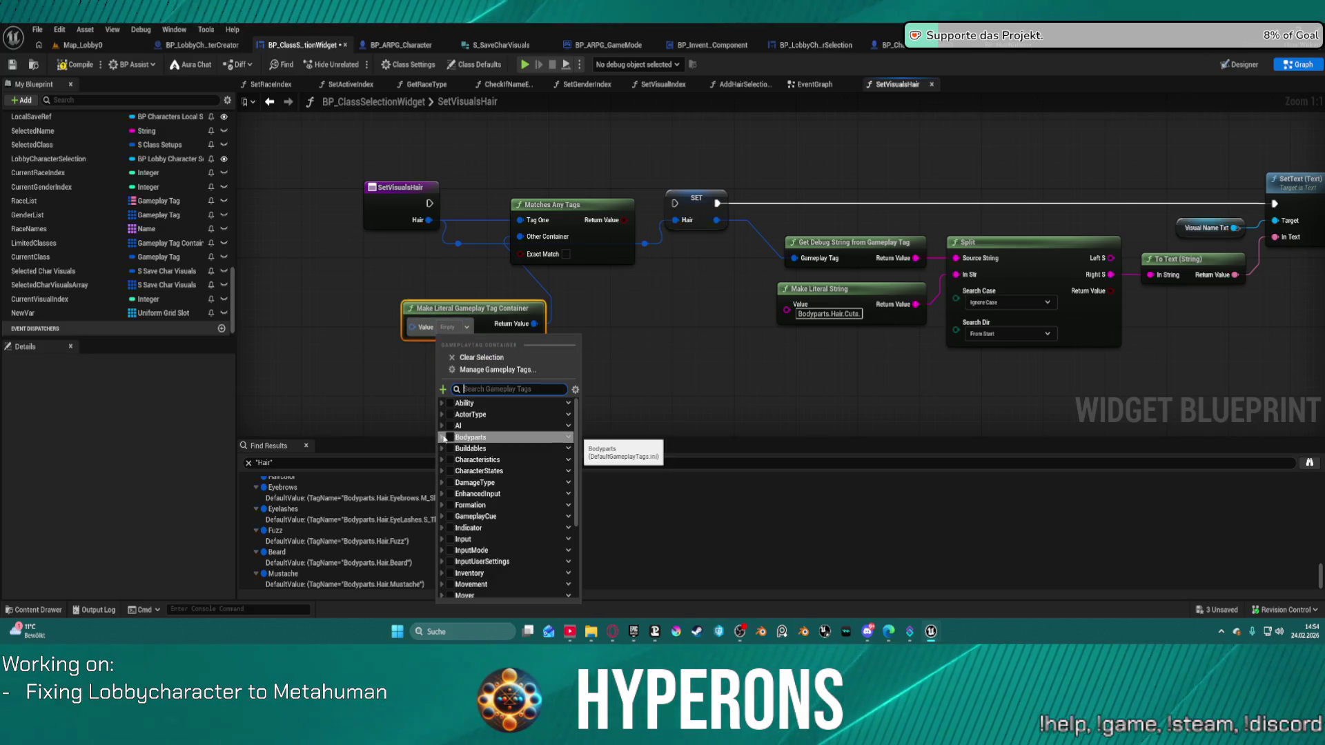
left_click(442, 438)
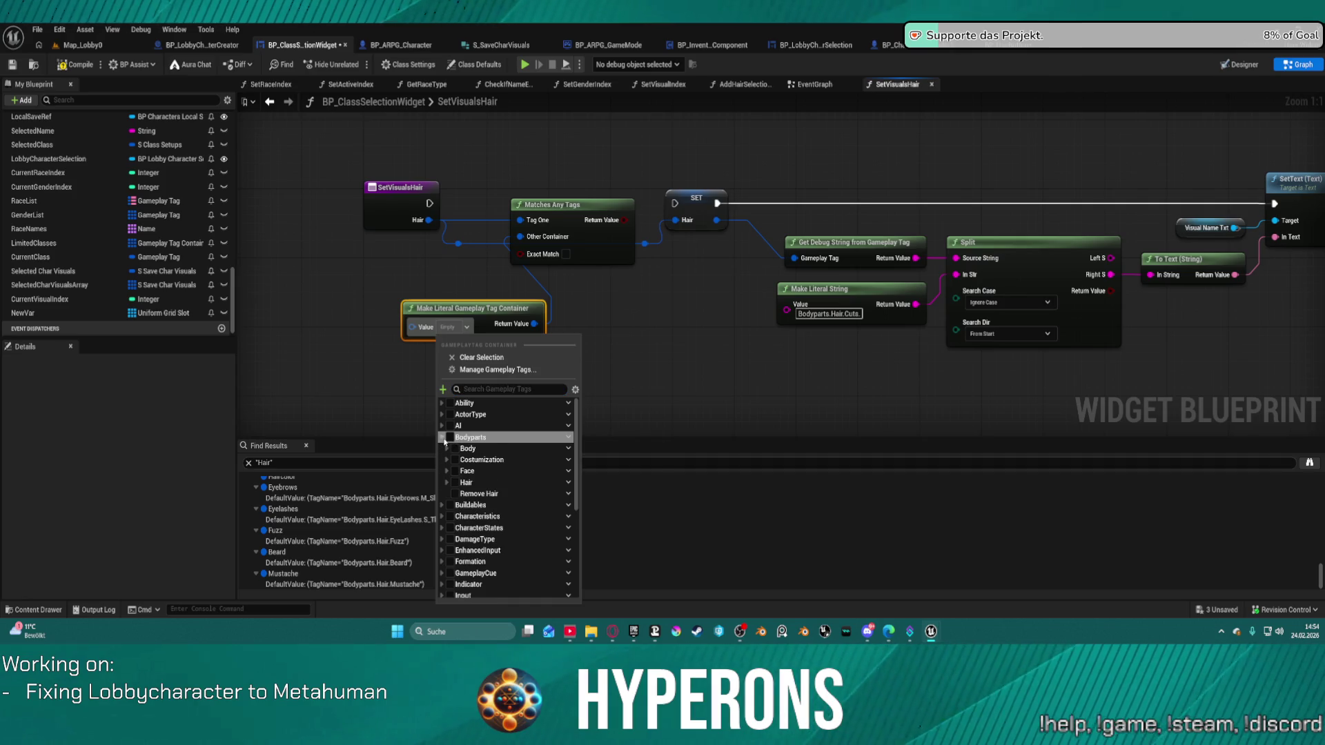
left_click(446, 483)
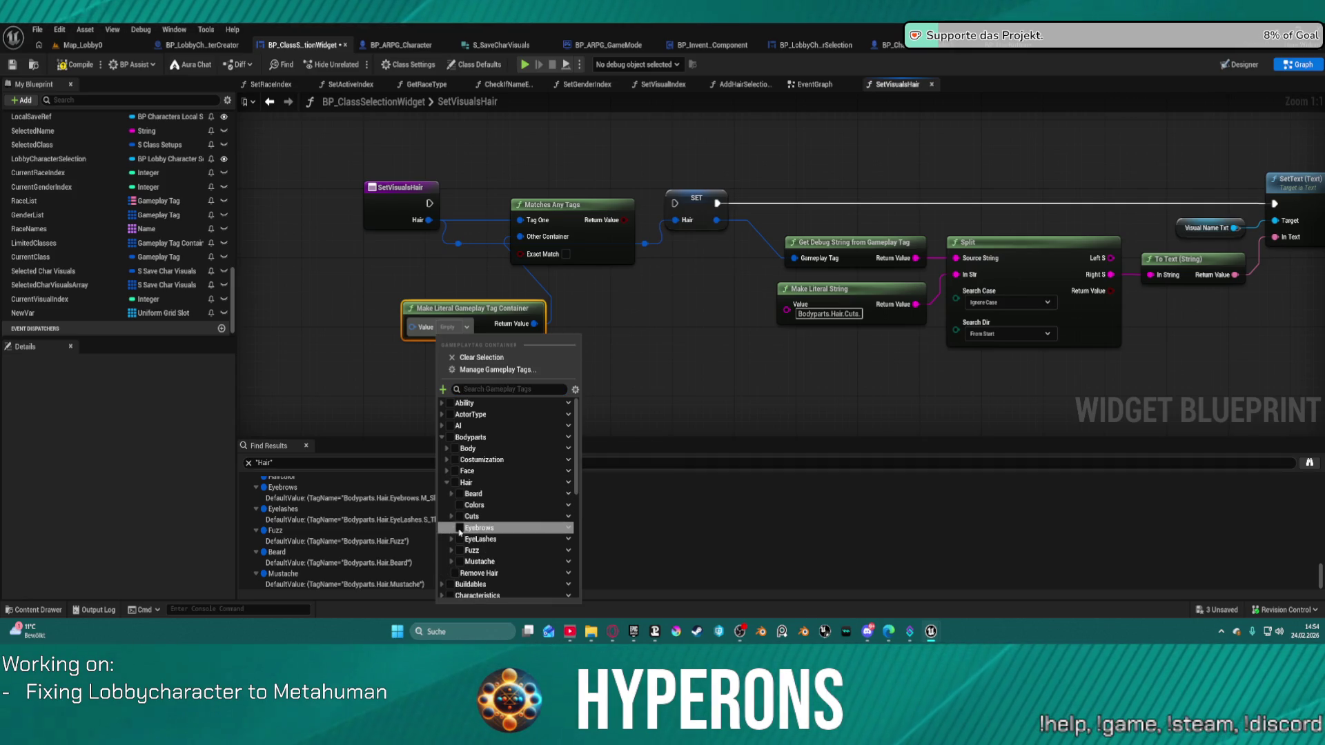
left_click(459, 517)
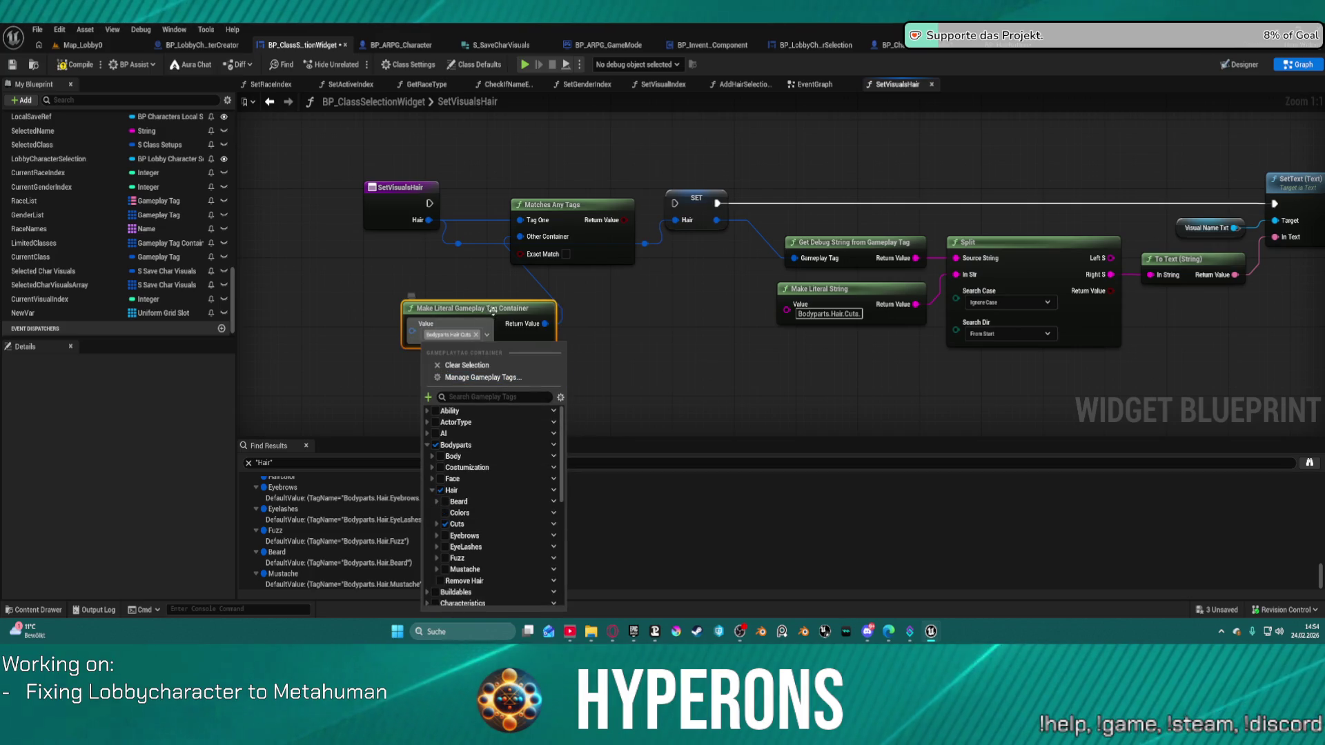
left_click(670, 263)
left_click(671, 263)
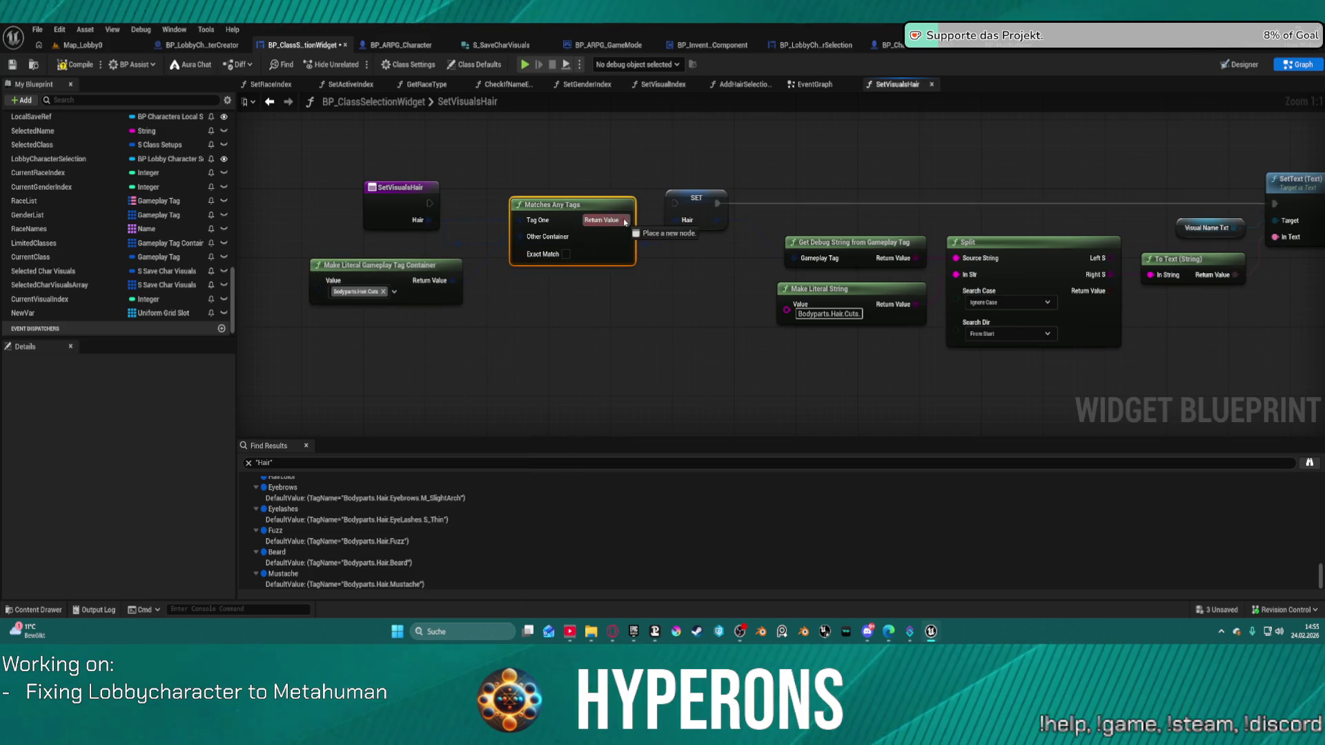
Add a Branch on the match result and run SET Hair only from its True output
left_click(589, 296)
mouse_move(599, 316)
left_mouse_down()
mouse_move(529, 242)
mouse_move(428, 204)
left_mouse_up()
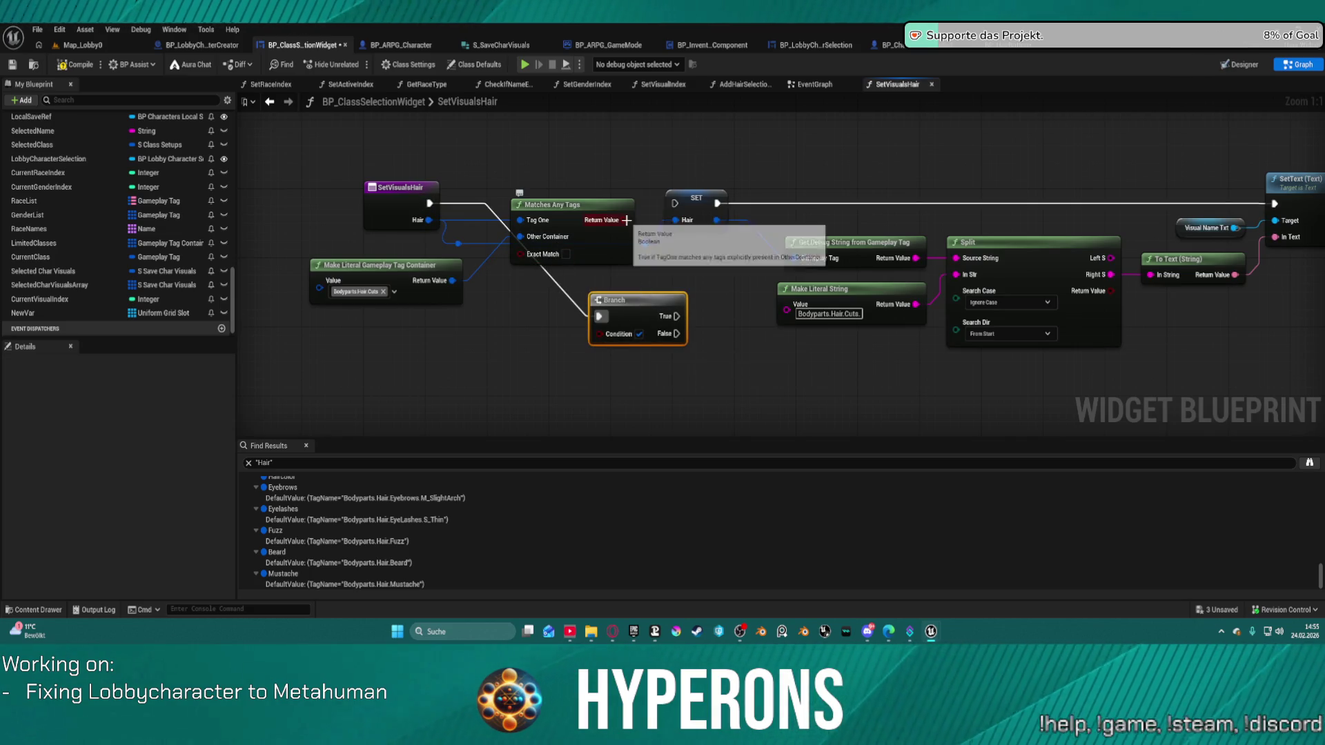
left_click_drag(597, 333, 632, 236)
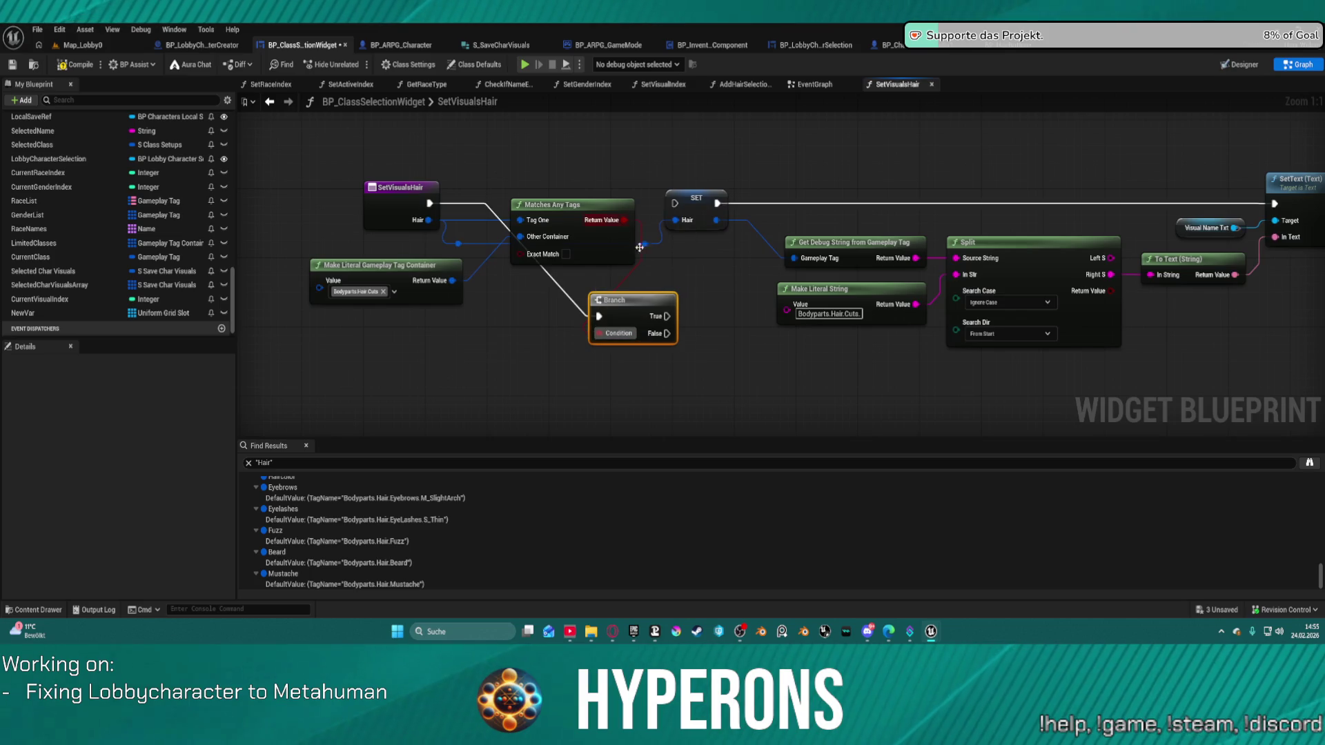
mouse_move(670, 320)
left_mouse_down()
mouse_move(682, 257)
mouse_move(647, 326)
mouse_move(661, 274)
left_mouse_up()
left_click_drag(675, 200, 672, 200)
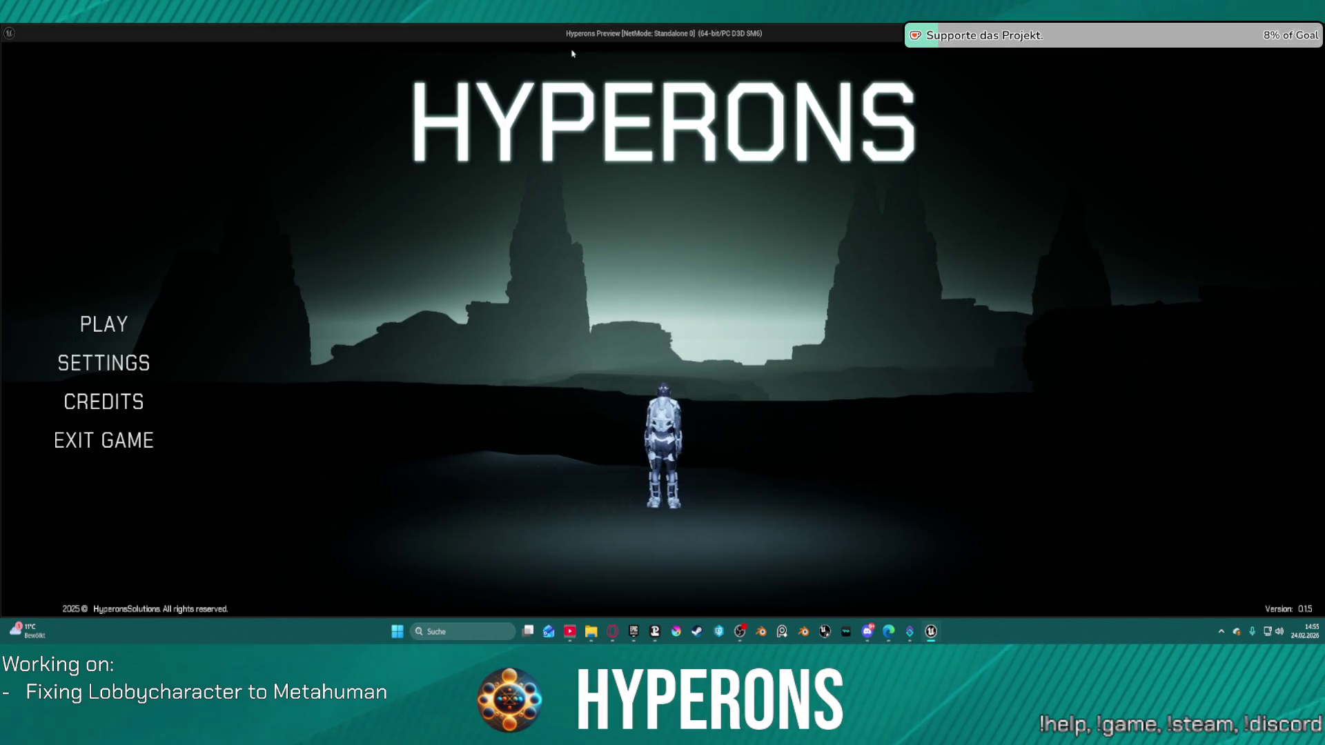
left_click(93, 321)
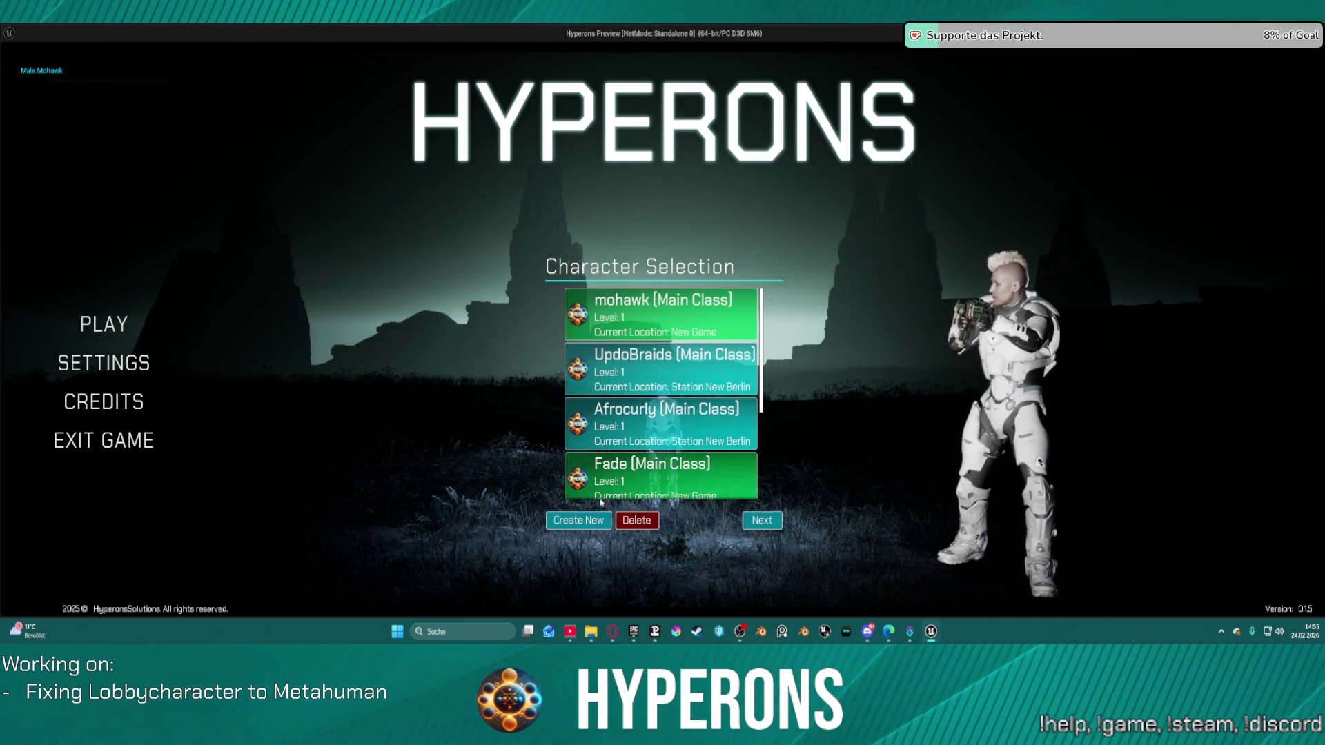
left_click(578, 521)
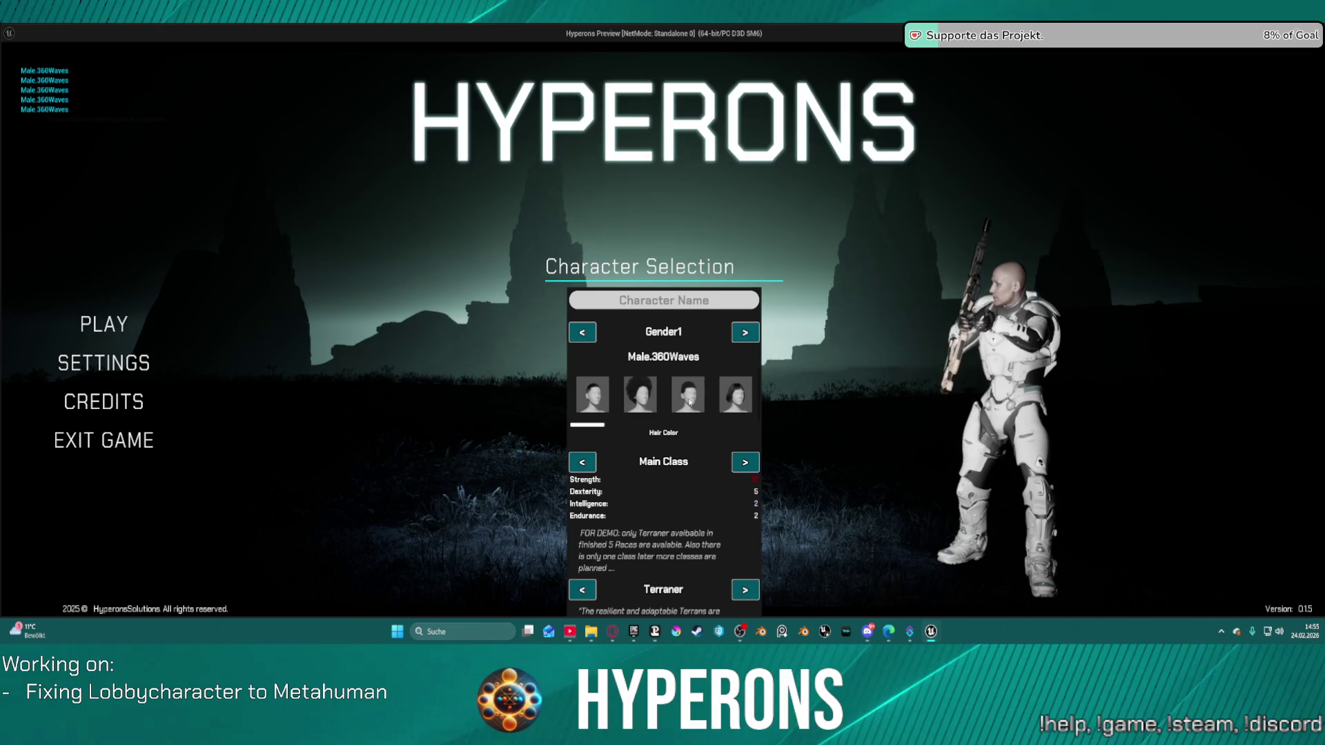
key("Escape")
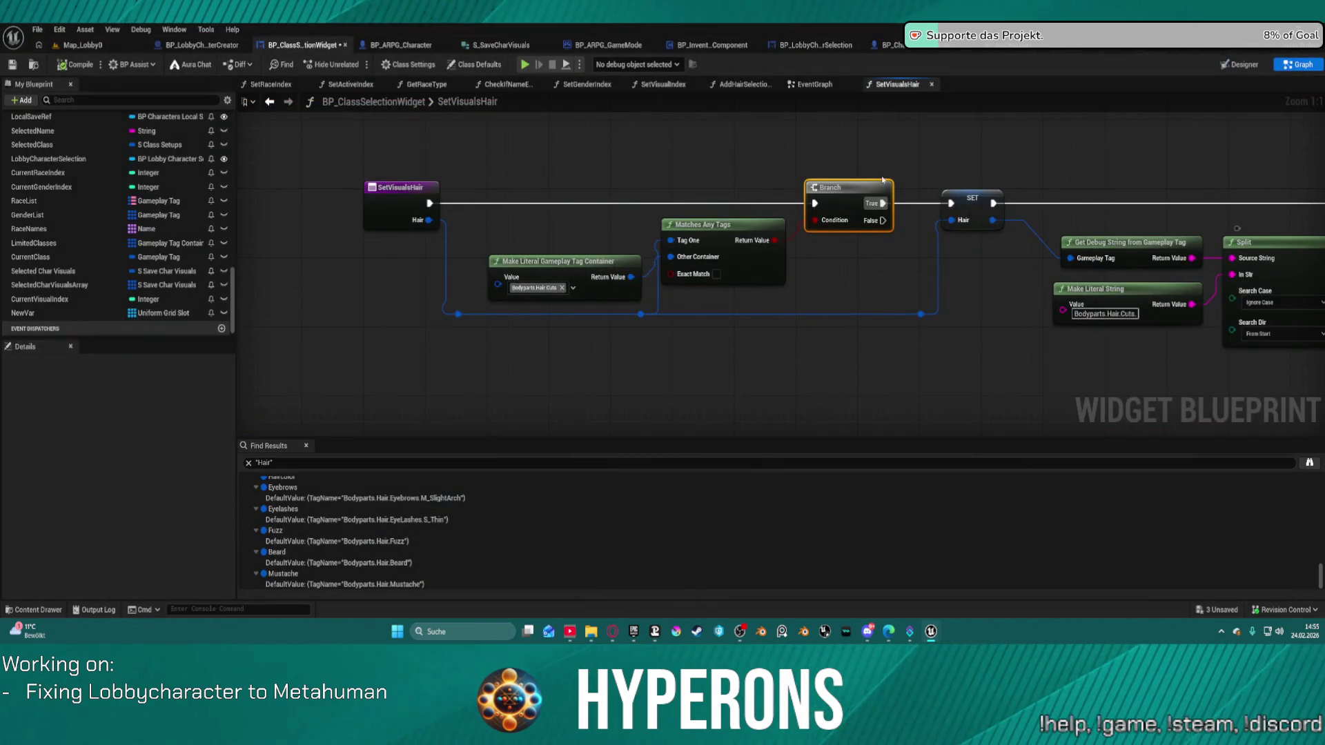
Add a breakpoint to the SetVisualsHair Branch node
right_click(843, 189)
mouse_move(886, 426)
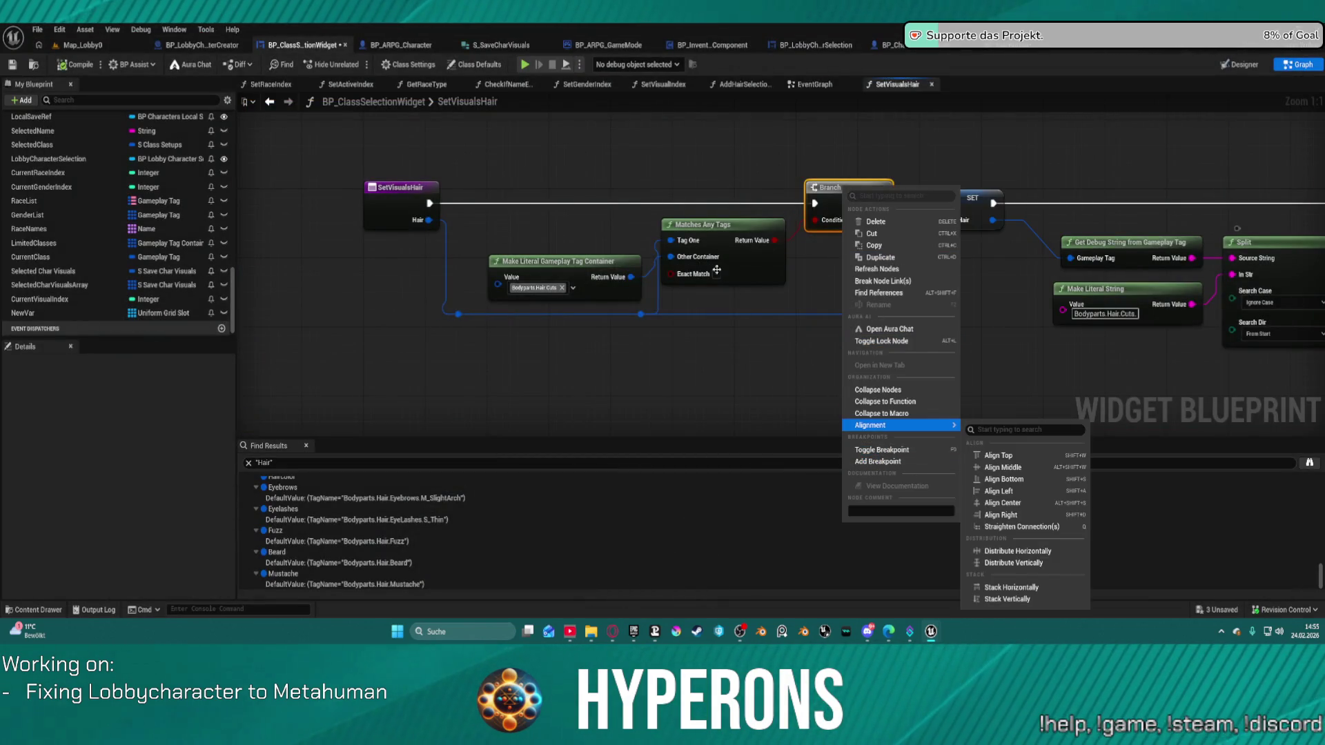
left_click(890, 461)
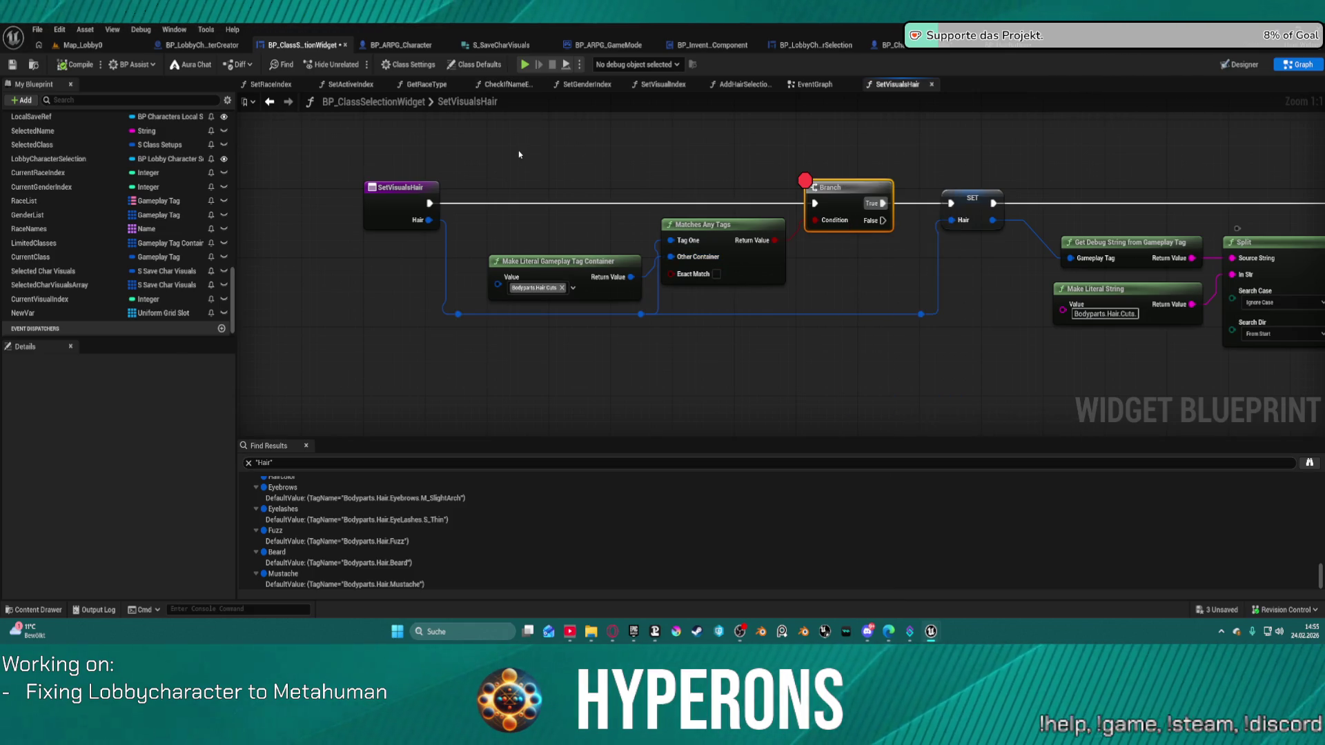
left_click_drag(593, 270, 584, 248)
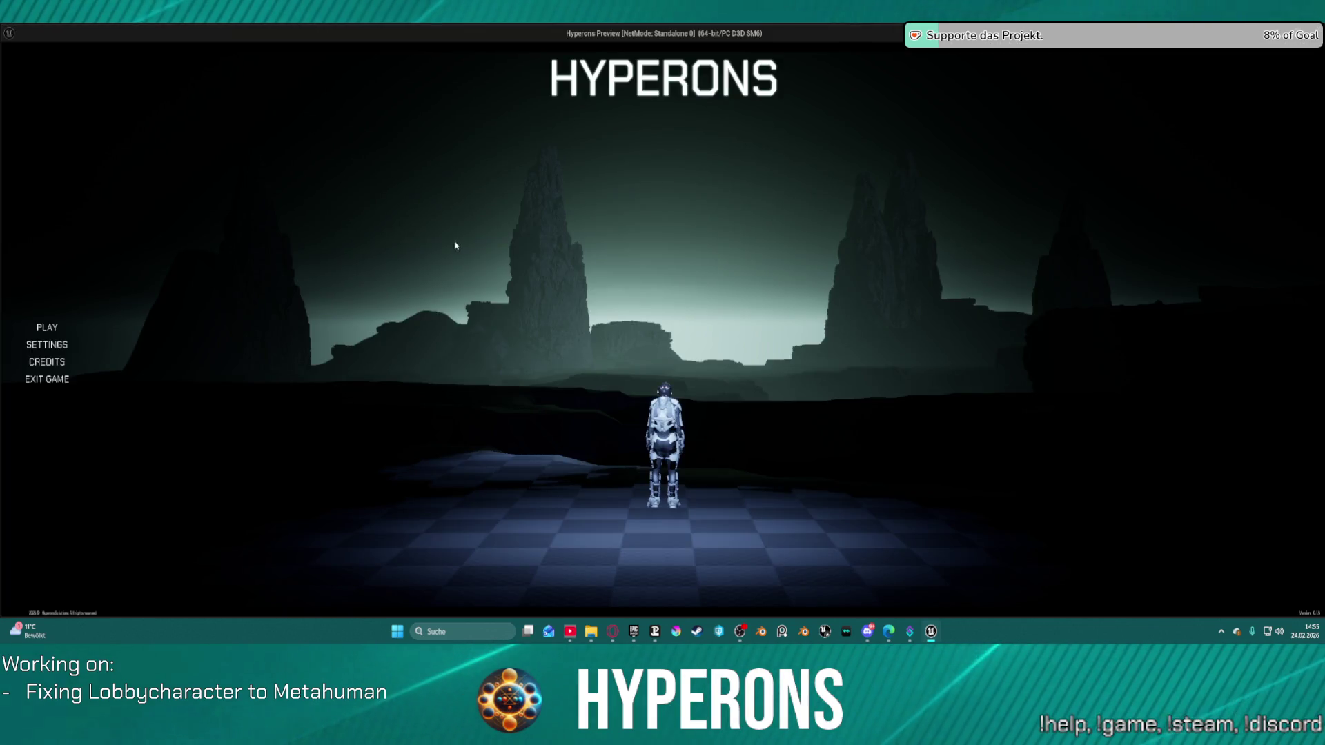
In the test play, create a character and pick the second hairstyle to hit the breakpoint, then resume and stop
left_click(121, 323)
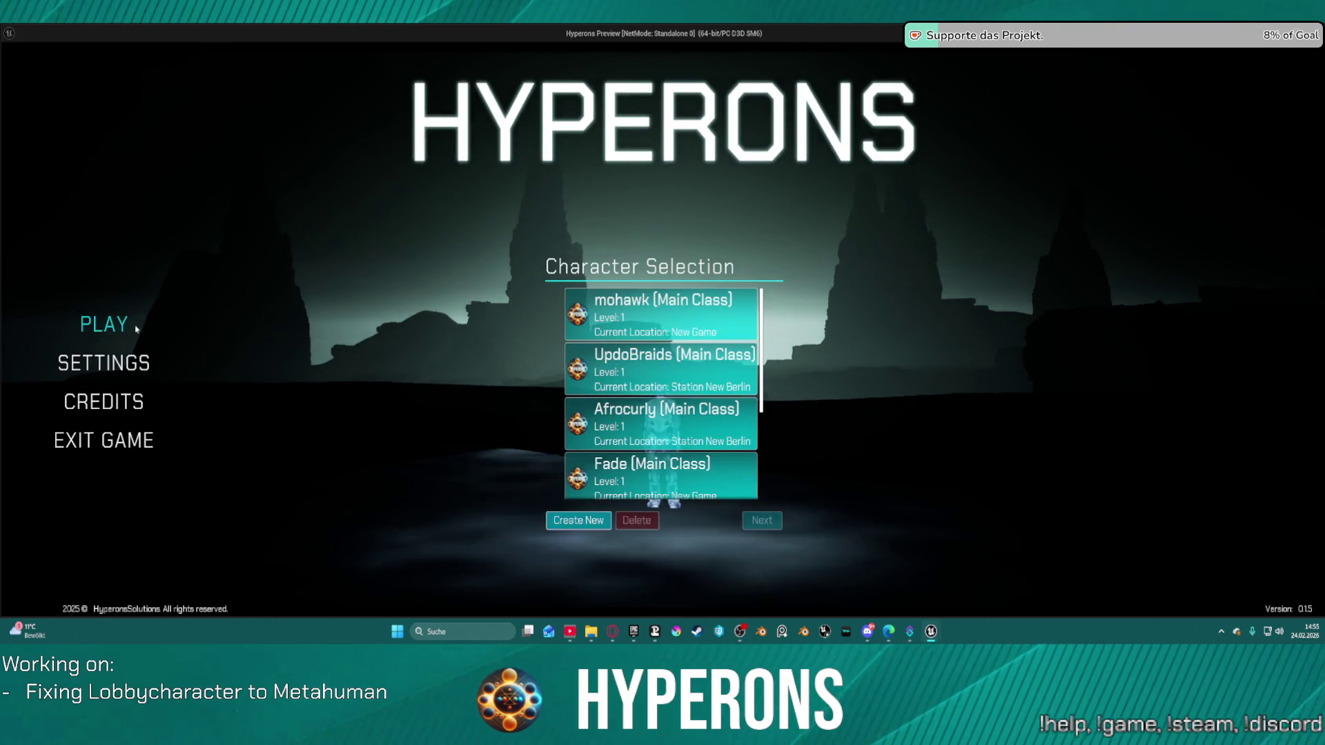
left_click(579, 521)
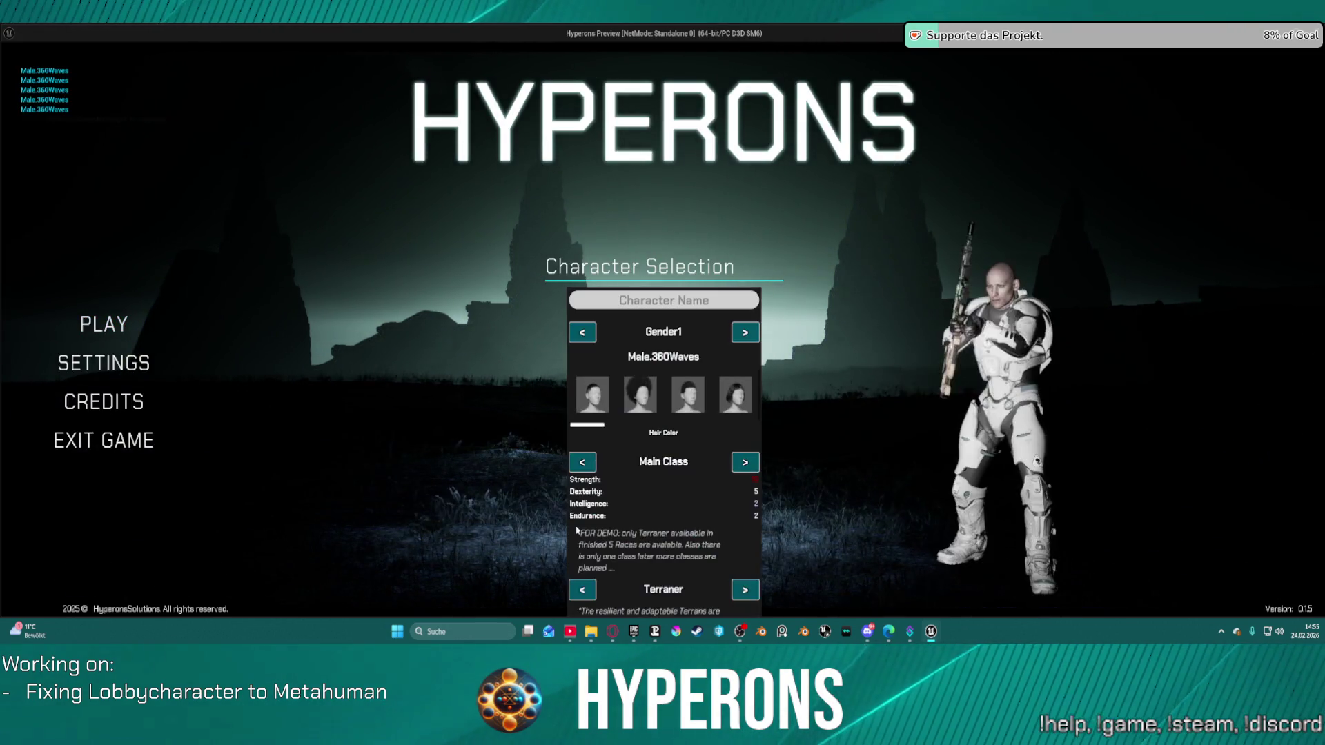
left_click(641, 401)
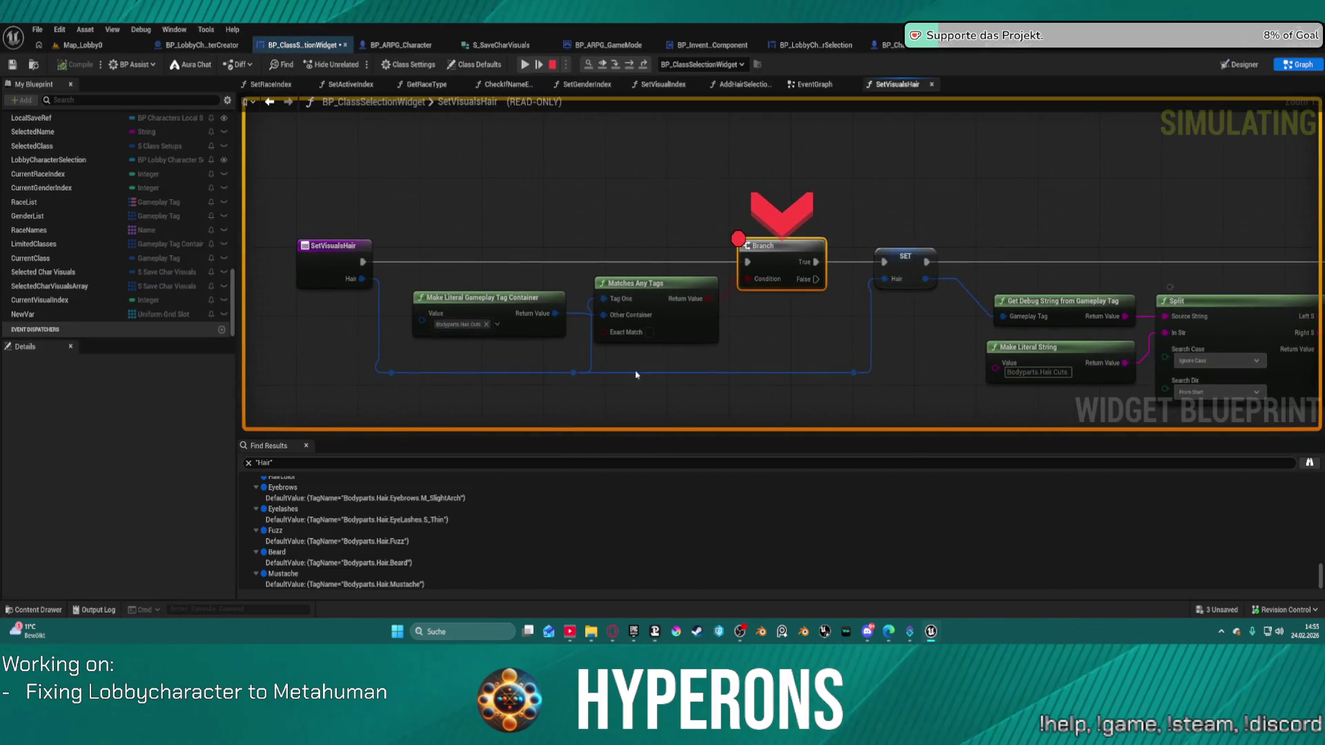
mouse_move(627, 316)
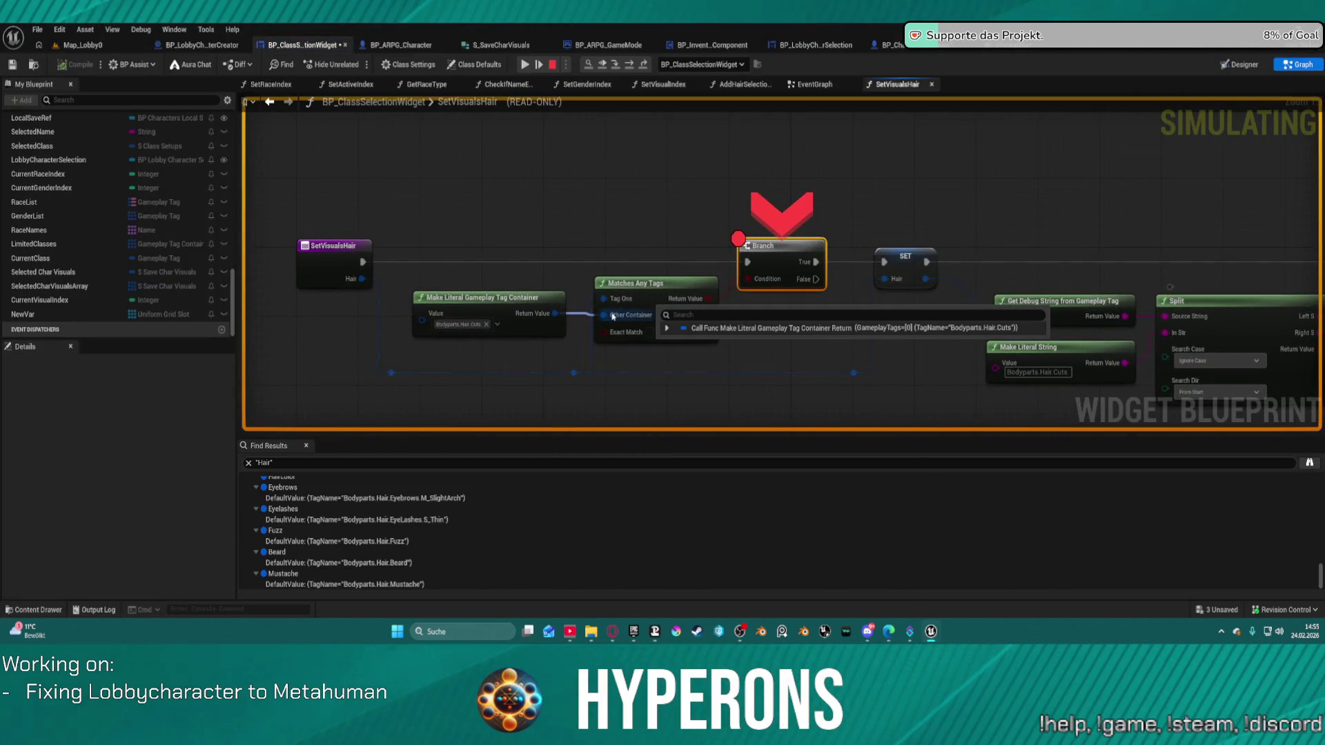
key("F5")
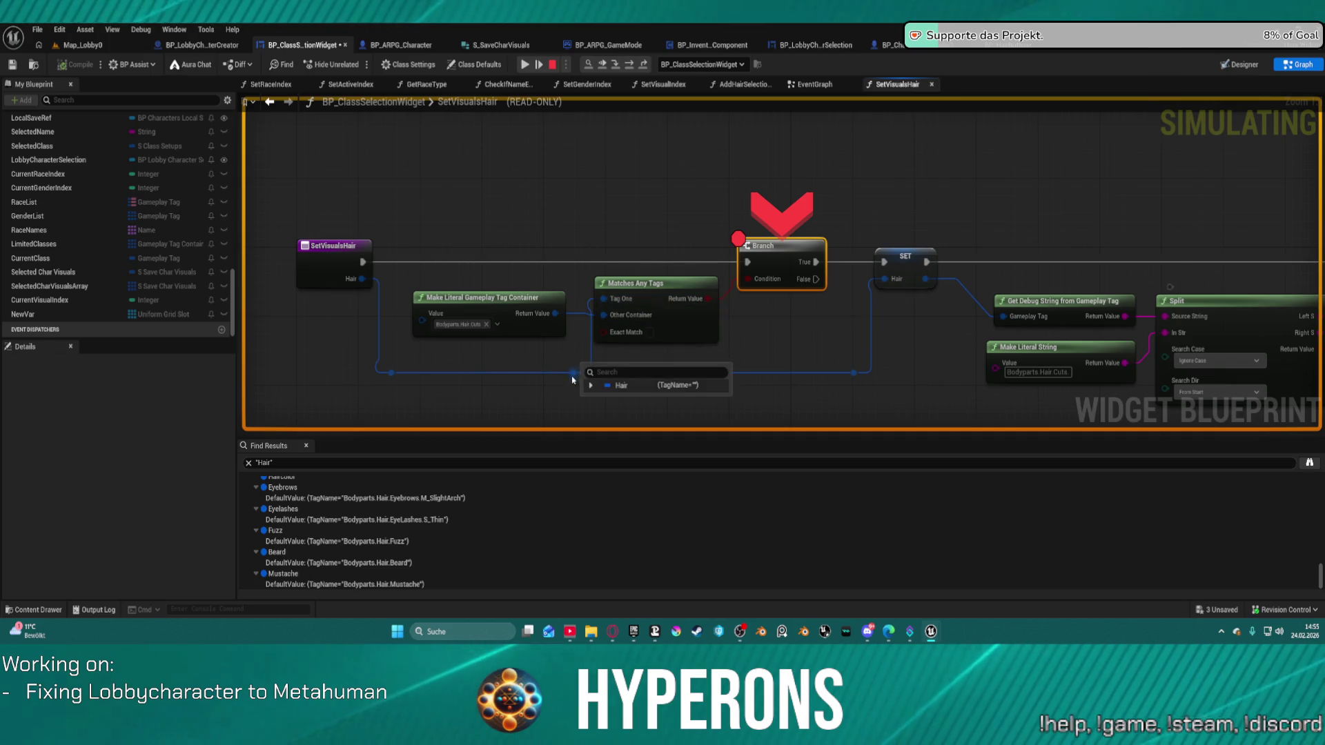
left_click(552, 64)
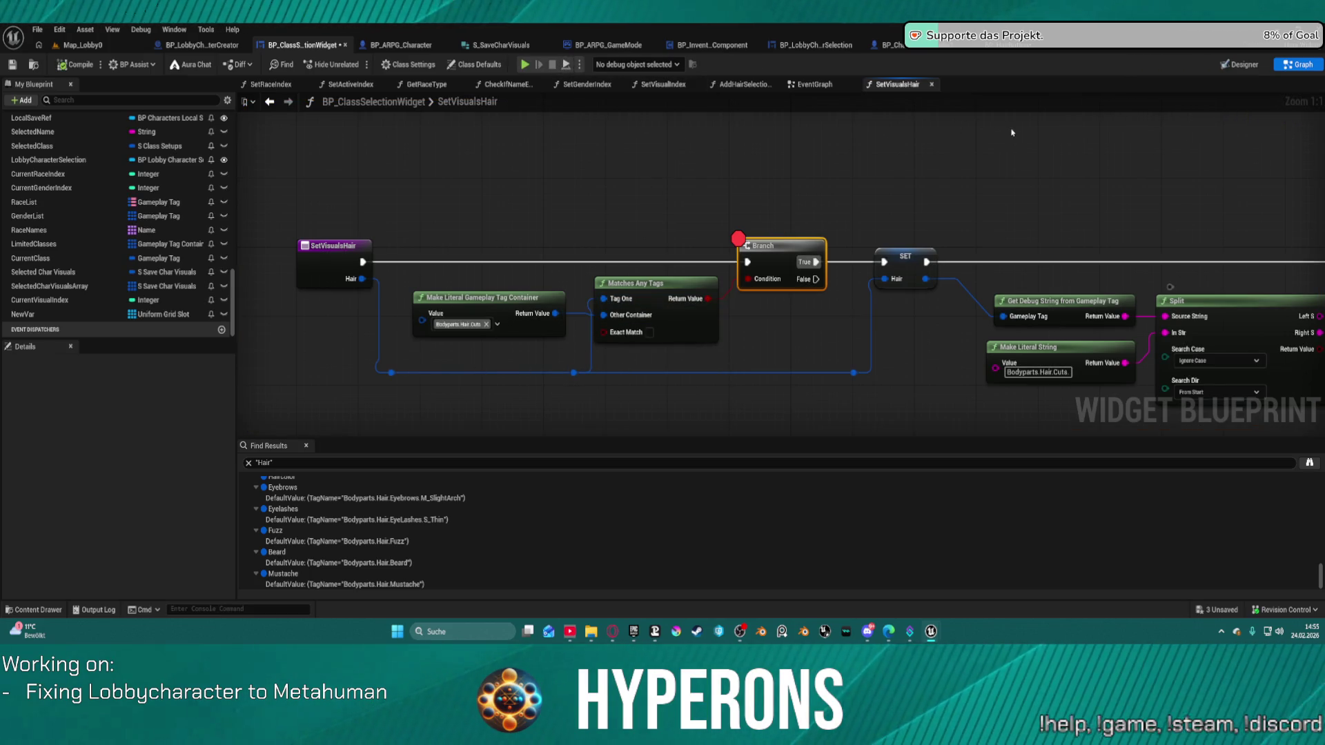
Add a breakpoint to Set Image and Groom in the AddHairSelectionButtons graph
left_click(741, 90)
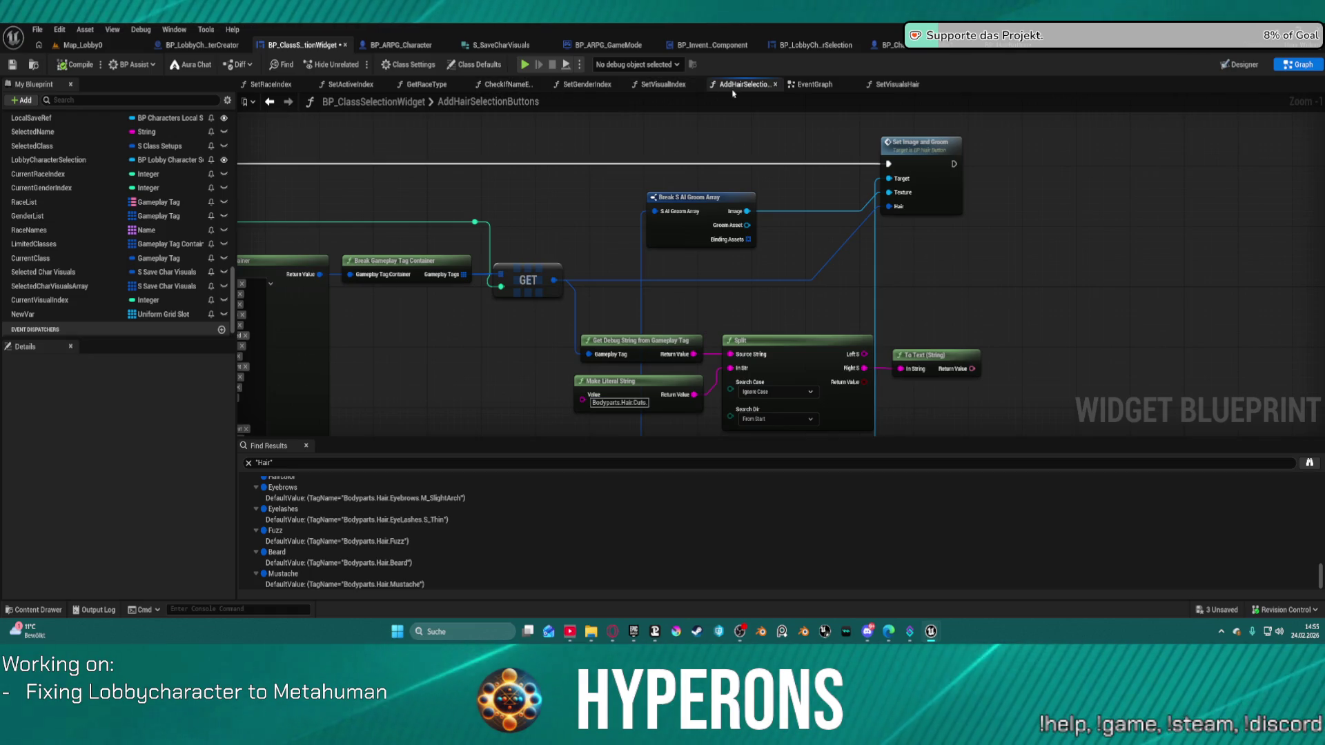
scroll(759, 172, "down", 2)
left_click_drag(864, 134, 879, 141)
scroll(850, 173, "up", 2)
mouse_move(841, 206)
left_mouse_down()
mouse_move(904, 230)
mouse_move(1198, 237)
mouse_move(559, 262)
left_mouse_up()
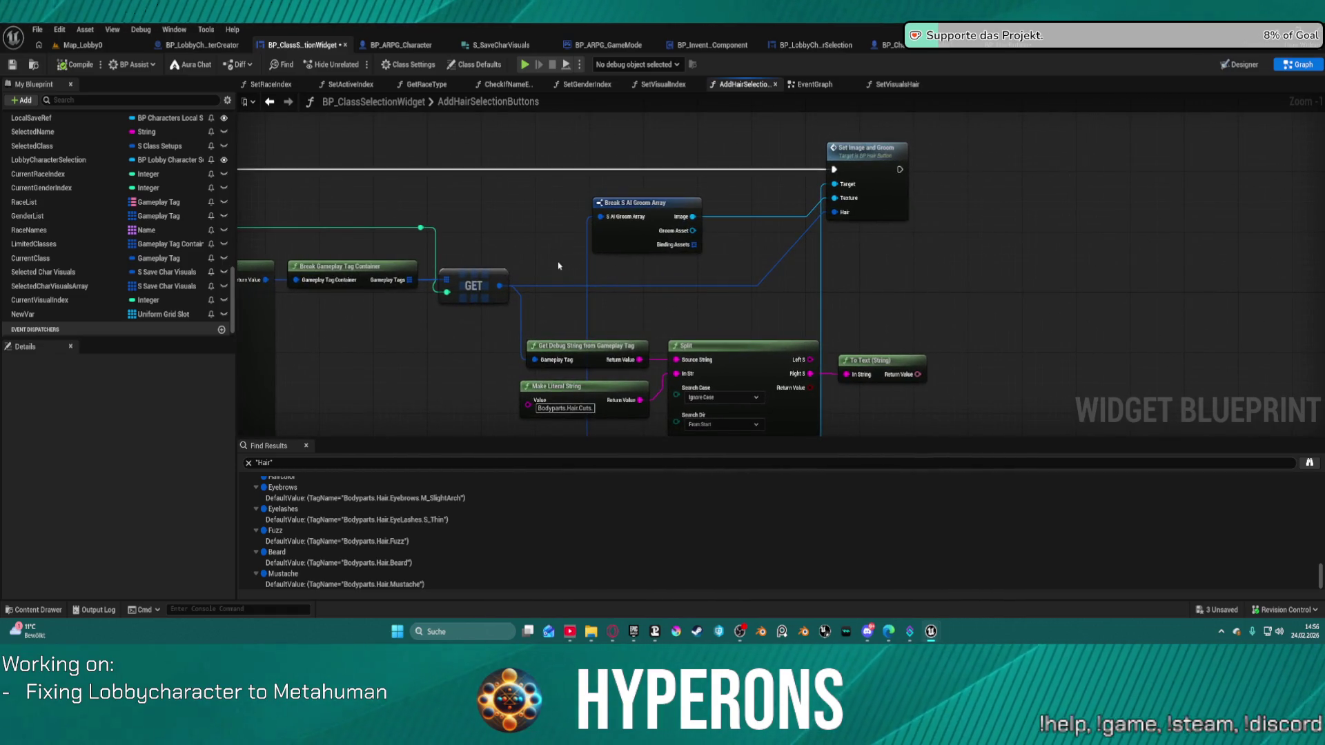
left_click_drag(439, 271, 612, 248)
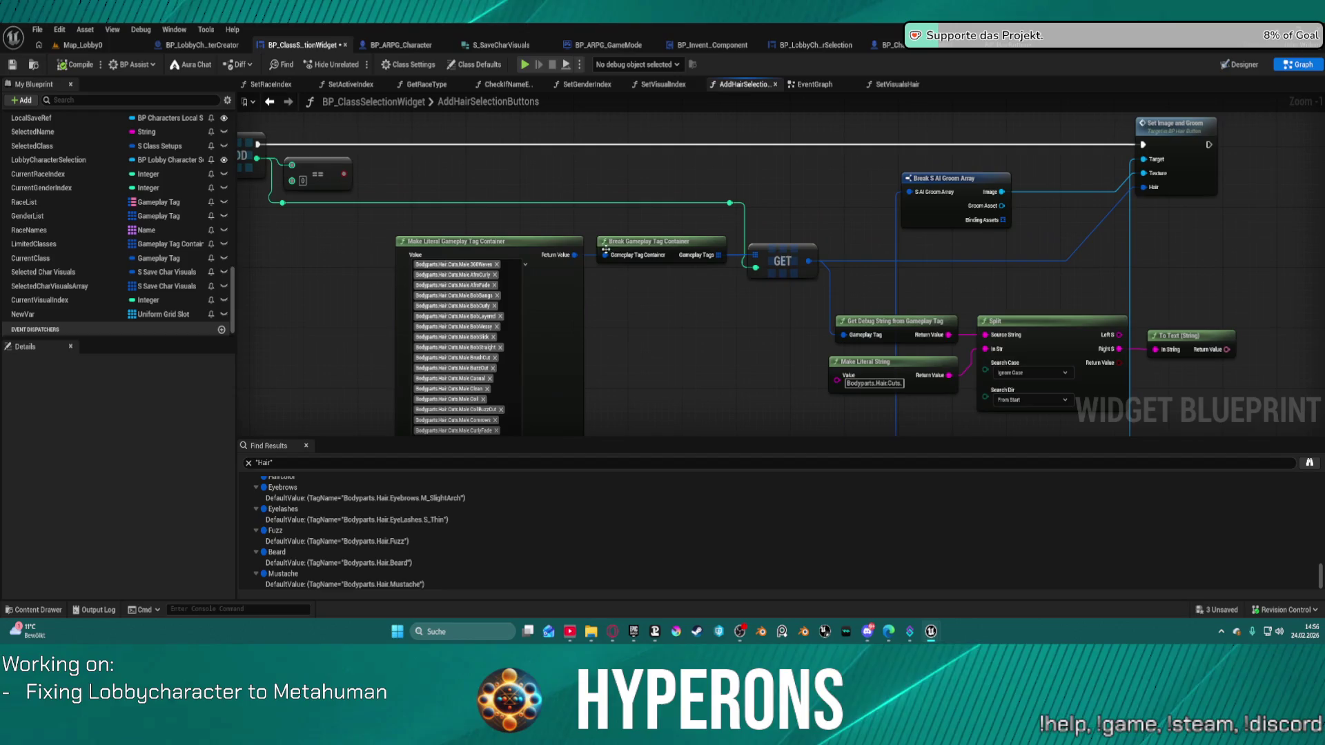
left_click_drag(789, 251, 504, 269)
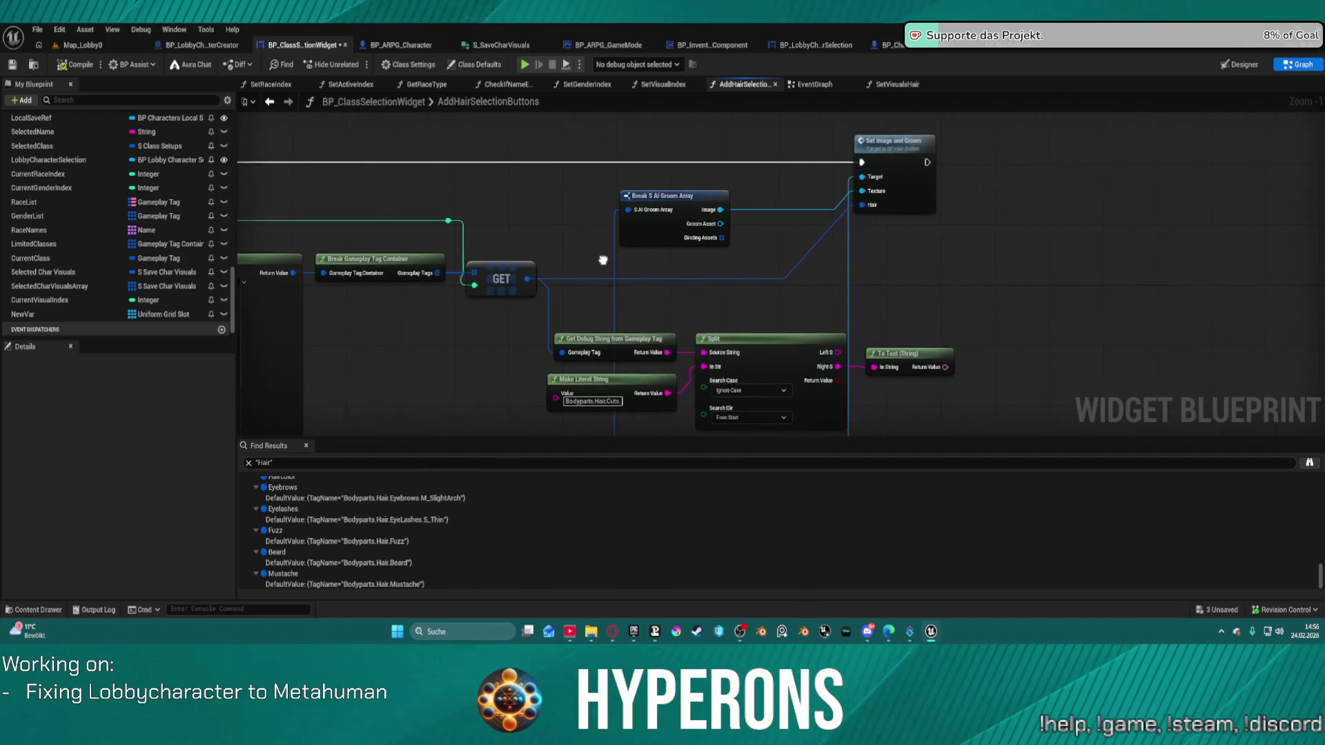
right_click(903, 187)
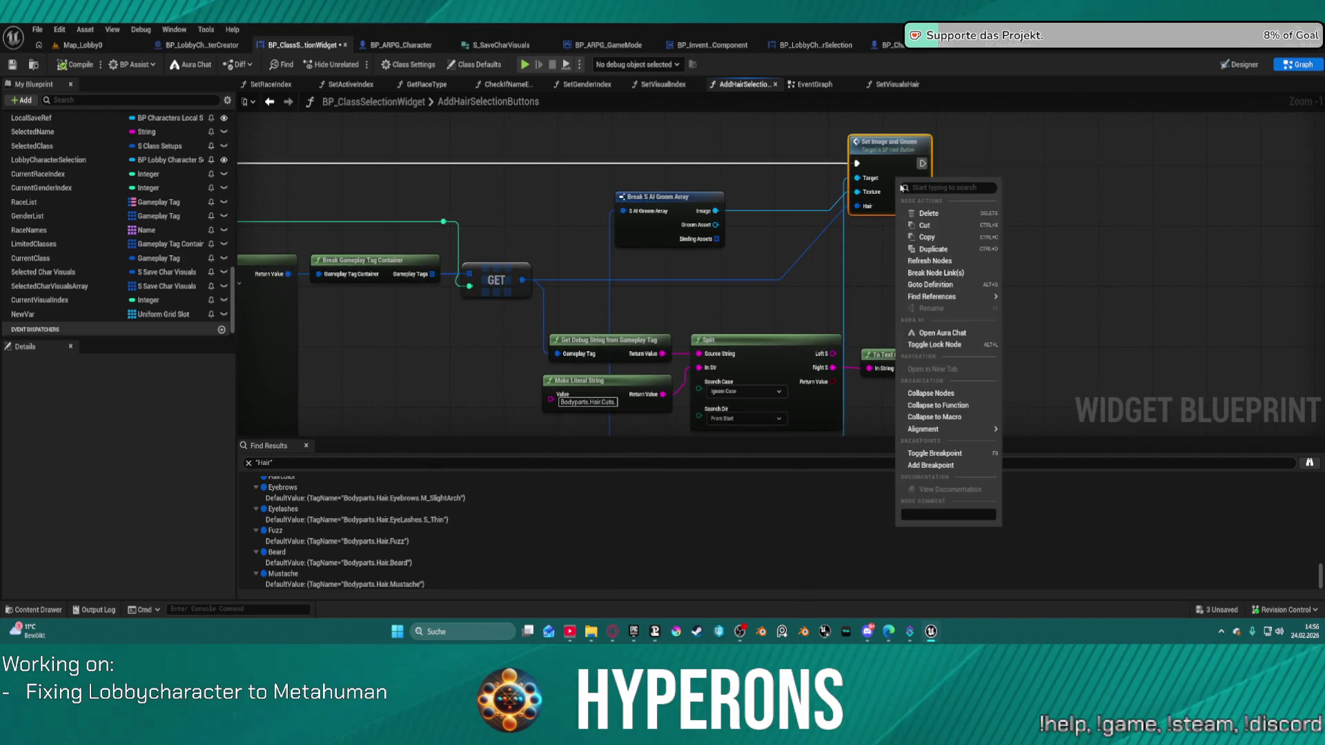
left_click(933, 468)
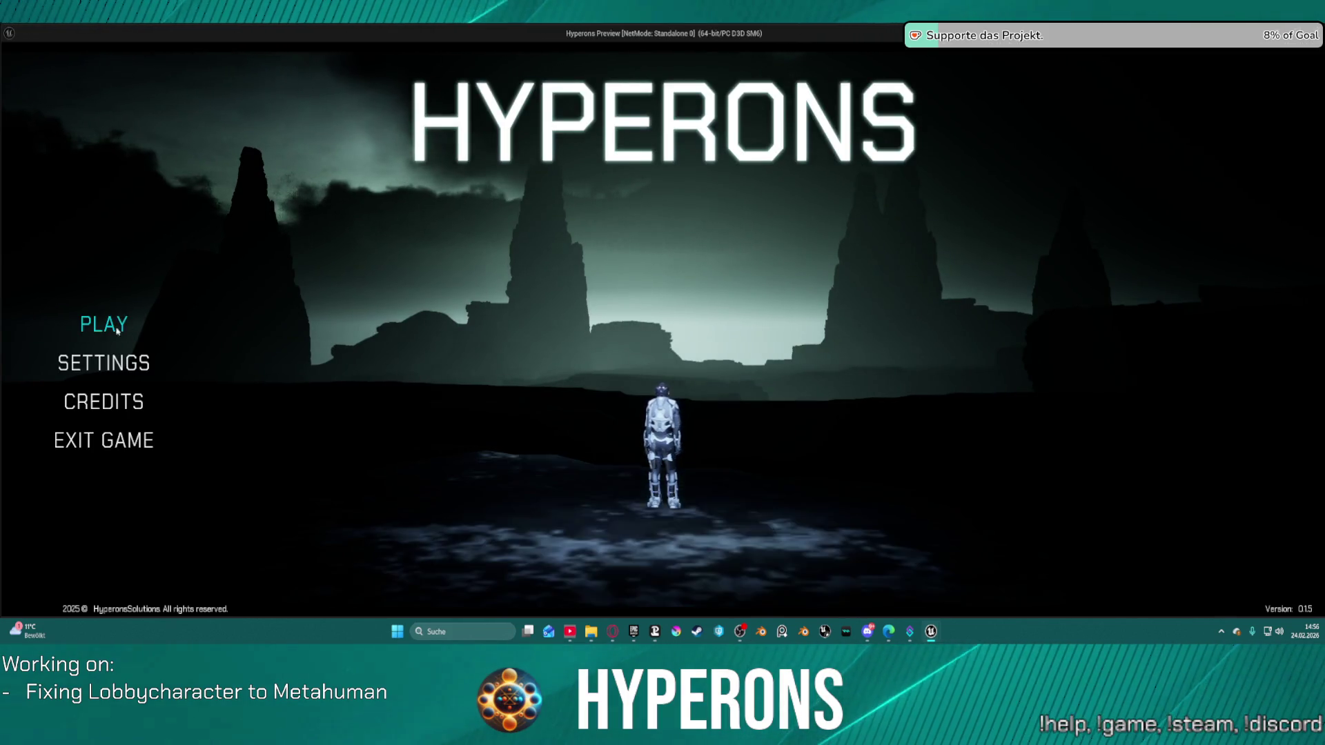
Start creating a character to hit the breakpoint, check the Male.360Waves Hair value, then resume and stop
left_click(103, 324)
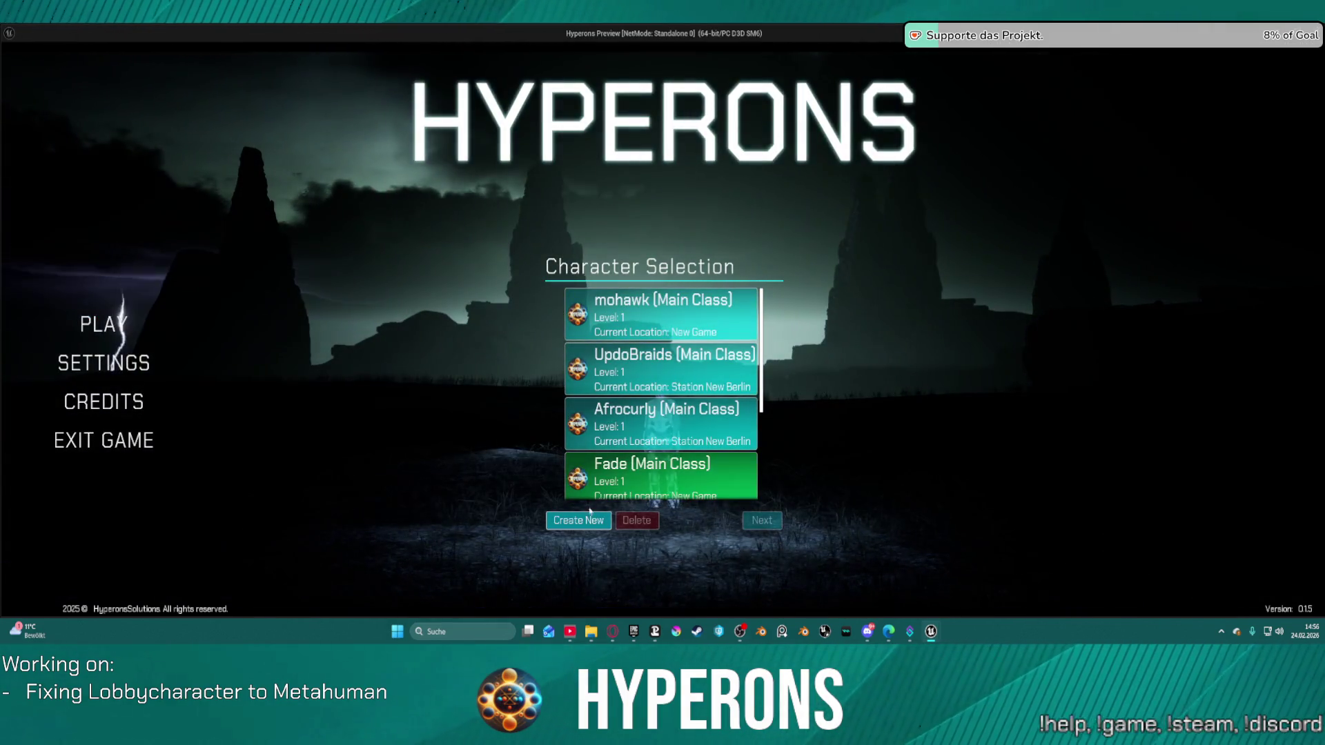
left_click(578, 520)
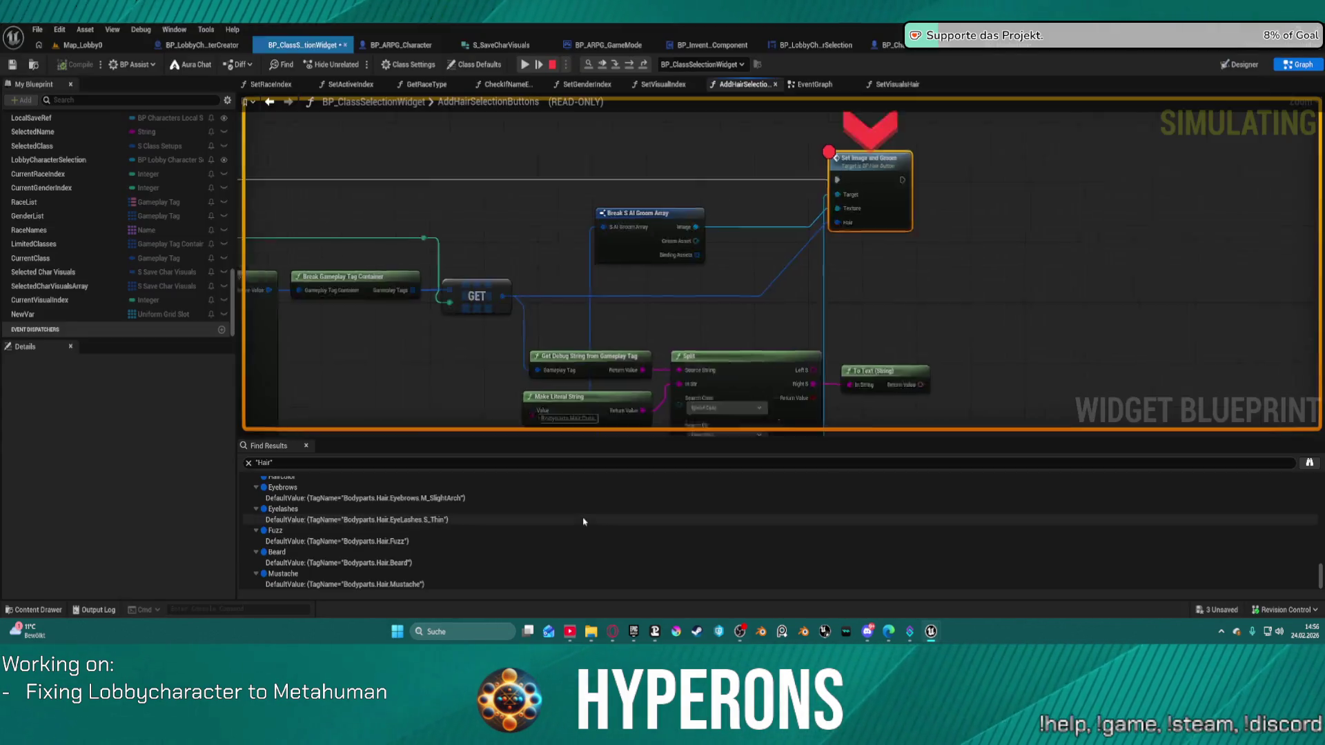
mouse_move(752, 305)
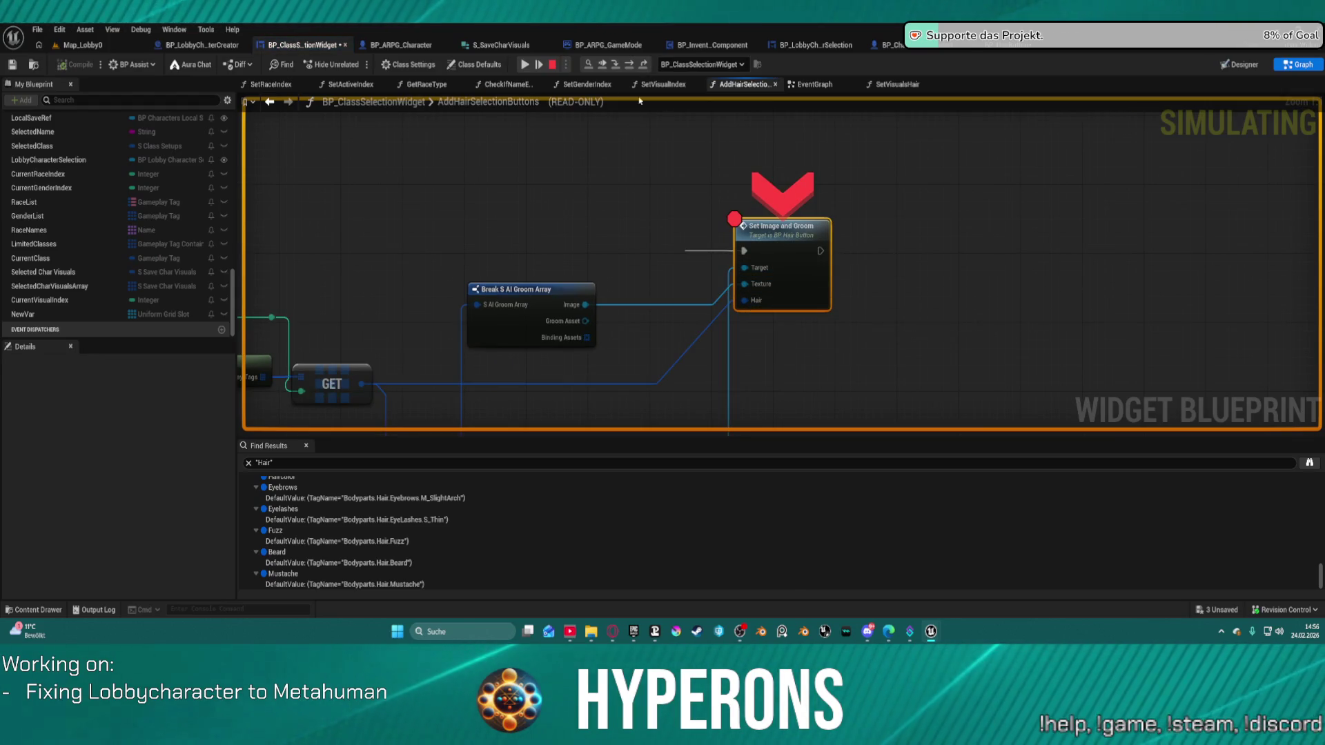
left_click(524, 64)
left_click(553, 64)
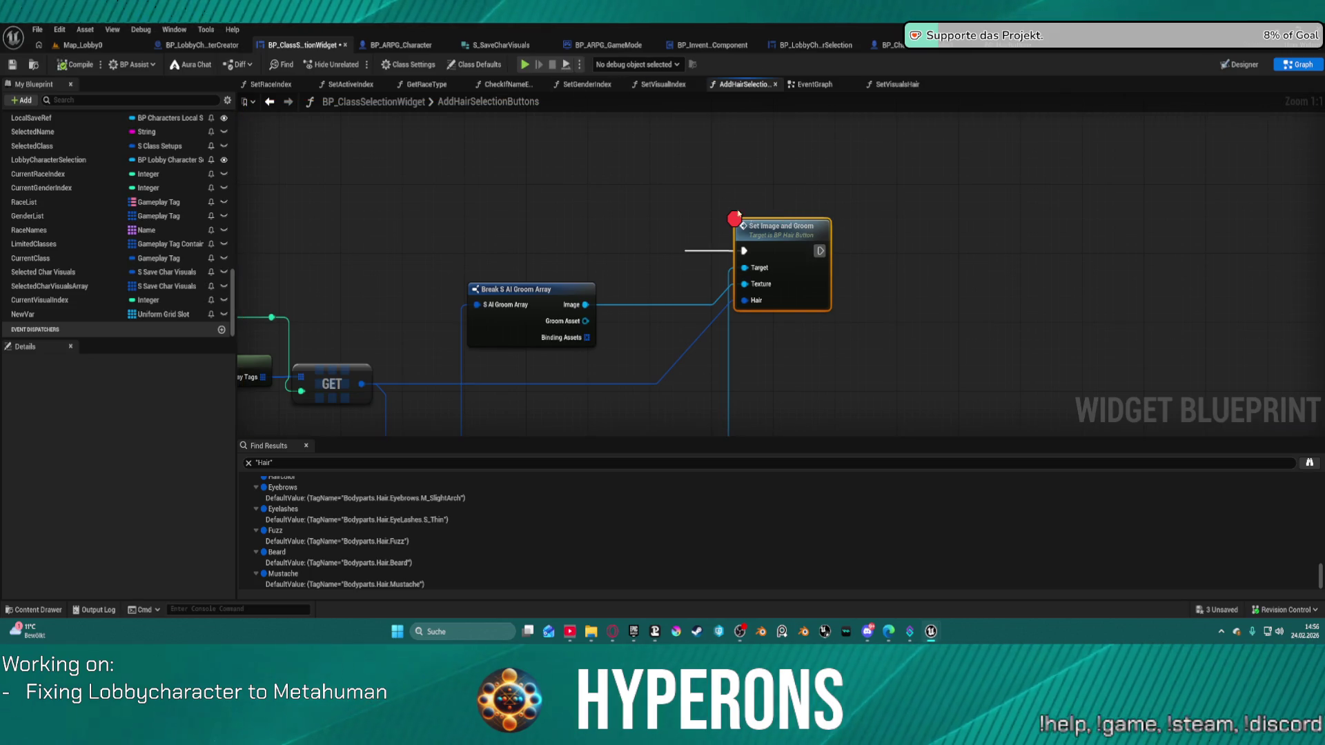
double_click(780, 234)
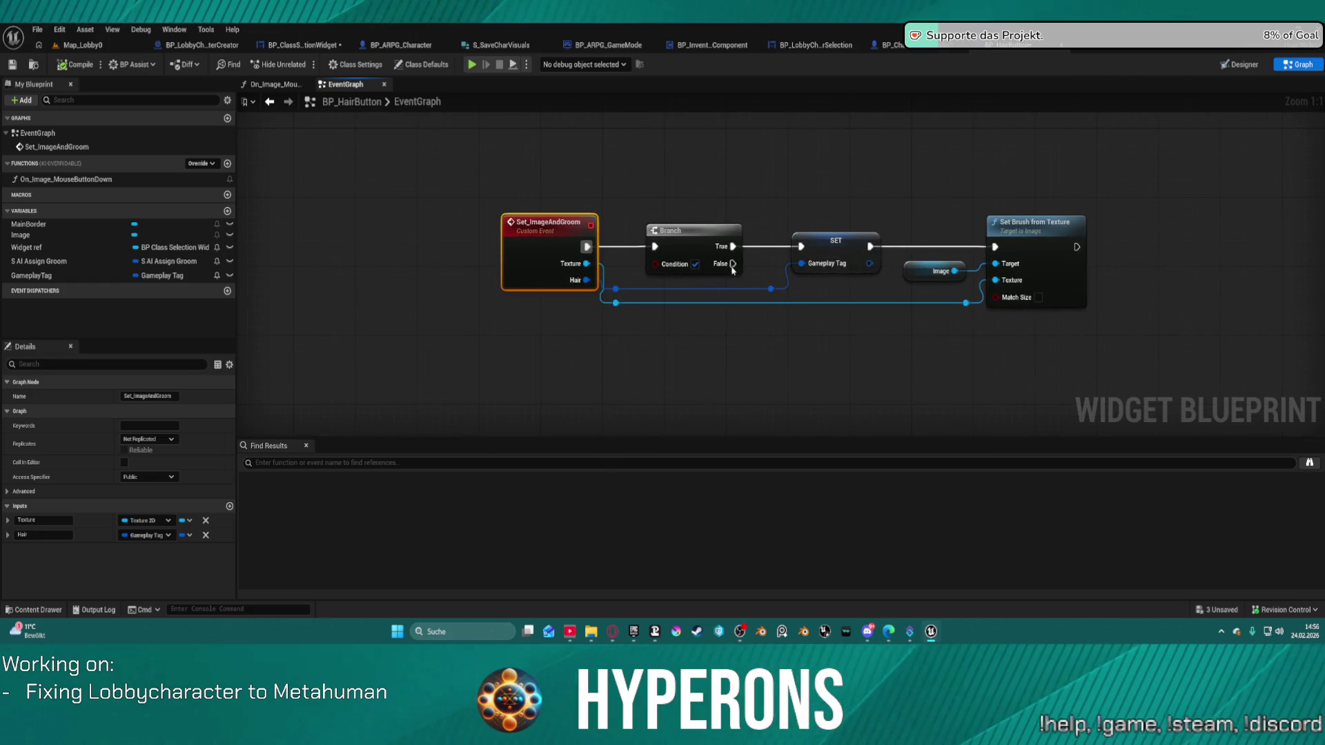
Wire the Set_ImageAndGroom event straight into SET and delete the Branch node
left_click_drag(588, 247, 800, 251)
left_click(693, 235)
key("Delete")
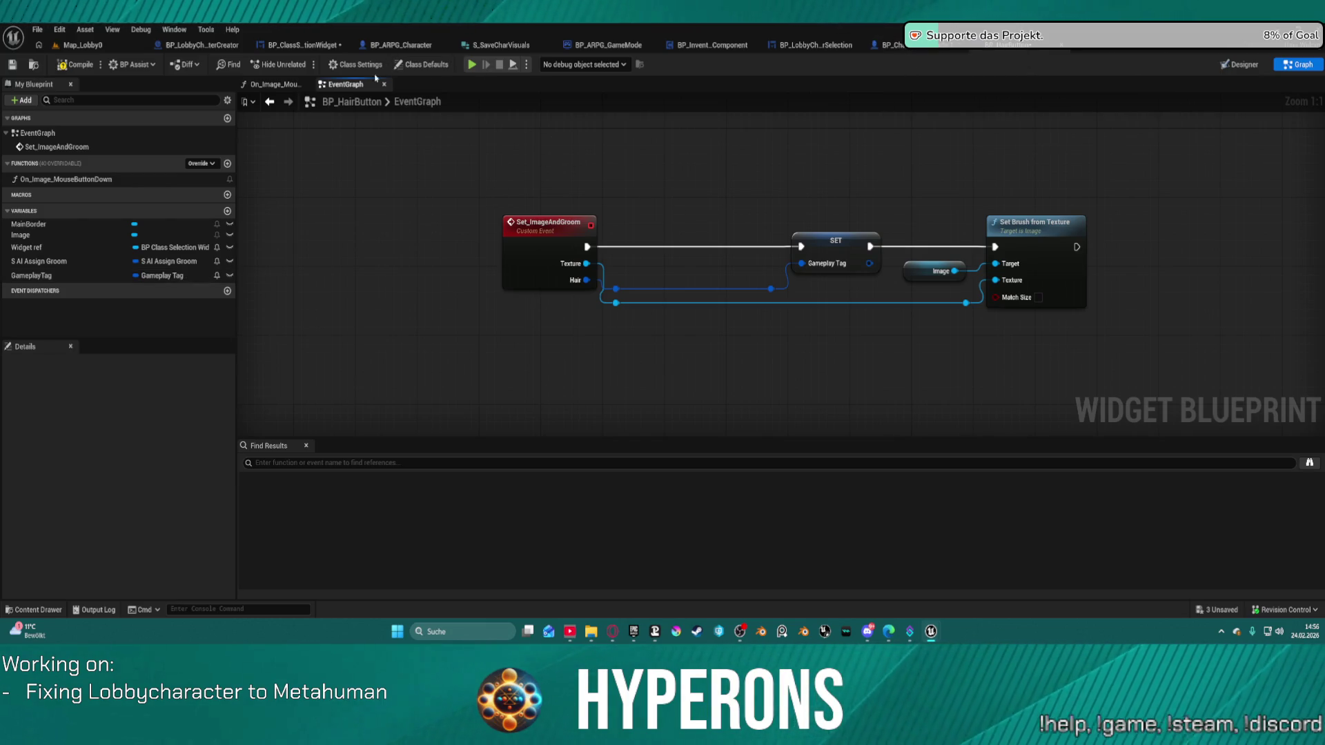
In On_Image_MouseButtonDown, connect the GameplayTag variable to Set Visuals Hair's Hair input
left_click(269, 85)
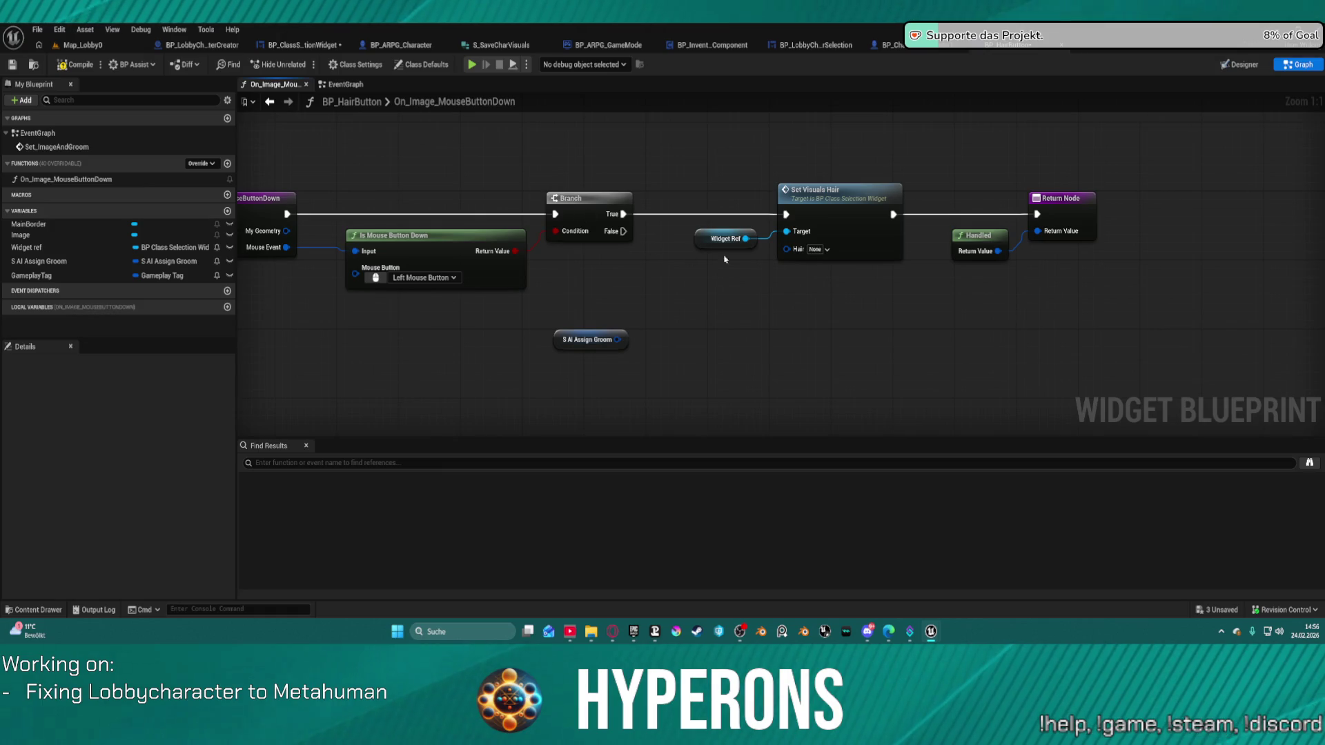
left_click_drag(787, 250, 784, 268)
mouse_move(488, 273)
left_mouse_down()
mouse_move(800, 298)
mouse_move(739, 295)
left_mouse_up()
mouse_move(21, 275)
left_mouse_down()
mouse_move(788, 260)
mouse_move(787, 249)
mouse_move(749, 248)
mouse_move(718, 291)
mouse_move(723, 229)
left_mouse_up()
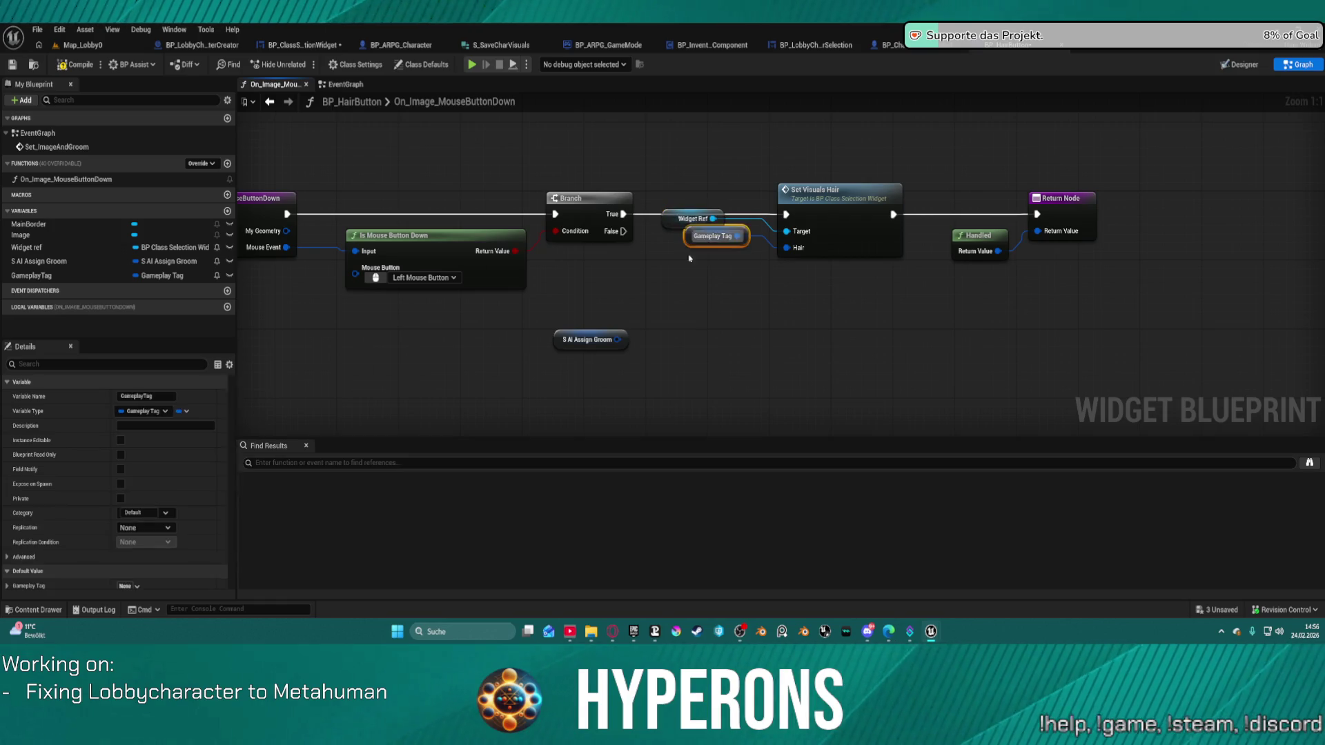
key("f")
left_click(509, 45)
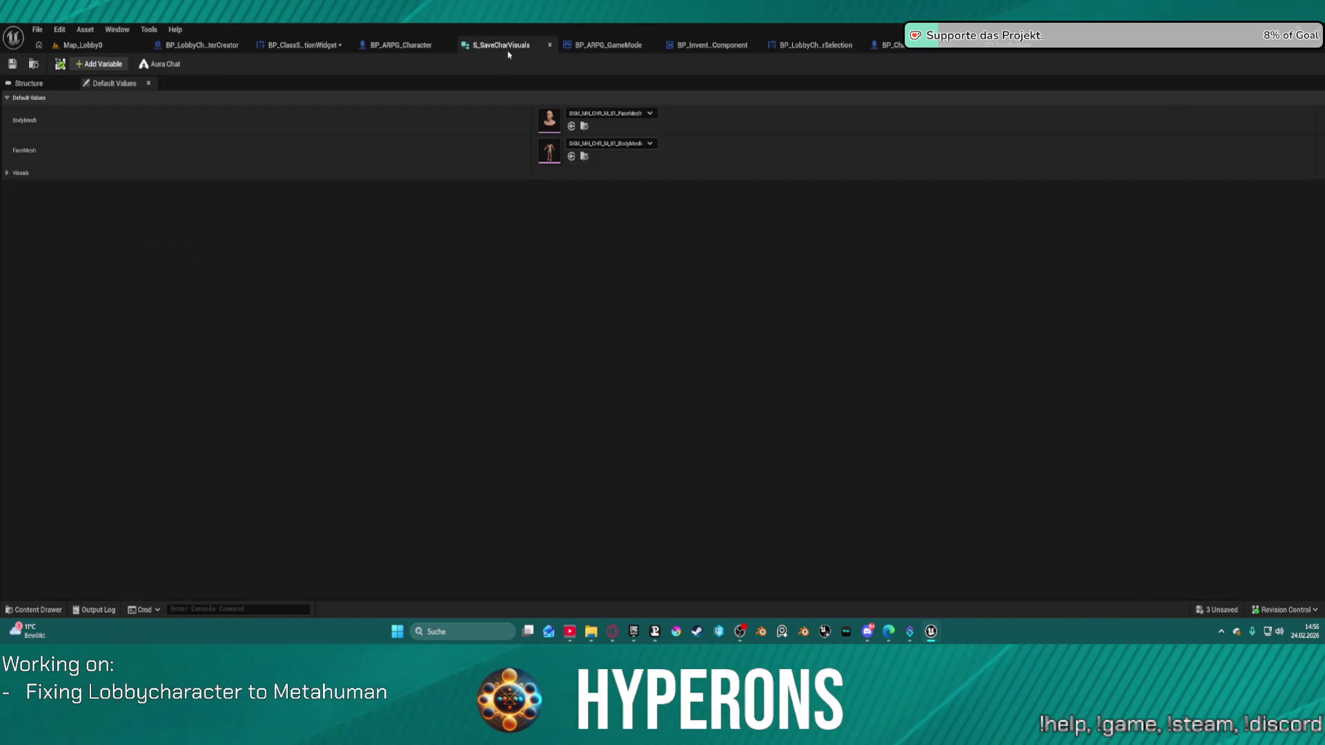
In SetVisualsHair, add a Switch on Gameplay Tag node fed from the Hair input
left_click(260, 45)
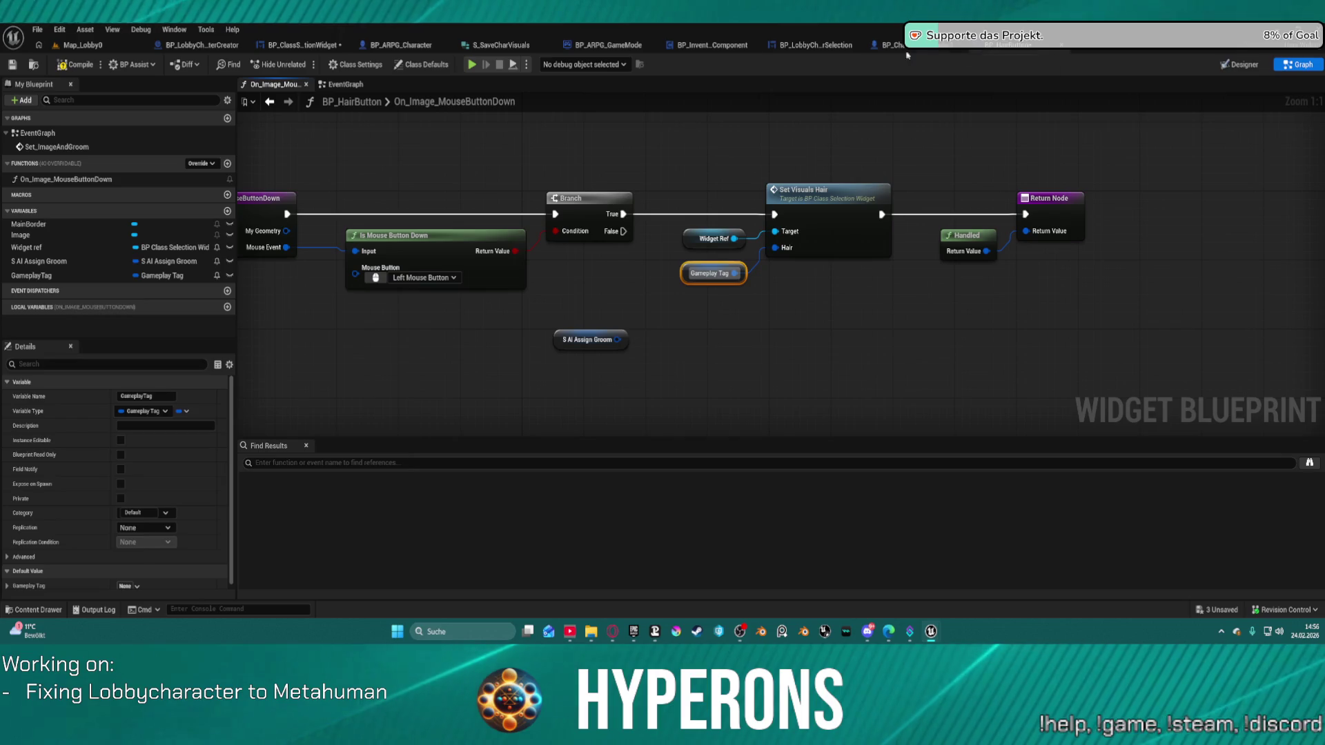
left_click(211, 45)
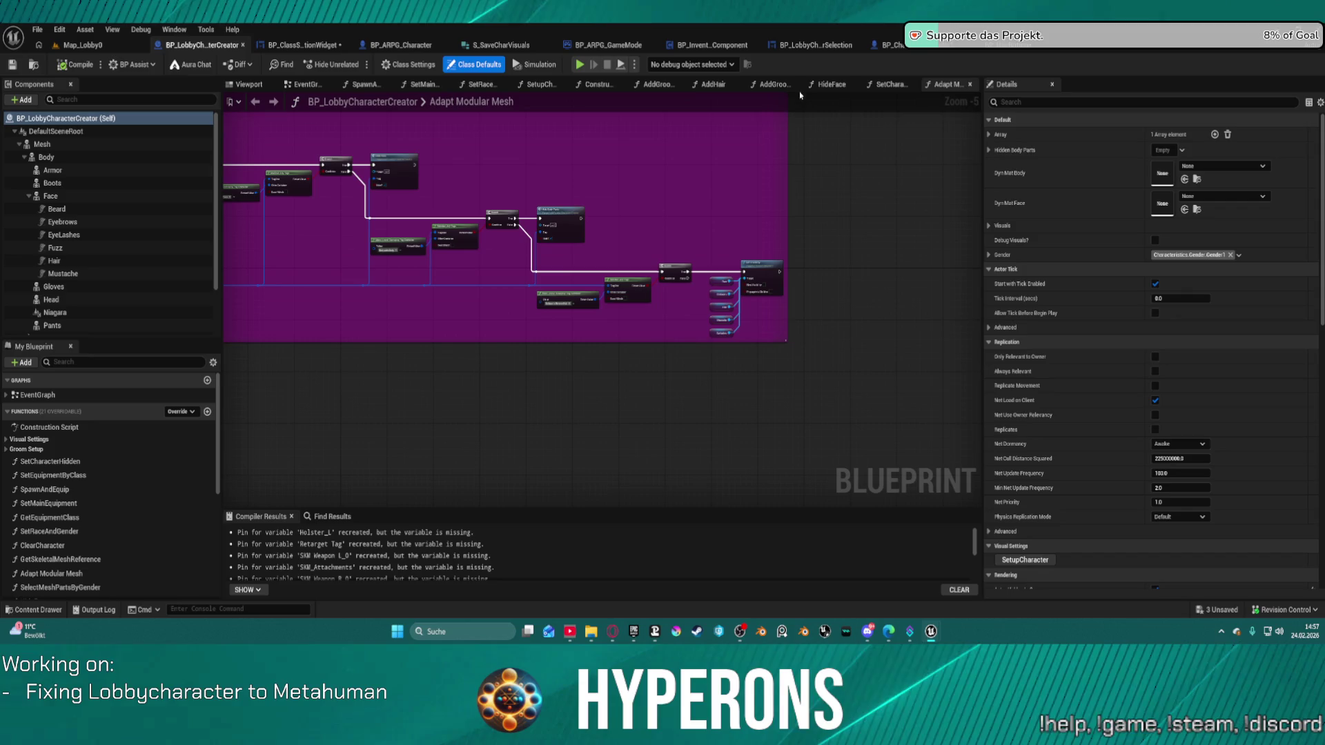
left_click(317, 46)
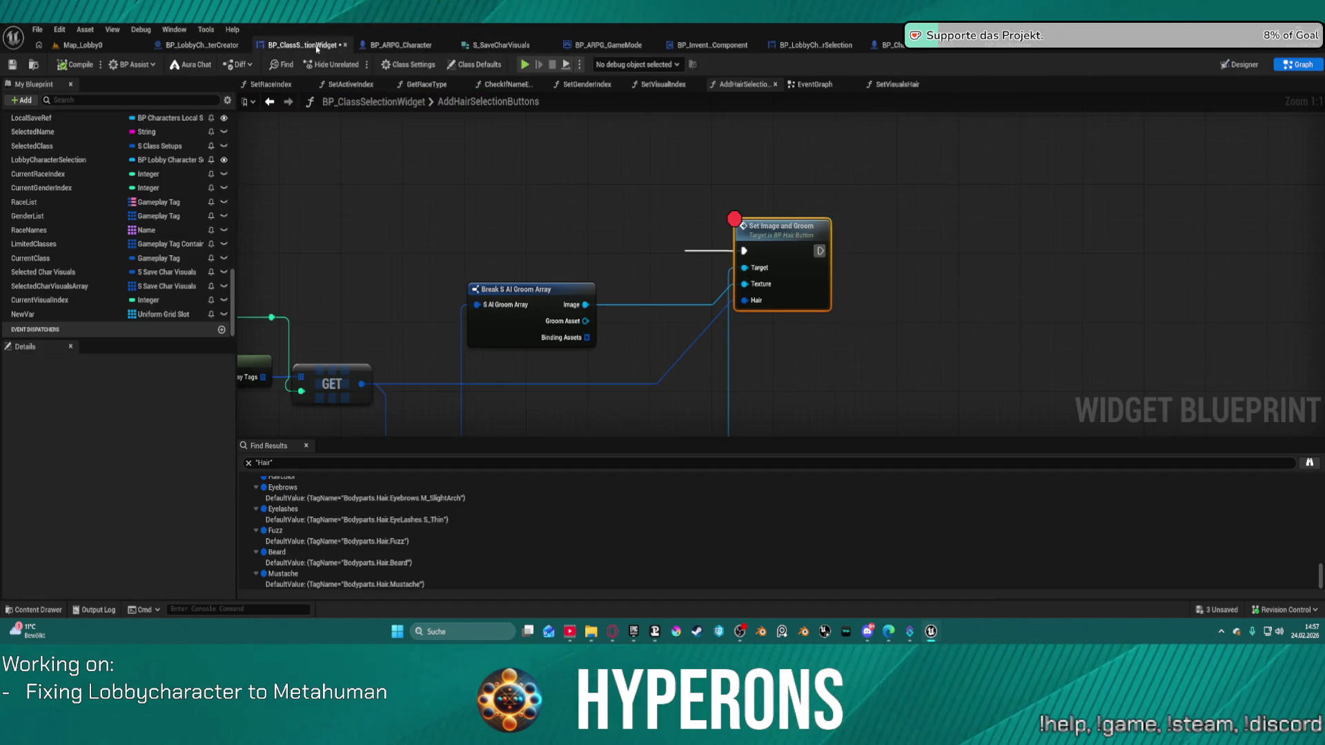
mouse_move(545, 146)
left_mouse_down()
mouse_move(1094, 242)
mouse_move(1132, 230)
mouse_move(945, 200)
mouse_move(1001, 207)
left_mouse_up()
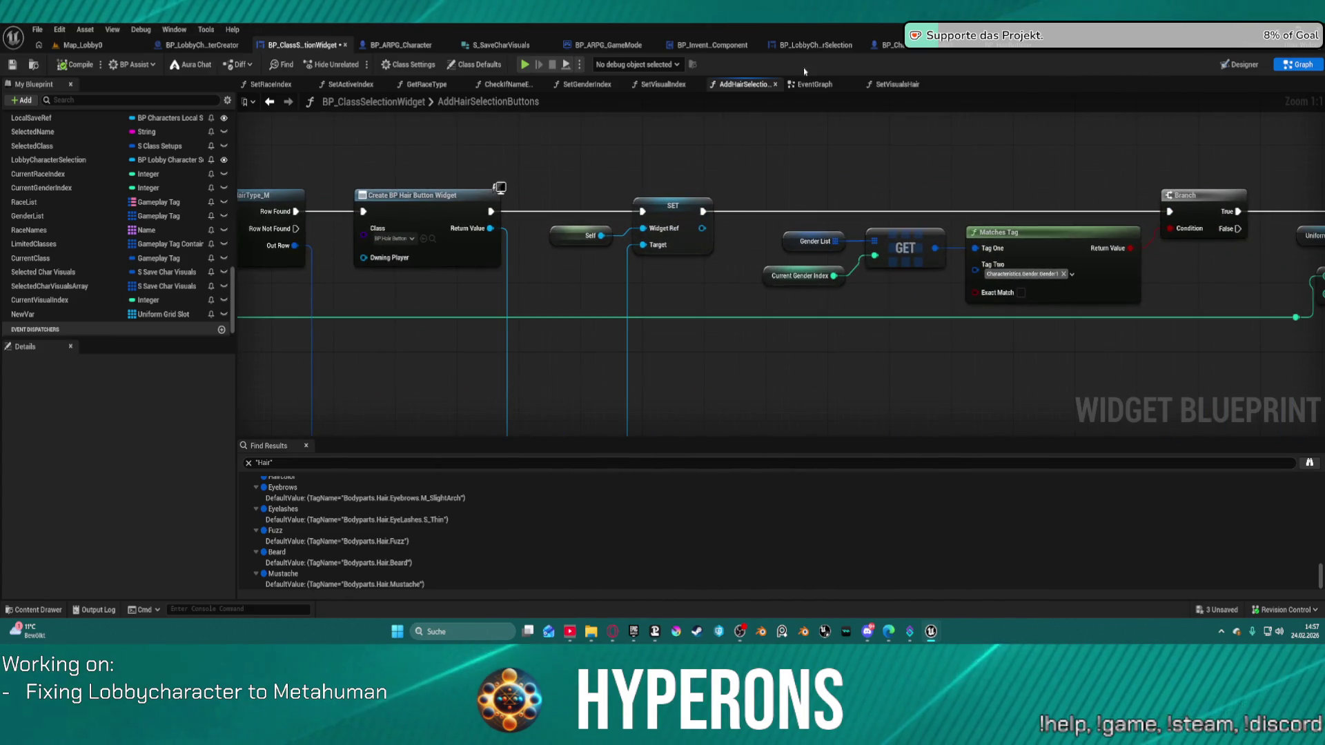
left_click(897, 84)
mouse_move(680, 273)
left_mouse_down()
mouse_move(763, 227)
mouse_move(766, 187)
left_mouse_up()
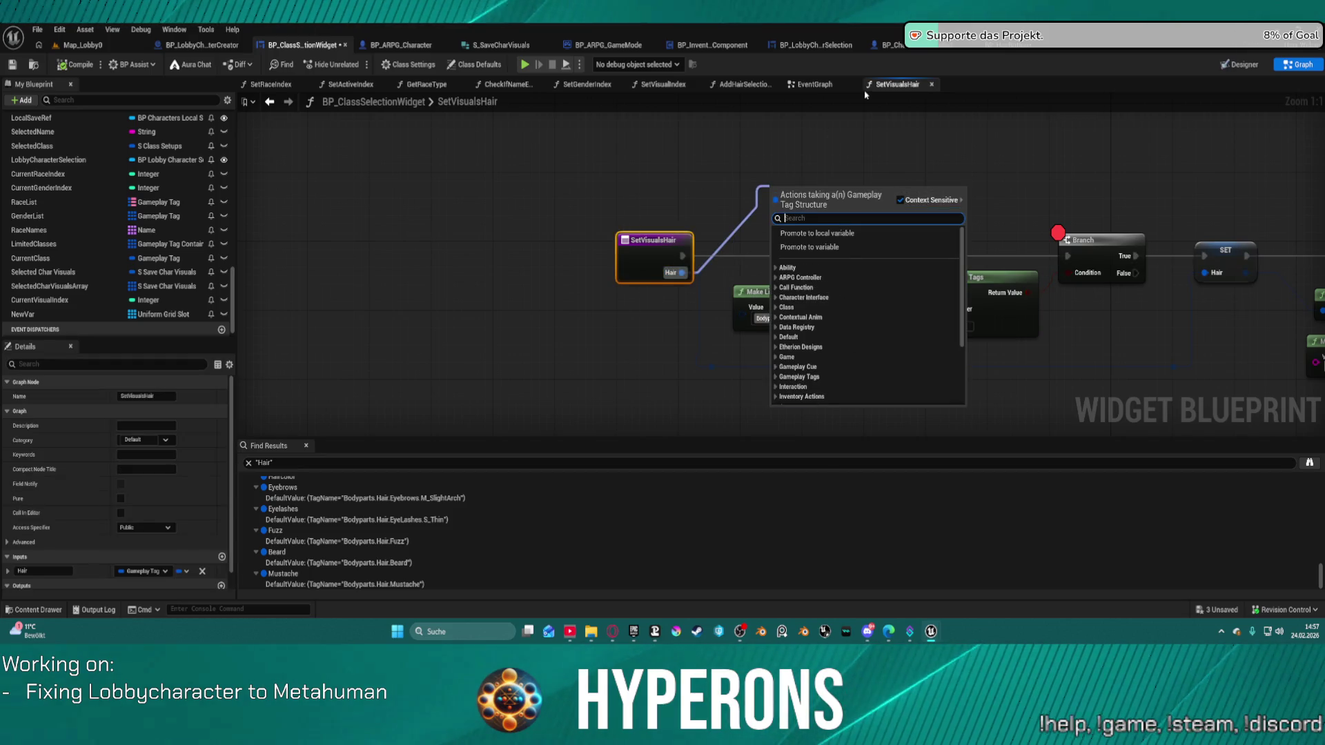
type("swit")
key("Return")
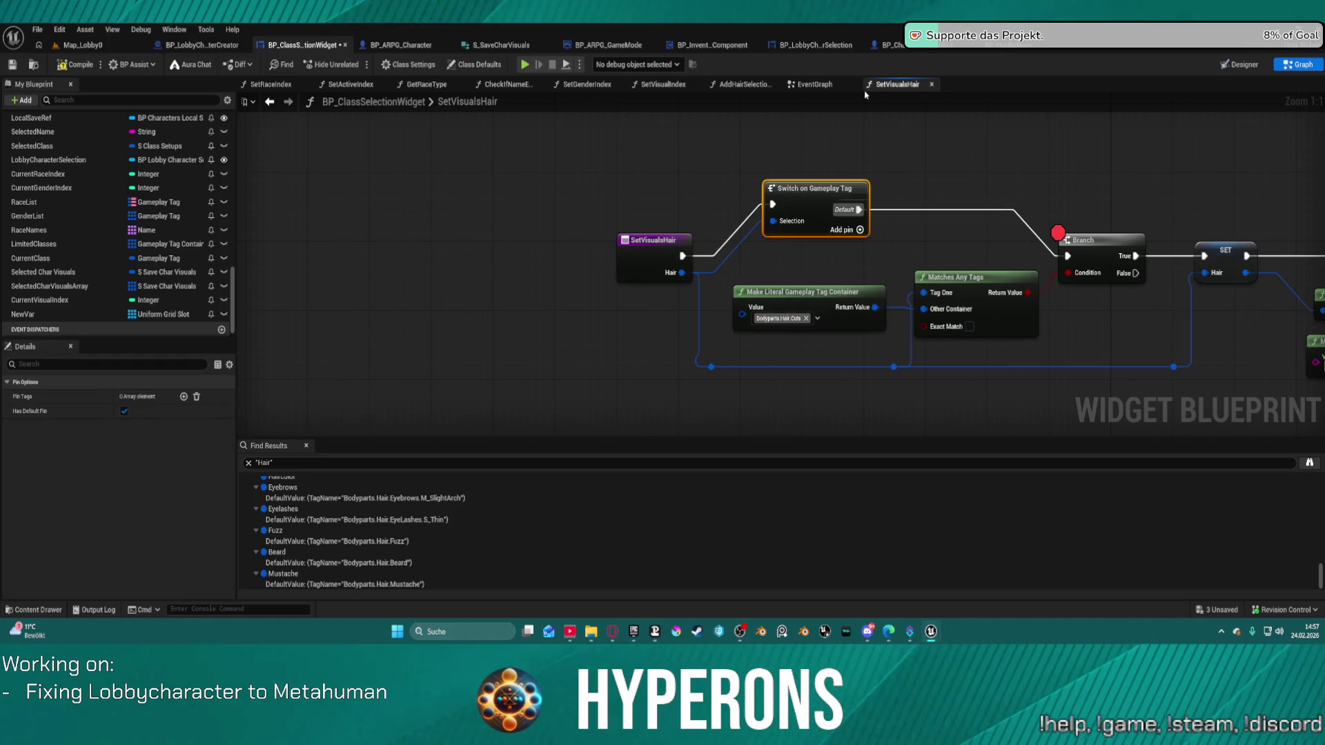
Remove the switch's default pin, add a Bodyparts.Hair.Cuts case, and wire it to SET
left_click(124, 412)
left_click(184, 398)
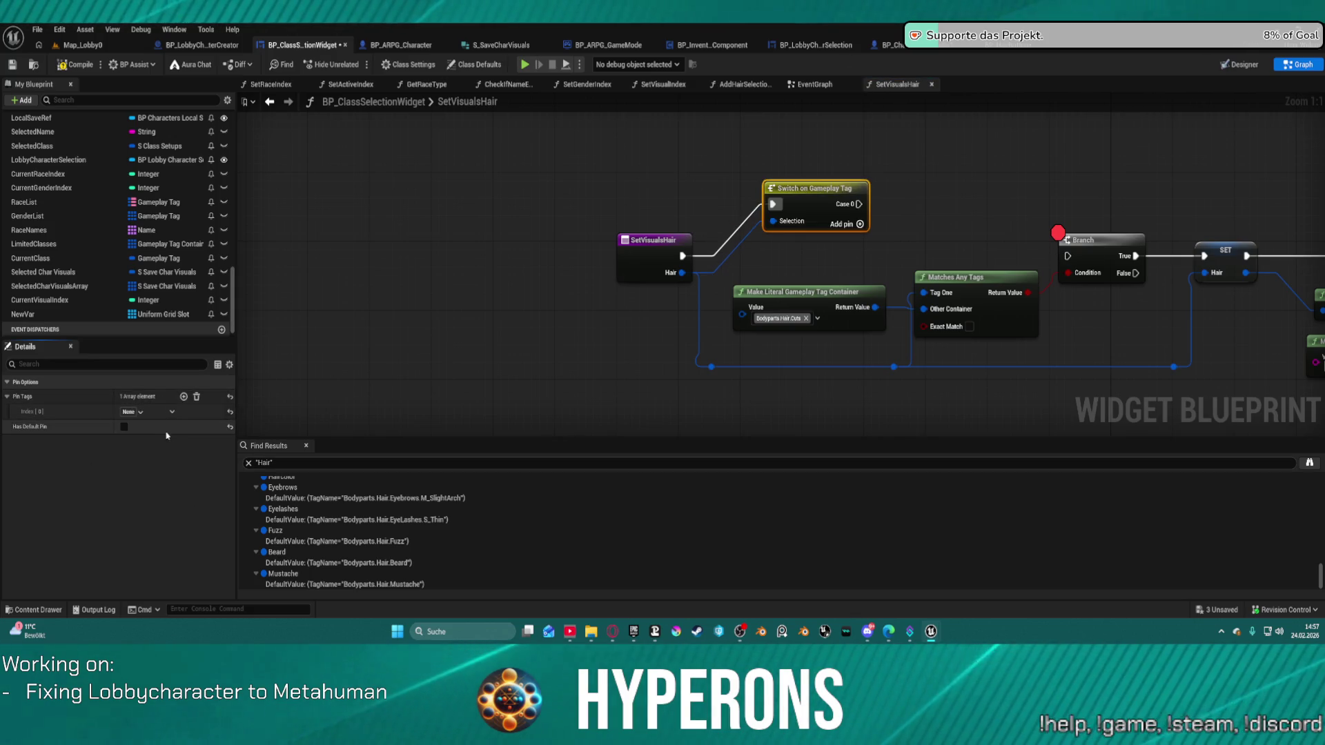
left_click(133, 412)
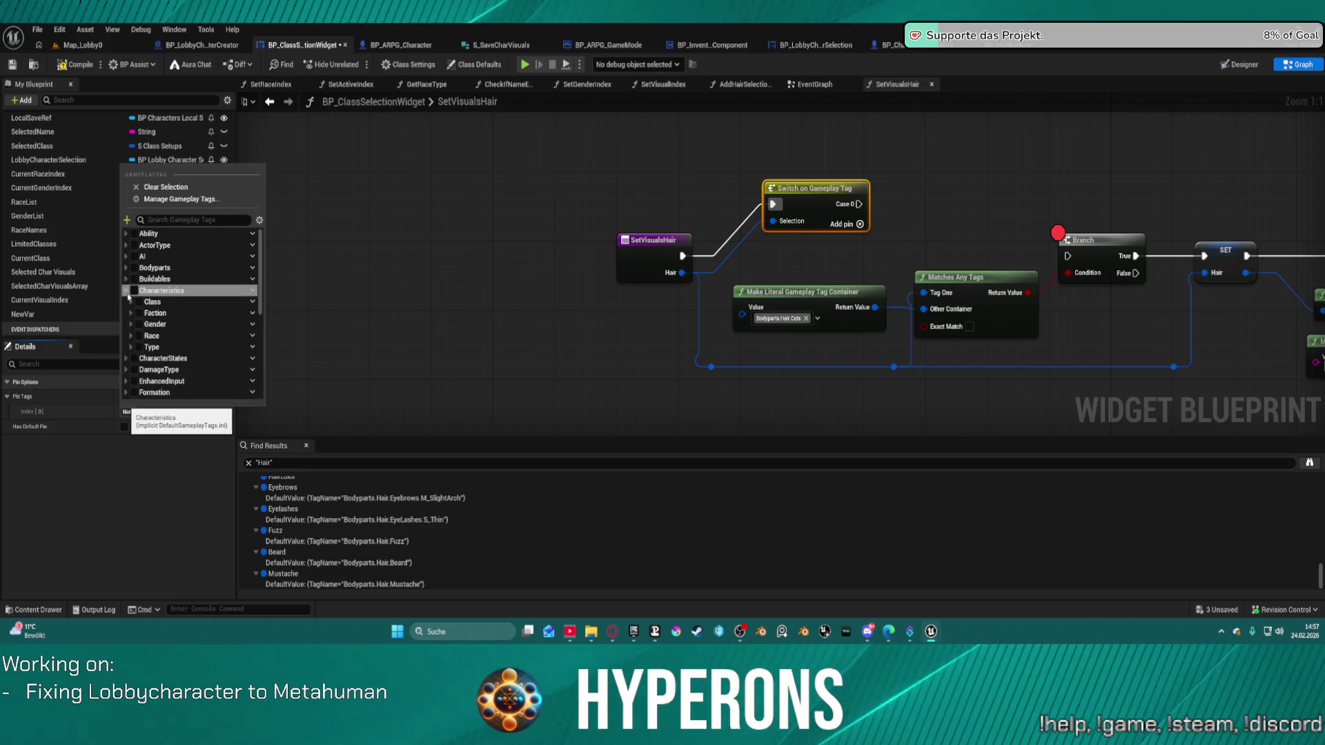
left_click(127, 290)
left_click(127, 267)
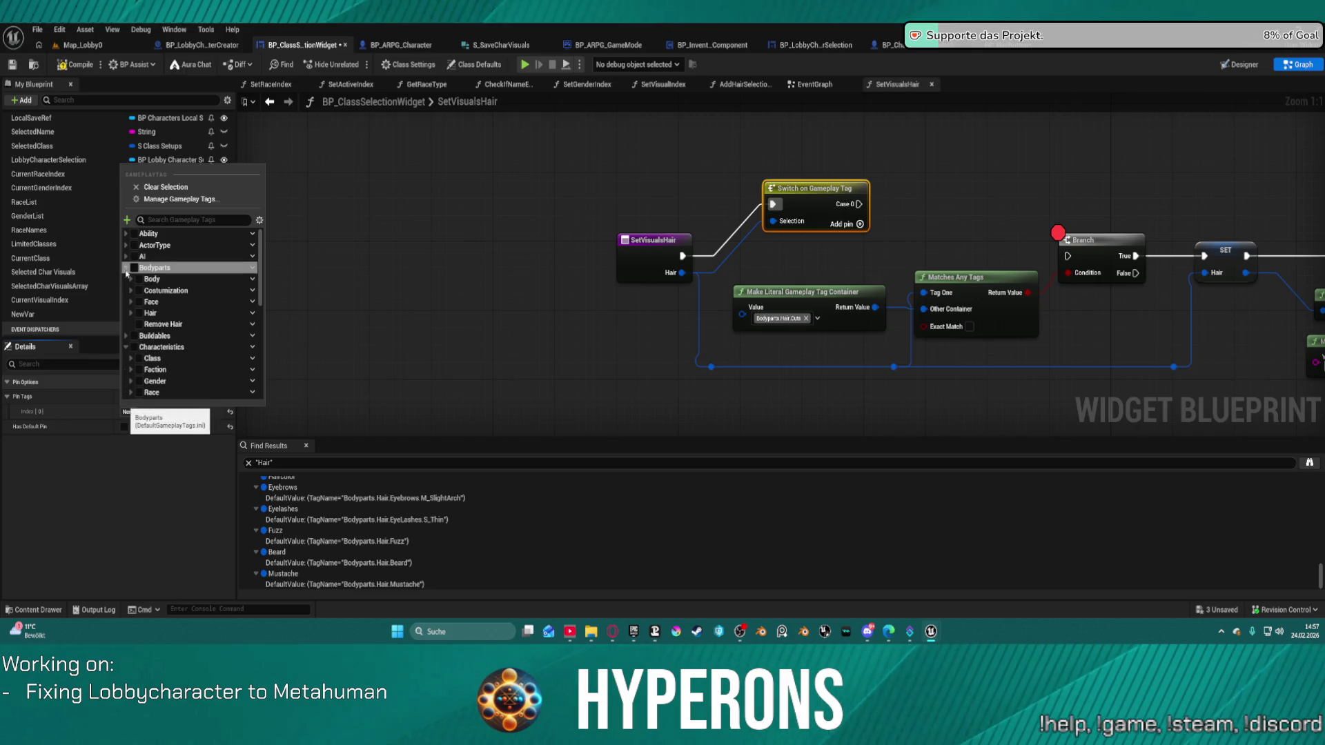
left_click(130, 302)
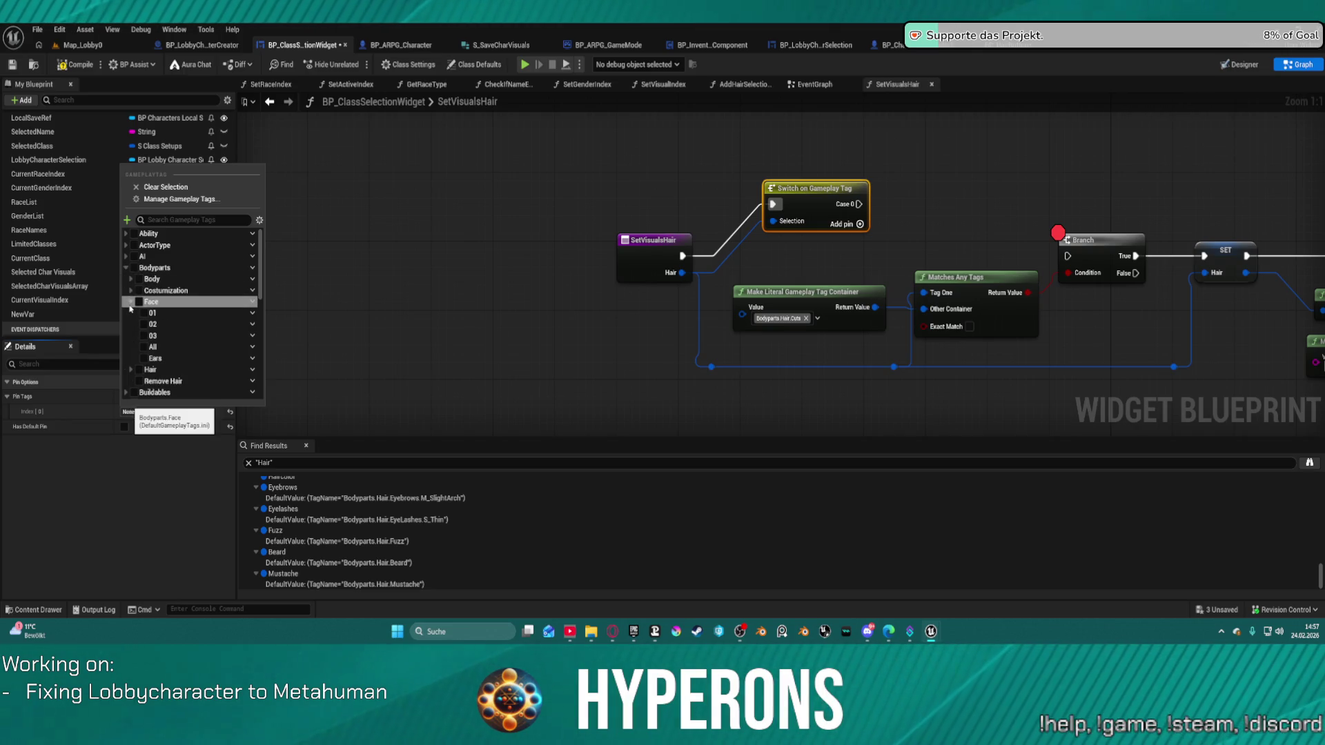
left_click(130, 302)
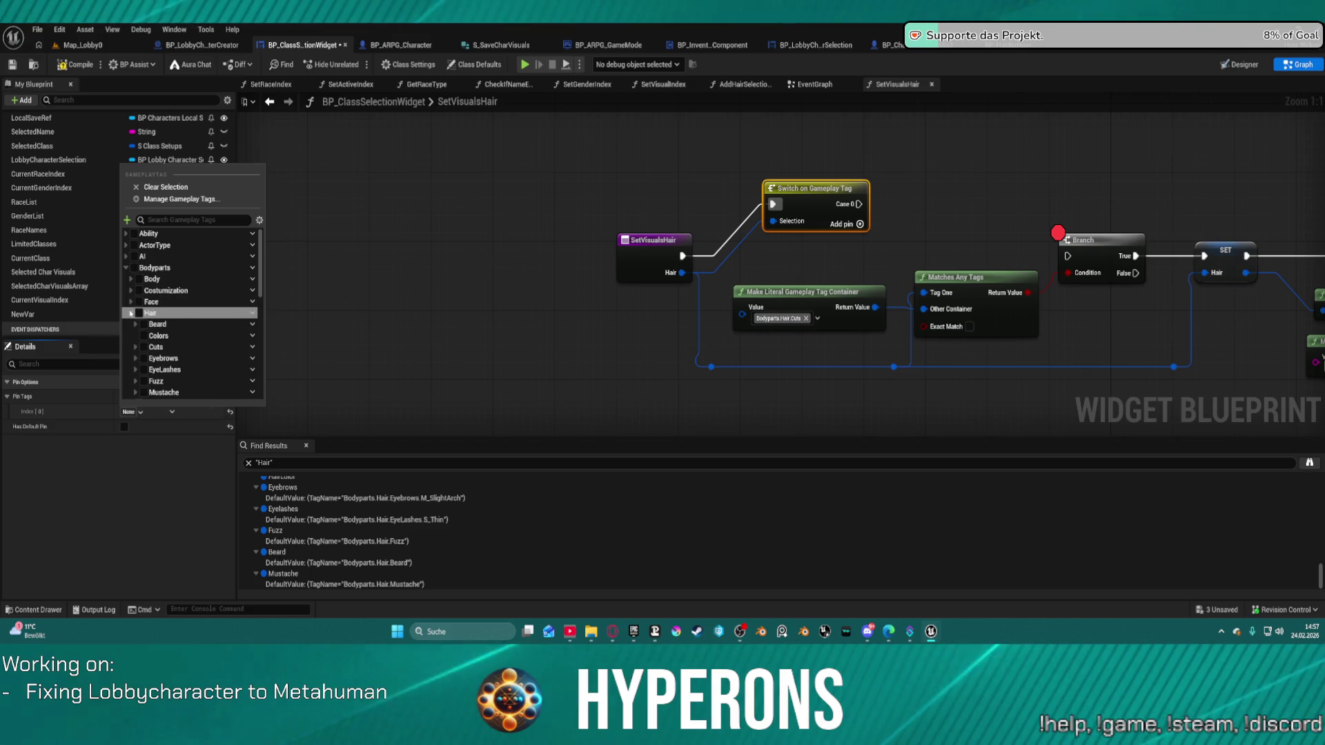
left_click(131, 313)
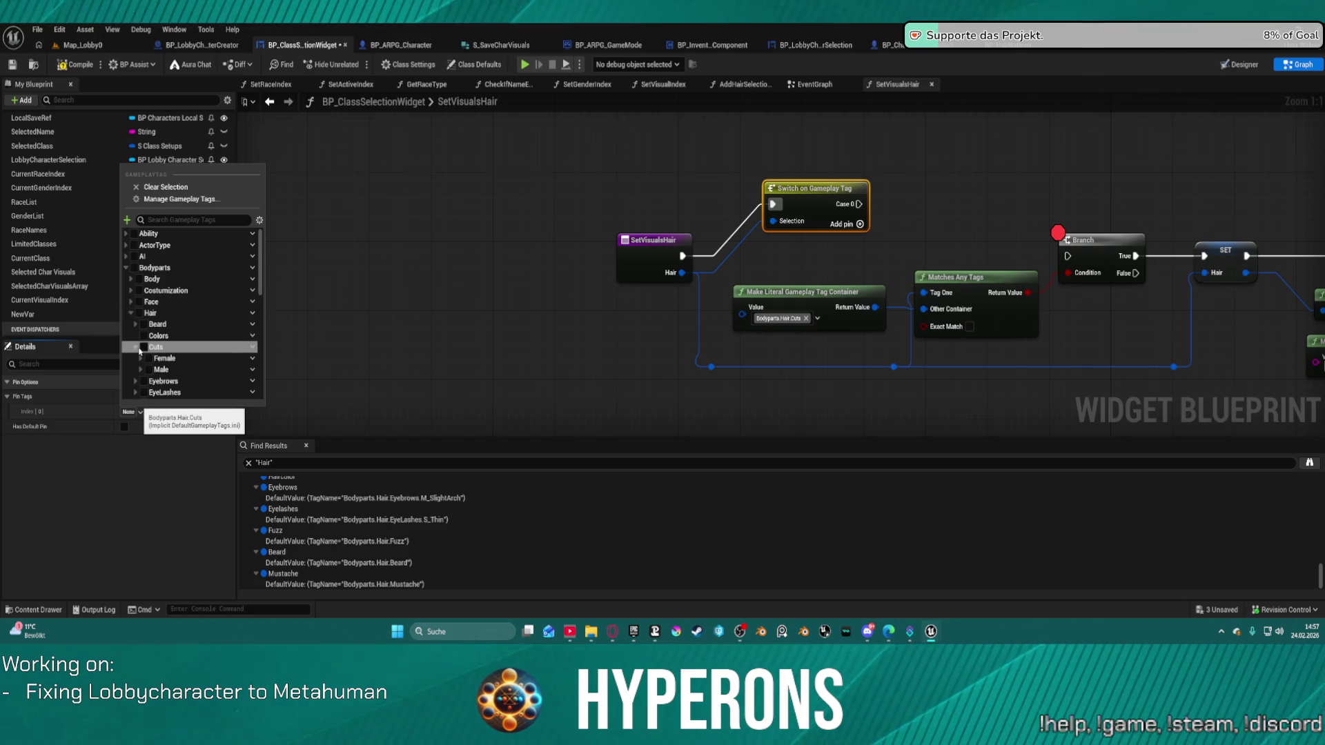
left_click(141, 347)
mouse_move(883, 204)
left_mouse_down()
mouse_move(952, 207)
mouse_move(1049, 258)
left_mouse_up()
left_click_drag(1218, 250, 1206, 256)
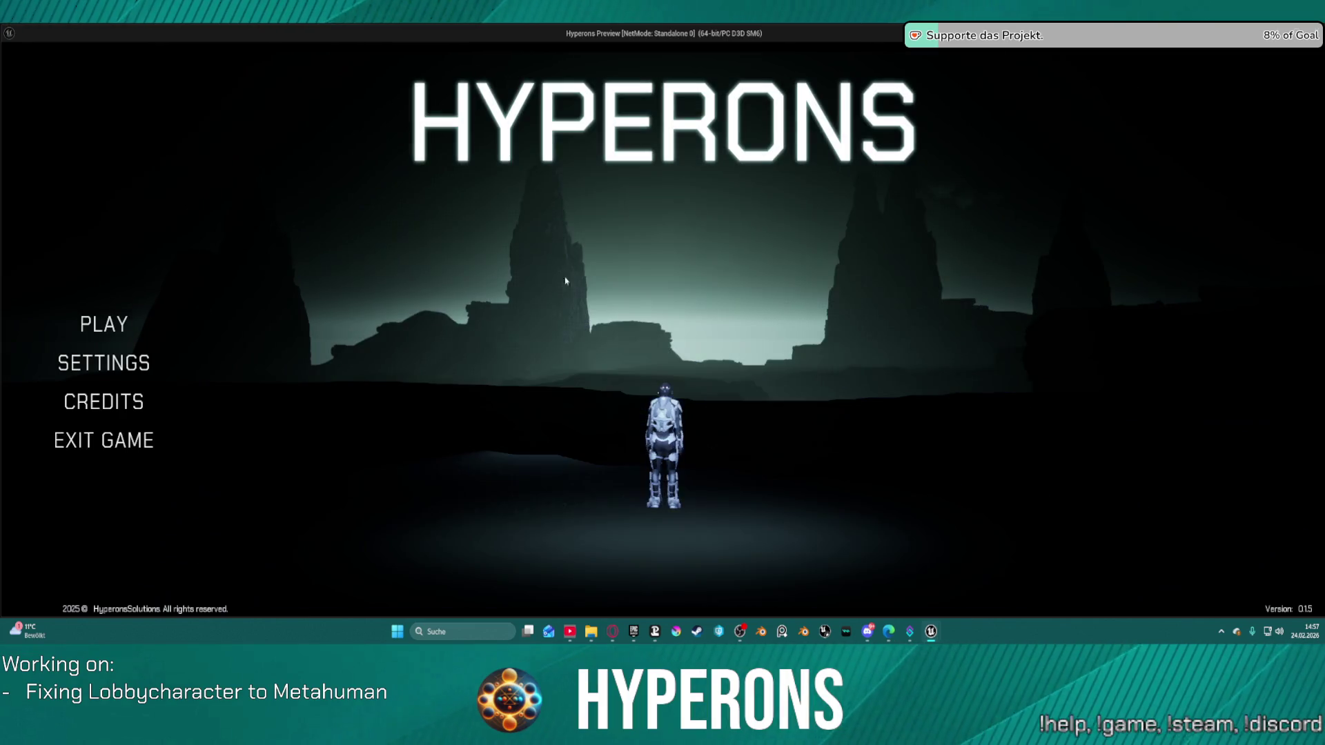
Start a new character in the game, clear the Set Image and Groom breakpoint, and resume
left_click(104, 324)
left_click(578, 520)
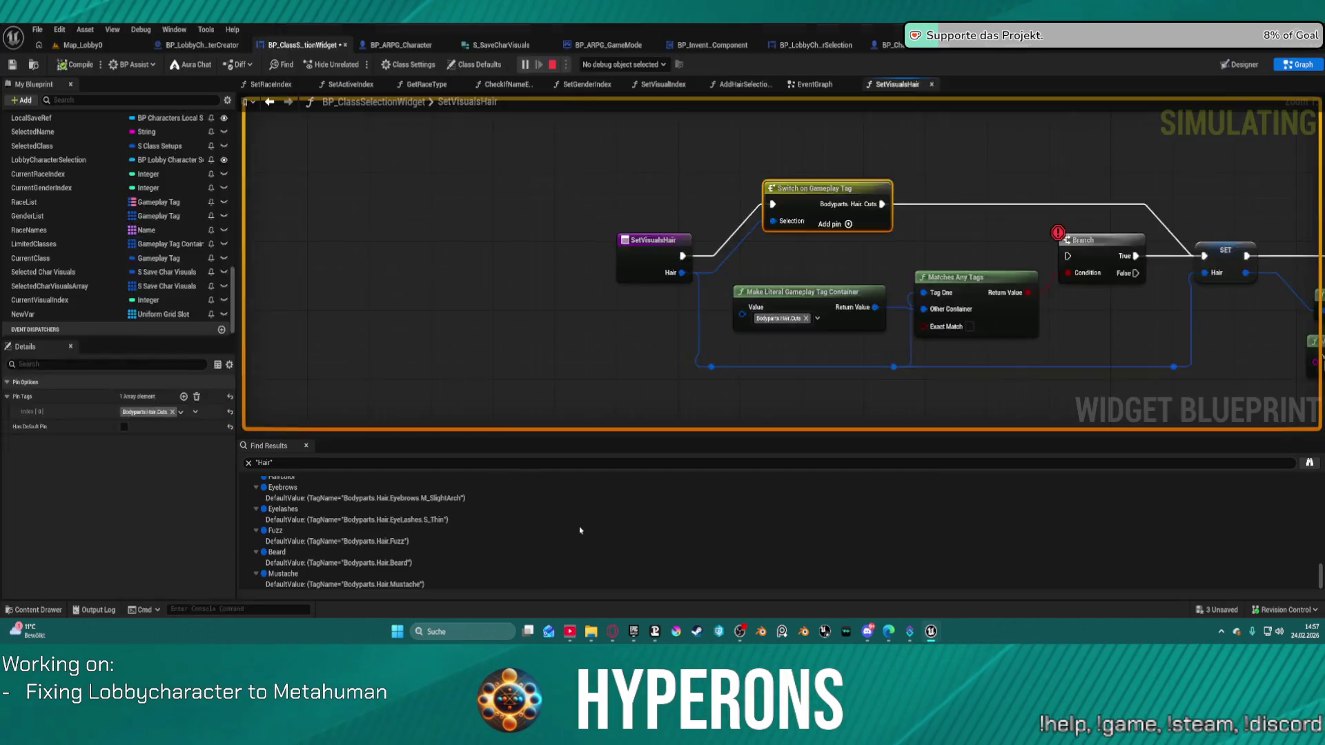
right_click(788, 238)
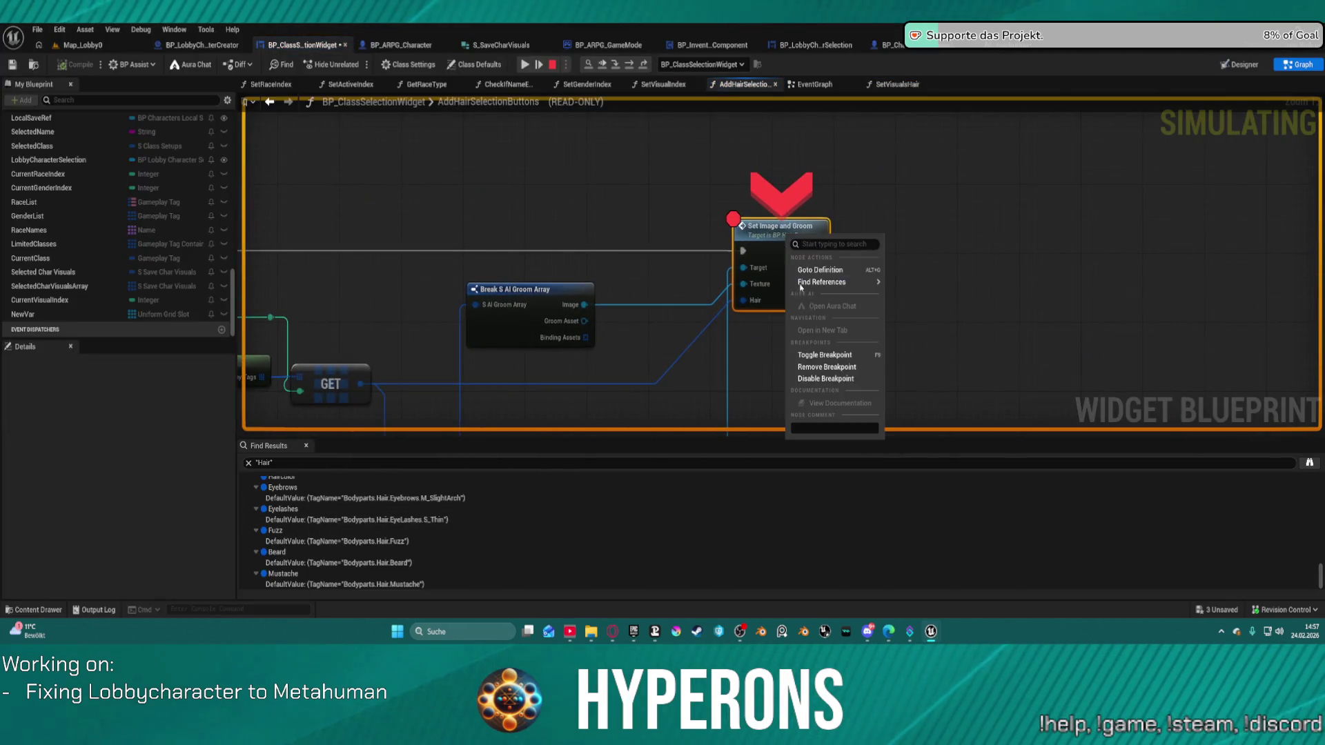
left_click(827, 367)
key("F8")
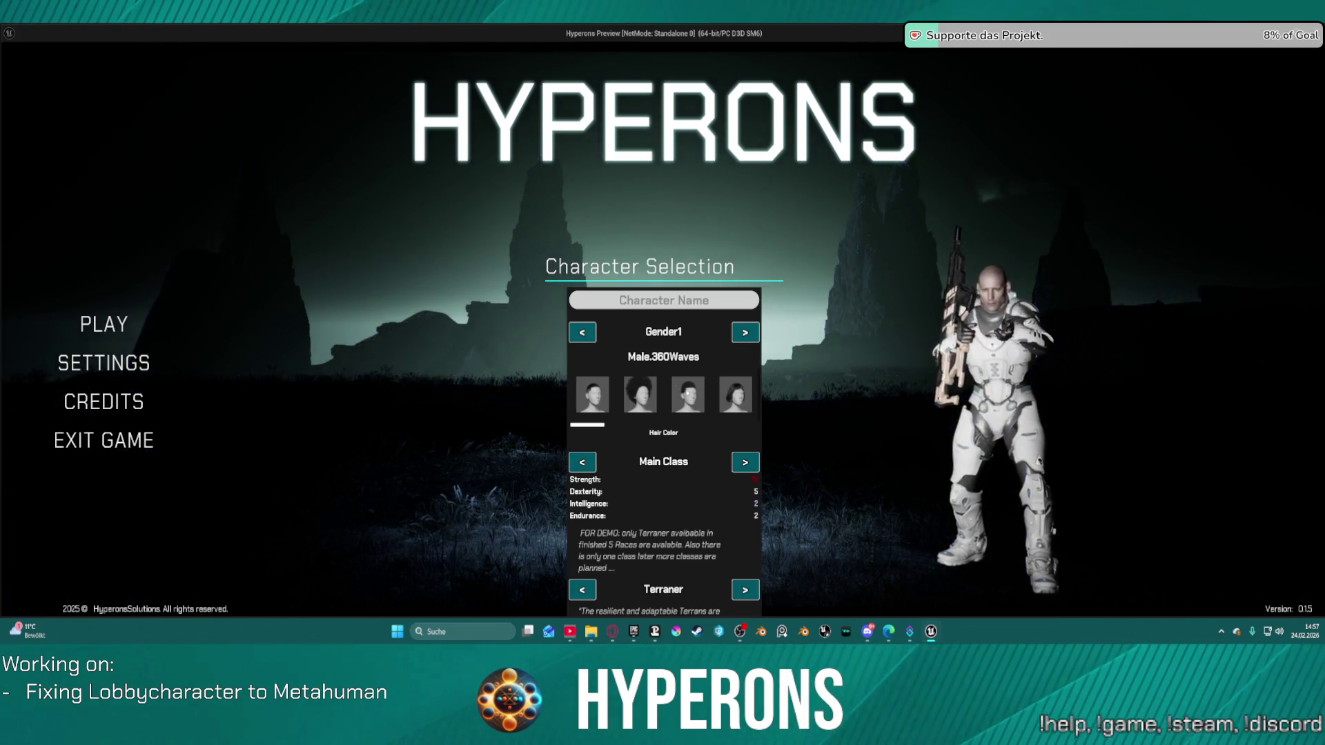
Back in the editor, connect SetVisualsHair's execution toward the Branch
key("Escape")
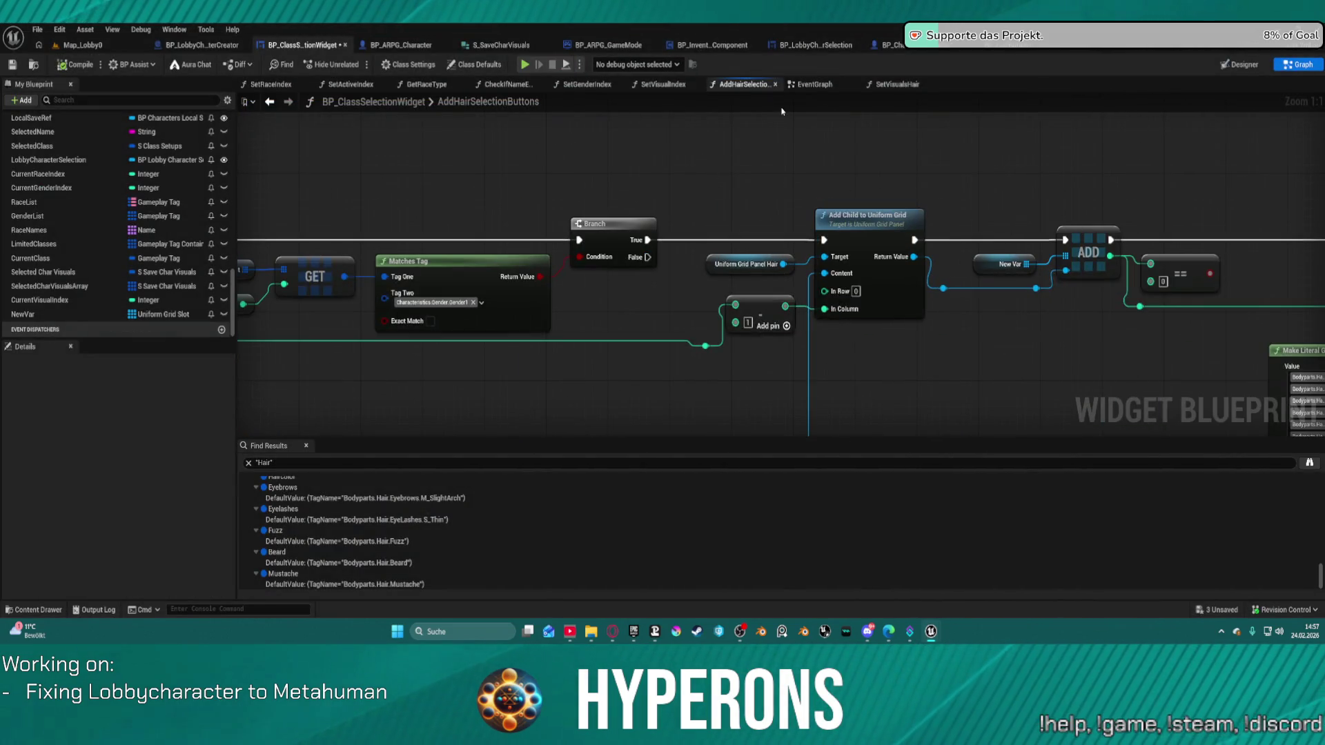
left_click(887, 86)
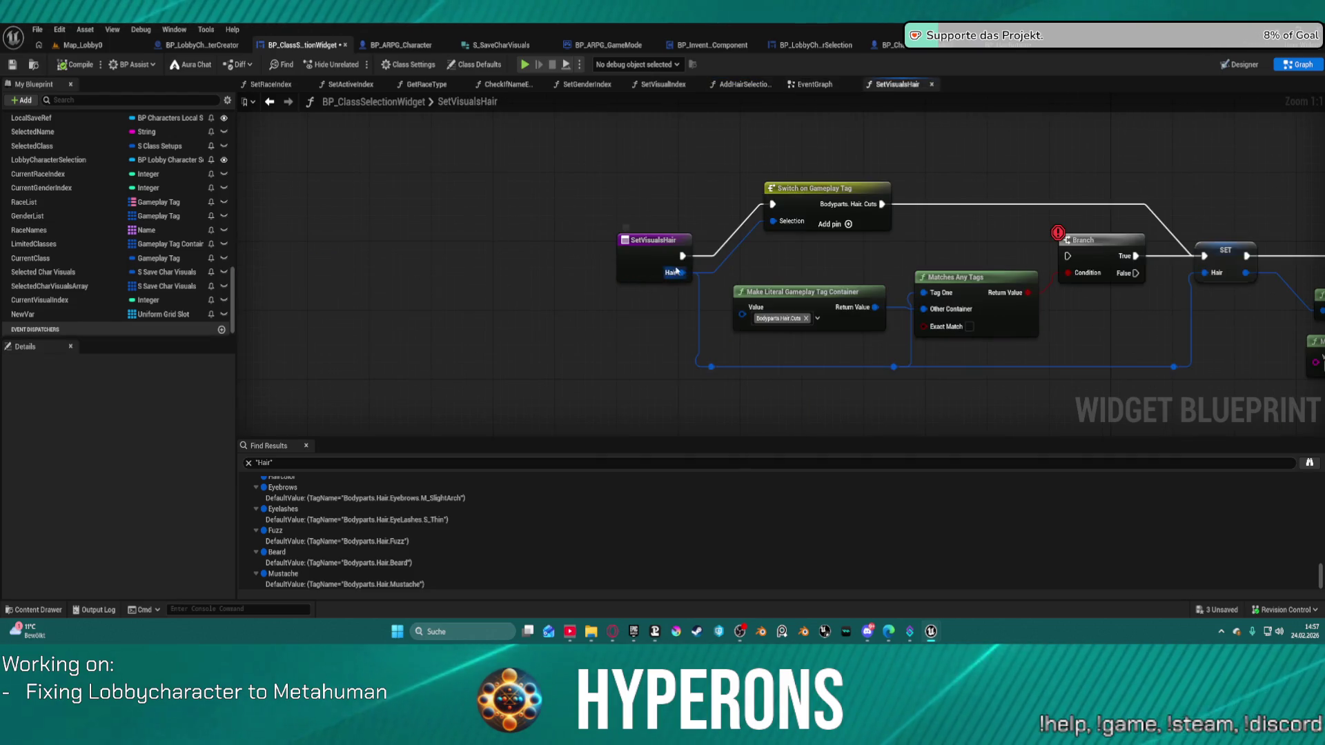
mouse_move(681, 256)
left_mouse_down()
mouse_move(1080, 274)
mouse_move(1067, 256)
left_mouse_up()
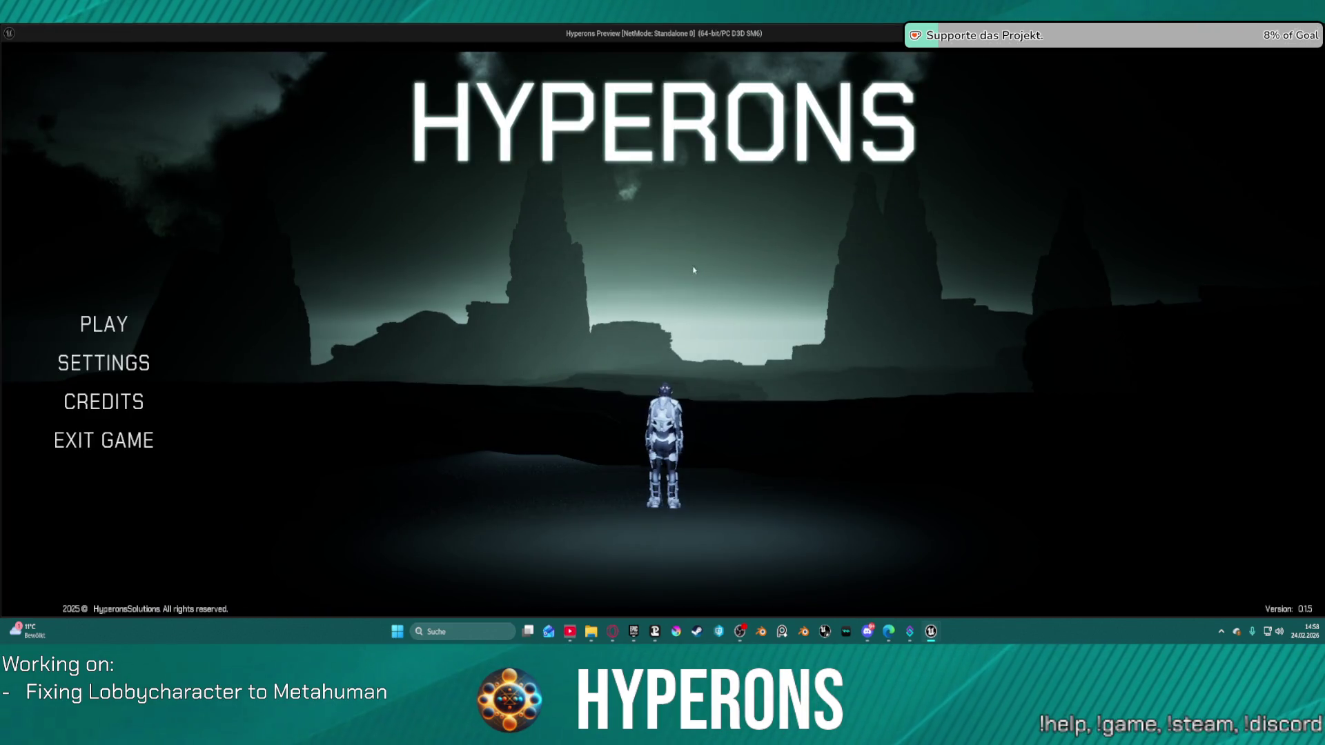
Start a new character and test hairstyle picks, resuming from the breakpoint
left_click(114, 322)
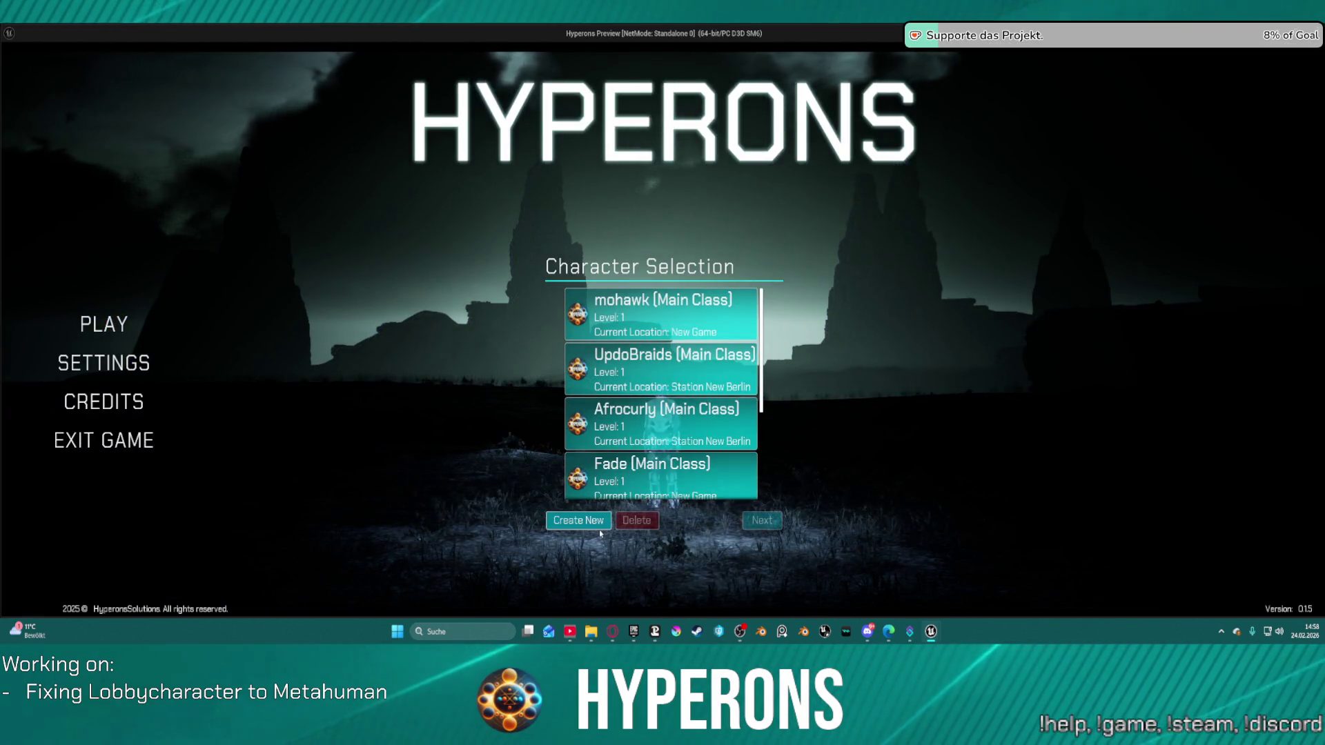
left_click(578, 520)
left_click(630, 399)
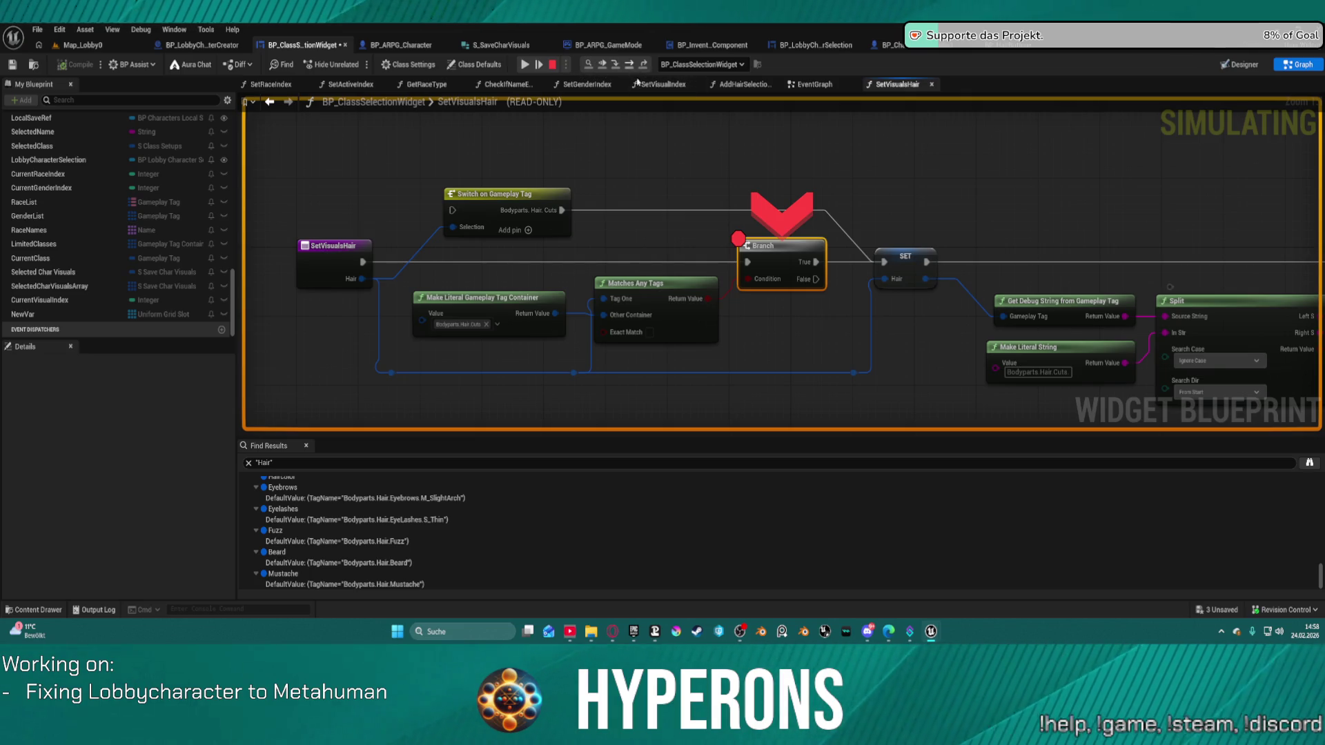
left_click(522, 65)
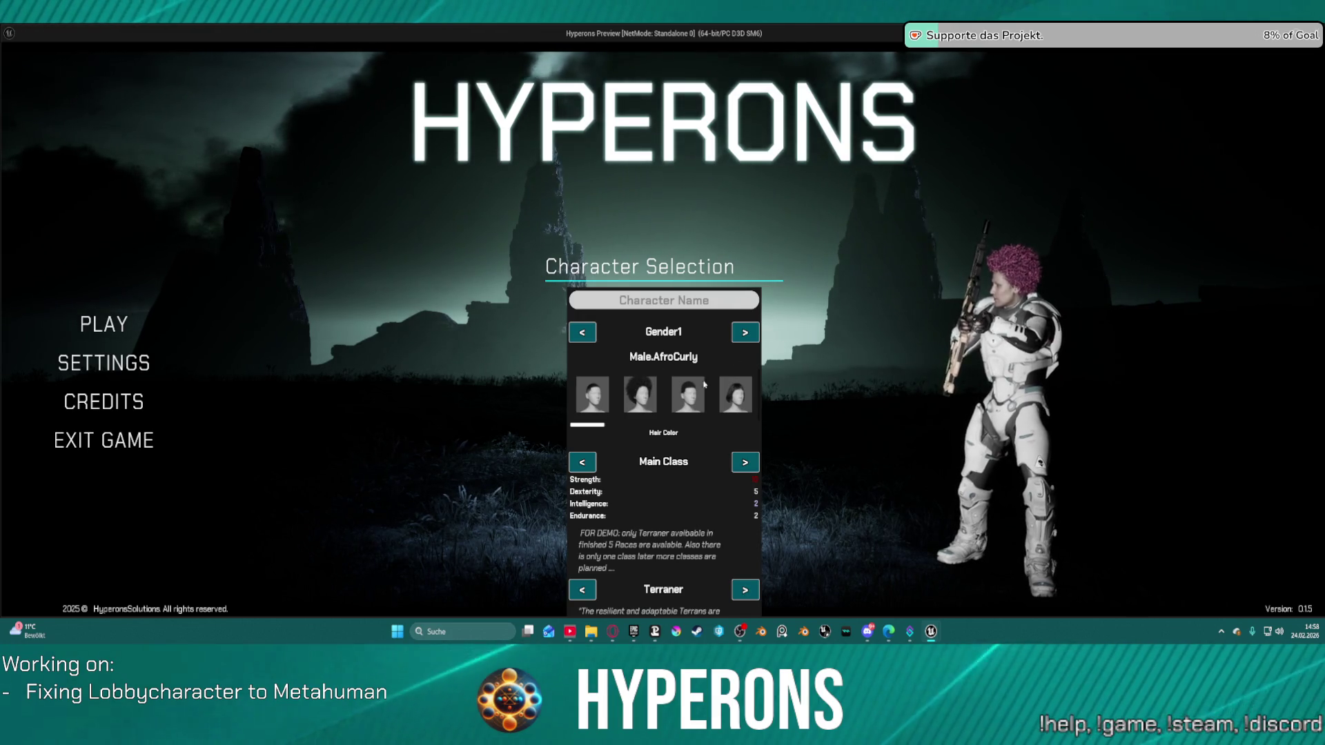
left_click(688, 393)
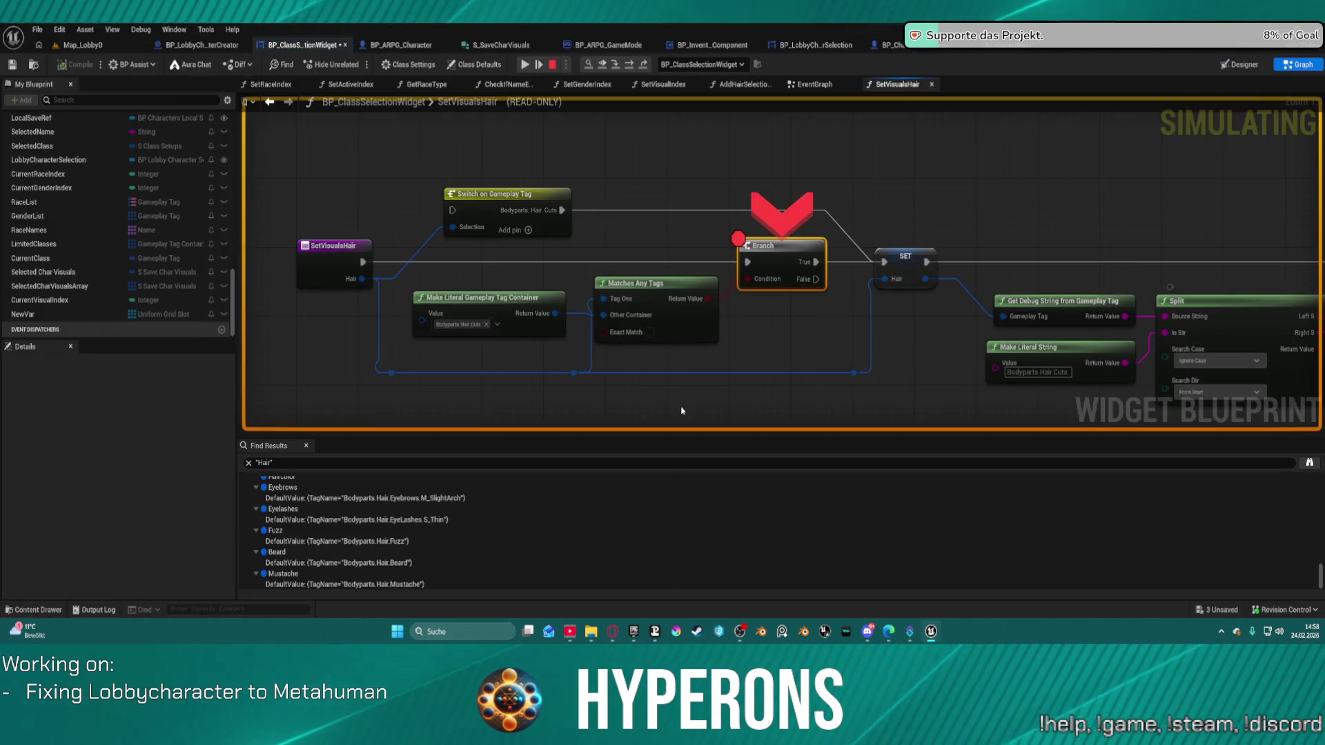
Remove the Branch node's breakpoint and resume the game
right_click(768, 249)
left_click(794, 383)
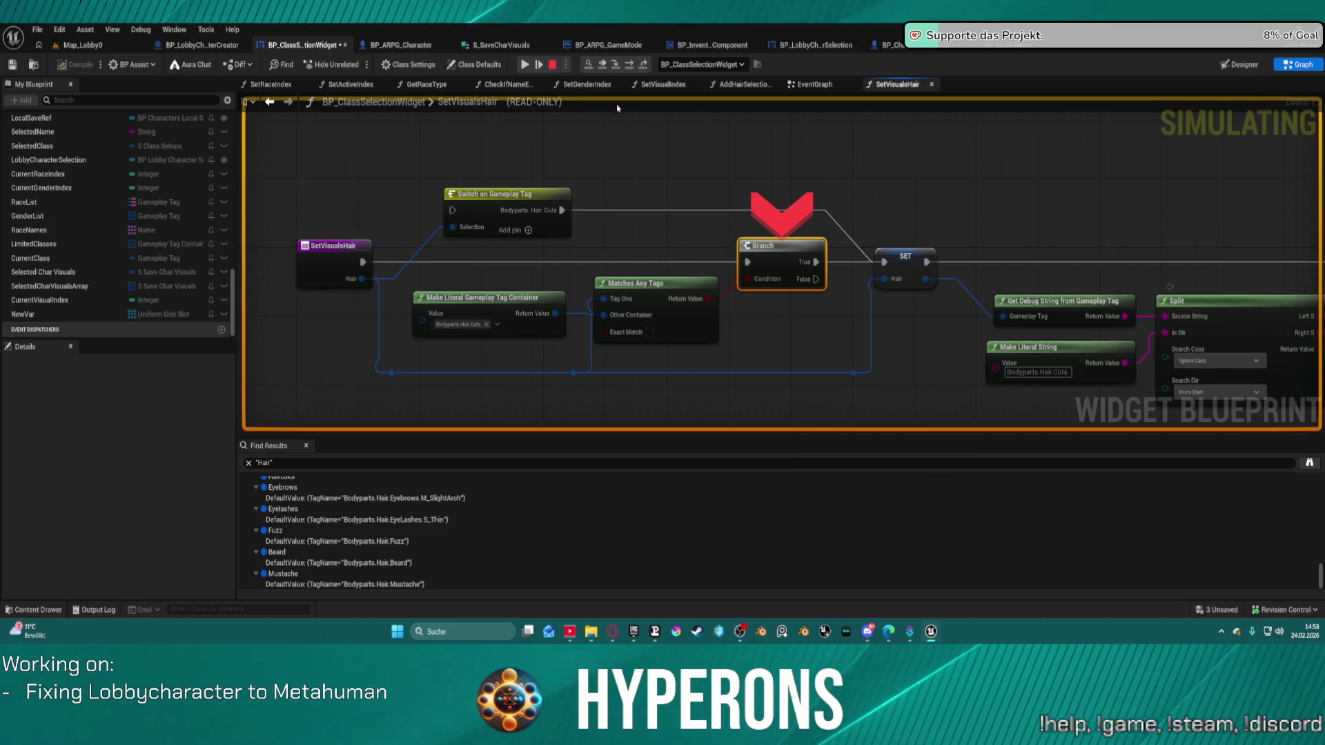
left_click(529, 60)
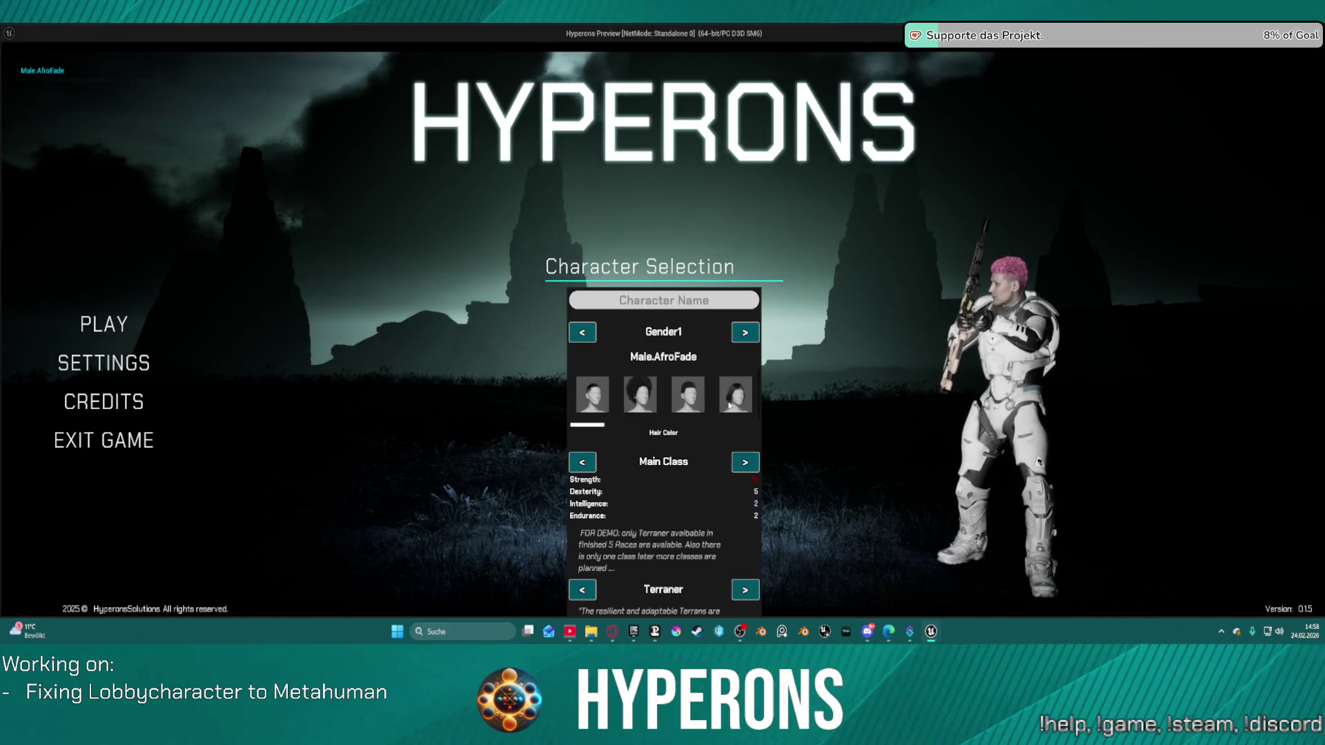
Cycle through hairstyles such as Male.BobBangs, Male.BobSlick, Male.BobLayered and Male.Coil
left_click(732, 395)
left_click(603, 401)
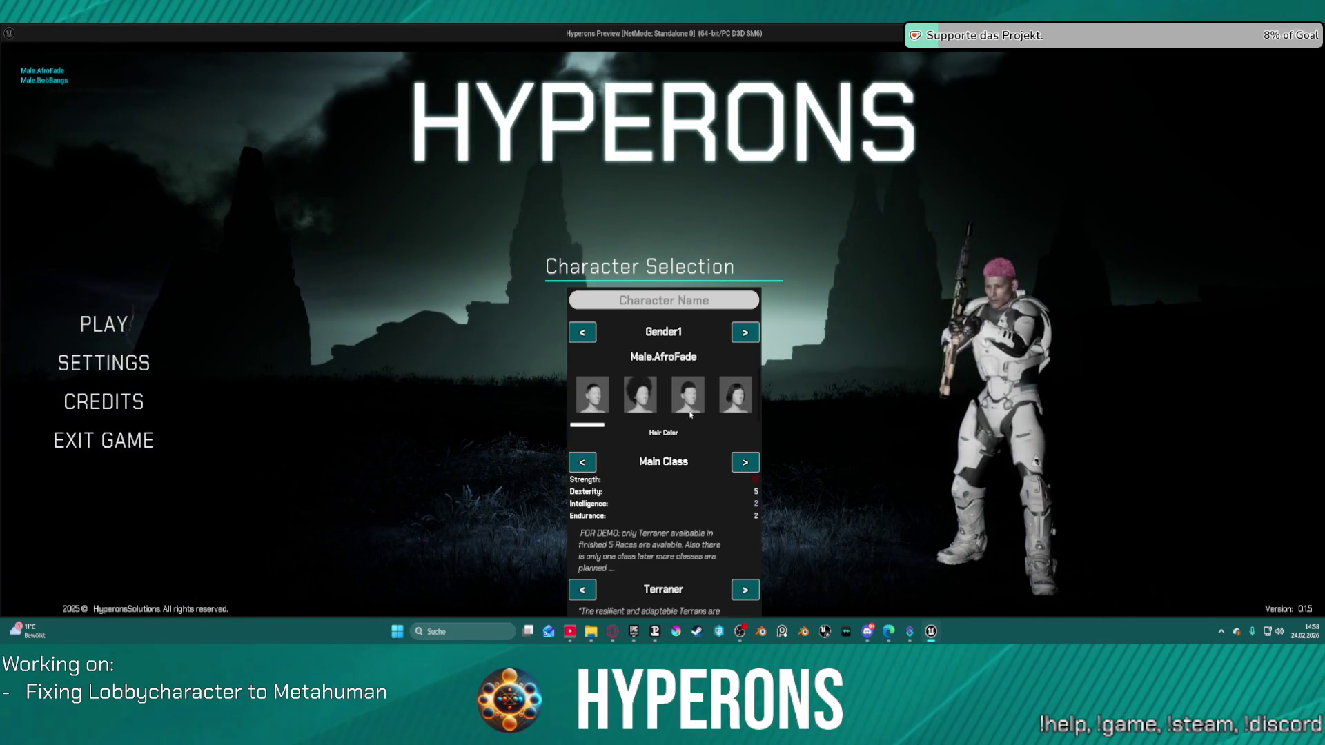
left_click(688, 397)
left_click(592, 397)
left_click(735, 397)
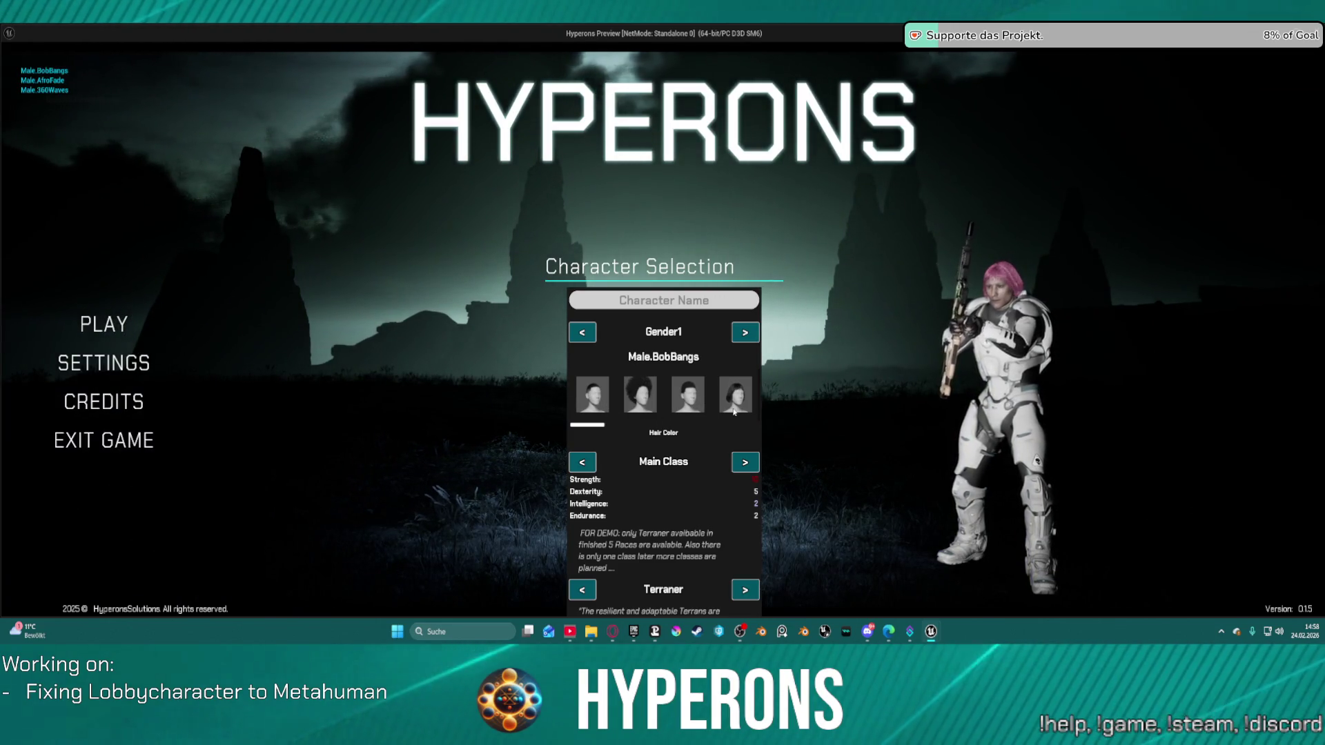
left_click(744, 332)
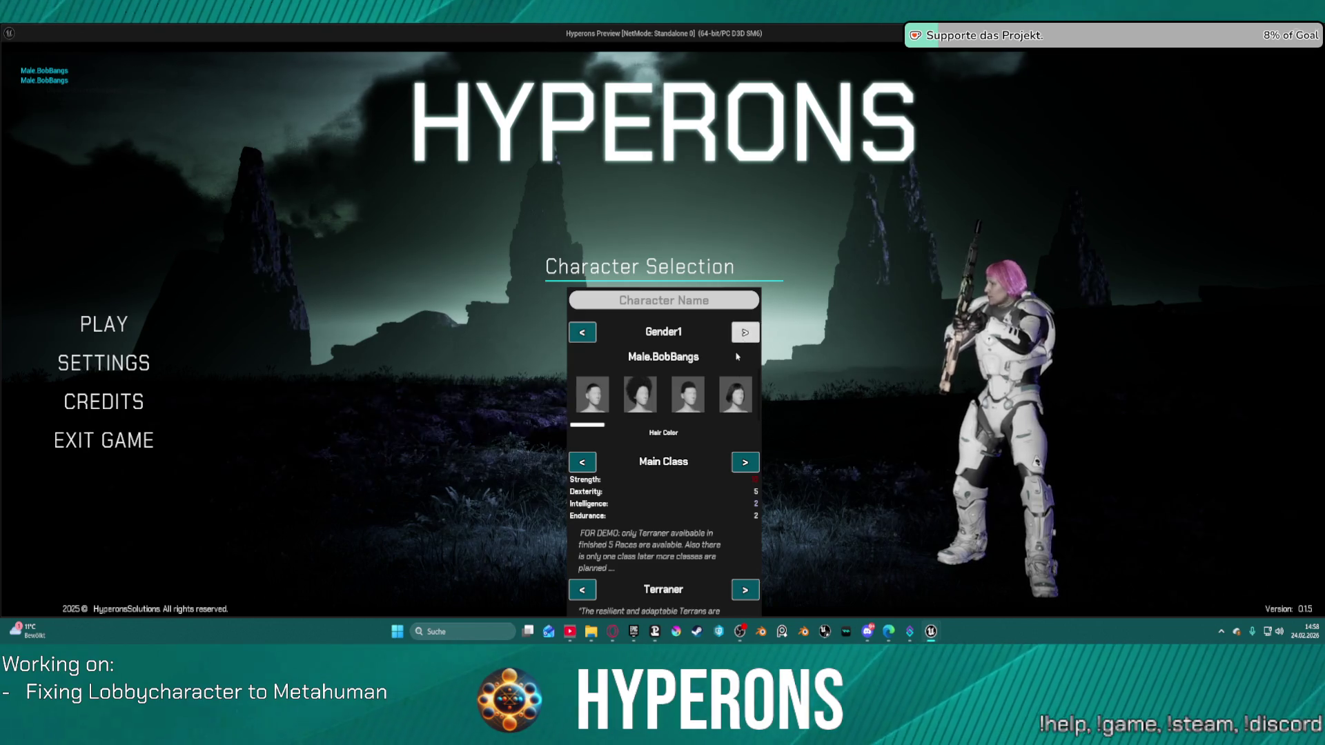
left_click(738, 333)
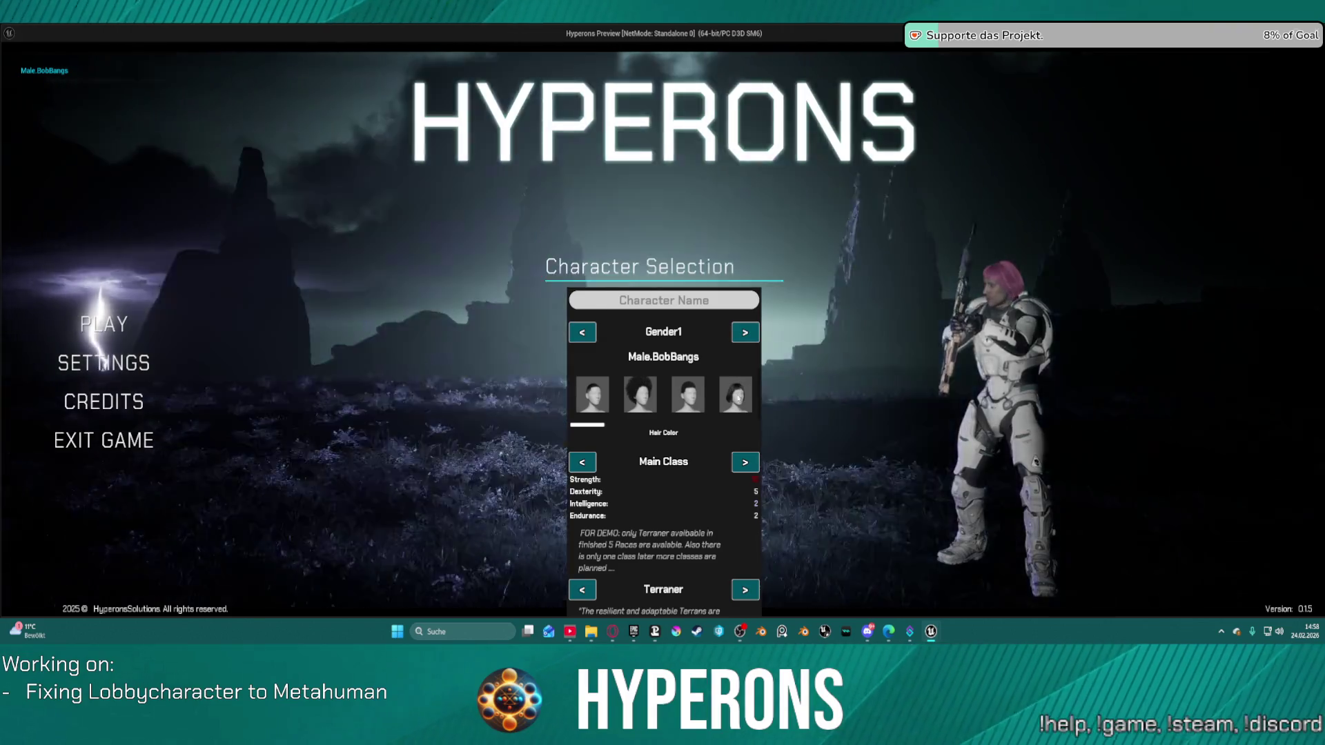
scroll(690, 407, "down", 2)
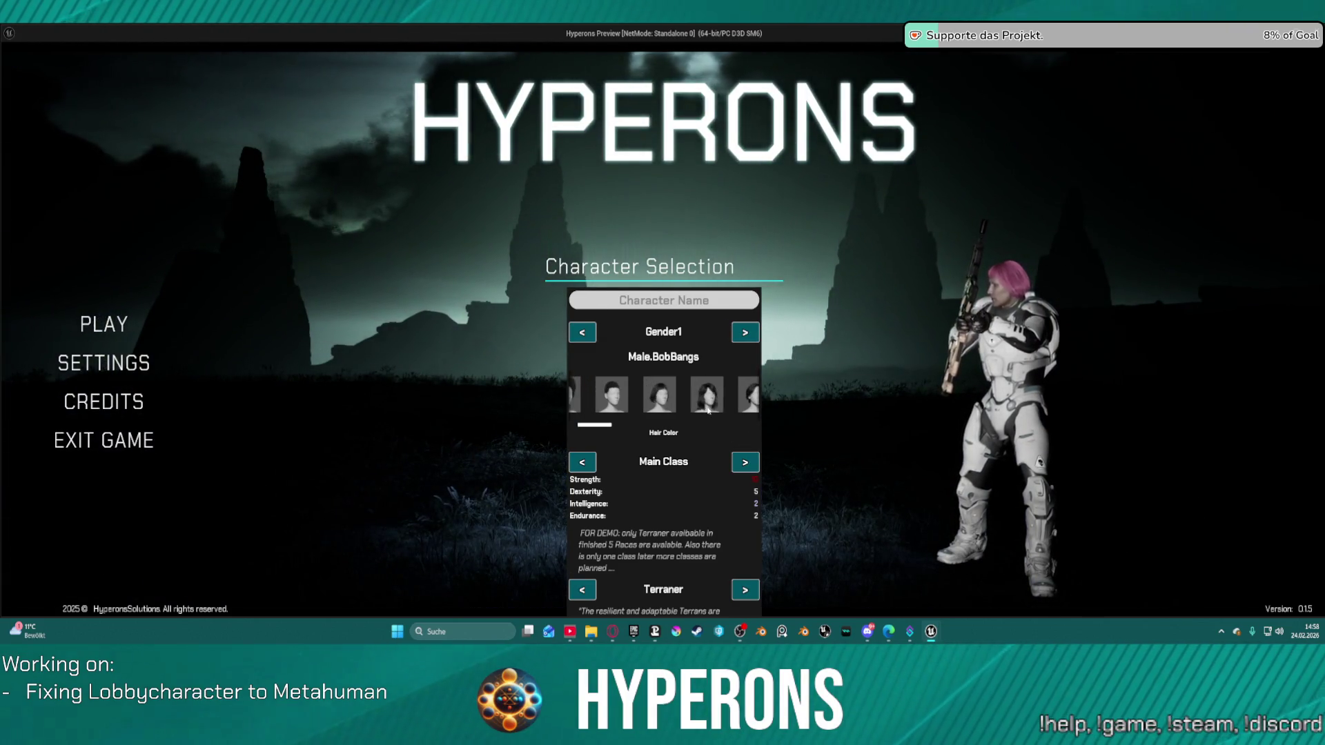
left_click(728, 396)
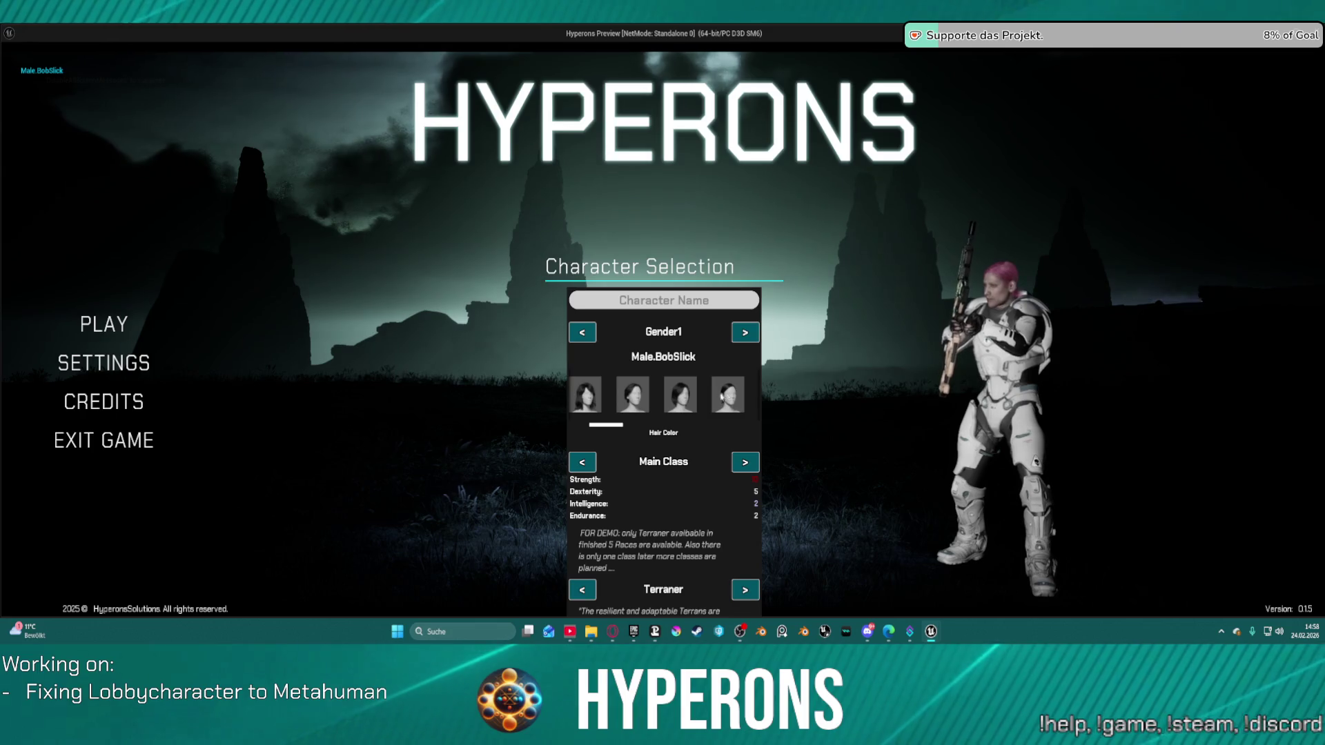
left_click(676, 399)
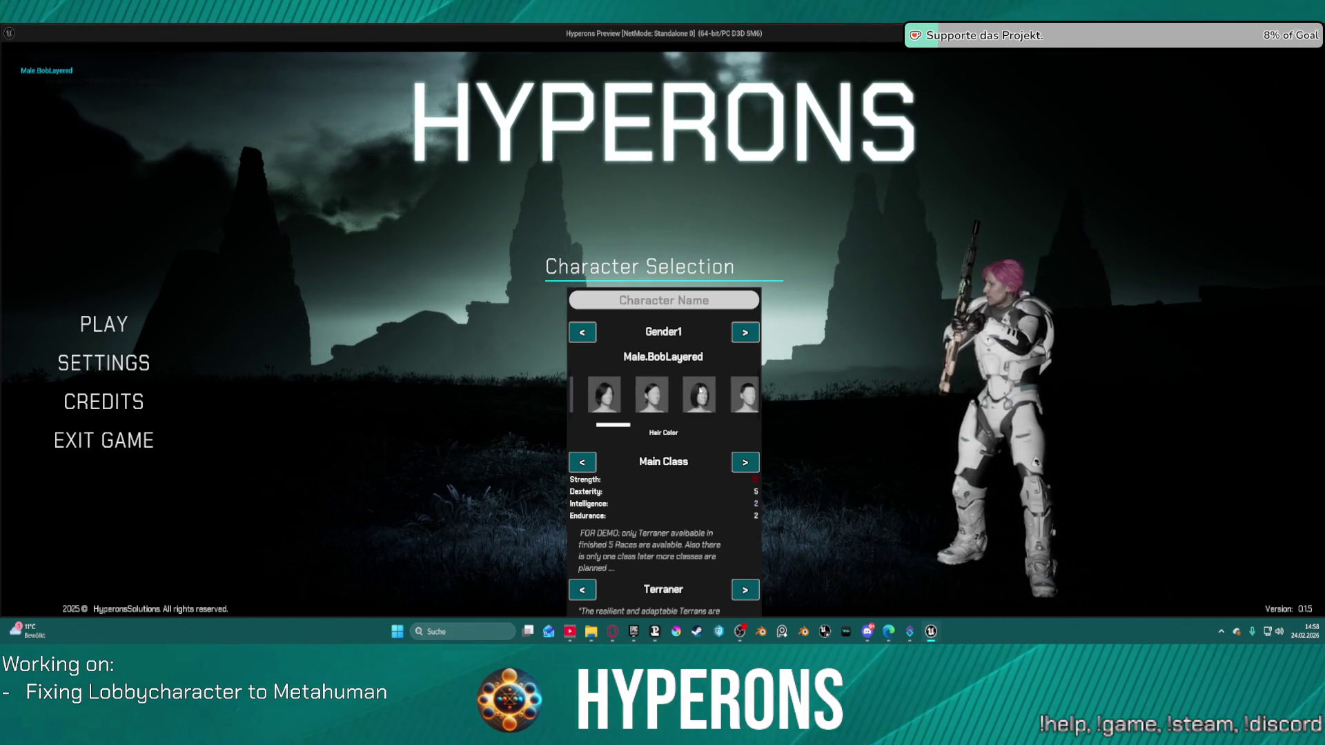
scroll(660, 404, "down", 3)
left_click(701, 390)
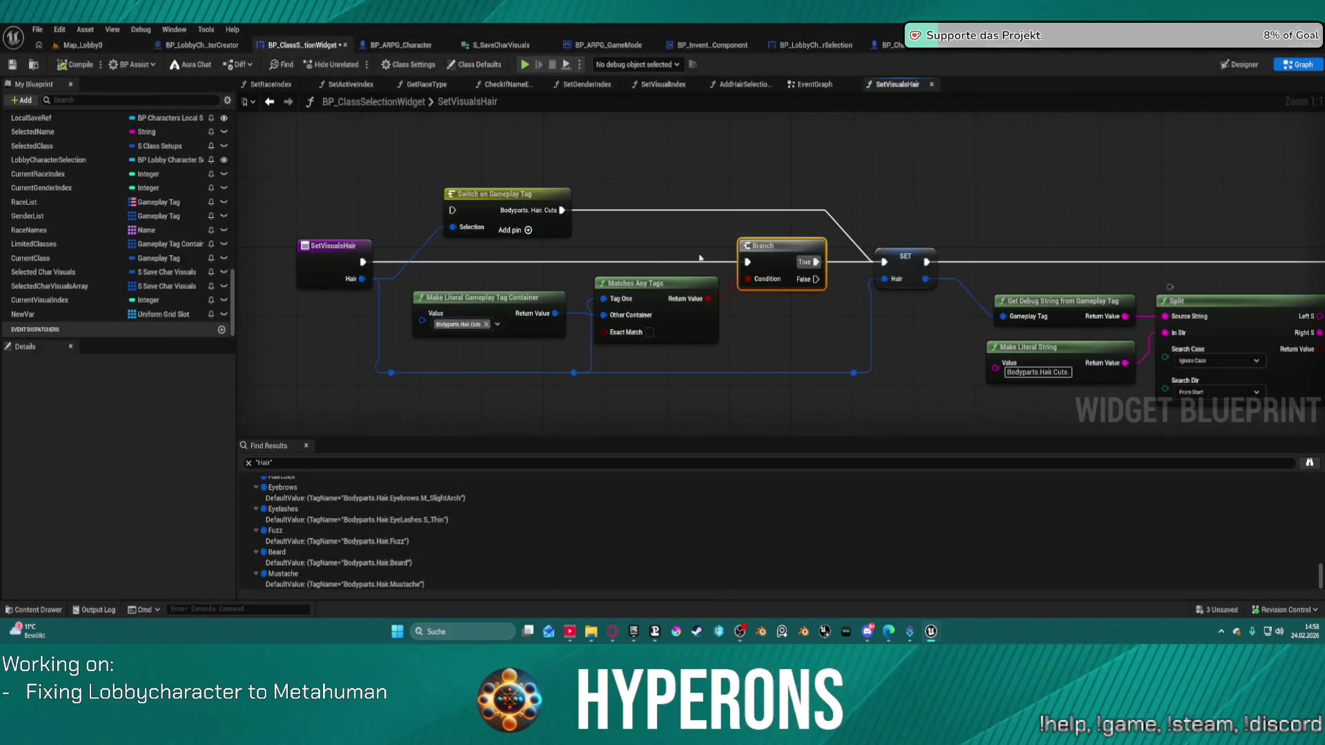
Rename SetVisualsHair's Hair input to Tag, then go to the On_Image_MouseButtonDown graph
scroll(733, 322, "down", 1)
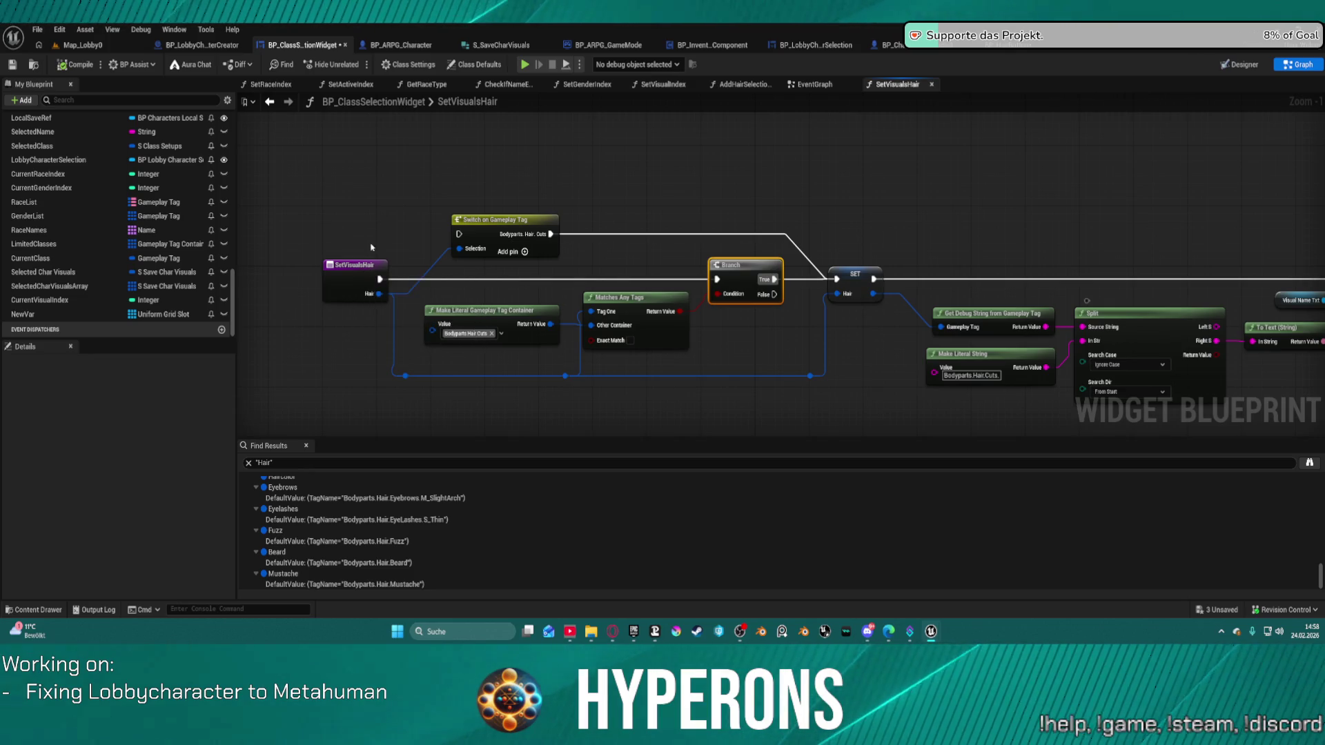
left_click(359, 290)
type("Tag")
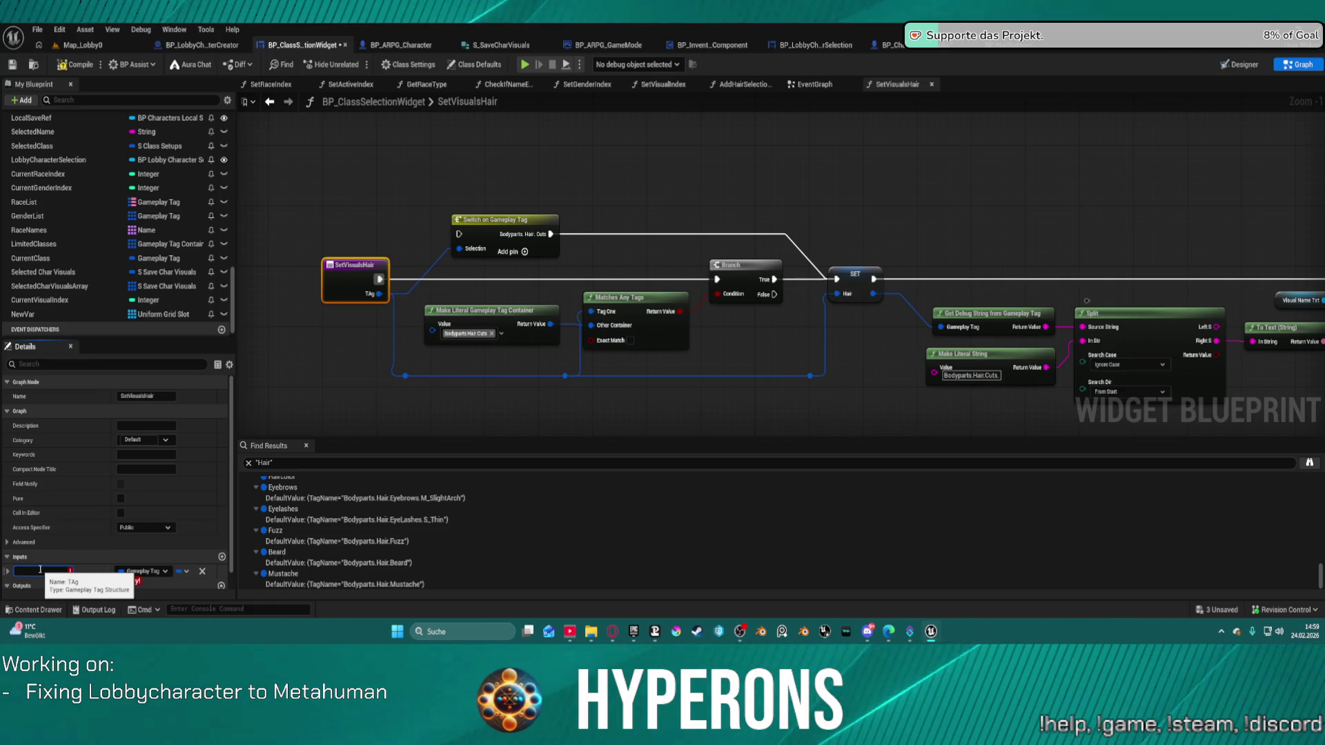
key("Return")
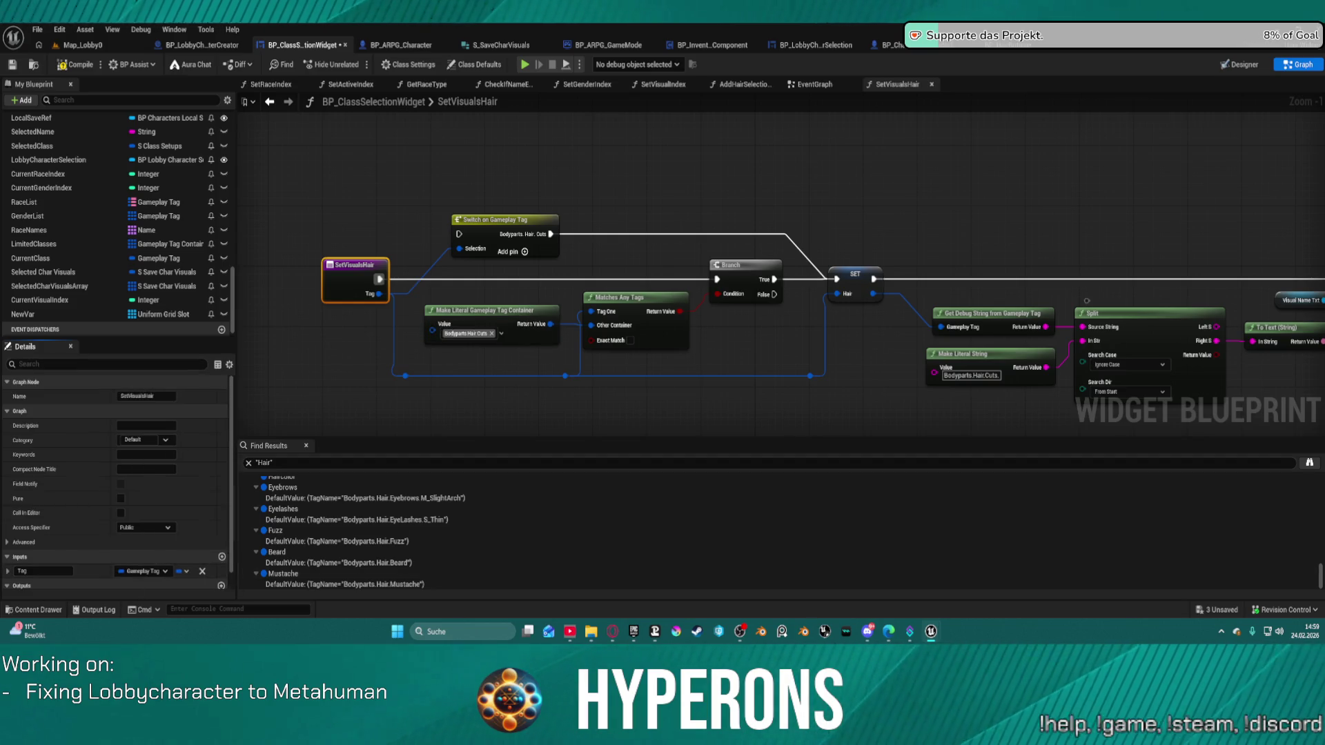
left_click(986, 45)
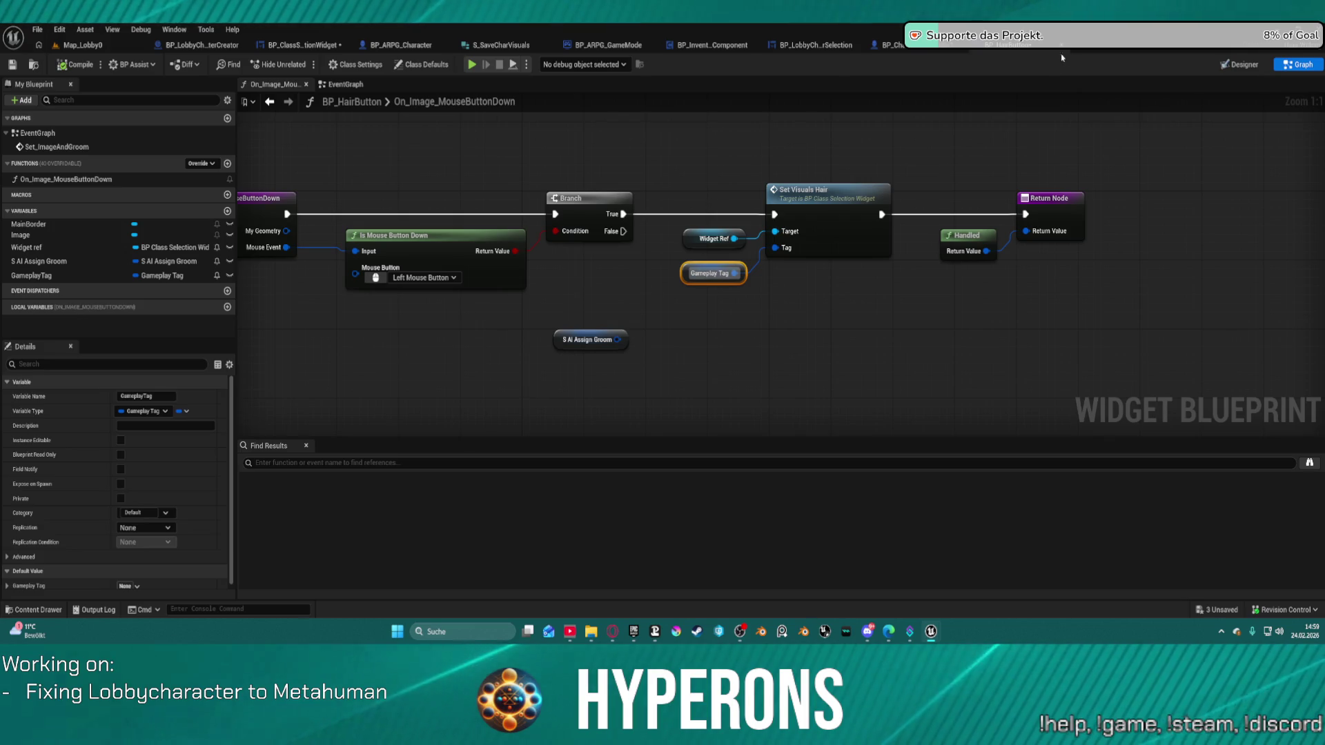
Remove the S AI Assign Groom node and bring up BP_HairButton in the Content Drawer
mouse_move(617, 133)
left_mouse_down()
mouse_move(830, 118)
mouse_move(679, 133)
left_mouse_up()
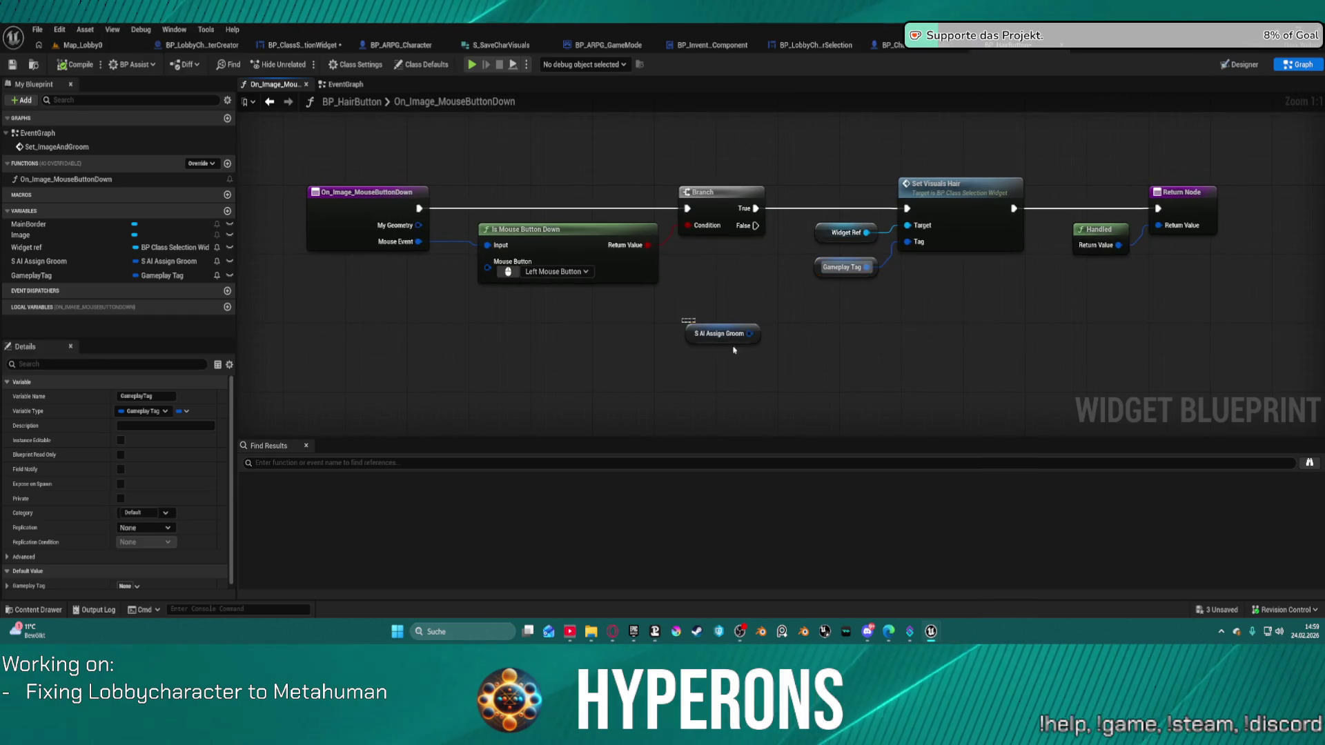
key("ctrl+z")
left_click(940, 185)
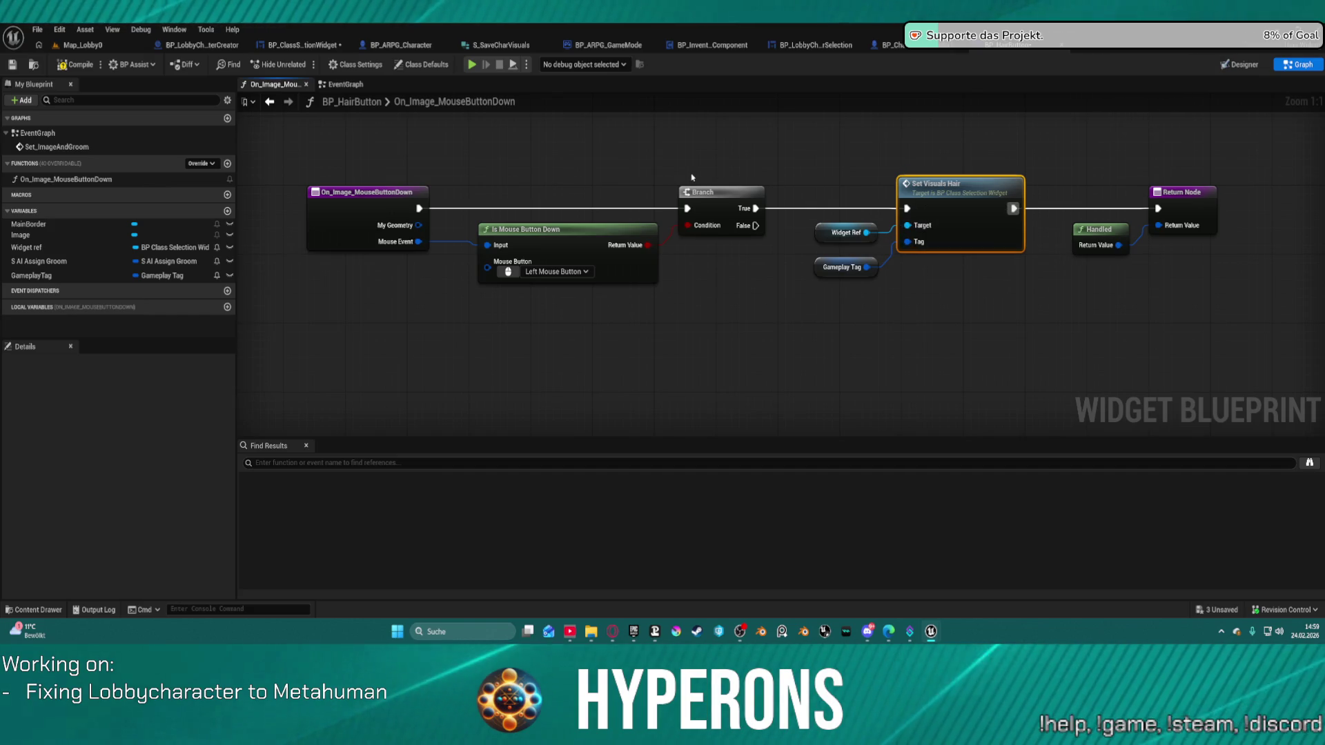
left_click(35, 610)
right_click(464, 509)
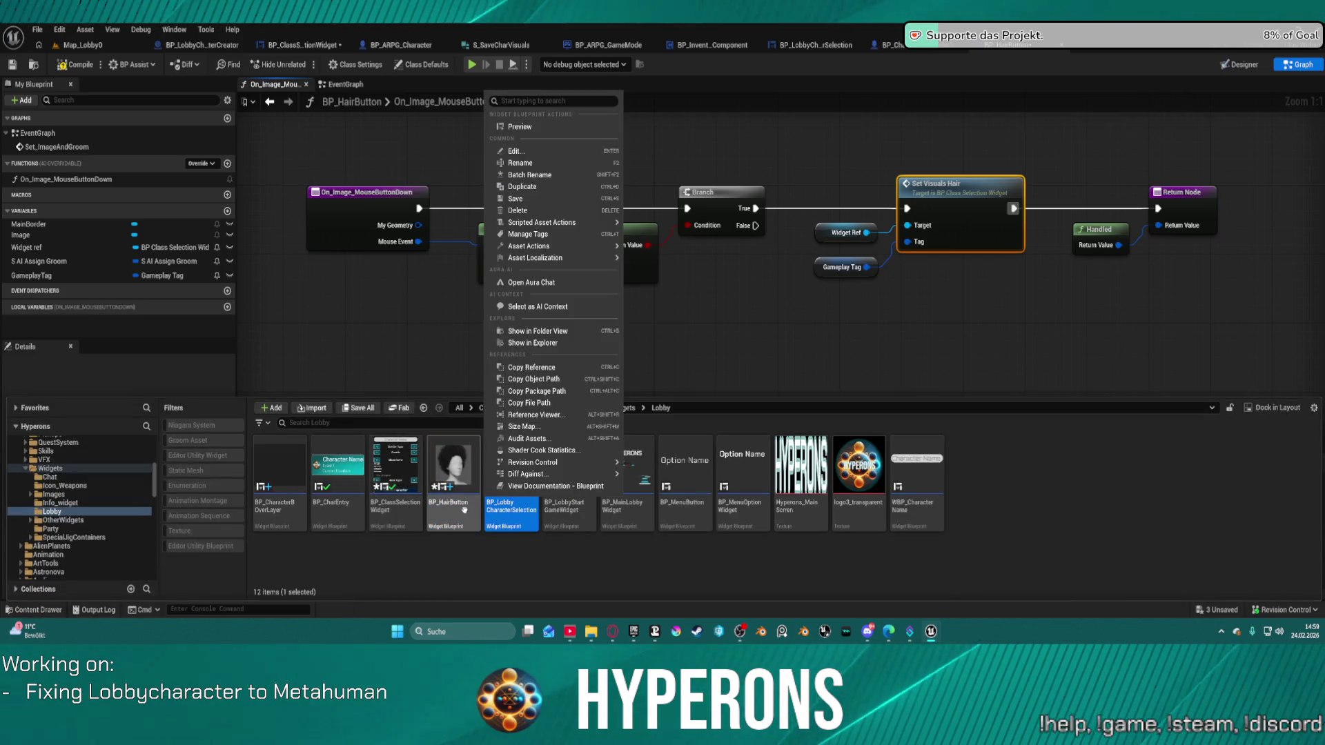
Rename the BP_HairButton asset to BP_VisualsButton and close the Content Drawer
right_click(447, 516)
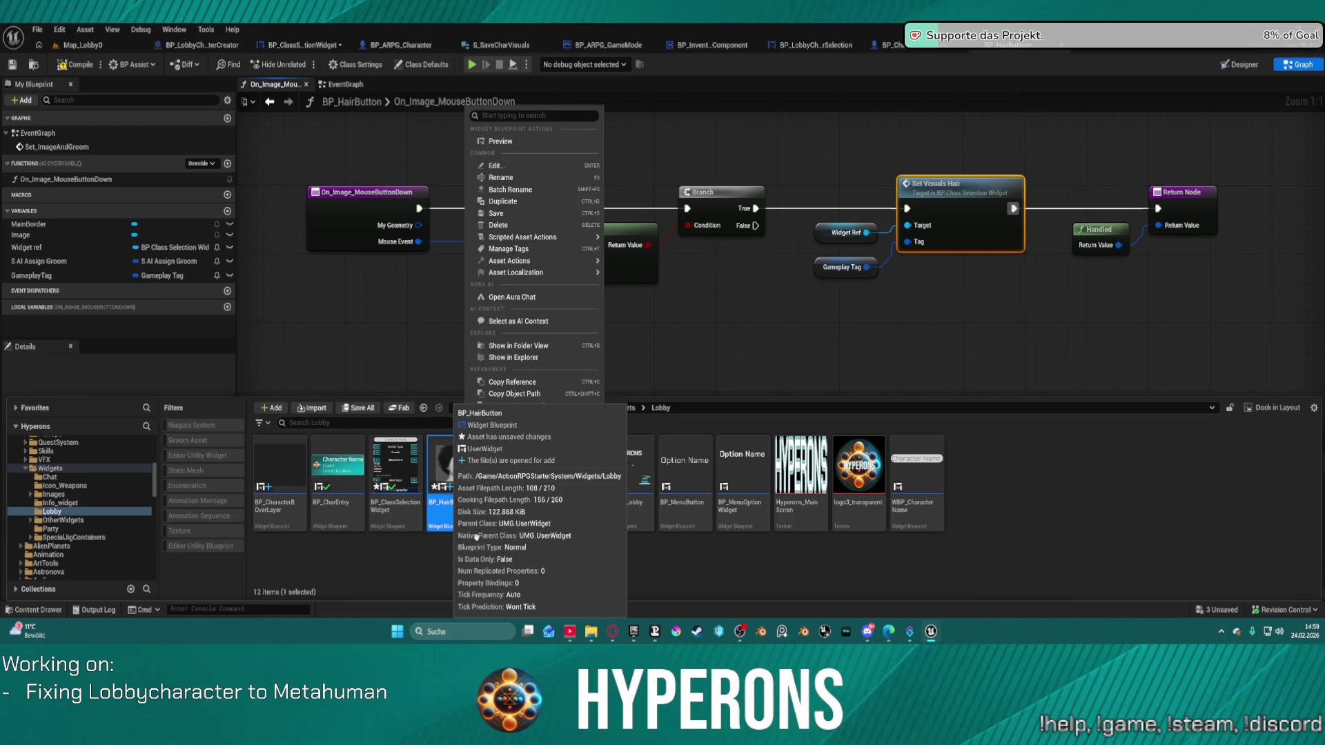
key("super+s")
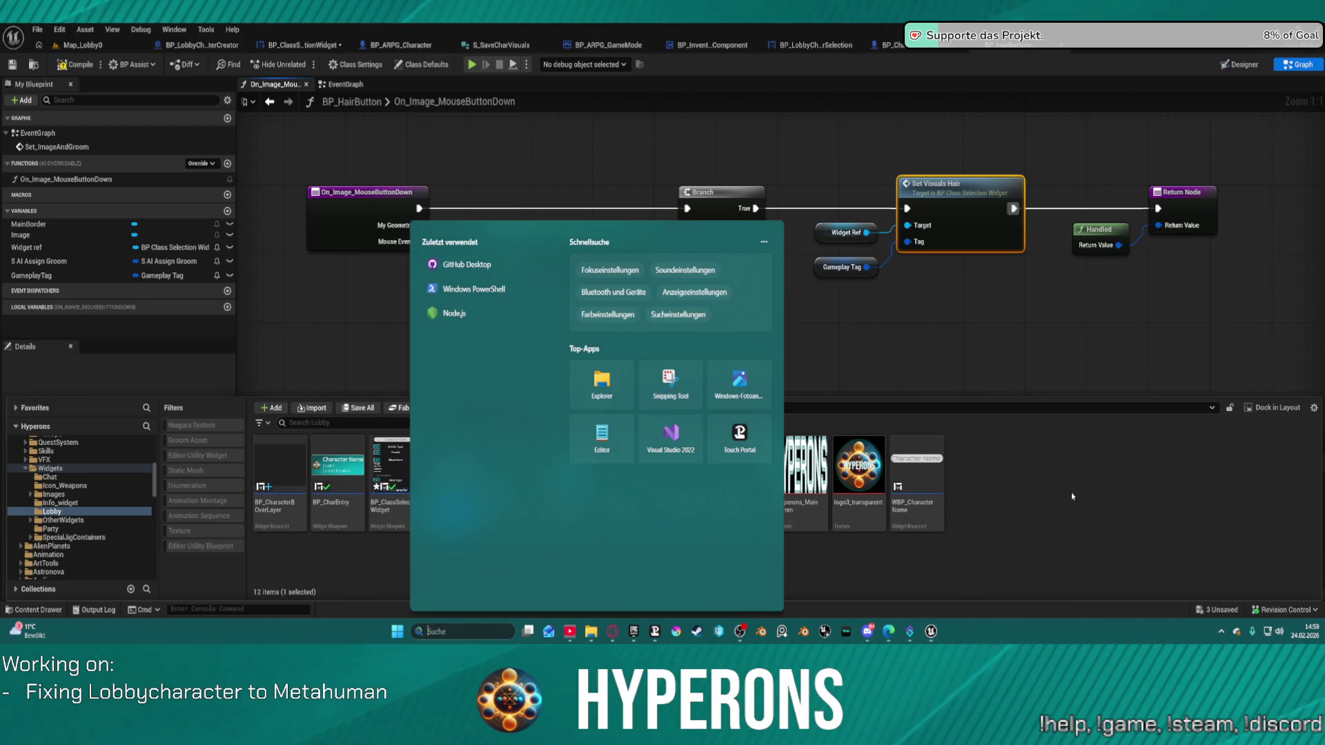
key("Escape")
right_click(462, 466)
key("Escape")
mouse_move(462, 466)
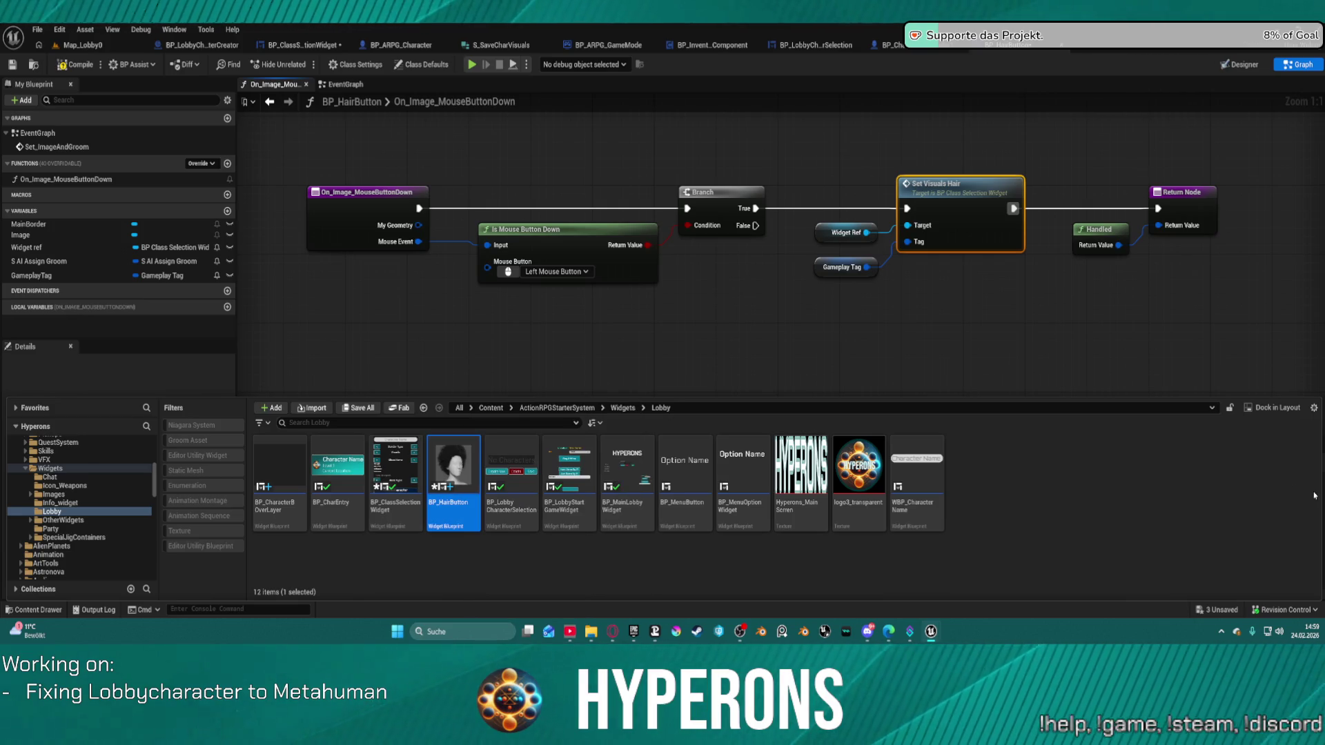
right_click(507, 476)
left_click(444, 514)
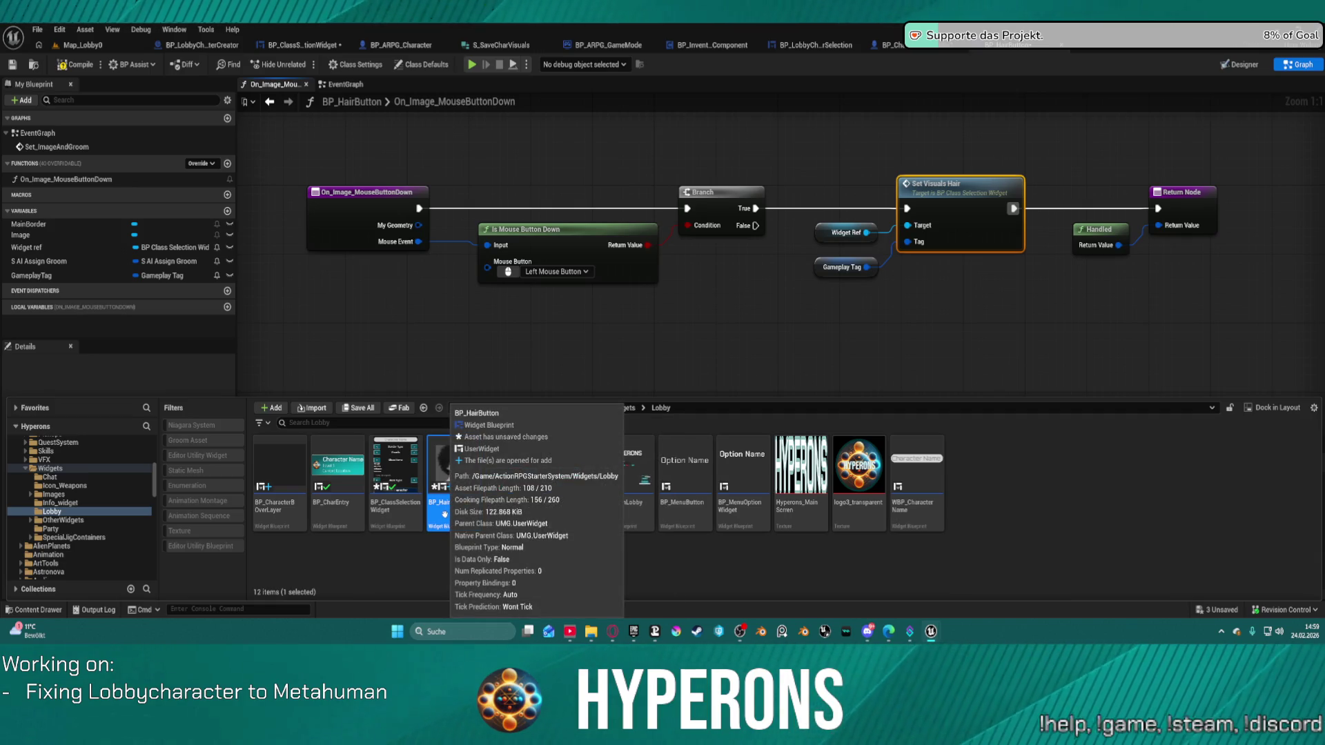
right_click(444, 514)
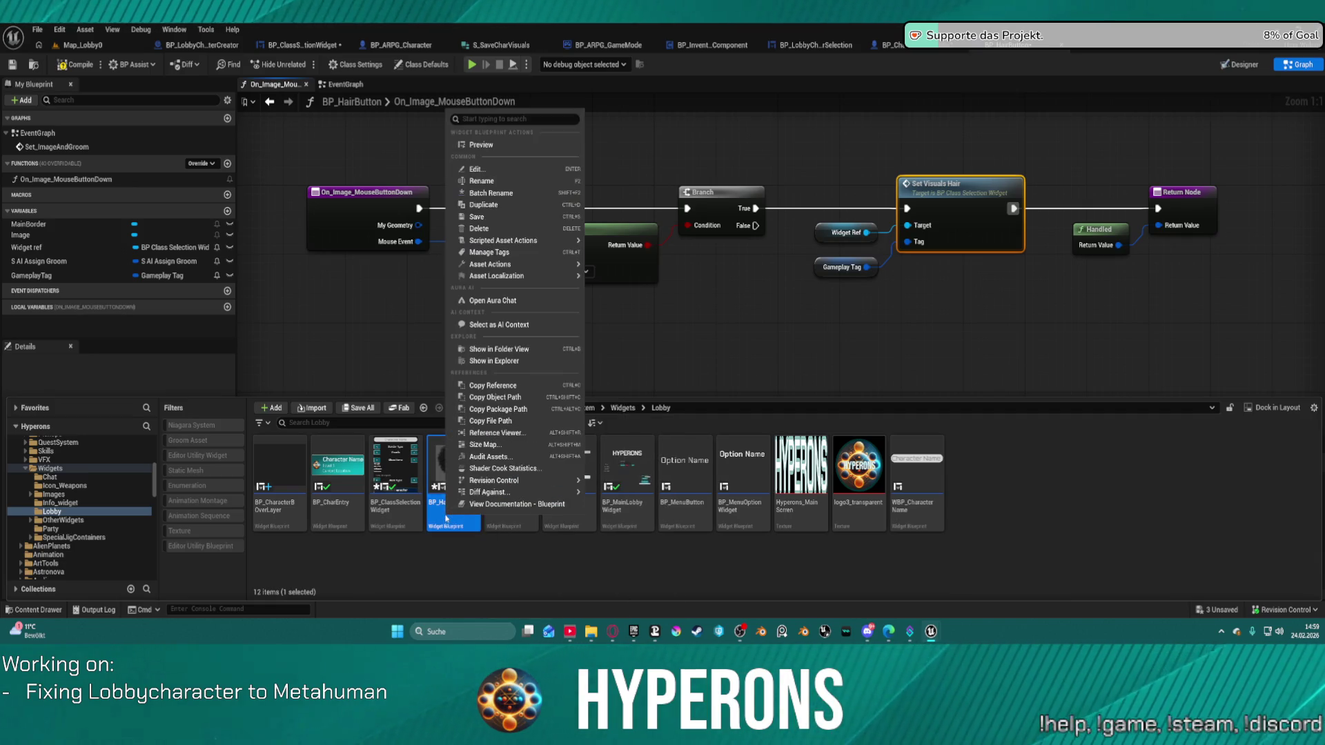
left_click(508, 182)
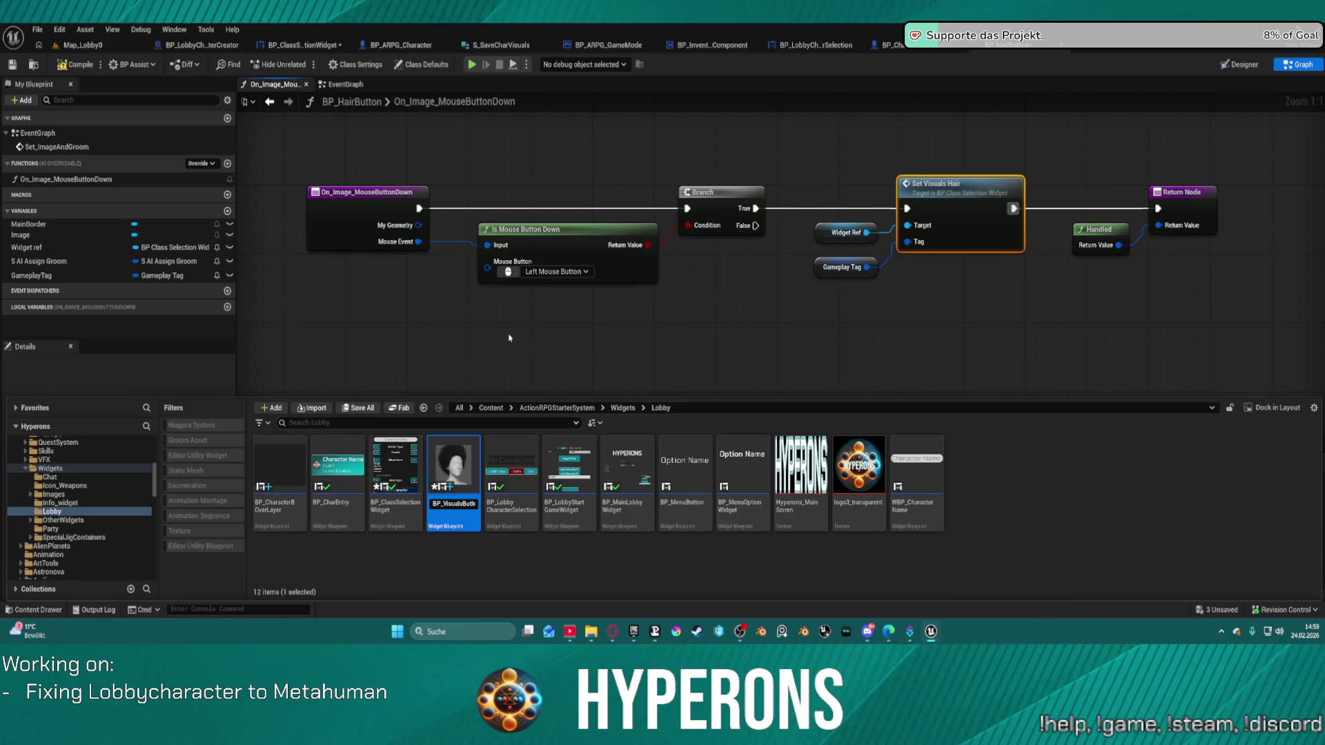
key("Return")
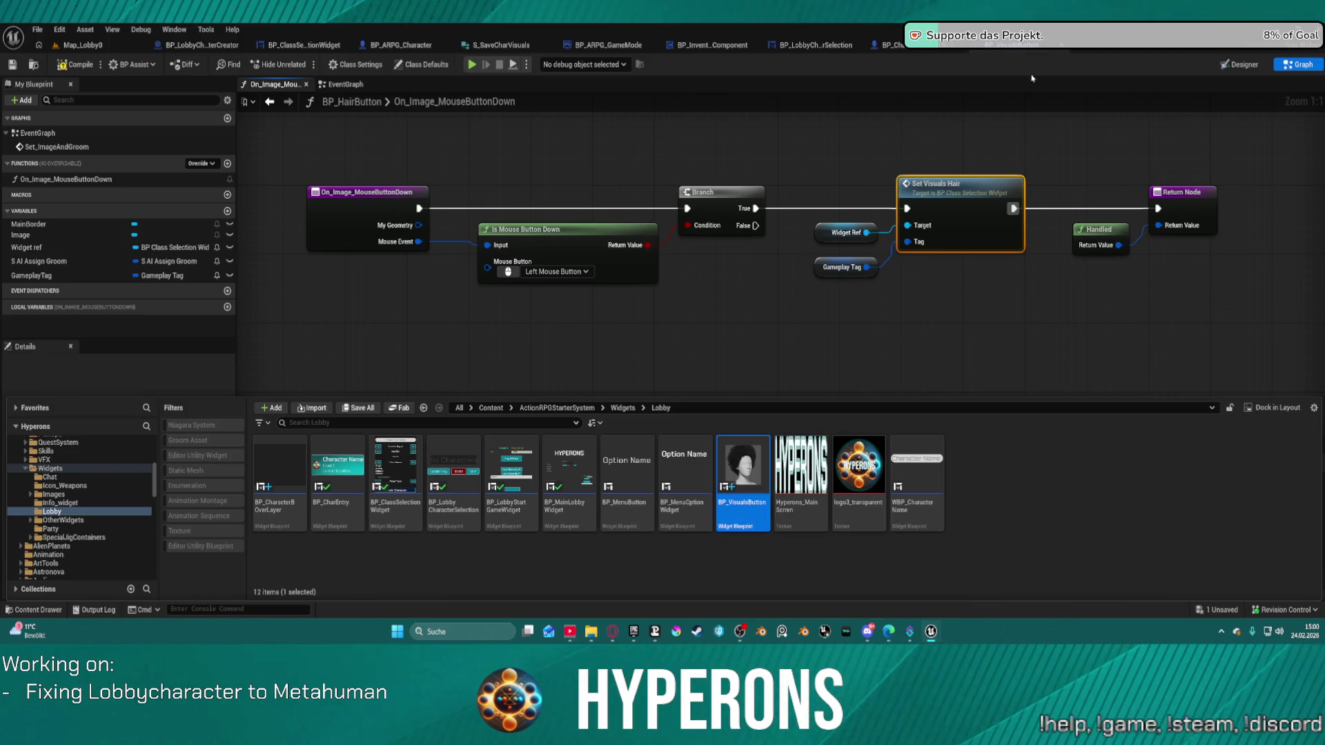
left_click(1016, 96)
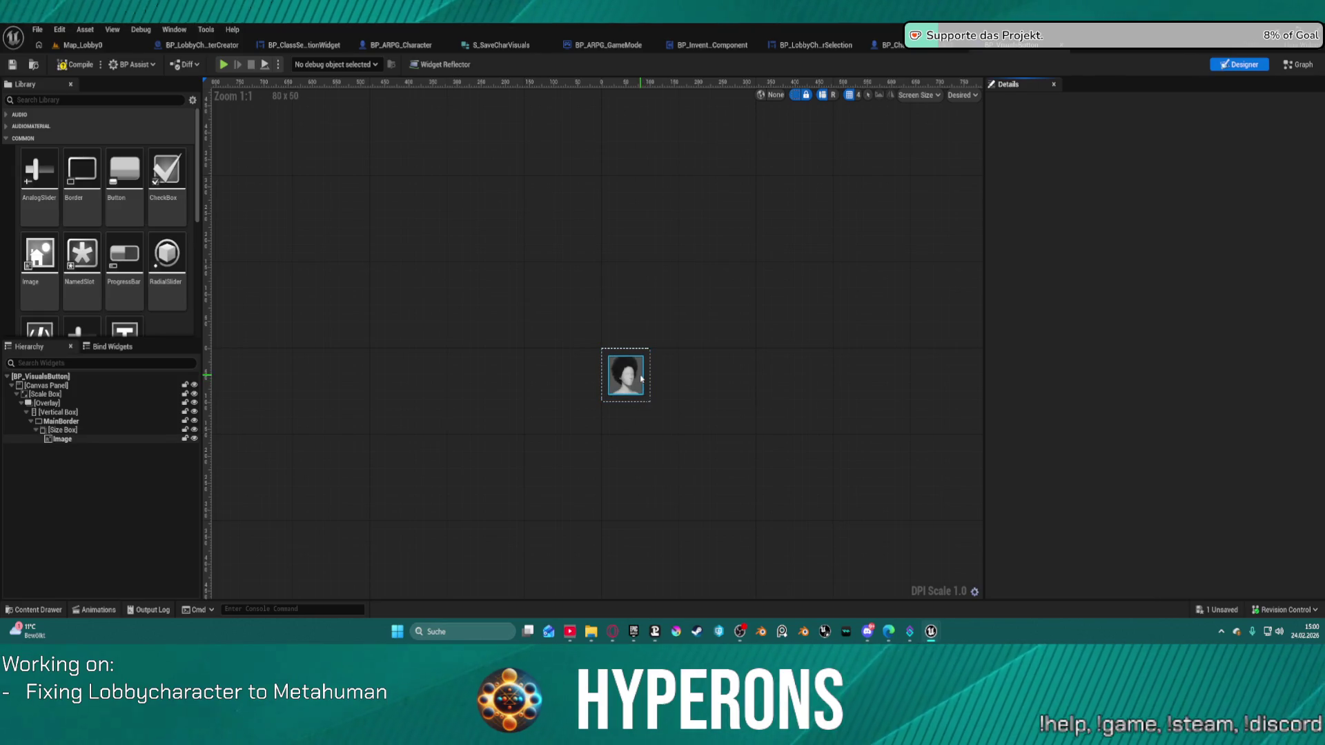
Wrap the Overlay widget in a new Border and set its padding to 0
left_click(82, 401)
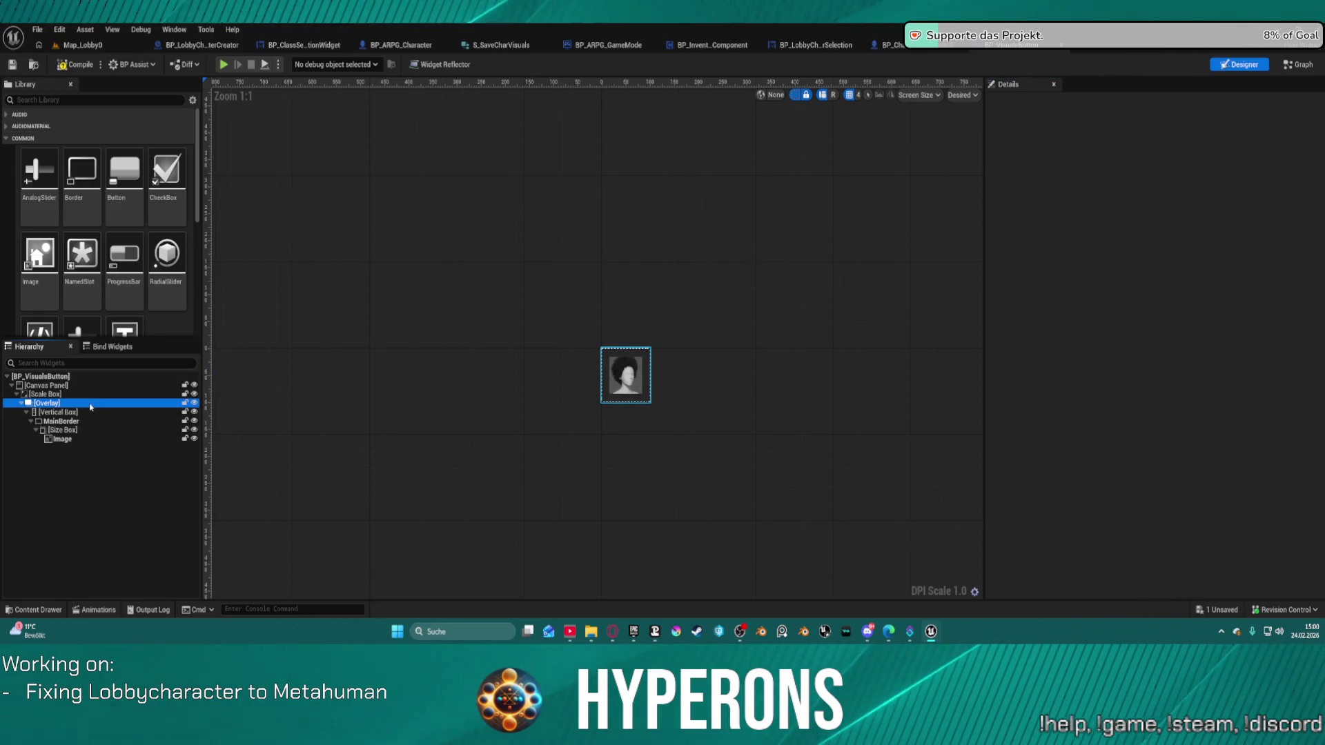
right_click(47, 405)
mouse_move(104, 534)
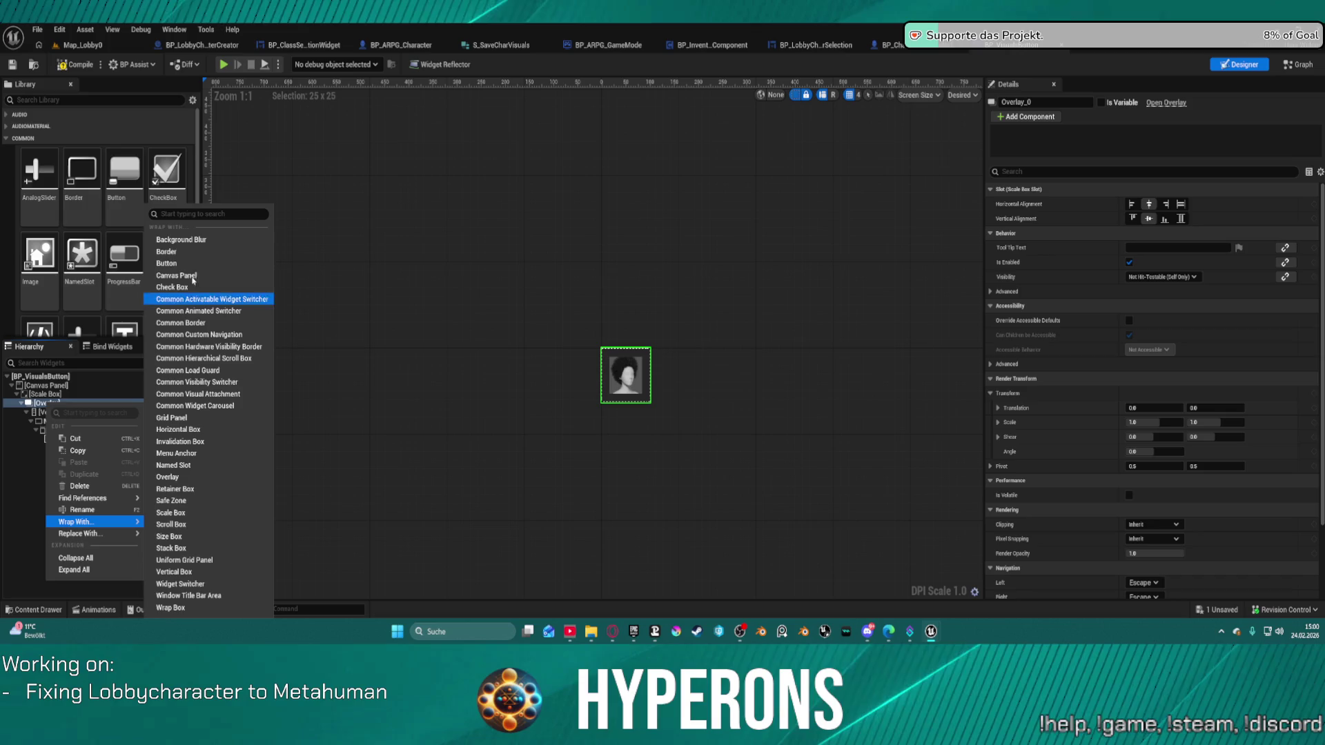
left_click(189, 252)
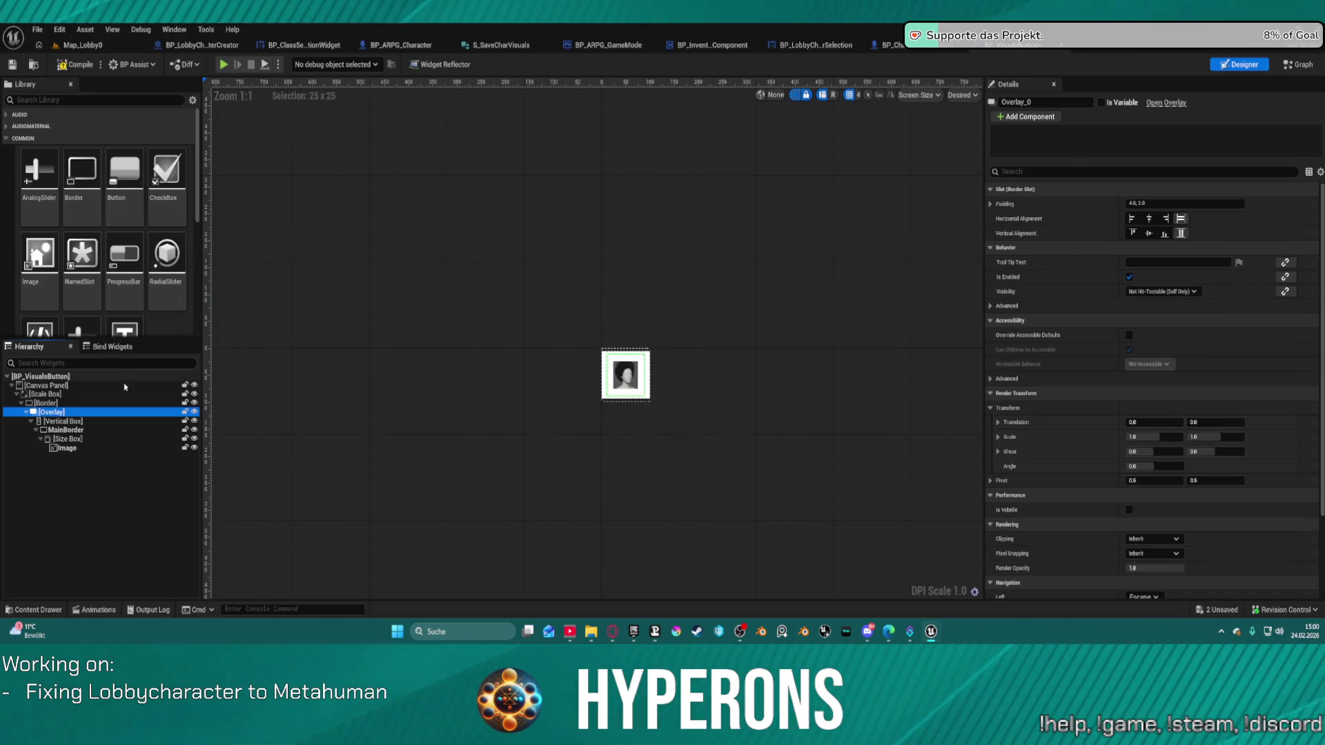
scroll(643, 377, "up", 9)
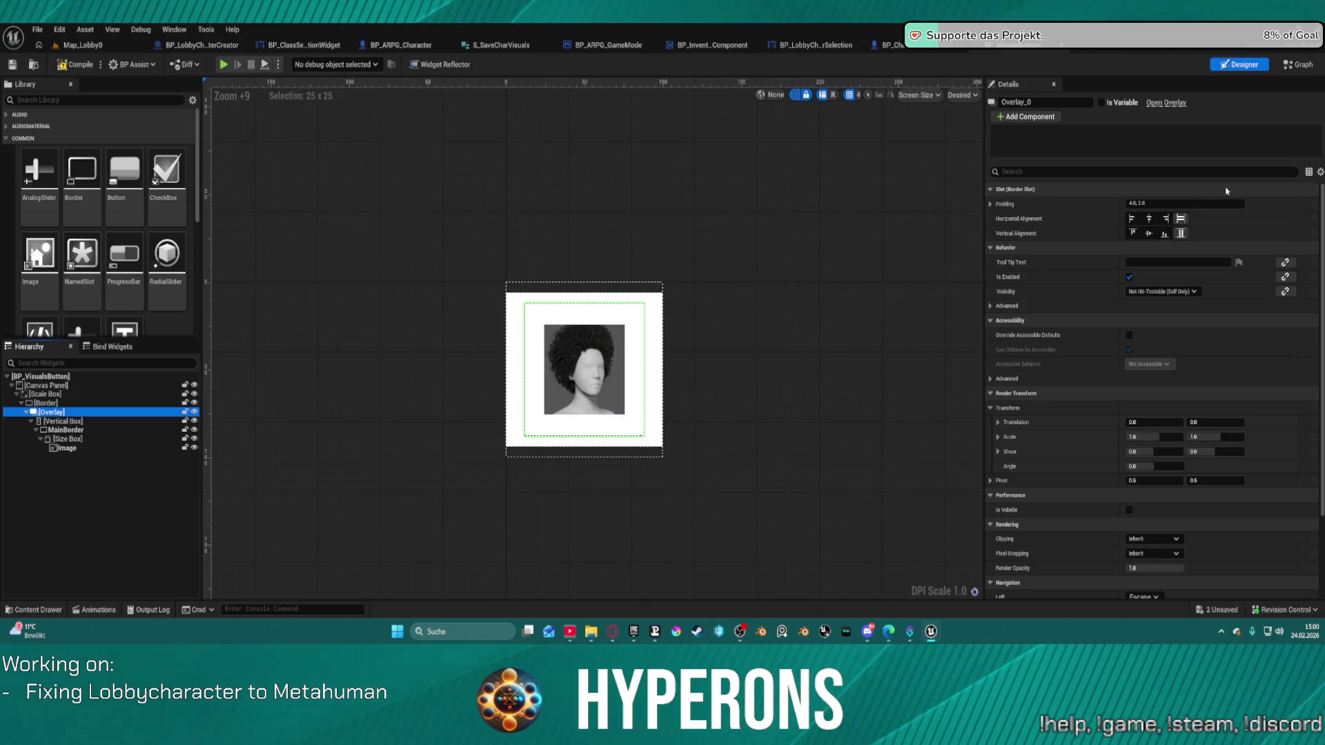
left_click(1214, 204)
key("ctrl+a")
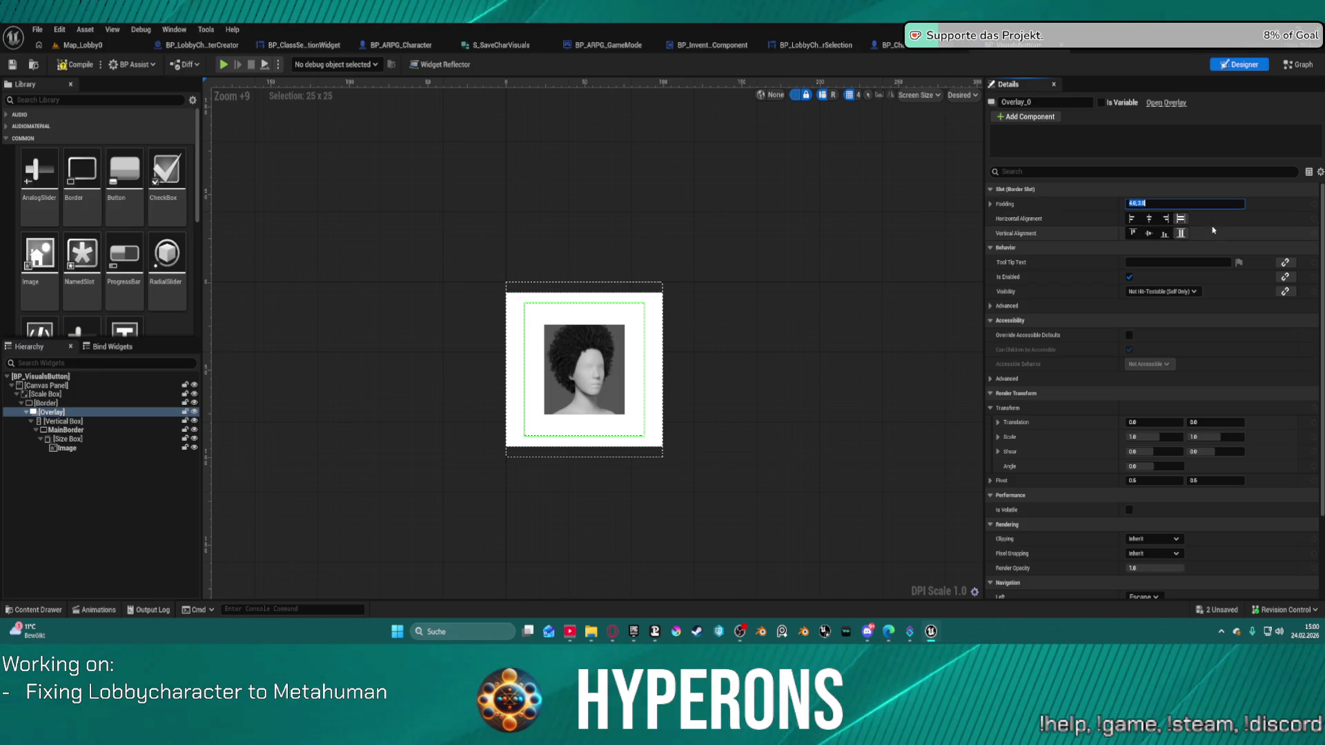
key("Return")
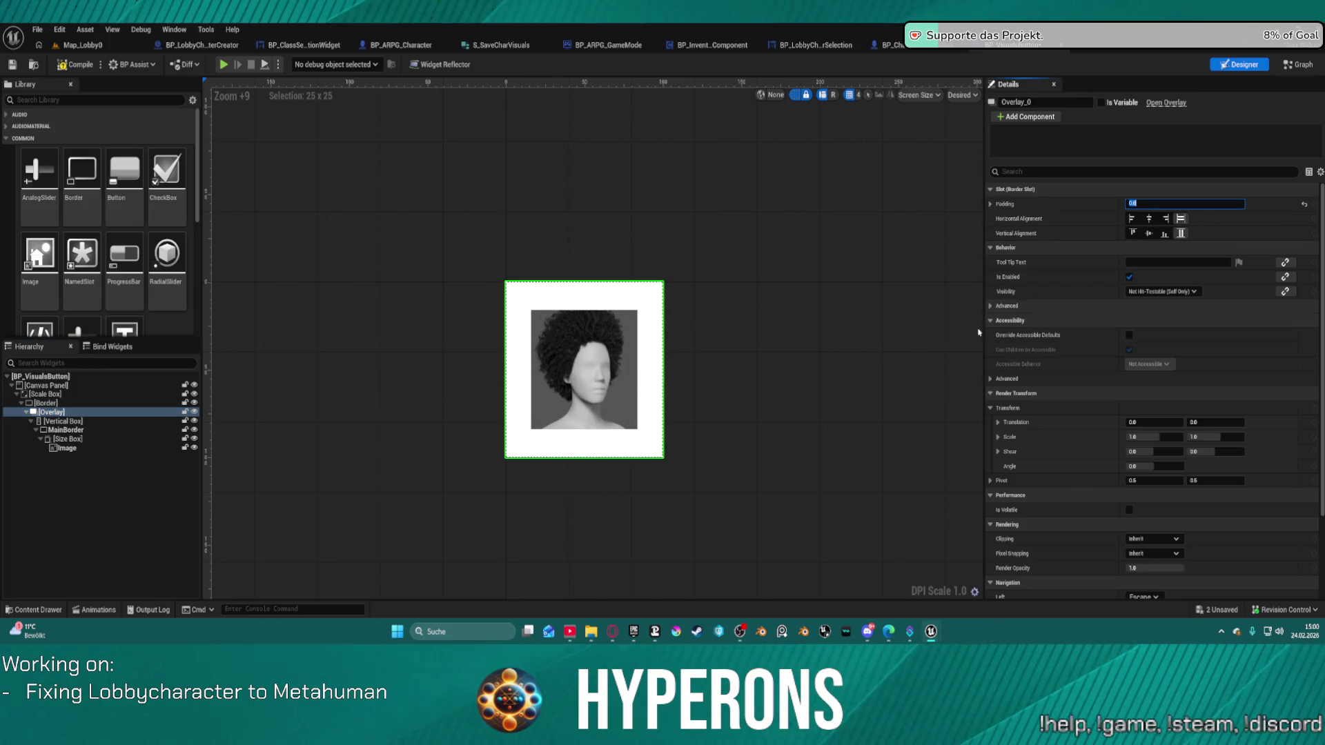
Undo the extra Border wrap and check the MainBorder and Size Box widgets
left_click(98, 420)
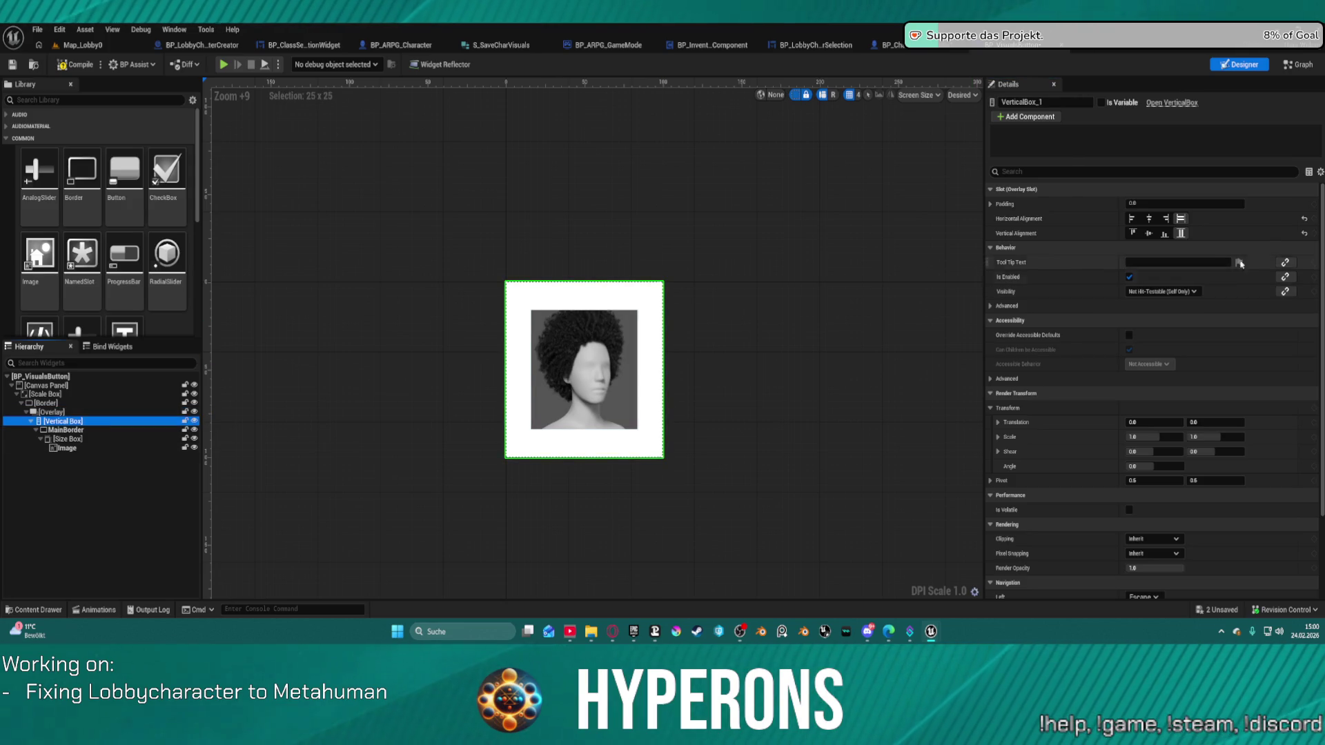
left_click(81, 430)
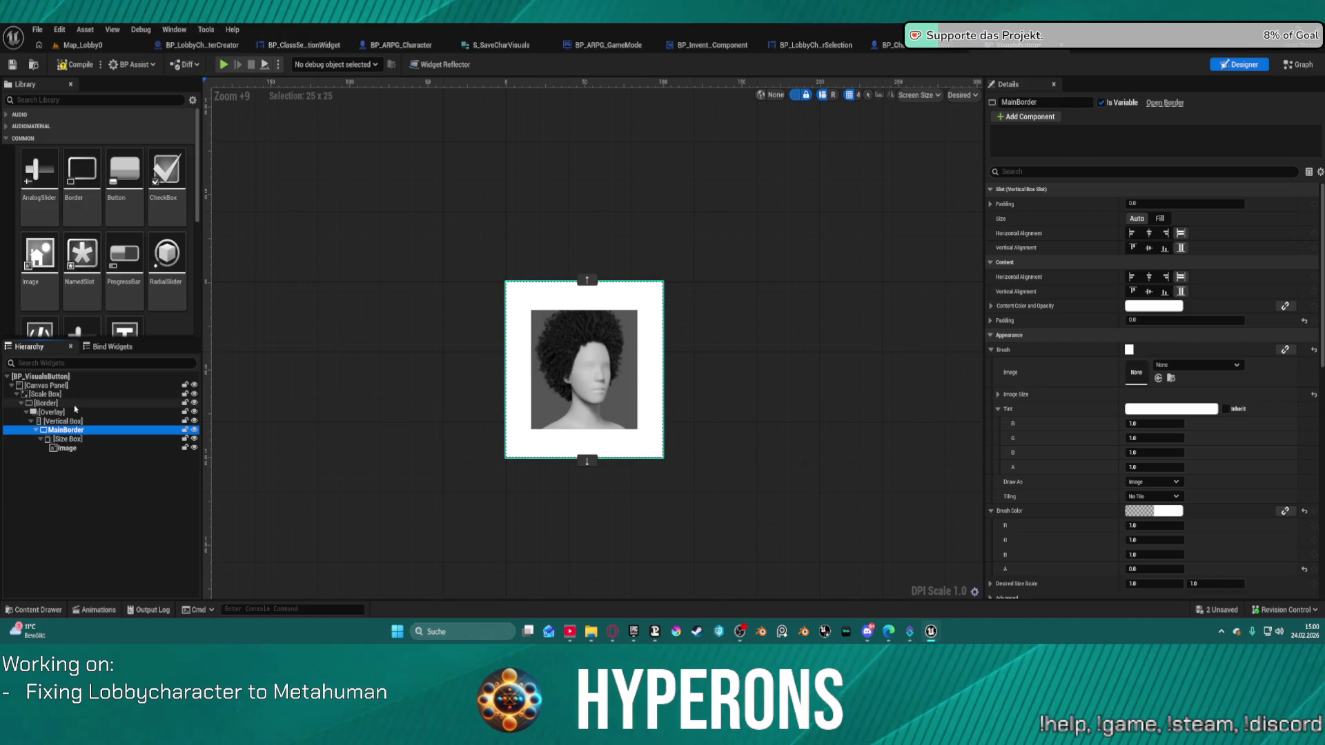
left_click(334, 327)
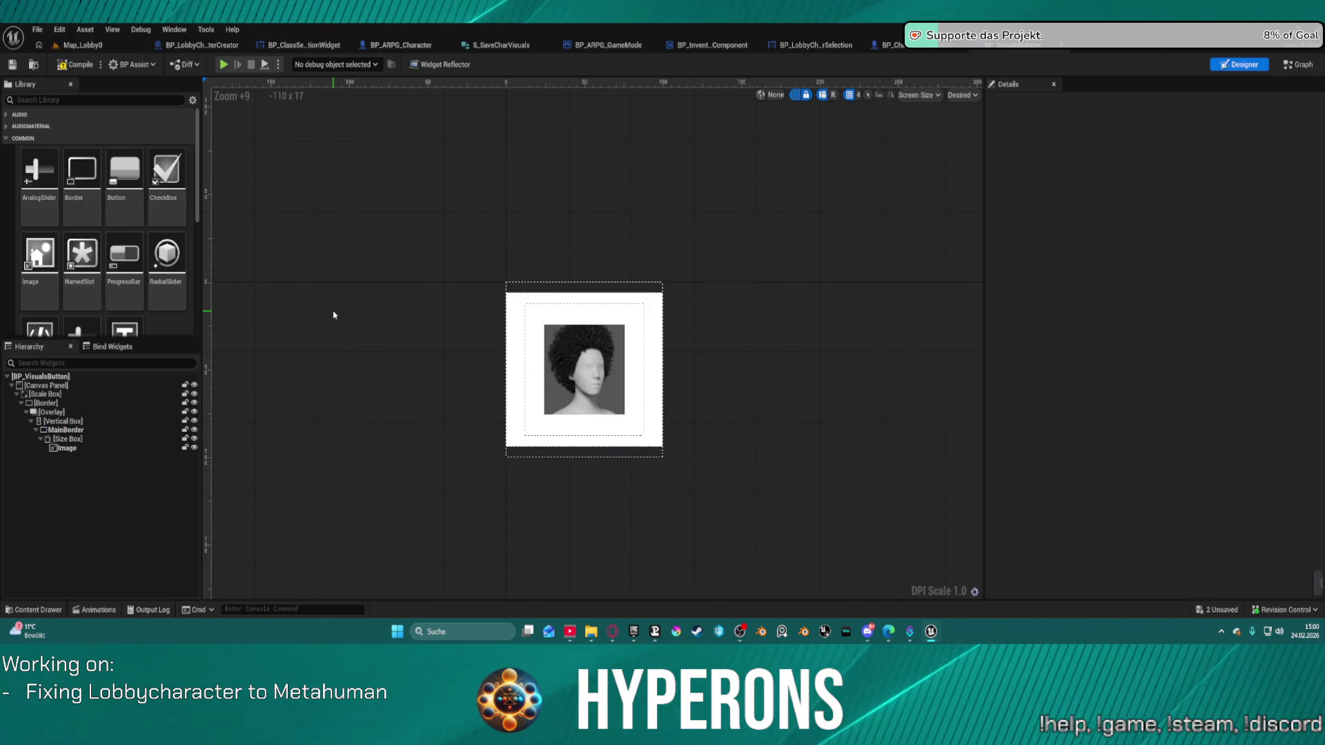
key("ctrl+z")
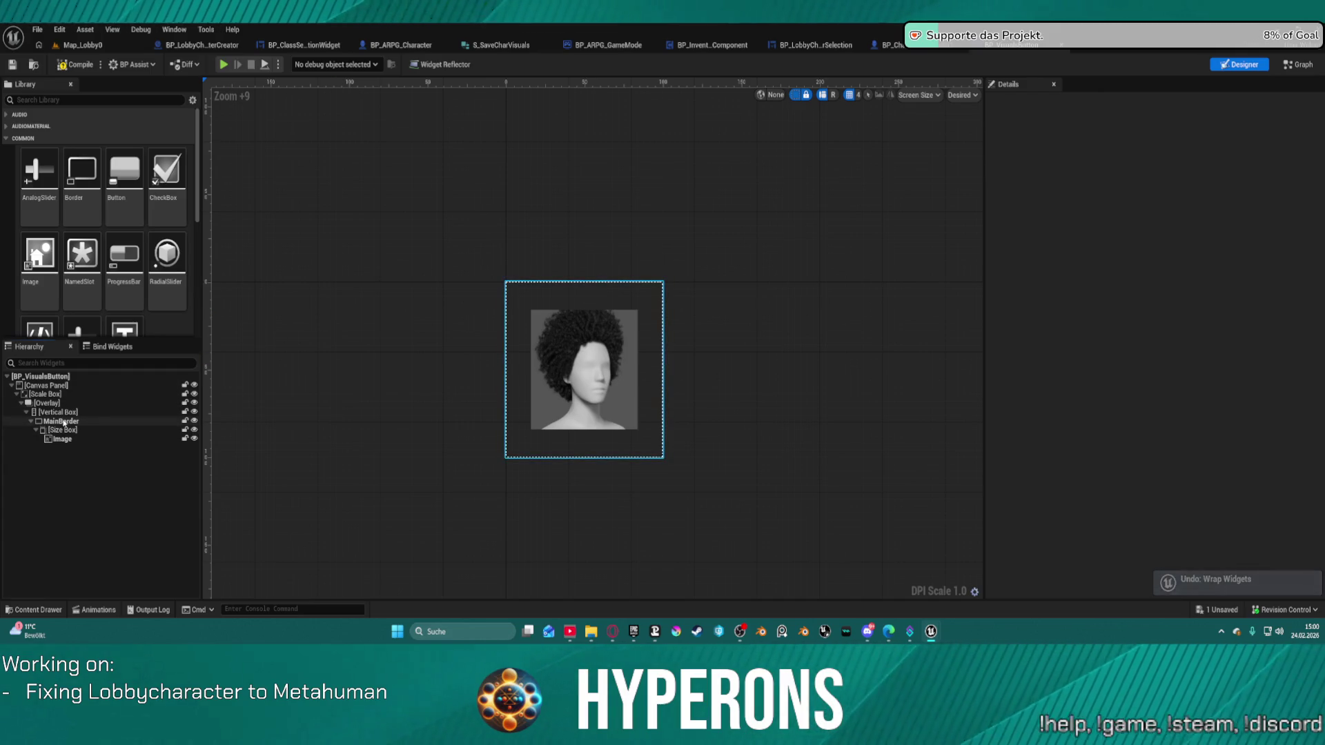
left_click(61, 421)
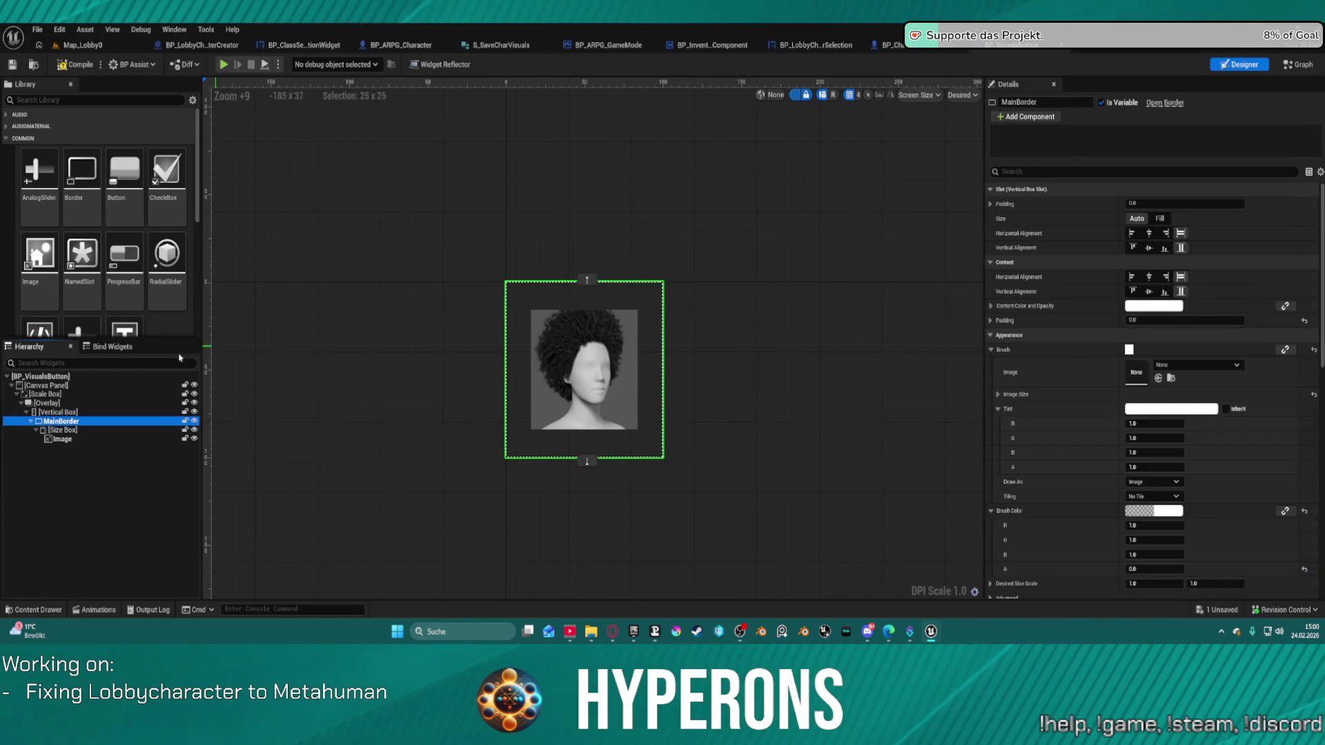
left_click(52, 429)
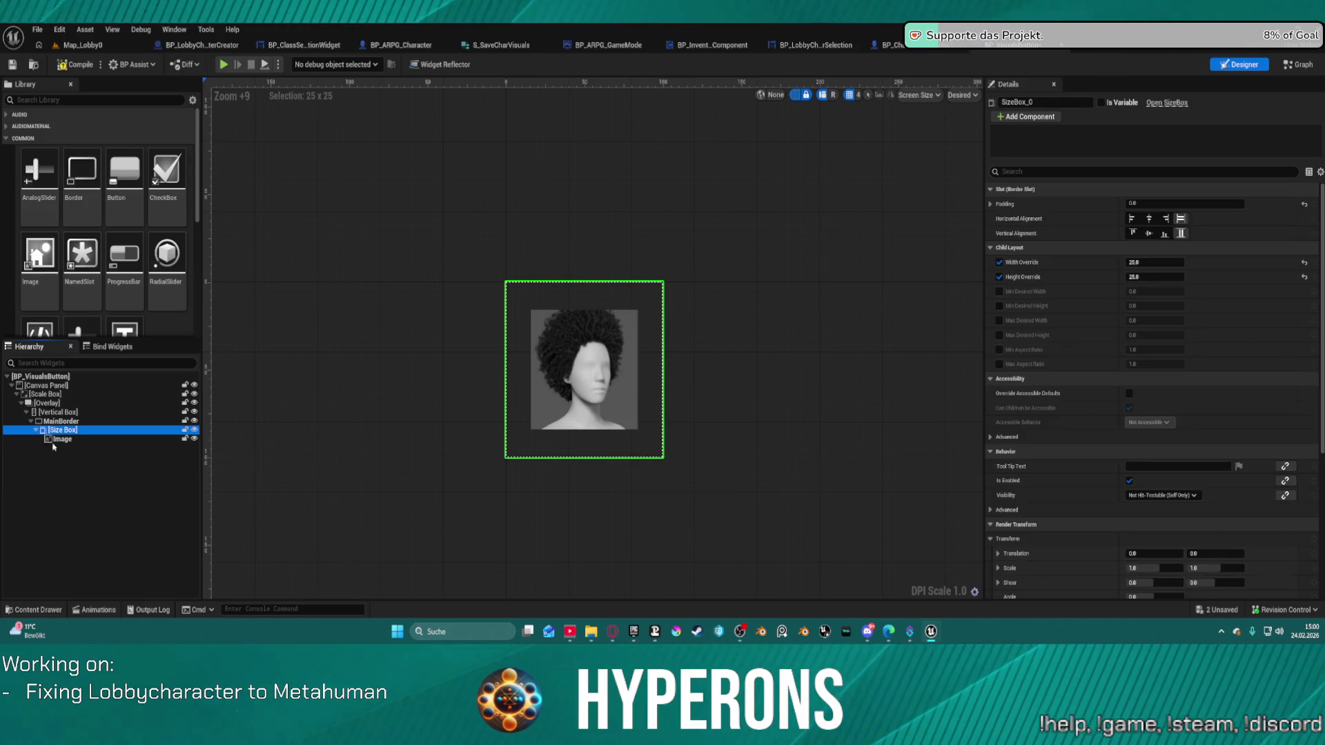
double_click(60, 431)
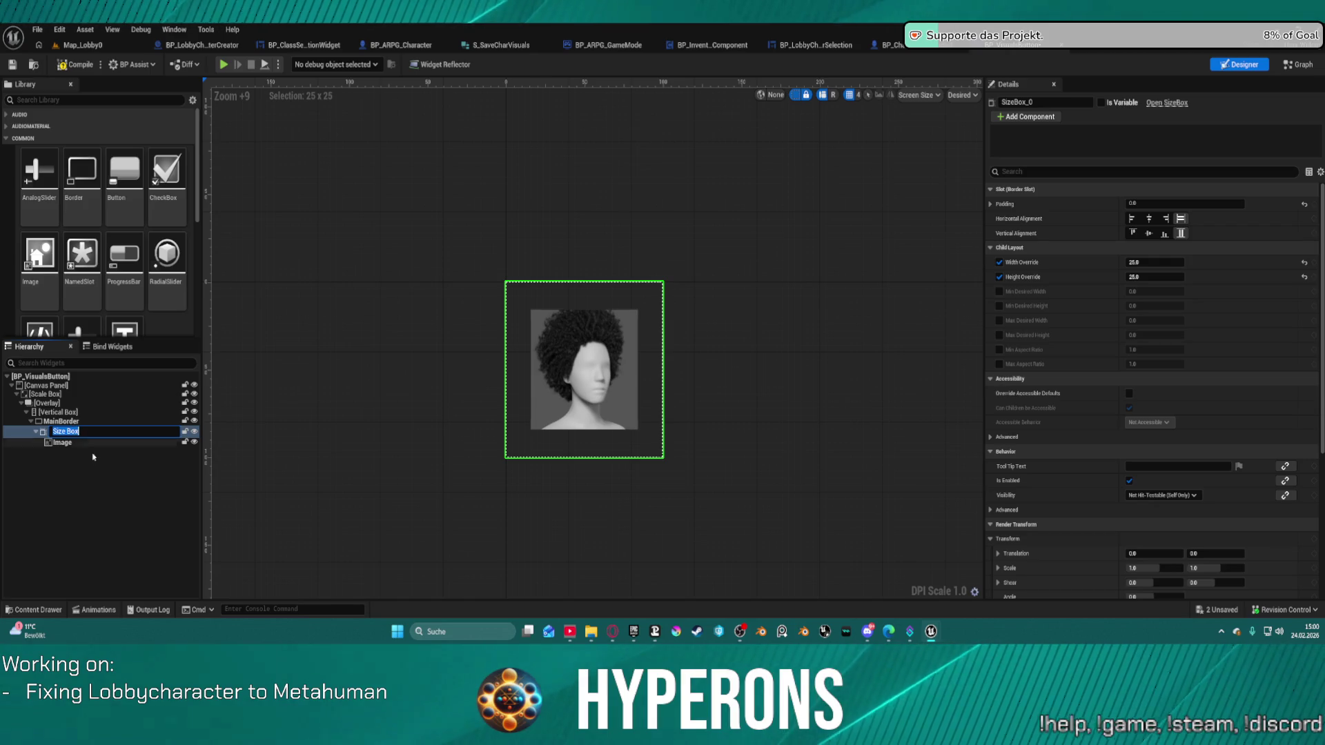
Reduce the Image widget's padding to 2.0, then to 1.0
left_click(62, 440)
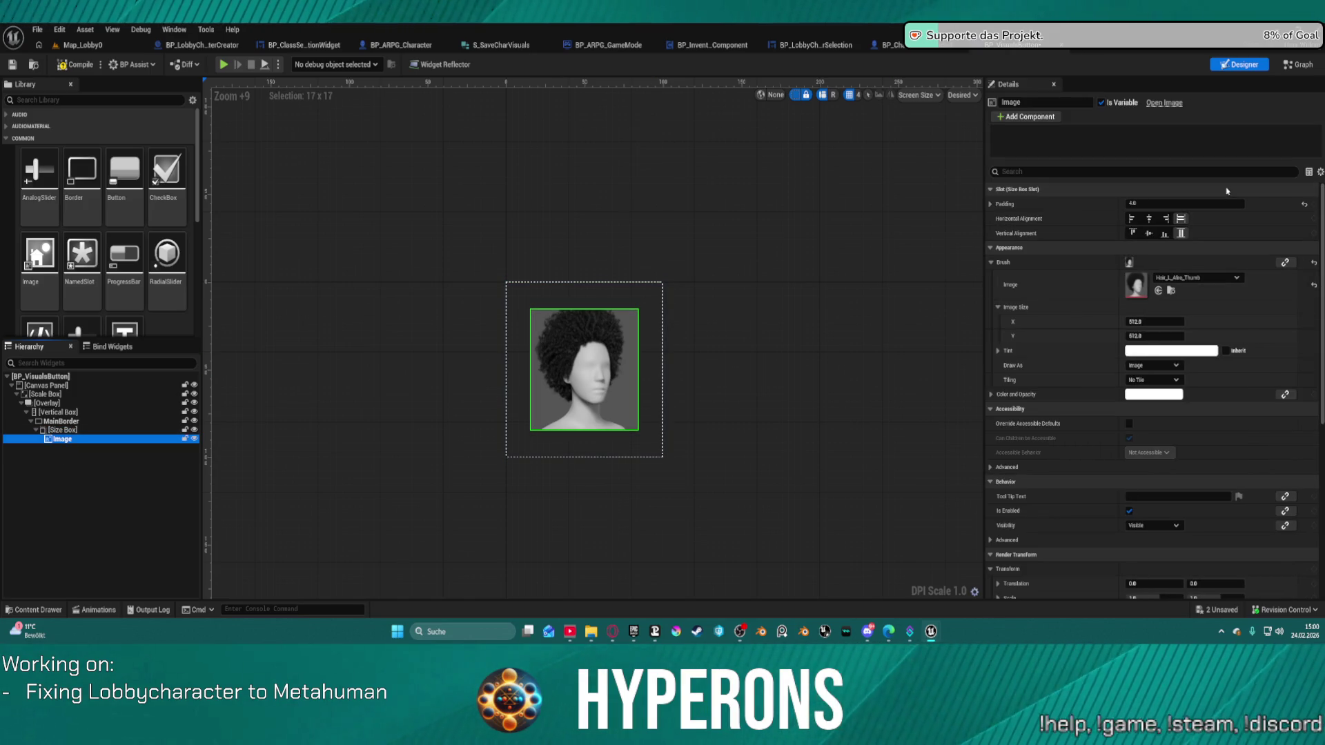
left_click(1131, 204)
type("2")
key("Return")
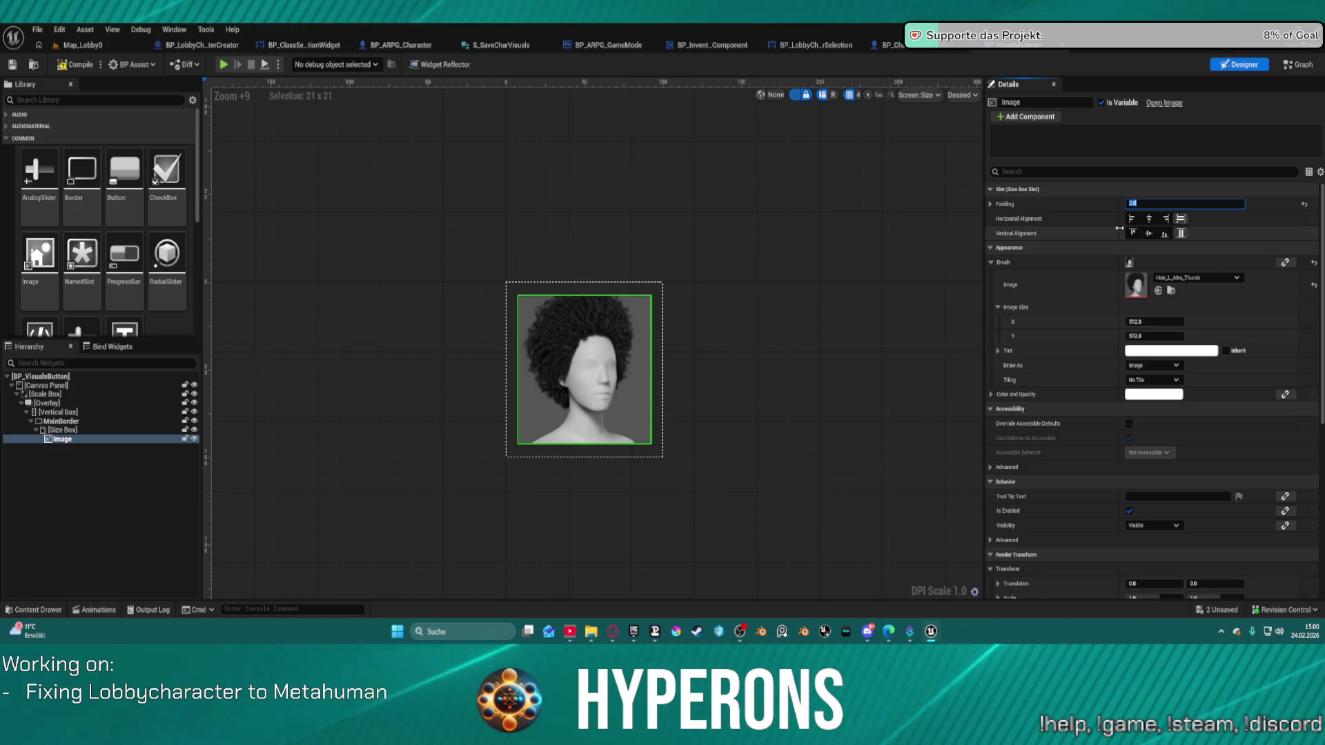
type("1")
key("Return")
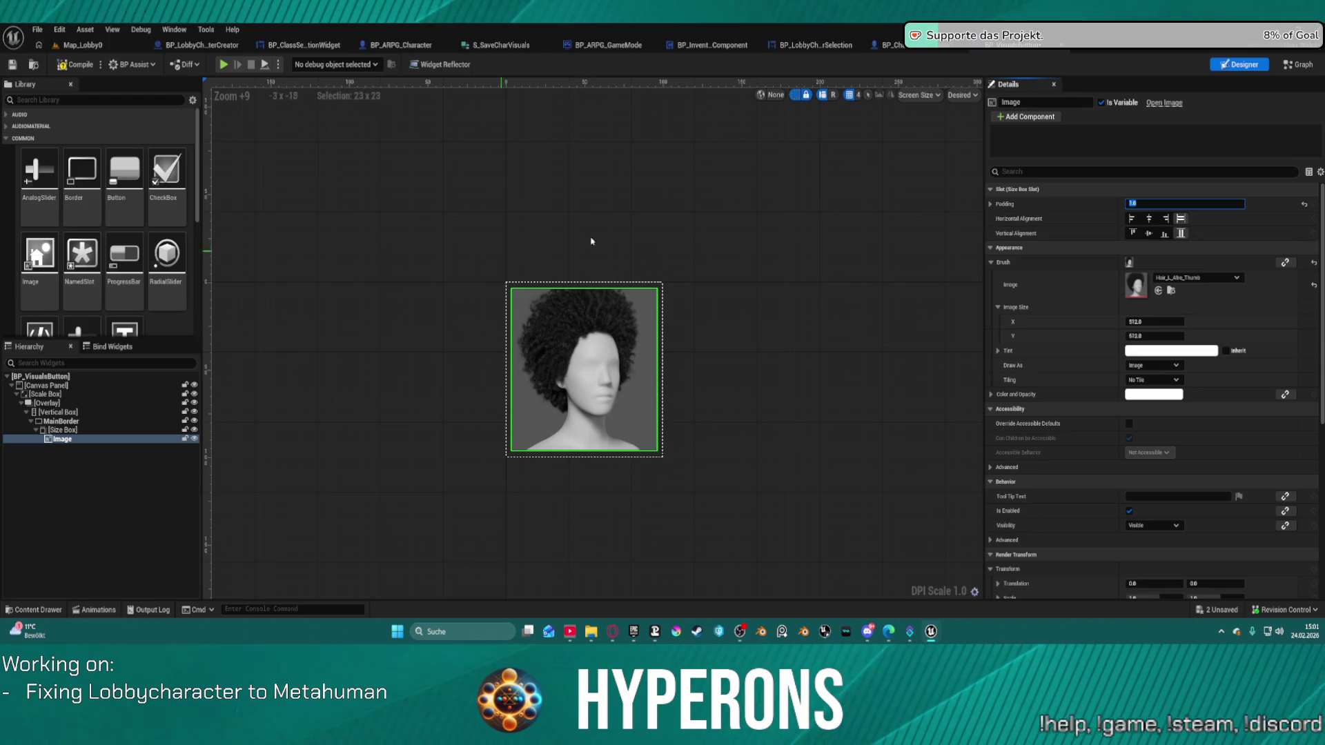
left_click(646, 221)
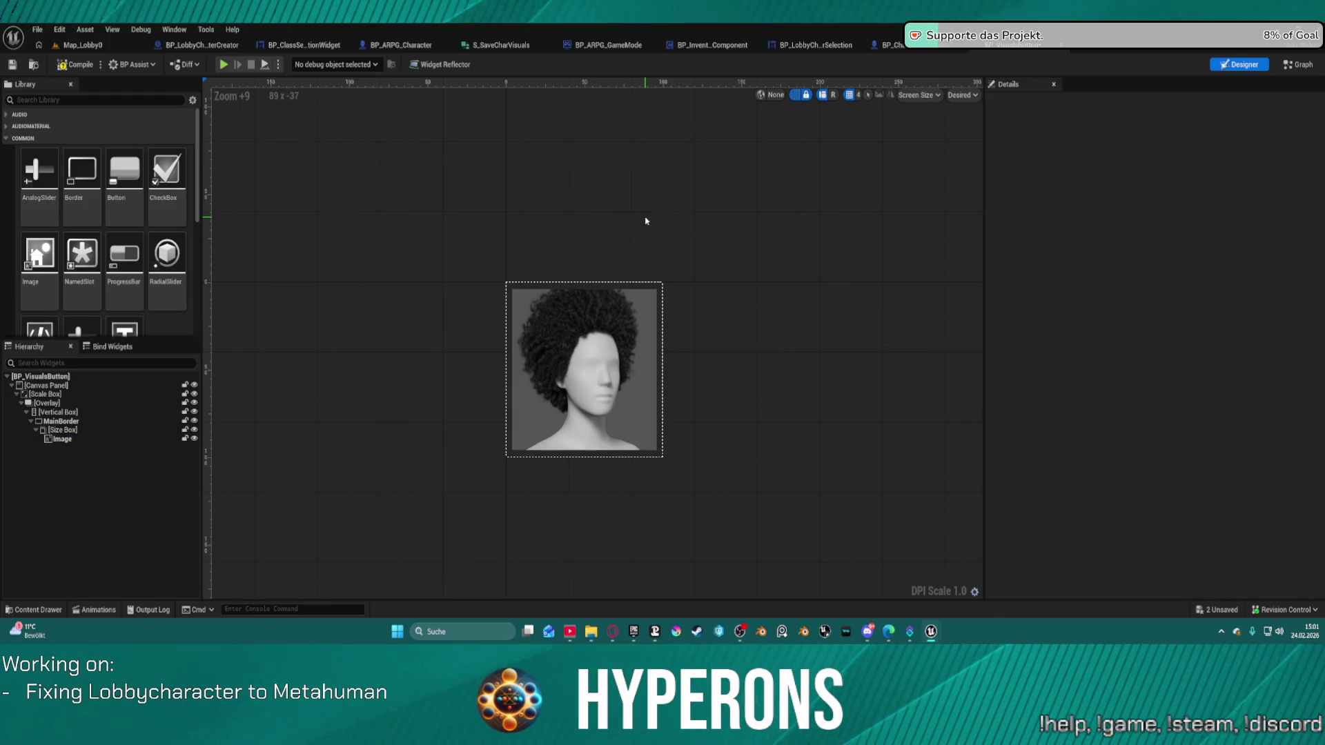
left_click(61, 421)
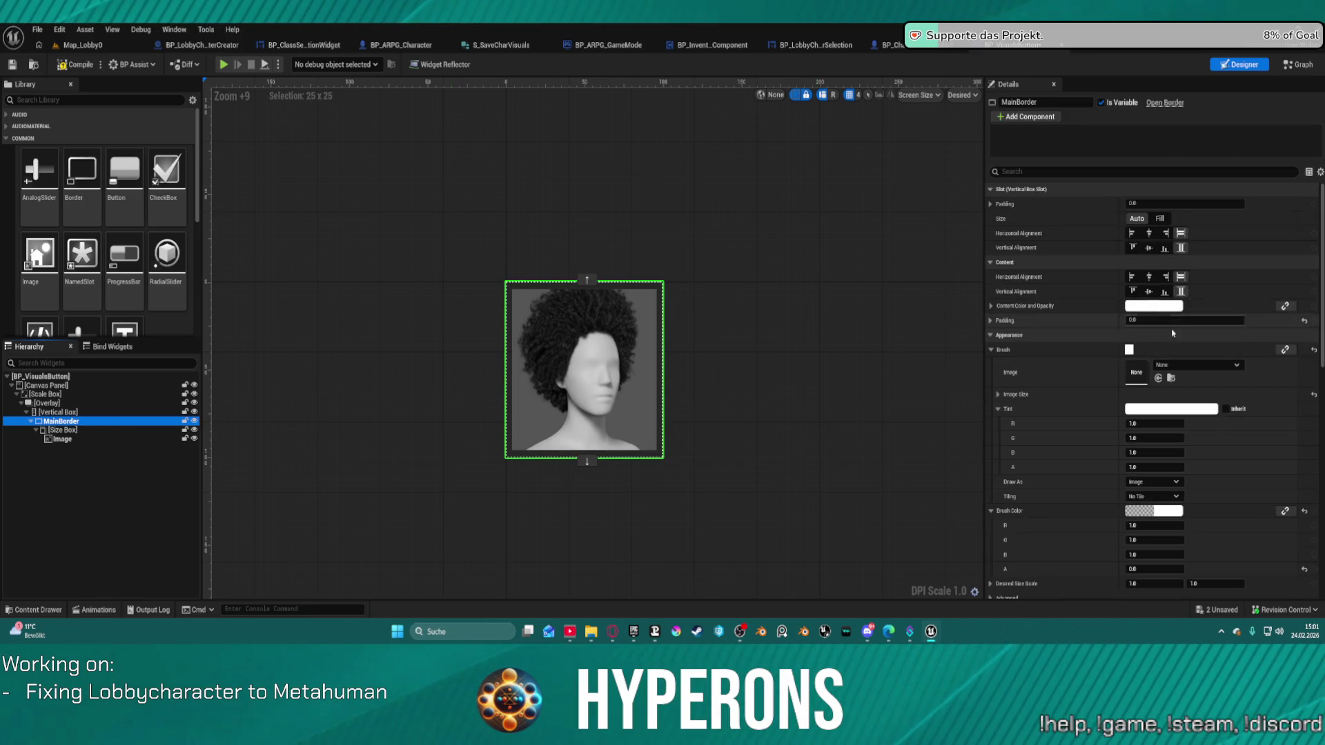
Tint MainBorder cyan and raise its brush alpha to about 0.4
left_click(1157, 410)
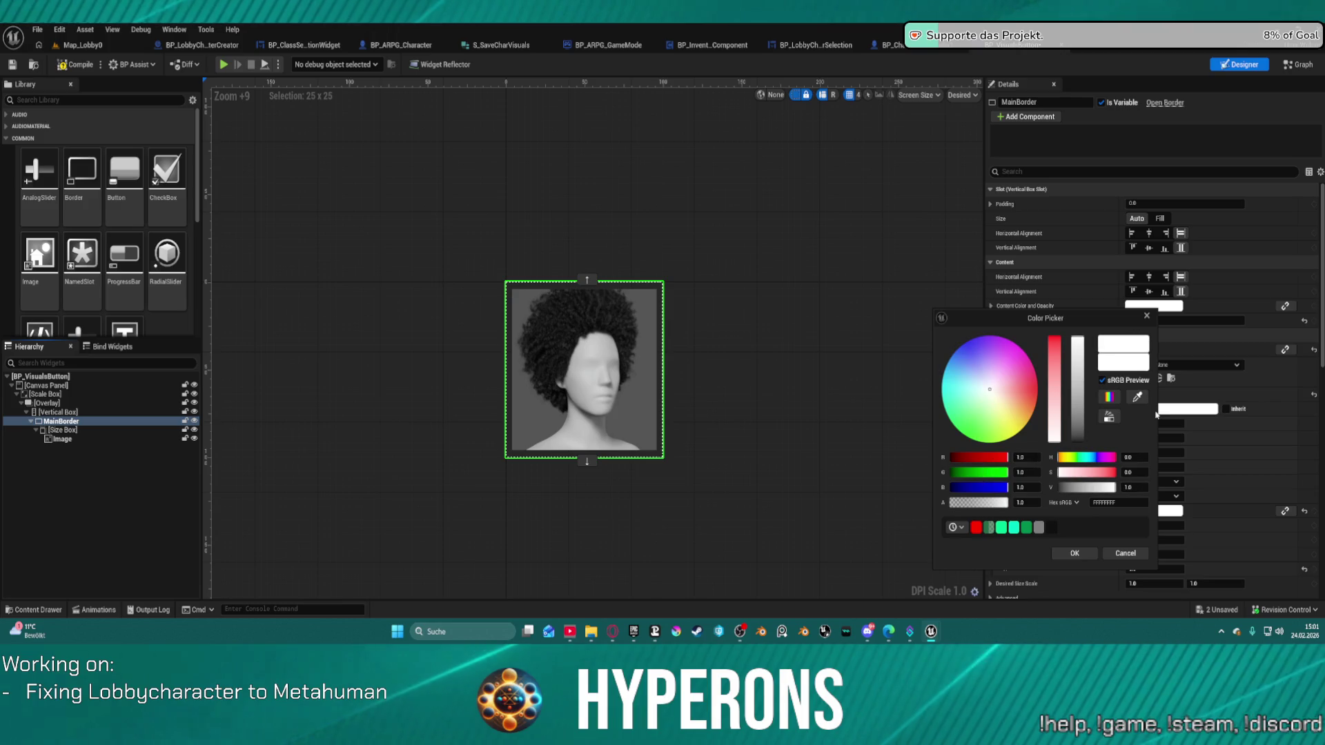
left_click(952, 385)
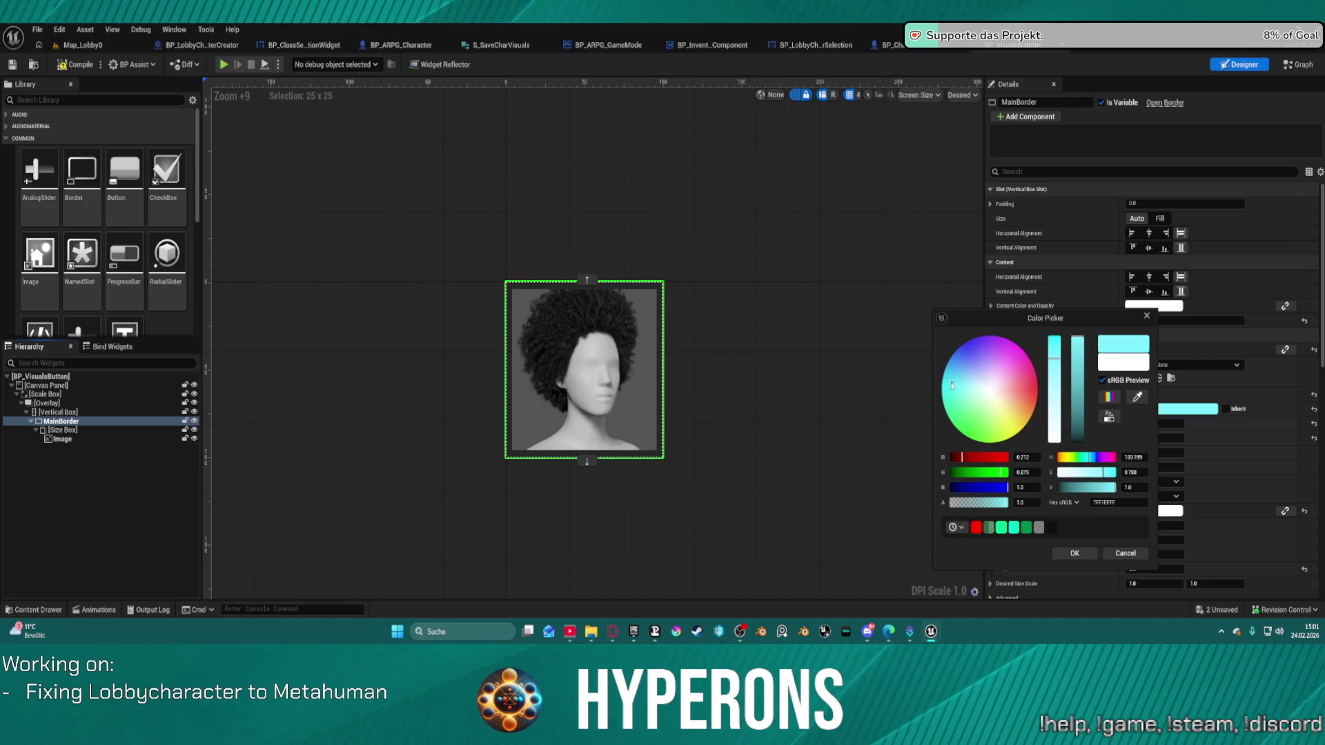
left_click_drag(952, 385, 943, 382)
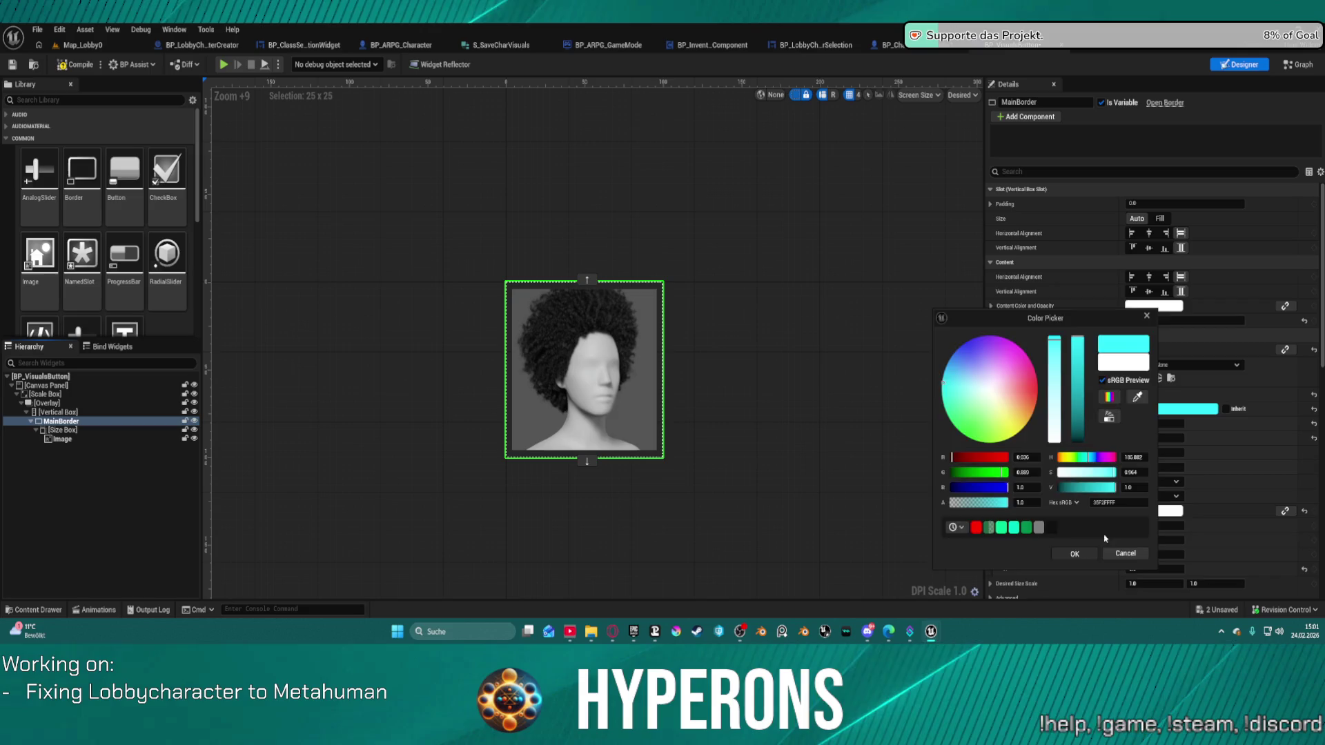
left_click(1074, 553)
scroll(1177, 515, "down", 1)
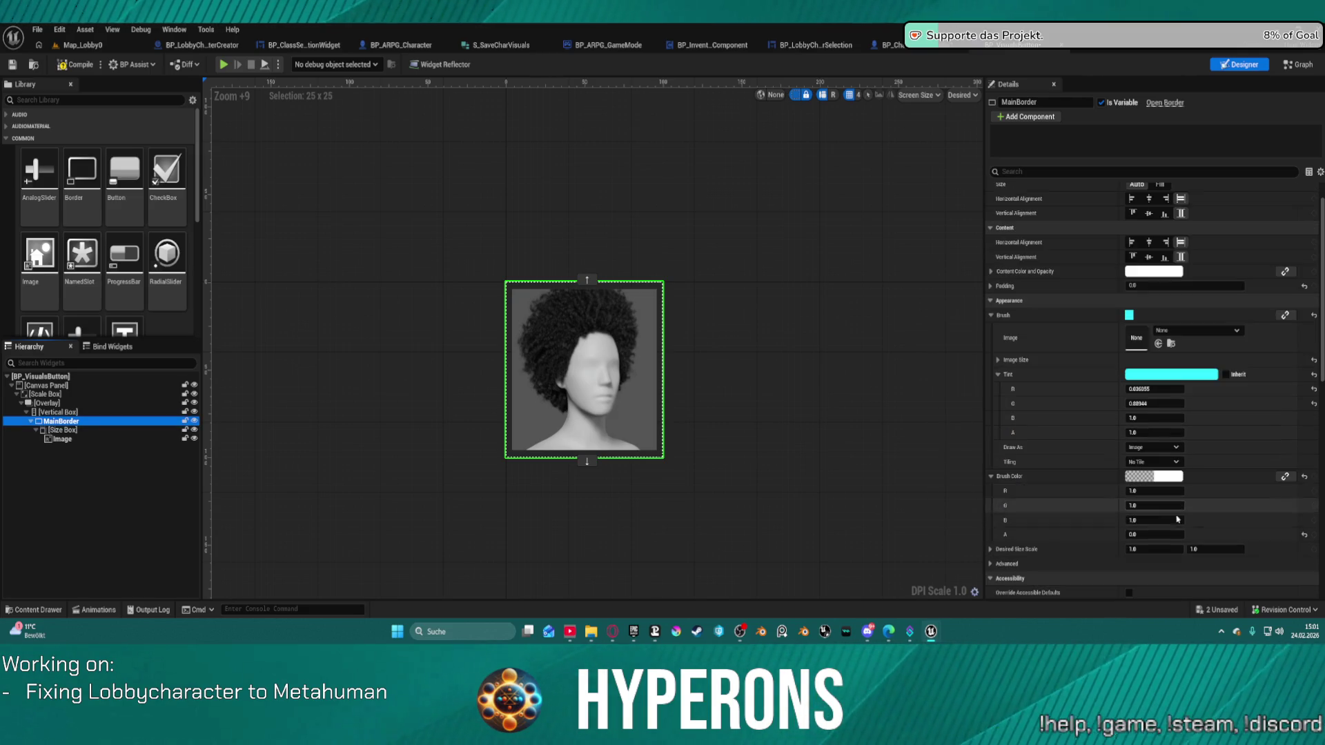
left_click_drag(1154, 534, 1183, 534)
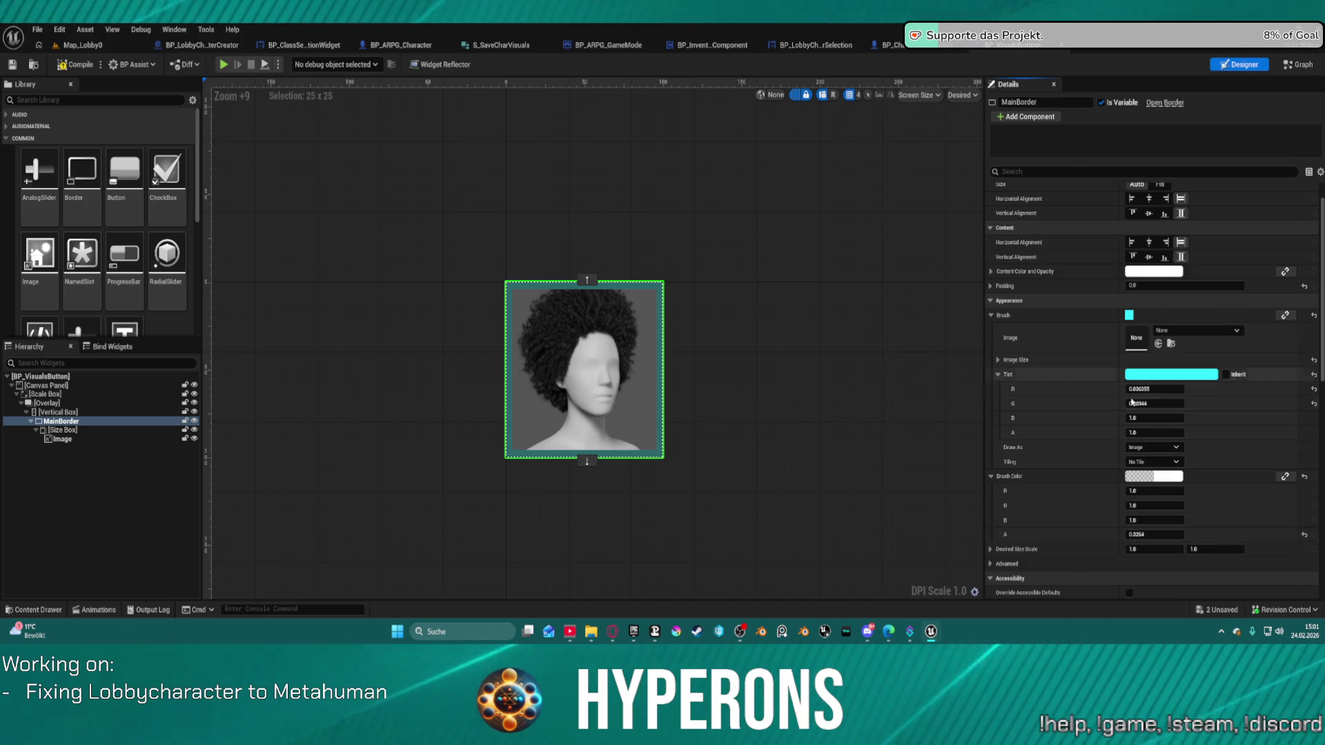
scroll(1153, 215, "up", 1)
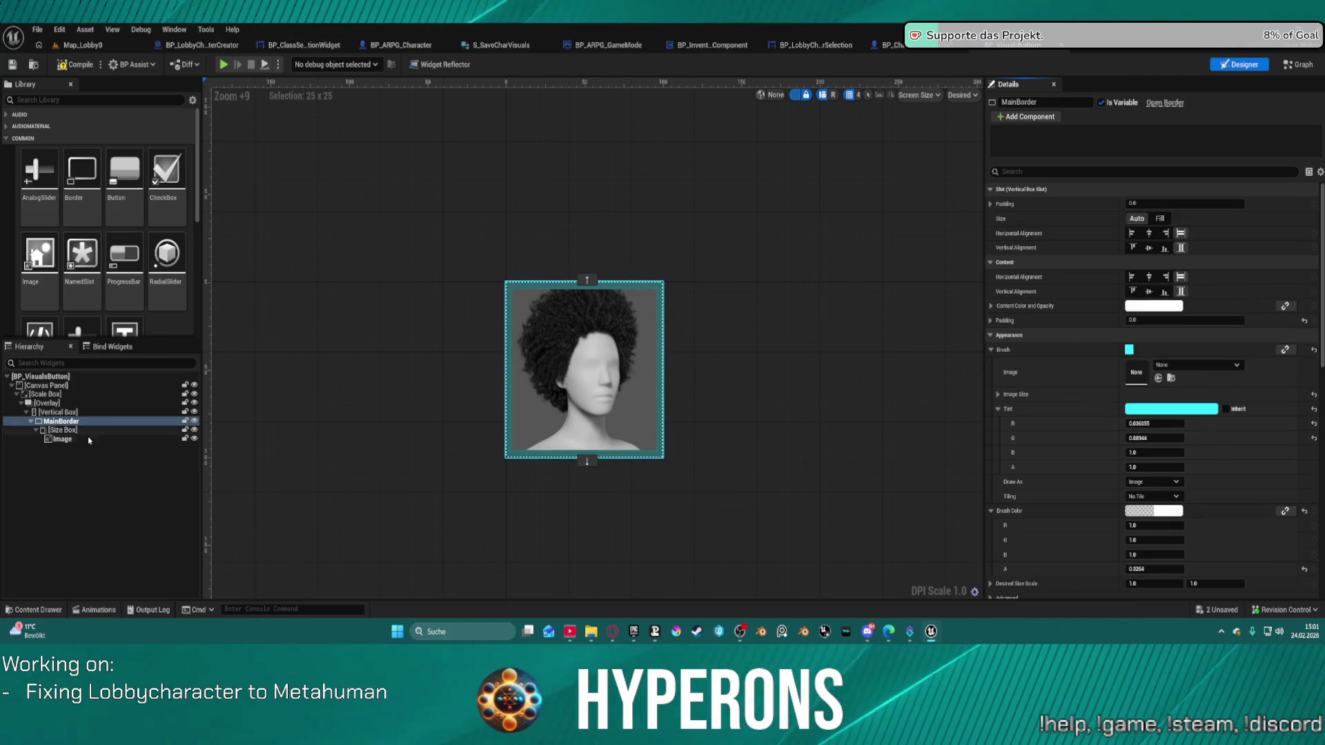
Set the Image widget's padding to 0 so the thumbnail fills the button
left_click(62, 439)
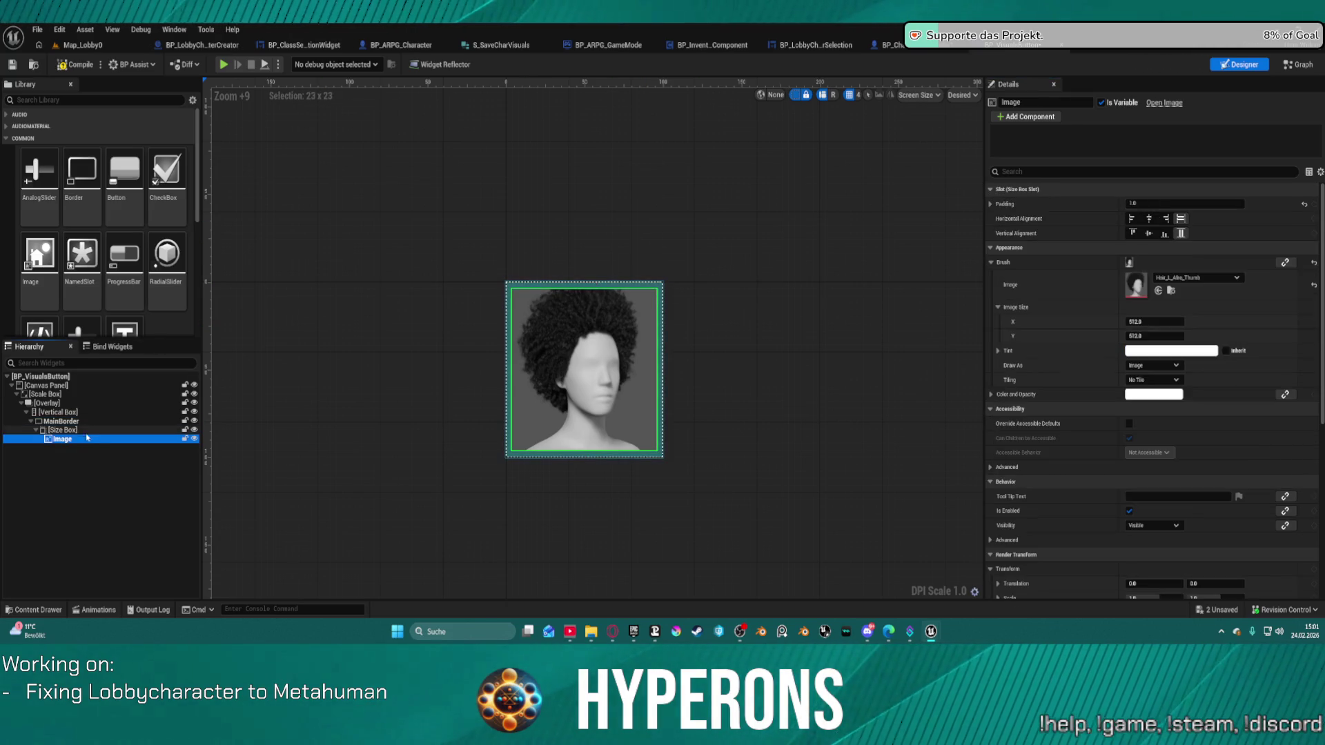
left_click(1165, 204)
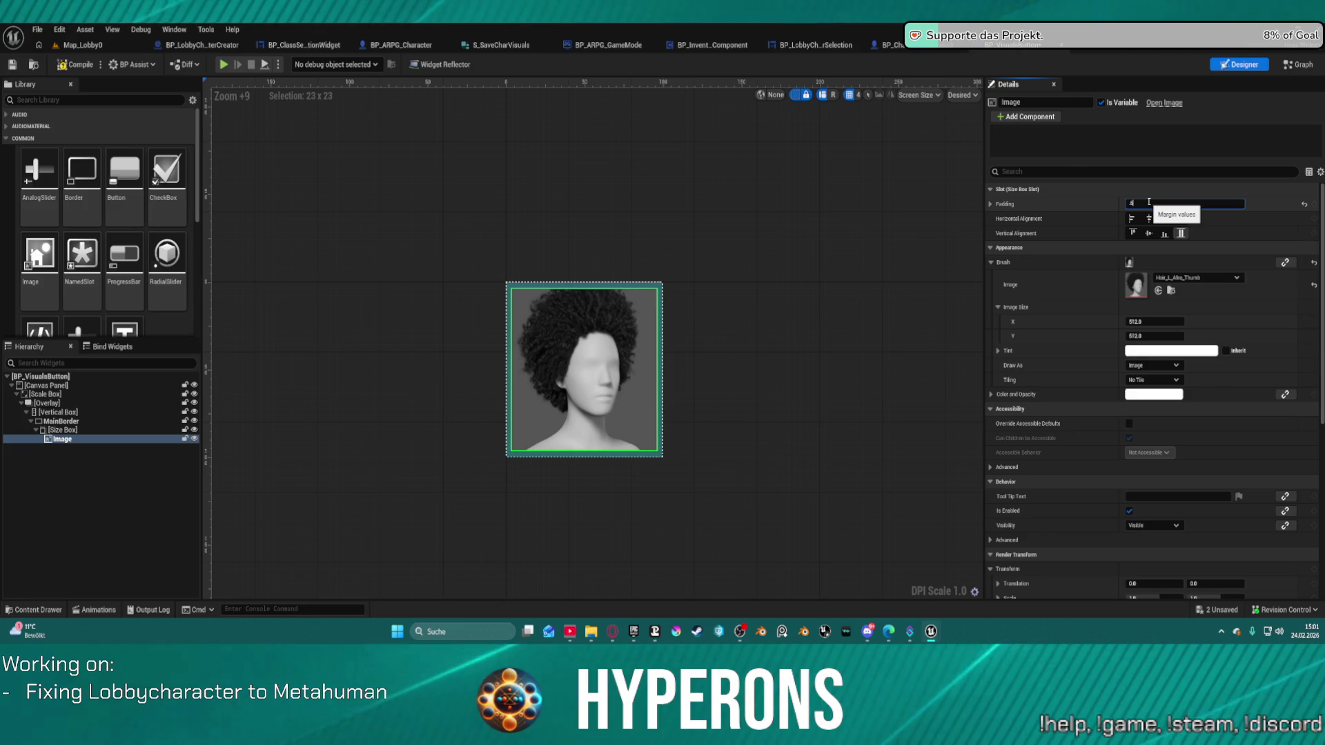
type("0")
key("Return")
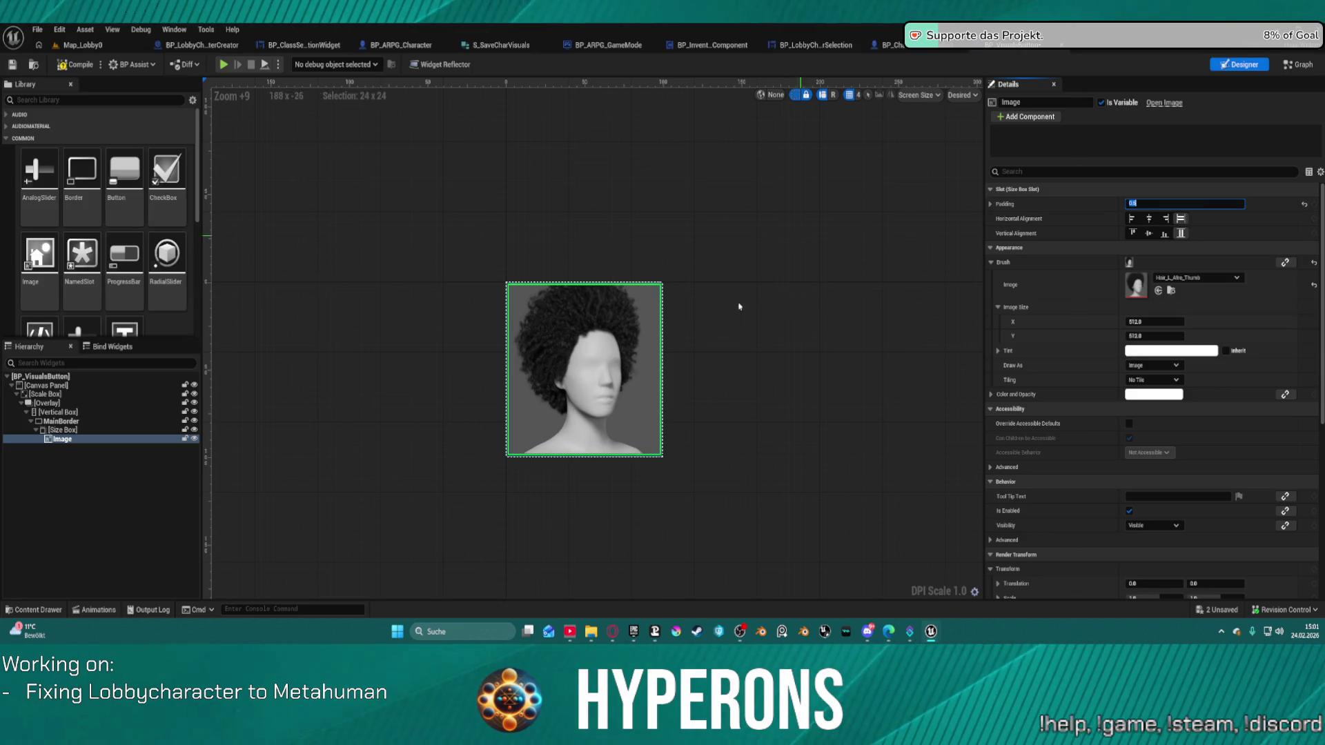
left_click(868, 277)
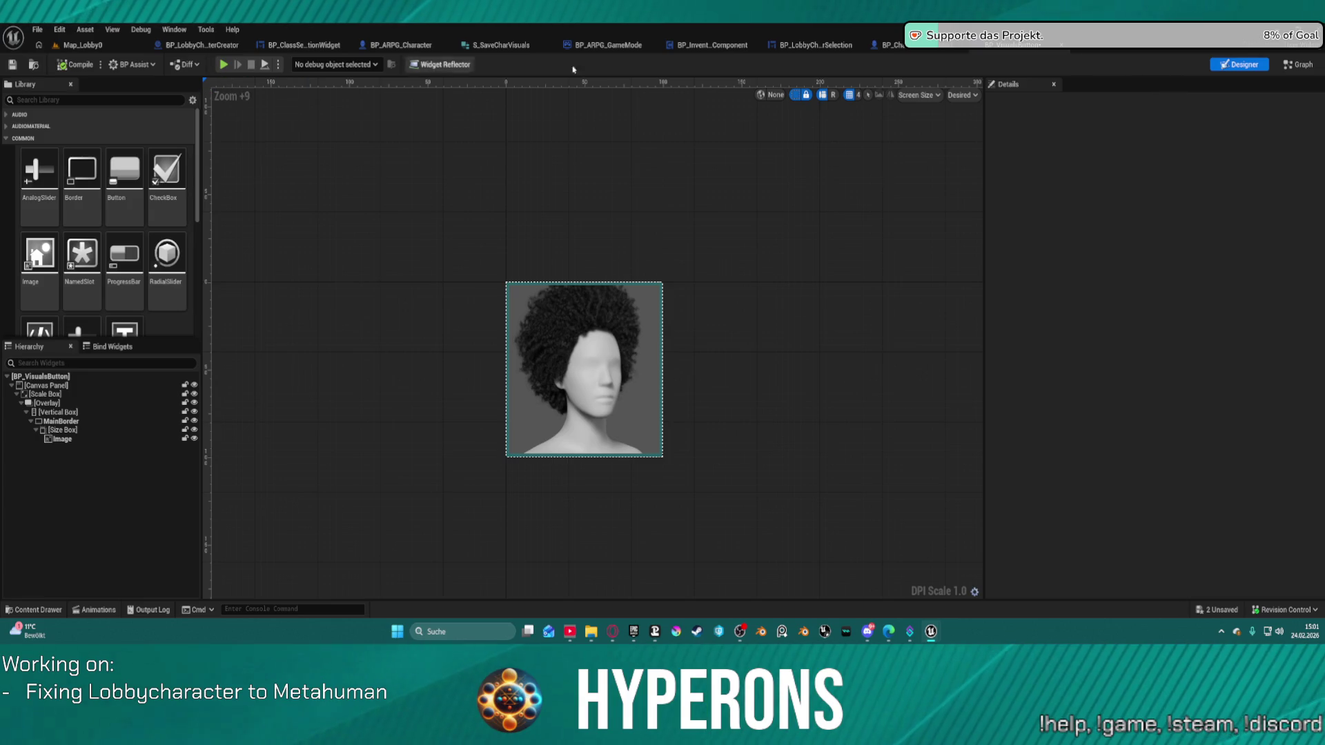
left_click(900, 46)
Check BP_LobbyCharacterSelection, BP_ARPG_GameMode and S_SaveCharVisuals, then return to SetVisualsHair
left_click(814, 45)
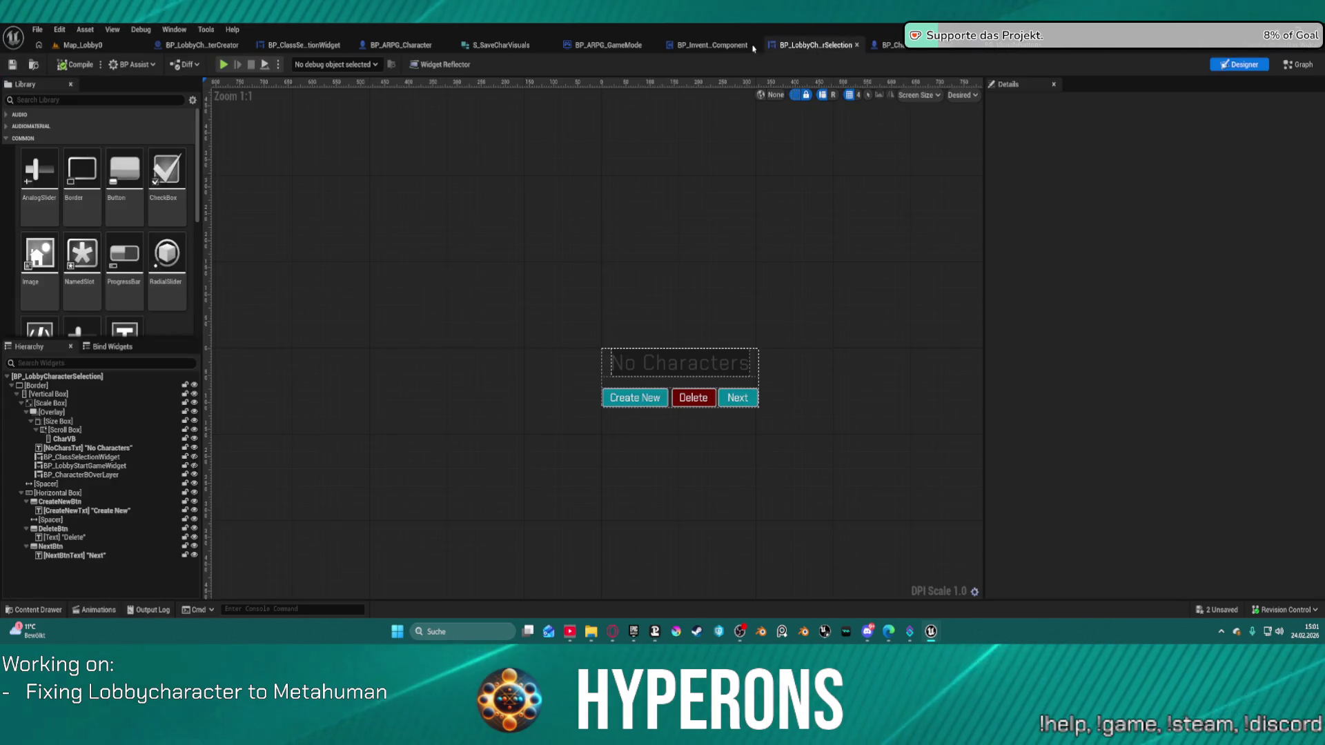
left_click(700, 45)
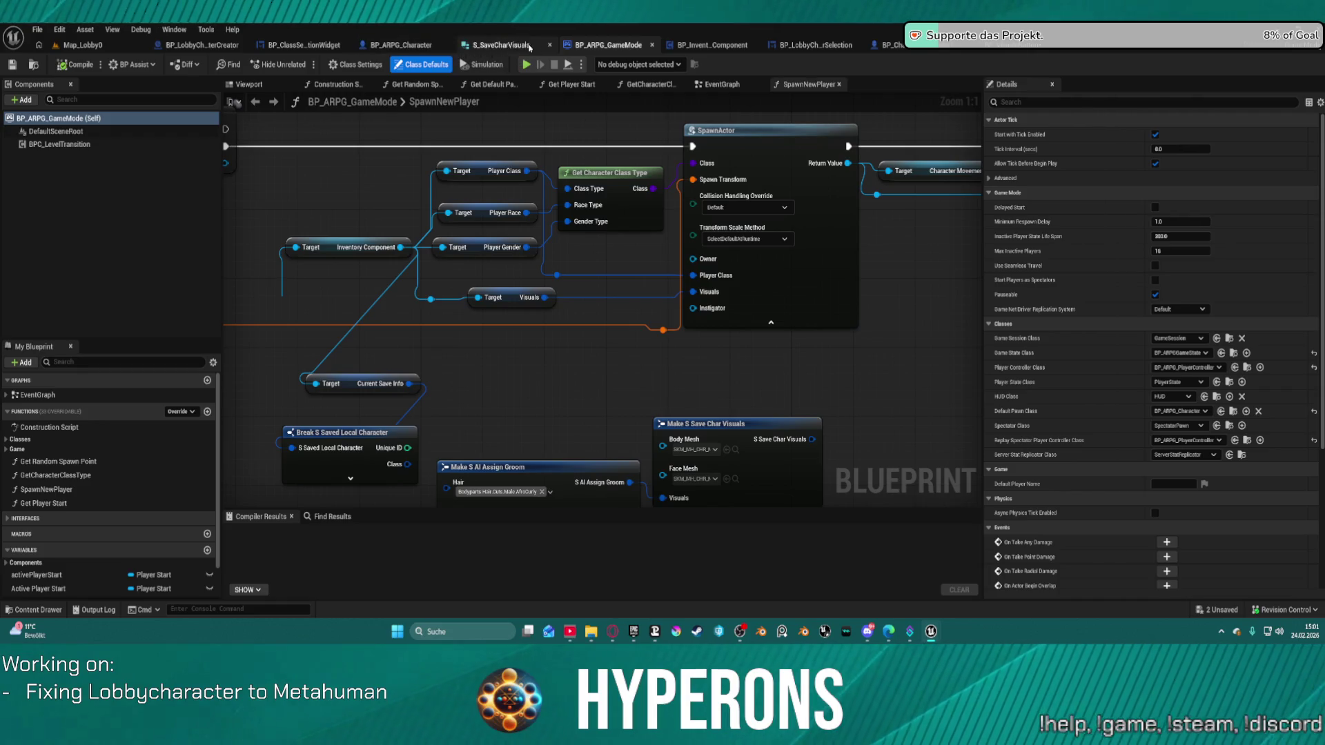
left_click(507, 48)
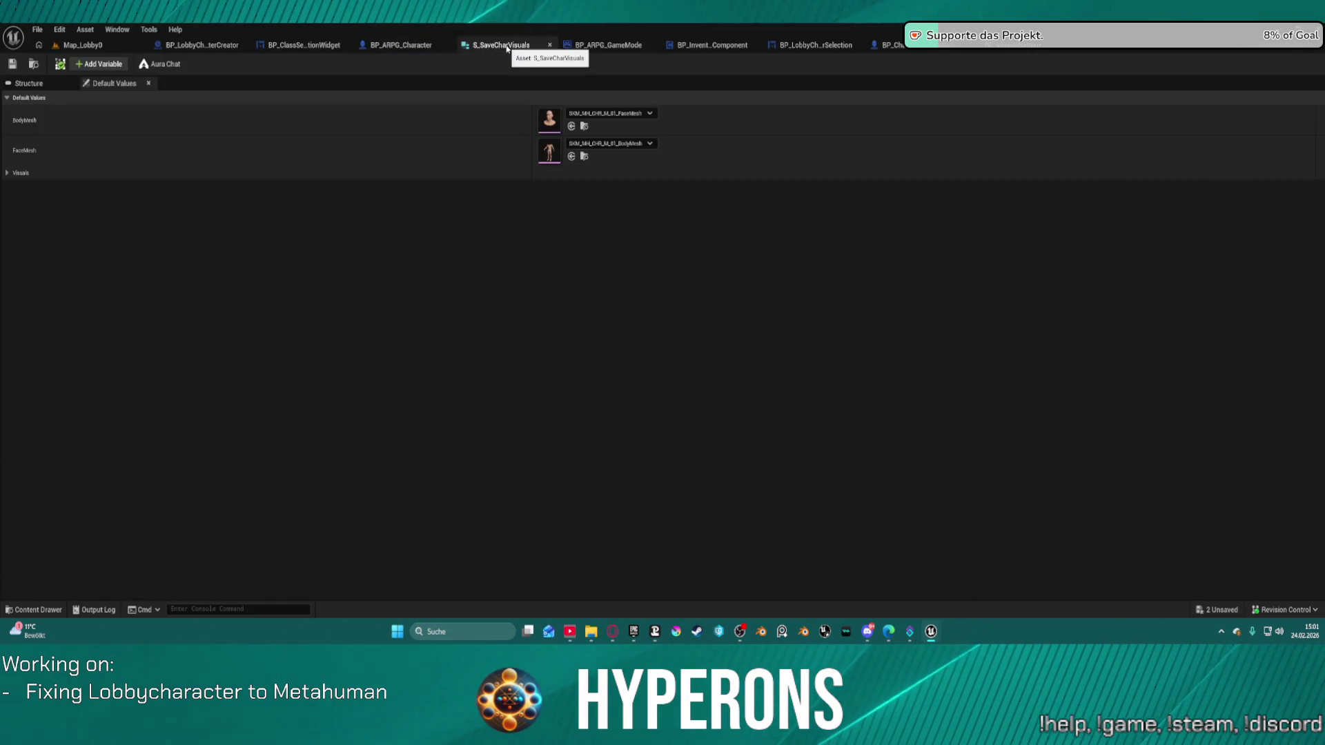
left_click(349, 47)
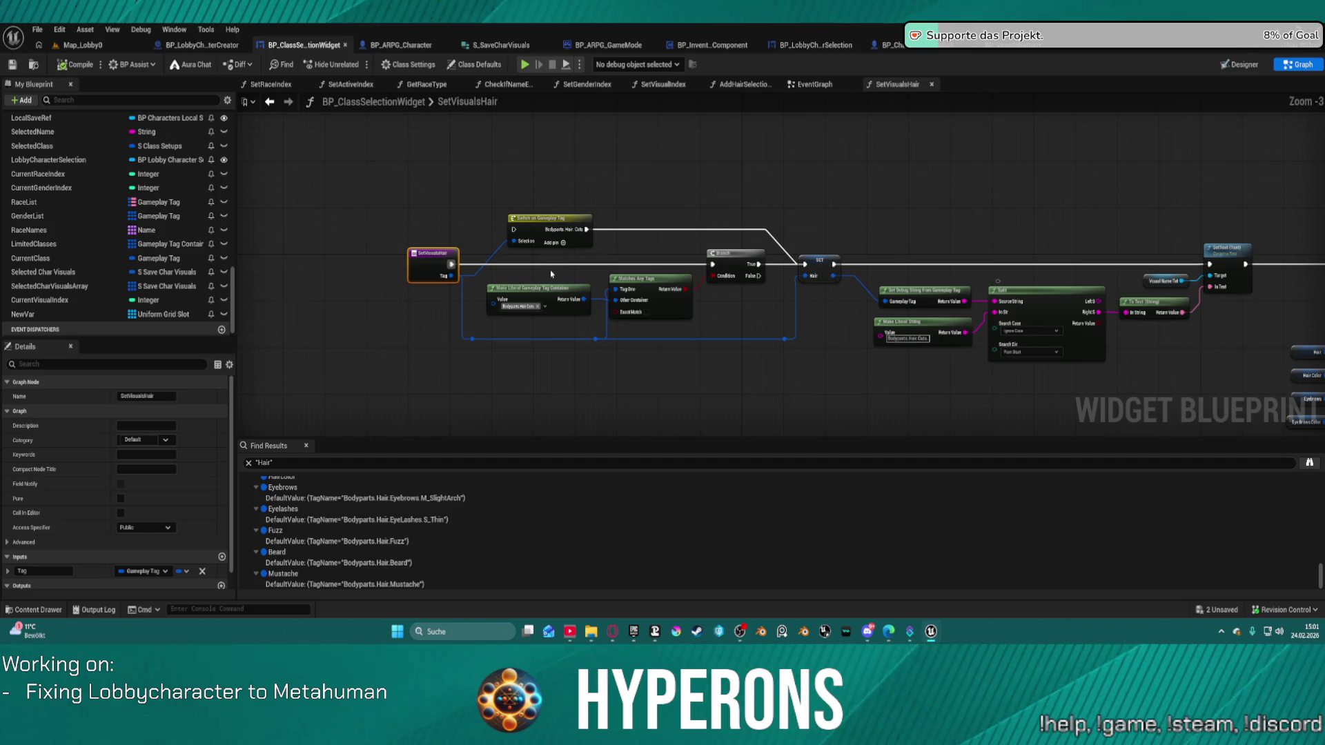
Delete the Switch on Gameplay Tag node
left_click(536, 226)
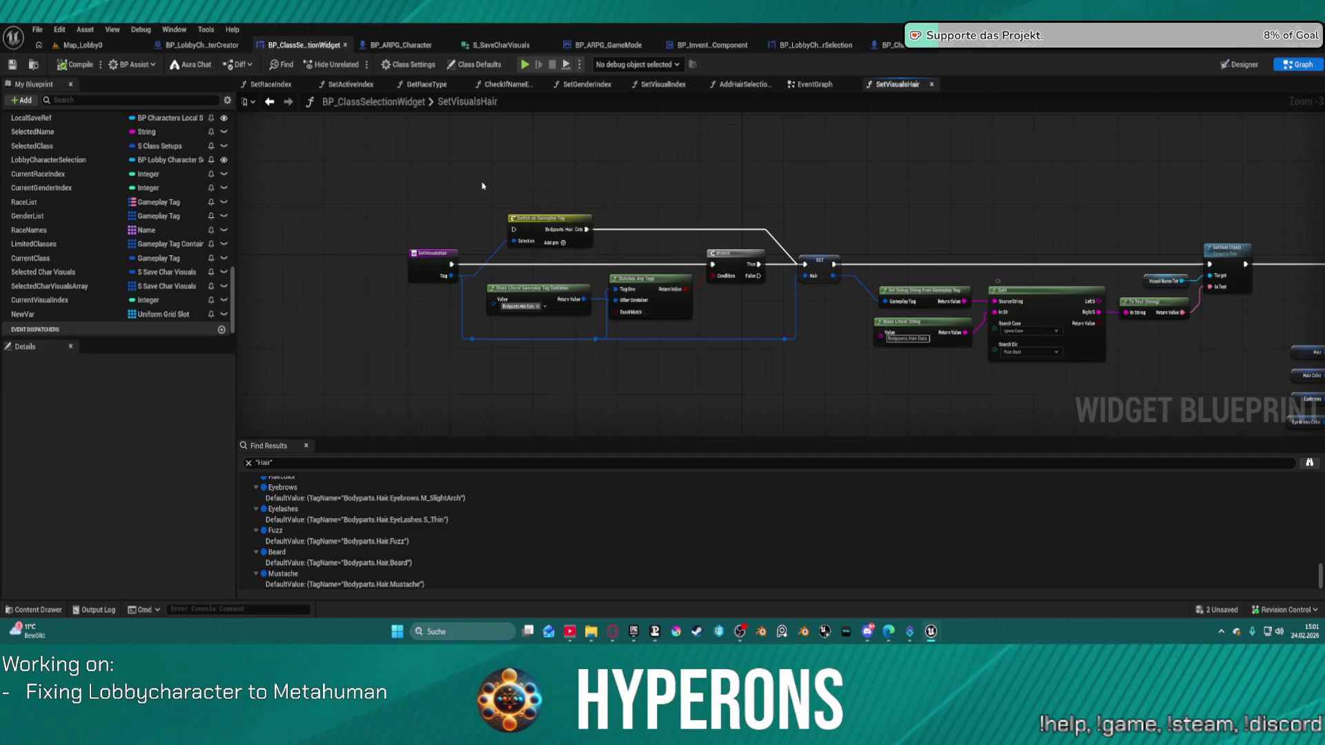
left_click_drag(638, 254, 635, 249)
key("Delete")
Duplicate the tag literal, match and Branch nodes, chaining the copy to the previous False output
mouse_move(473, 173)
left_mouse_down()
mouse_move(742, 279)
mouse_move(668, 258)
left_mouse_up()
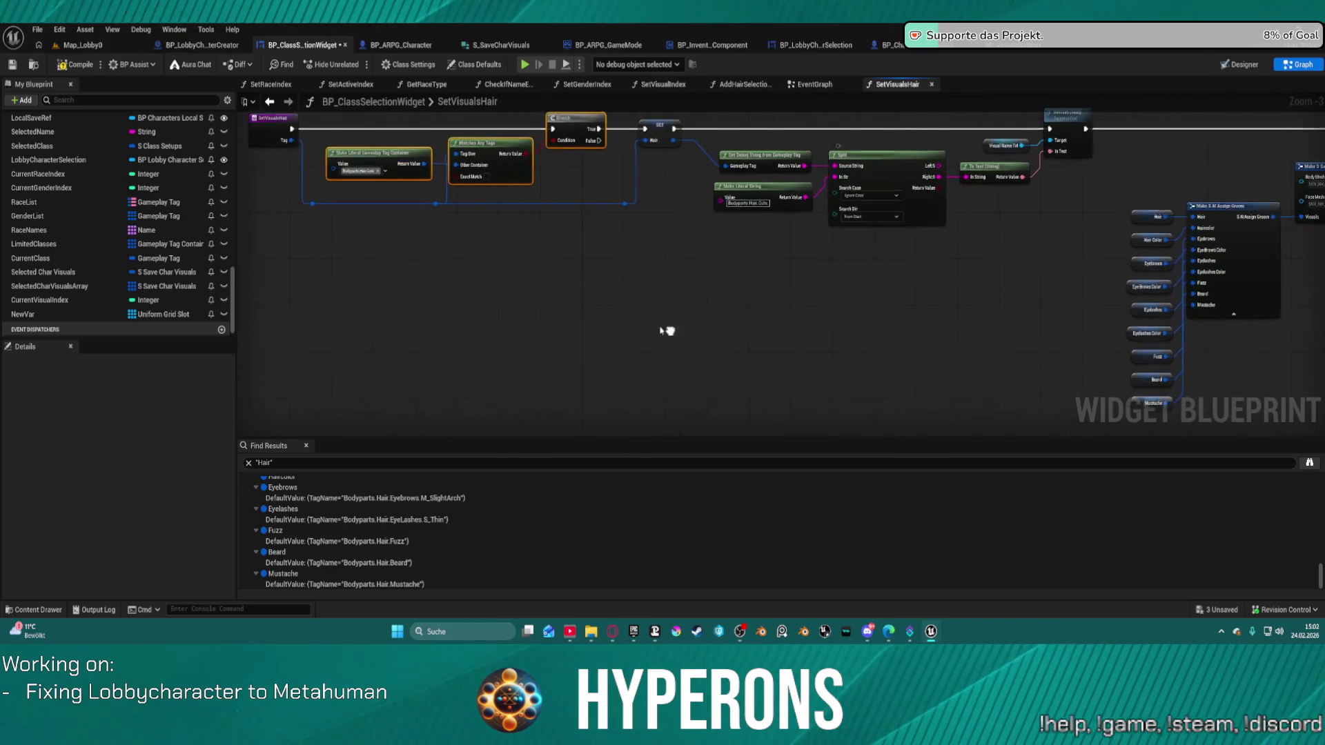
key("ctrl+c")
key("ctrl+v")
key("ctrl+v")
key("ctrl+v")
key("ctrl+v")
key("ctrl+v")
key("ctrl+v")
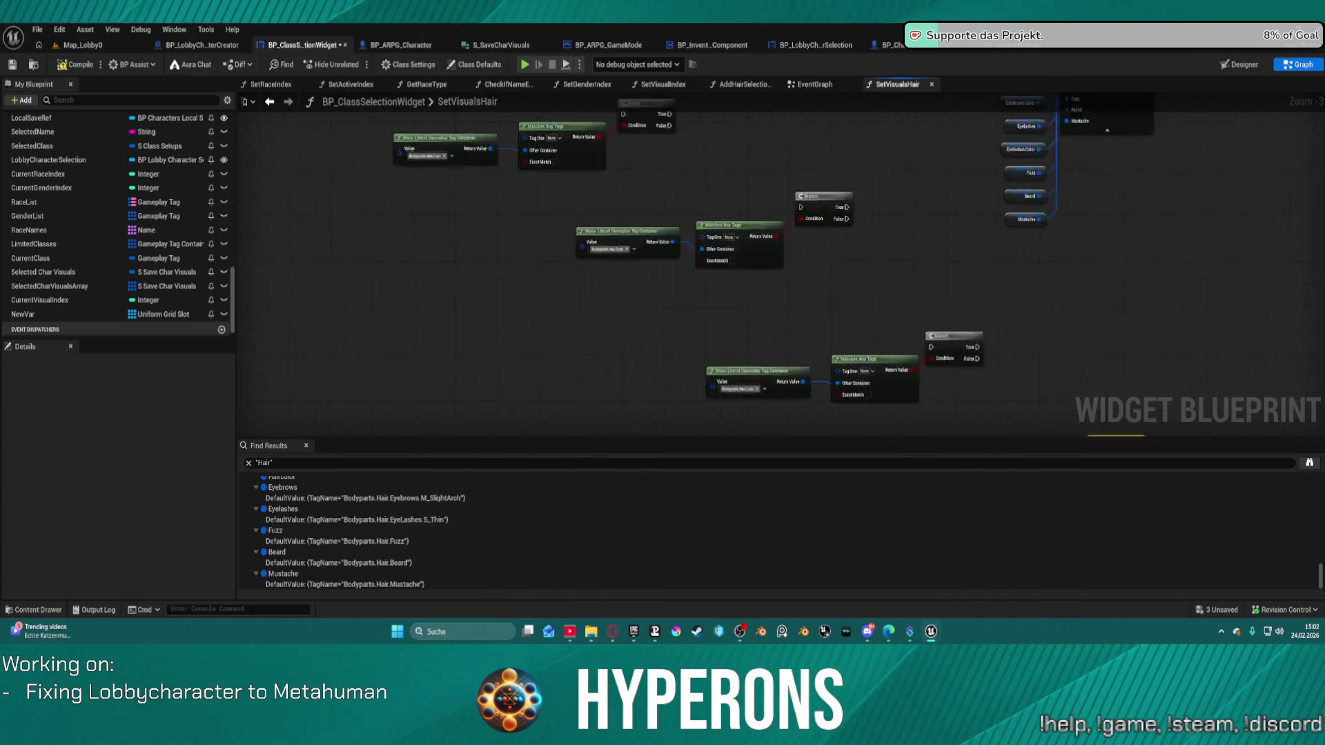
scroll(862, 319, "up", 1)
left_click_drag(723, 198, 893, 372)
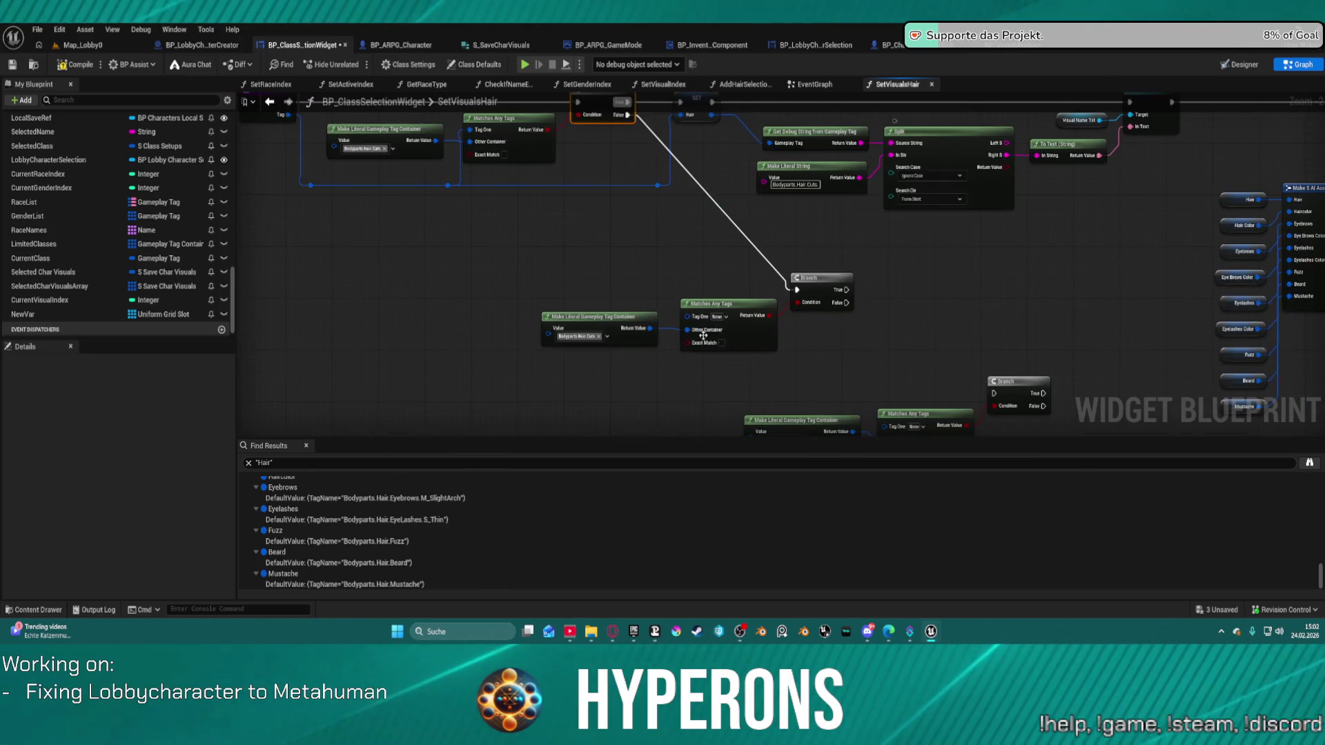
Open the copied tag literal's choices and connect the incoming tag to the lower match node
scroll(712, 336, "up", 2)
left_click(586, 325)
left_click(624, 334)
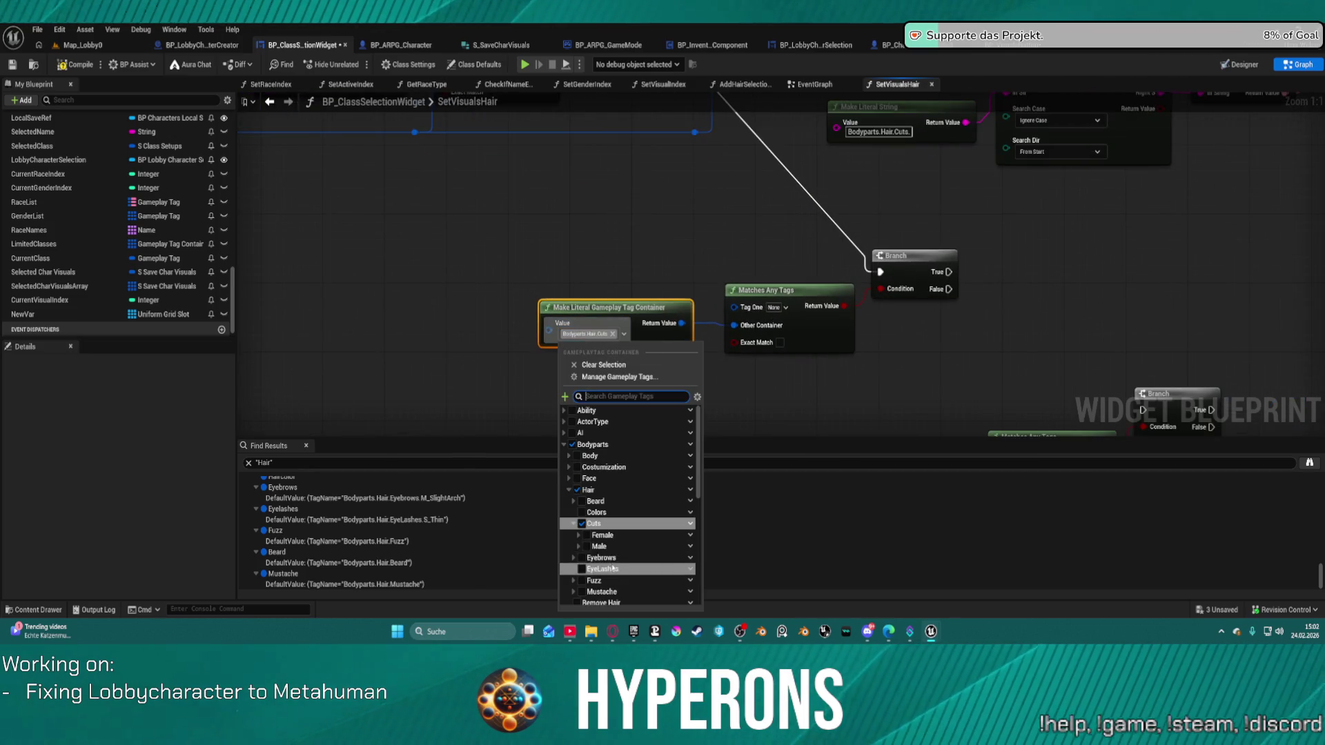
scroll(613, 570, "down", 1)
mouse_move(1112, 157)
left_mouse_down()
mouse_move(979, 382)
mouse_move(1140, 378)
left_mouse_up()
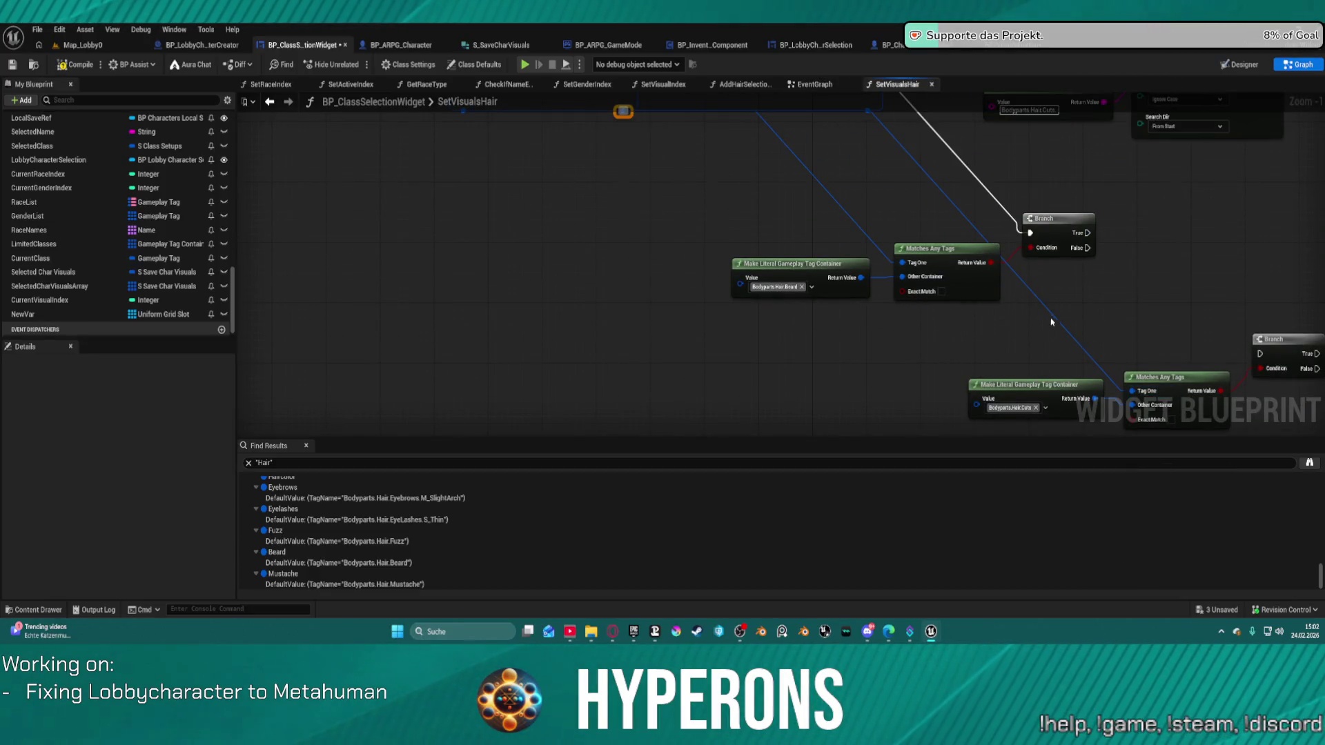
Route the tag wire through reroute points into the lower match nodes' tag pins
double_click(1051, 316)
mouse_move(1051, 316)
left_mouse_down()
mouse_move(759, 112)
mouse_move(1123, 354)
mouse_move(1017, 368)
left_mouse_up()
left_click_drag(1055, 310, 859, 190)
scroll(990, 264, "down", 3)
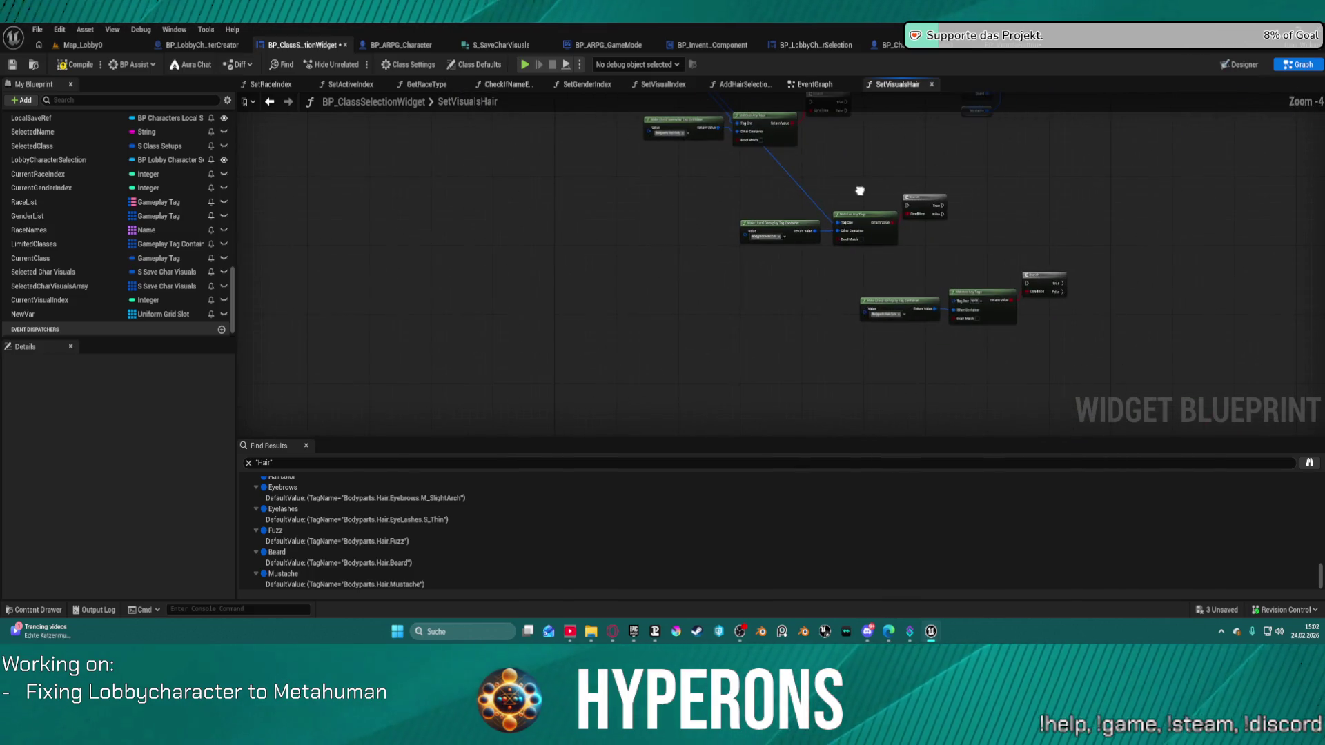
double_click(803, 194)
left_click_drag(804, 198, 957, 303)
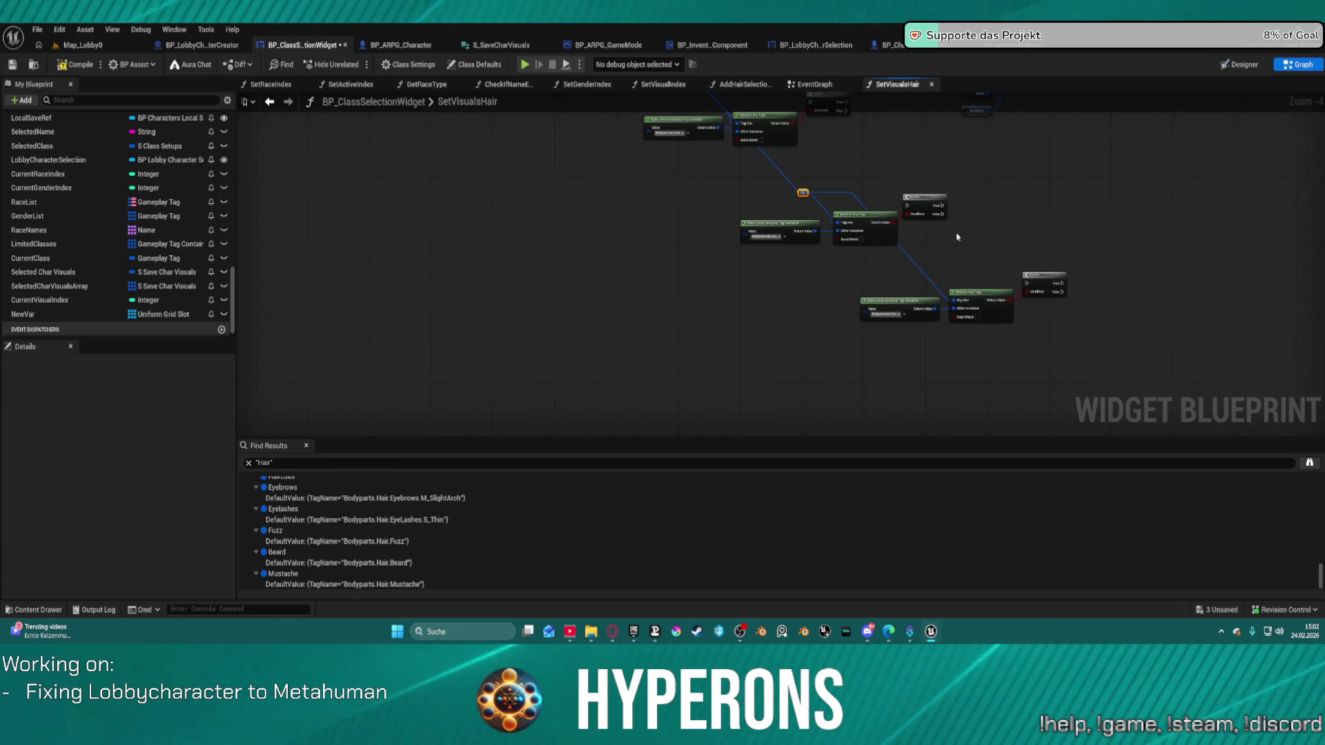
Connect the upper Branch's False output to the next Branch's exec input
scroll(952, 214, "up", 2)
scroll(776, 185, "up", 1)
mouse_move(778, 162)
left_mouse_down()
mouse_move(954, 271)
mouse_move(1045, 387)
mouse_move(1101, 376)
mouse_move(1117, 285)
left_mouse_up()
mouse_move(1162, 328)
left_mouse_down()
mouse_move(859, 227)
mouse_move(1044, 306)
left_mouse_up()
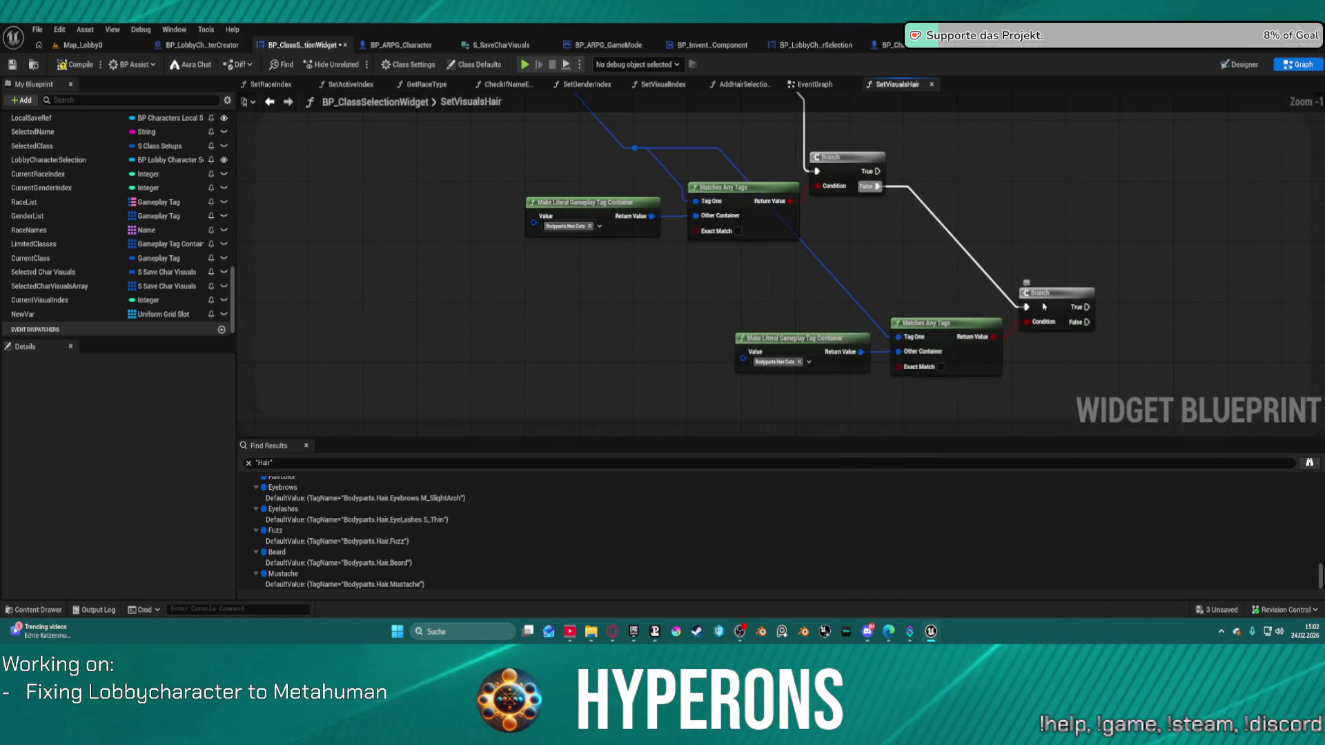
Review the tag container nodes and Branch row, opening the tag literal's value options
scroll(1044, 306, "down", 6)
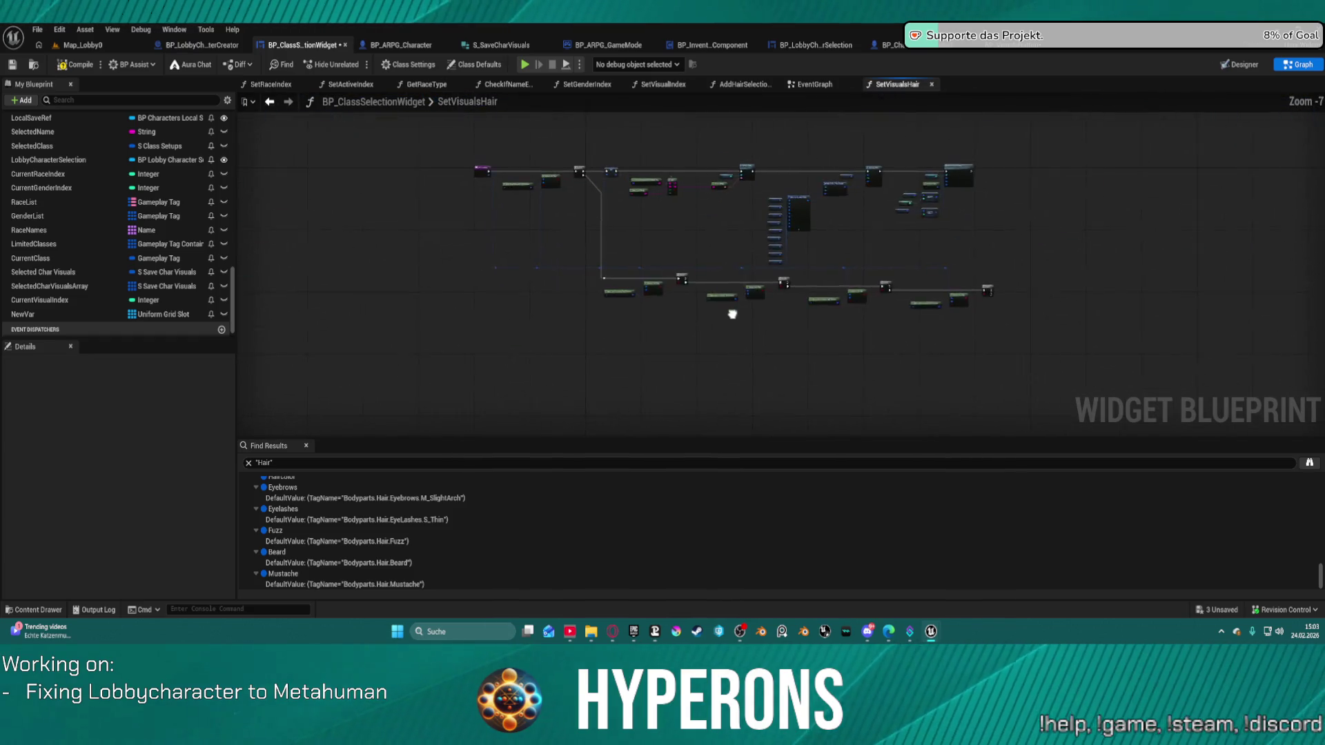
scroll(665, 350, "up", 1)
scroll(662, 417, "down", 1)
scroll(607, 319, "up", 1)
left_click_drag(606, 319, 638, 146)
scroll(730, 287, "up", 5)
right_click(883, 289)
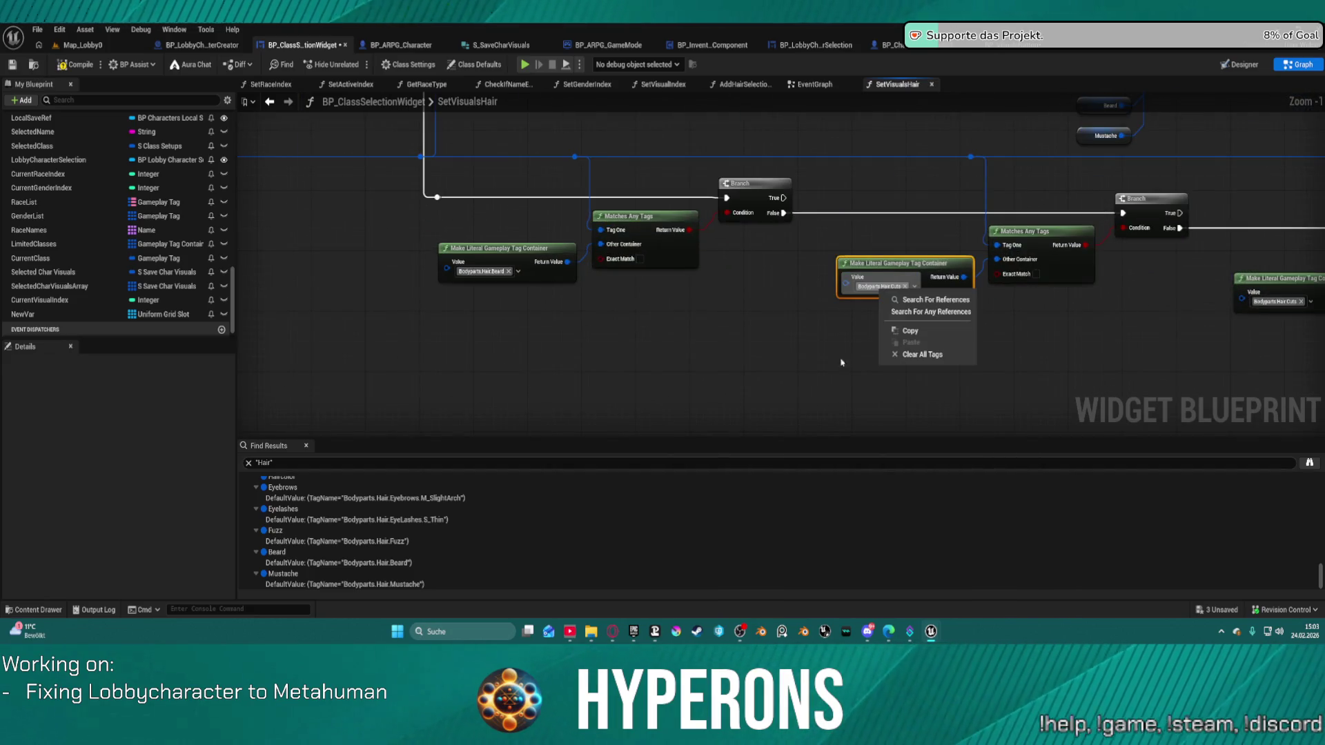
scroll(777, 231, "down", 3)
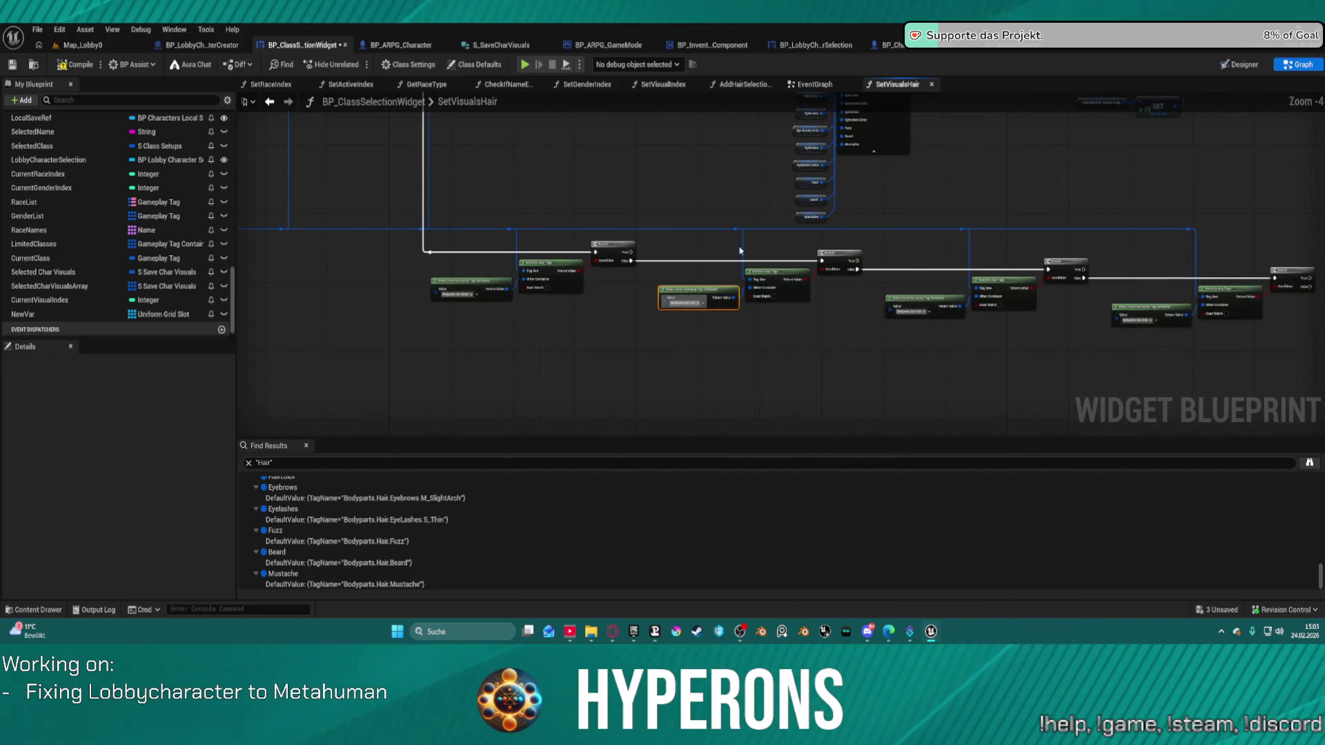
mouse_move(707, 278)
left_mouse_down()
mouse_move(676, 364)
mouse_move(659, 262)
mouse_move(621, 387)
mouse_move(564, 347)
left_mouse_up()
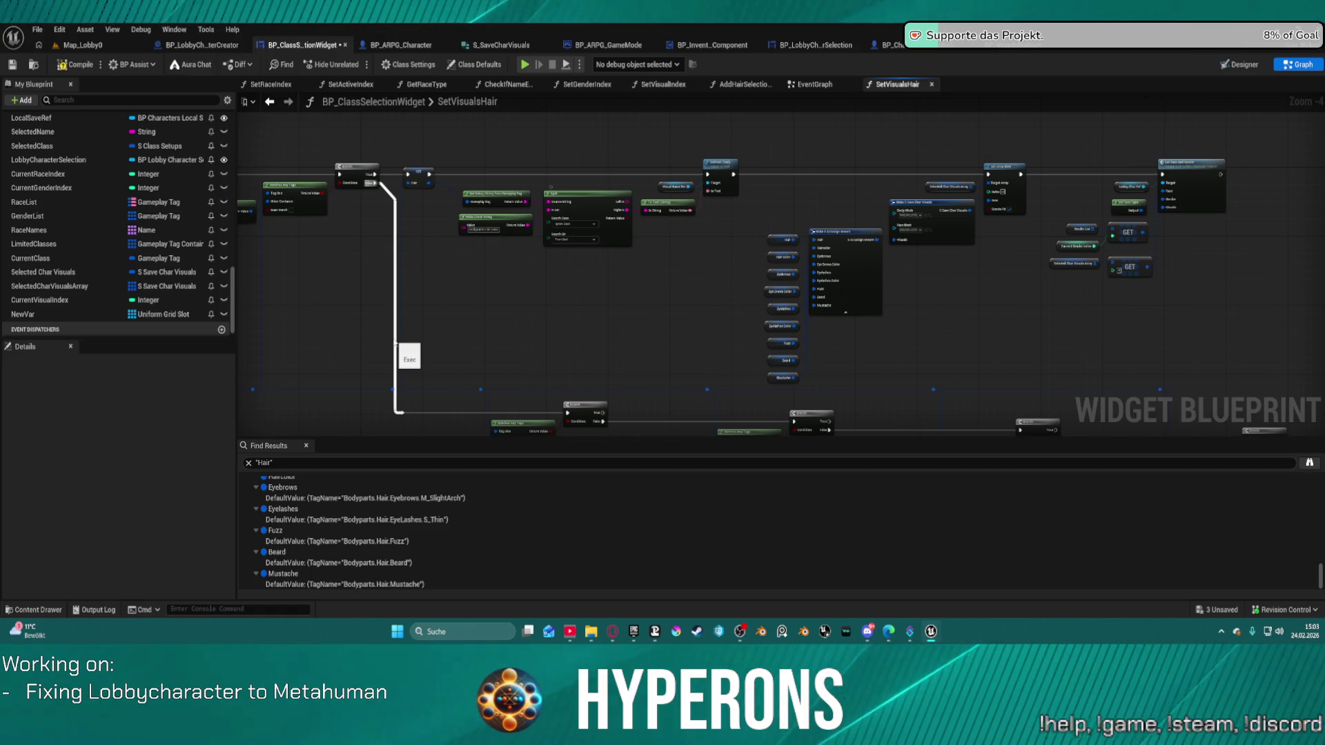
Zoom out and marquee-select the lower row of Matches Any Tags and Branch nodes
mouse_move(723, 210)
left_mouse_down()
mouse_move(838, 172)
mouse_move(882, 271)
left_mouse_up()
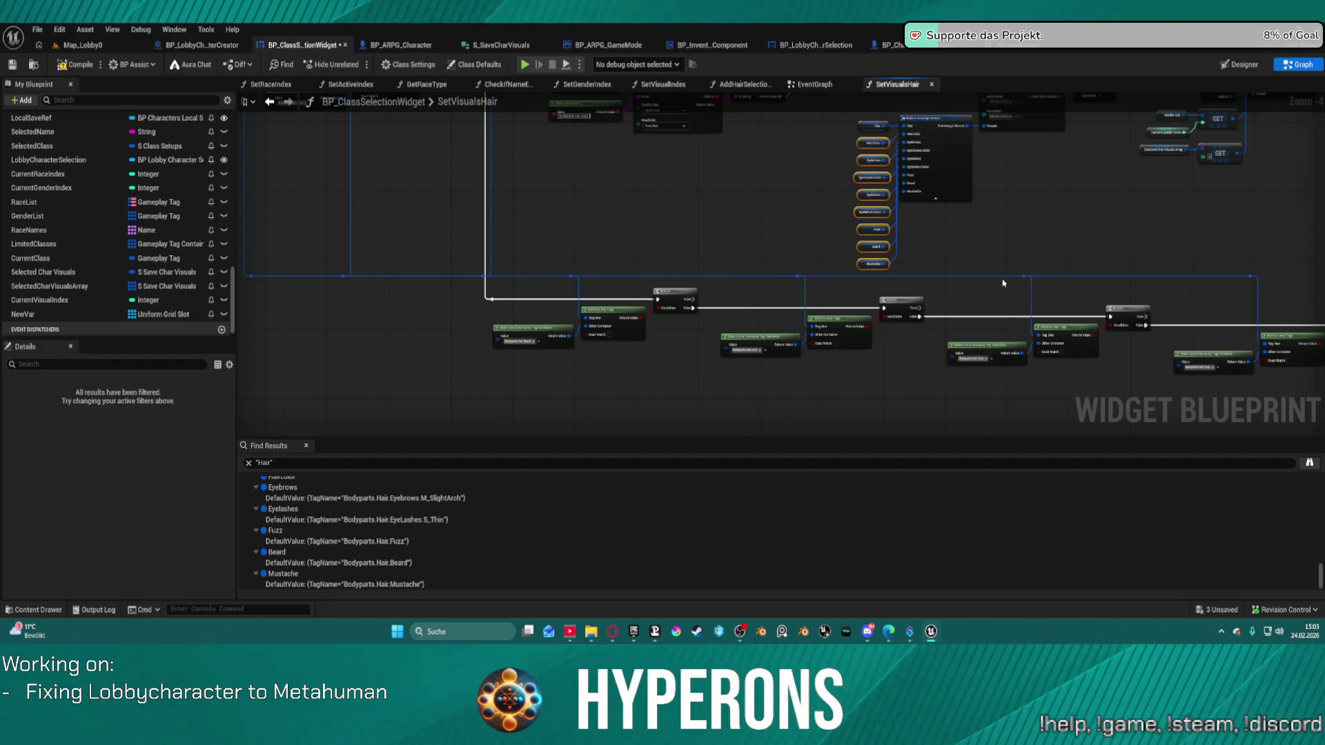
scroll(1003, 279, "down", 3)
mouse_move(932, 359)
left_mouse_down()
mouse_move(583, 327)
mouse_move(544, 280)
left_mouse_up()
Paste a copy of the node row, undoing an accidental move of it
left_click_drag(793, 383, 703, 251)
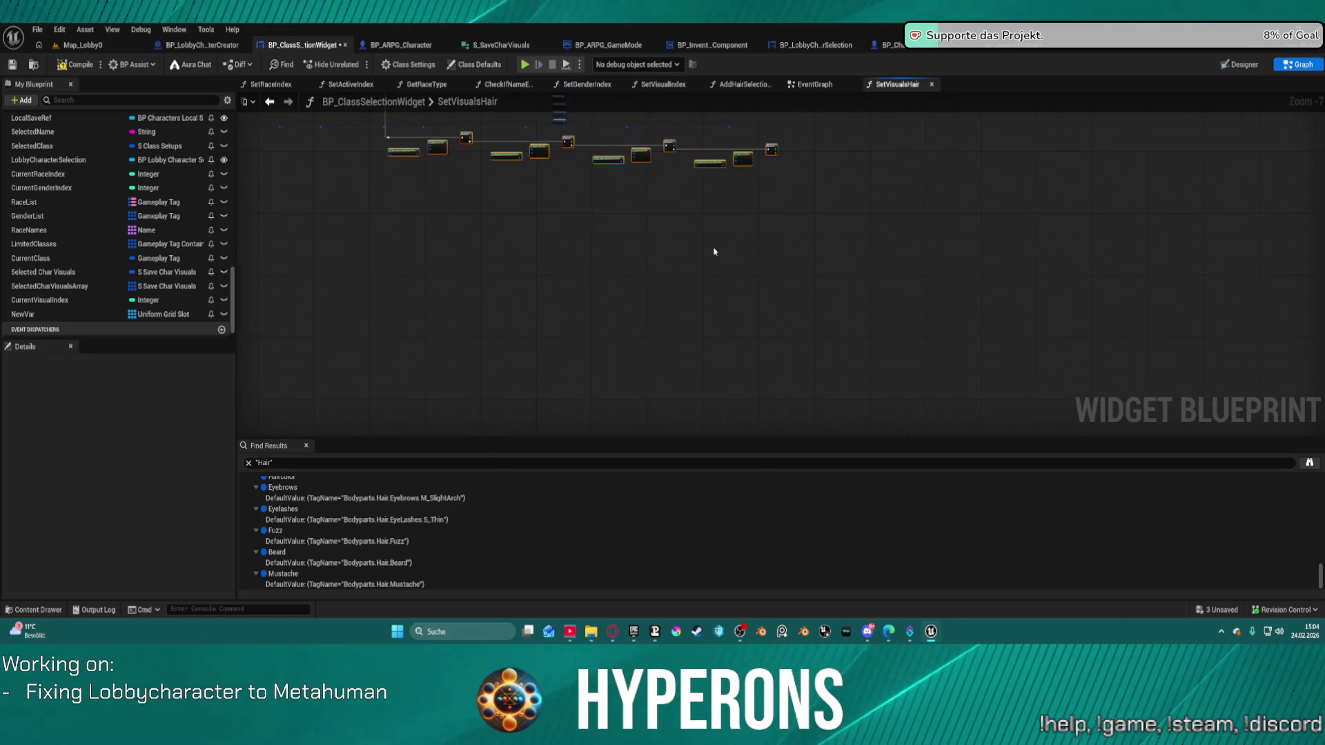
key("ctrl+v")
scroll(765, 167, "up", 3)
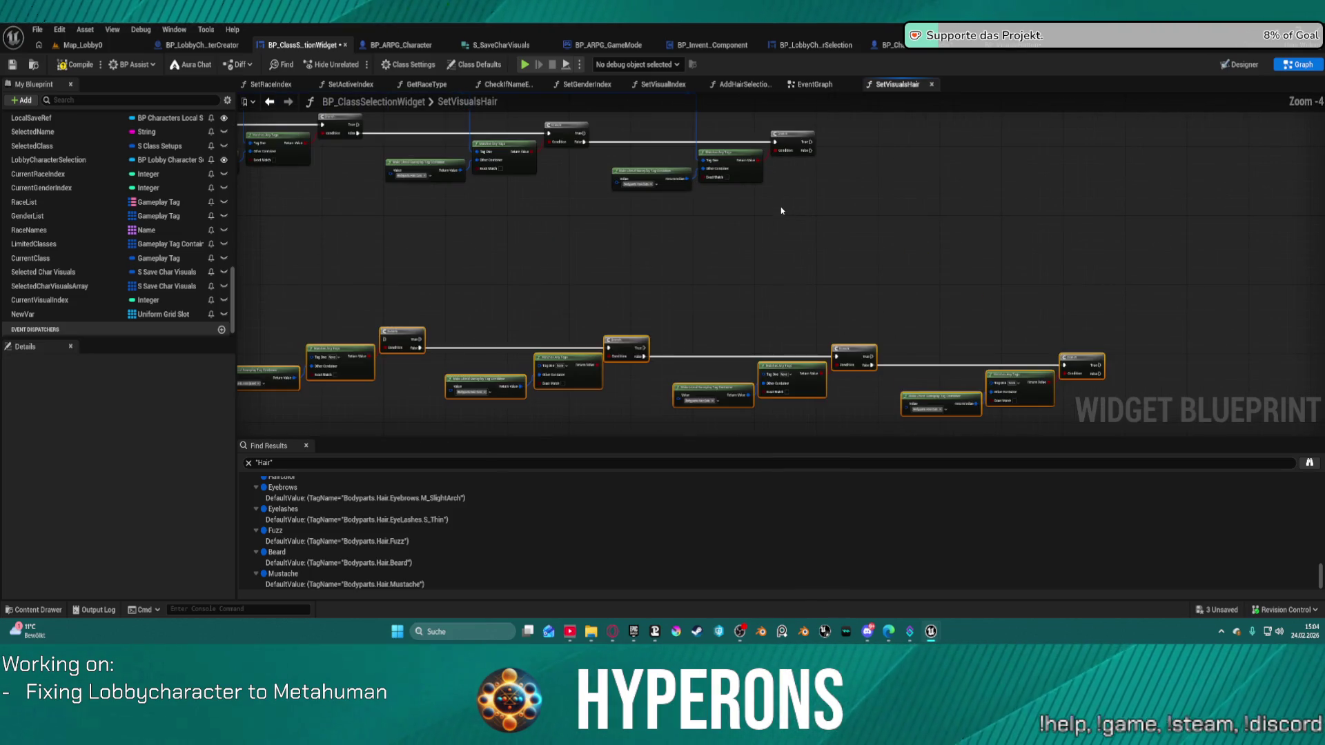
scroll(976, 263, "down", 1)
mouse_move(854, 350)
left_mouse_down()
mouse_move(976, 262)
mouse_move(963, 338)
mouse_move(1022, 334)
mouse_move(856, 331)
left_mouse_up()
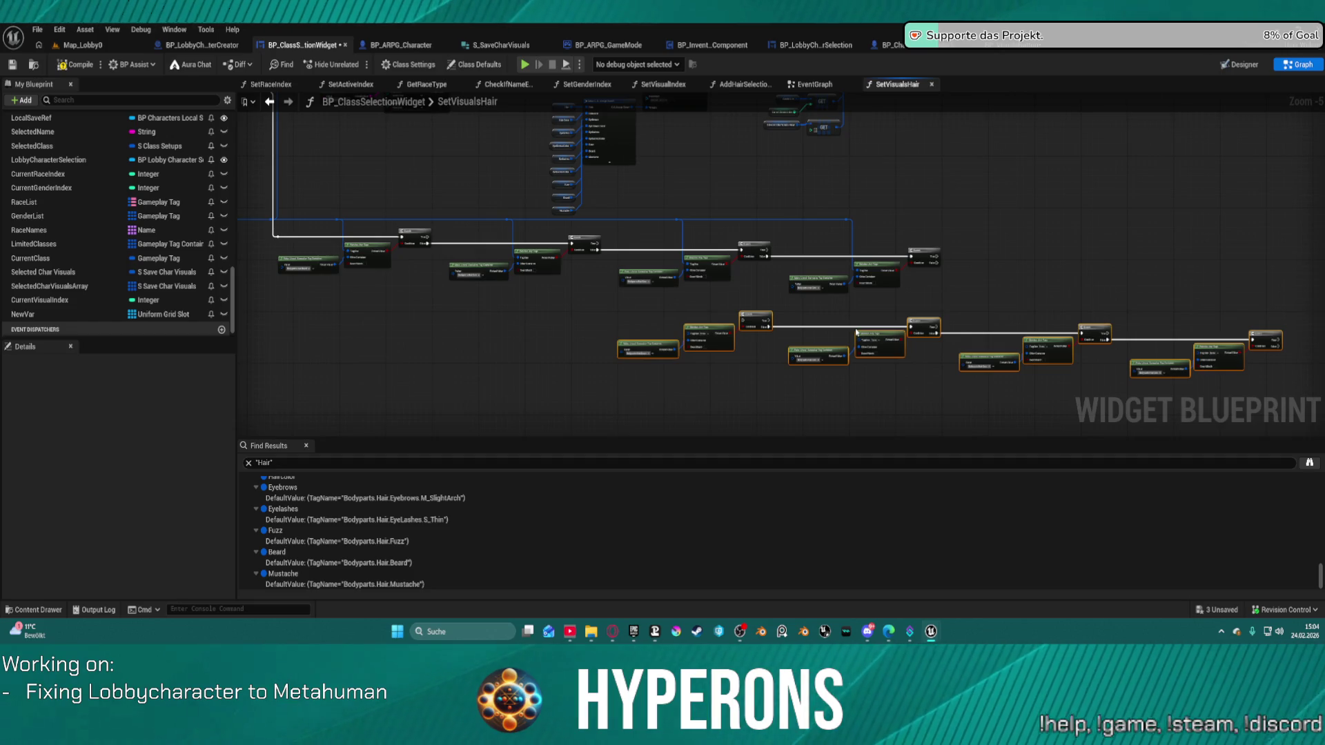
key("ctrl+z")
key("ctrl+z")
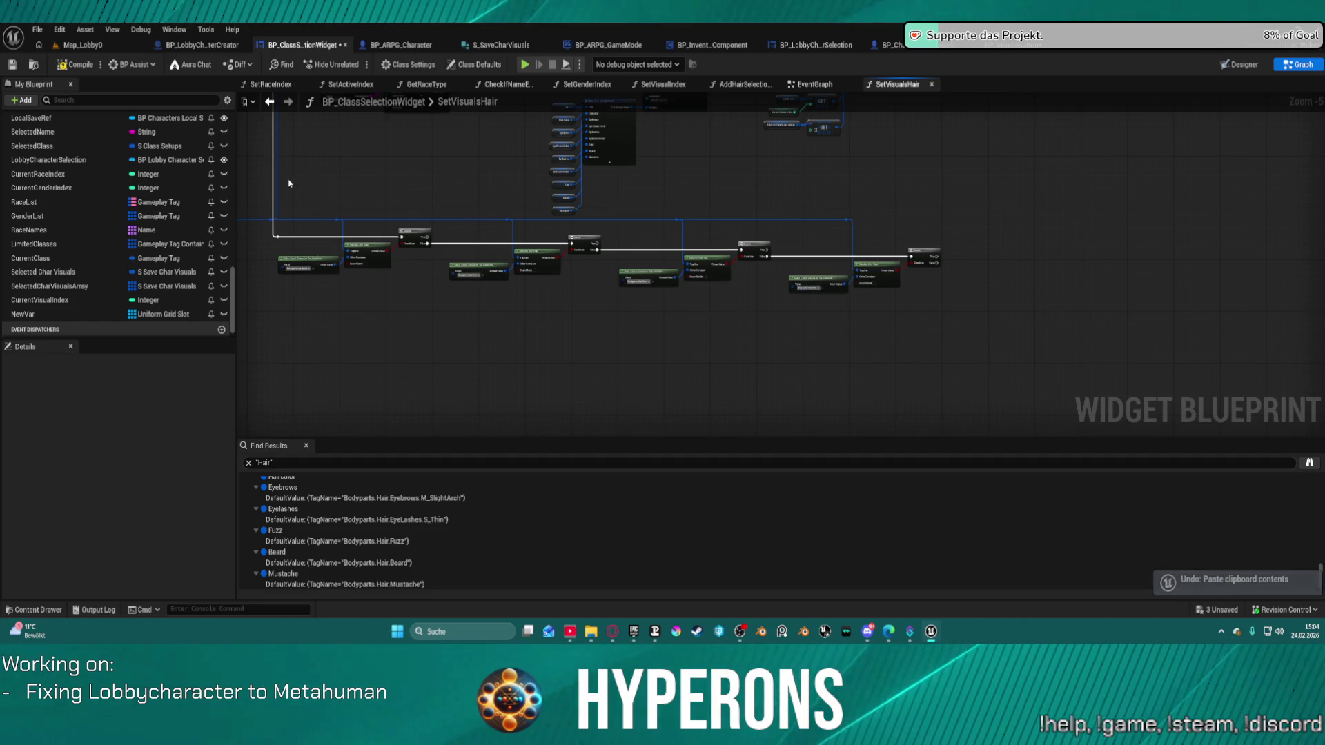
Box-select the whole tag-check row, copy it, and paste a duplicate below
mouse_move(334, 275)
left_mouse_down()
mouse_move(596, 342)
mouse_move(438, 283)
left_mouse_up()
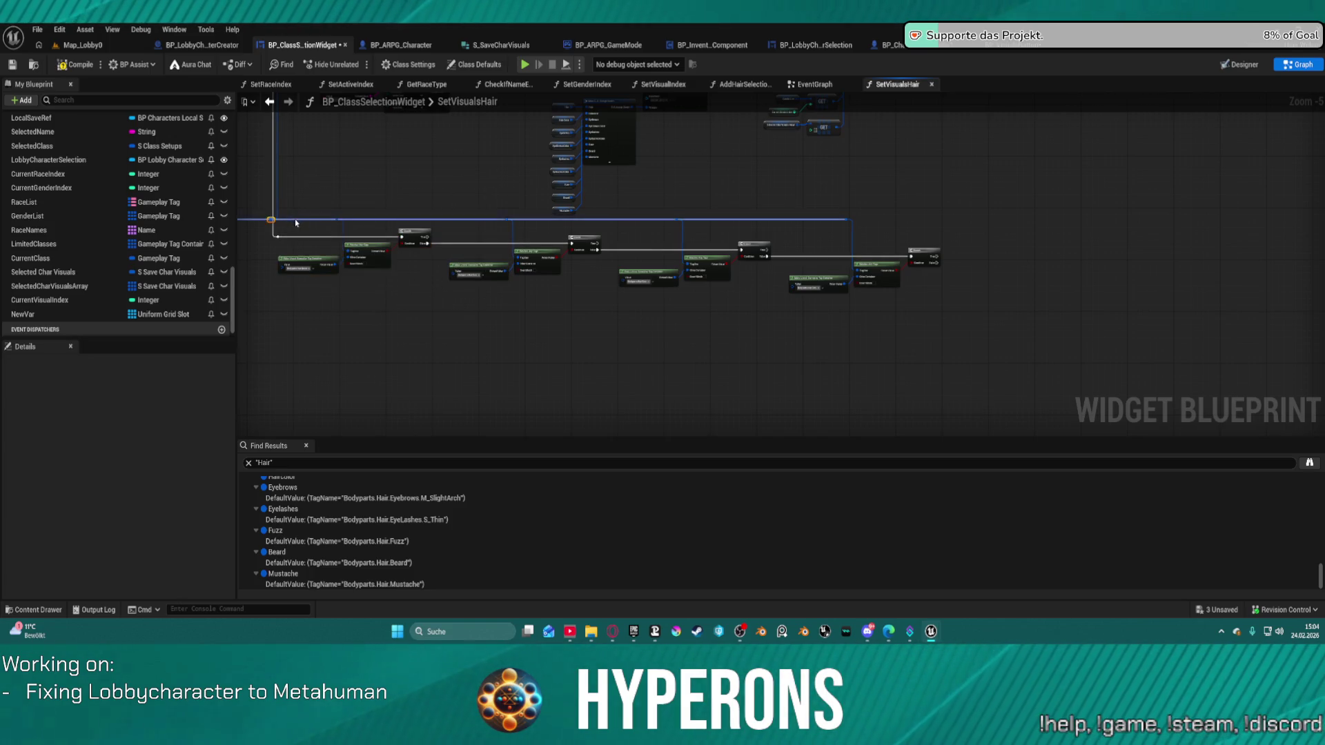
mouse_move(295, 219)
left_mouse_down()
mouse_move(435, 278)
mouse_move(750, 309)
mouse_move(918, 305)
left_mouse_up()
key("ctrl+c")
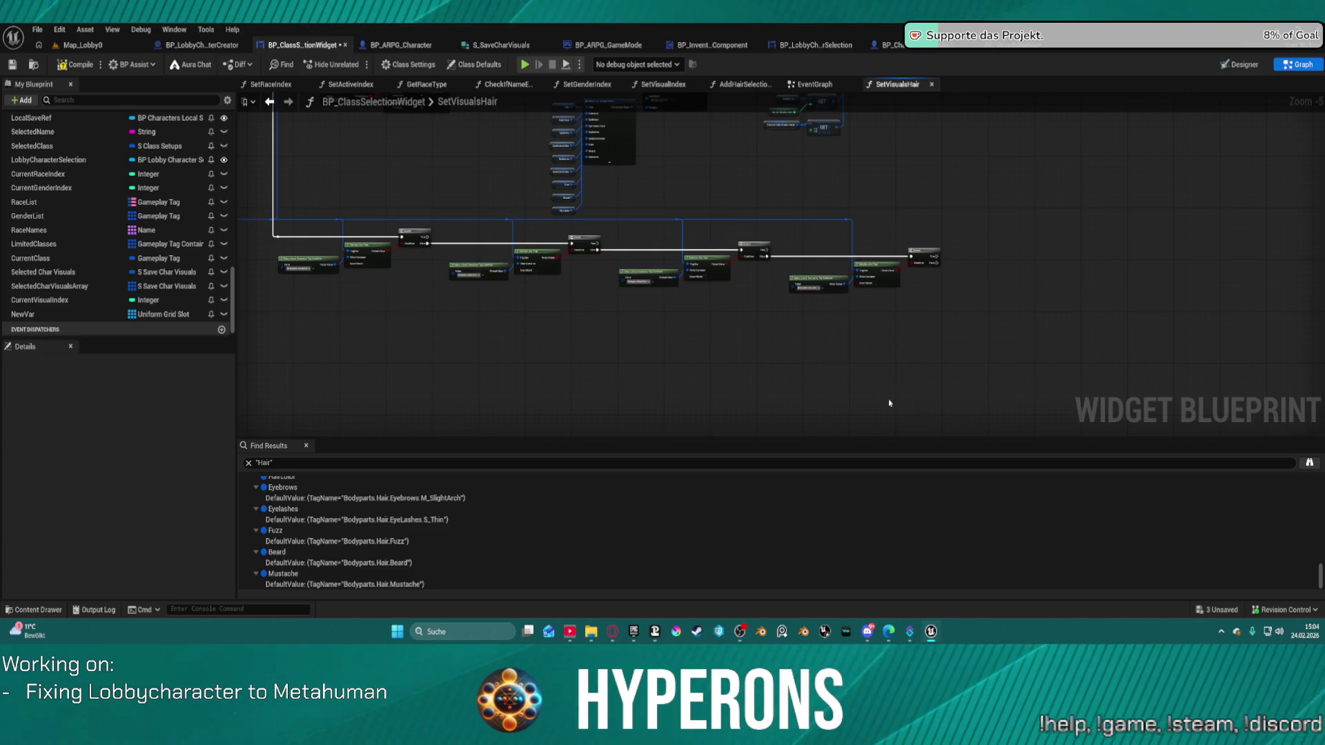
key("ctrl+v")
scroll(731, 283, "up", 3)
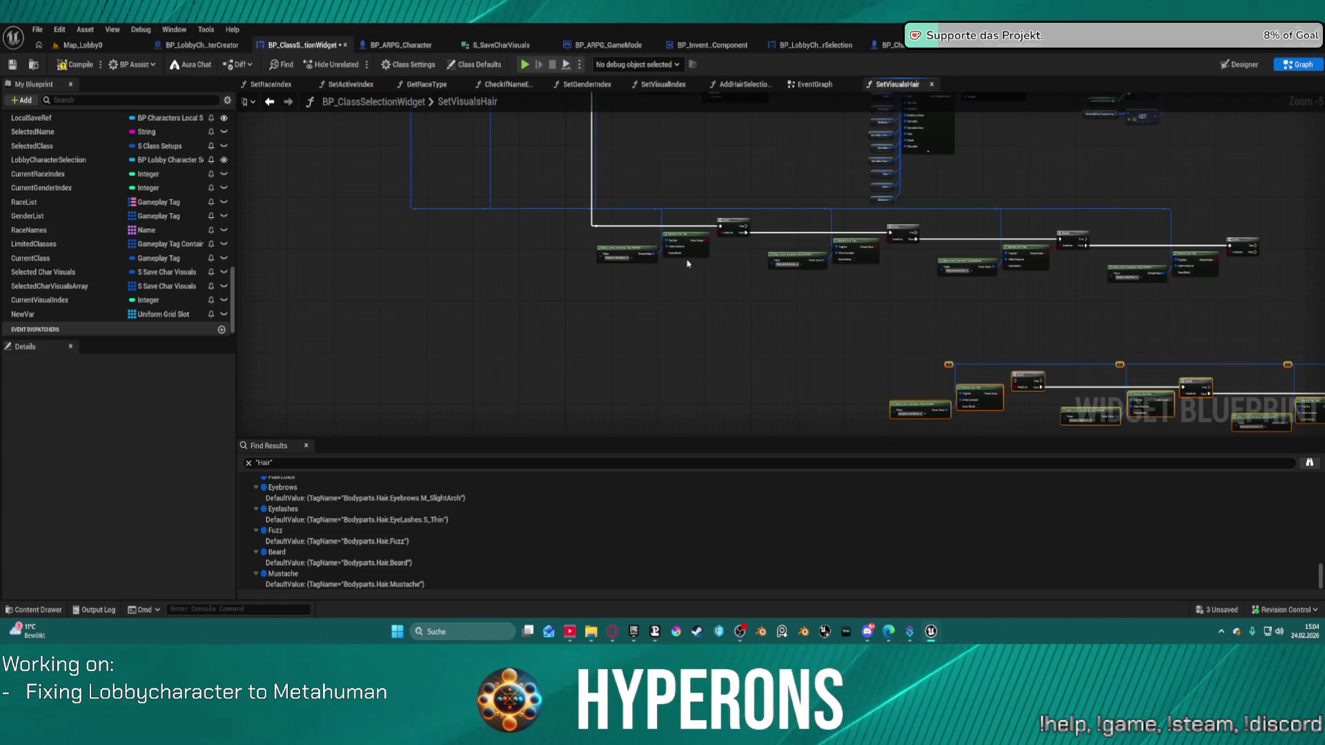
Try linking a Branch's False output to the lower Branch, then undo the diagonal link
scroll(687, 181, "down", 3)
scroll(687, 178, "up", 3)
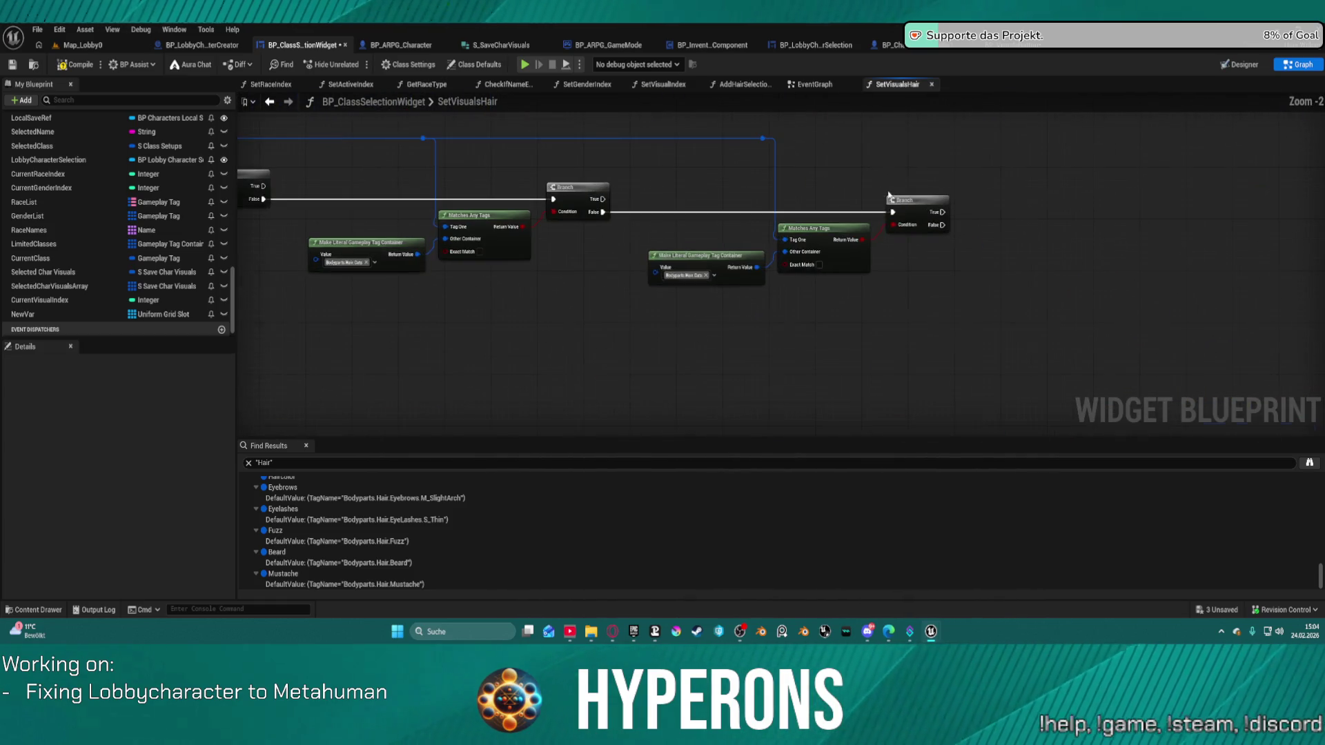
mouse_move(945, 224)
left_mouse_down()
mouse_move(897, 260)
mouse_move(312, 379)
mouse_move(442, 392)
mouse_move(483, 412)
left_mouse_up()
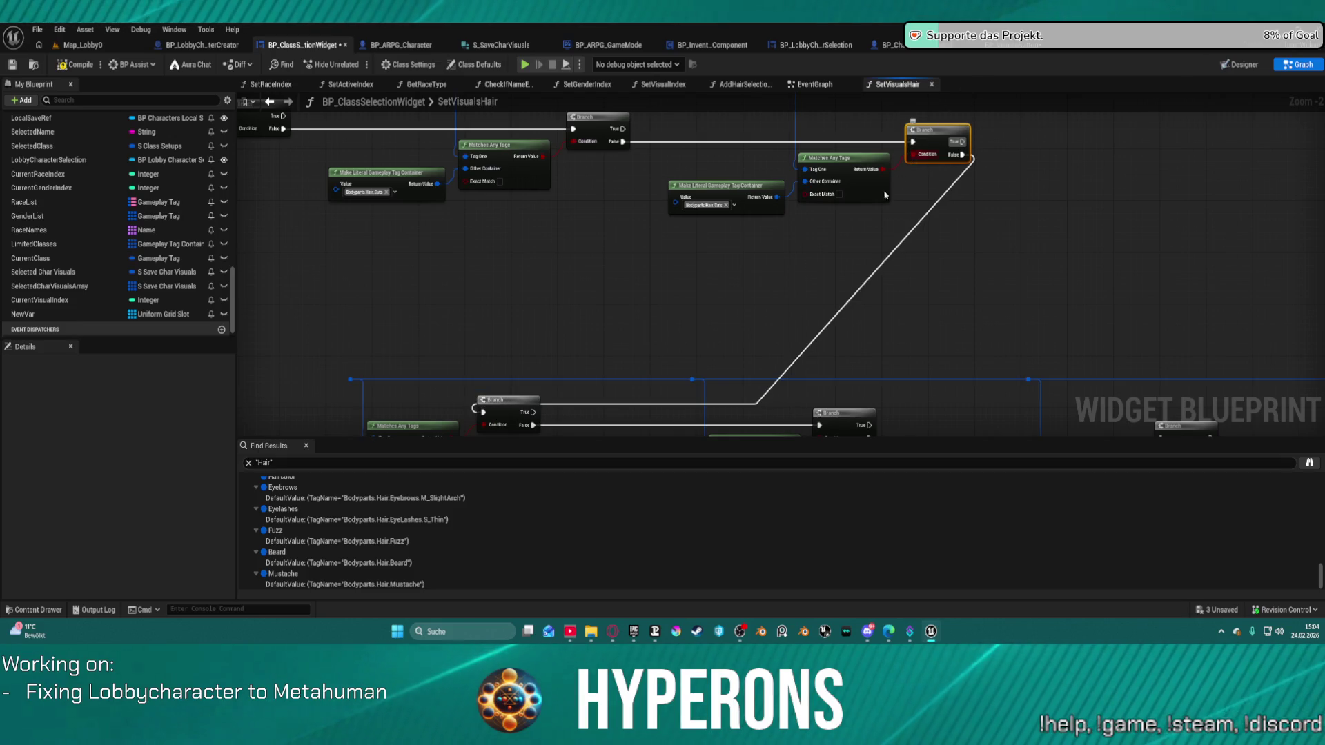
mouse_move(351, 376)
left_mouse_down()
mouse_move(917, 118)
mouse_move(894, 121)
mouse_move(846, 314)
mouse_move(782, 273)
left_mouse_up()
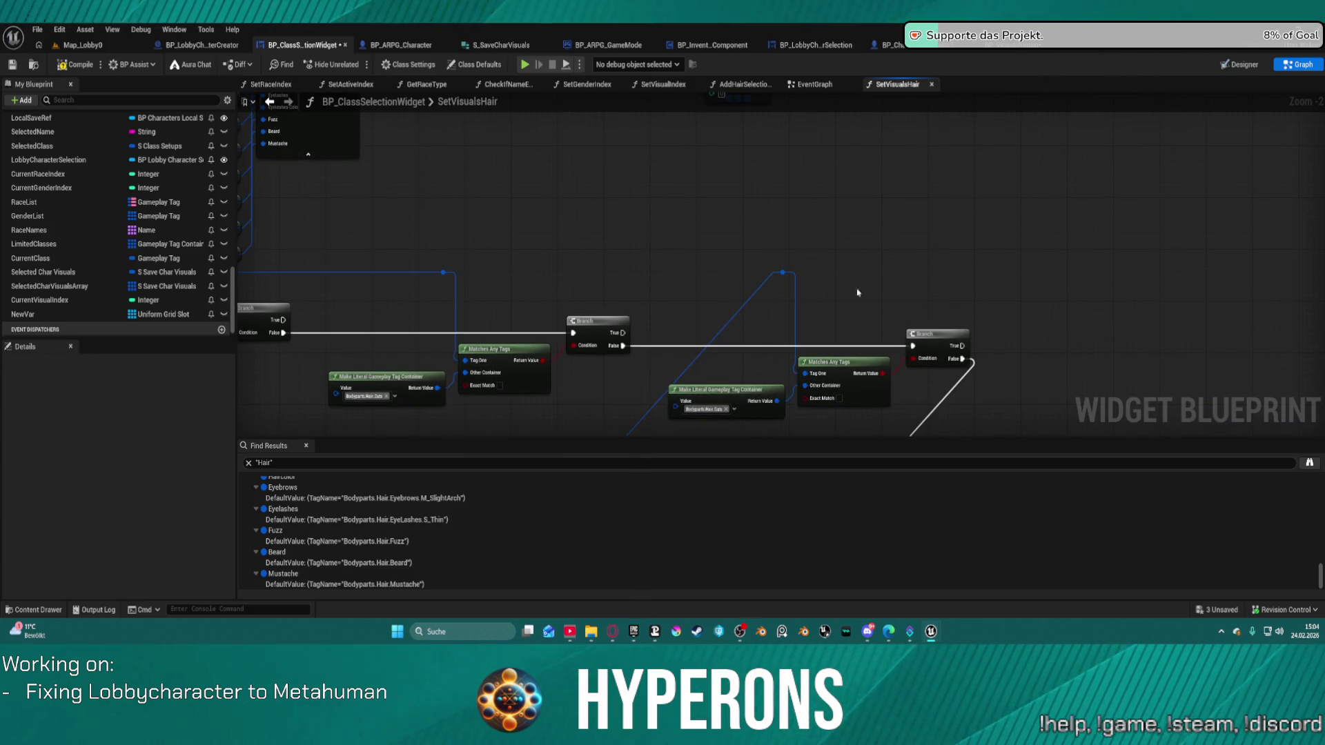
scroll(793, 276, "down", 3)
scroll(738, 235, "up", 2)
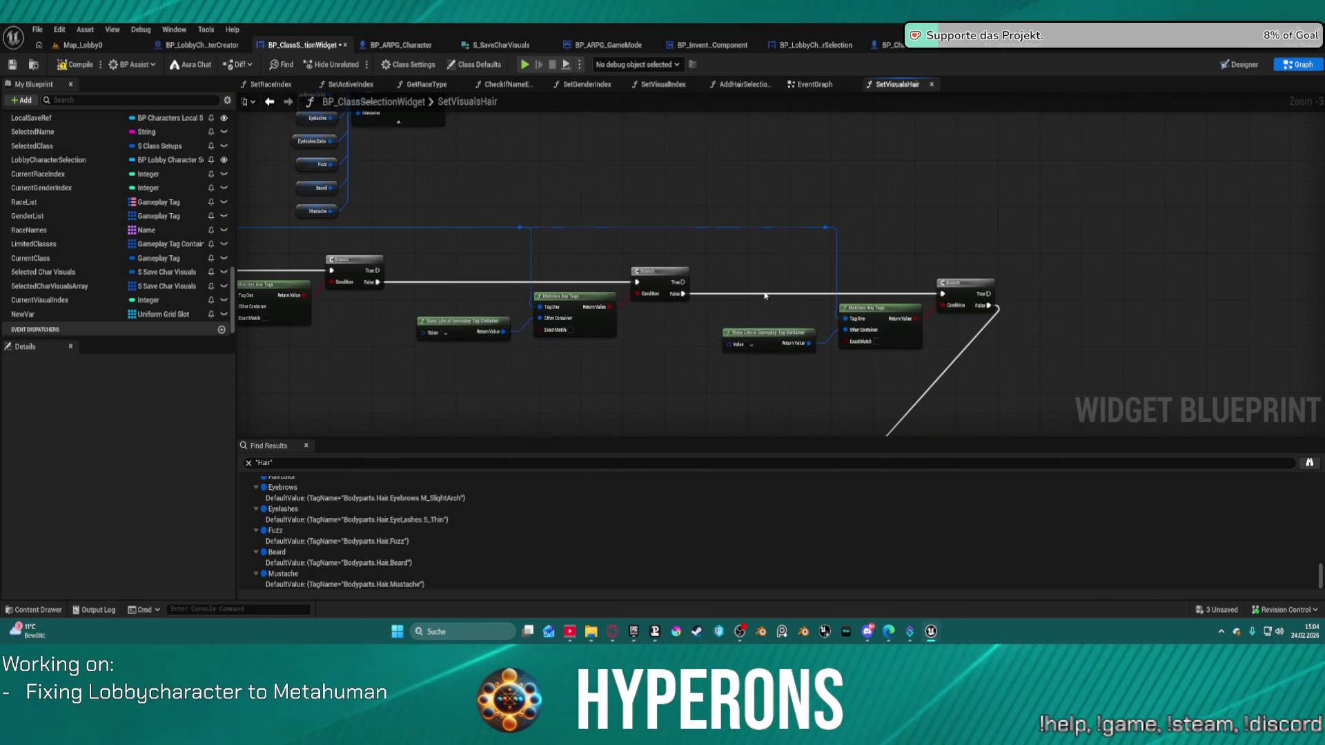
key("ctrl+z")
Move the copied lower row up so it continues the top Branch chain
scroll(636, 200, "down", 3)
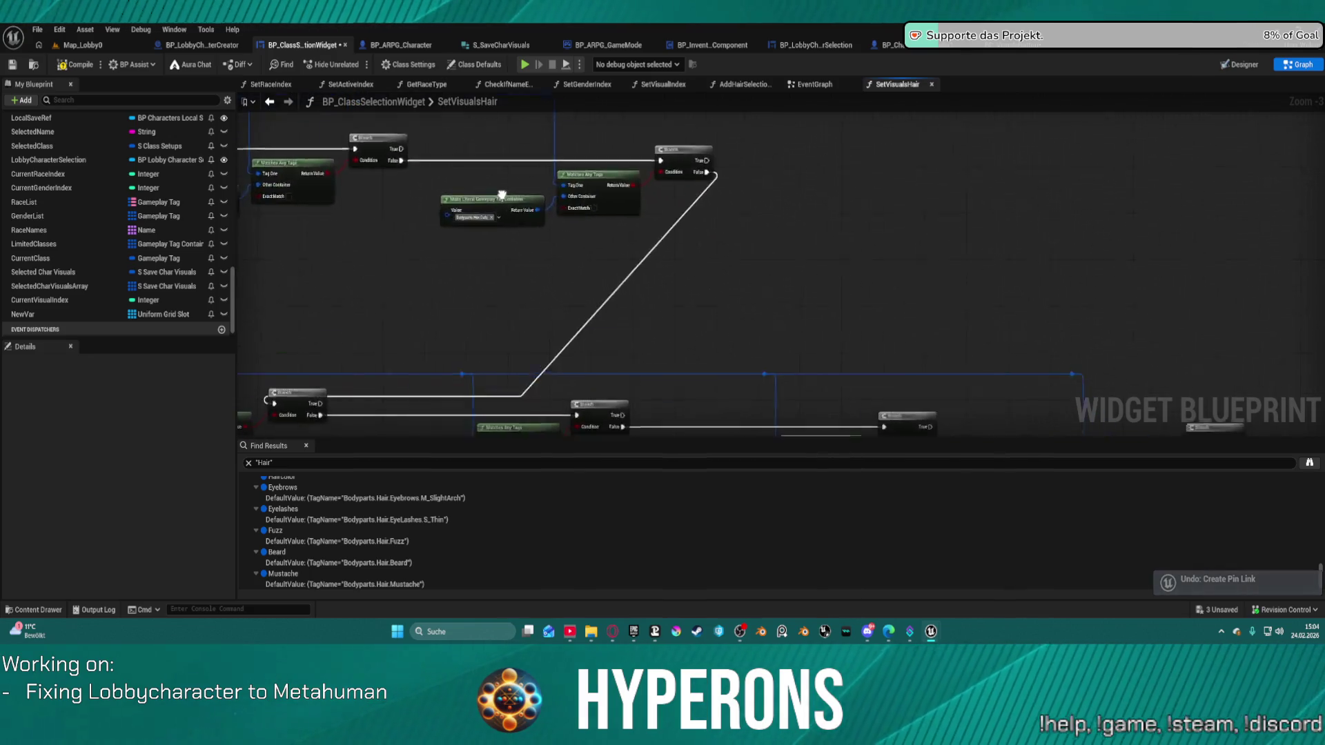
mouse_move(391, 207)
left_mouse_down()
mouse_move(844, 317)
mouse_move(933, 325)
left_mouse_up()
left_click_drag(804, 264, 1061, 176)
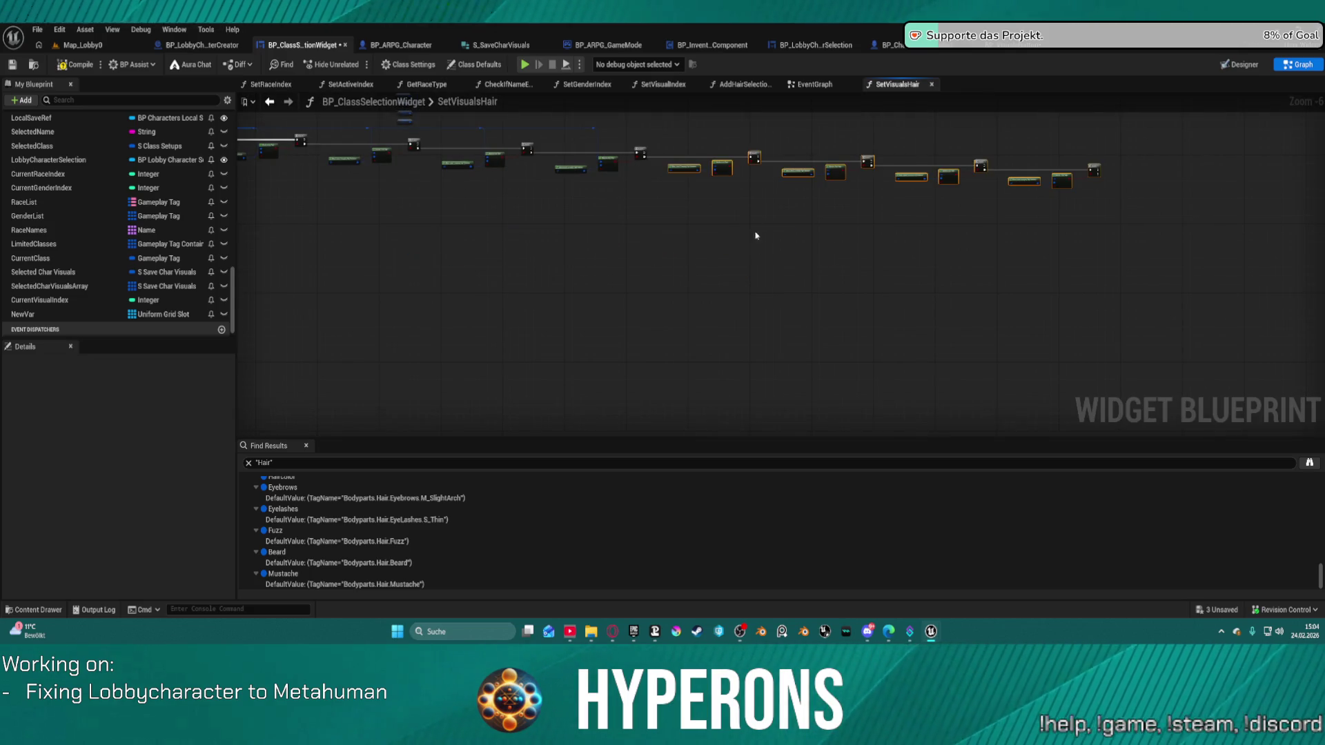
scroll(752, 225, "up", 5)
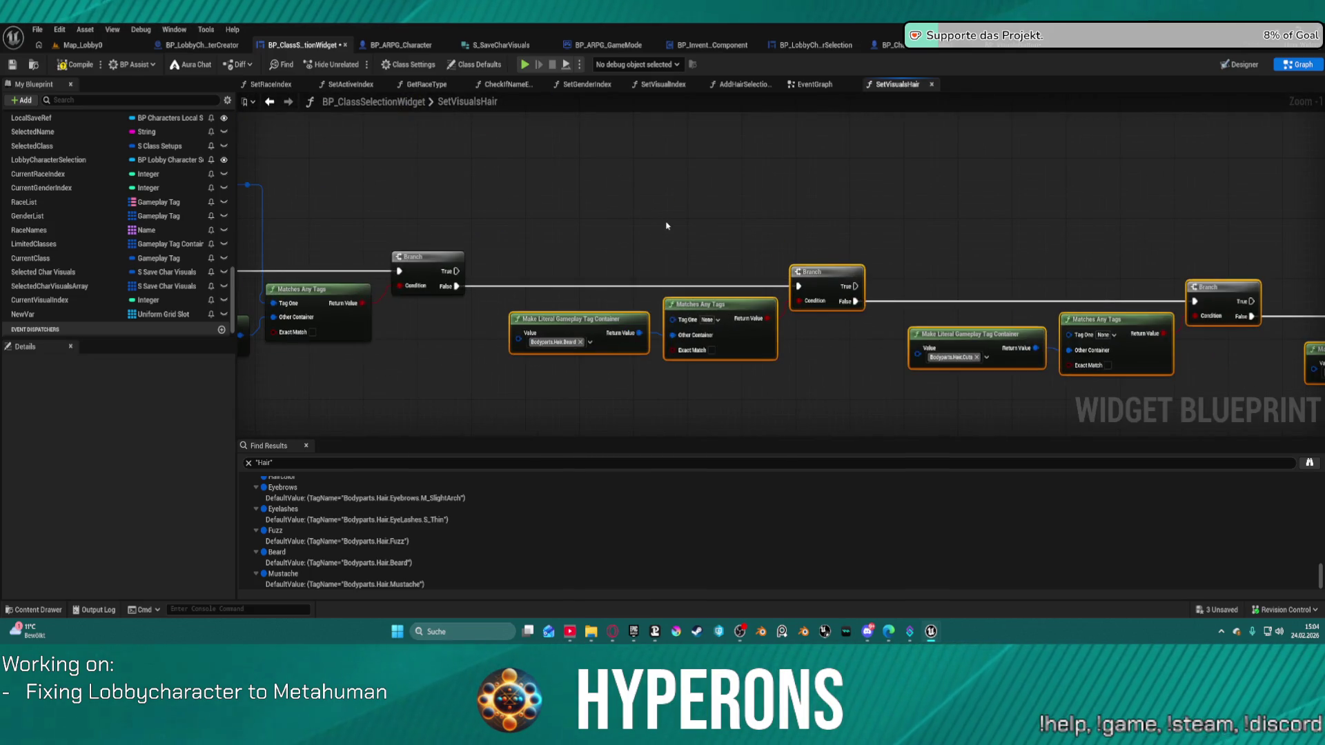
key("ctrl+z")
scroll(665, 222, "down", 4)
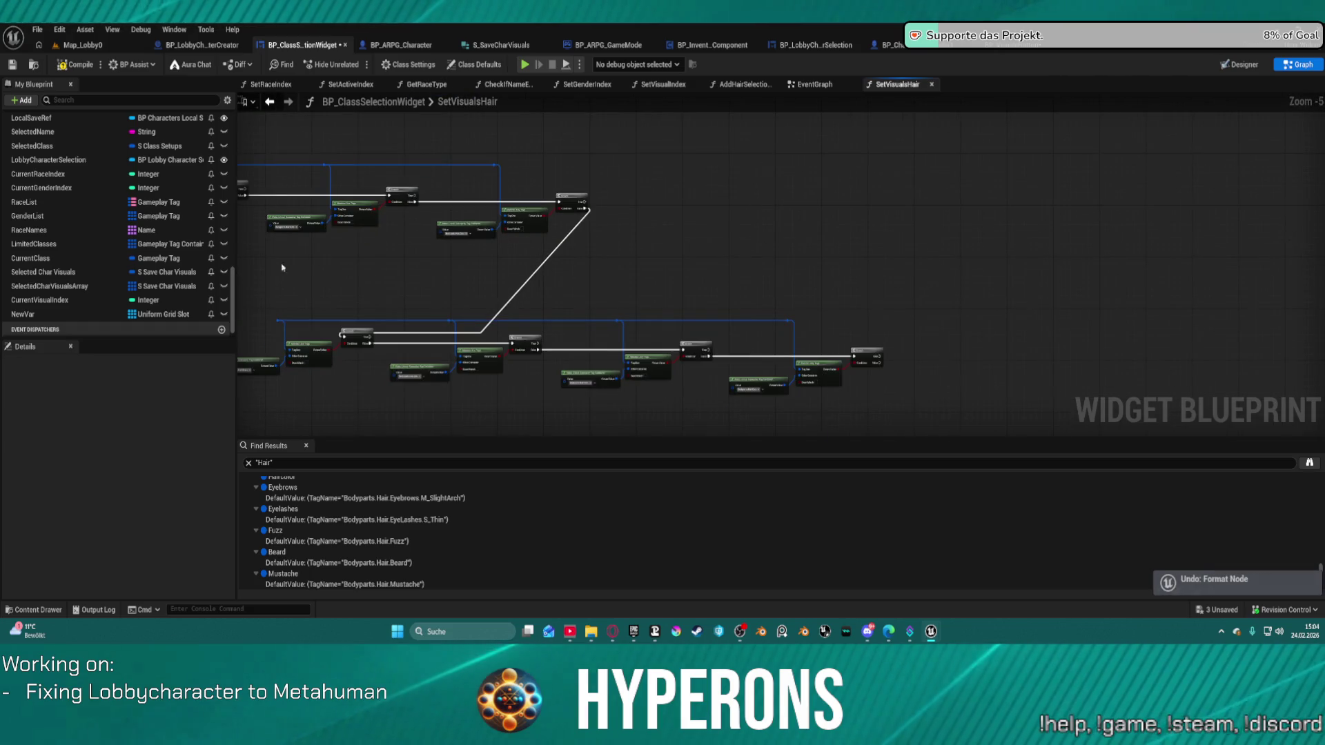
left_click_drag(269, 320, 908, 376)
left_click_drag(890, 237, 940, 184)
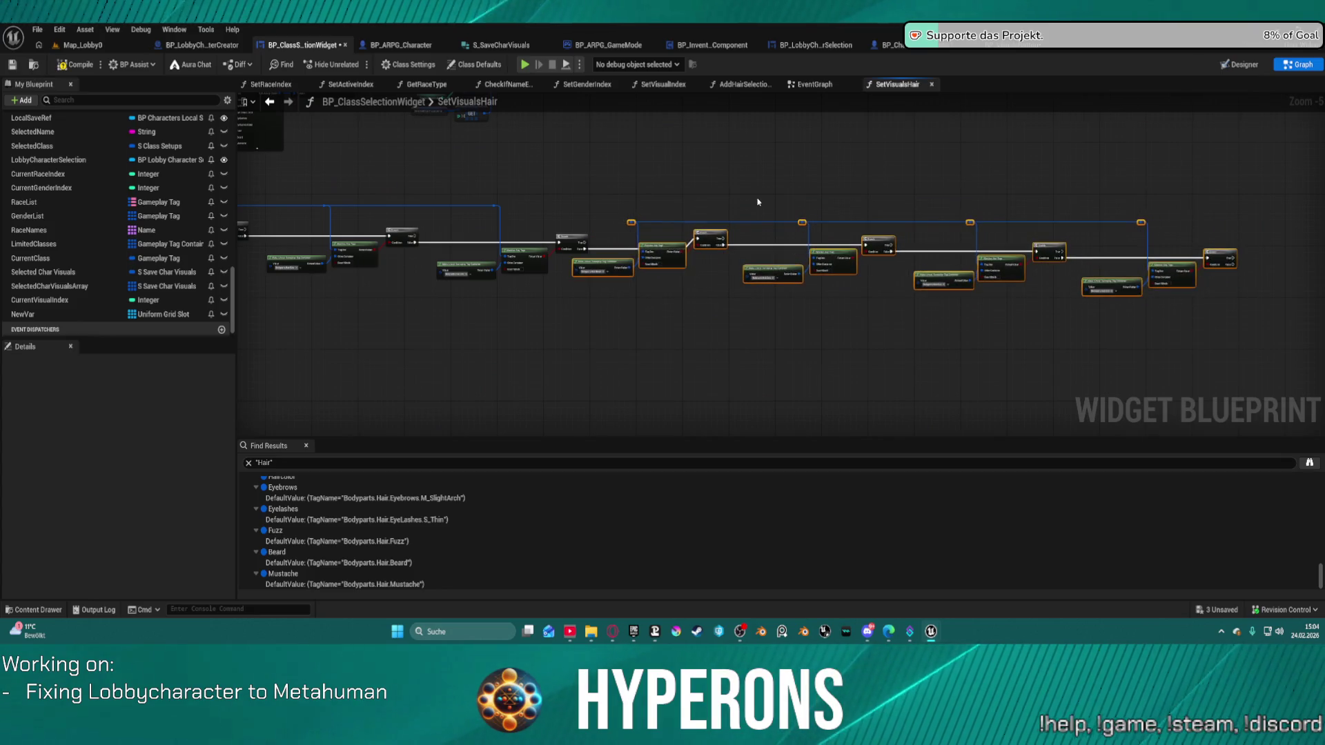
scroll(437, 264, "up", 4)
key("ctrl+z")
Feed the tag from the reroute point into the new Matches Any Tags Tag One pins
left_click(454, 245)
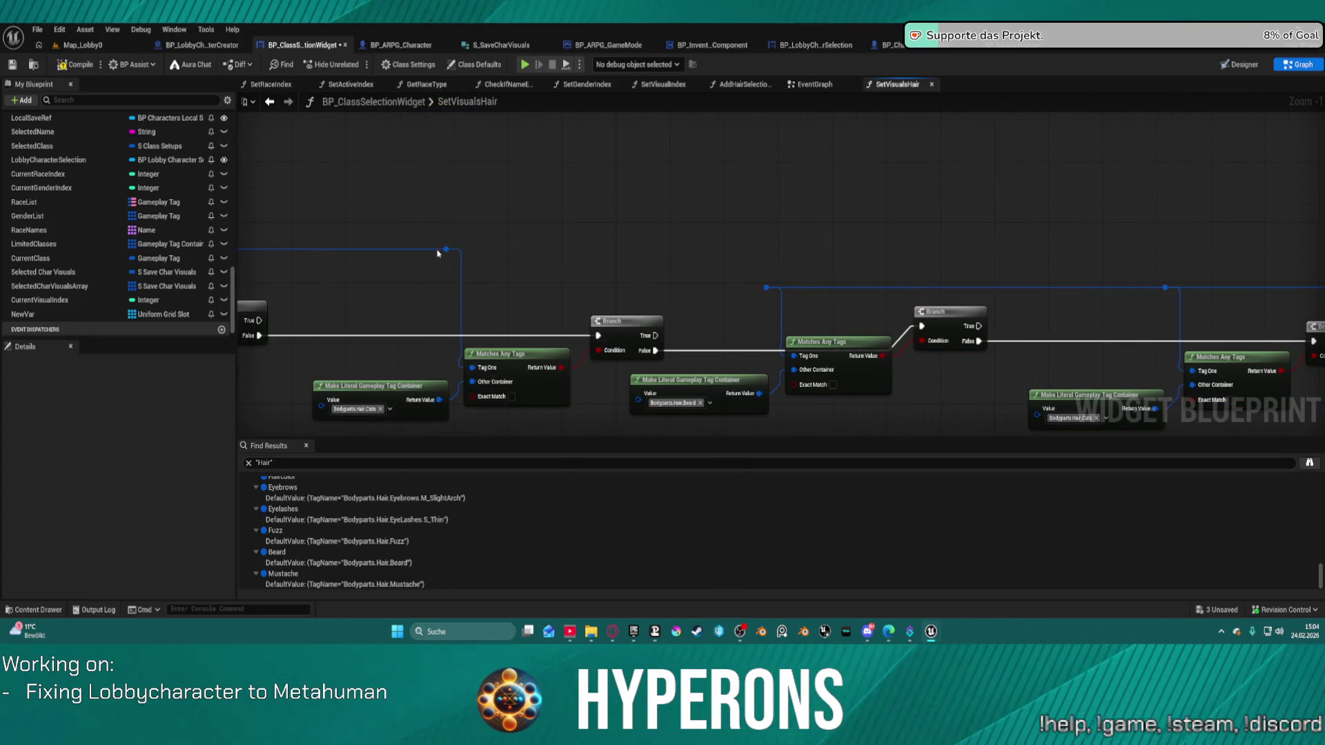
left_click_drag(447, 251, 803, 297)
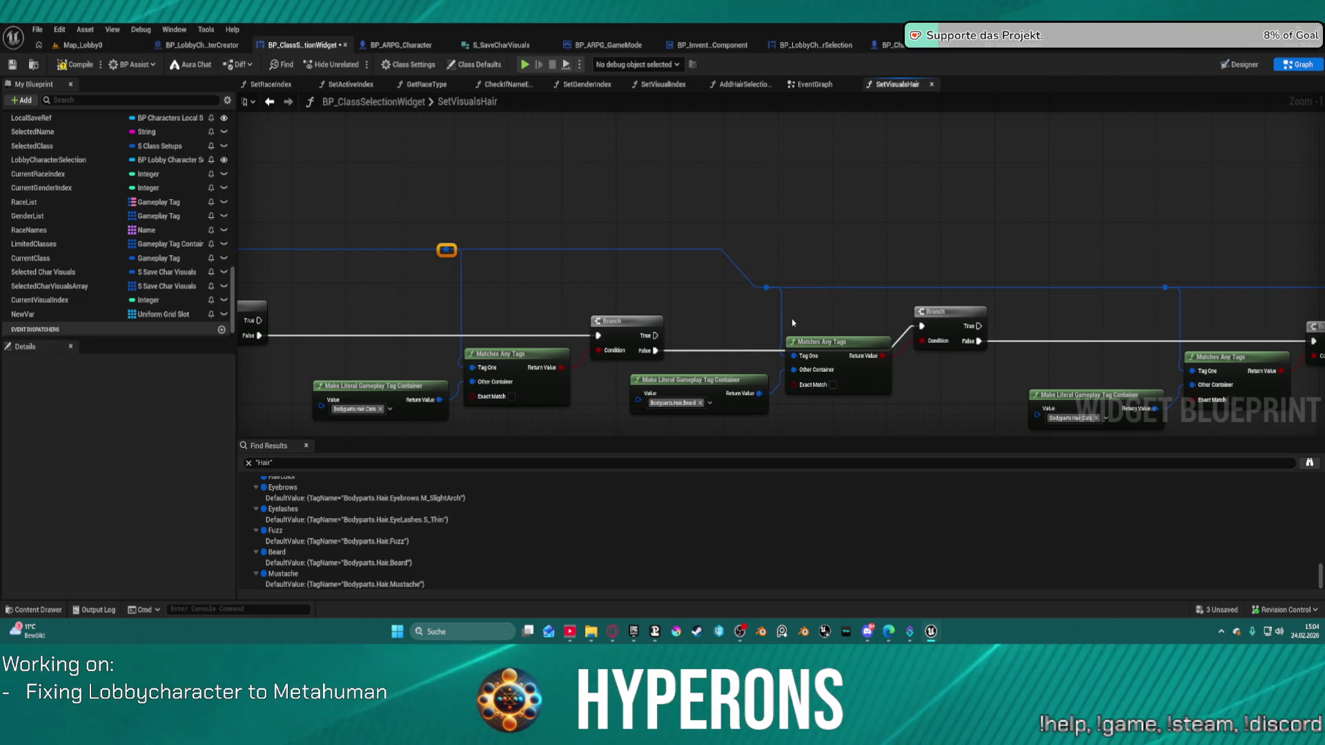
left_click_drag(820, 362, 896, 389)
scroll(795, 291, "down", 7)
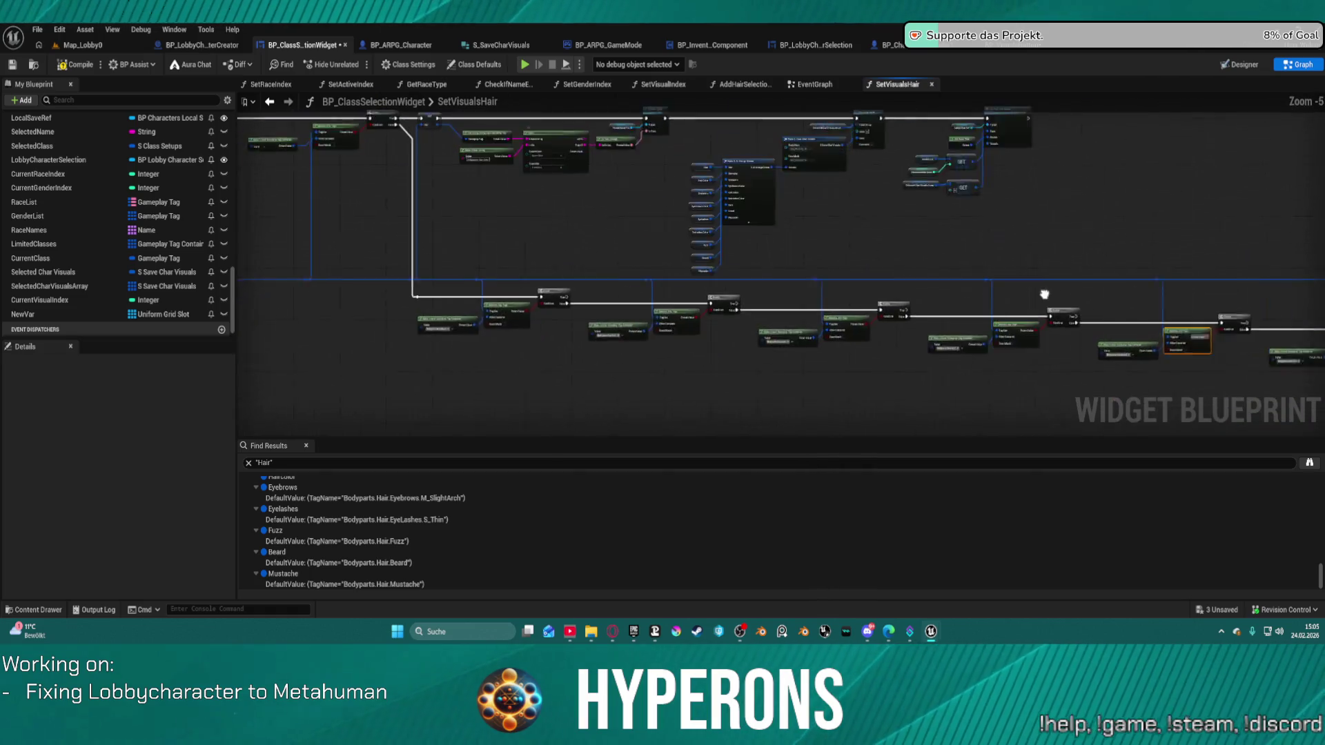
scroll(794, 291, "up", 5)
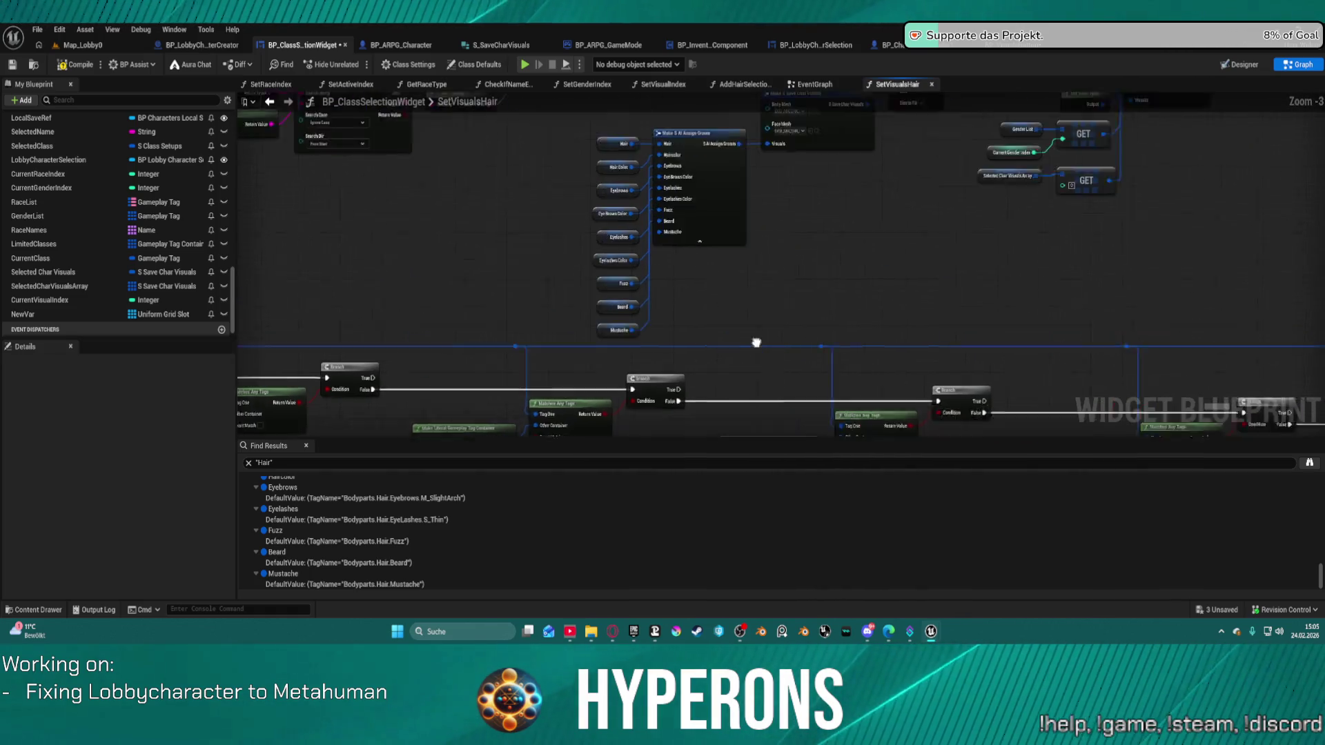
Select the column of hair variable getters and bring up the graph action menu
left_click_drag(667, 361, 663, 184)
scroll(893, 112, "down", 3)
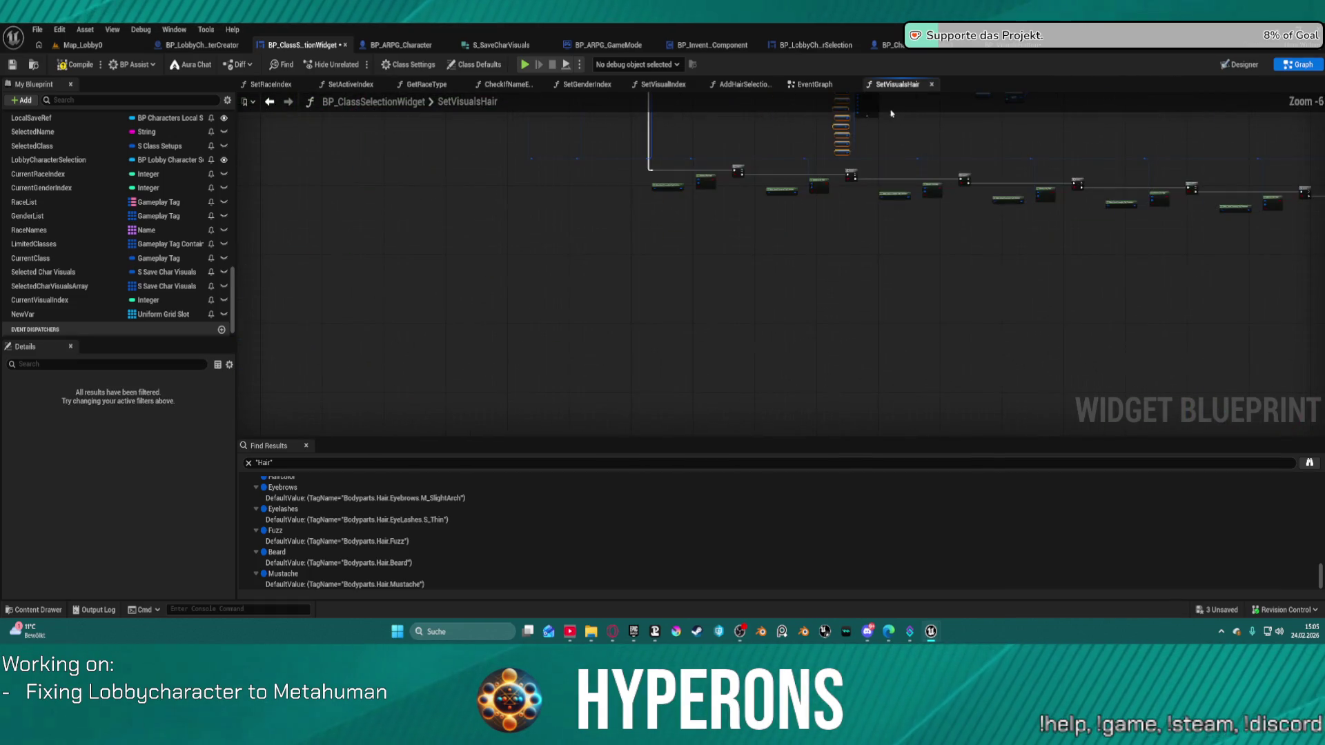
right_click(878, 309)
Paste the hair variable getters, reverting a premature Eye Brows Color get-to-set conversion
key("ctrl+v")
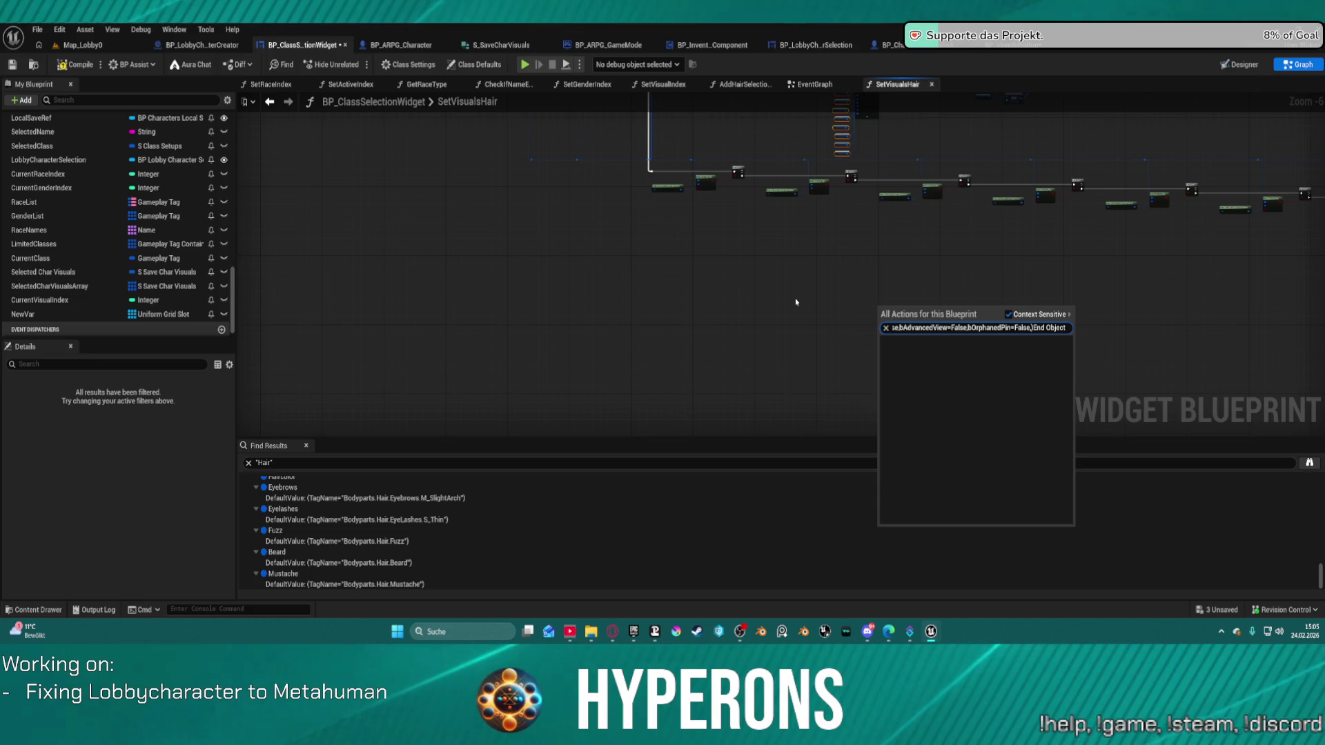
key("Escape")
key("ctrl+v")
scroll(825, 321, "up", 4)
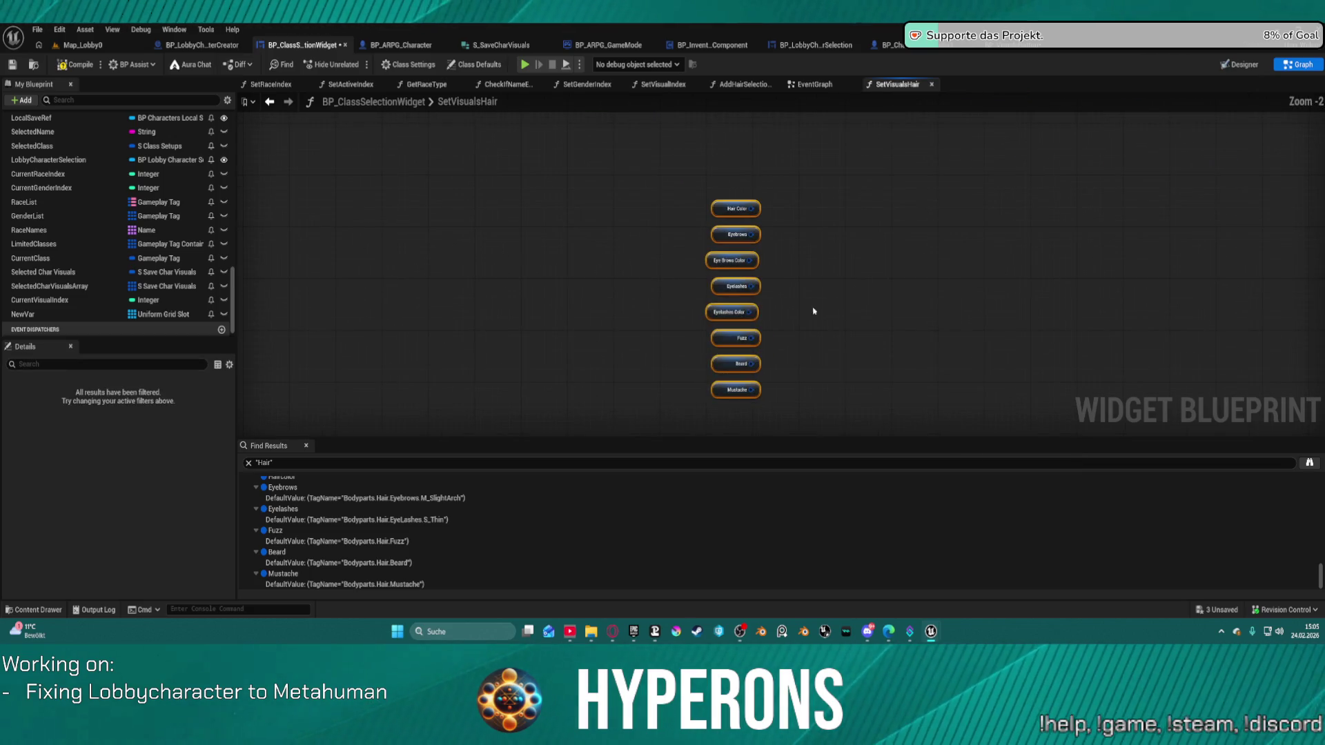
right_click(715, 262)
right_click(706, 262)
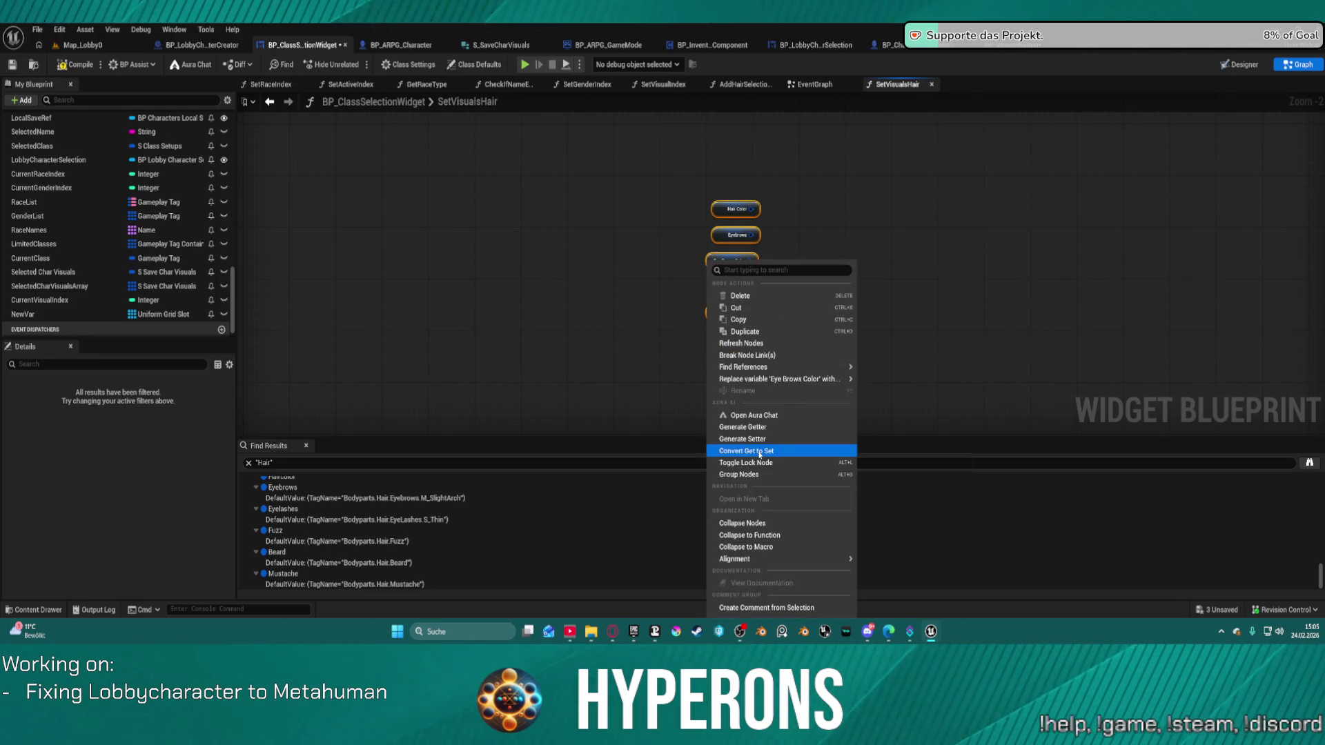
left_click(760, 452)
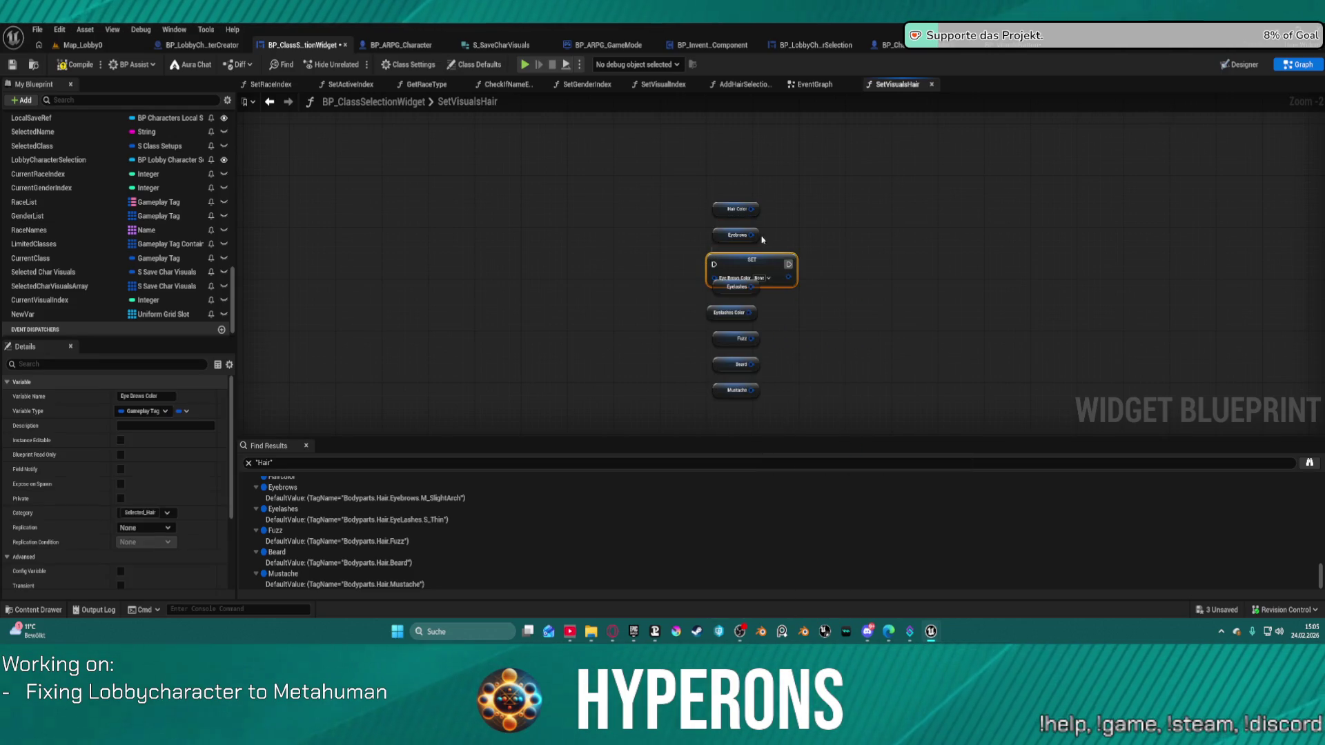
key("ctrl+z")
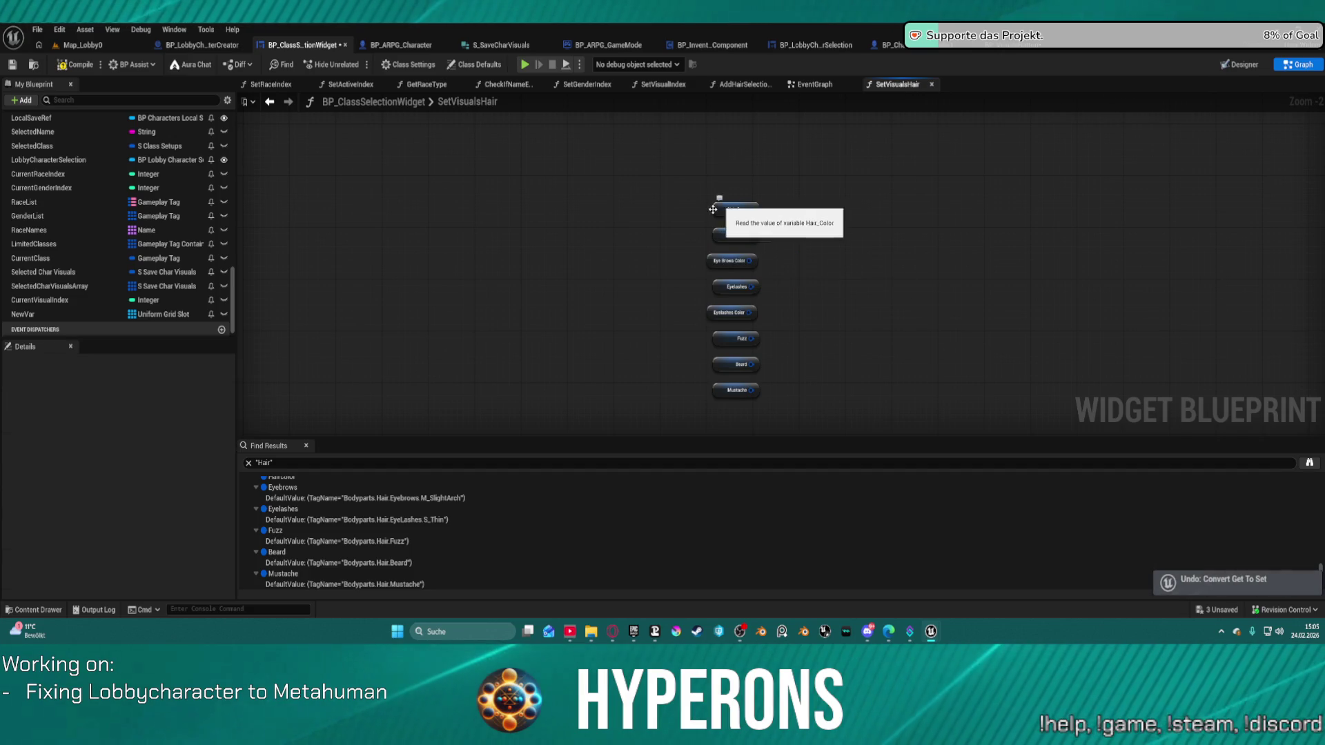
Convert Hair Color to a setter run by Branch True, fed by the tag wire
right_click(714, 212)
left_click(752, 401)
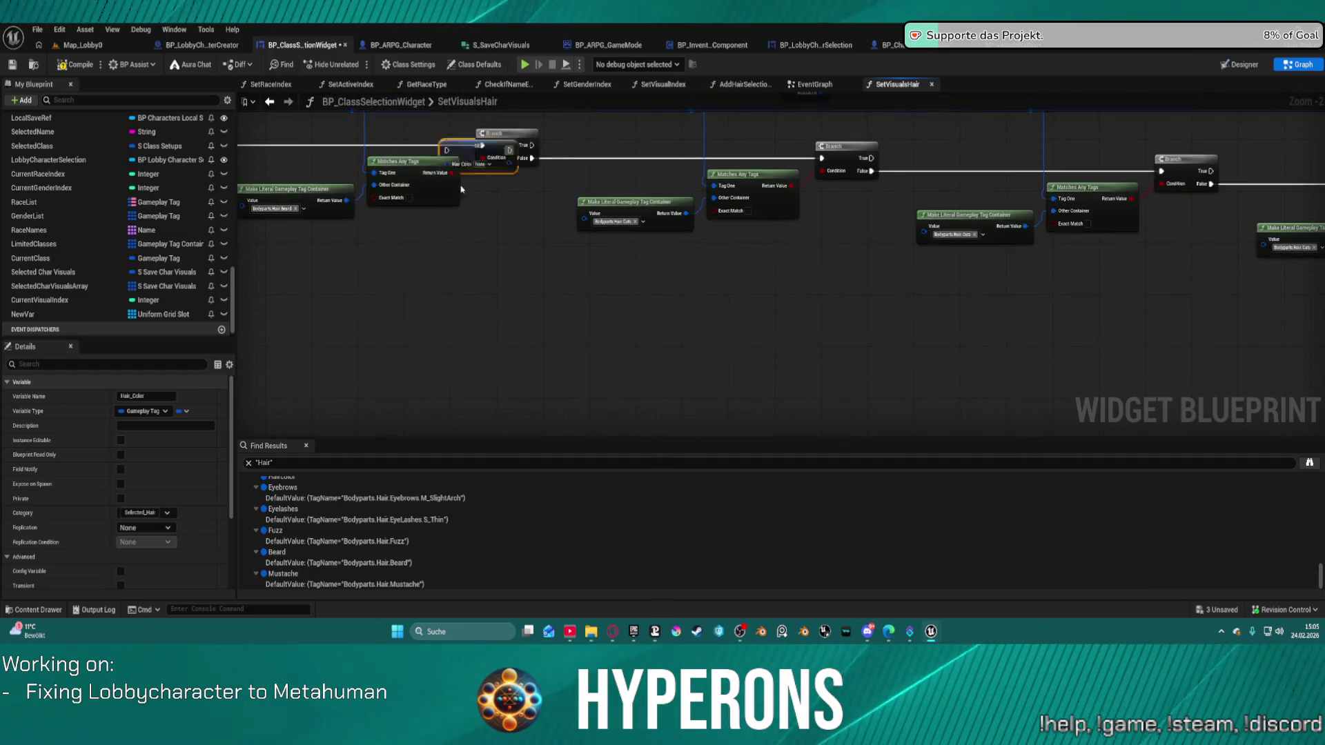
mouse_move(707, 278)
left_mouse_down()
mouse_move(852, 309)
mouse_move(867, 350)
mouse_move(874, 301)
left_mouse_up()
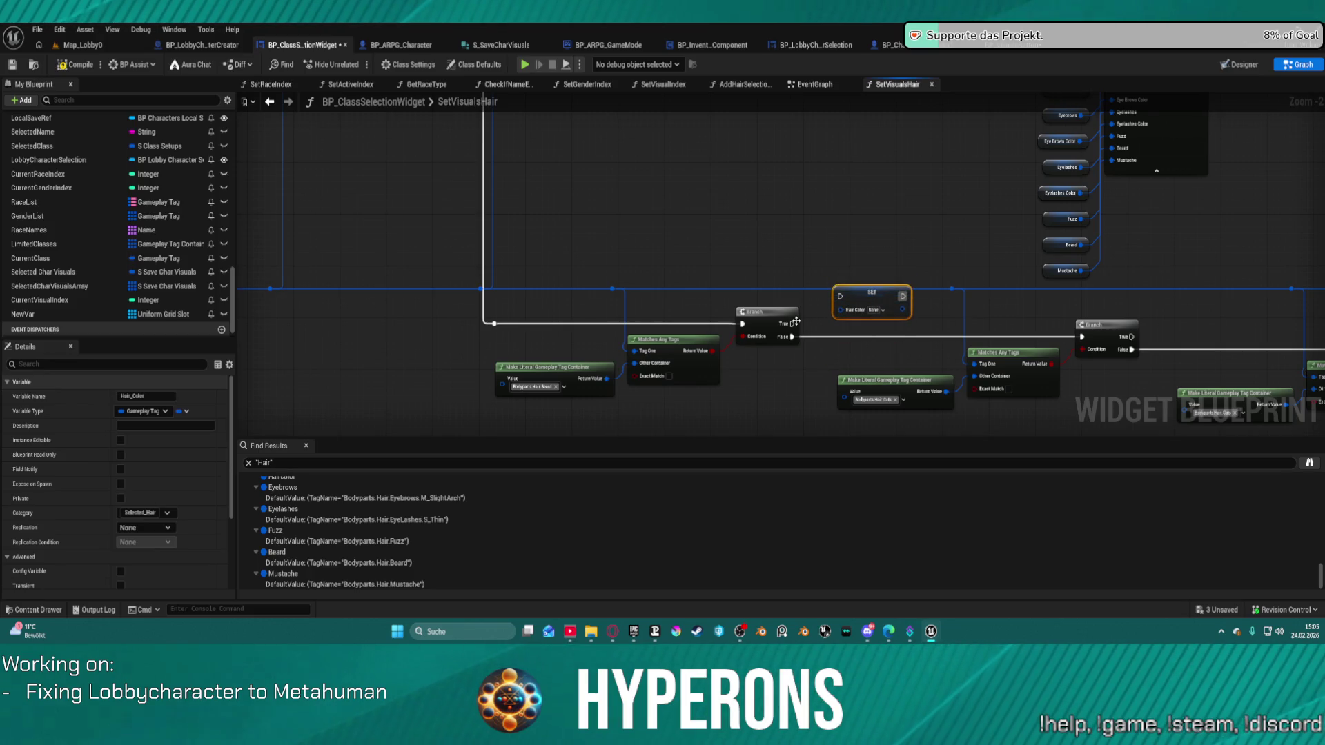
left_click_drag(794, 324, 840, 296)
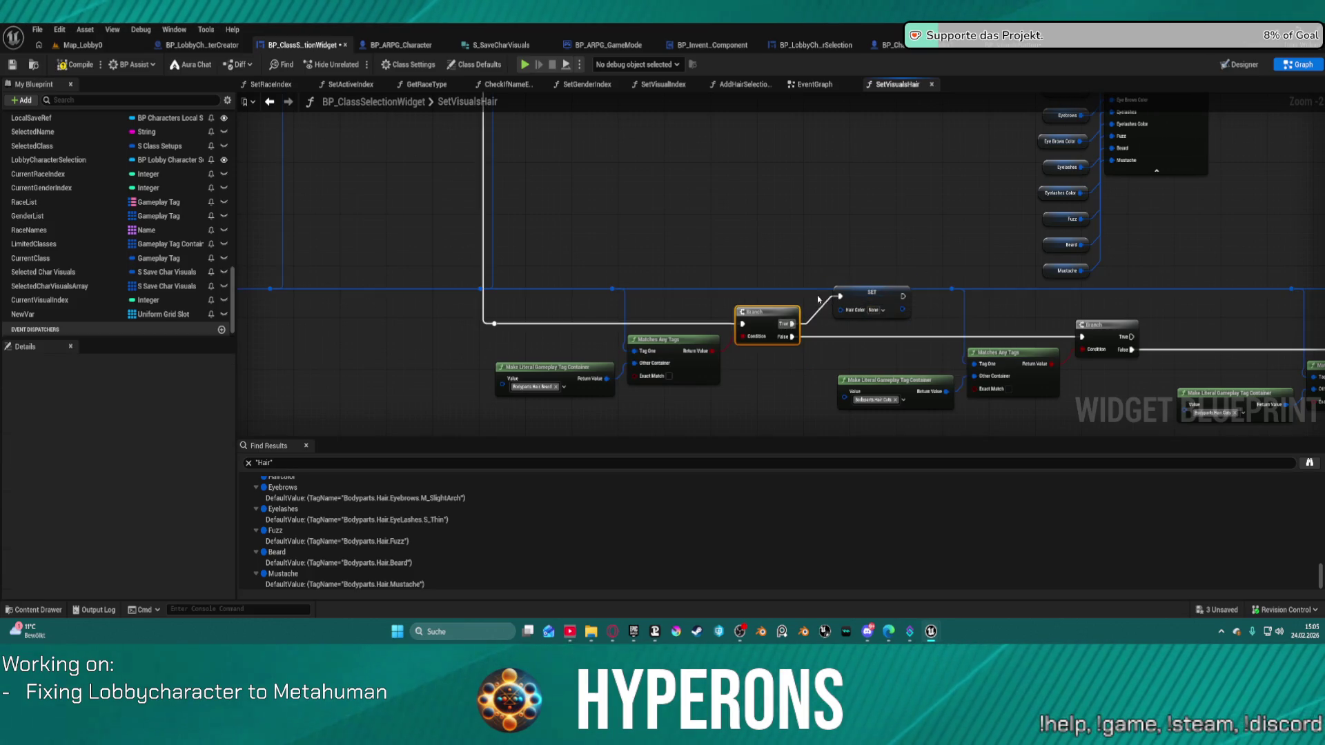
double_click(610, 289)
left_click_drag(614, 290, 844, 314)
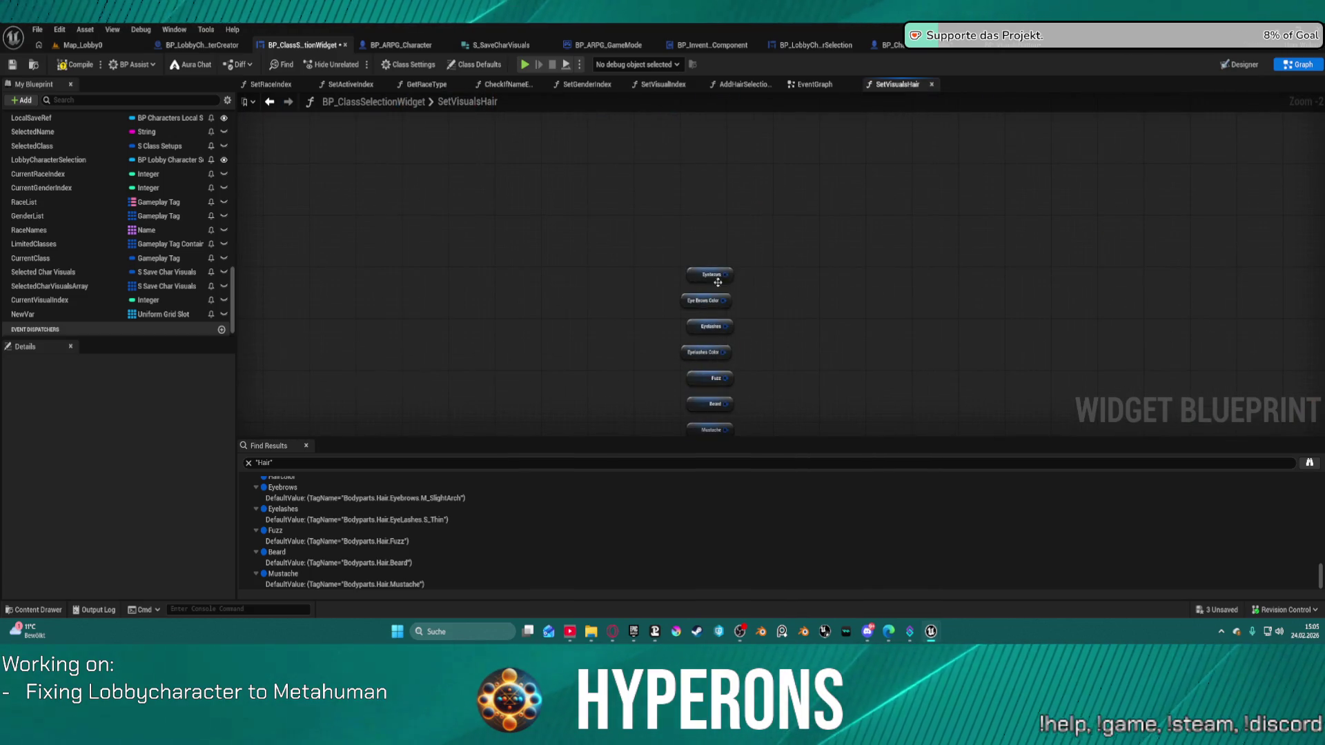
Convert Eyebrows to a setter, wiring it into the chain with the tag input
right_click(694, 273)
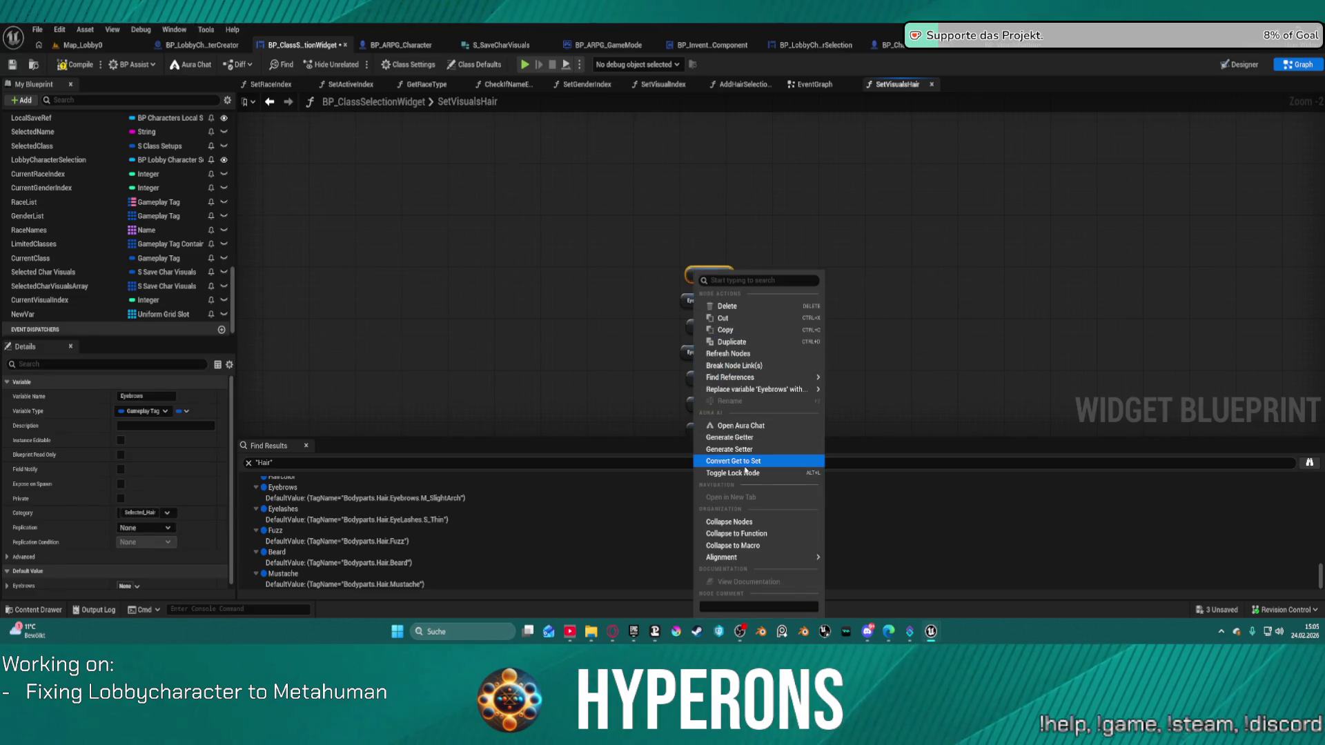
left_click(767, 461)
double_click(843, 475)
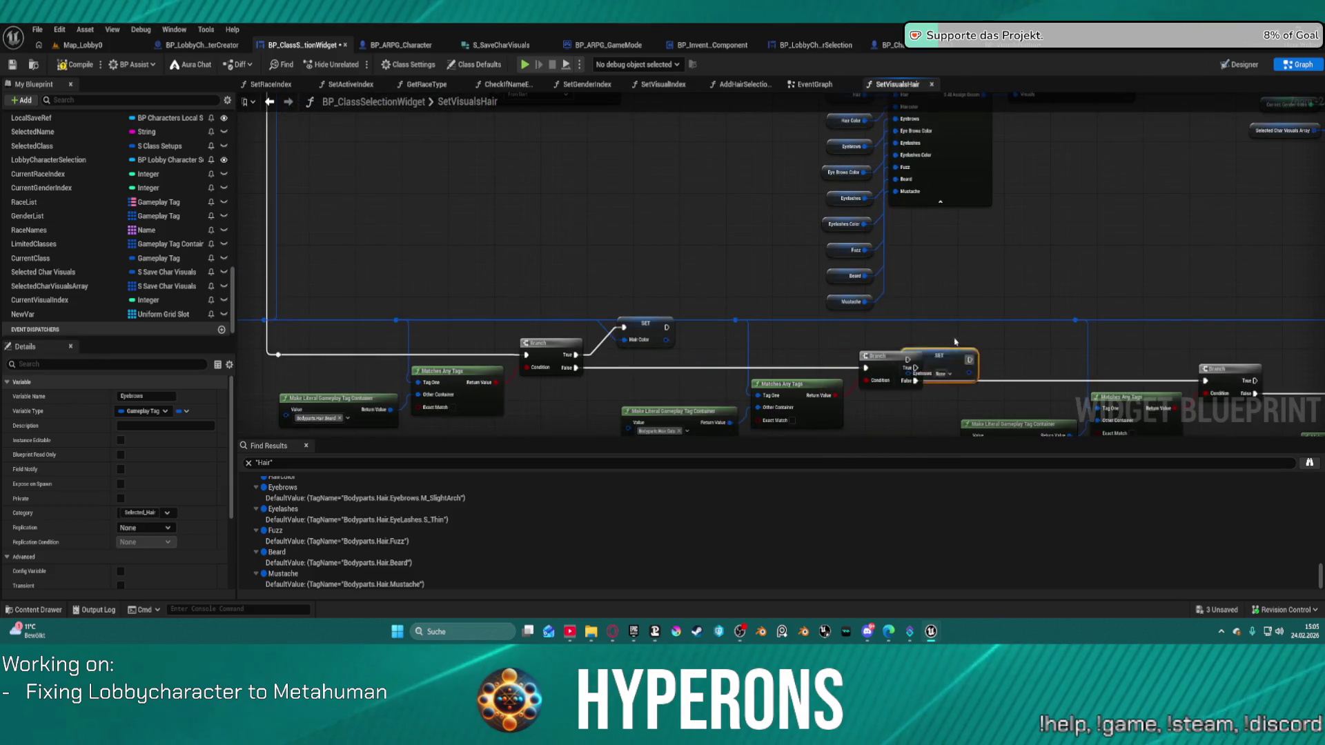
left_click(1006, 327)
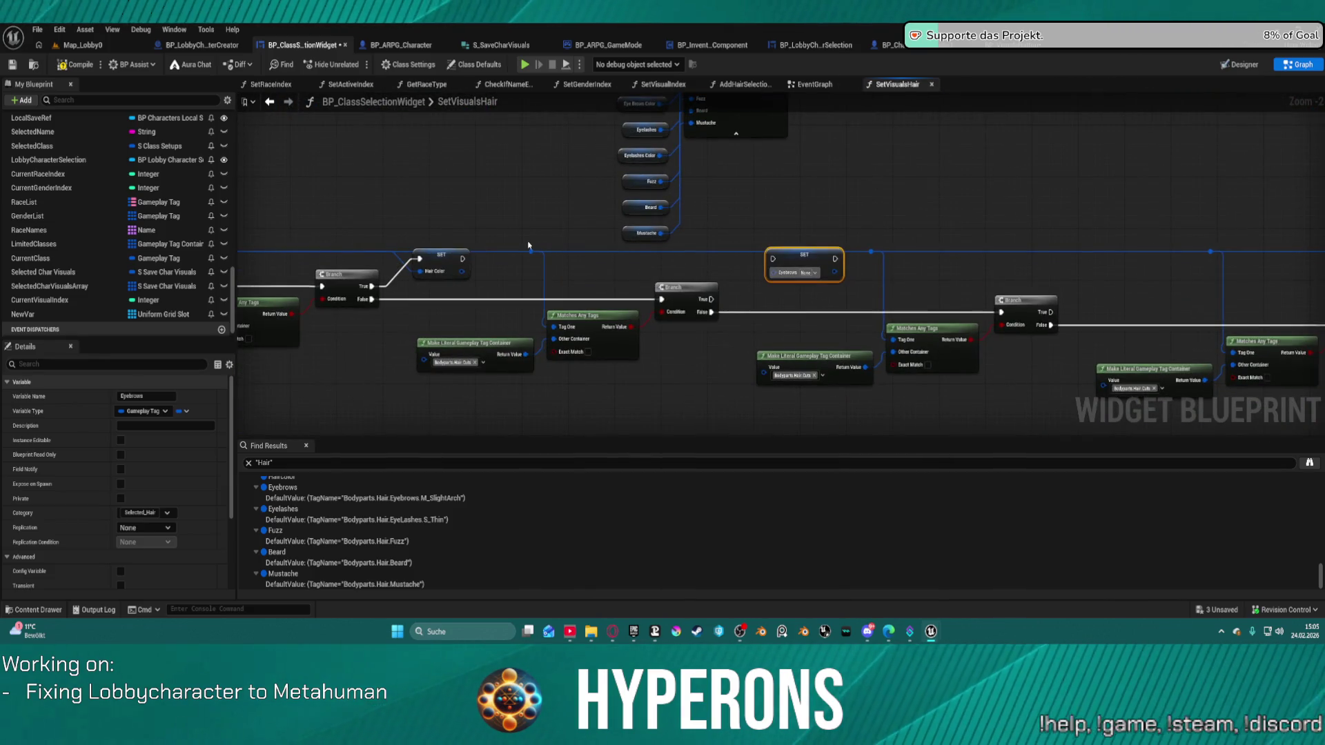
left_click_drag(533, 252, 690, 274)
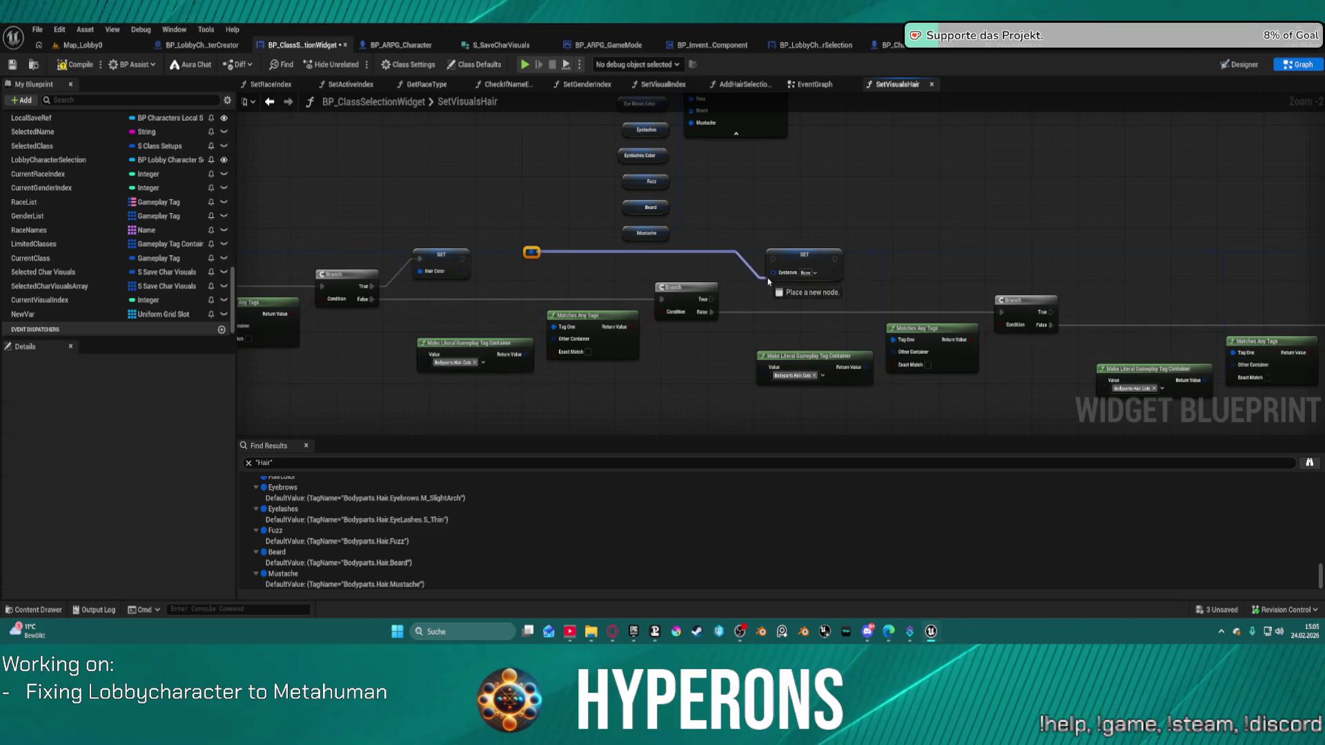
mouse_move(771, 279)
left_mouse_down()
mouse_move(751, 277)
mouse_move(774, 262)
left_mouse_up()
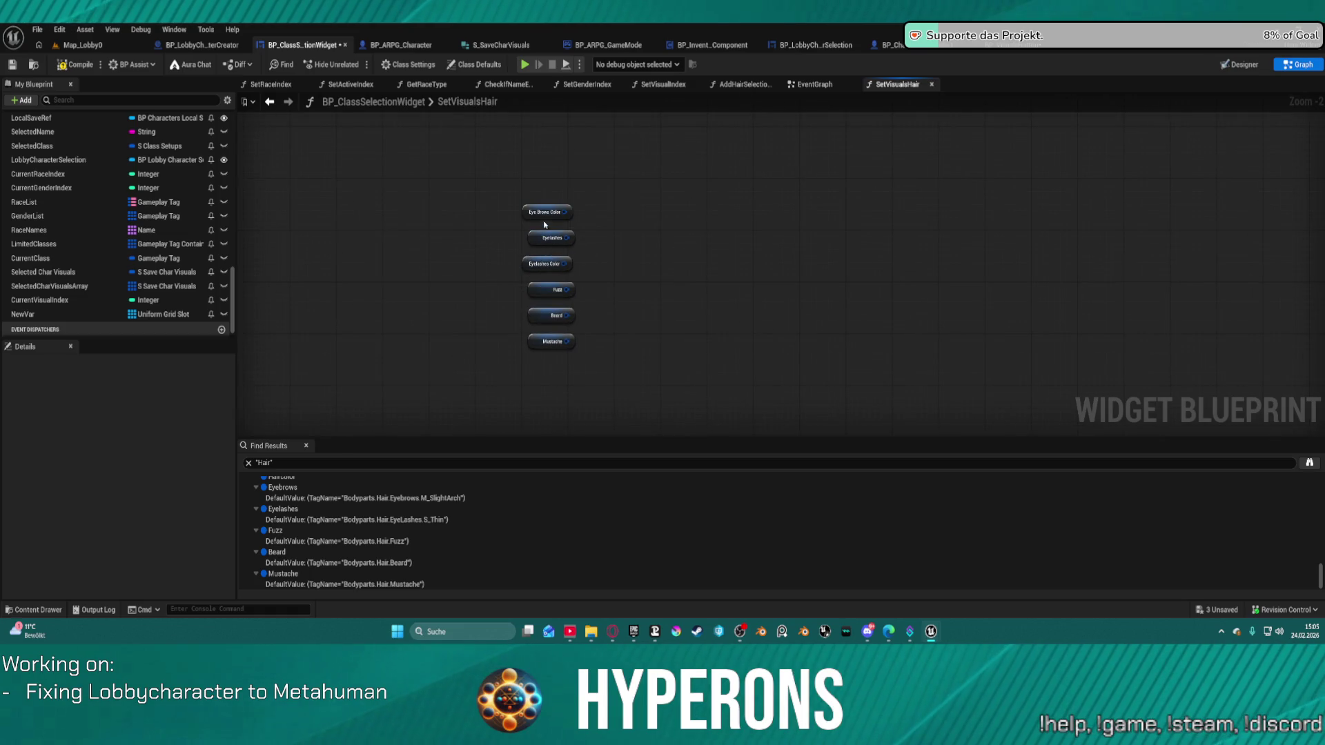
Convert Eye Brows Color to a setter beside its Branch and feed it the tag wire
right_click(546, 215)
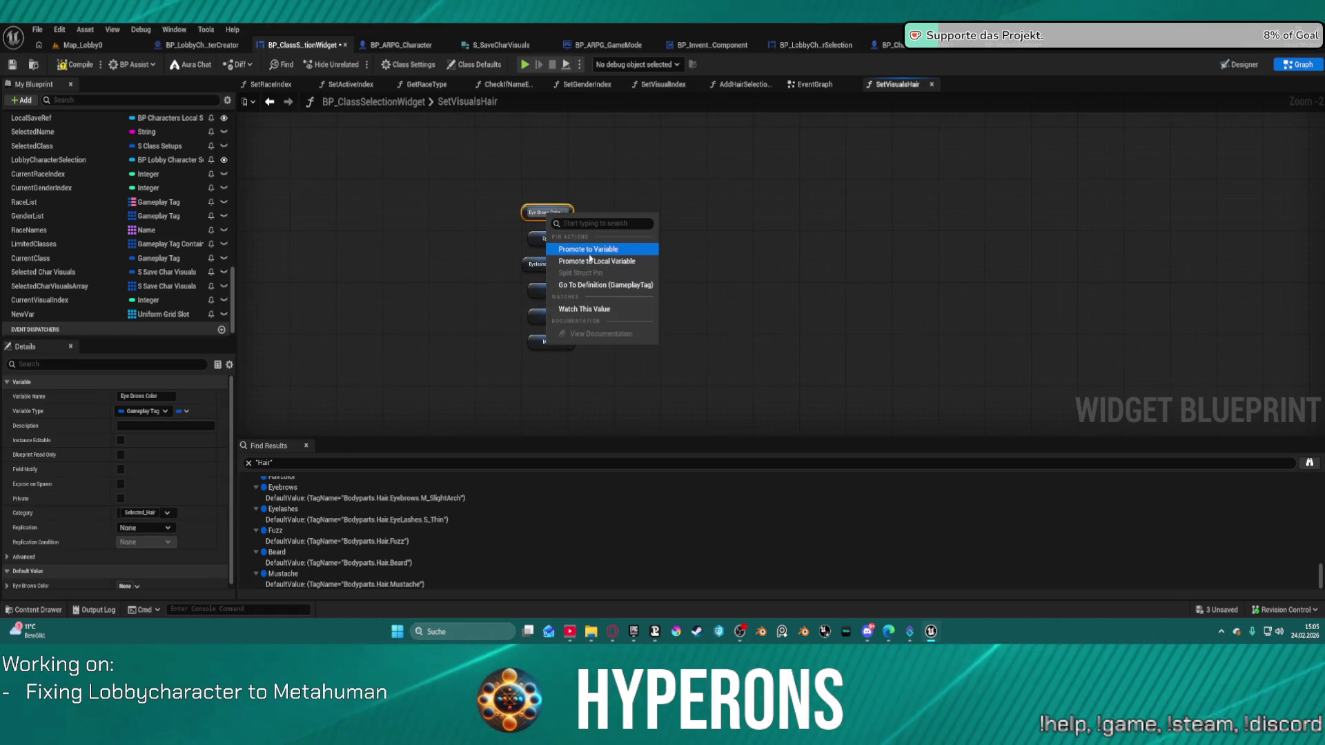
right_click(523, 213)
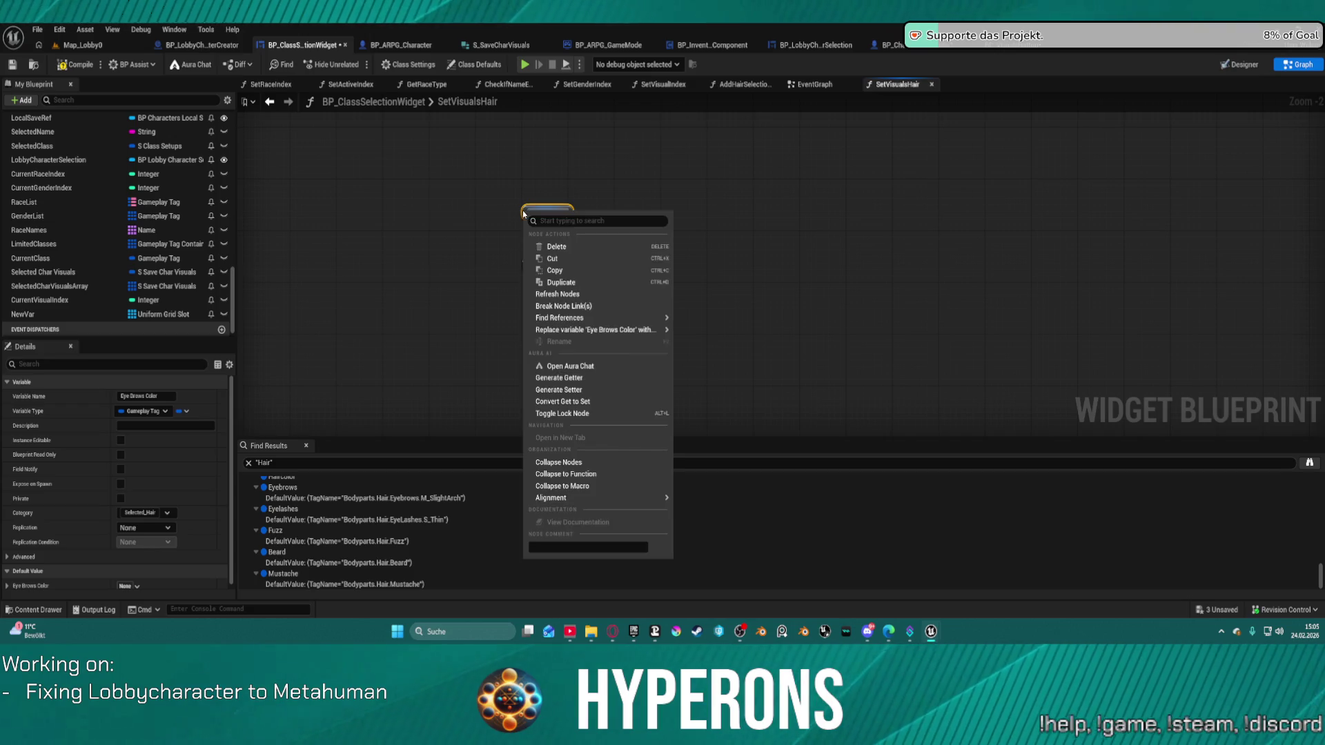
left_click(572, 390)
mouse_move(576, 215)
left_mouse_down()
mouse_move(1057, 128)
mouse_move(1276, 165)
left_mouse_up()
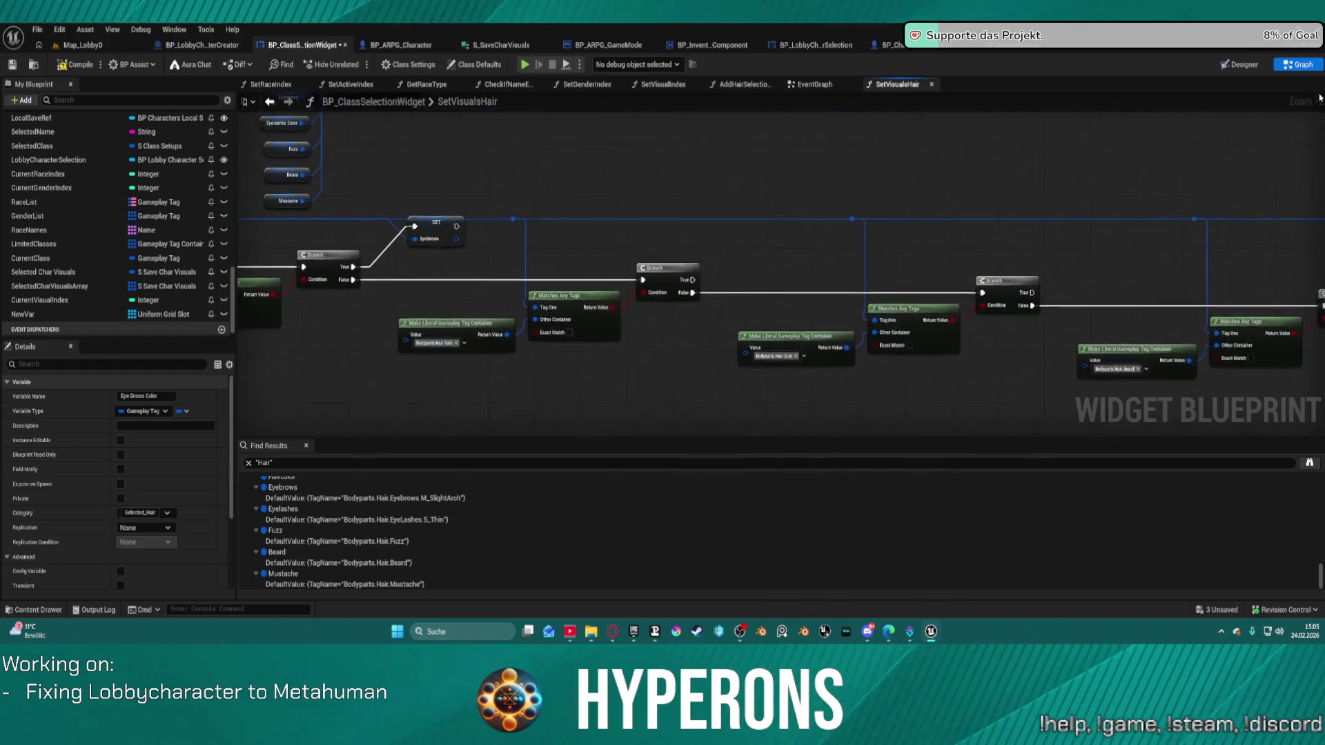
mouse_move(972, 181)
left_mouse_down()
mouse_move(722, 283)
mouse_move(755, 247)
left_mouse_up()
scroll(722, 283, "up", 2)
left_click_drag(618, 325, 670, 243)
left_click_drag(591, 291, 583, 308)
mouse_move(389, 241)
left_mouse_down()
mouse_move(518, 224)
mouse_move(814, 234)
mouse_move(800, 245)
mouse_move(865, 173)
mouse_move(861, 114)
left_mouse_up()
left_click(868, 245)
Move the five remaining hair getters closer to the Branch chain
scroll(814, 195, "down", 3)
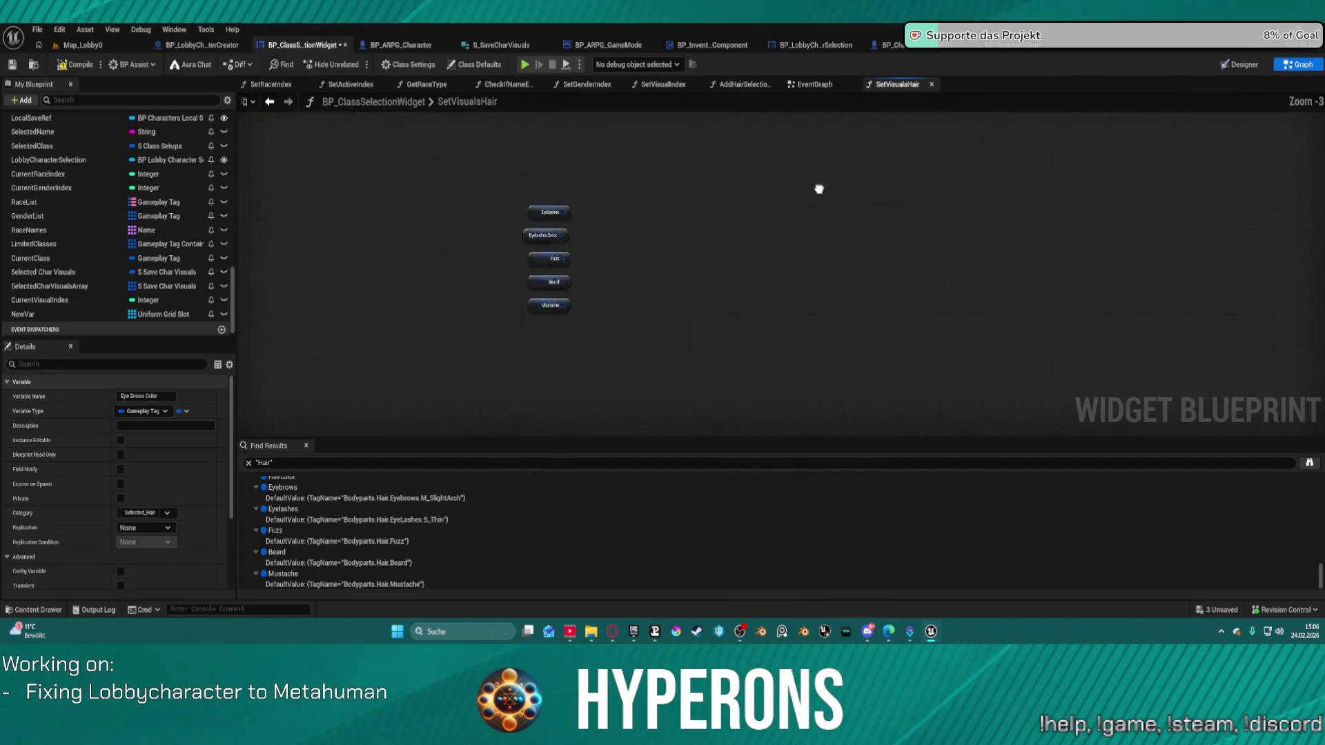
left_click_drag(458, 177, 577, 300)
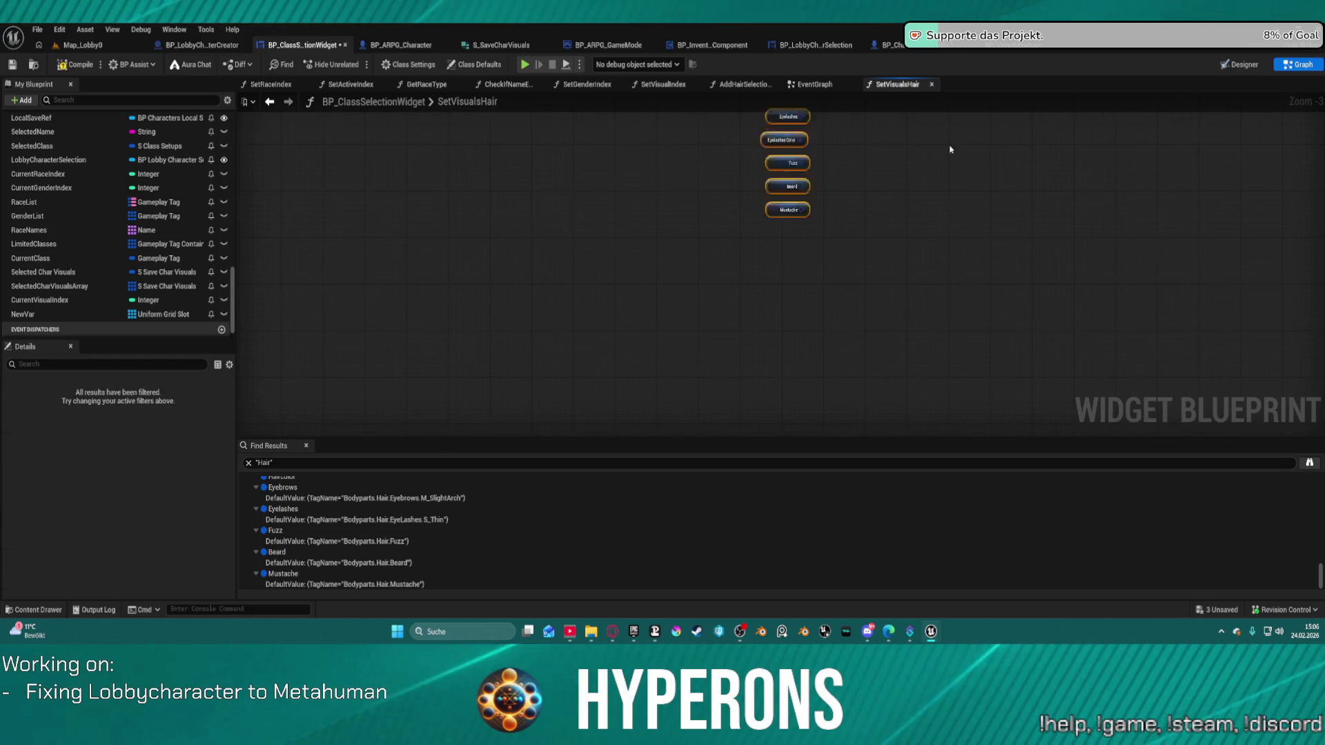
left_click_drag(907, 165, 667, 60)
mouse_move(500, 122)
left_mouse_down()
mouse_move(1166, 162)
mouse_move(793, 155)
mouse_move(777, 219)
left_mouse_up()
scroll(777, 219, "up", 3)
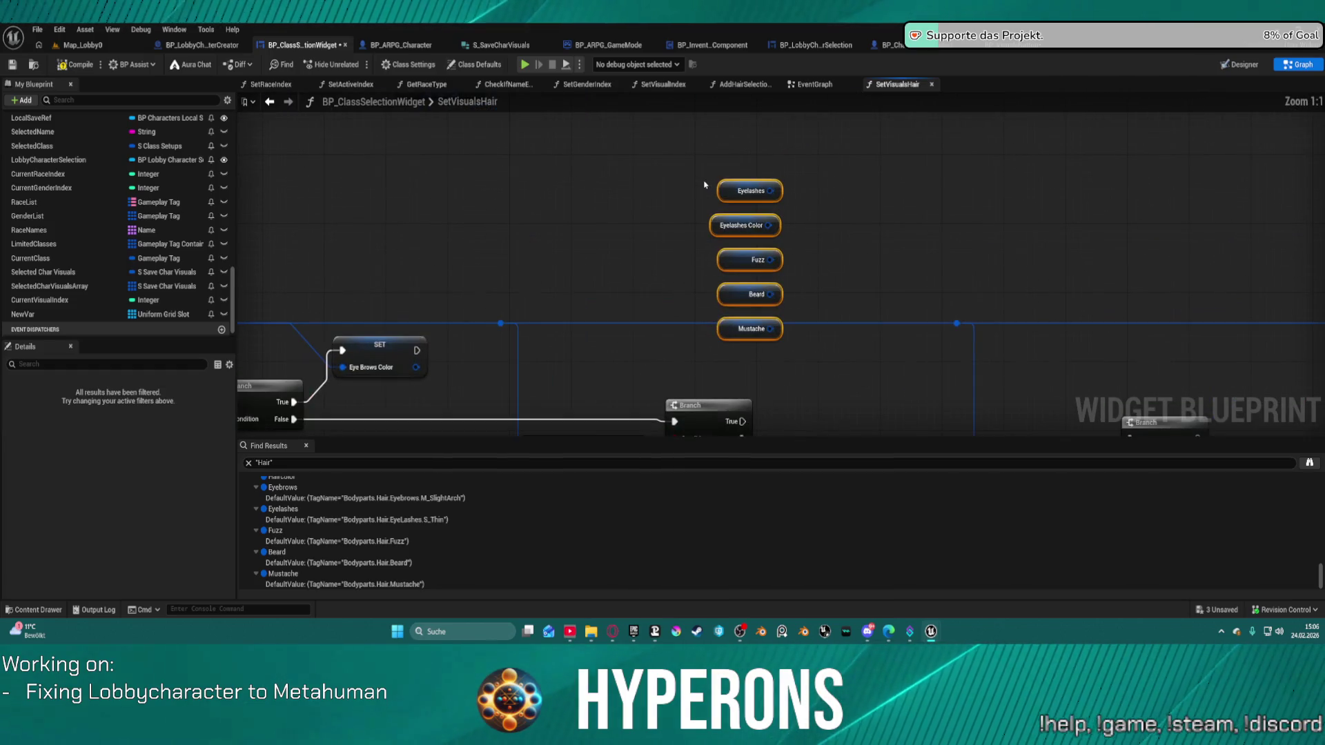
Convert Eyelashes to a setter between the Branches, run from Branch True
right_click(723, 199)
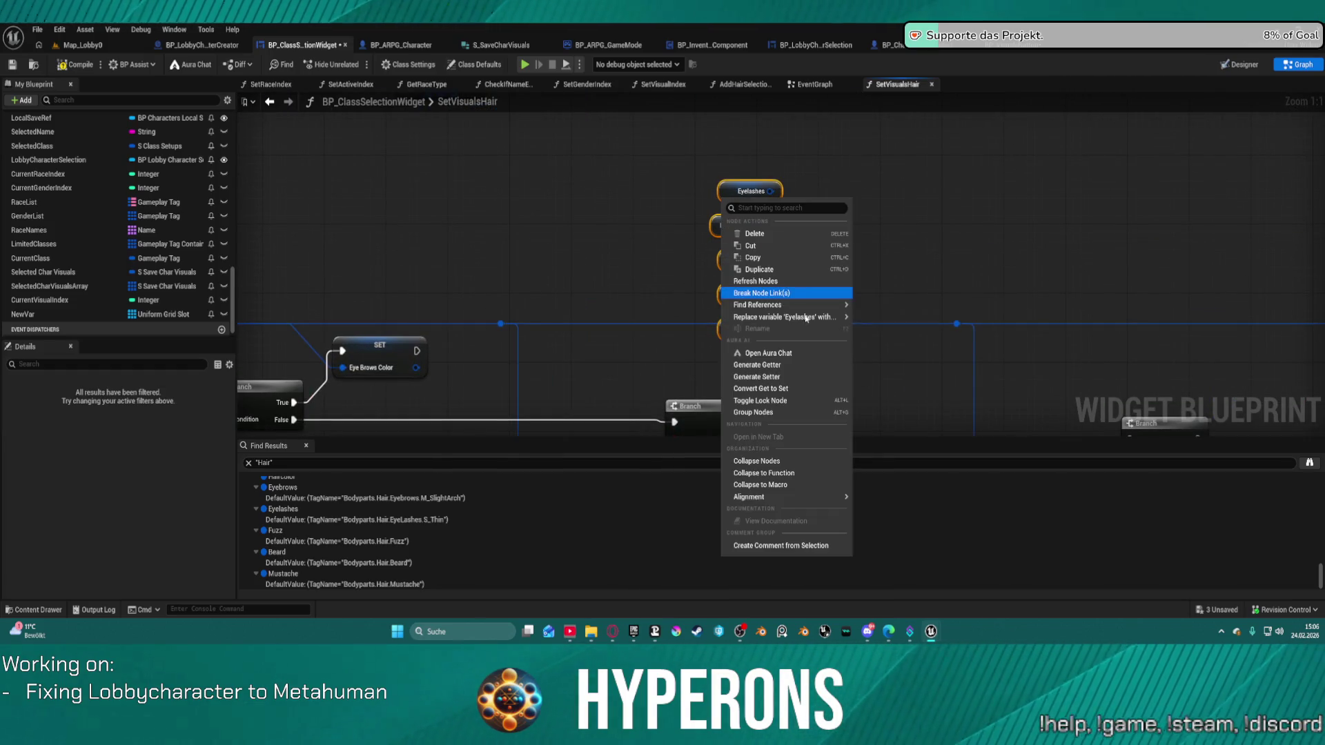
mouse_move(782, 492)
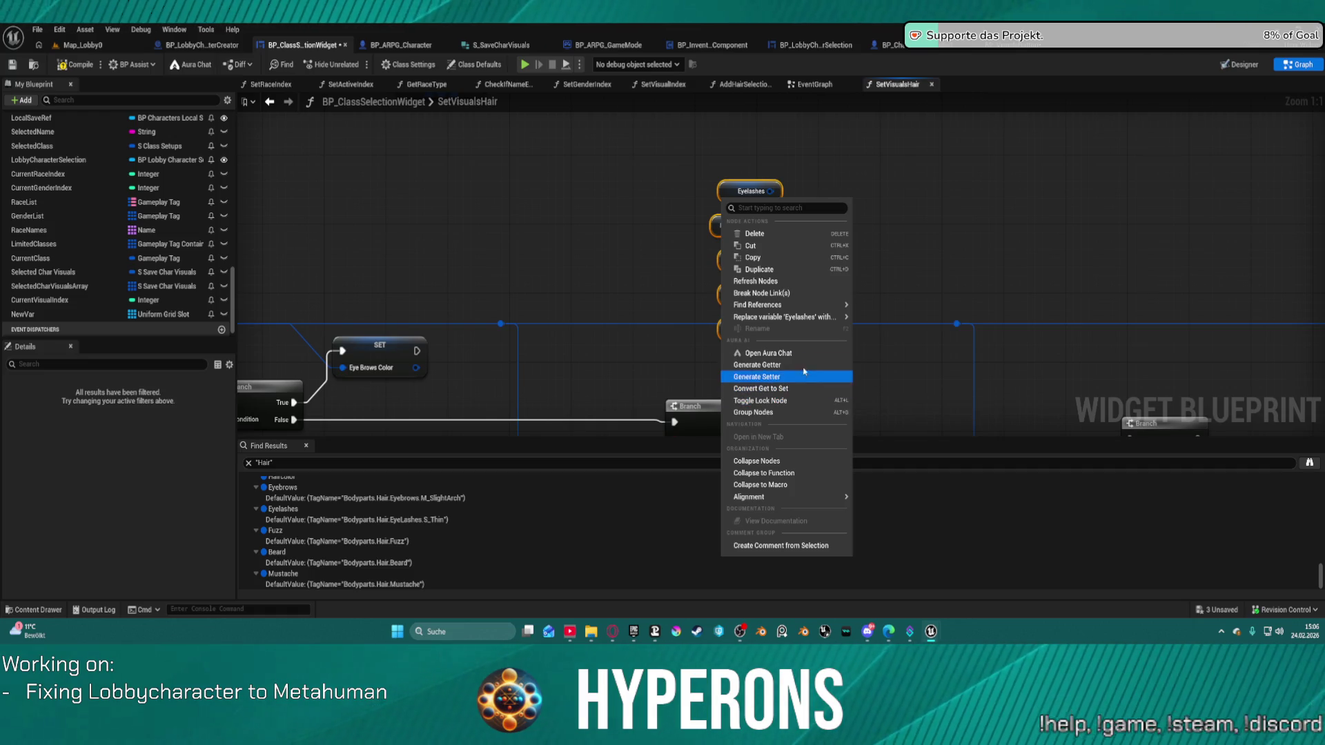
left_click(793, 390)
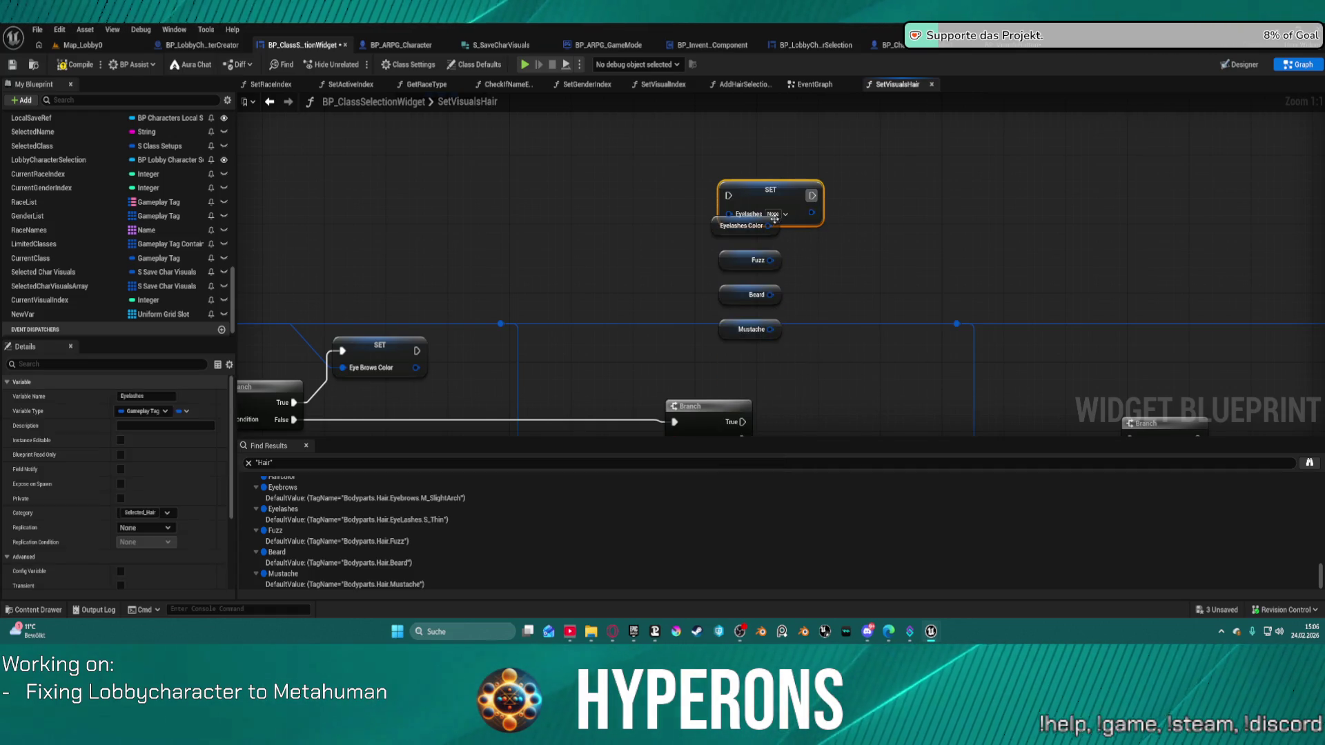
mouse_move(778, 192)
left_mouse_down()
mouse_move(931, 376)
mouse_move(857, 292)
left_mouse_up()
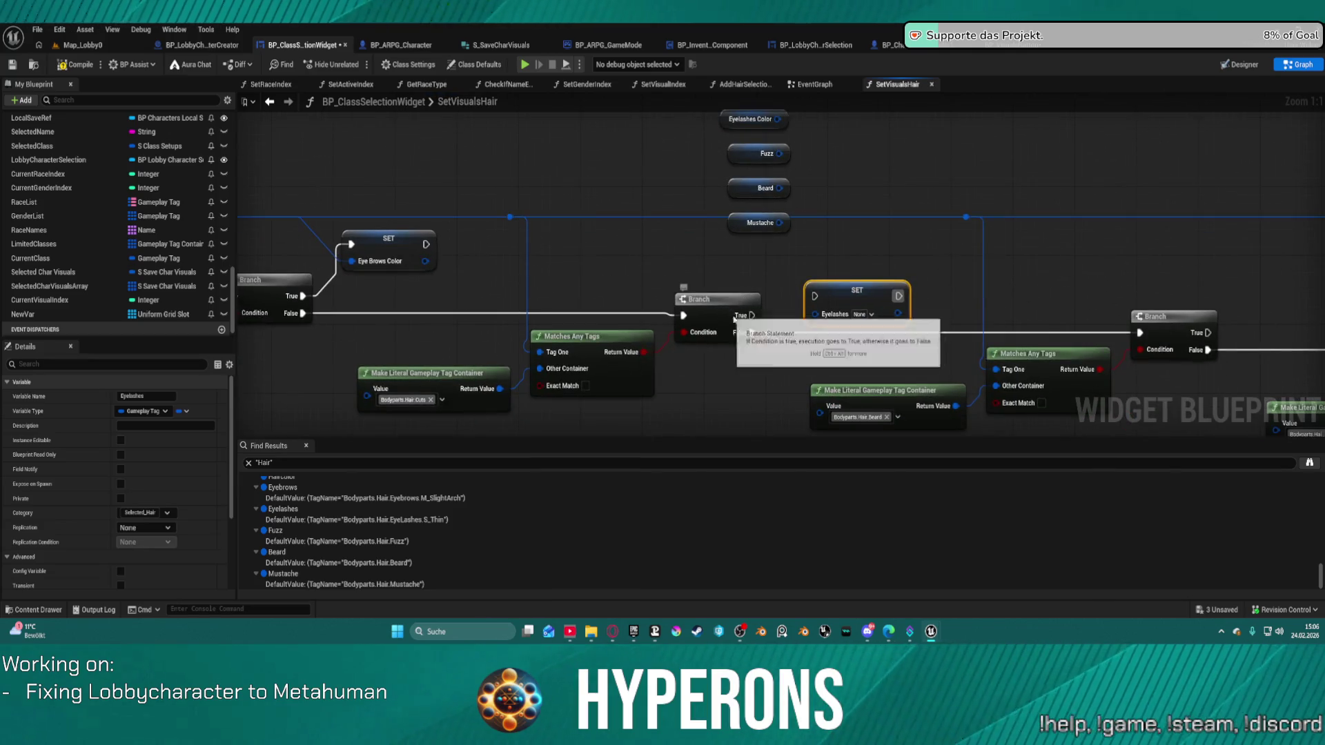
mouse_move(747, 315)
left_mouse_down()
mouse_move(884, 288)
mouse_move(592, 245)
mouse_move(509, 216)
left_mouse_up()
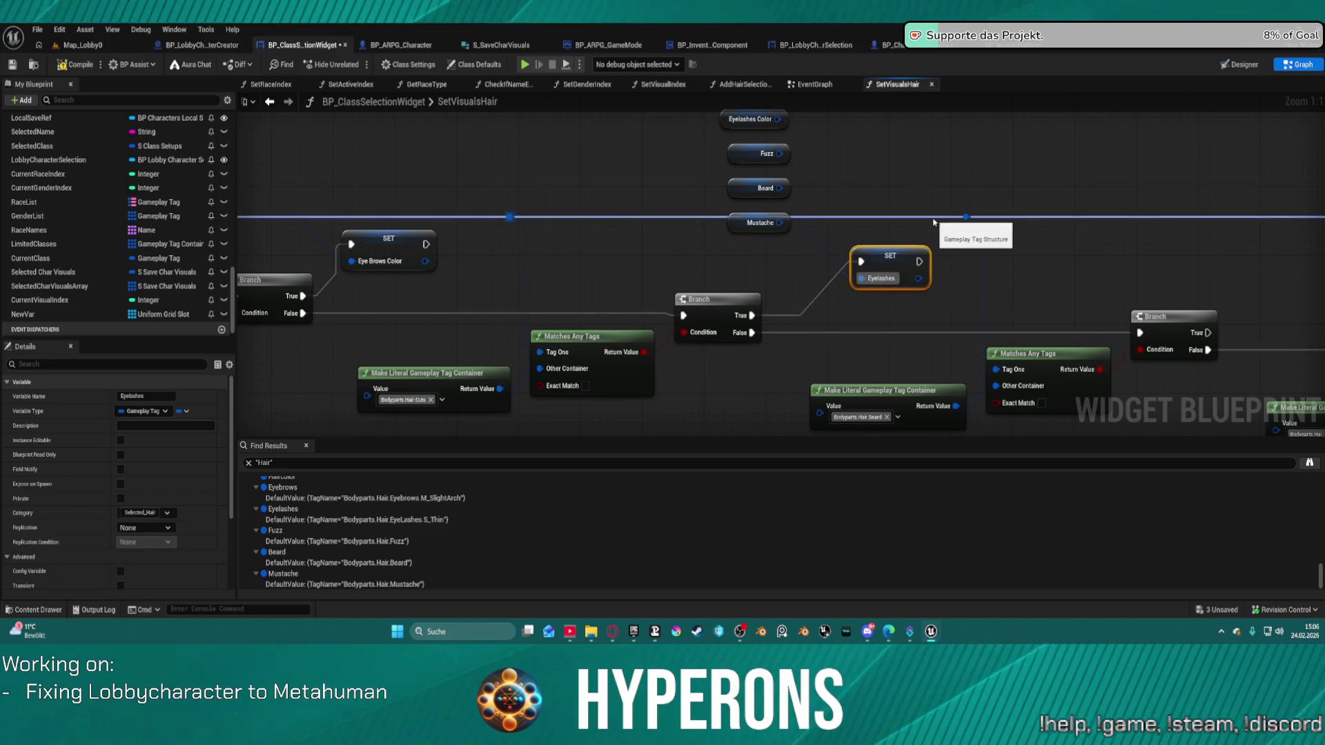
Convert Eyelashes Color to a setter beside its Branch, run from Branch True
mouse_move(828, 189)
left_mouse_down()
mouse_move(645, 264)
mouse_move(649, 145)
mouse_move(576, 187)
mouse_move(630, 282)
left_mouse_up()
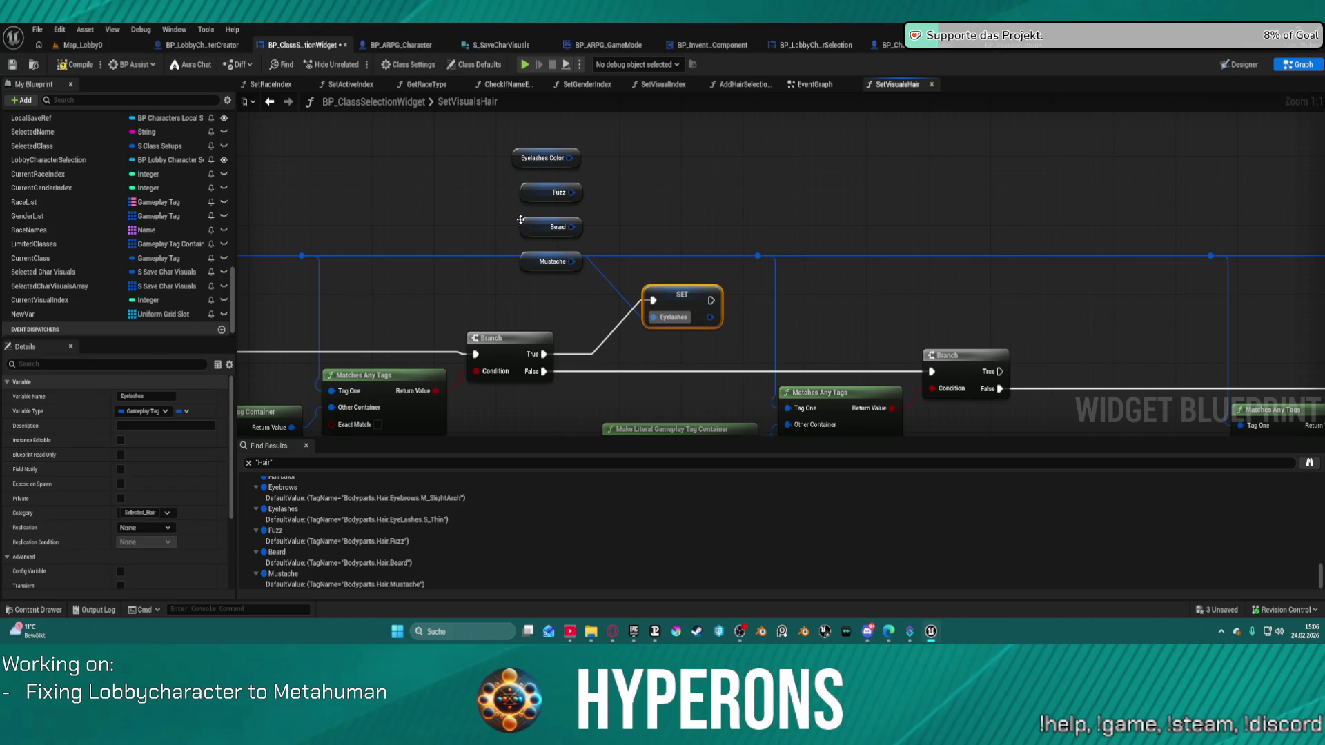
right_click(516, 155)
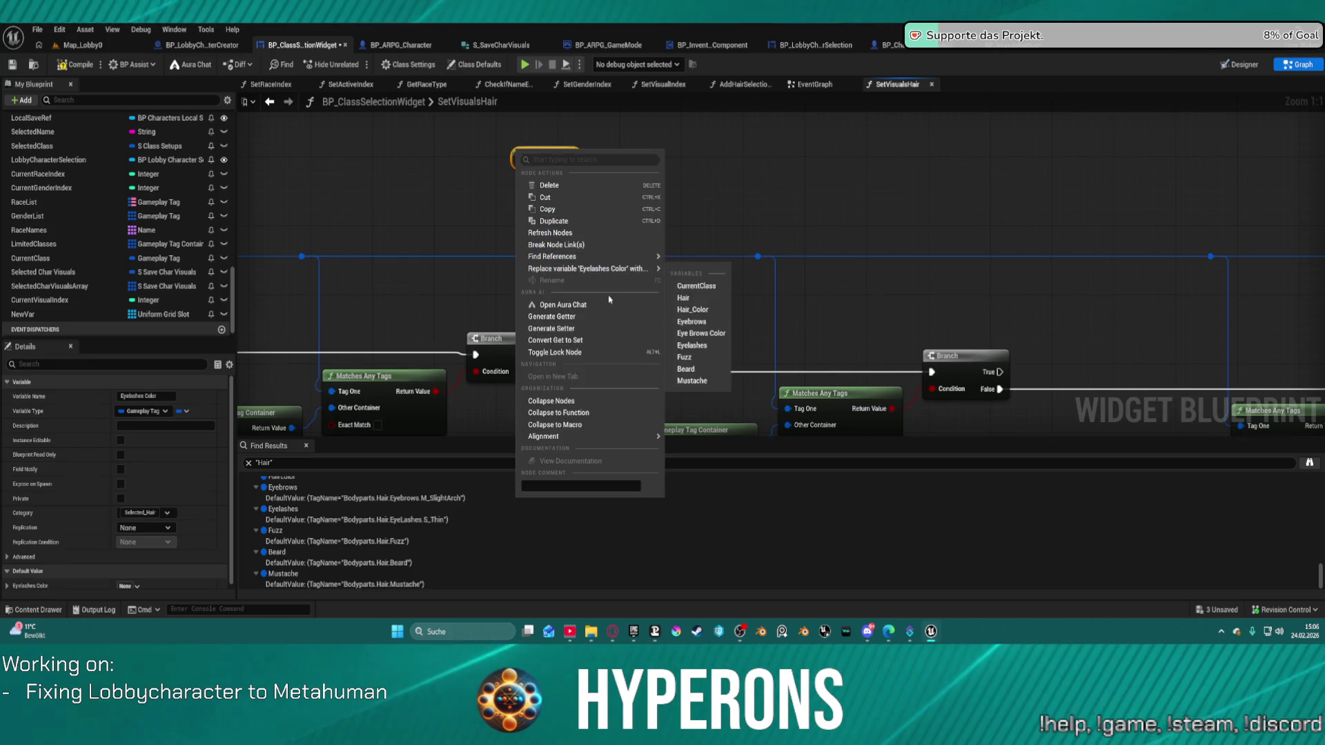
left_click(625, 346)
left_click_drag(572, 165, 1059, 283)
mouse_move(671, 360)
left_mouse_down()
mouse_move(698, 285)
mouse_move(686, 271)
mouse_move(433, 250)
left_mouse_up()
key("ctrl+z")
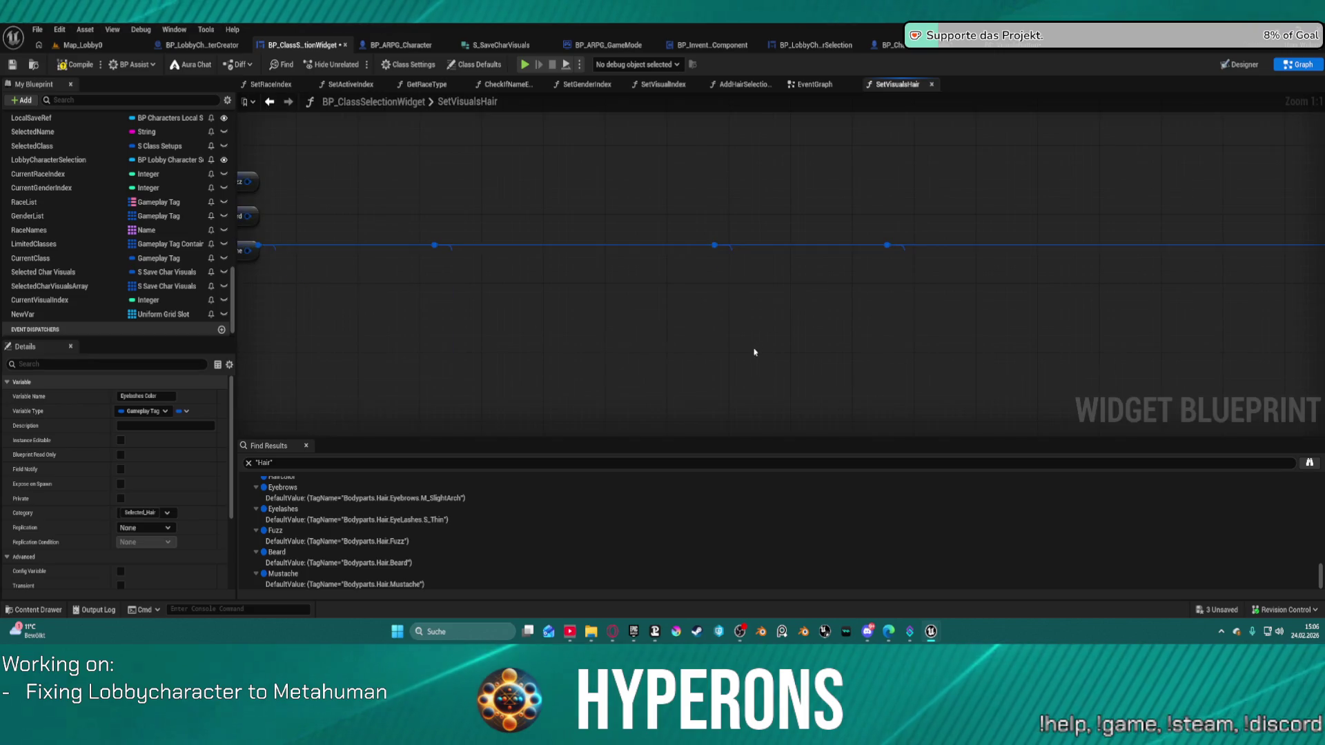
Select the Fuzz, Beard and Mustache getter nodes
scroll(689, 262, "down", 4)
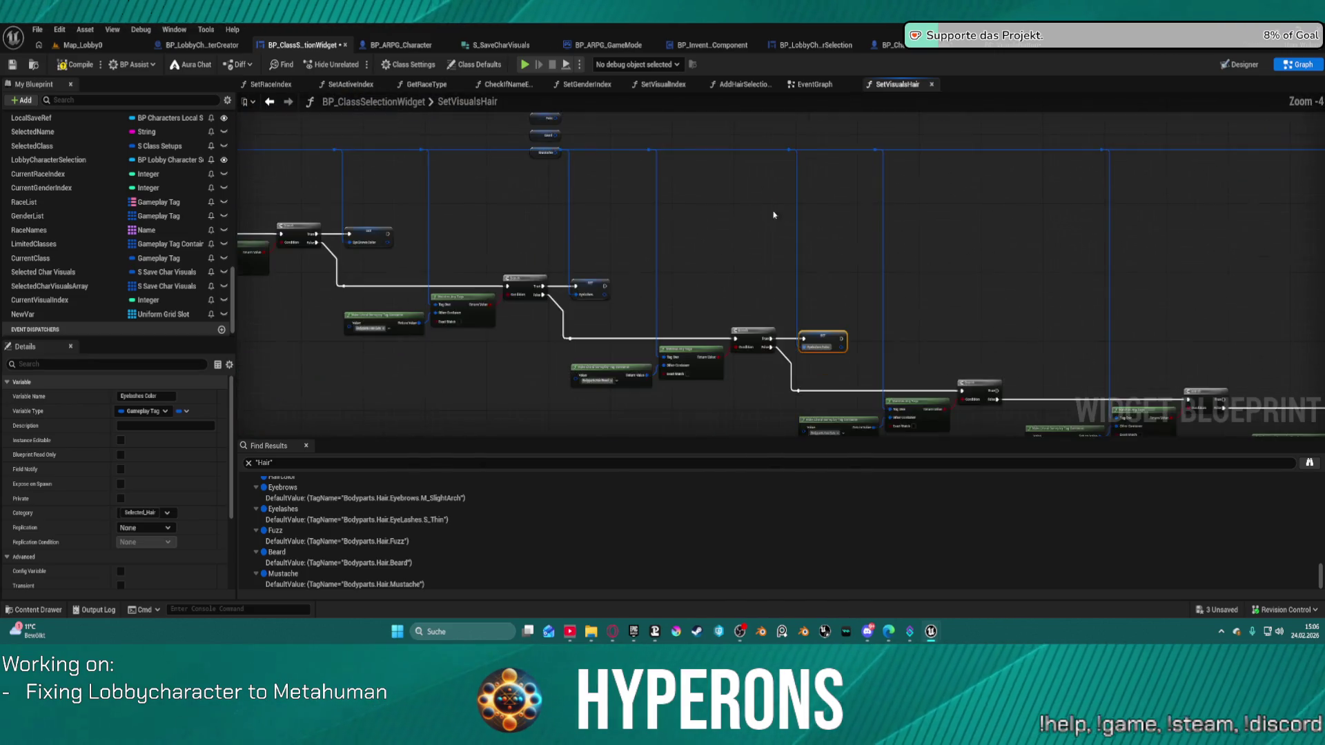
scroll(573, 228, "up", 3)
mouse_move(486, 202)
left_mouse_down()
mouse_move(526, 304)
mouse_move(521, 286)
mouse_move(875, 437)
mouse_move(1070, 290)
mouse_move(1035, 241)
mouse_move(862, 183)
mouse_move(689, 185)
left_mouse_up()
scroll(689, 185, "up", 1)
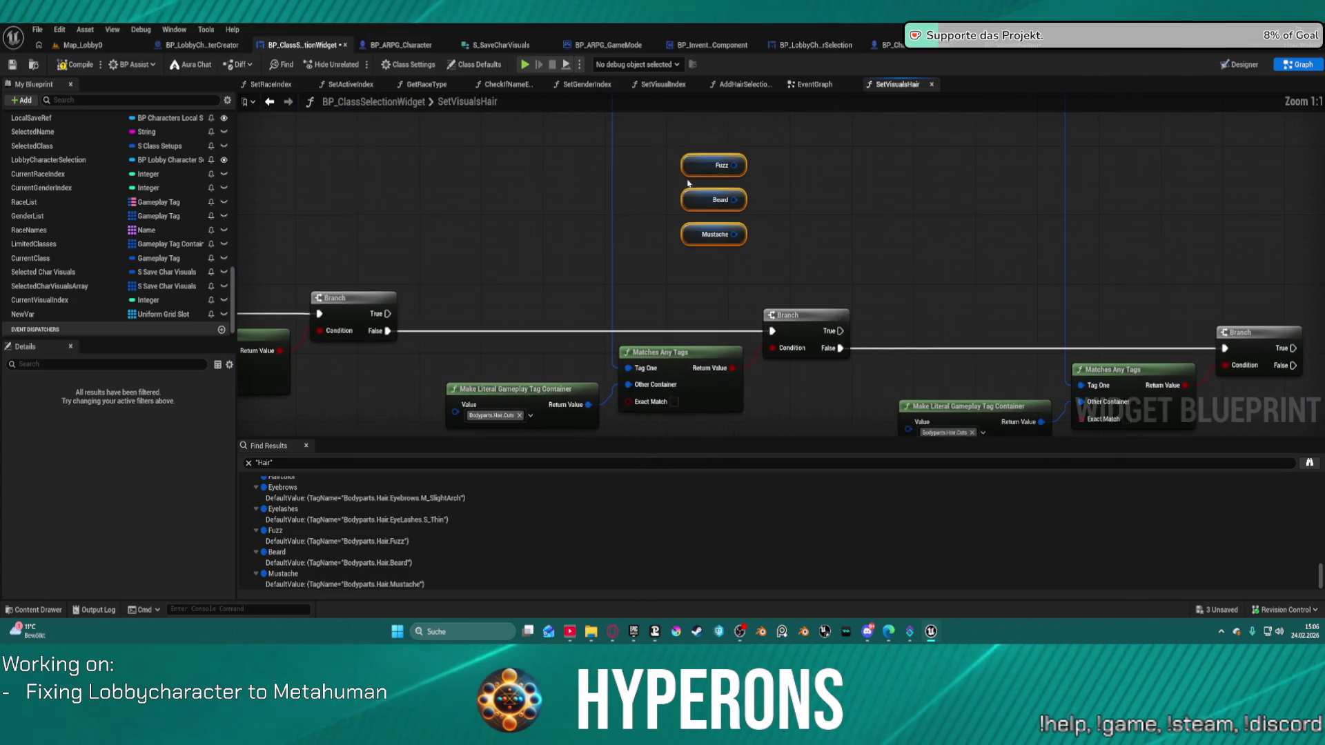
Convert Fuzz to a setter run from Branch True, with the rerouted tag wire as its value
right_click(687, 170)
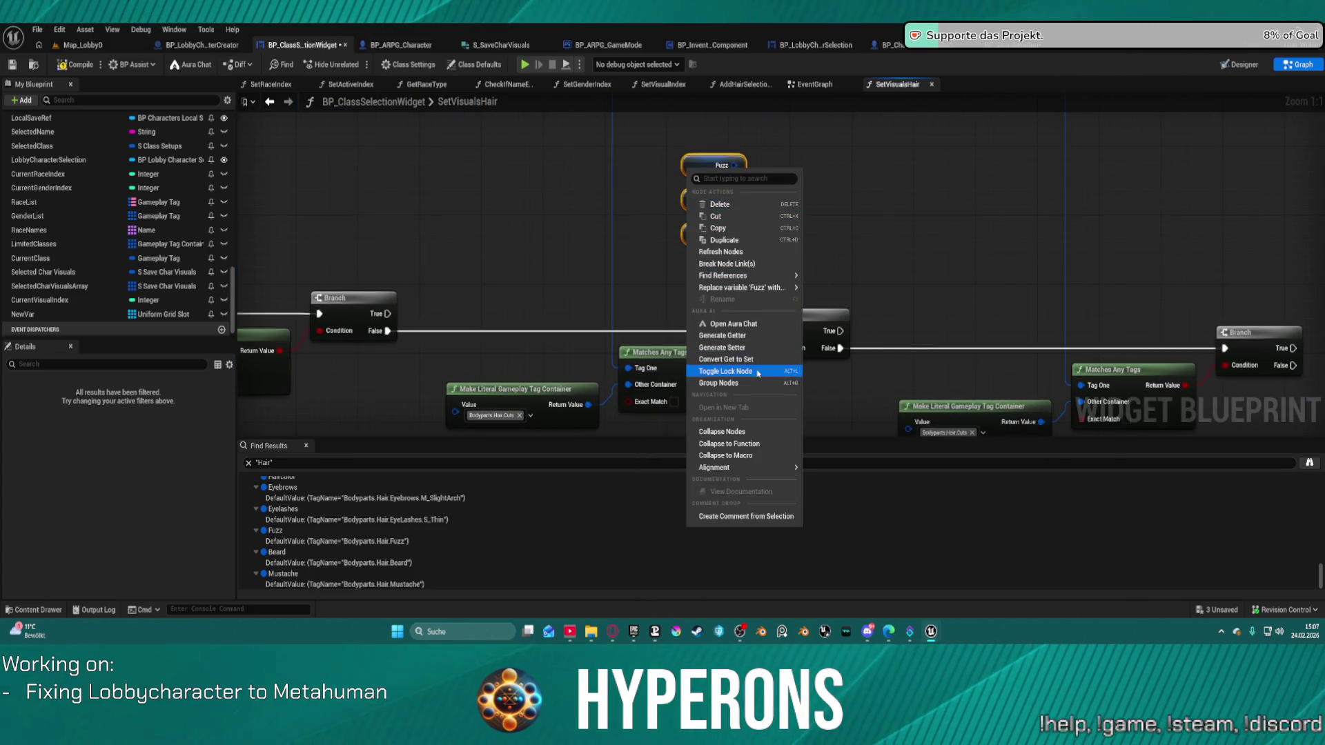
left_click(726, 359)
left_click_drag(742, 165, 541, 166)
left_click_drag(386, 314, 491, 169)
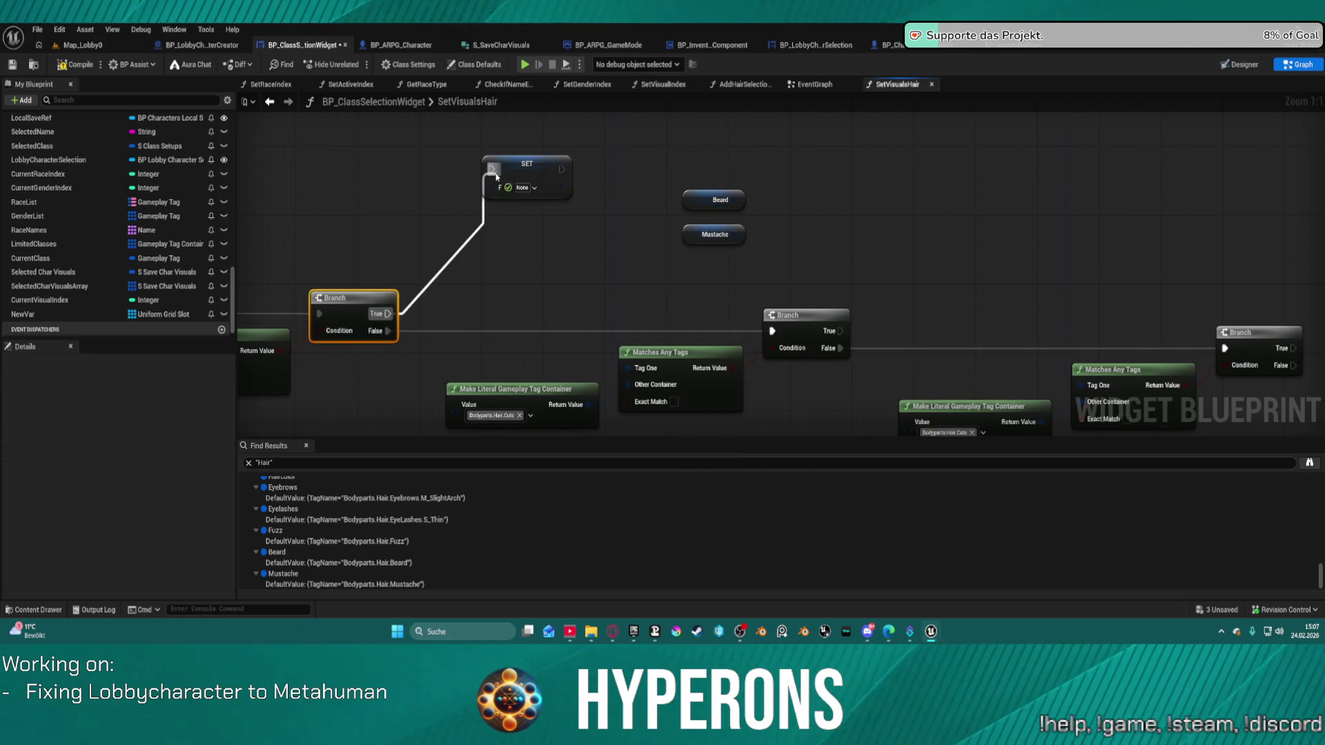
left_click_drag(515, 221, 932, 261)
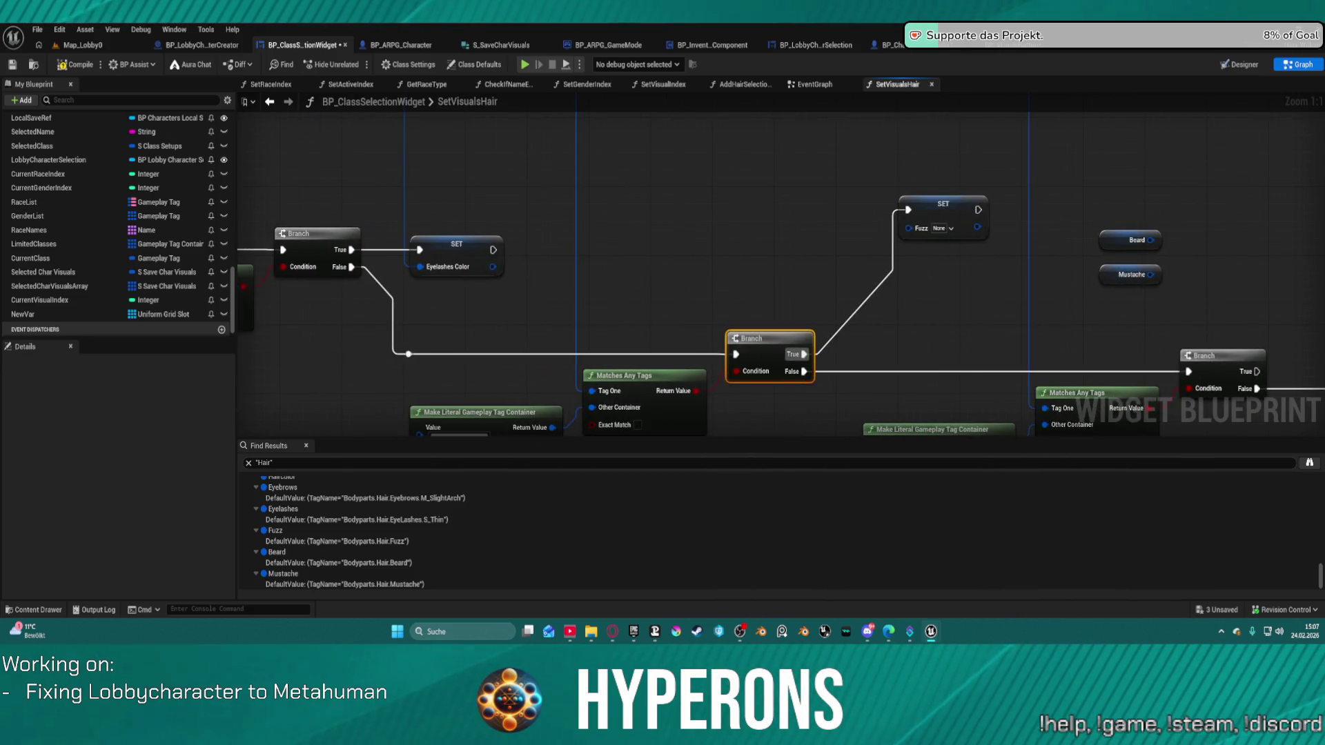
scroll(575, 206, "down", 3)
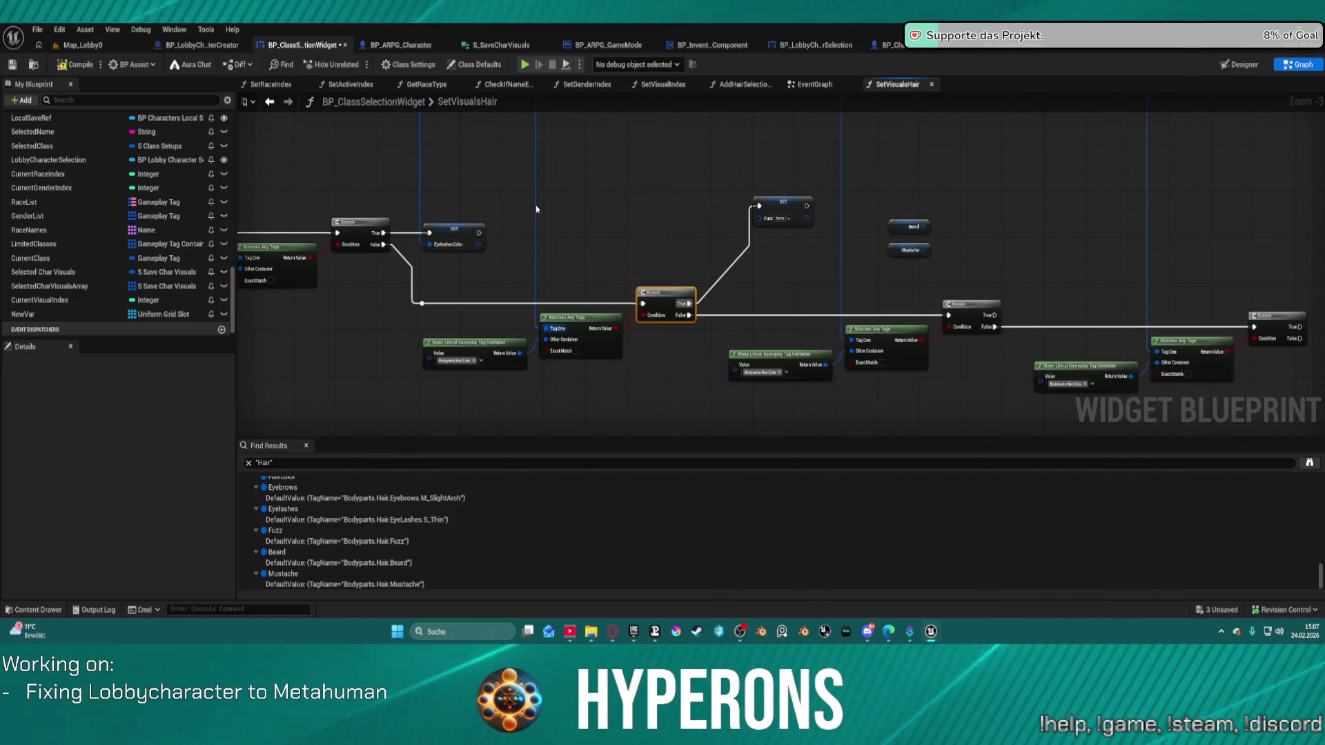
left_click(536, 205)
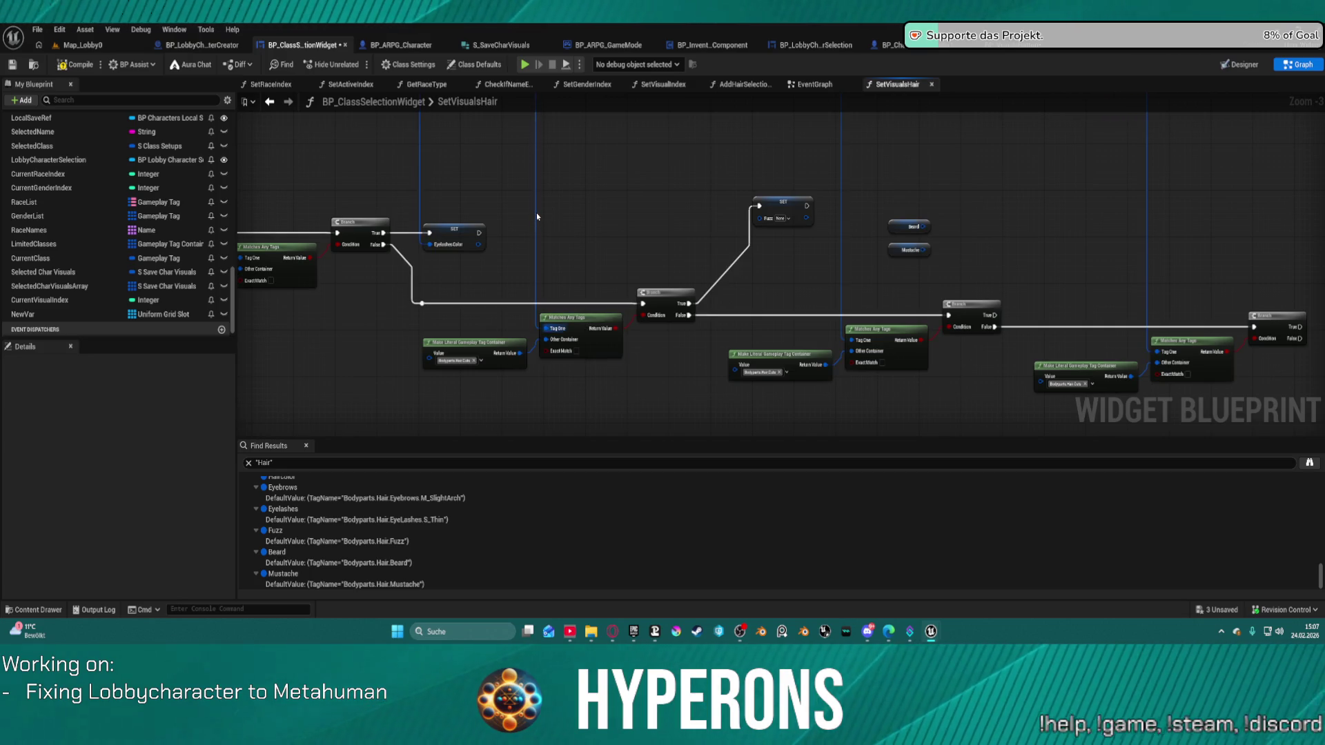
double_click(534, 214)
left_click_drag(535, 212, 759, 218)
left_click_drag(1000, 255, 659, 224)
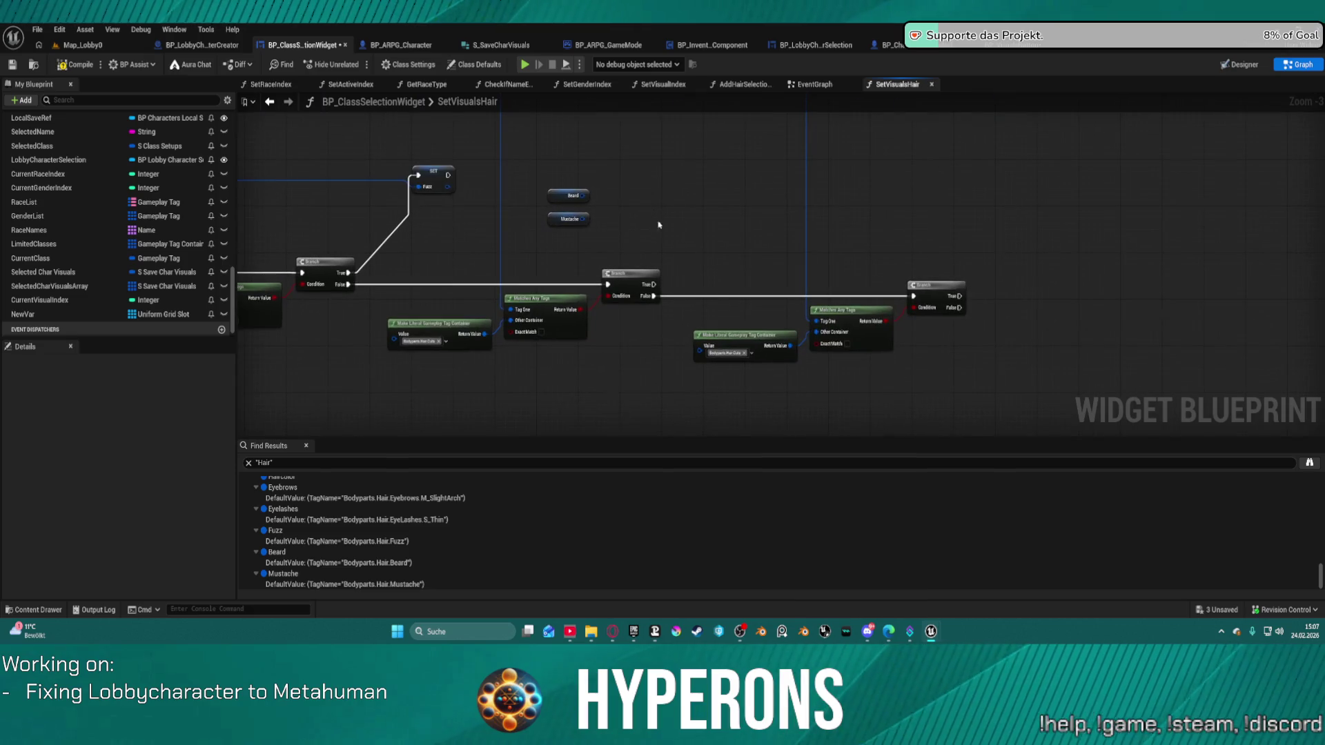
Convert Beard to a setter run from its branch's True output, fed the reroute value
right_click(558, 195)
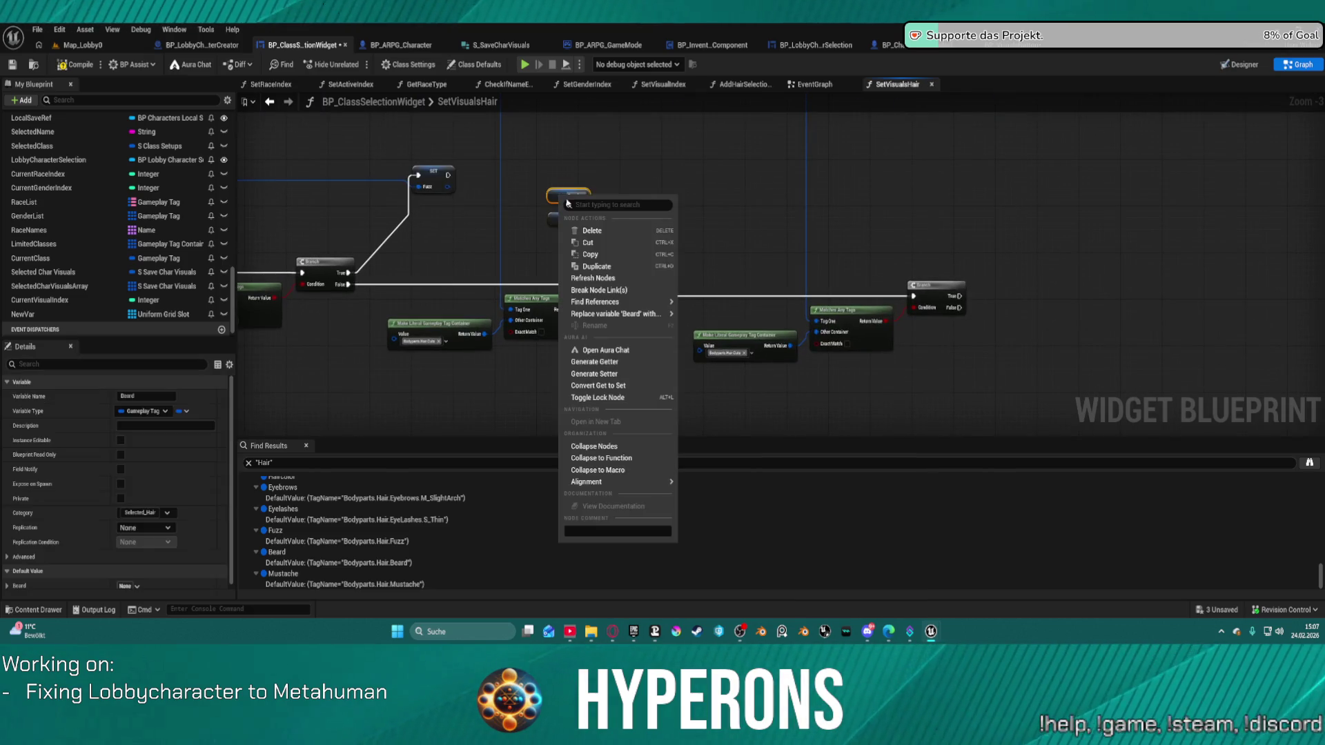
left_click(629, 391)
left_click_drag(587, 197, 744, 197)
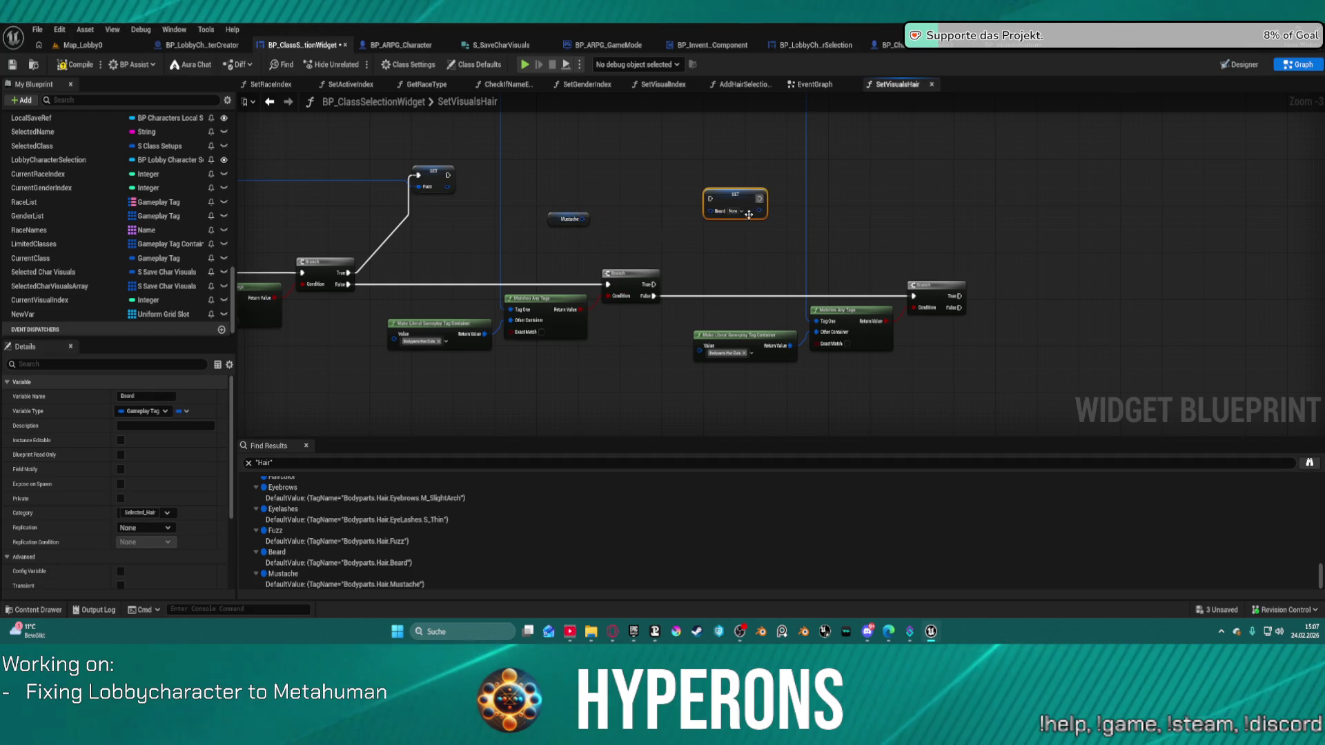
mouse_move(652, 285)
left_mouse_down()
mouse_move(690, 270)
mouse_move(710, 199)
left_mouse_up()
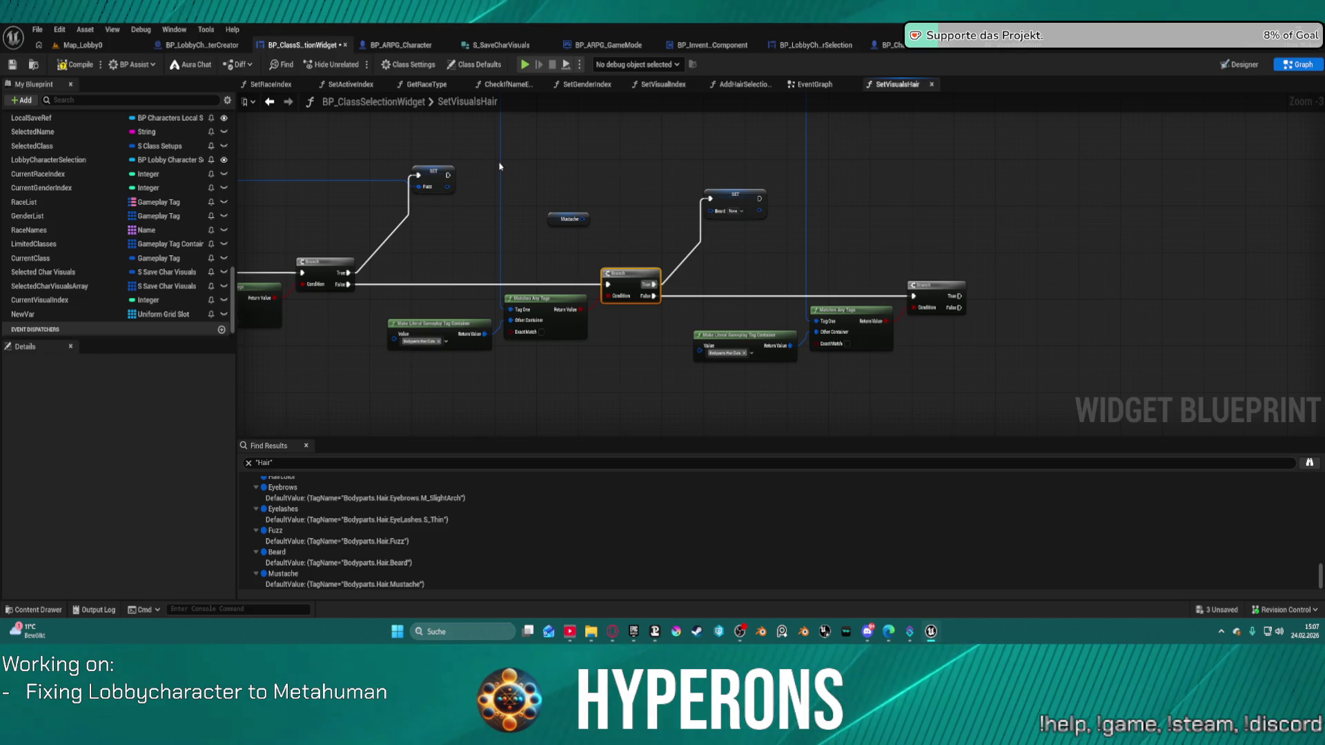
left_click_drag(500, 170, 497, 167)
left_click_drag(712, 217, 711, 214)
Convert Mustache to a setter run from its branch's True output, fed the reroute value
right_click(558, 220)
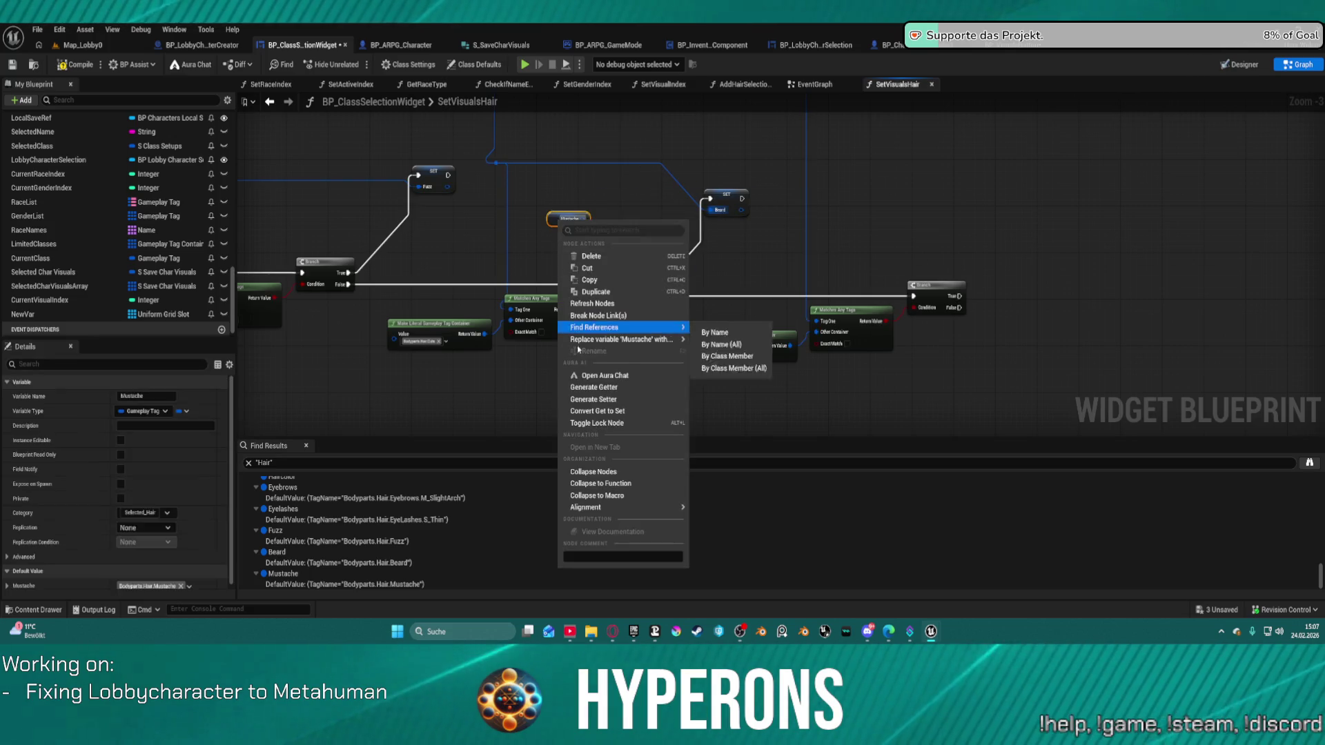
left_click(641, 416)
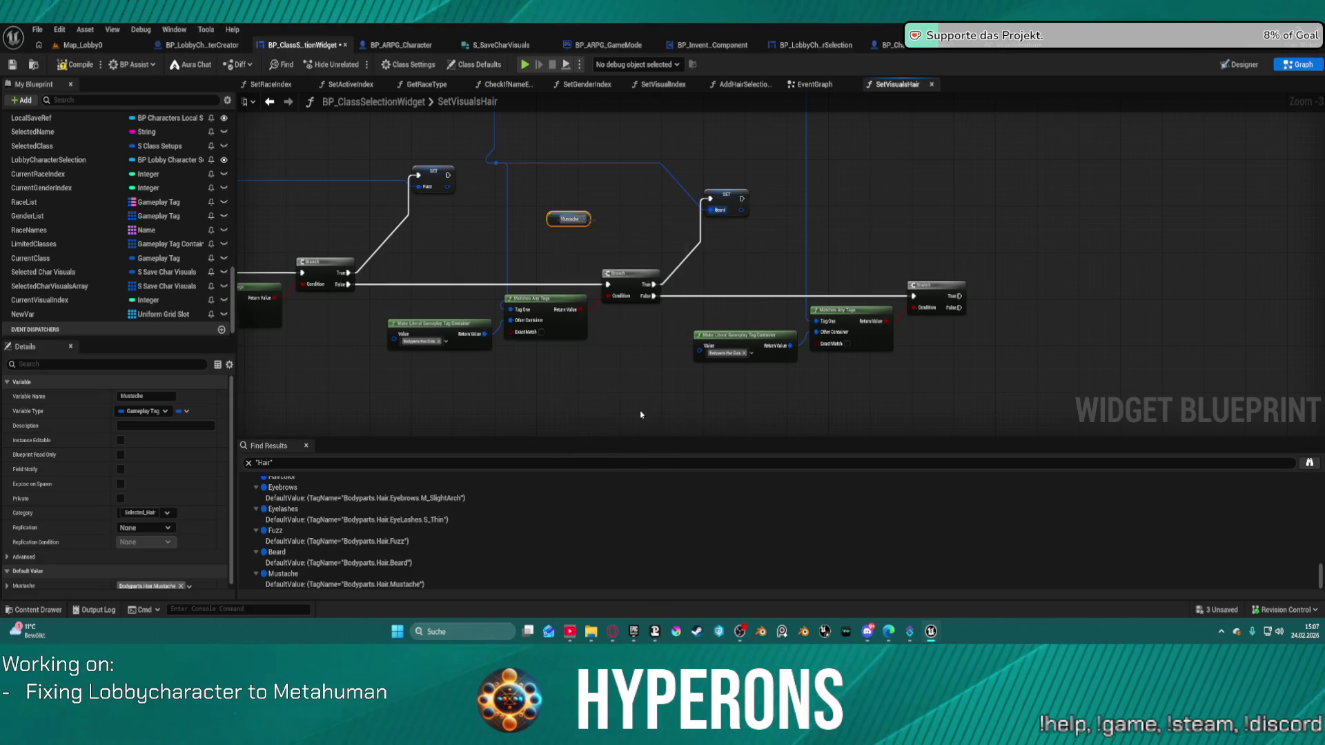
left_click_drag(579, 219, 899, 202)
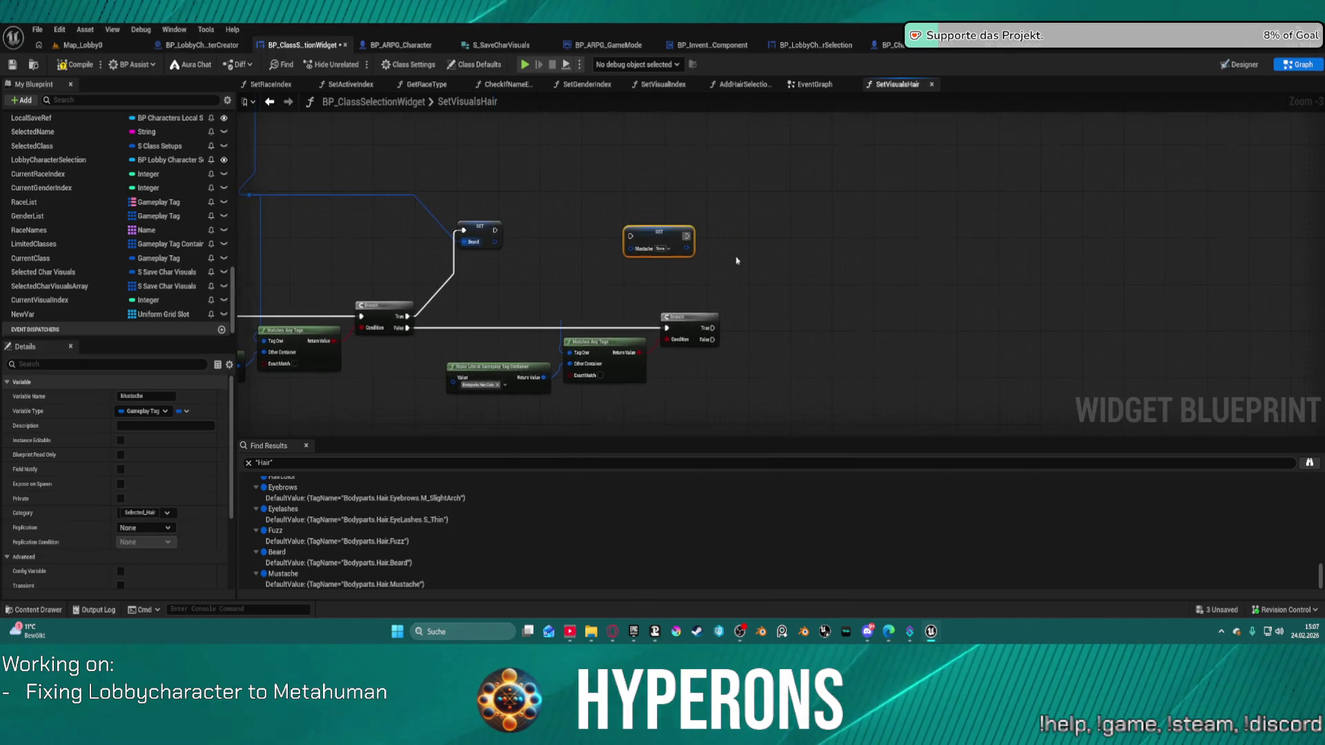
left_click_drag(709, 328, 825, 295)
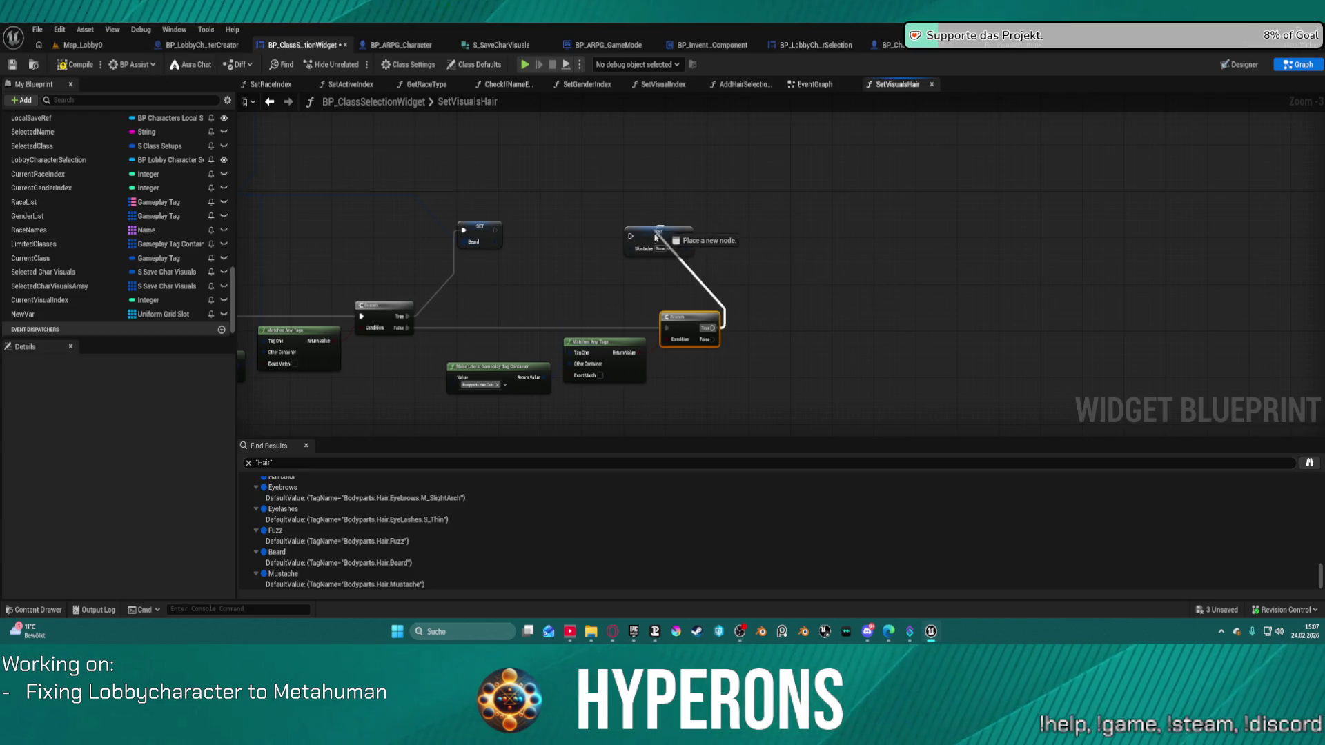
left_click_drag(632, 239, 630, 242)
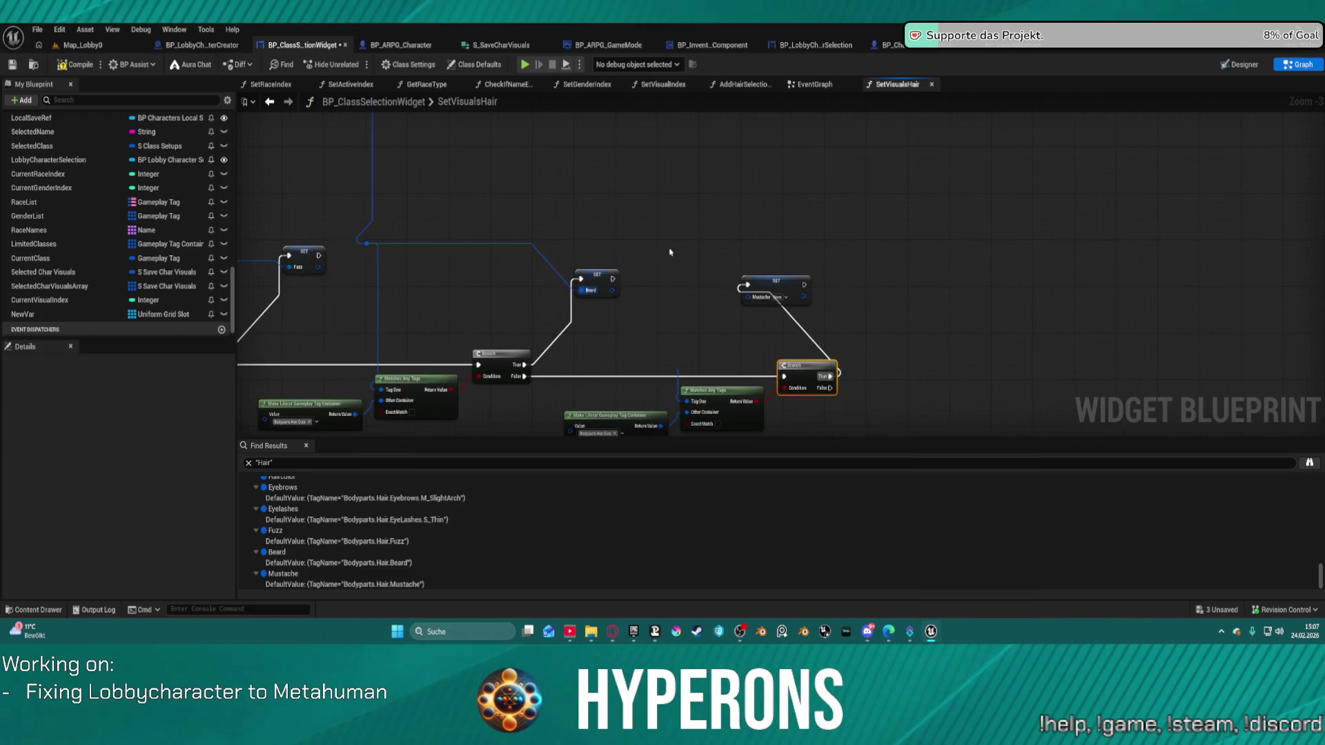
mouse_move(366, 243)
left_mouse_down()
mouse_move(509, 289)
mouse_move(743, 286)
left_mouse_up()
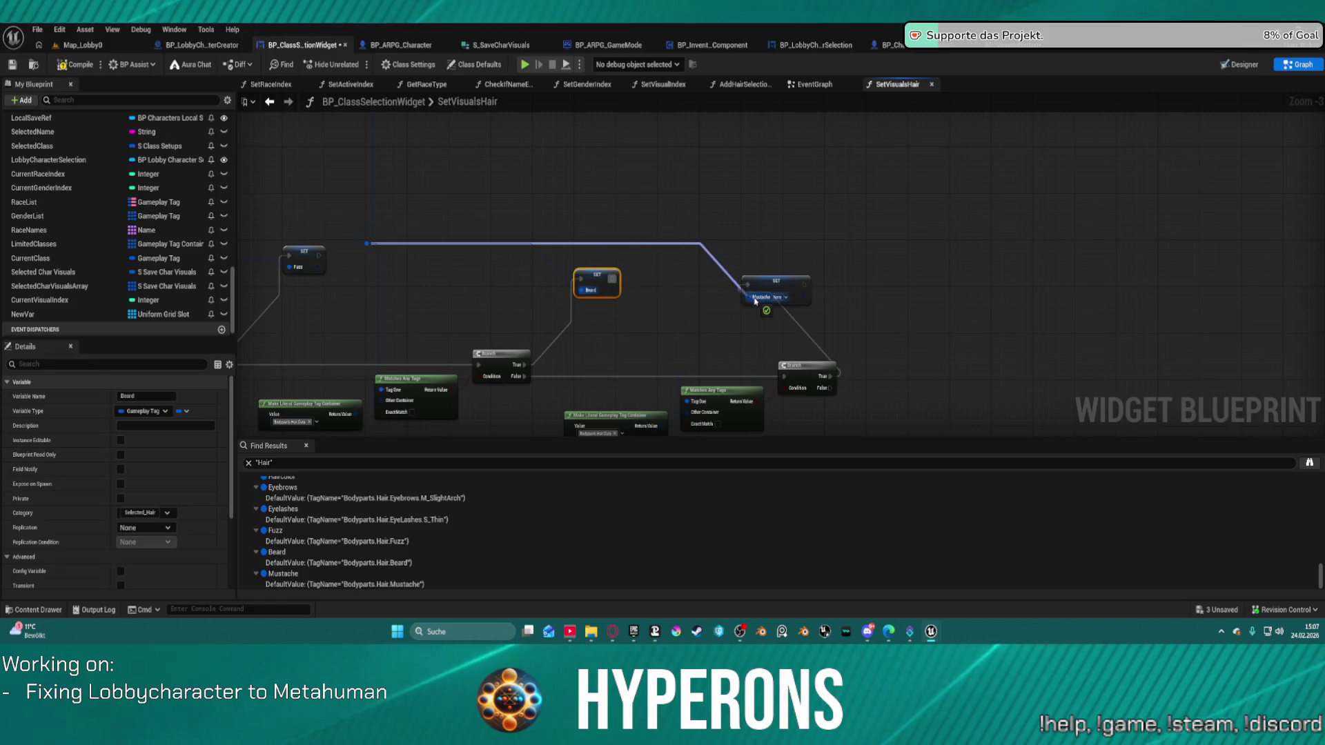
left_click(782, 284)
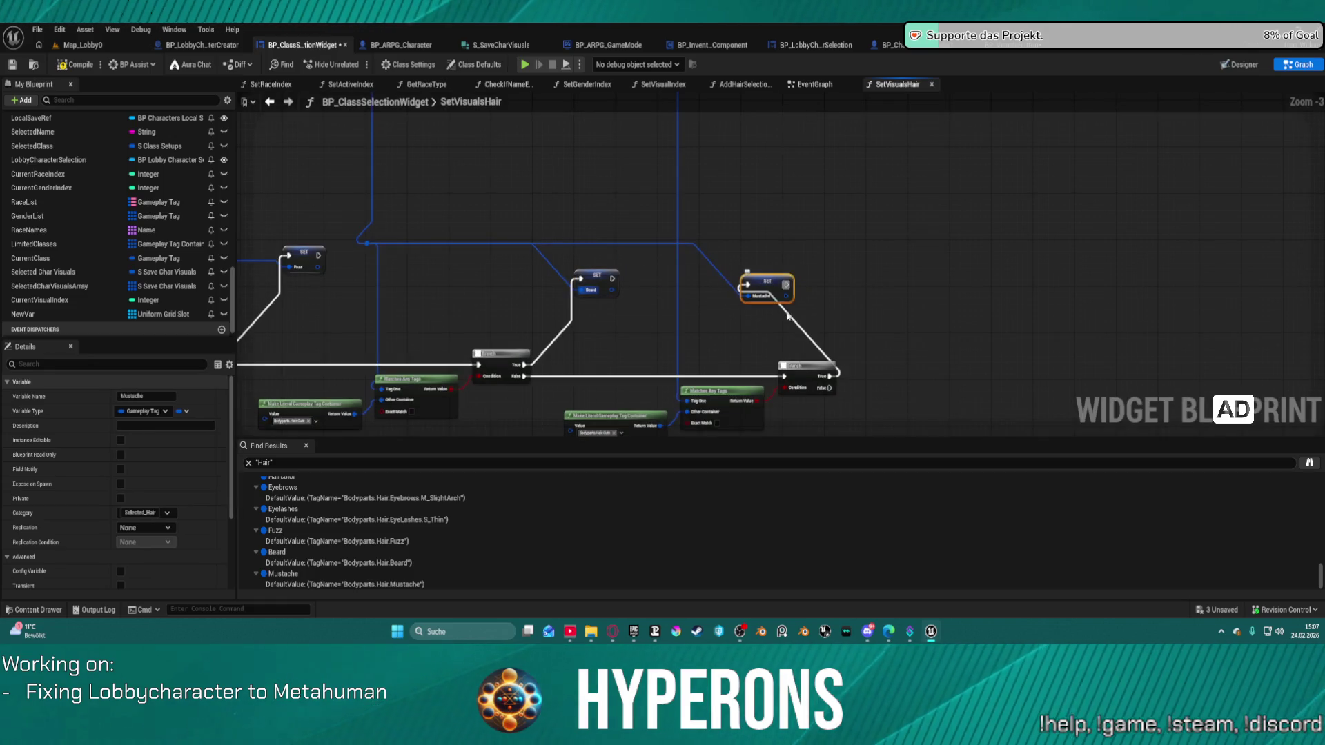
scroll(785, 310, "down", 4)
left_click(823, 255)
scroll(810, 310, "down", 3)
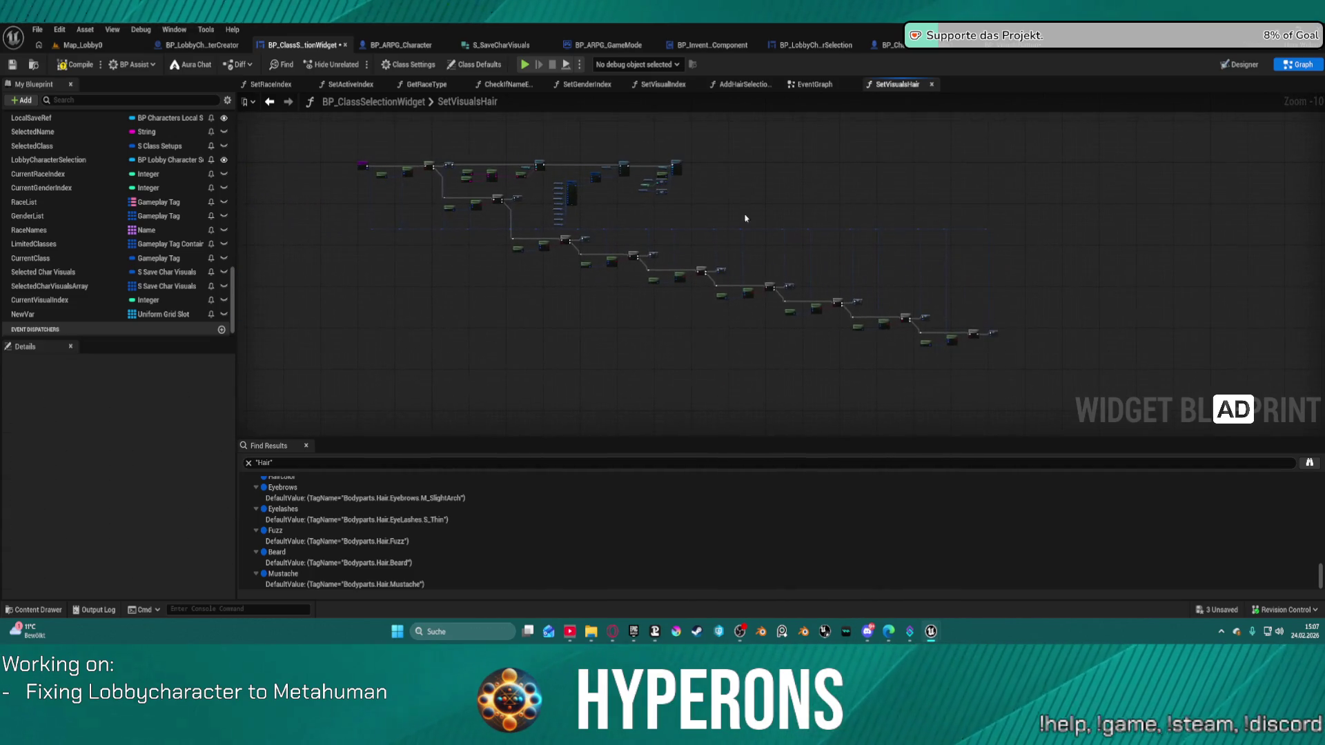
Remove the Bodyparts.Hair.Beard tag from the Hair Color literal
scroll(799, 223, "up", 10)
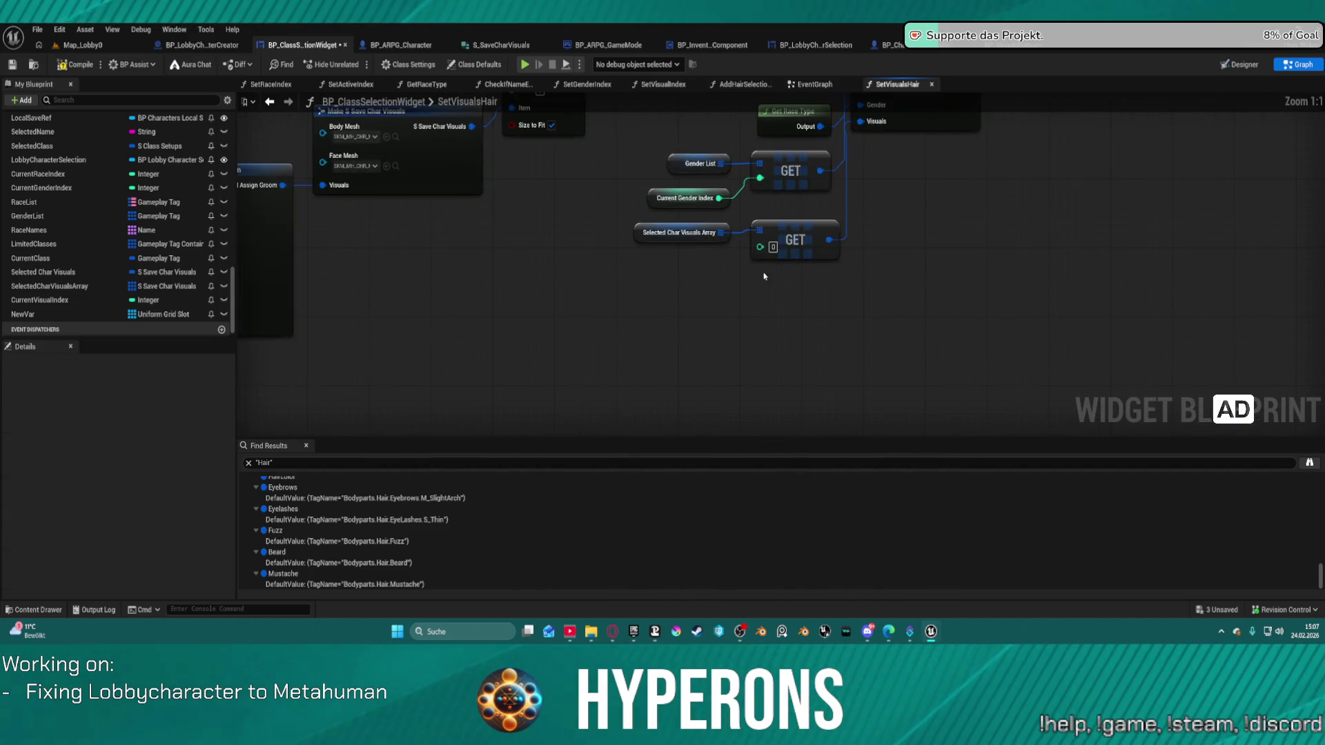
scroll(767, 274, "down", 2)
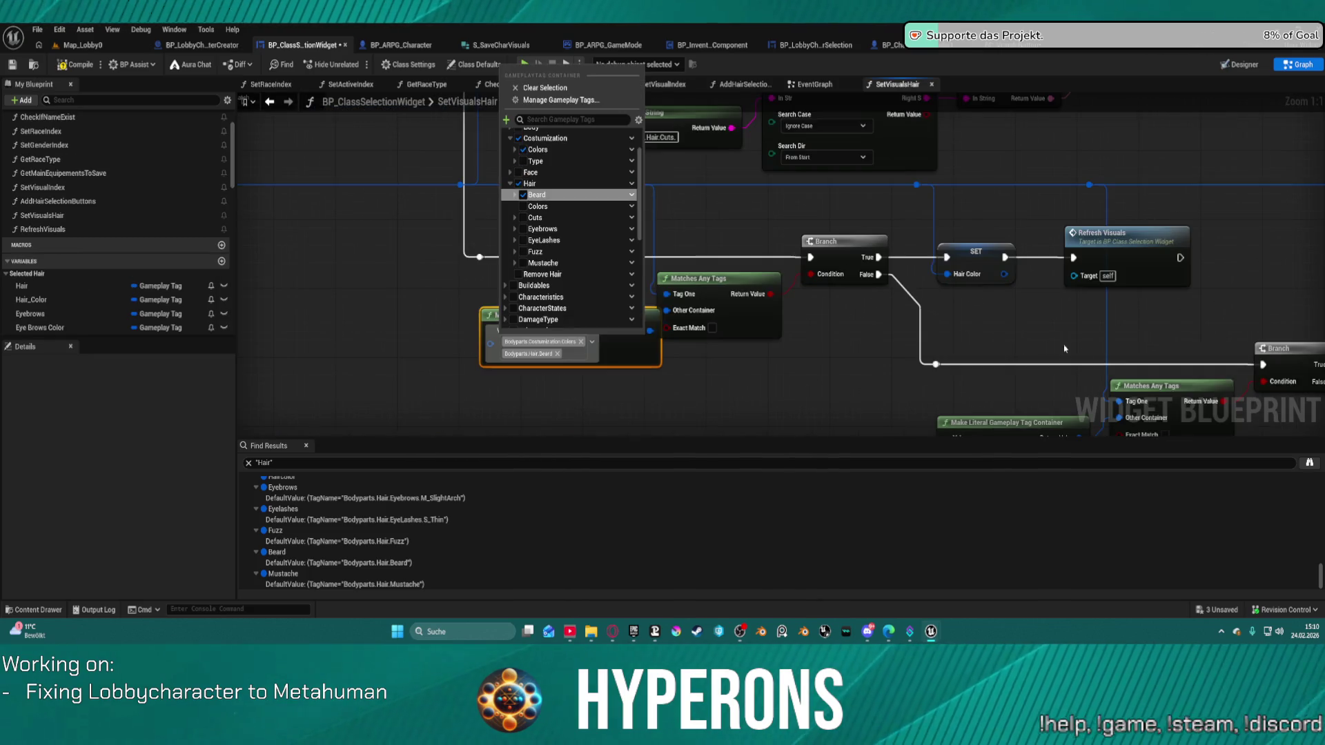
left_click(555, 356)
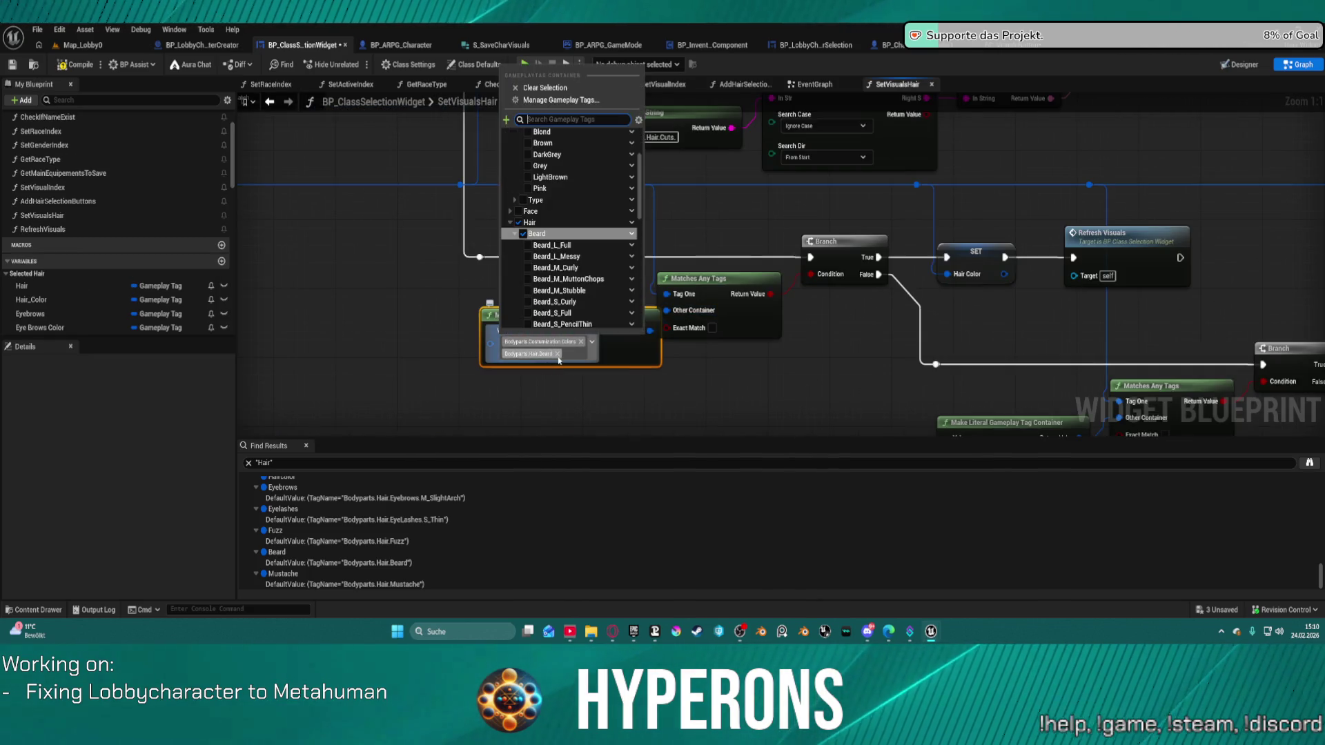
left_click(558, 355)
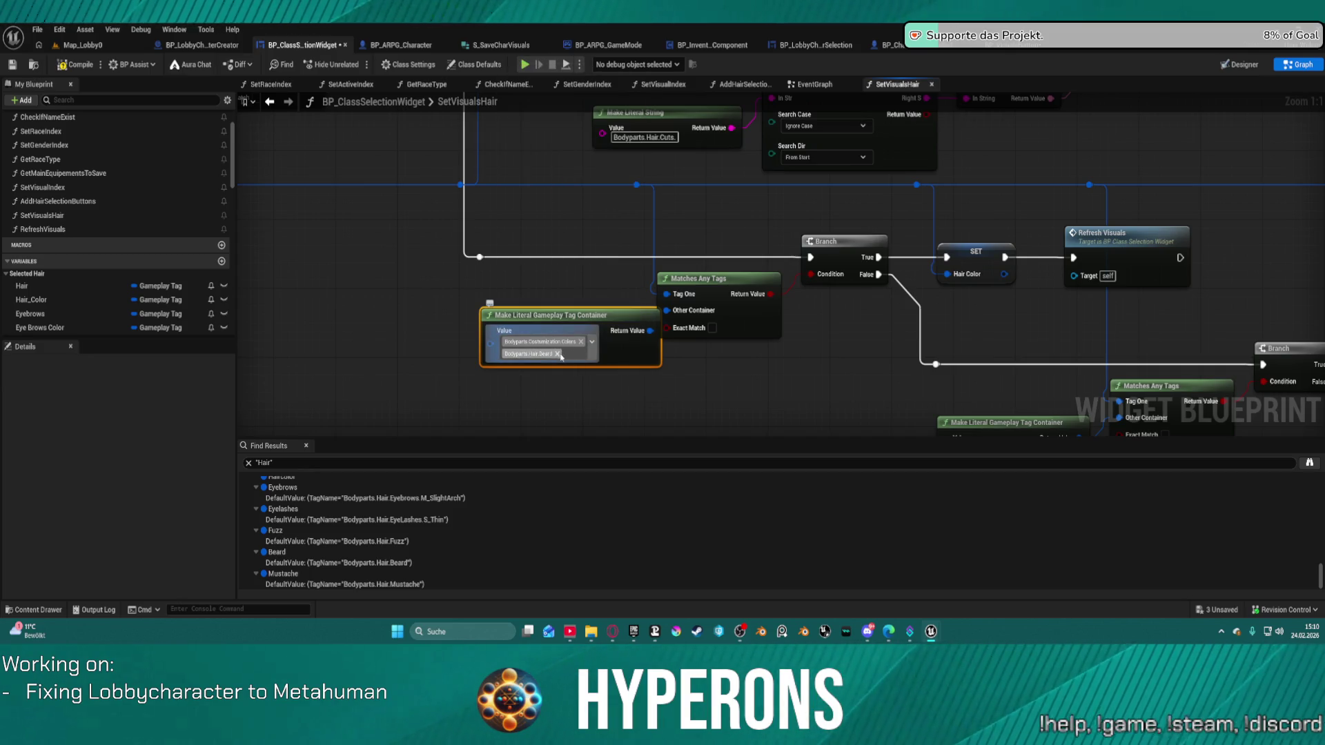
left_click(556, 353)
Make the Eyebrows literal check Bodyparts.Hair.Eyebrows instead of Hair.Cuts
mouse_move(973, 432)
left_mouse_down()
mouse_move(678, 211)
mouse_move(488, 285)
left_mouse_up()
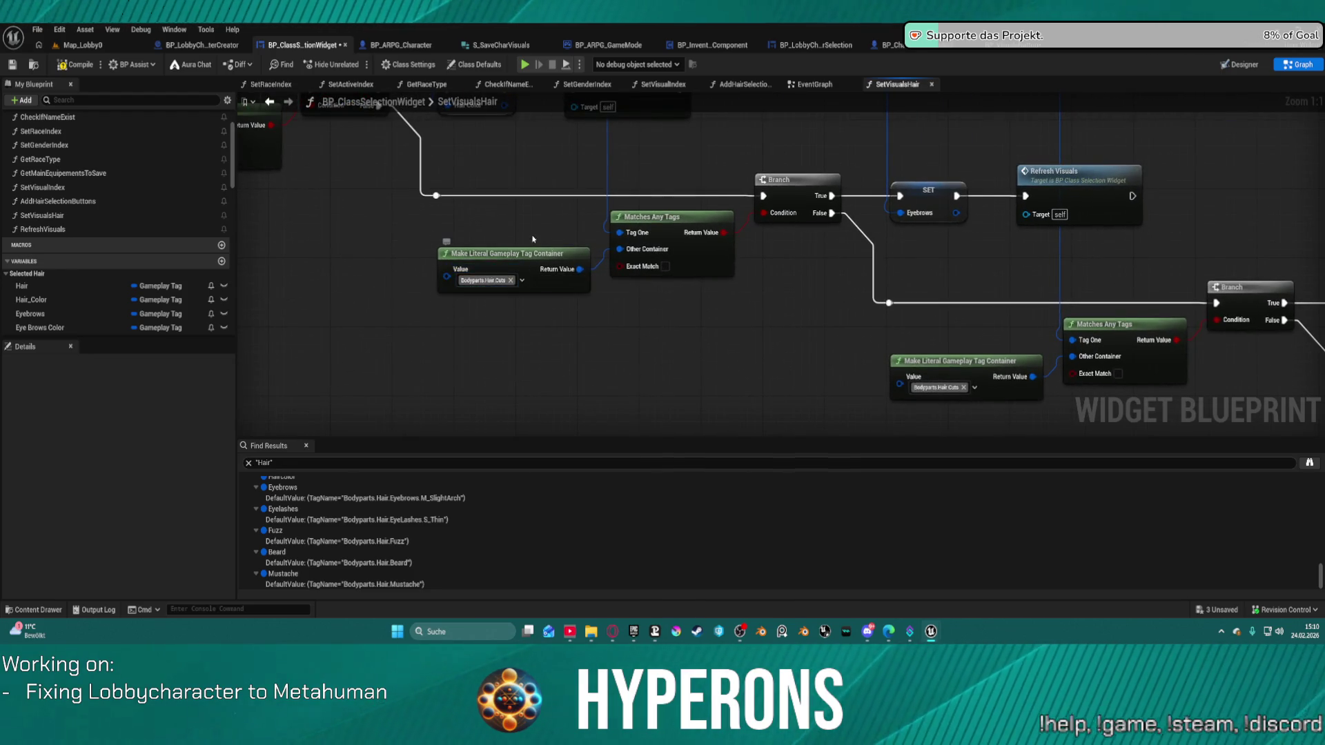
left_click_drag(532, 237, 528, 300)
left_click(517, 342)
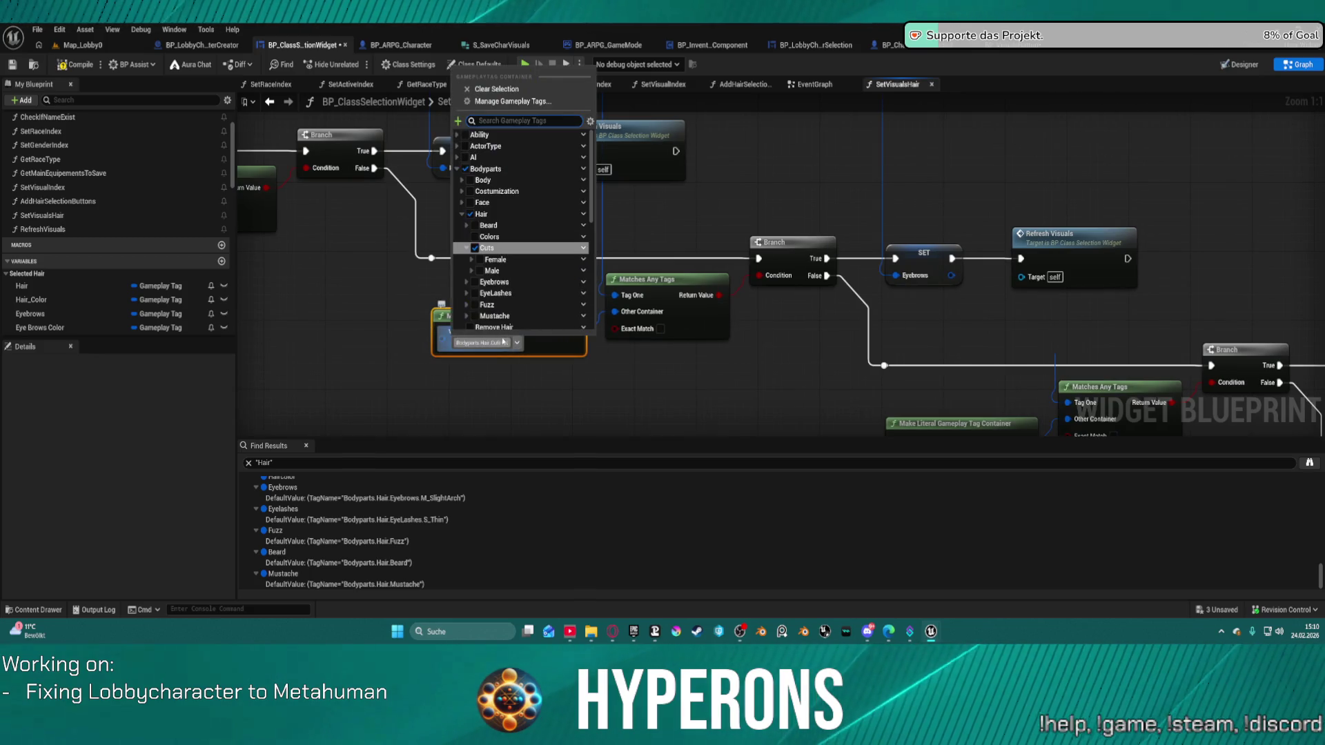
left_click(489, 282)
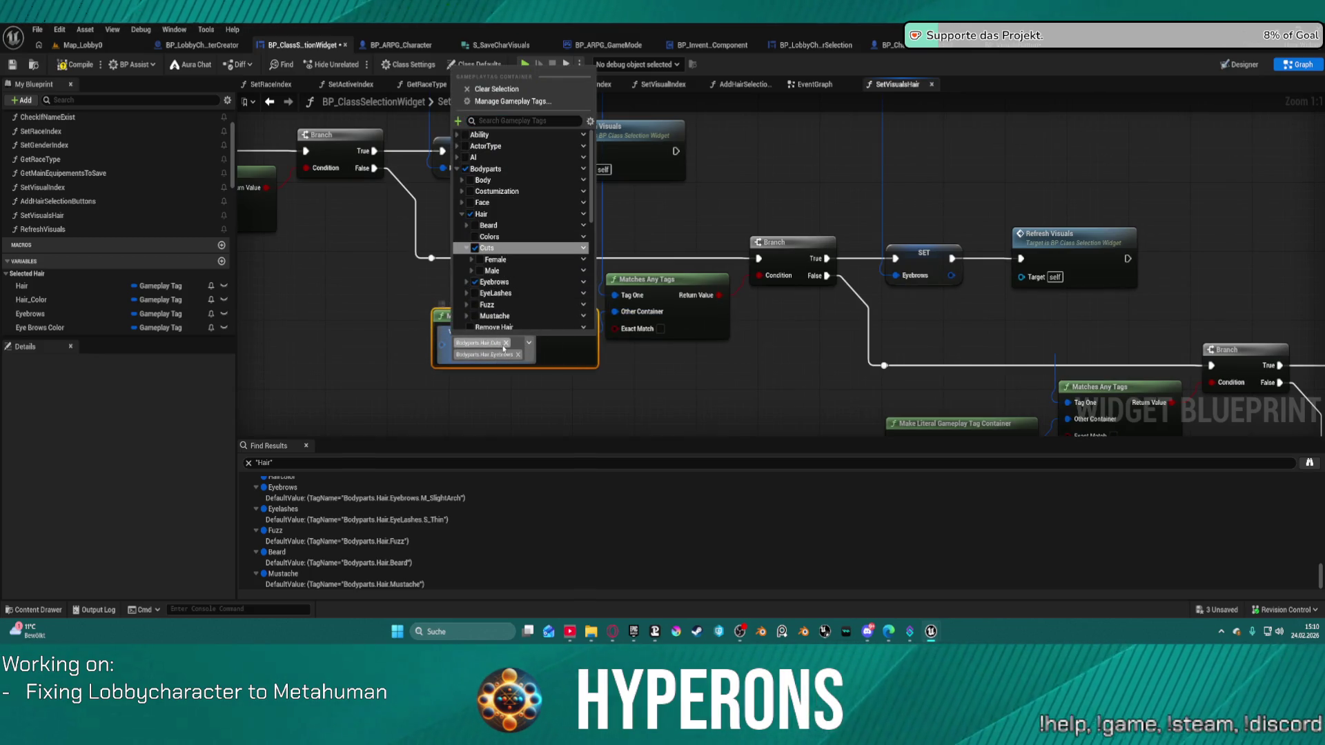
left_click(506, 343)
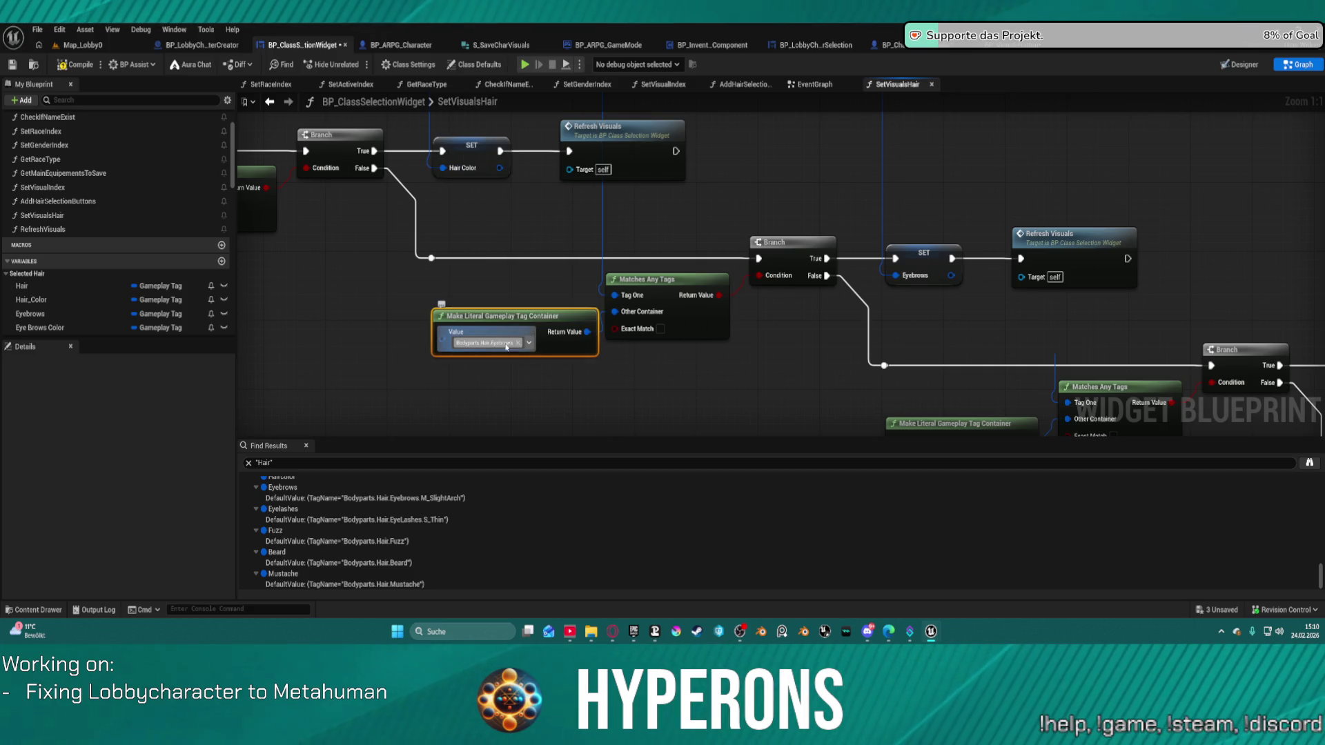
Clear the Hair.Cuts tag from the Eye Brows Color literal, leaving it empty
left_click_drag(520, 296, 529, 254)
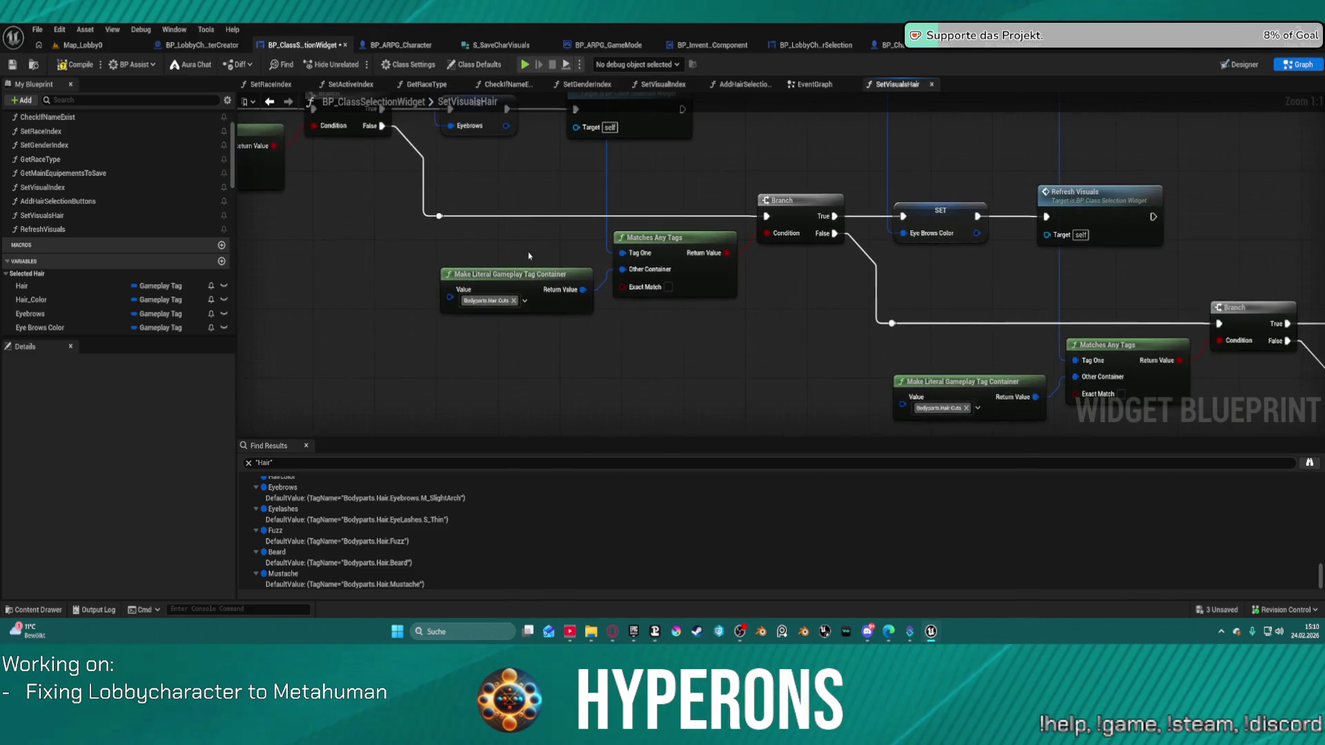
left_click(513, 301)
left_click(503, 294)
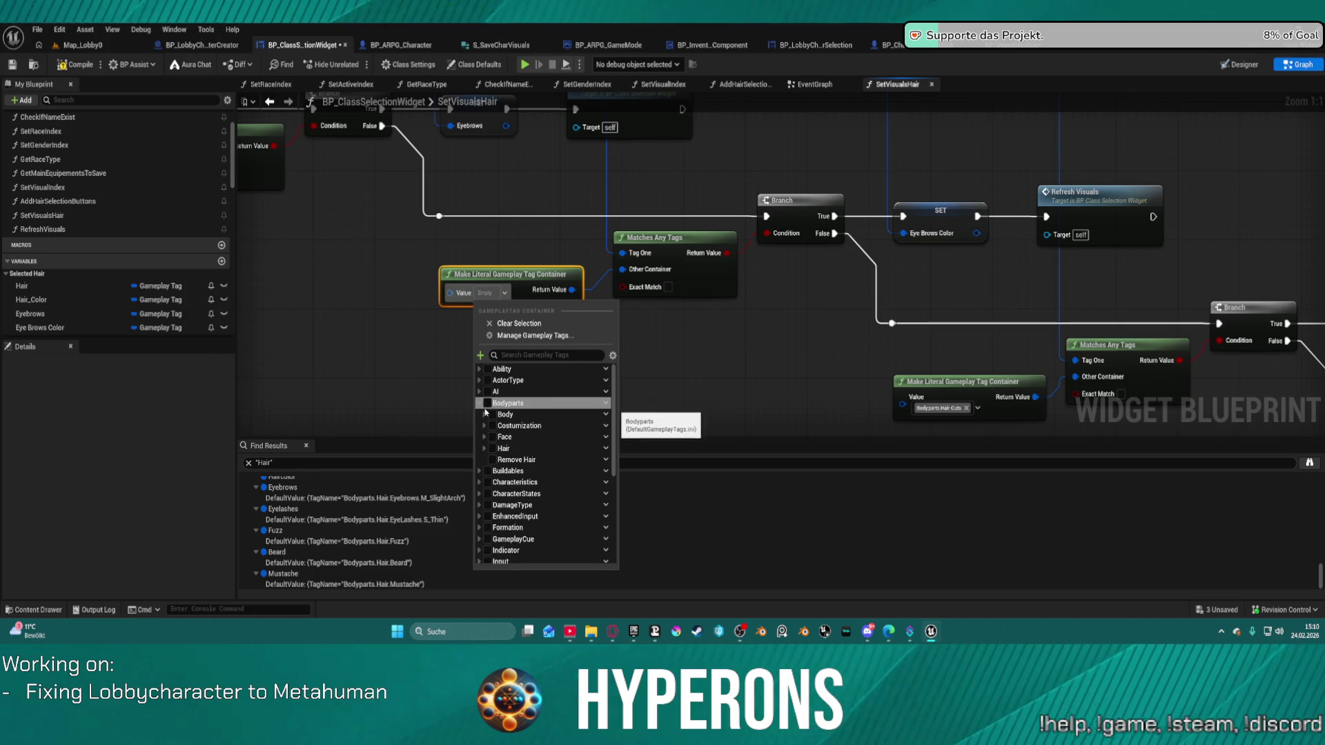
left_click(479, 403)
left_click(490, 428)
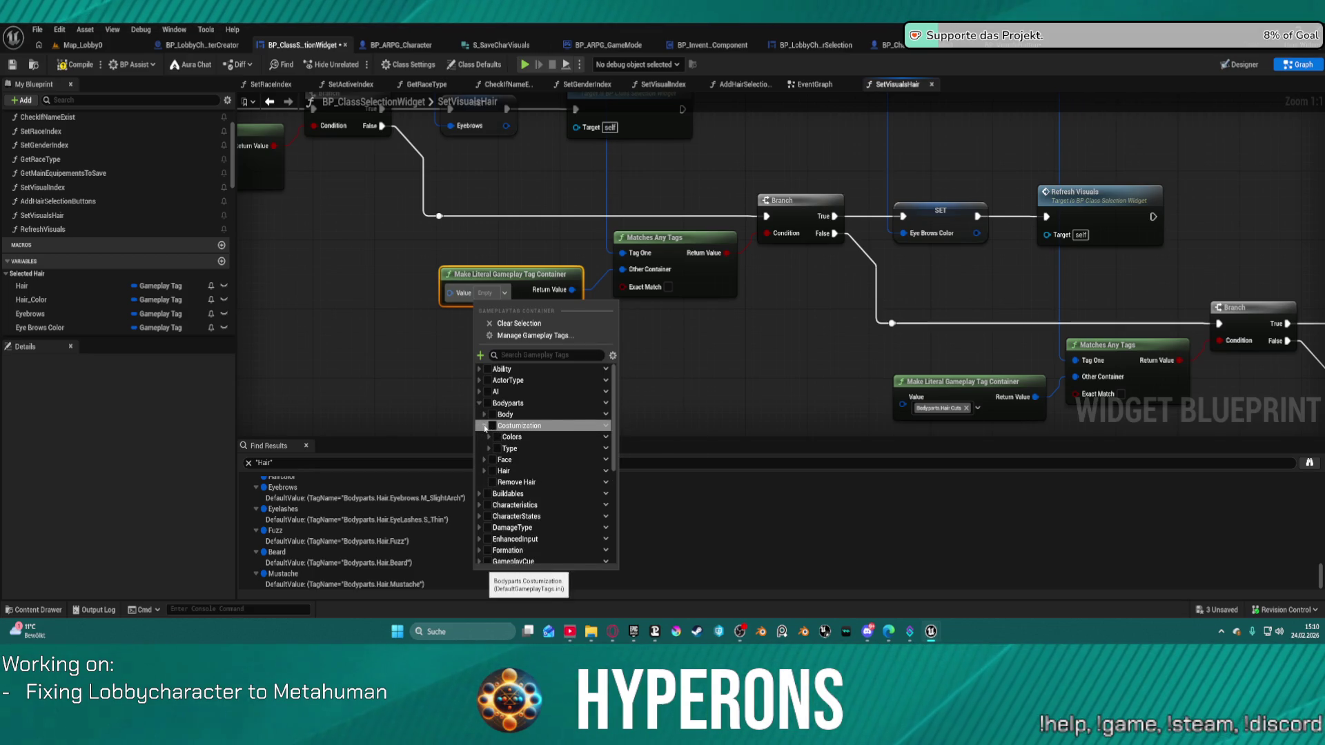
left_click(491, 439)
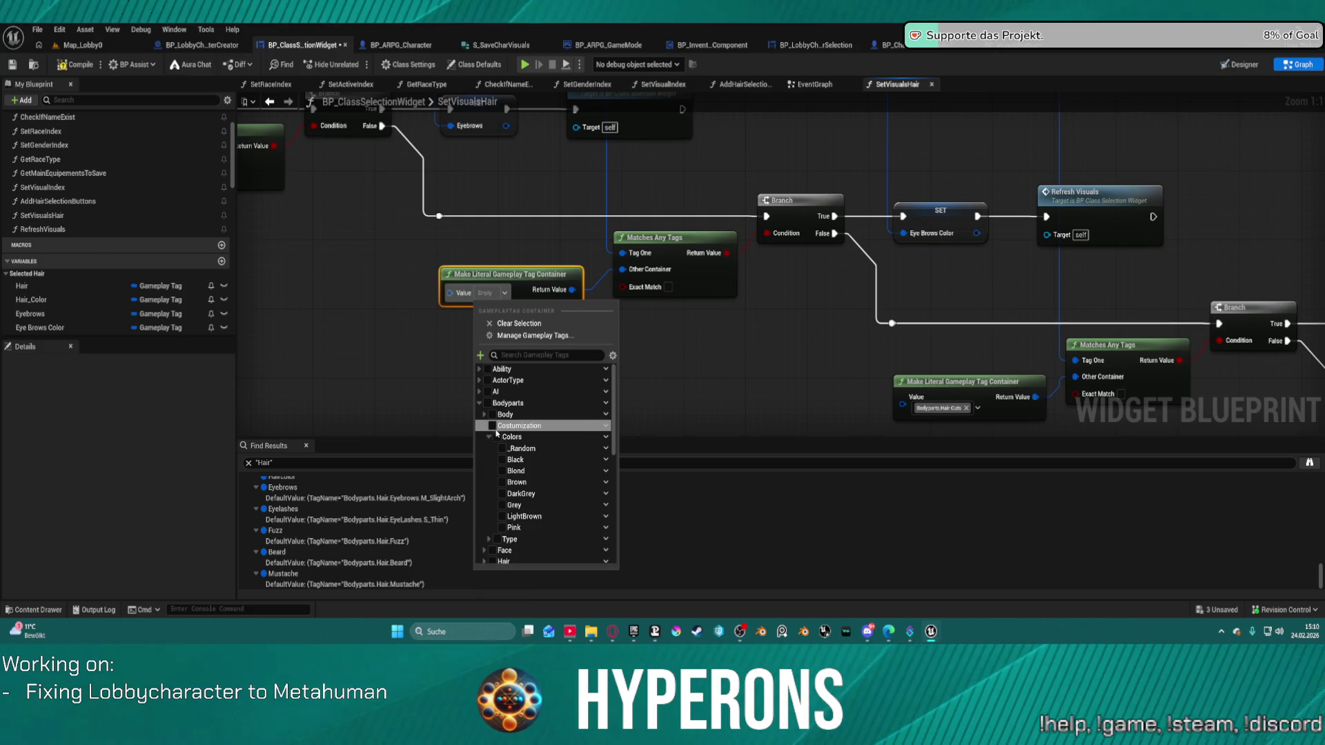
left_click(665, 387)
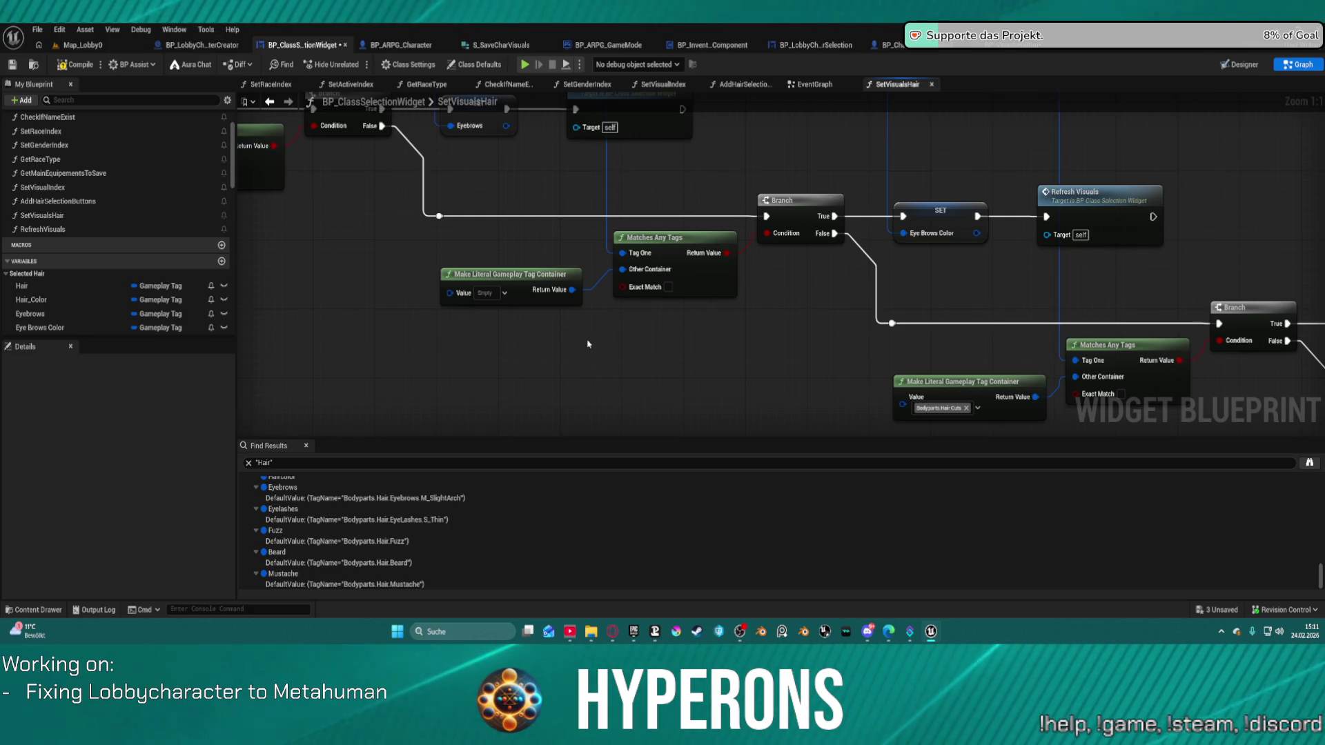
mouse_move(587, 343)
left_mouse_down()
mouse_move(889, 486)
mouse_move(1027, 514)
mouse_move(1254, 529)
left_mouse_up()
mouse_move(759, 311)
left_mouse_down()
mouse_move(840, 235)
mouse_move(770, 274)
mouse_move(459, 268)
mouse_move(513, 271)
left_mouse_up()
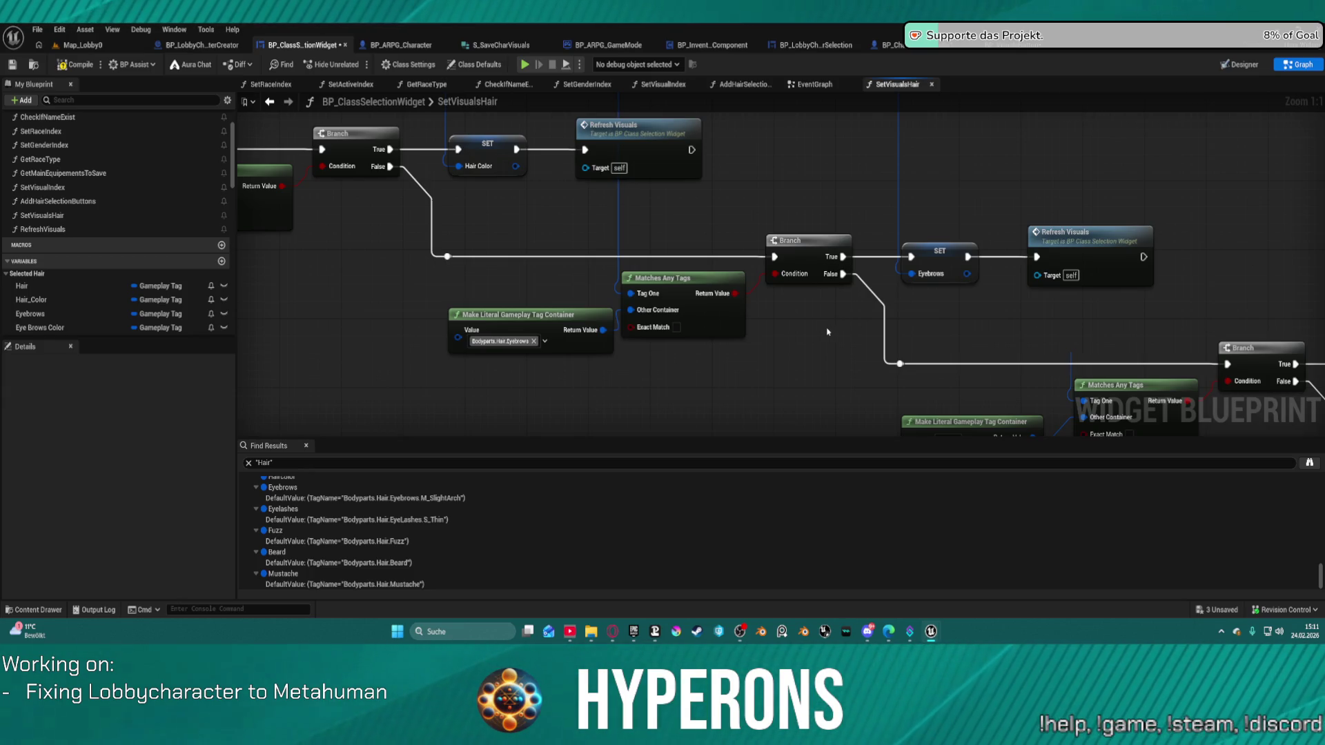
mouse_move(827, 332)
left_mouse_down()
mouse_move(959, 378)
mouse_move(849, 305)
left_mouse_up()
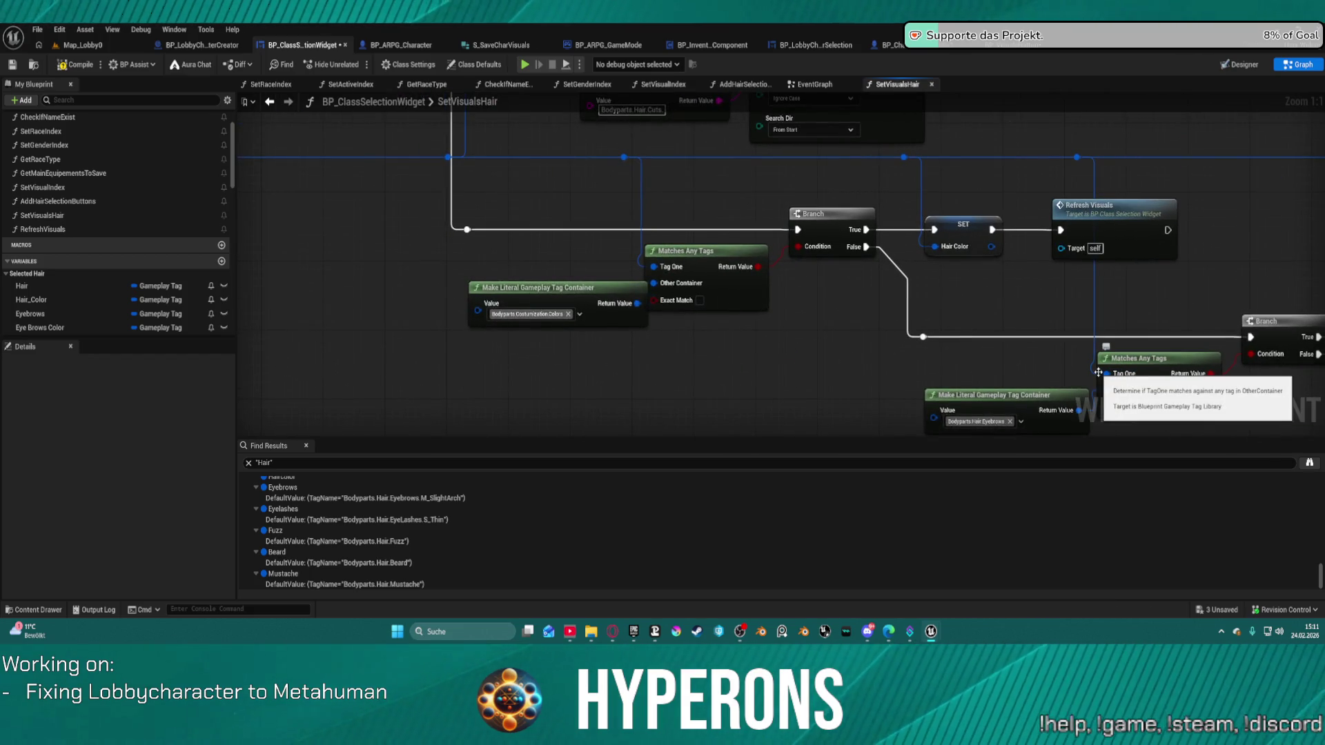
left_click_drag(815, 310, 781, 367)
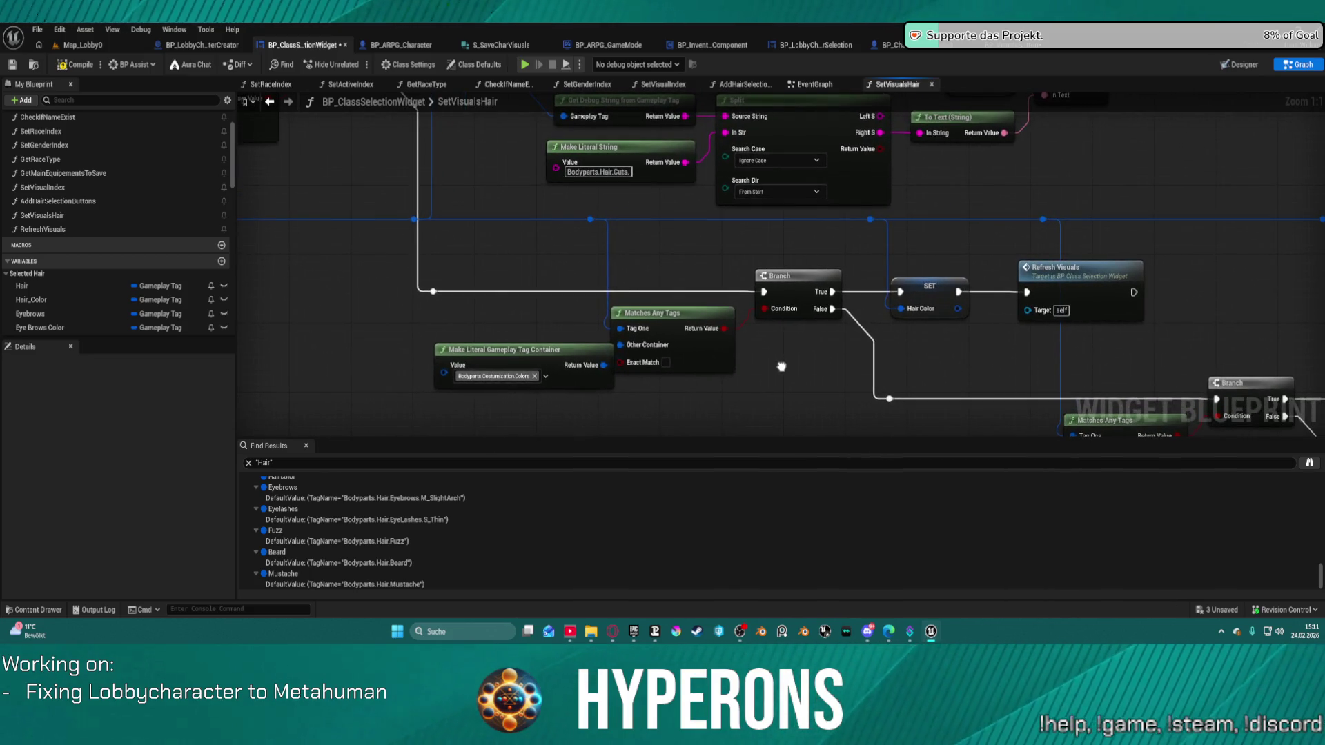
mouse_move(781, 366)
left_mouse_down()
mouse_move(663, 238)
mouse_move(629, 231)
left_mouse_up()
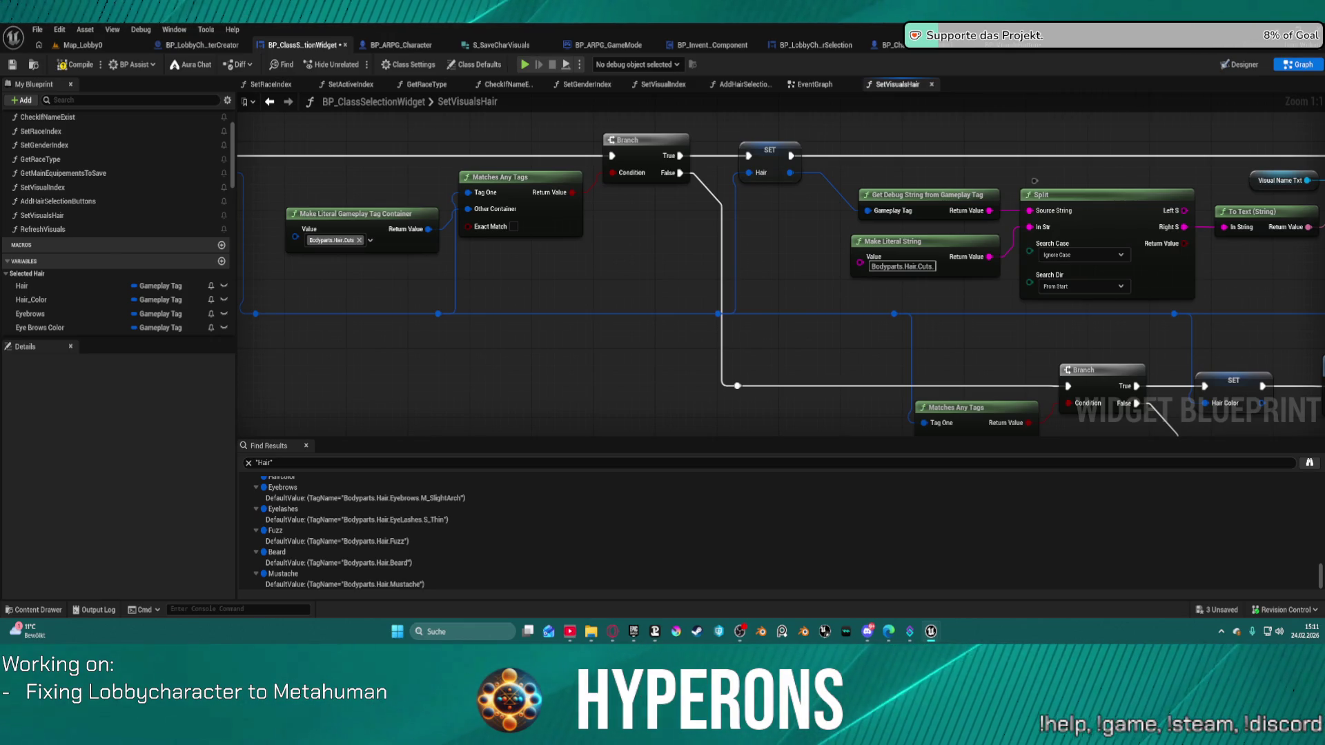
left_click_drag(629, 231, 619, 153)
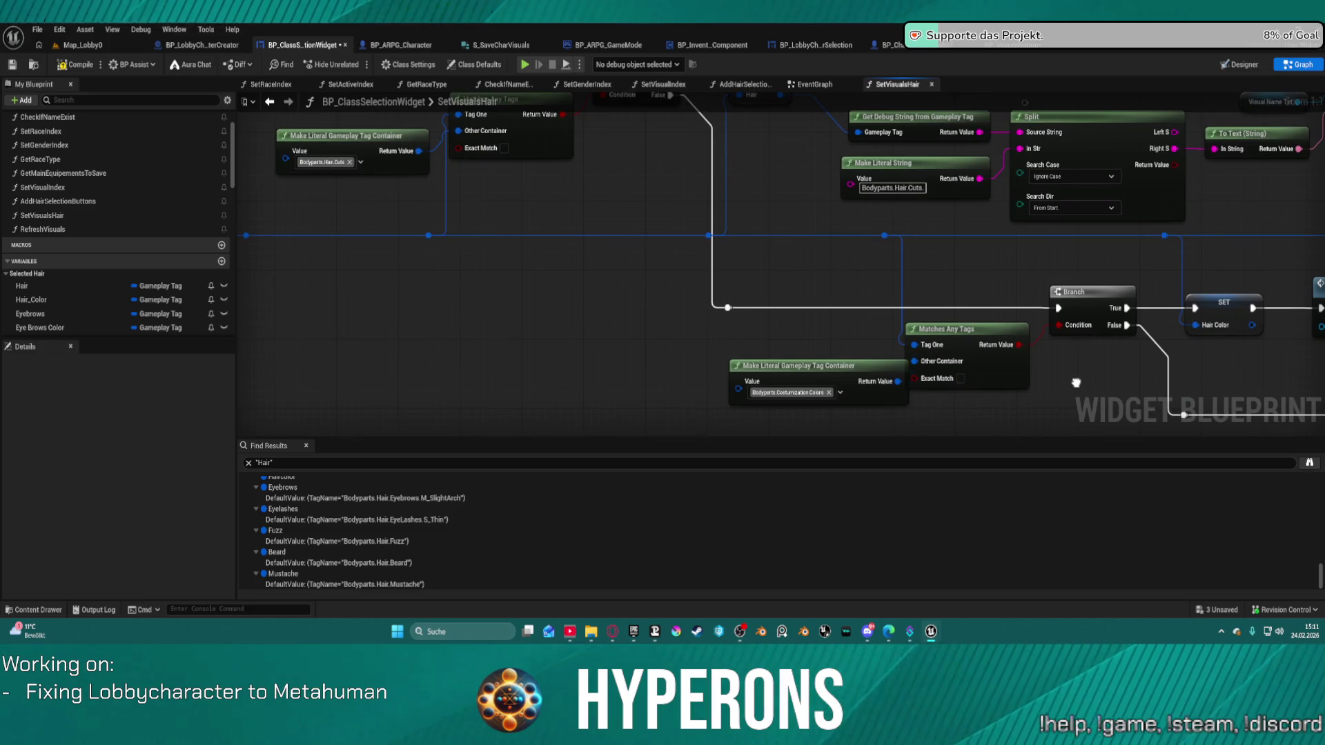
left_click_drag(1076, 382, 903, 217)
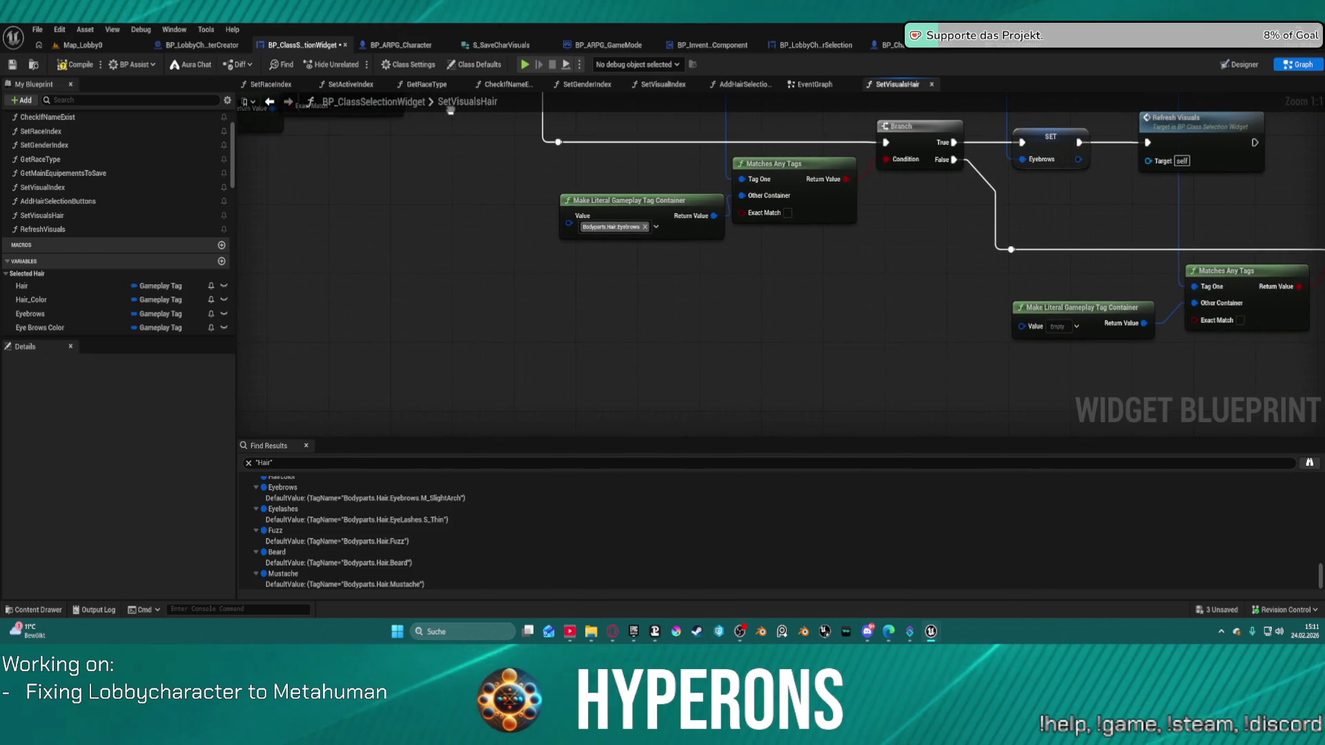
scroll(450, 110, "down", 3)
mouse_move(536, 213)
left_mouse_down()
mouse_move(796, 331)
mouse_move(743, 337)
mouse_move(813, 350)
left_mouse_up()
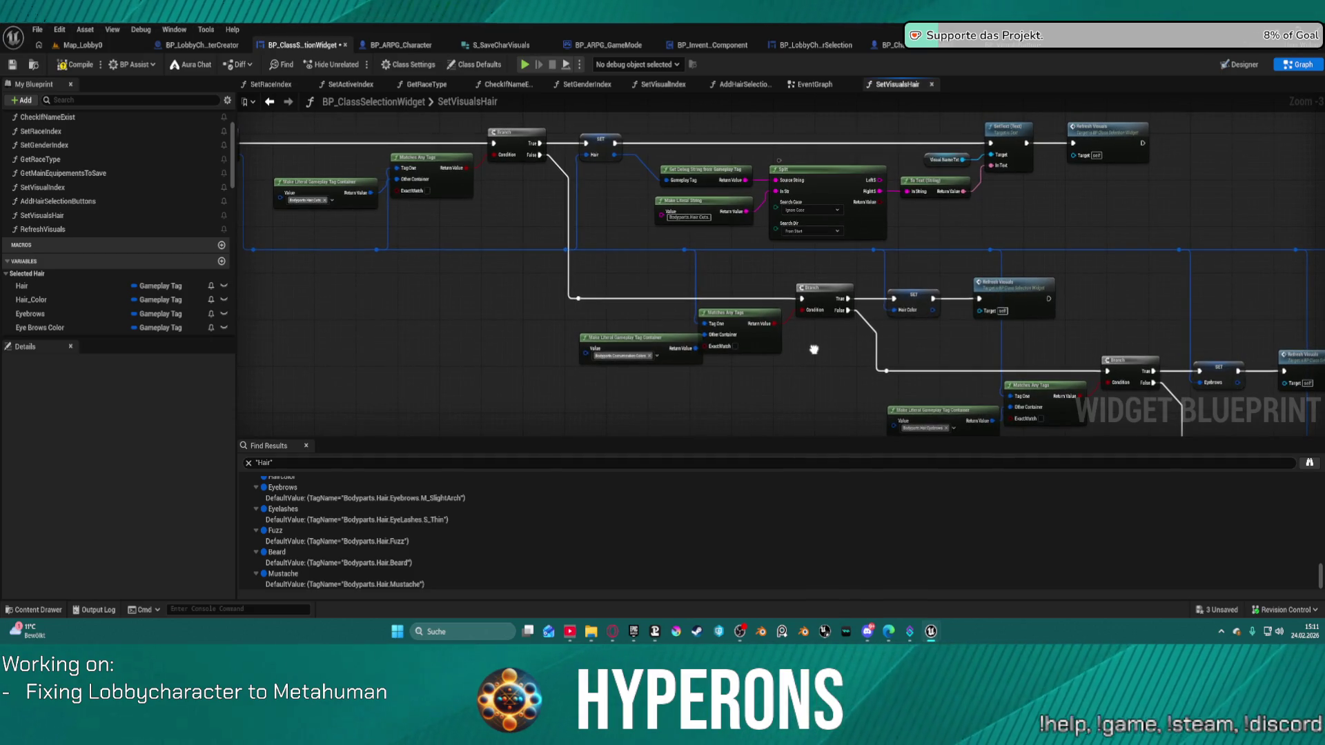
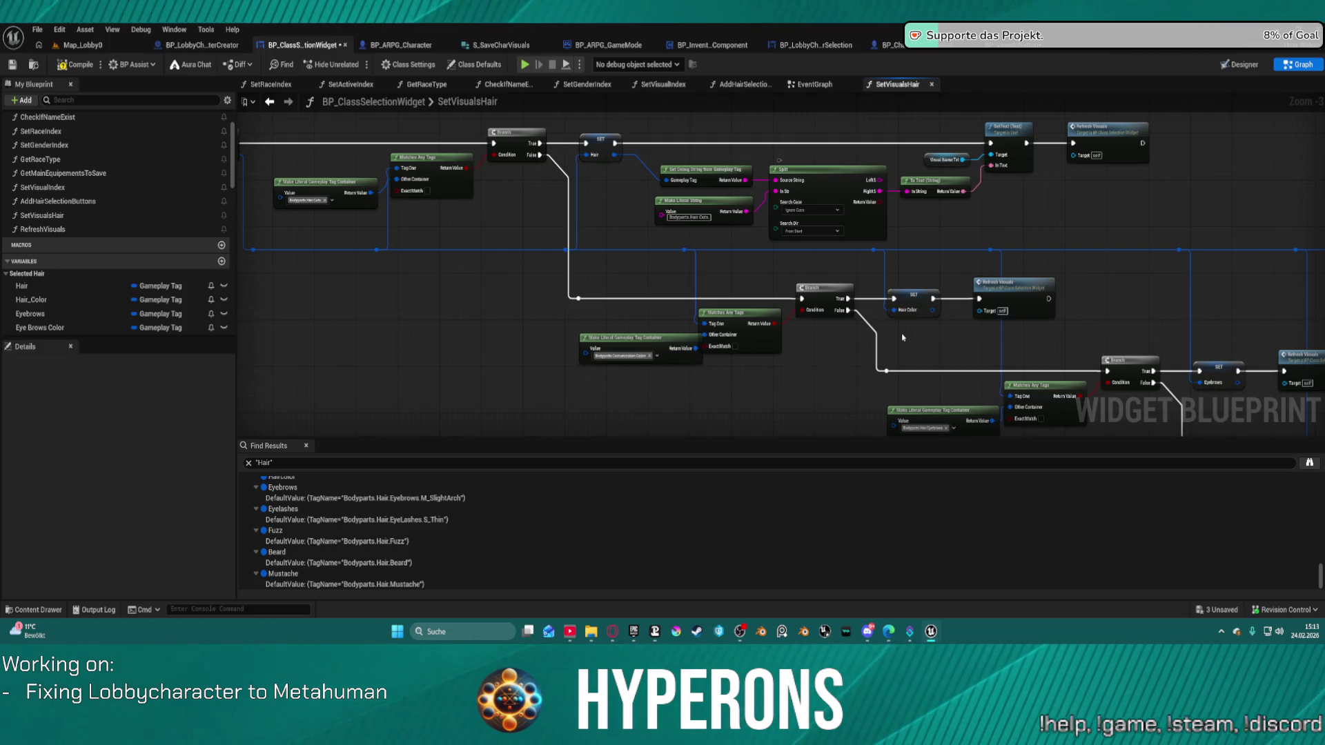
Open Project Settings from the Edit menu to reach the Gameplay Tag Manager
left_click(59, 30)
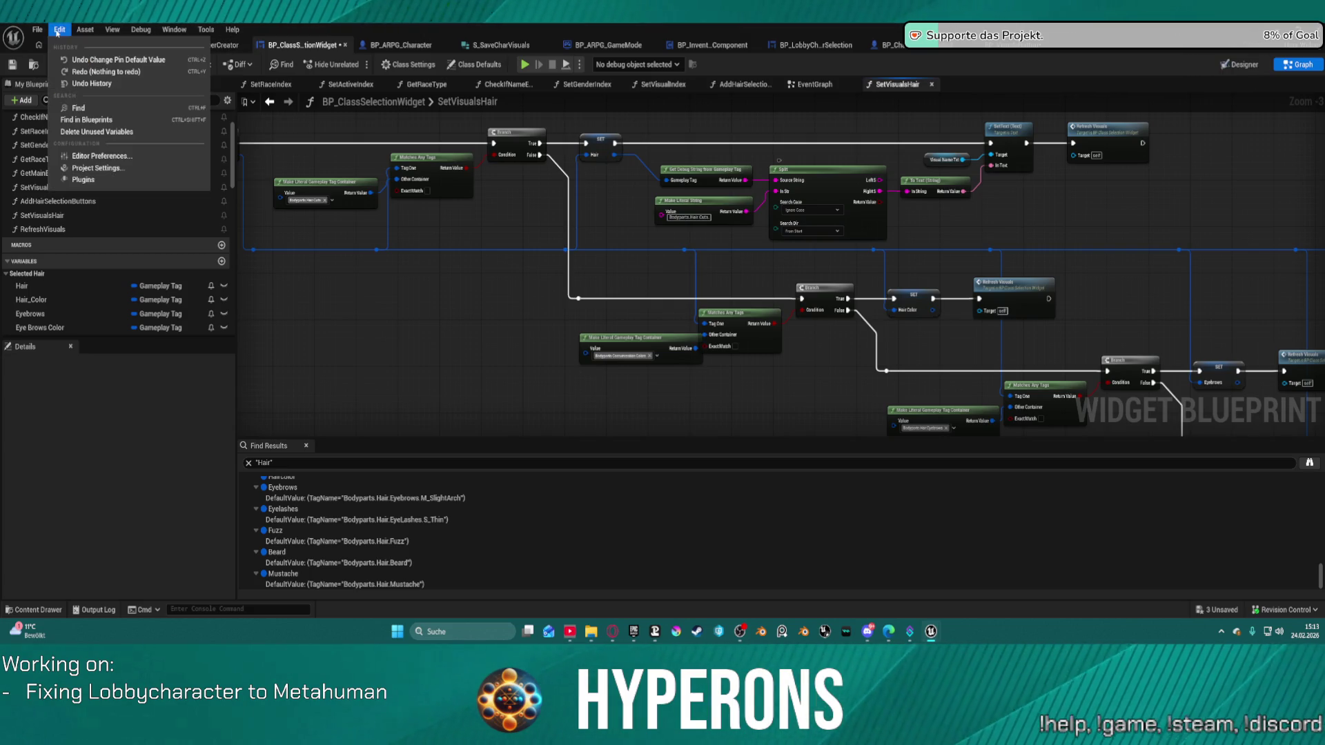
left_click(111, 171)
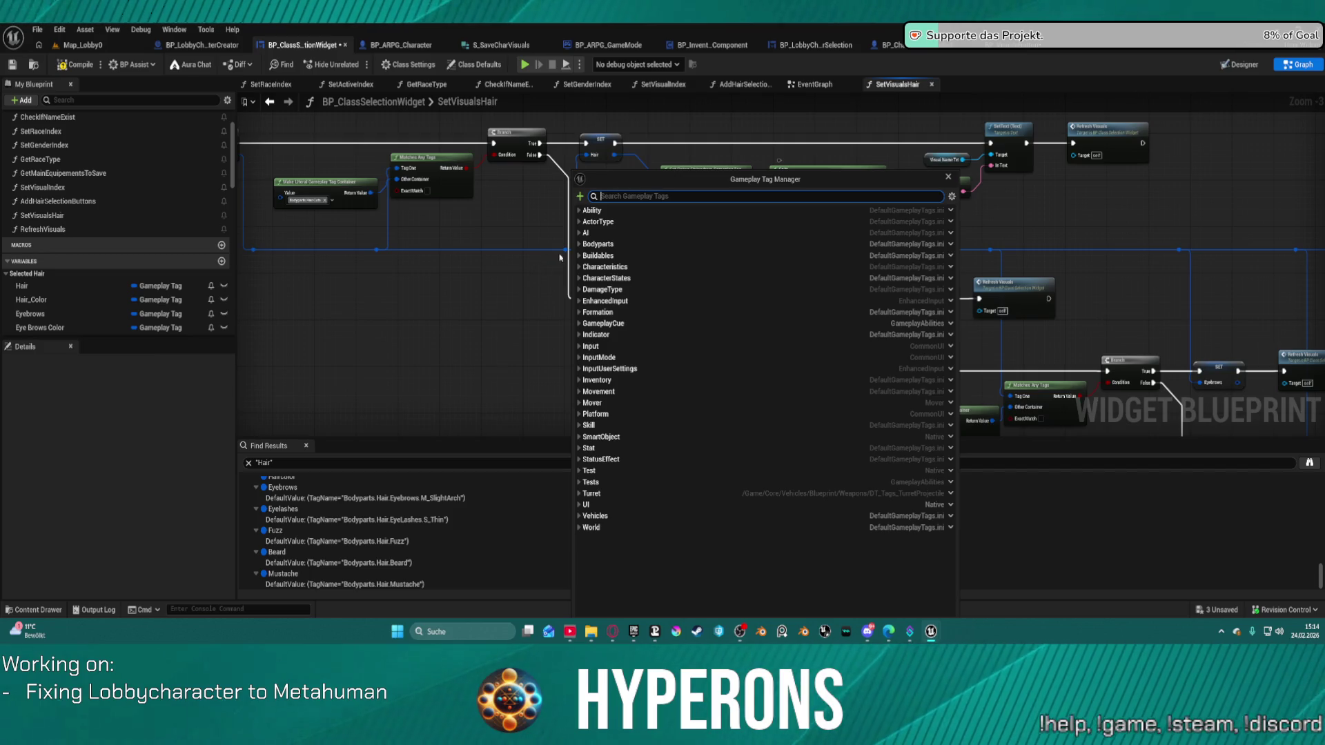
Expand Bodyparts and Costumization, and begin a new tag from the Costumization Colors tag
left_click(581, 244)
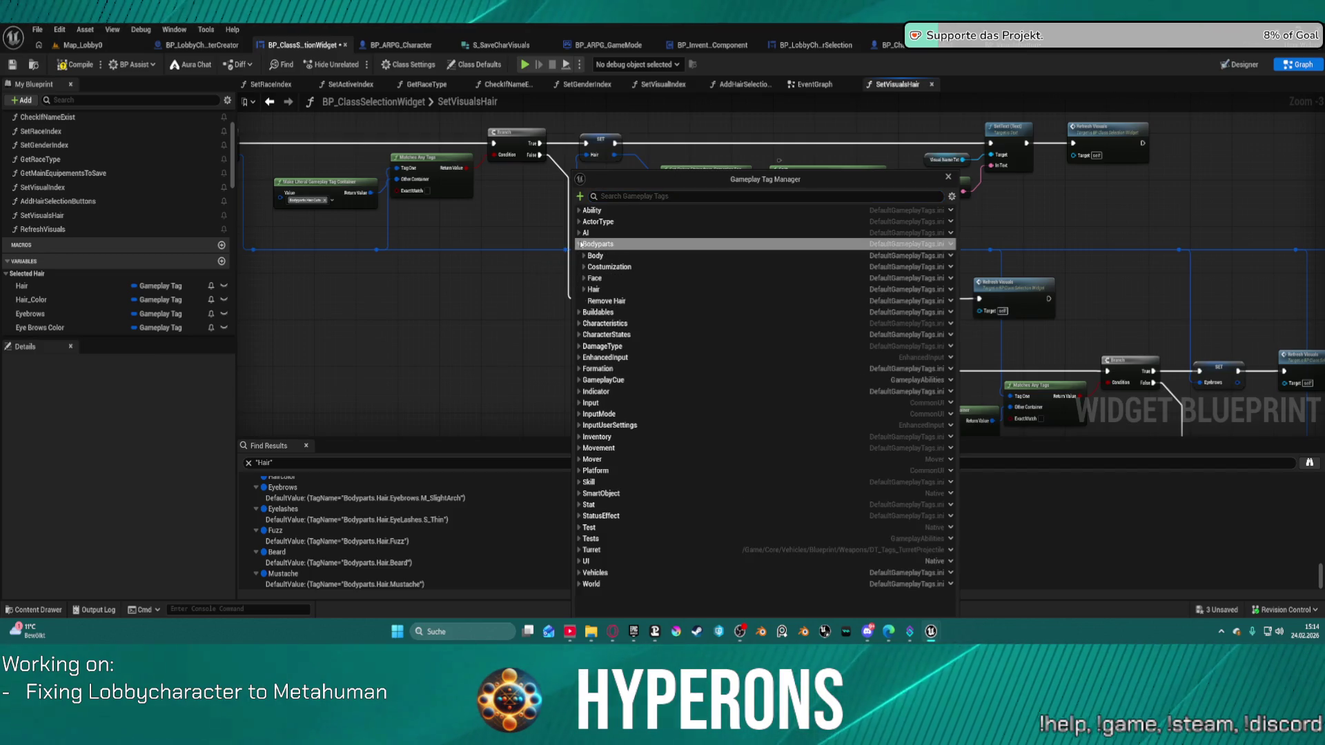
left_click(579, 244)
left_click(584, 267)
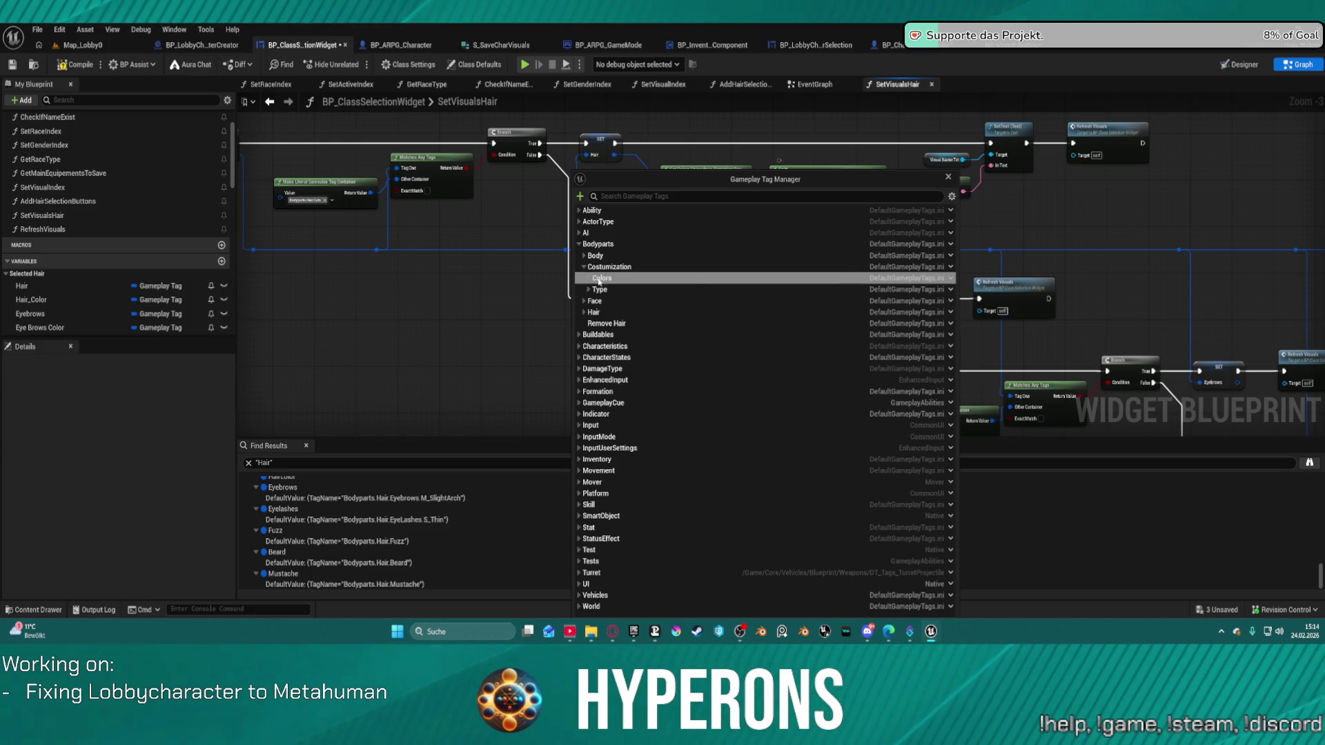
right_click(599, 281)
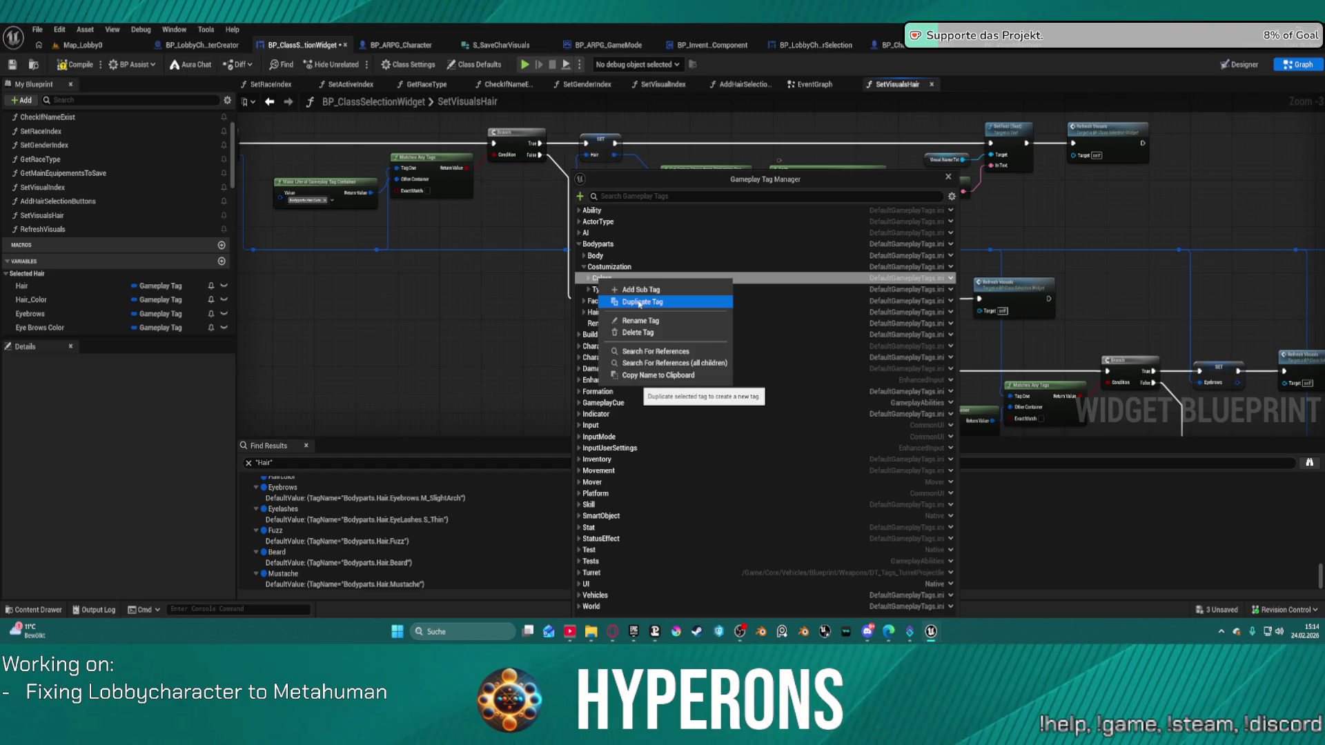
left_click(640, 304)
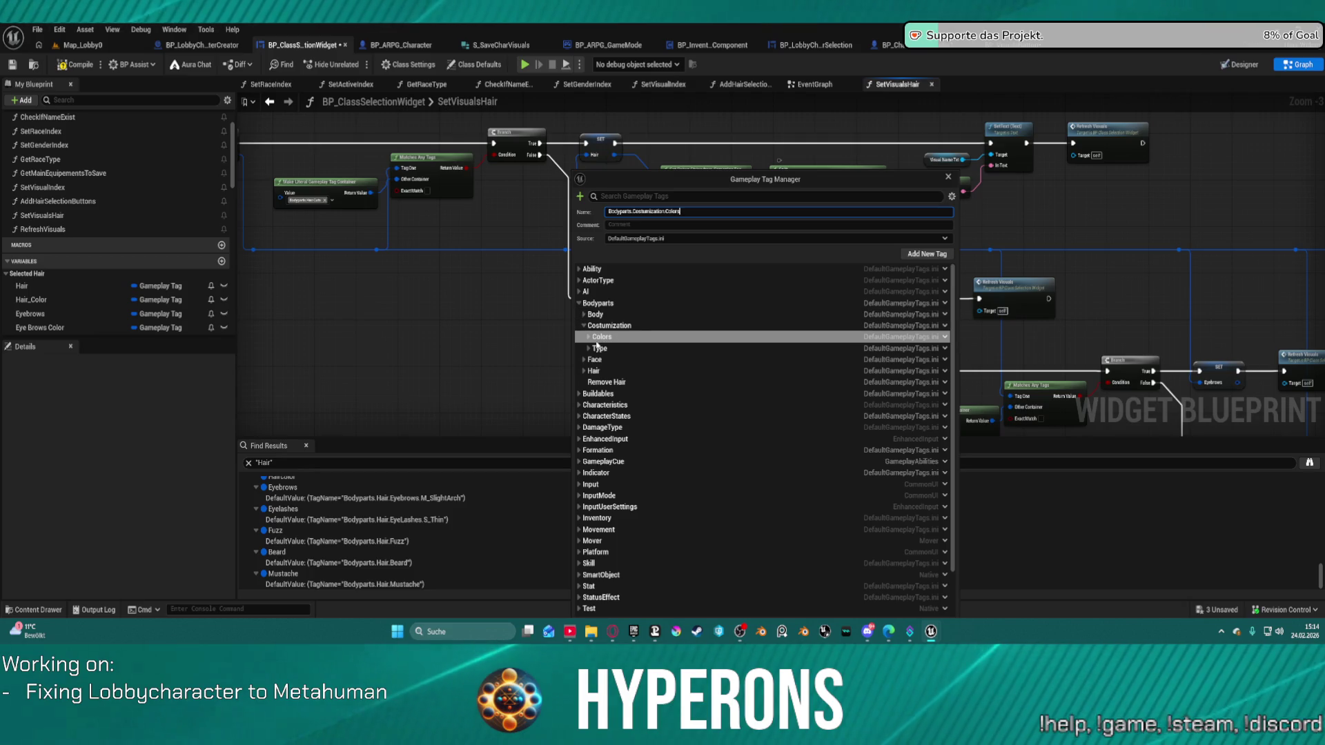
Compare the Costumization colour presets with the Hair Colors tag and bring up Hair Colors' actions
left_click(588, 337)
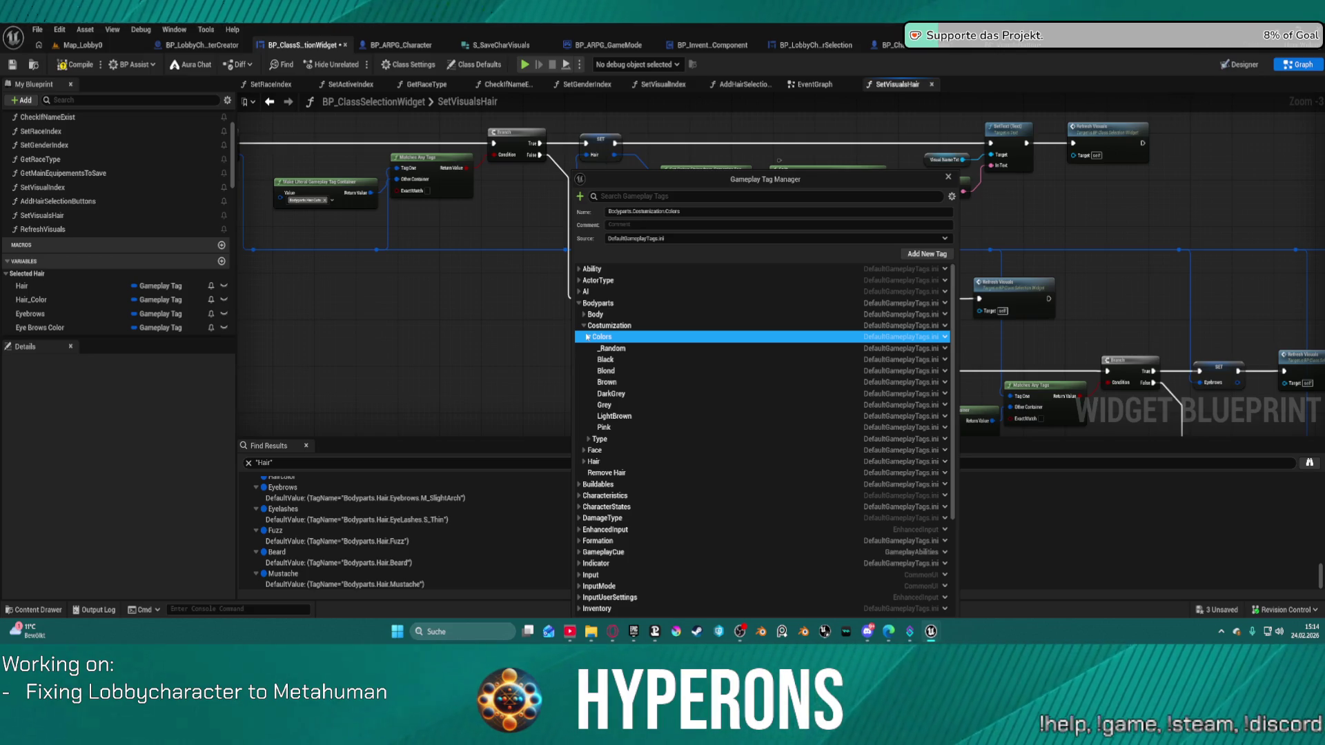
left_click(588, 337)
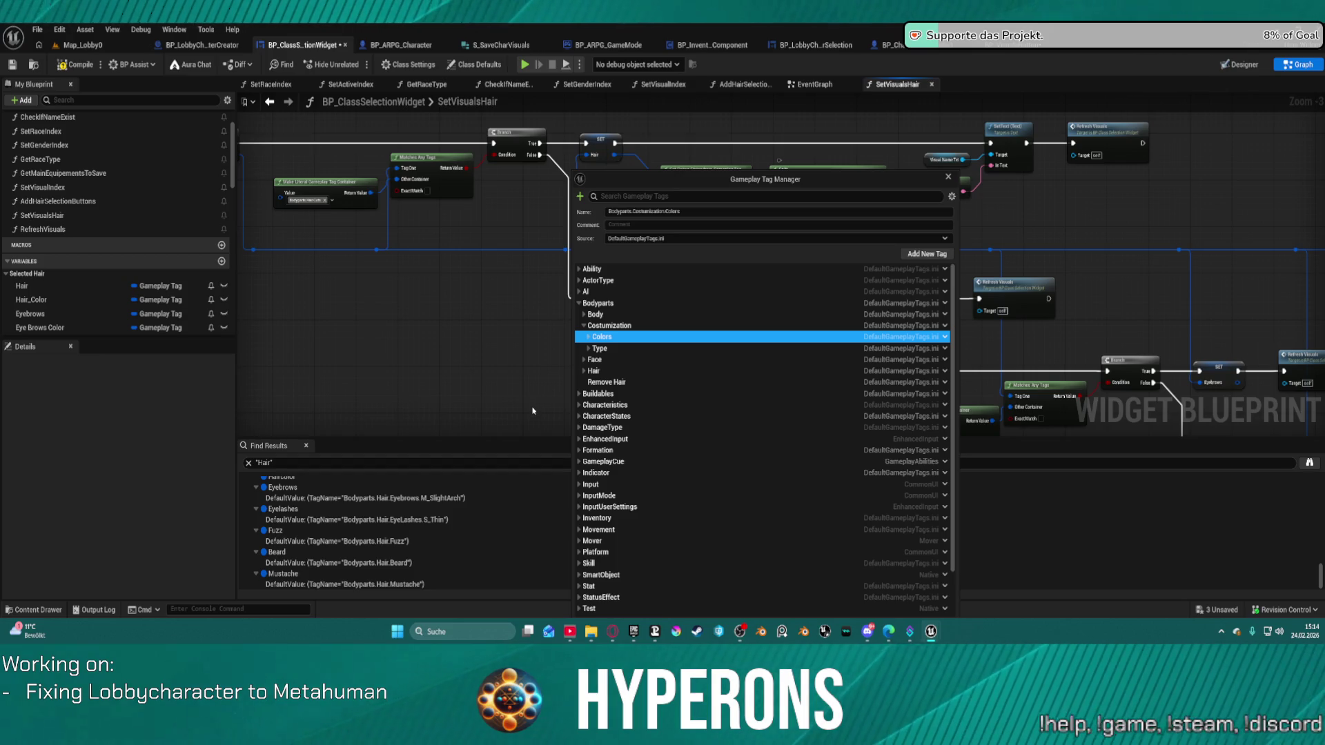
left_click(583, 370)
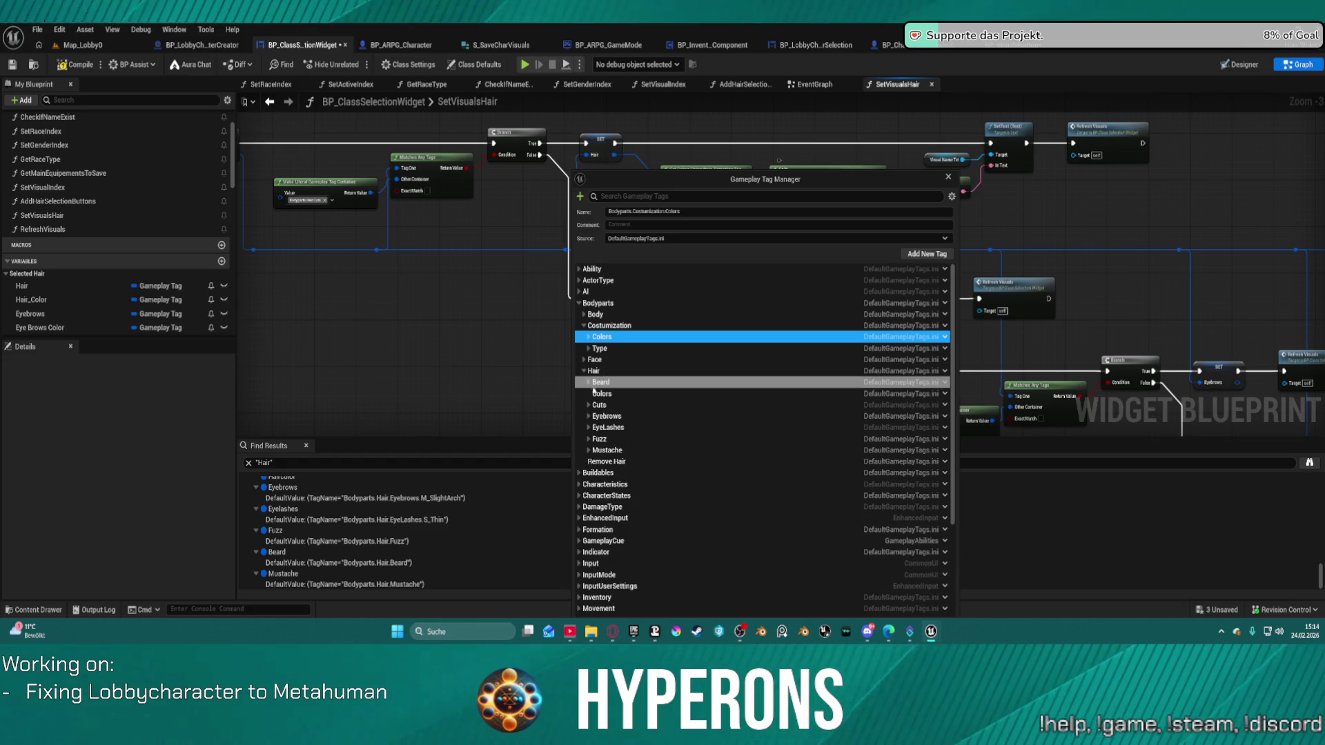
left_click(599, 398)
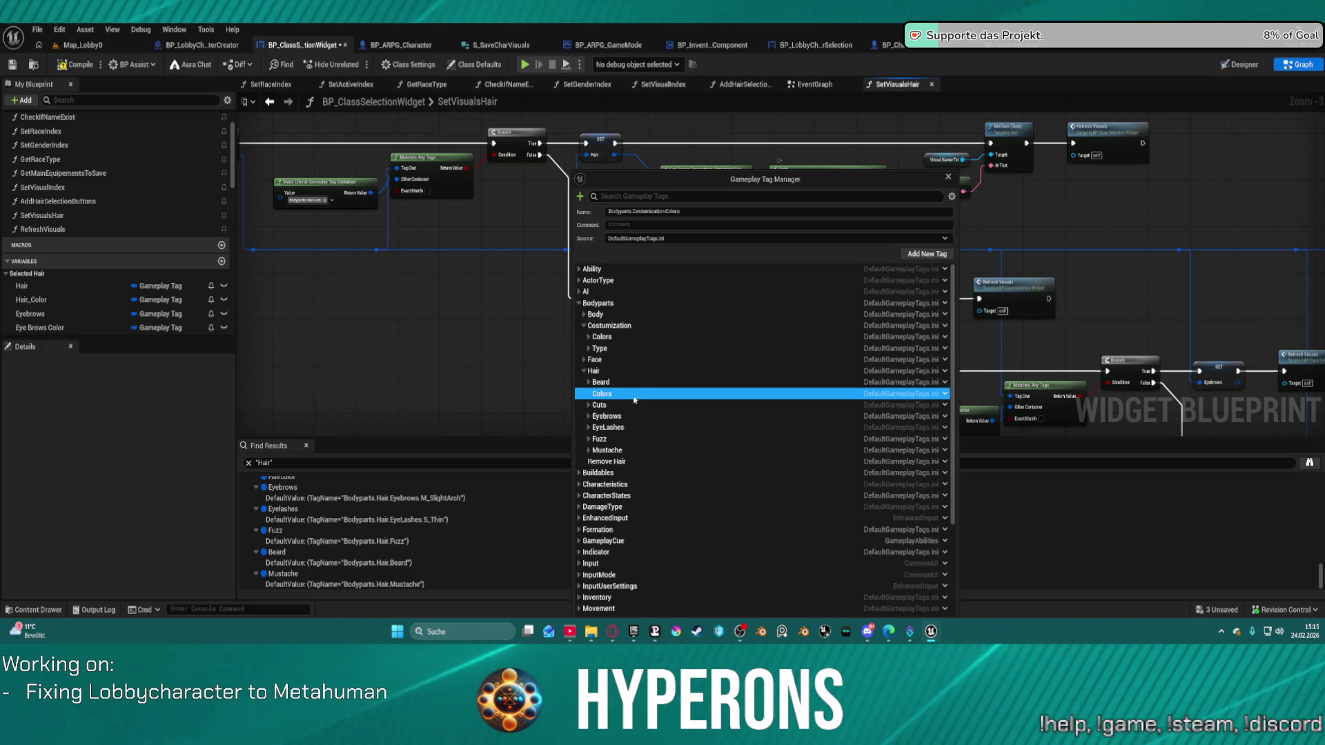
left_click(589, 337)
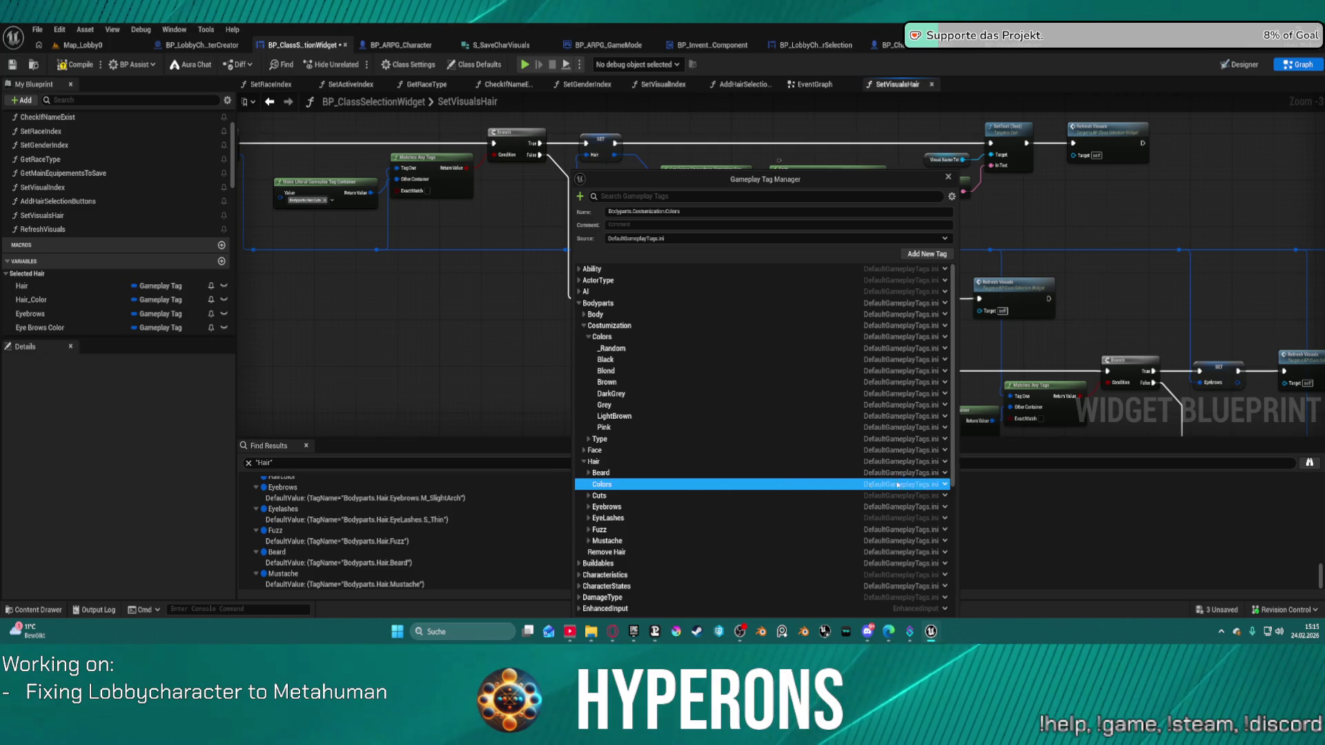
left_click(945, 485)
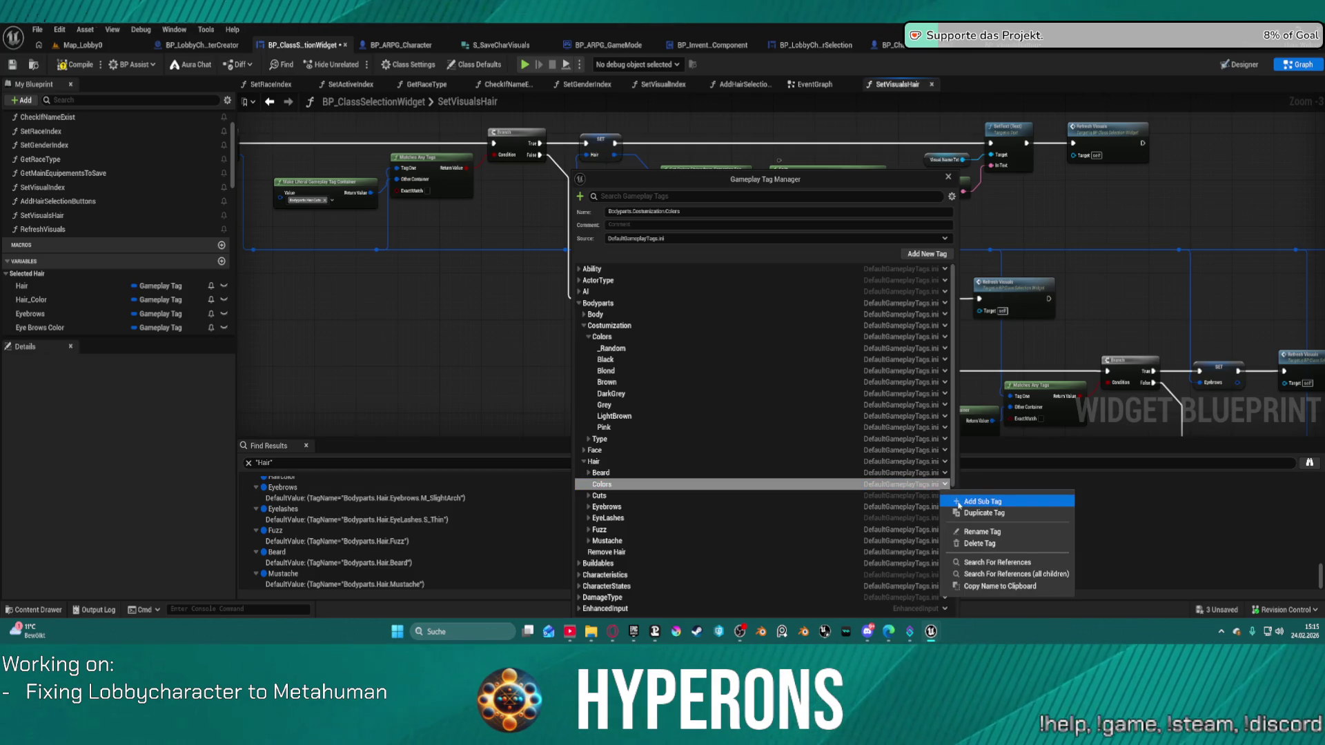
Add a new Color sub tag under Bodyparts.Hair.Cuts
left_click(959, 502)
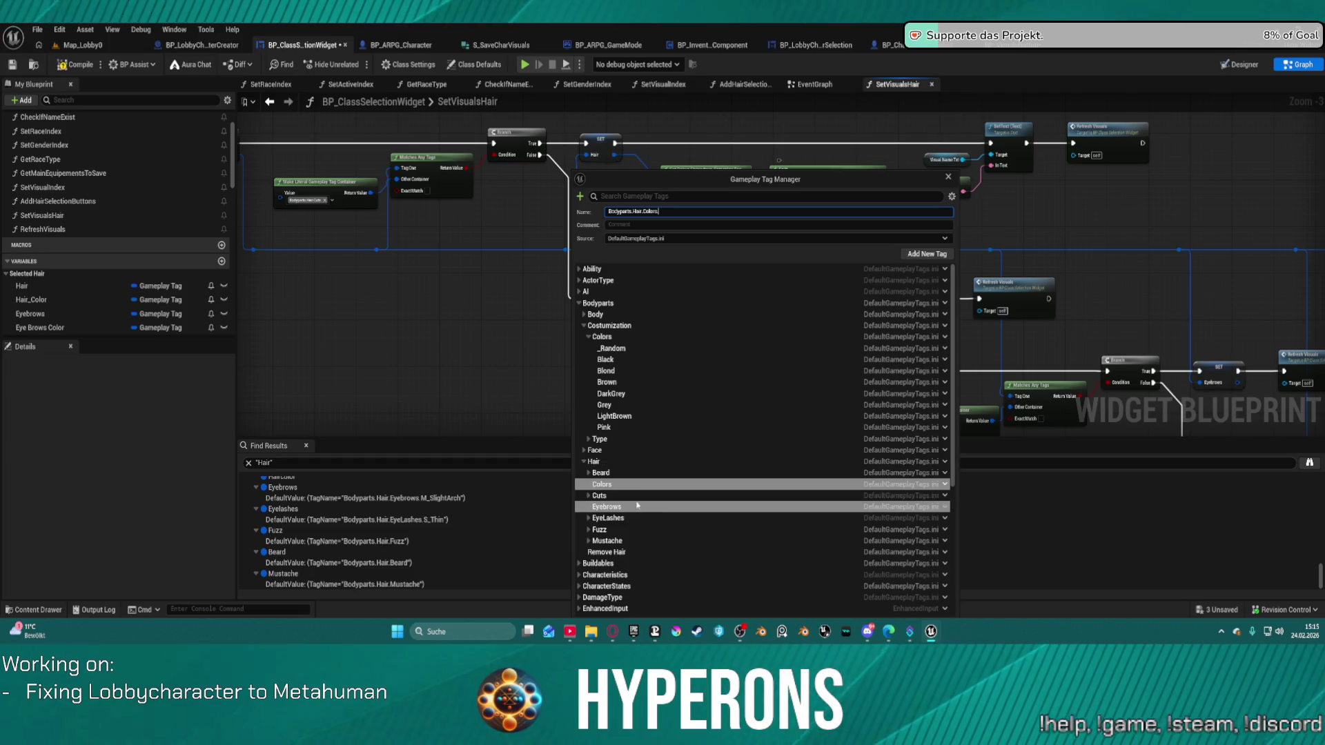
left_click(591, 496)
left_click(588, 496)
right_click(593, 496)
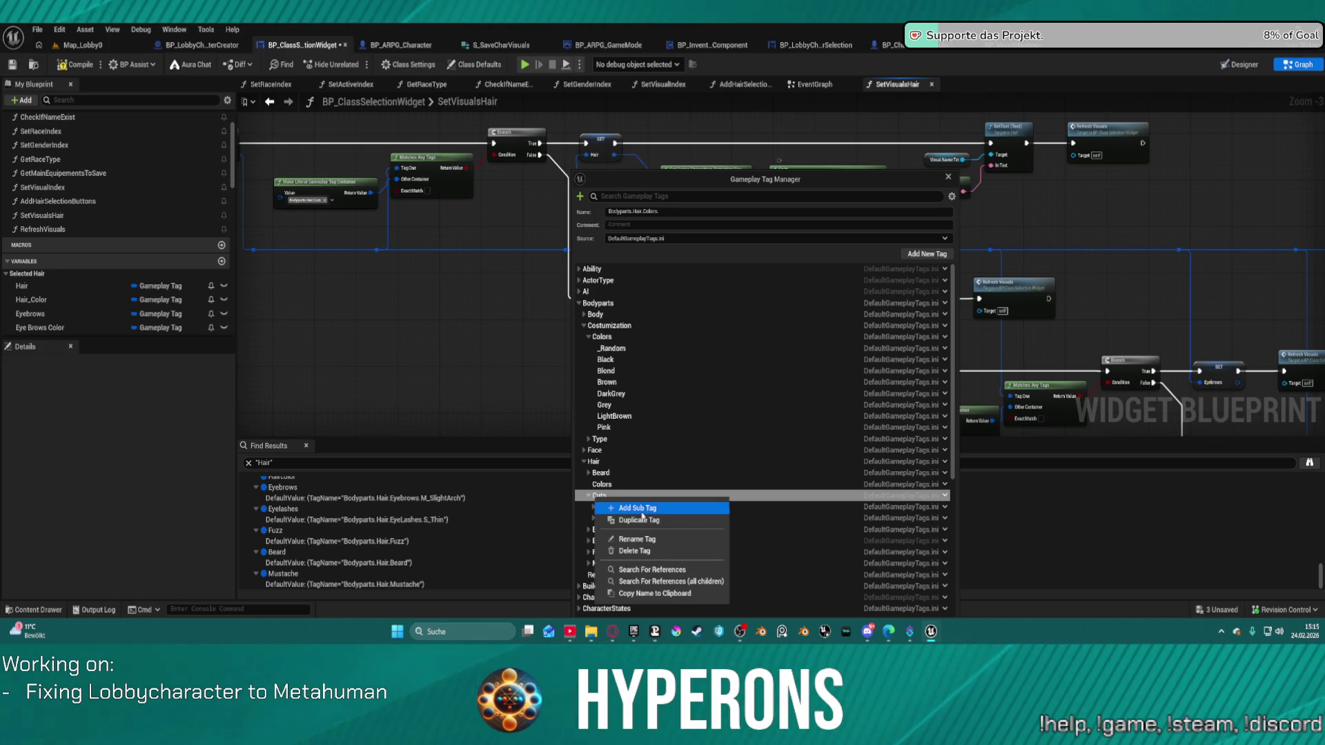
left_click(631, 508)
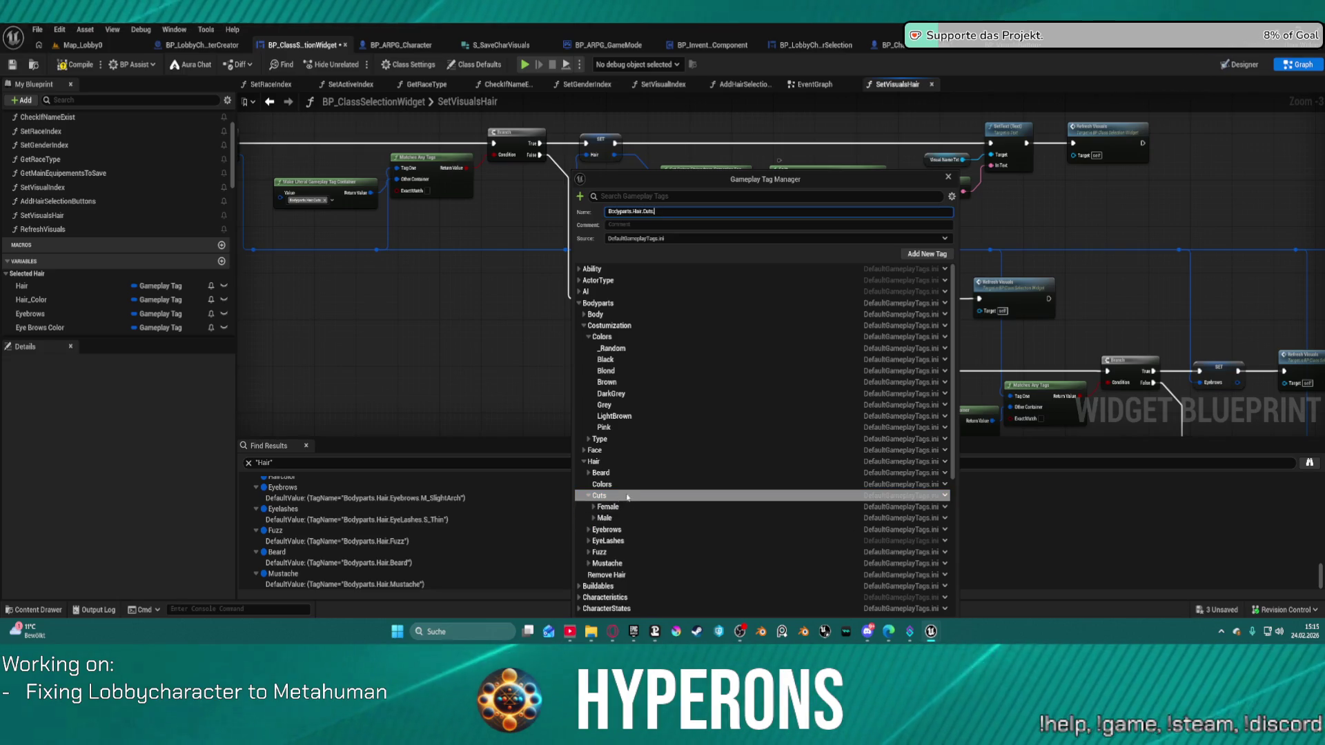
type("H")
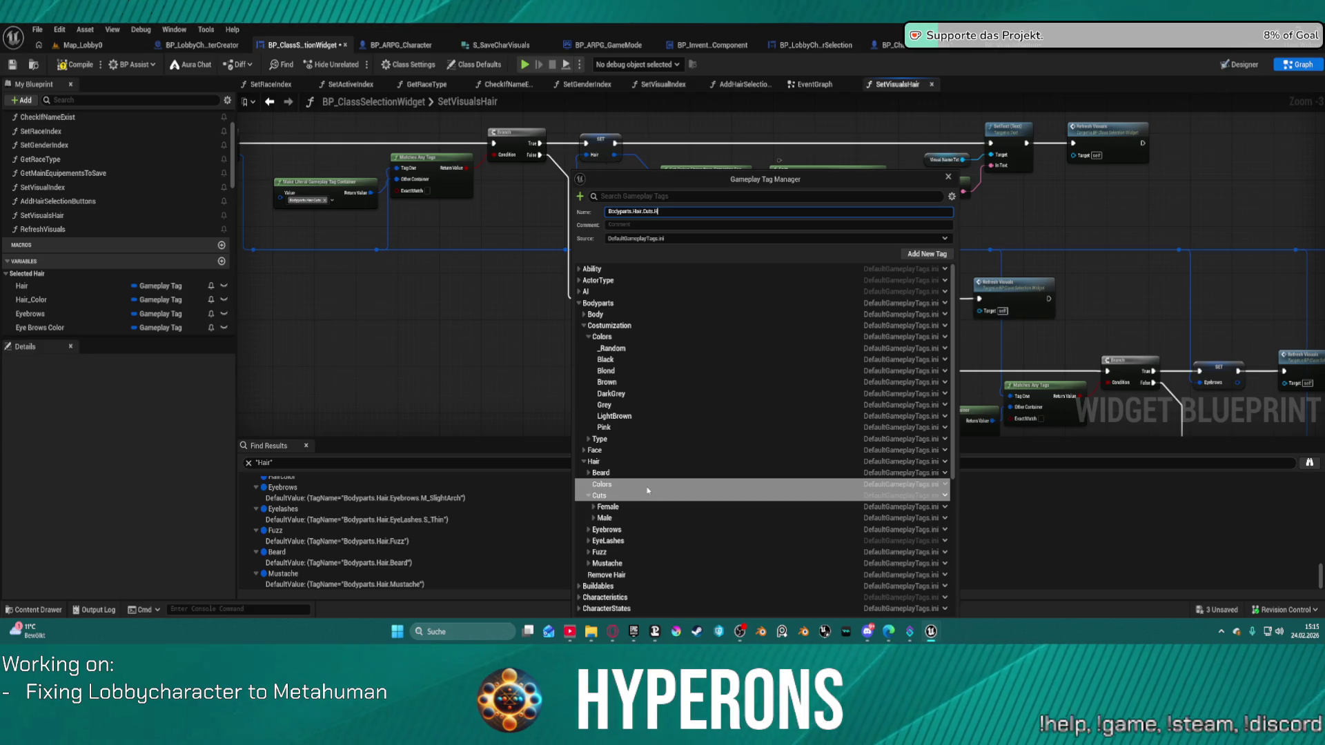
type("air")
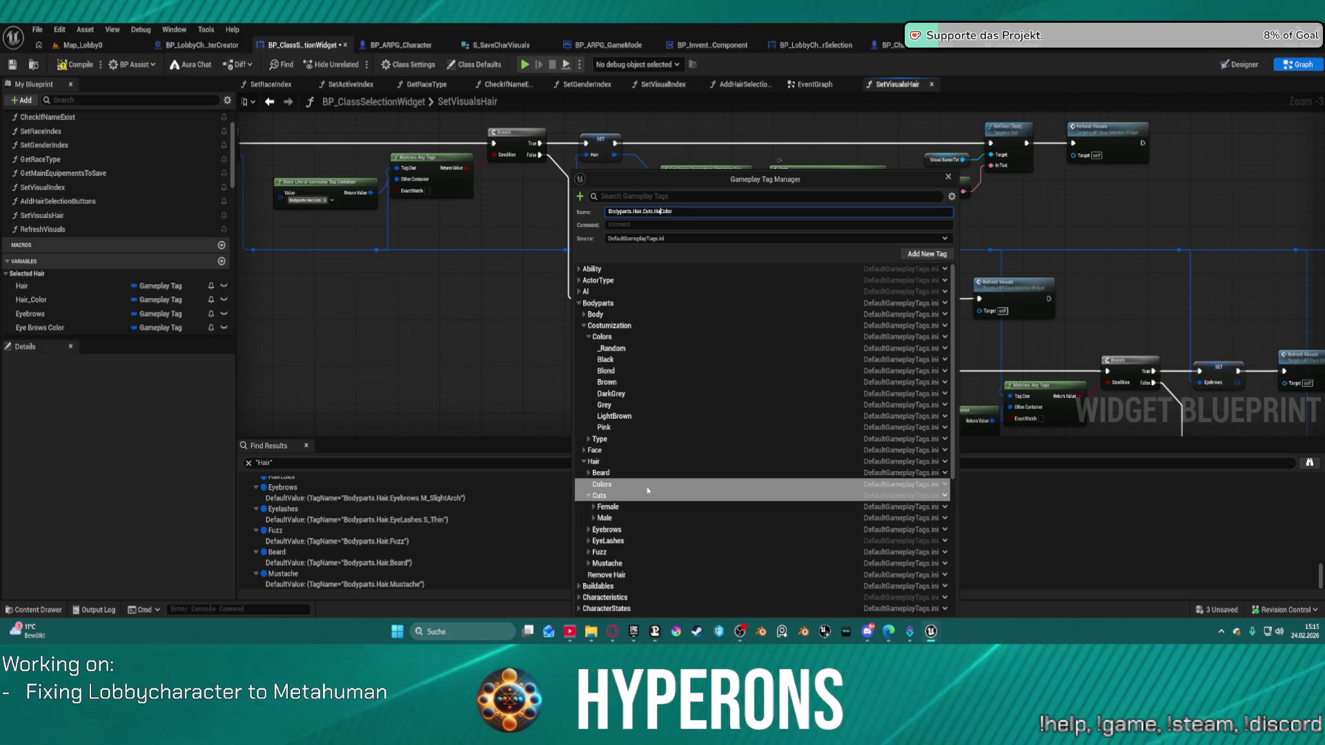
key("Return")
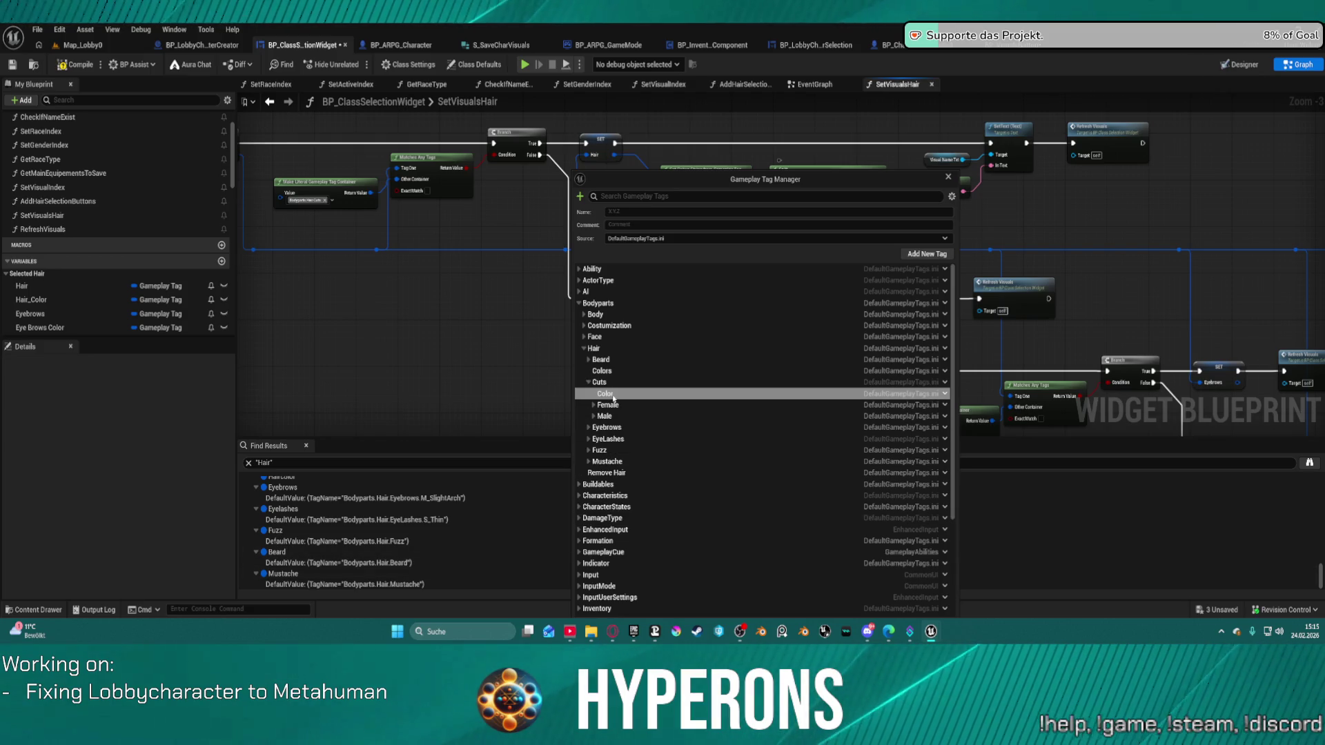
Add a _Random sub tag beneath Bodyparts.Hair.Cuts.Color
left_click(585, 325)
left_click(588, 336)
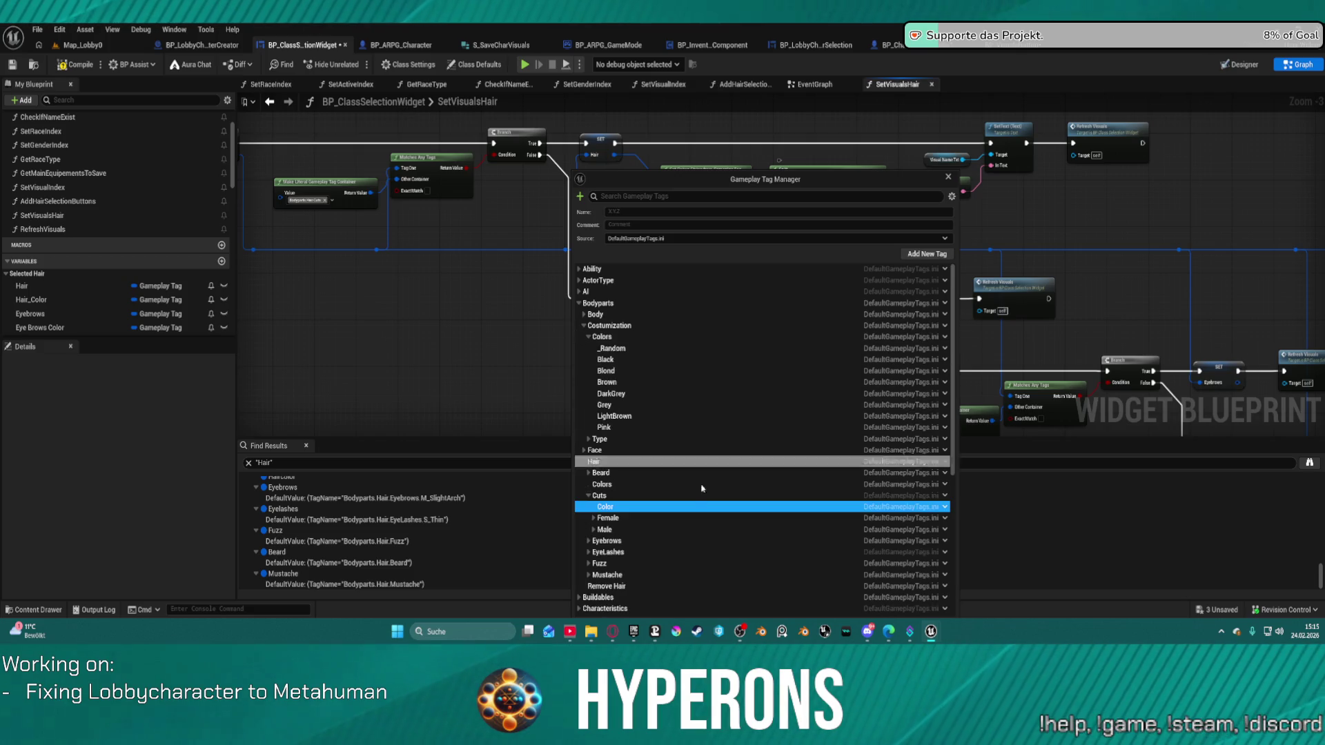
scroll(610, 498, "down", 1)
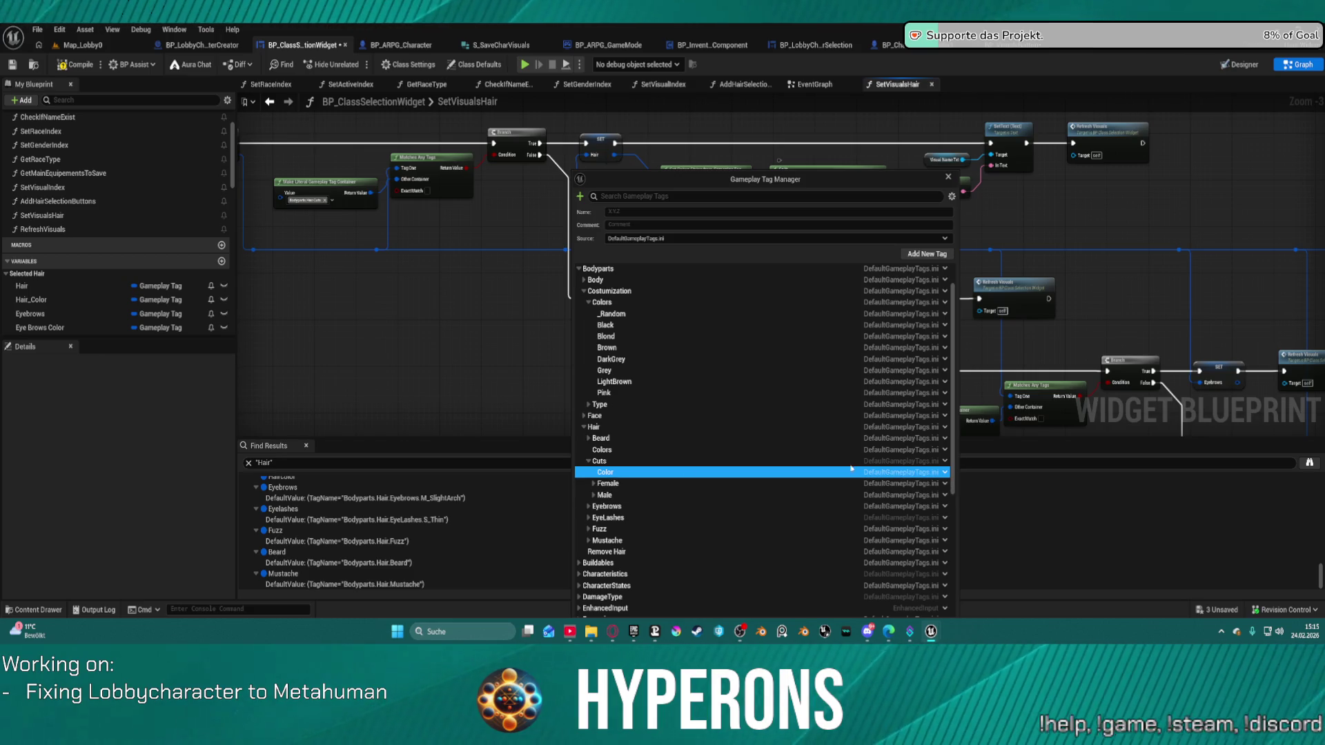
left_click(941, 476)
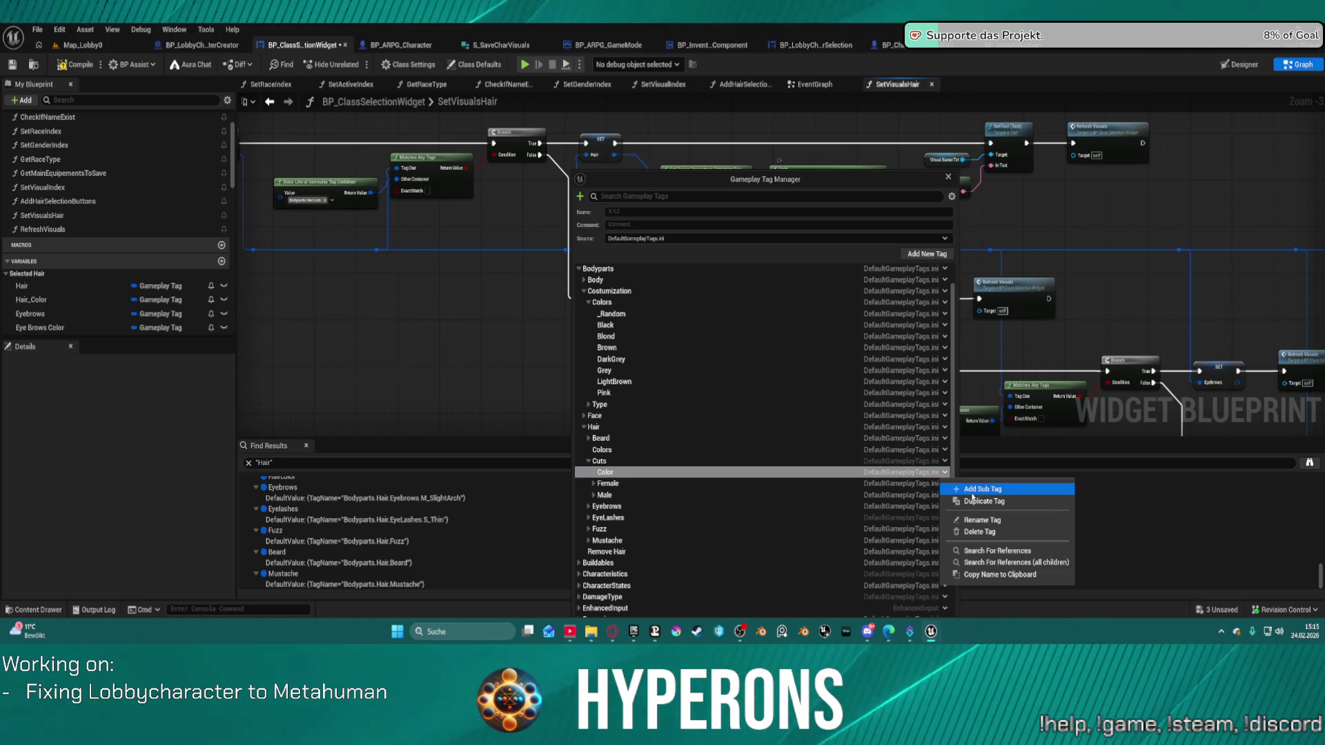
left_click(972, 491)
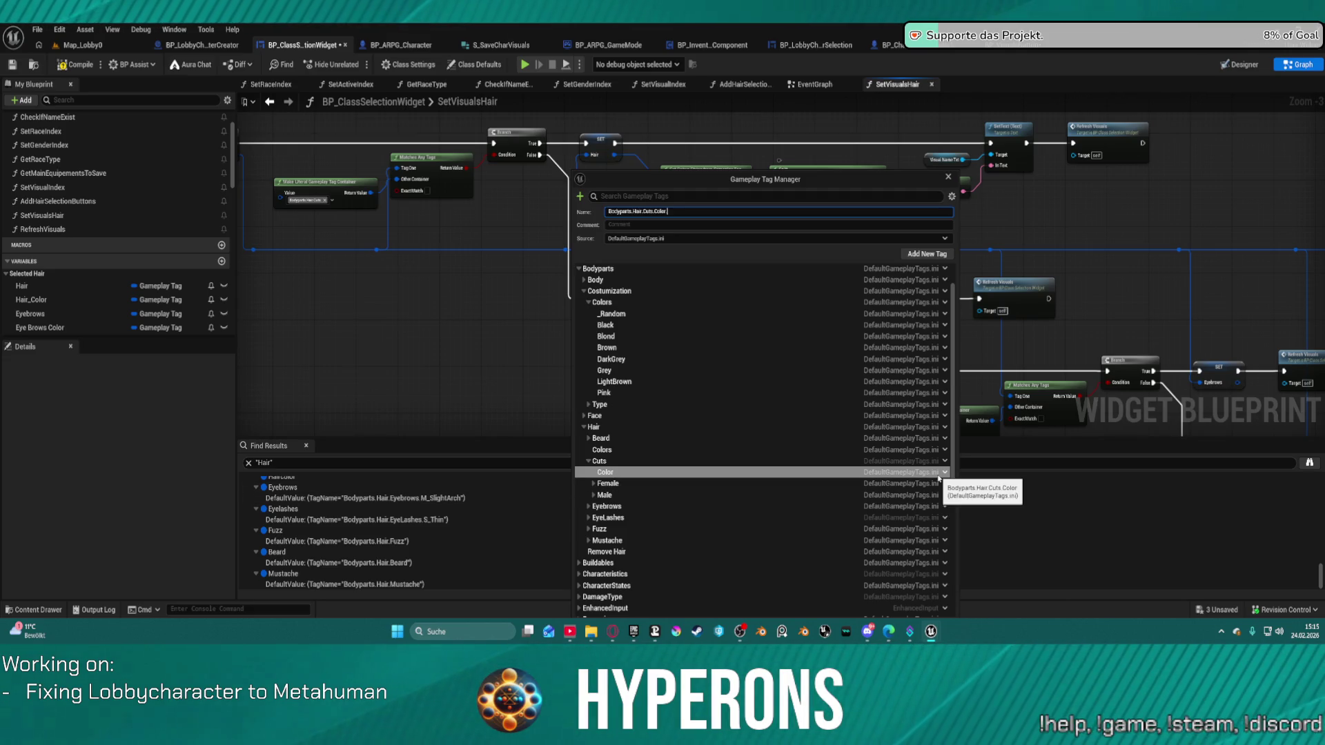
type("_Random")
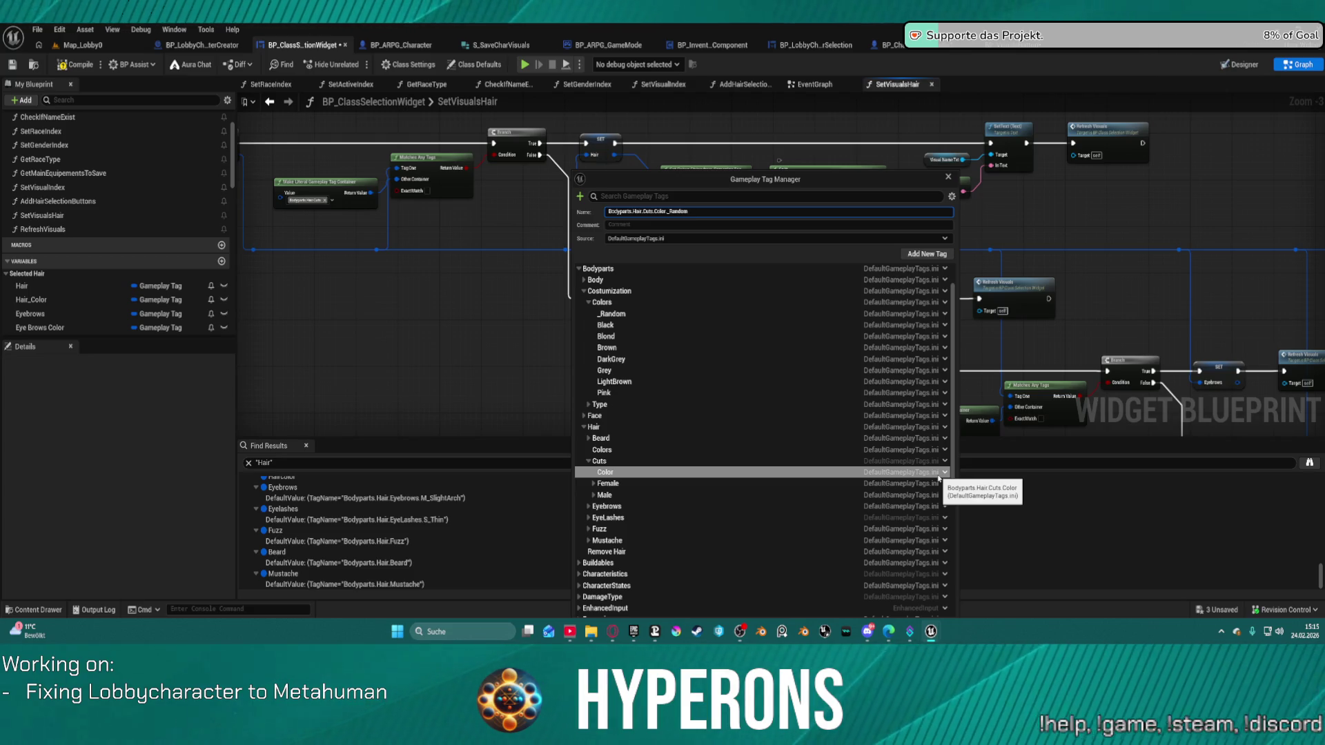
key("Return")
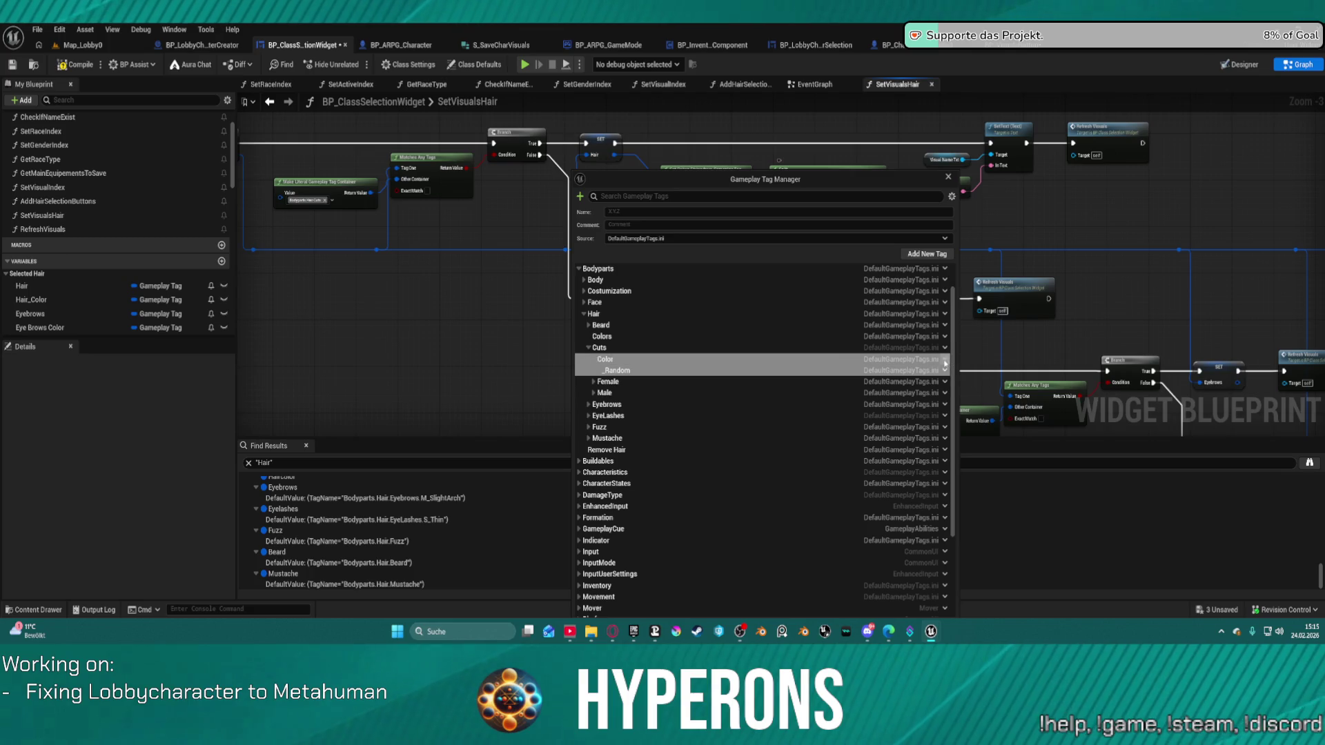
left_click(945, 372)
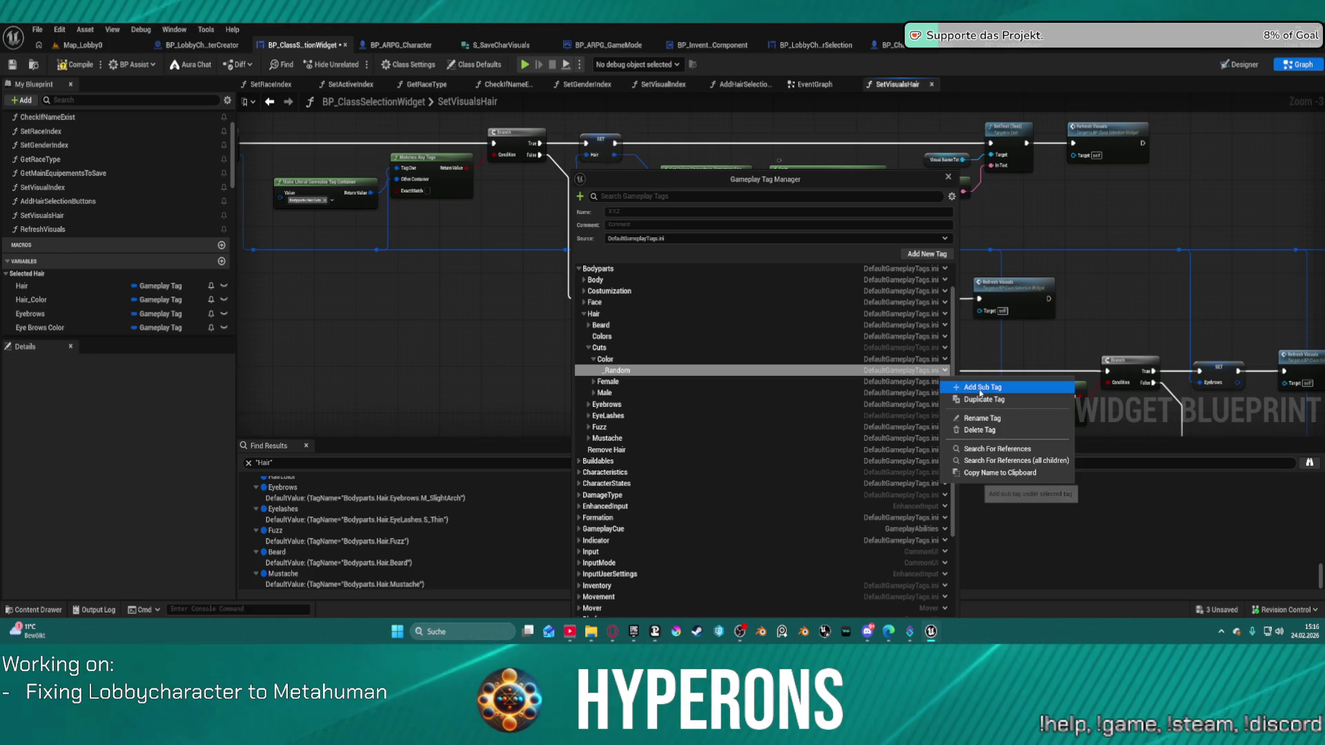
Add Blond and Black colour tags under Bodyparts.Hair.Cuts.Color
left_click(981, 387)
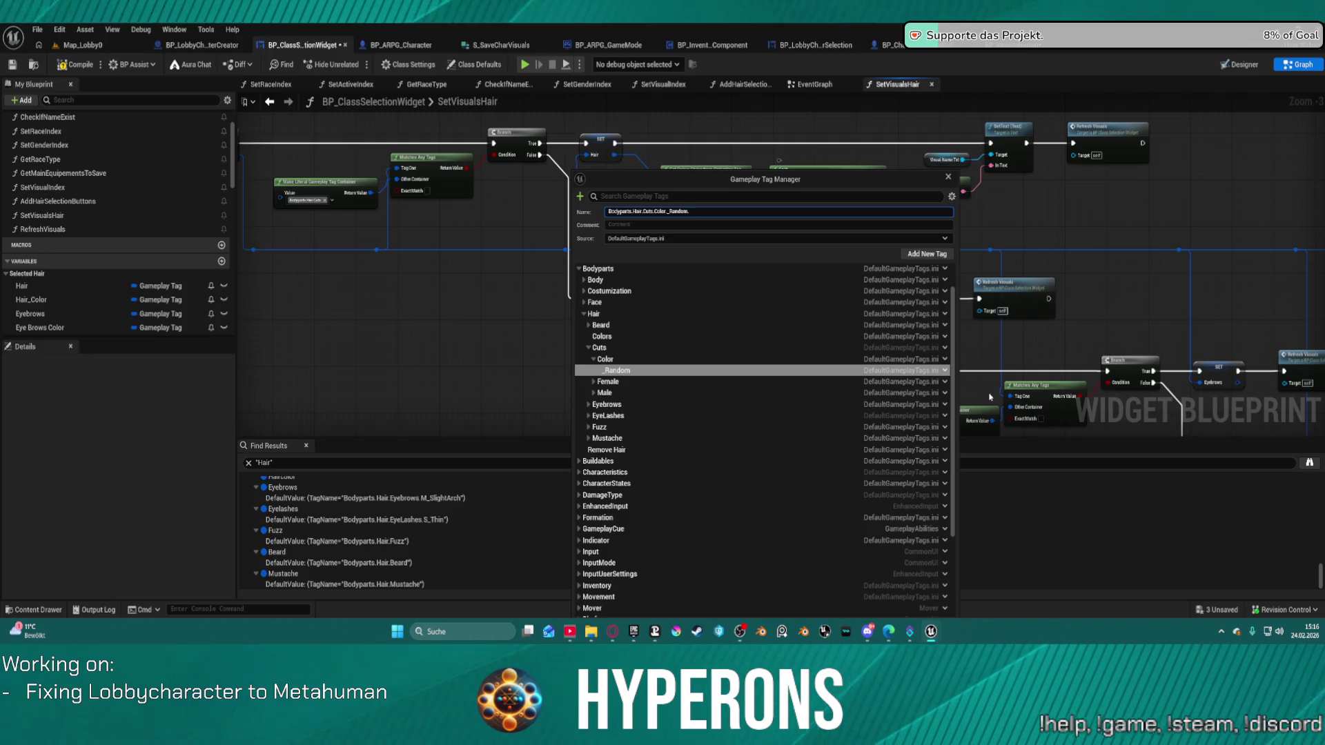
key("ctrl+BackSpace")
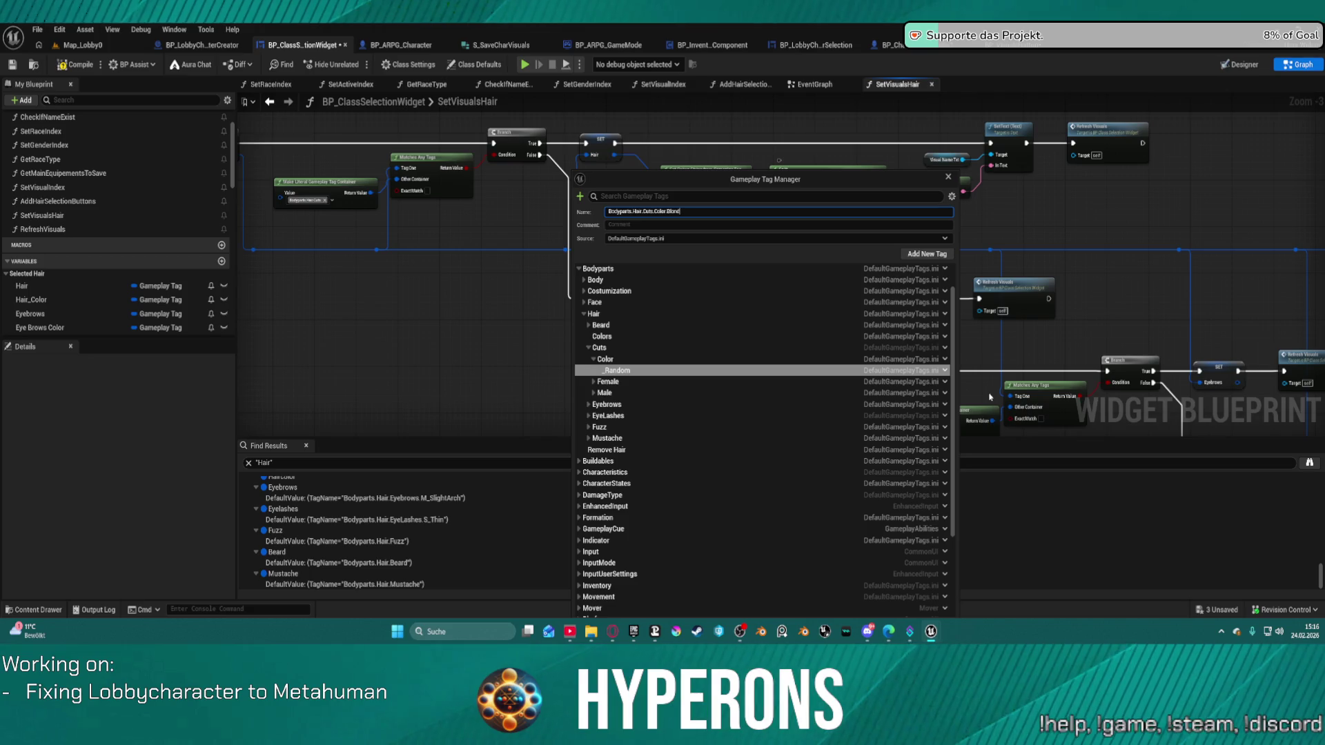
key("Return")
right_click(938, 360)
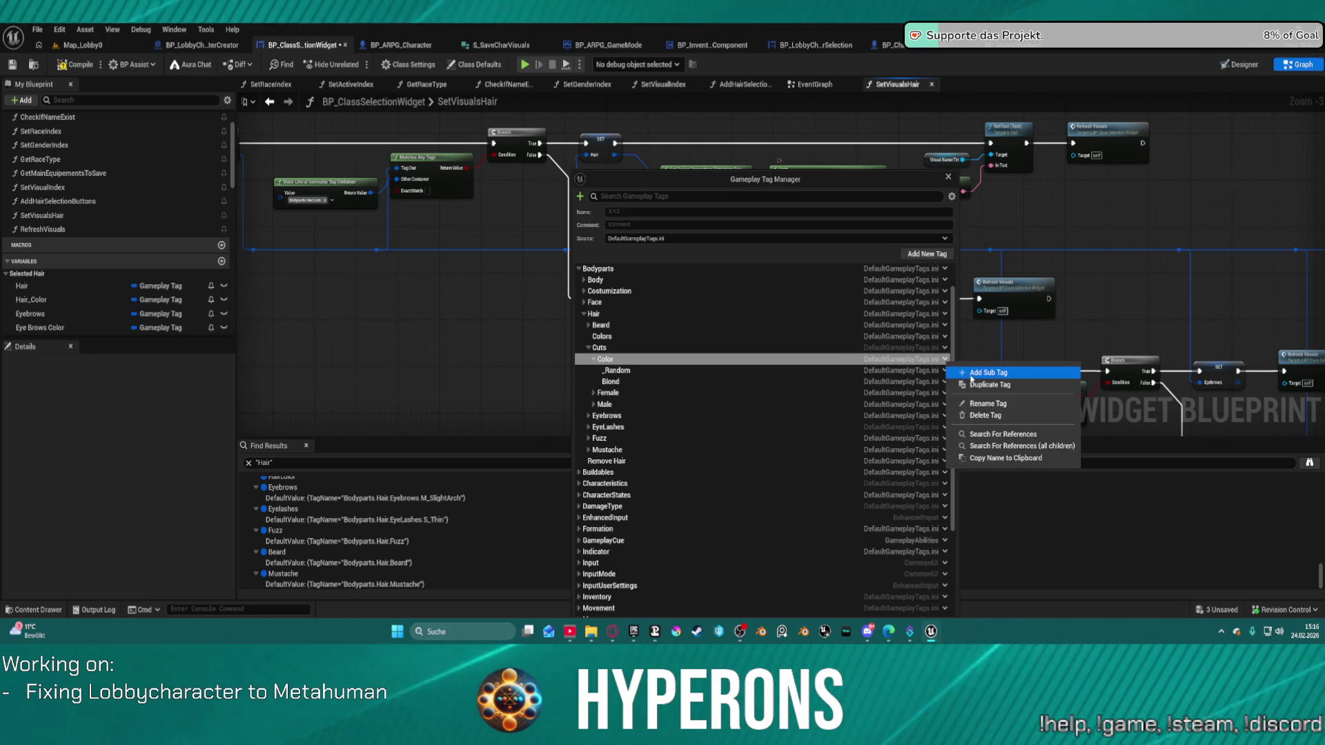
left_click(971, 376)
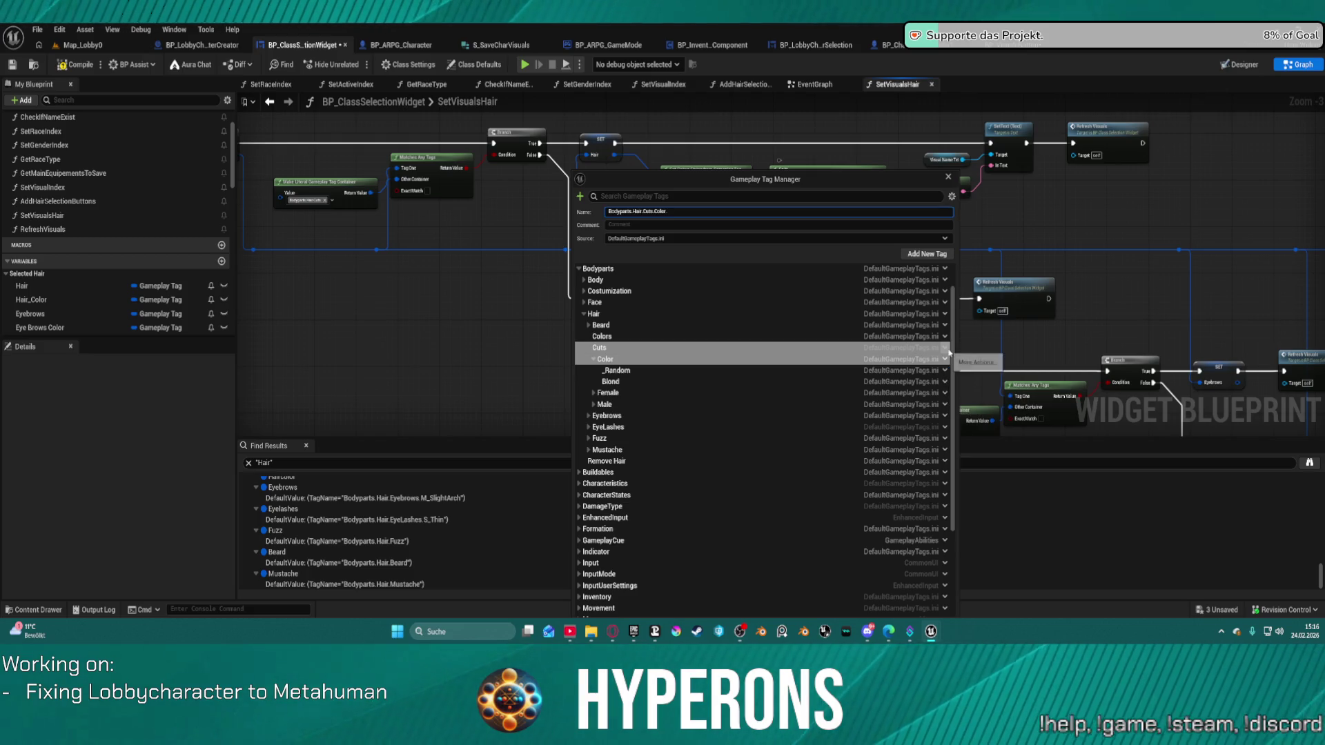
type("Black")
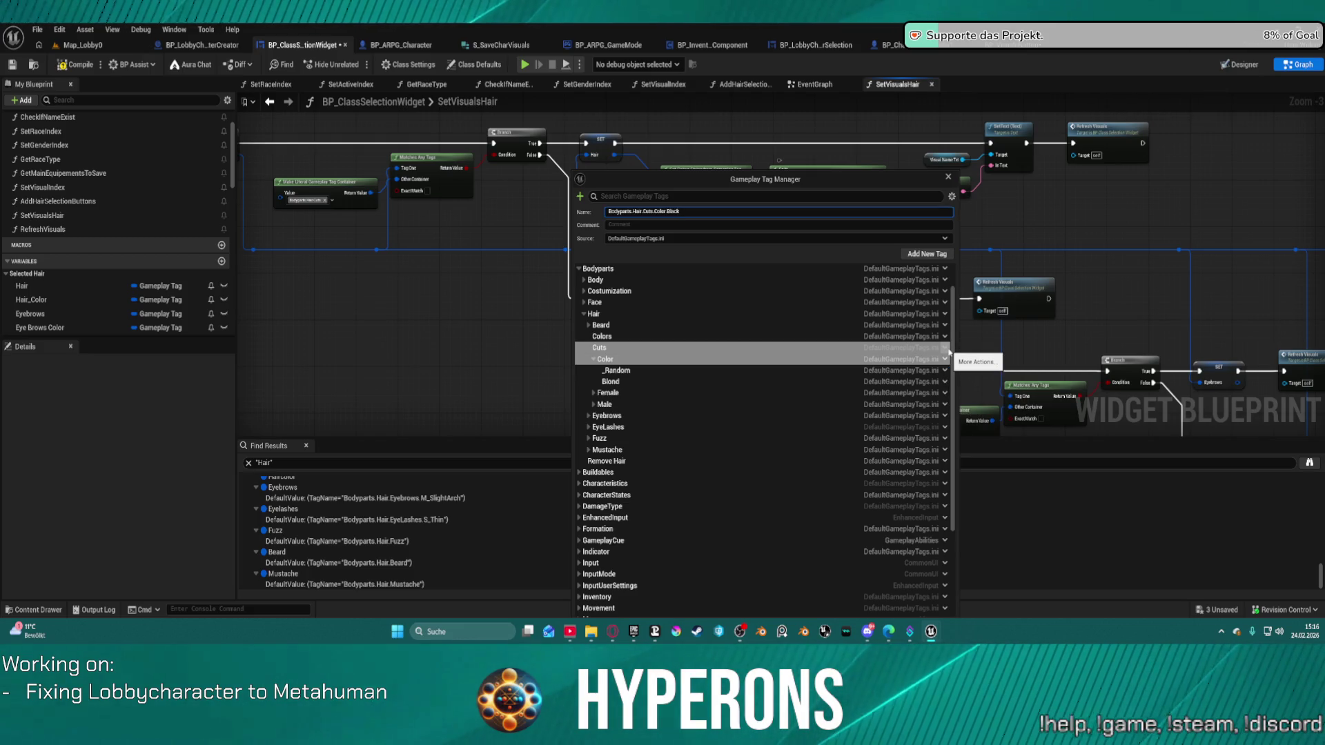
key("Return")
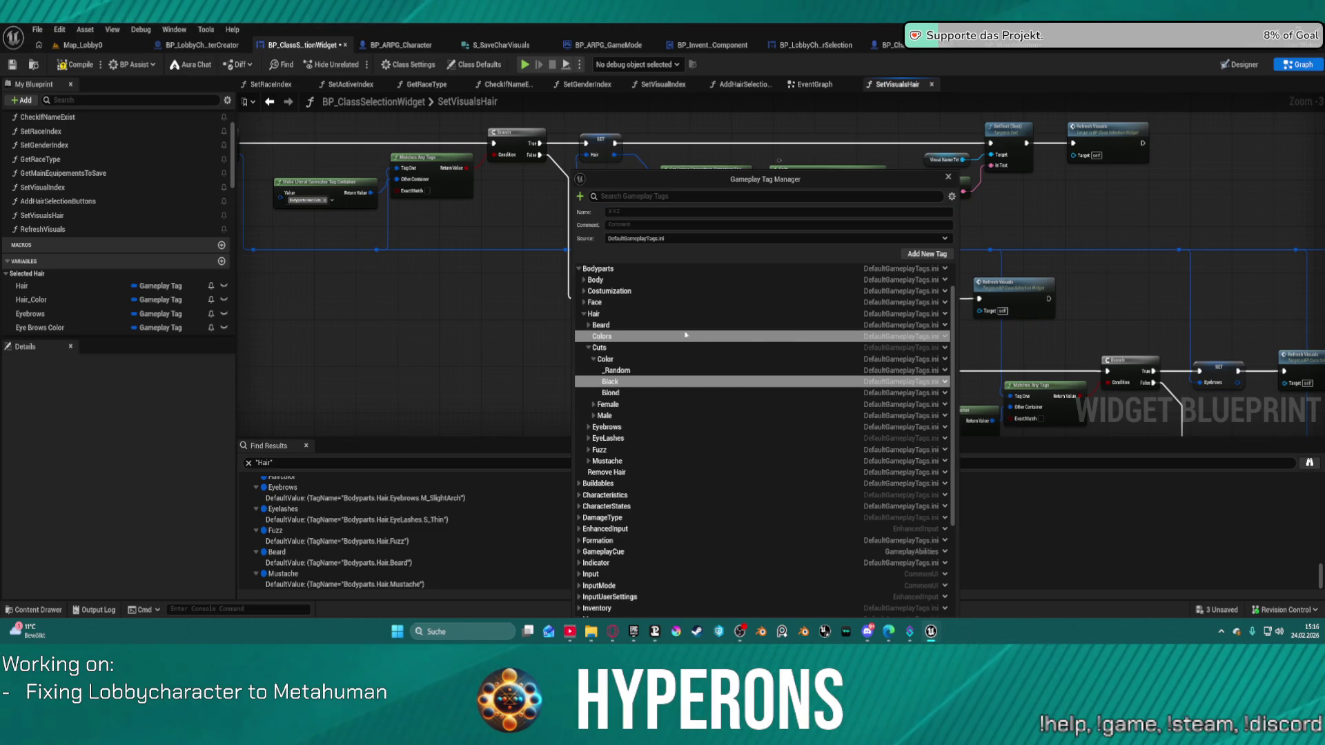
Check the Costumization colour tags, then add Brown and lightBrown under Cuts.Color
left_click(585, 291)
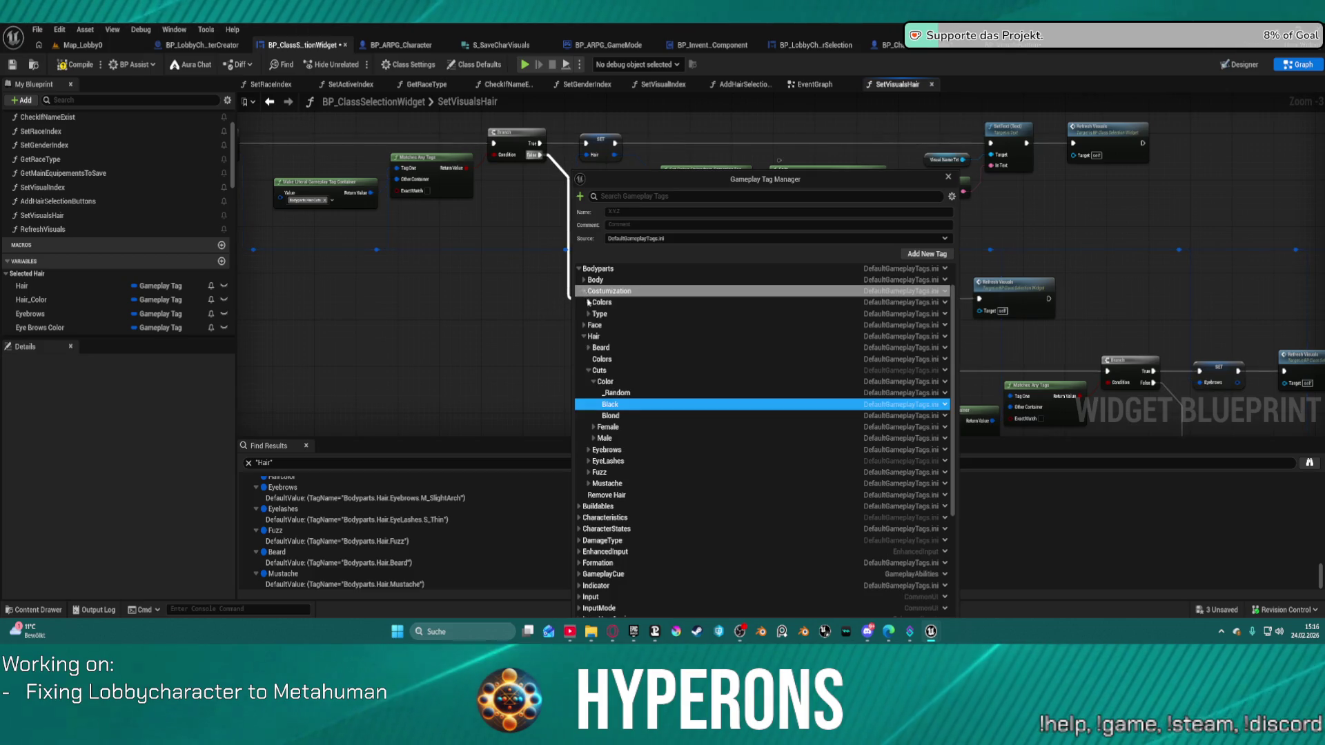
left_click(588, 303)
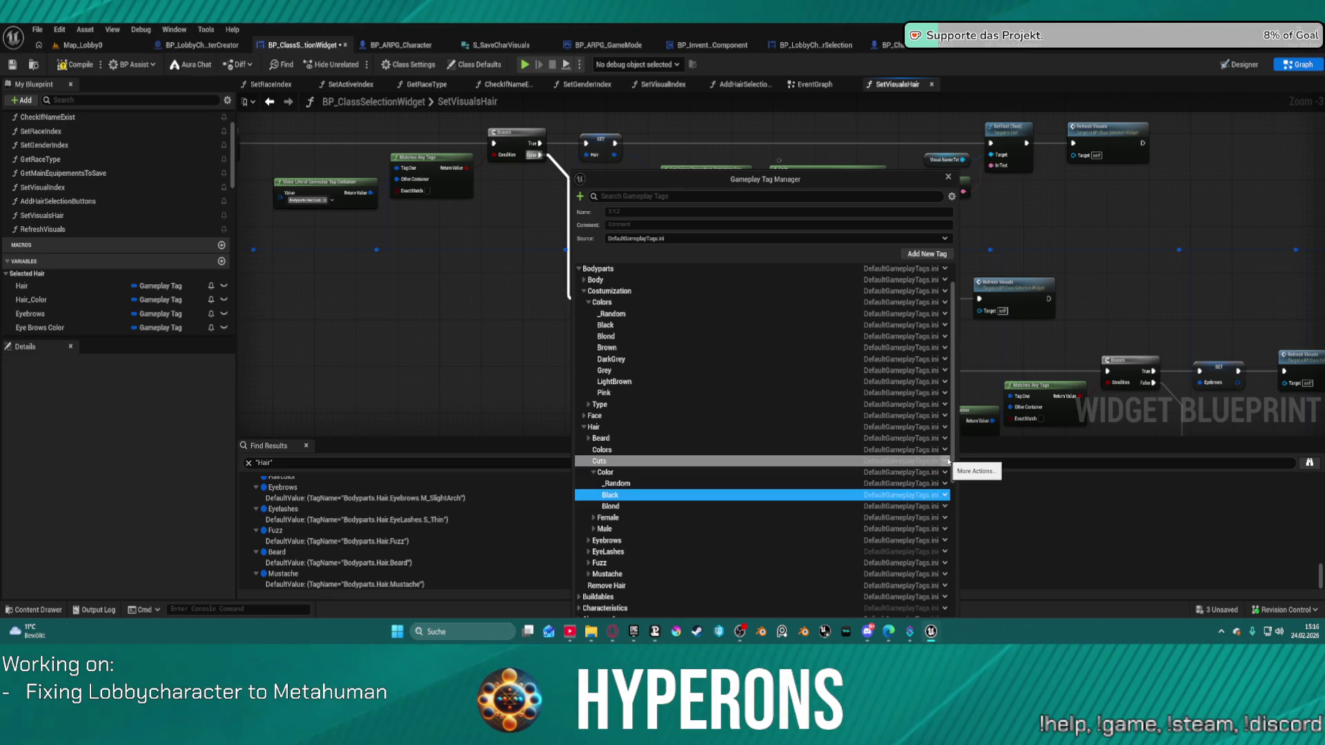
left_click(945, 461)
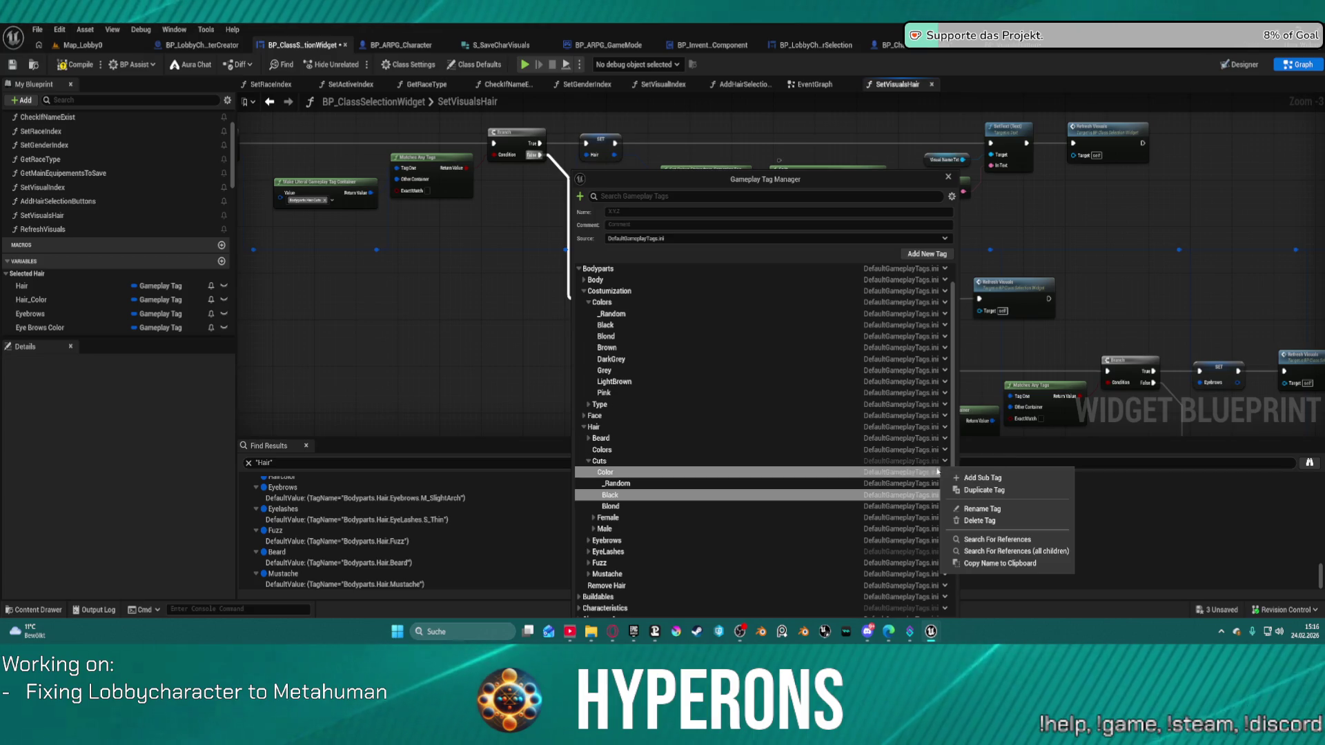
left_click(944, 473)
left_click(944, 473)
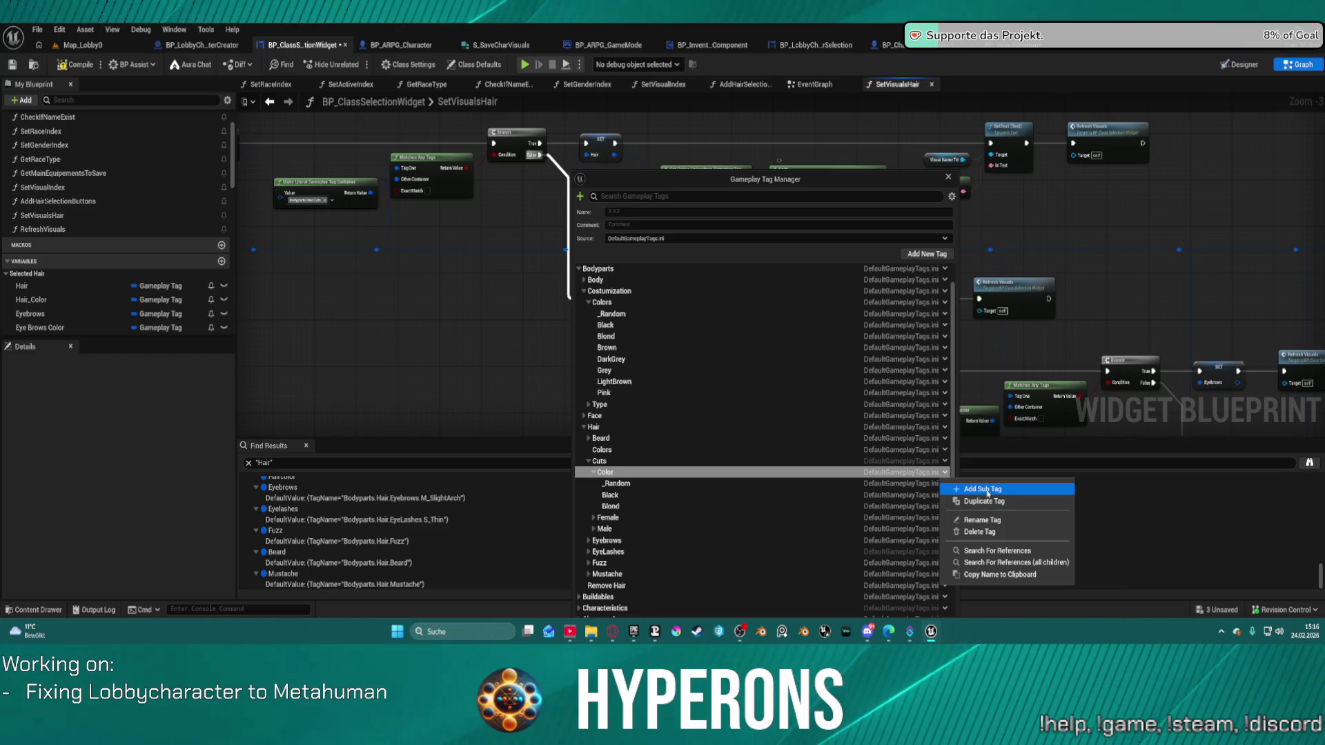
left_click(988, 490)
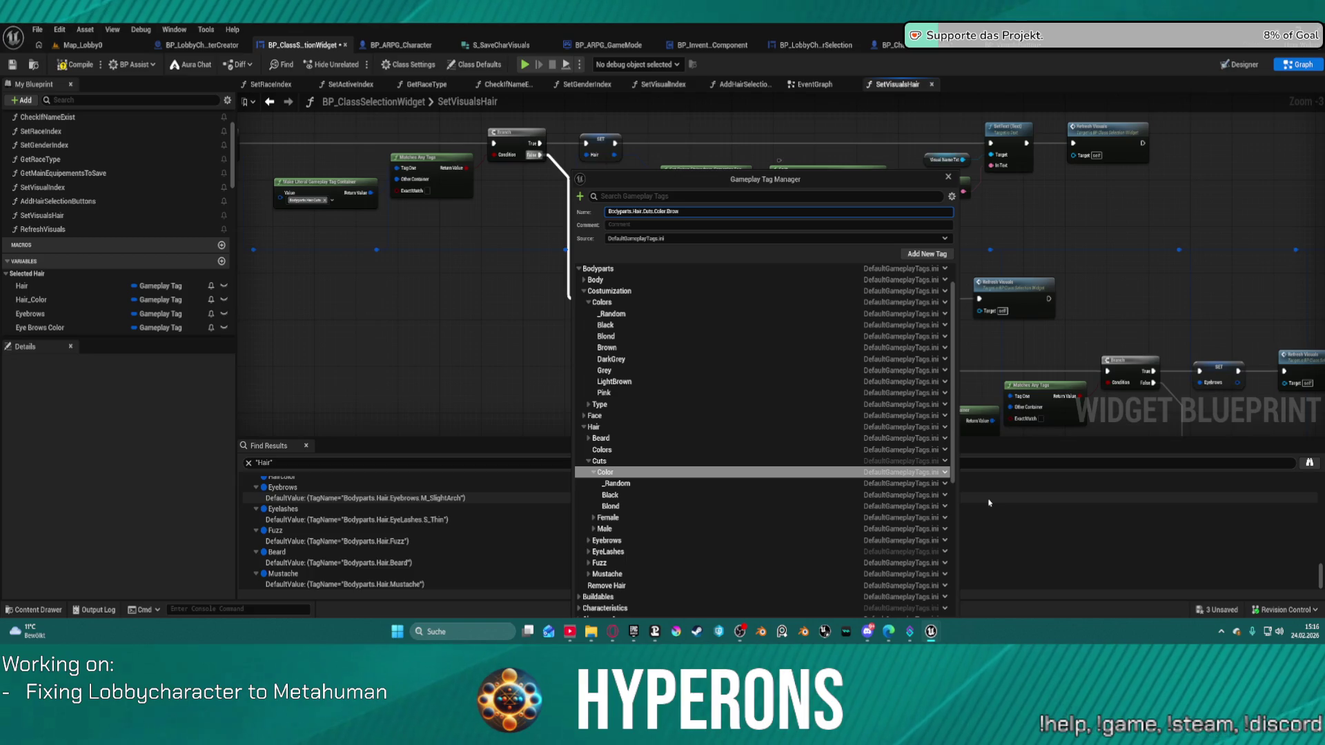
key("Return")
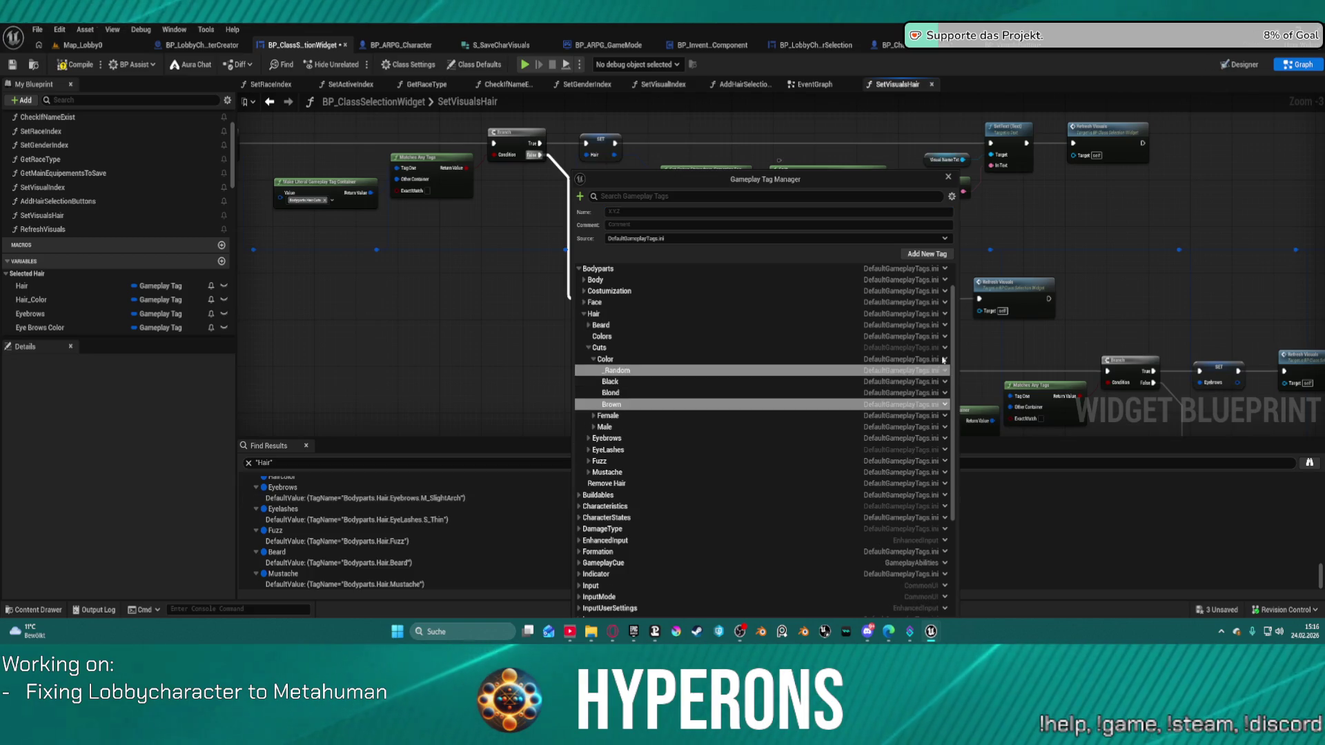
left_click(943, 359)
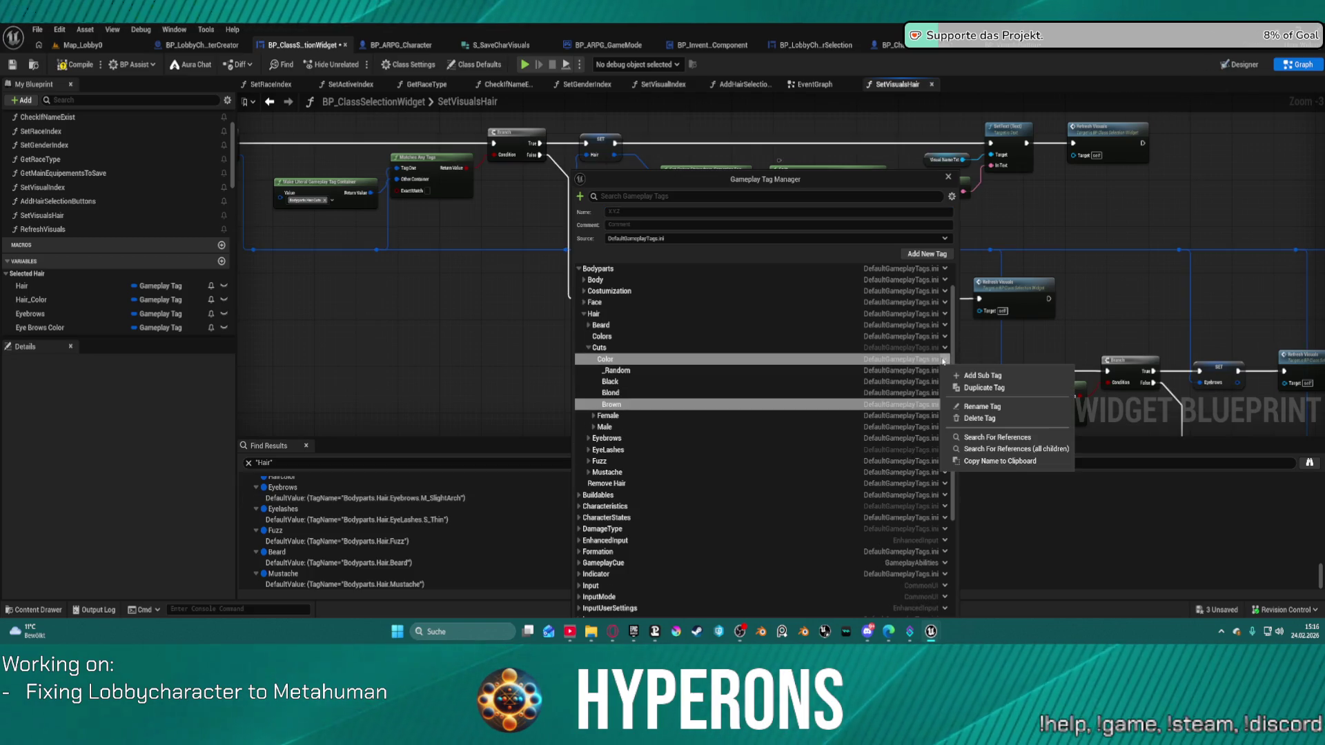
left_click(978, 376)
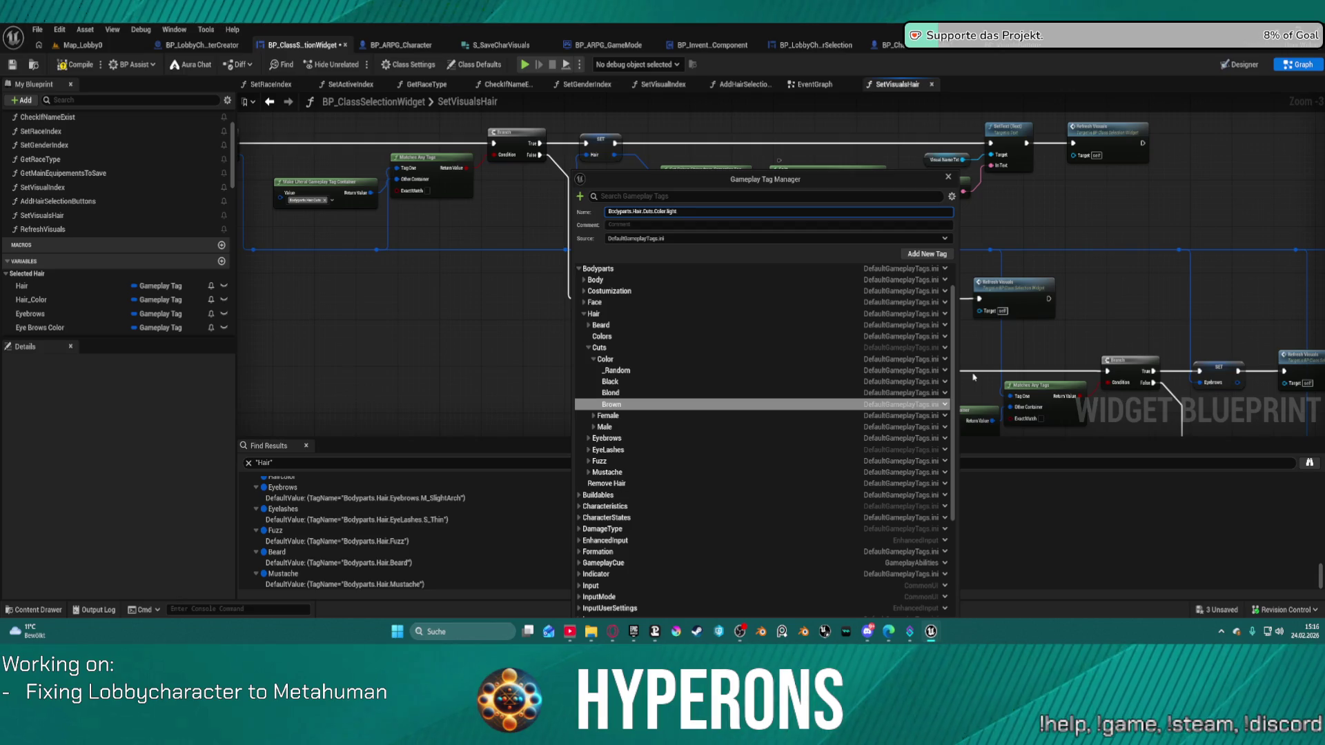
key("Return")
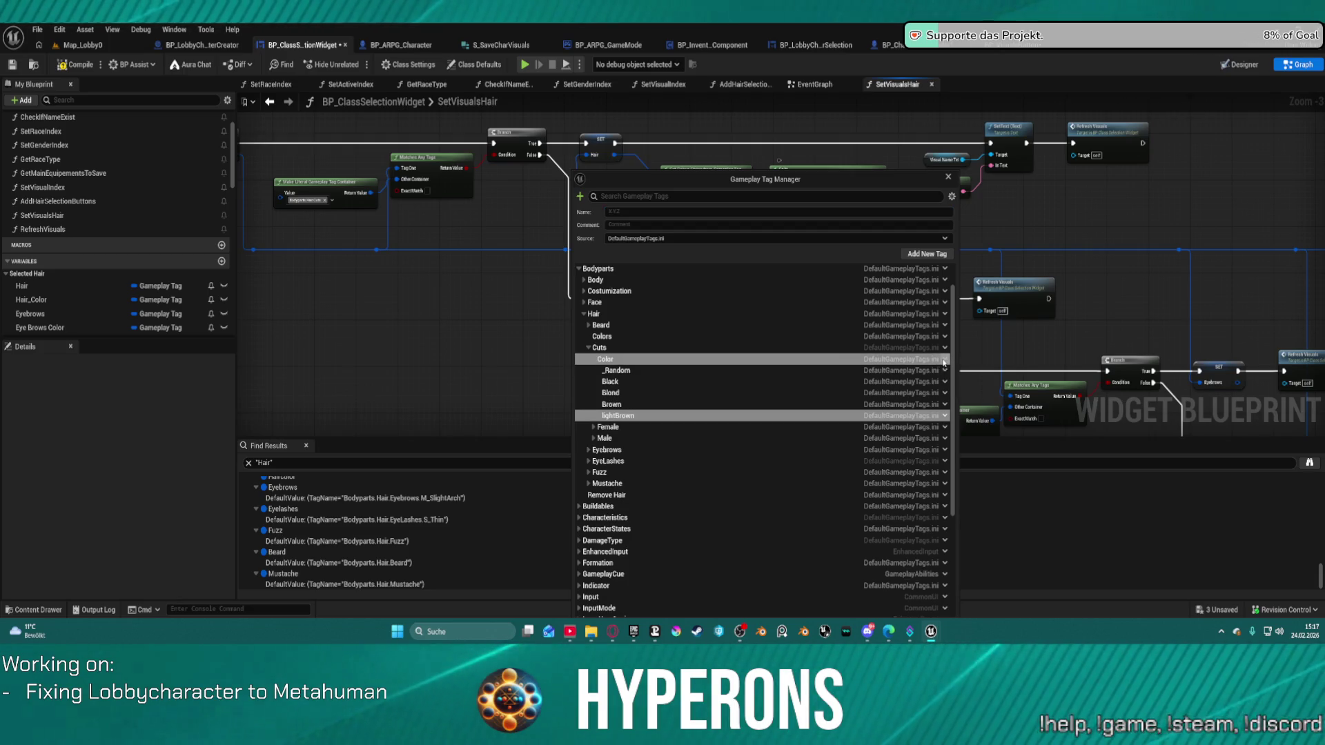
Add Pink and Grey colour tags under Cuts.Color and compare against the Costumization colours
left_click(944, 360)
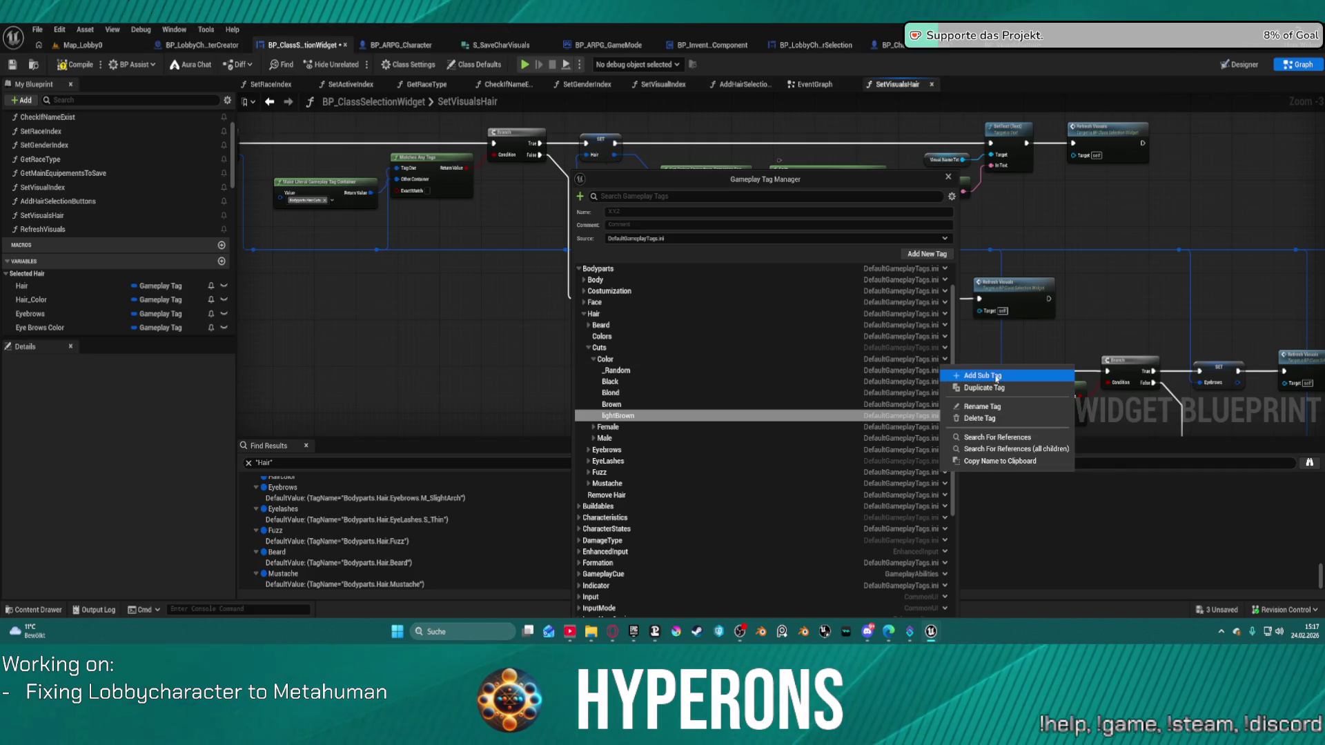
left_click(996, 378)
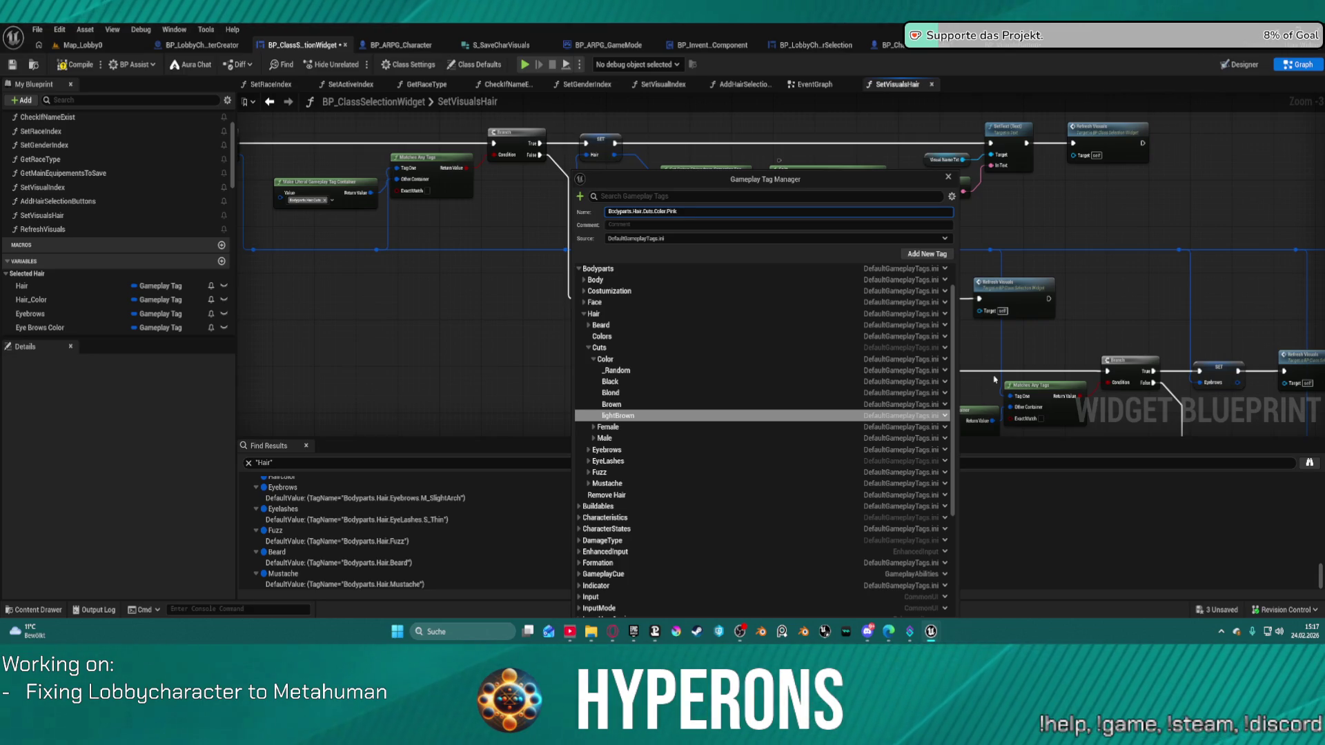
key("Return")
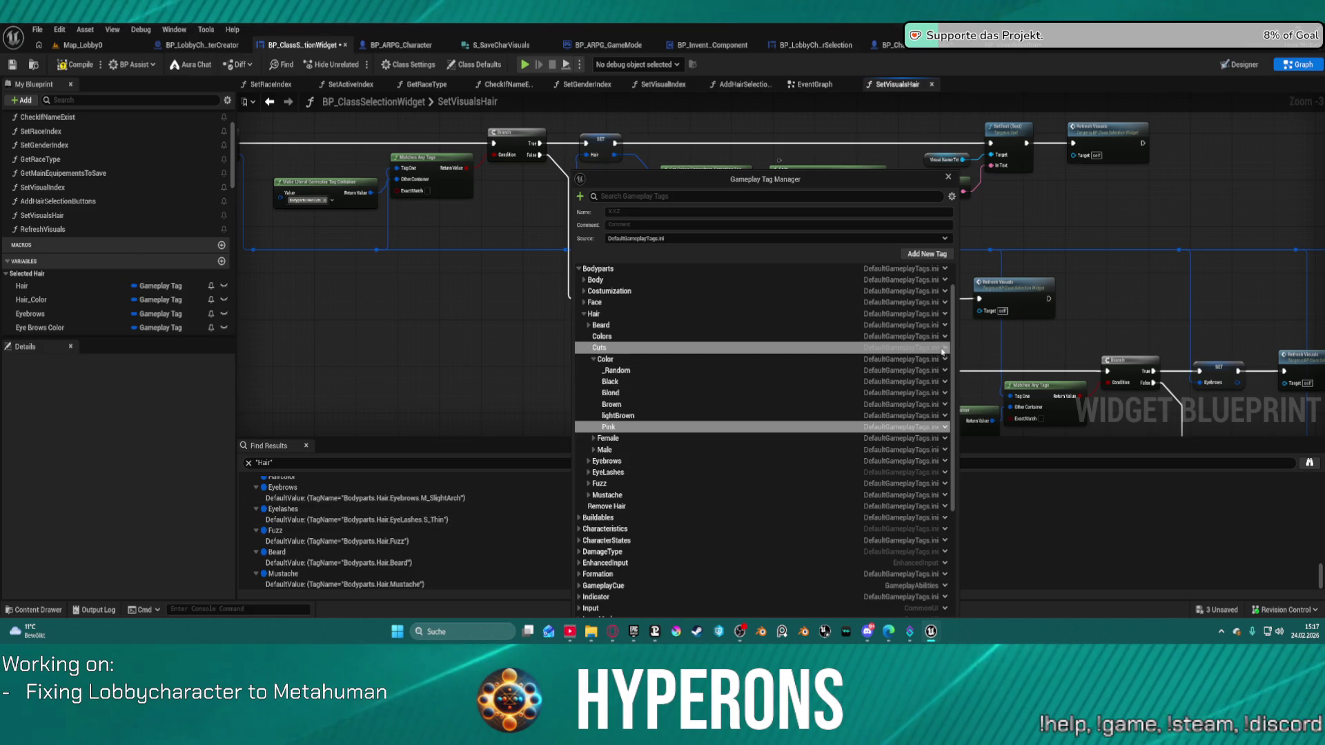
left_click(945, 359)
left_click(955, 374)
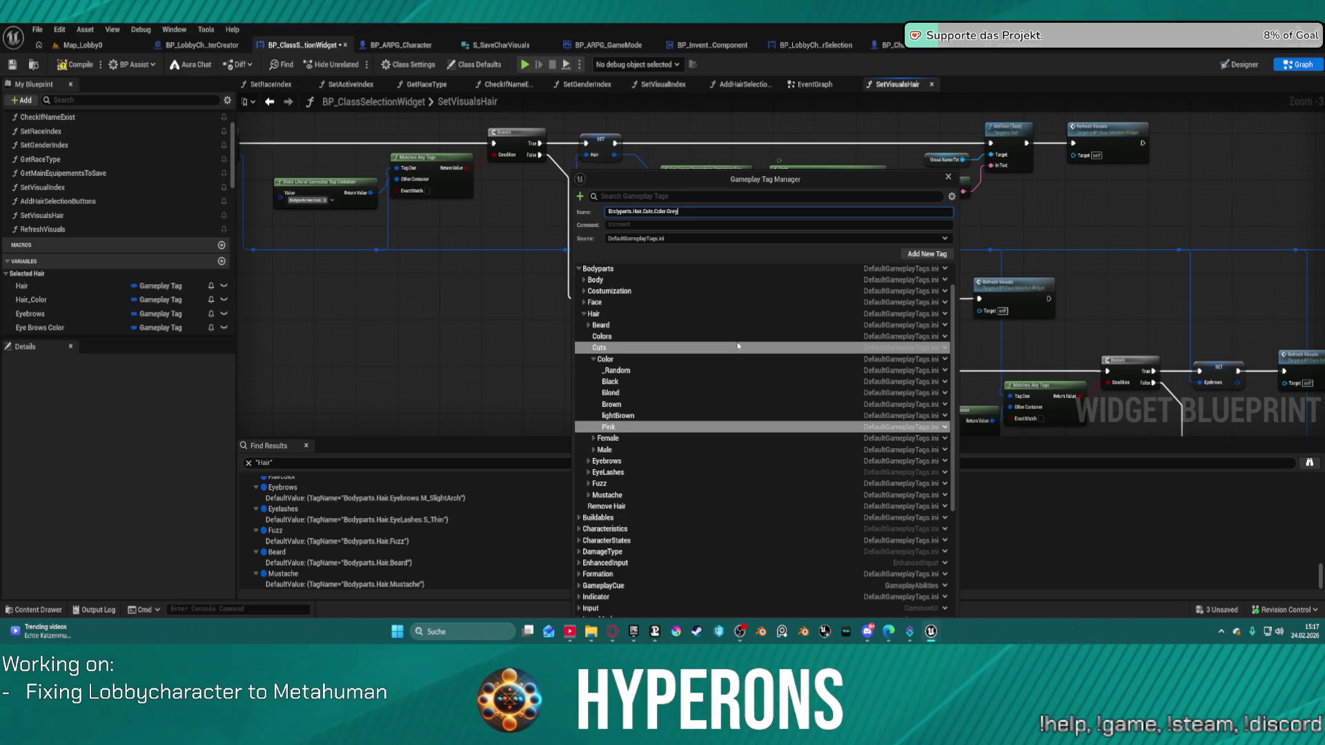
key("Return")
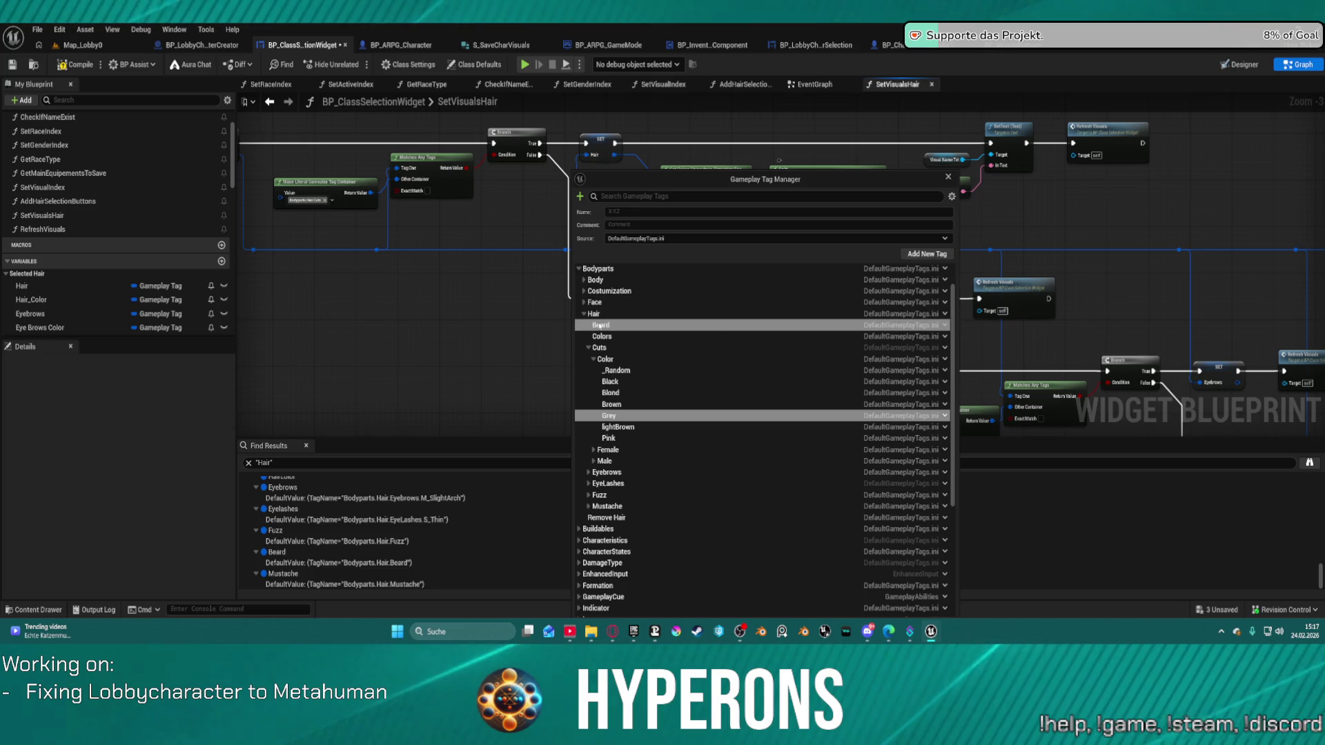
left_click(584, 290)
left_click(589, 303)
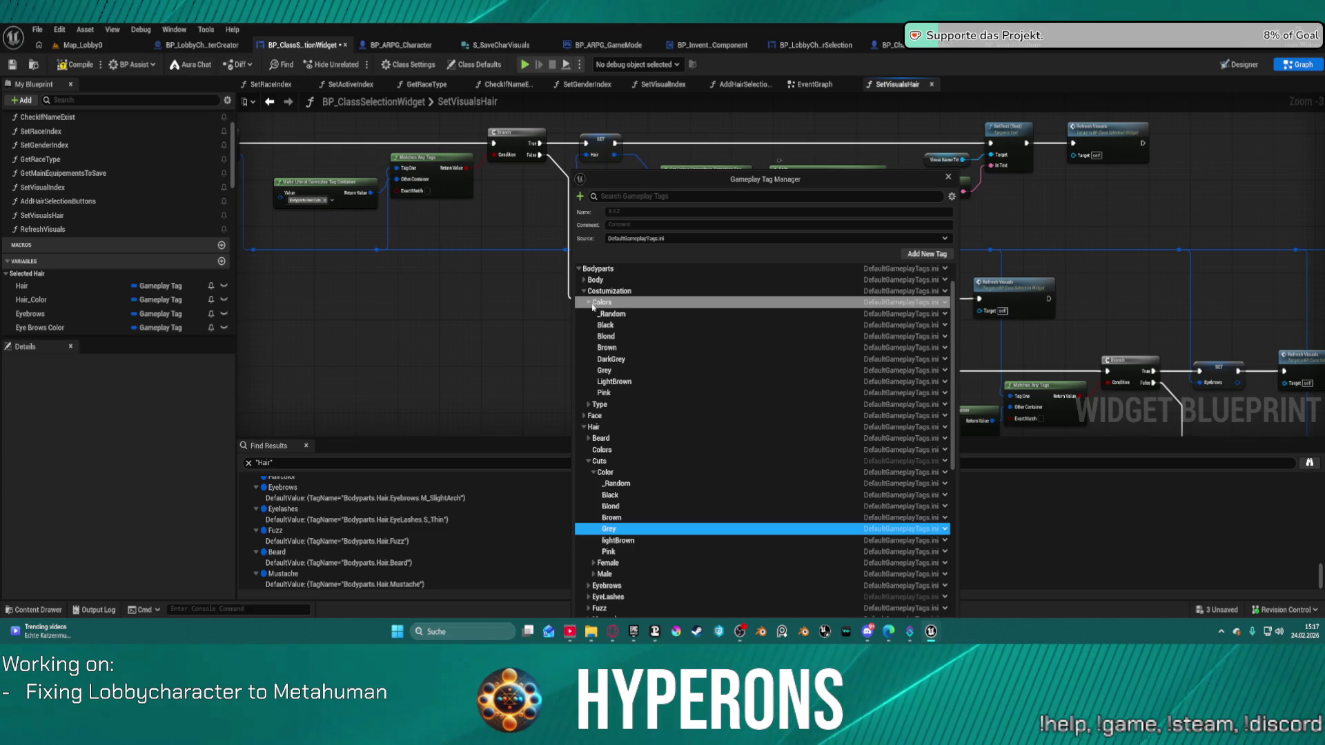
left_click(589, 303)
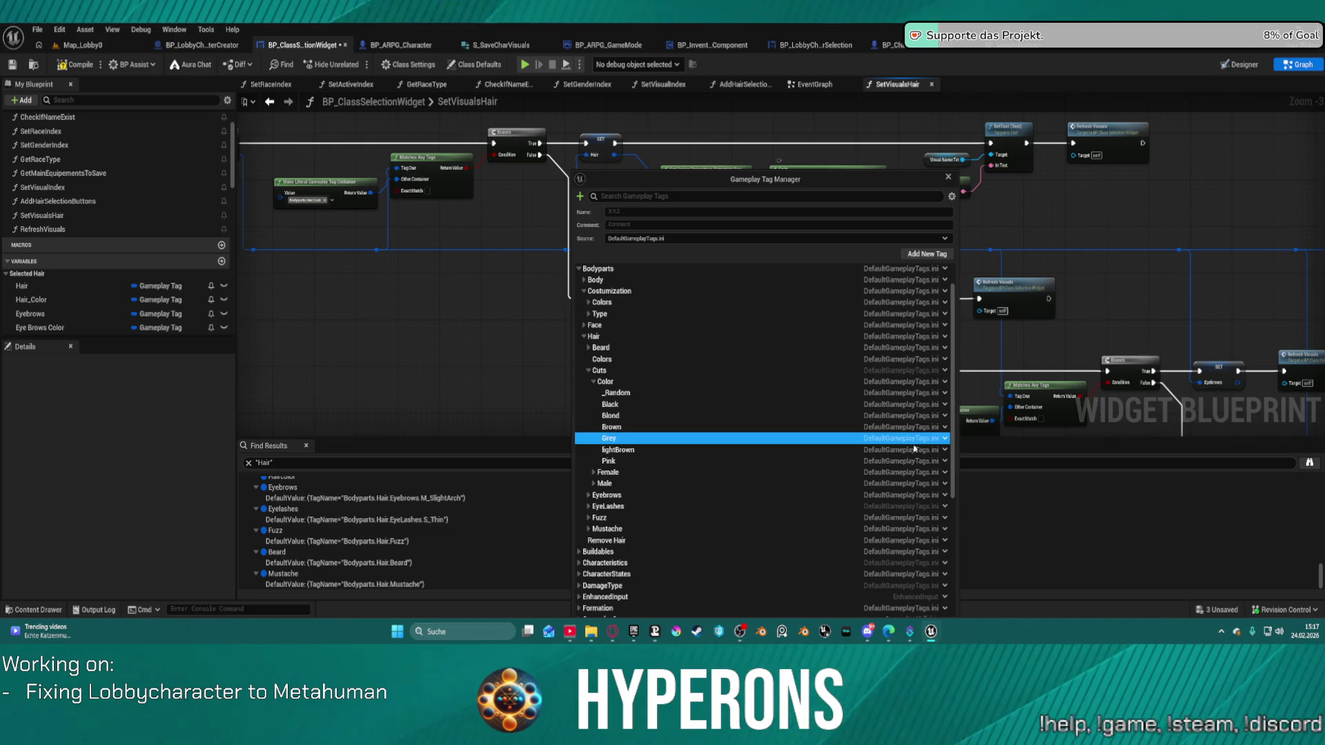
left_click(942, 387)
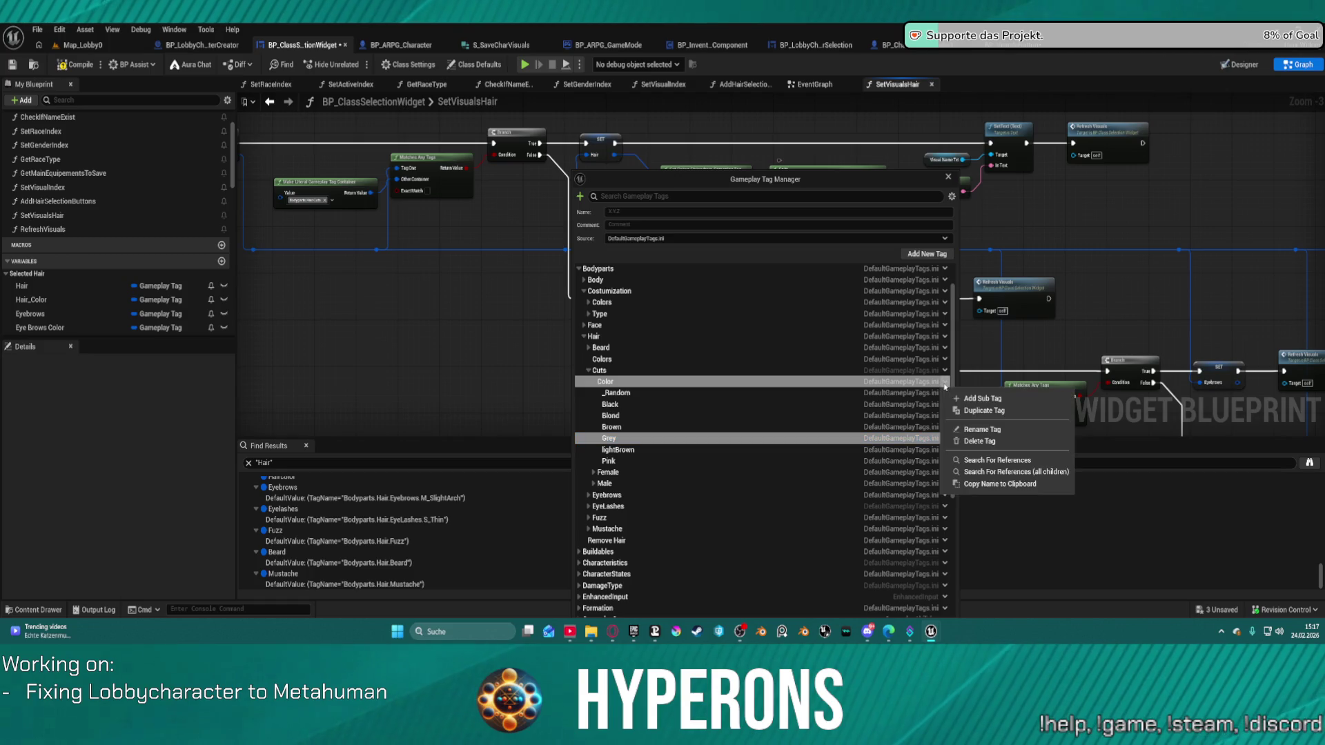
left_click(975, 405)
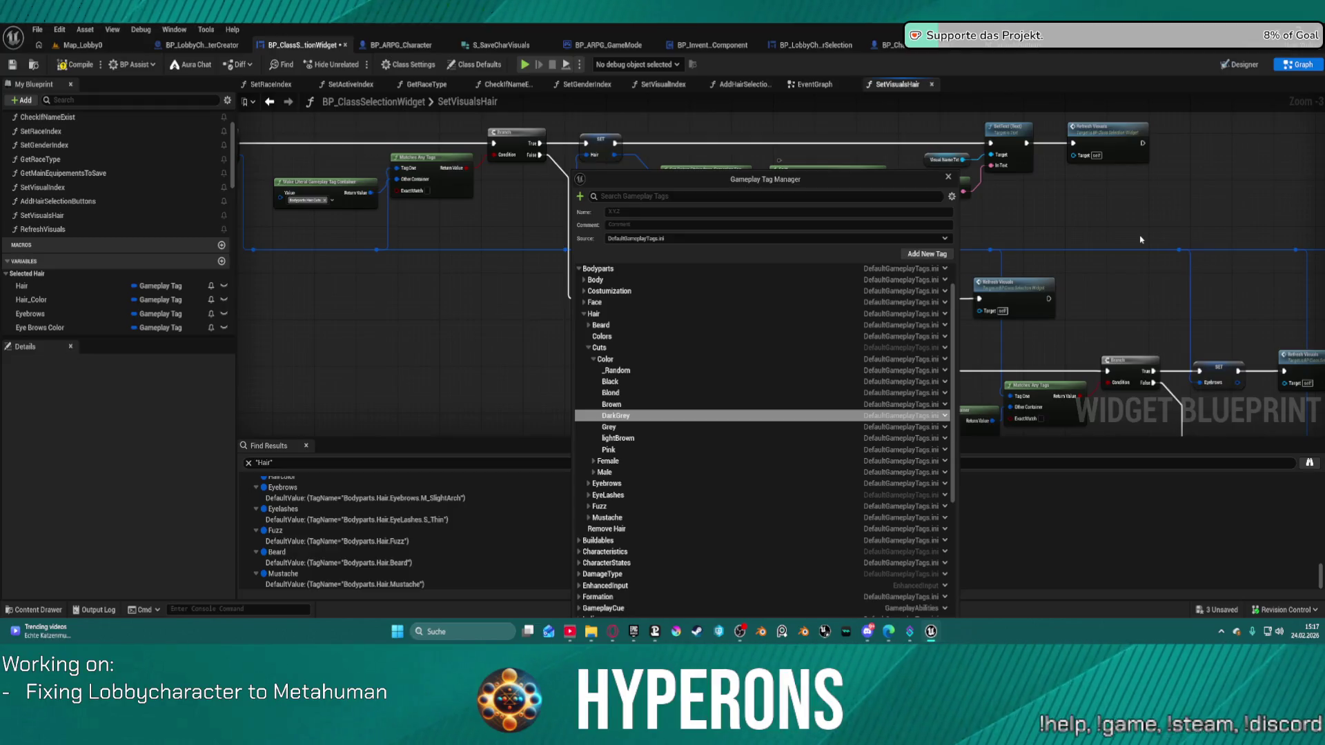
In SetVisualsHair, swap the container's Costumization.Colors tag for Bodyparts.Hair.Cuts.Color
left_click(948, 175)
left_click(619, 362)
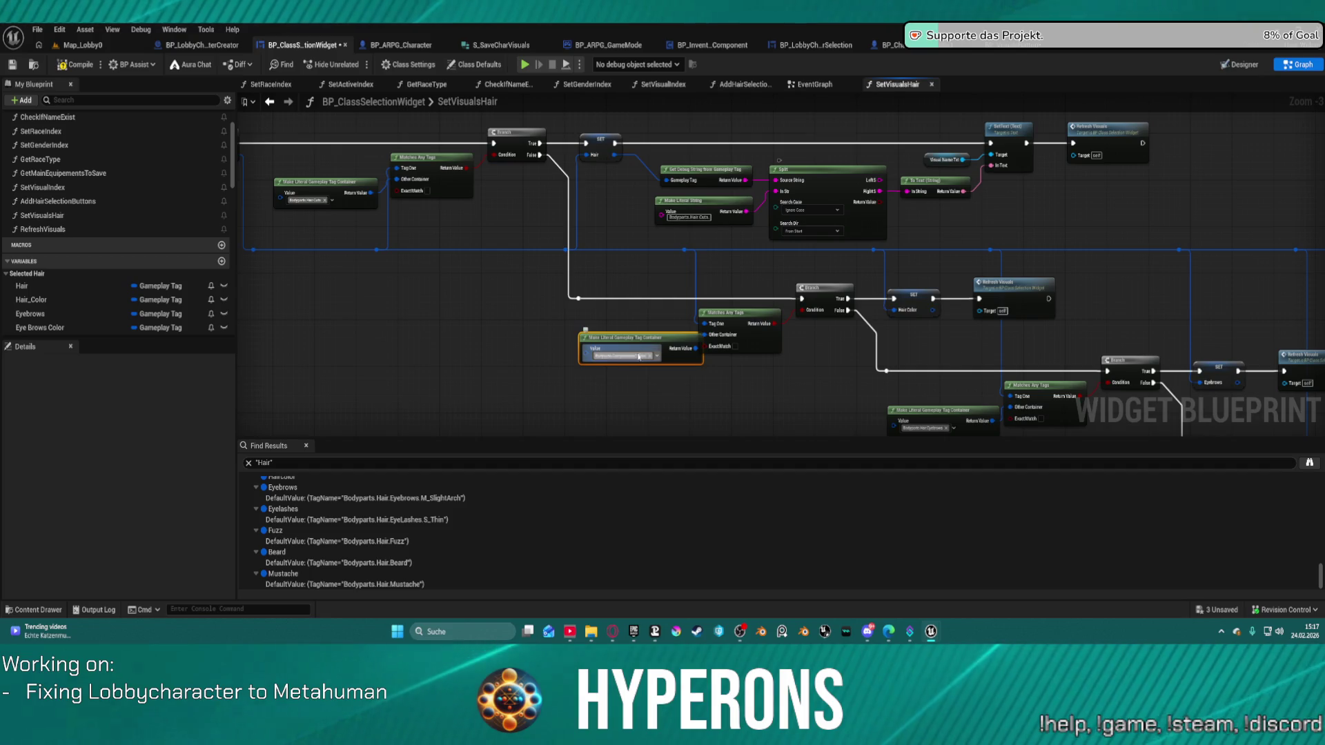
left_click(629, 361)
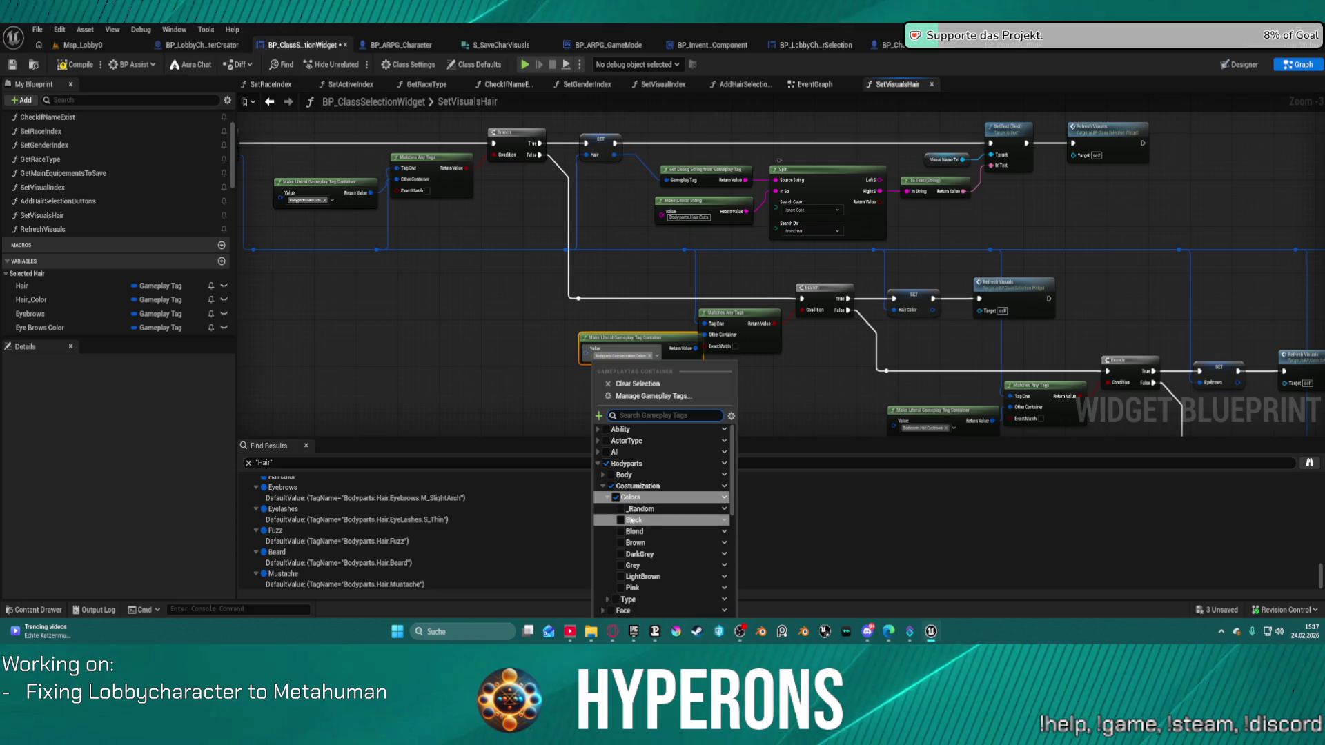
scroll(621, 545, "down", 3)
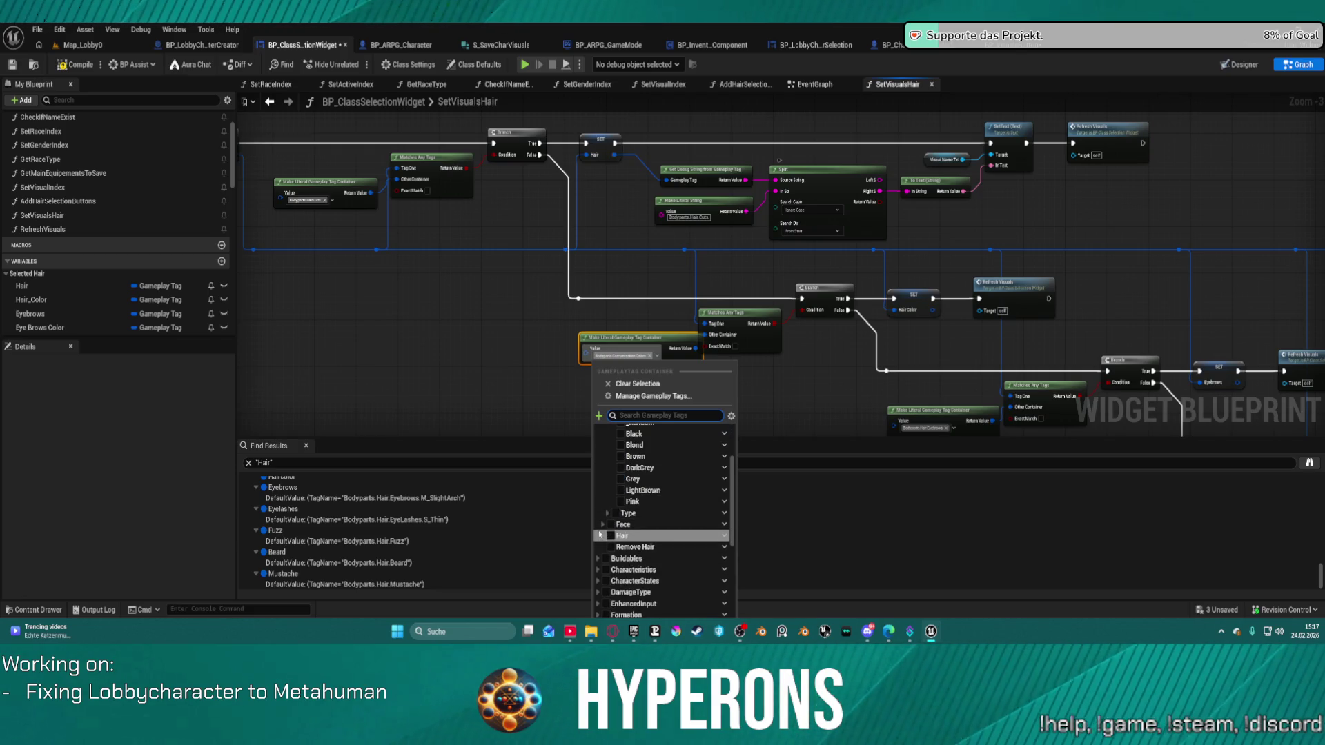
left_click(602, 535)
left_click(609, 570)
left_click(621, 580)
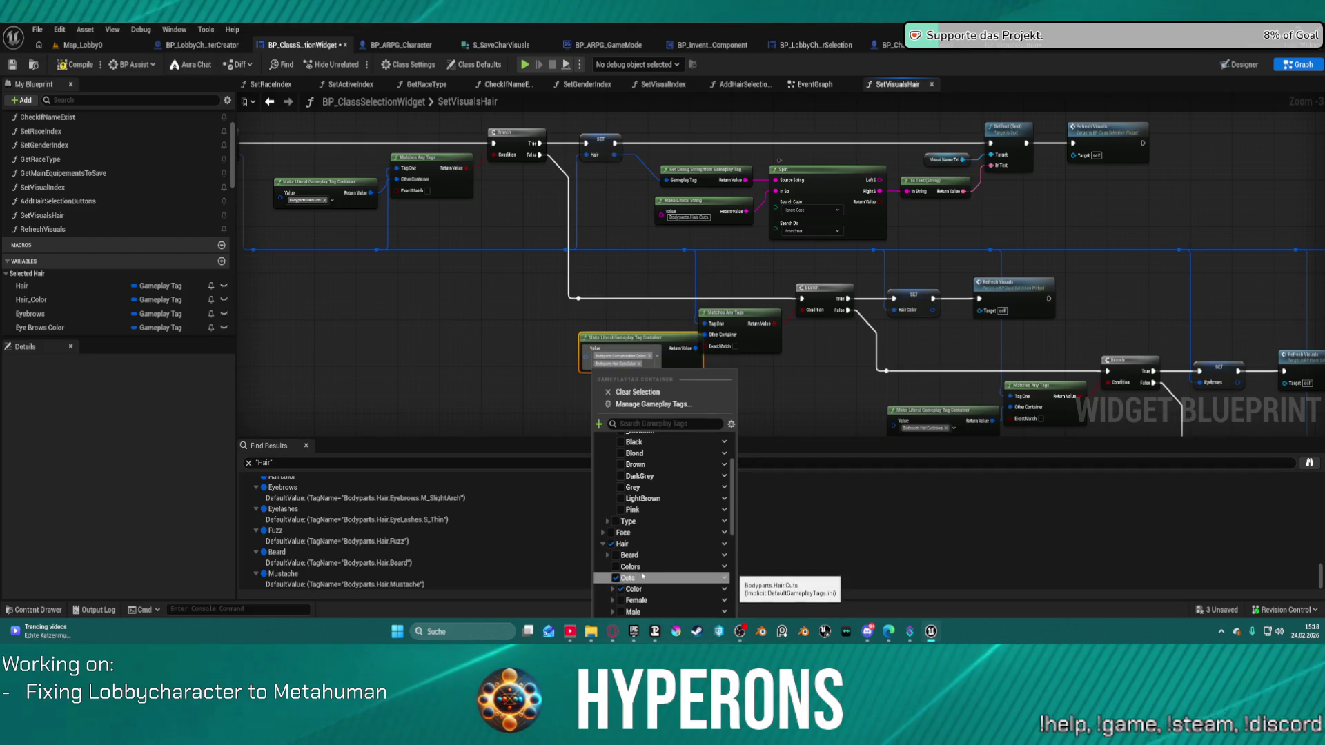
left_click(648, 371)
scroll(648, 370, "up", 3)
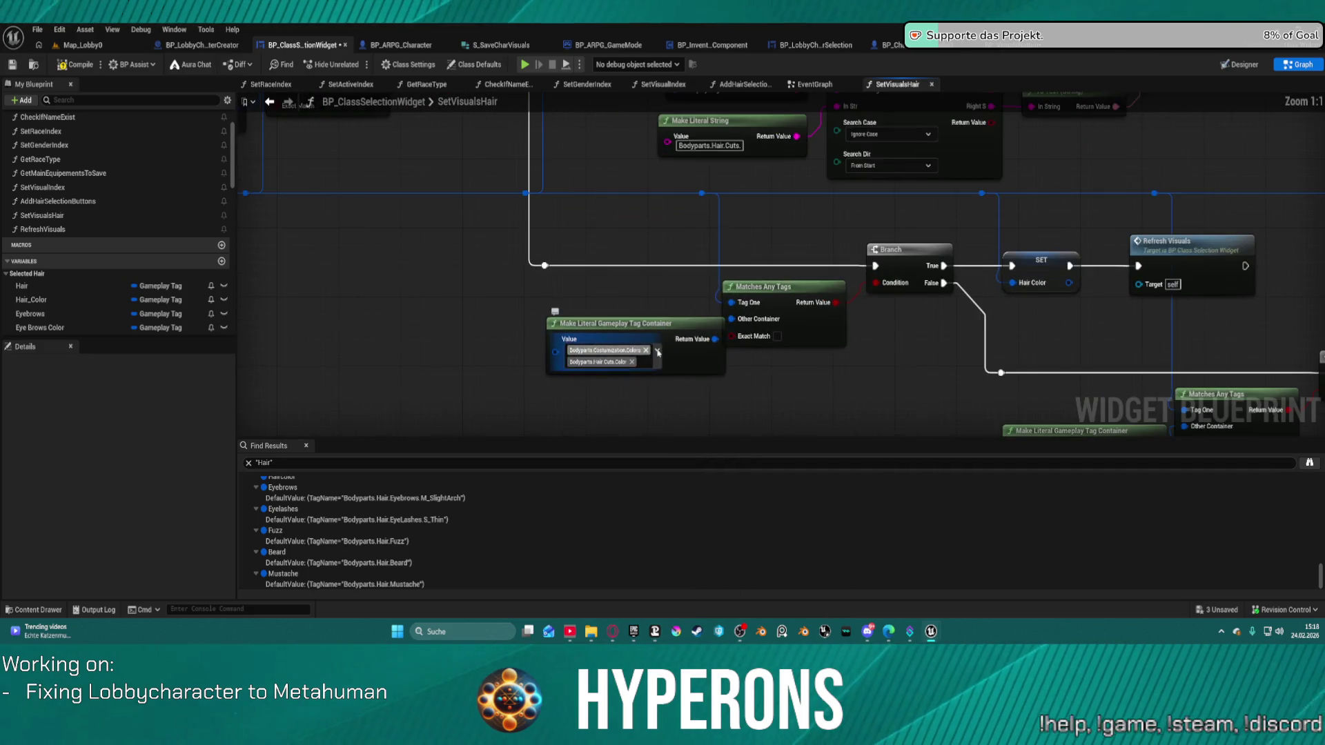
left_click(649, 353)
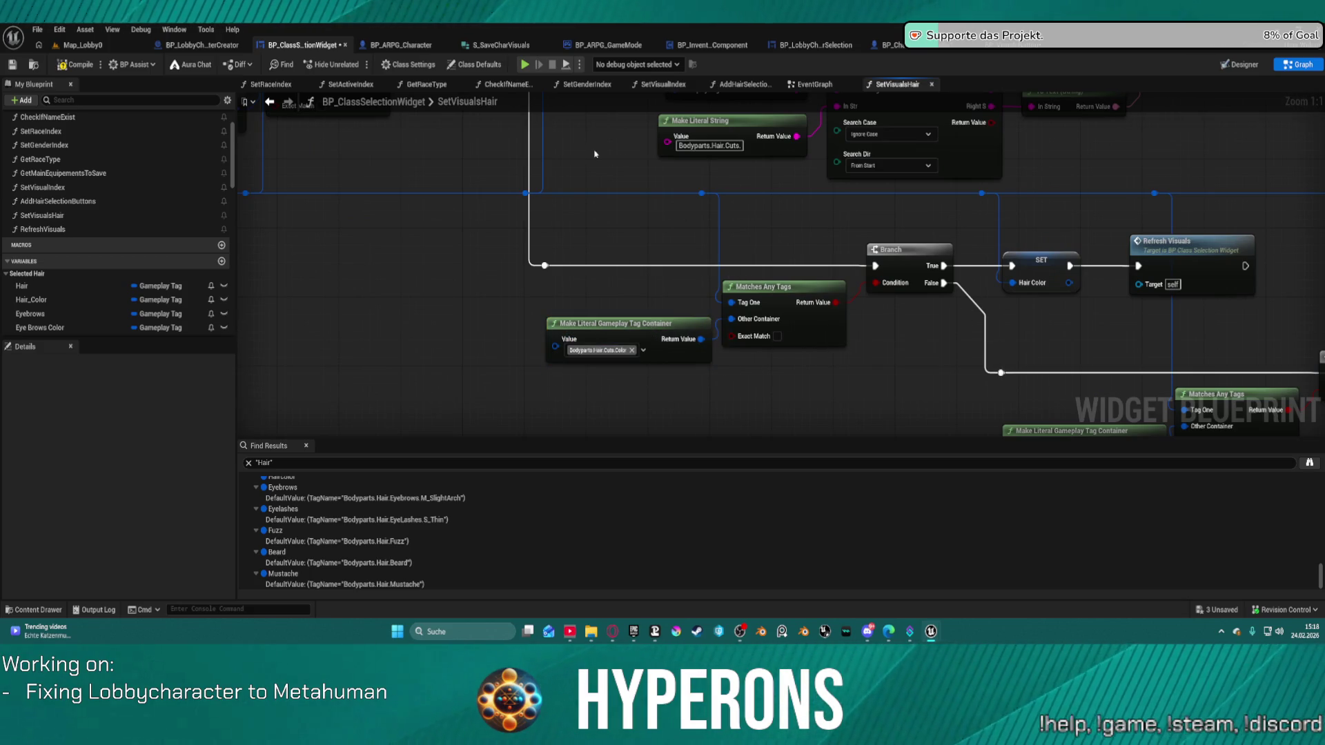
left_click(202, 45)
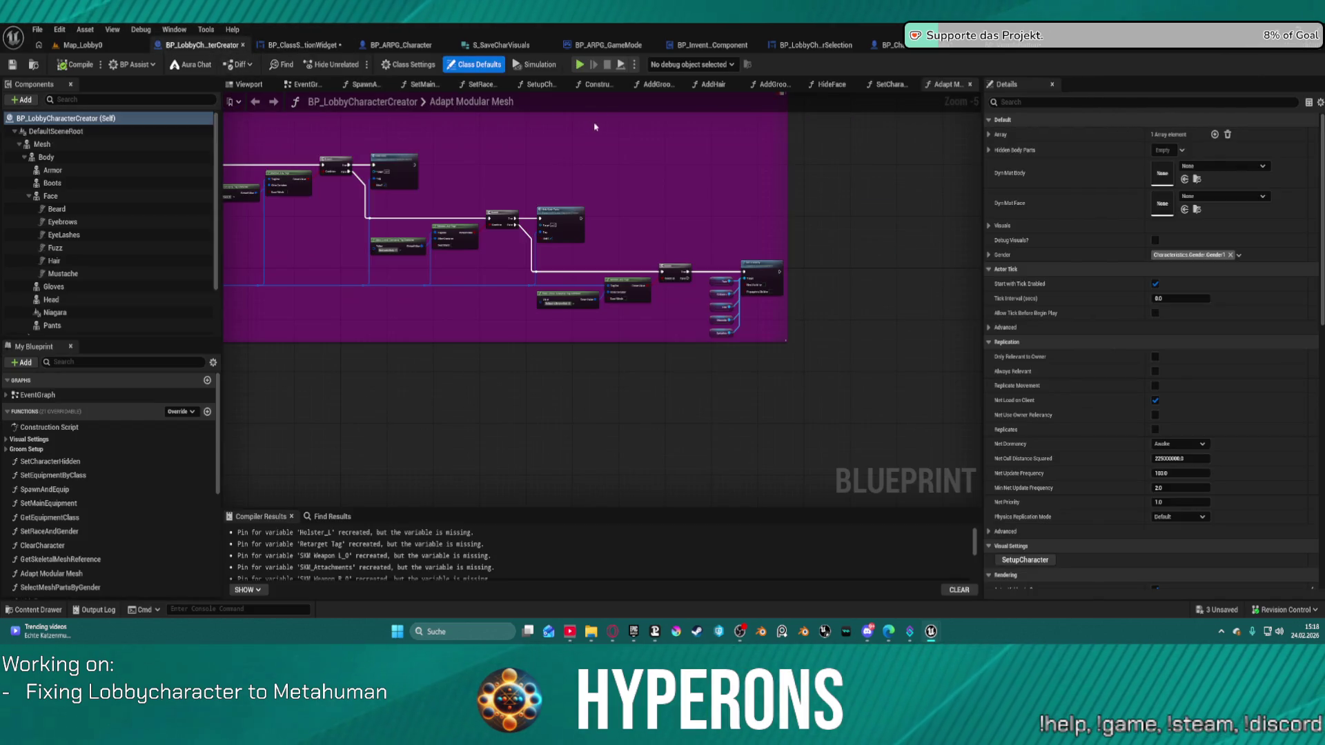
Inspect the AddHair graph's entry, Branch and Matches Tag nodes
left_click(711, 85)
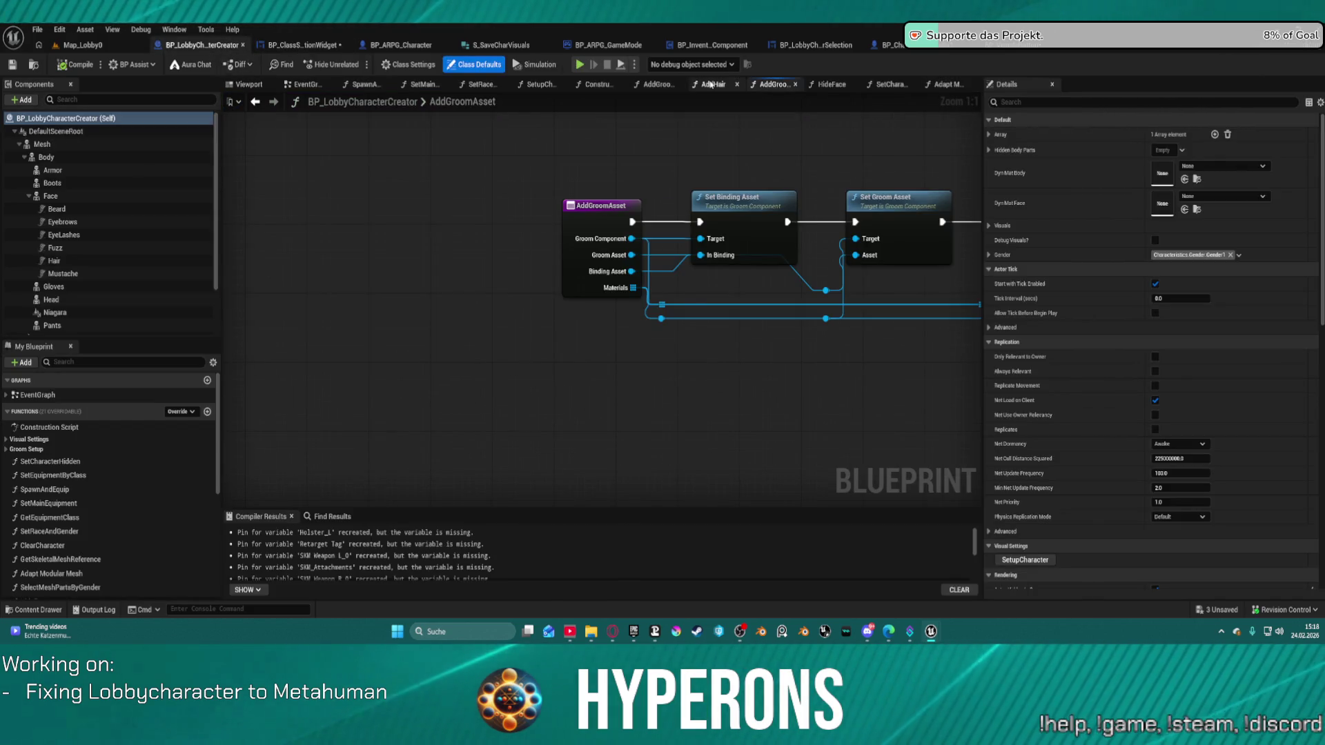
mouse_move(778, 252)
left_mouse_down()
mouse_move(997, 258)
mouse_move(785, 198)
mouse_move(878, 266)
mouse_move(943, 287)
mouse_move(909, 330)
left_mouse_up()
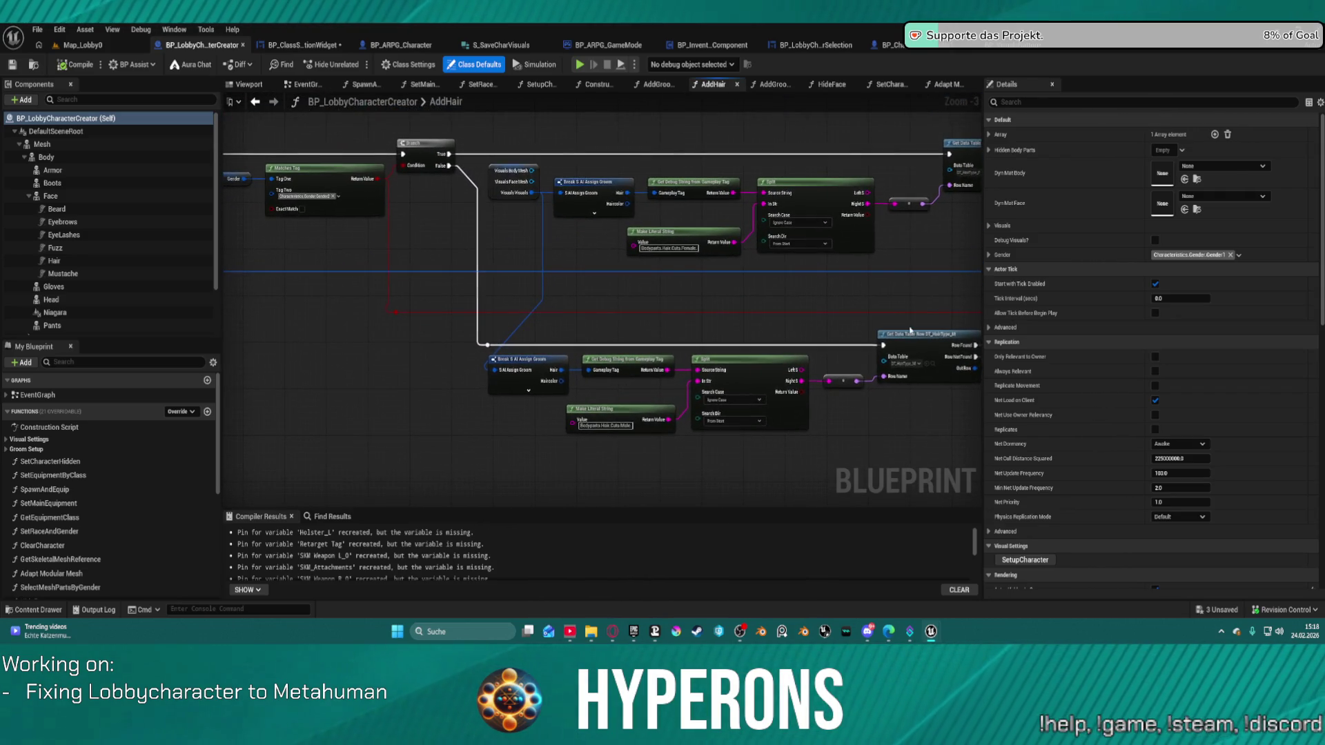
mouse_move(548, 280)
left_mouse_down()
mouse_move(777, 319)
mouse_move(934, 153)
mouse_move(380, 180)
mouse_move(874, 280)
left_mouse_up()
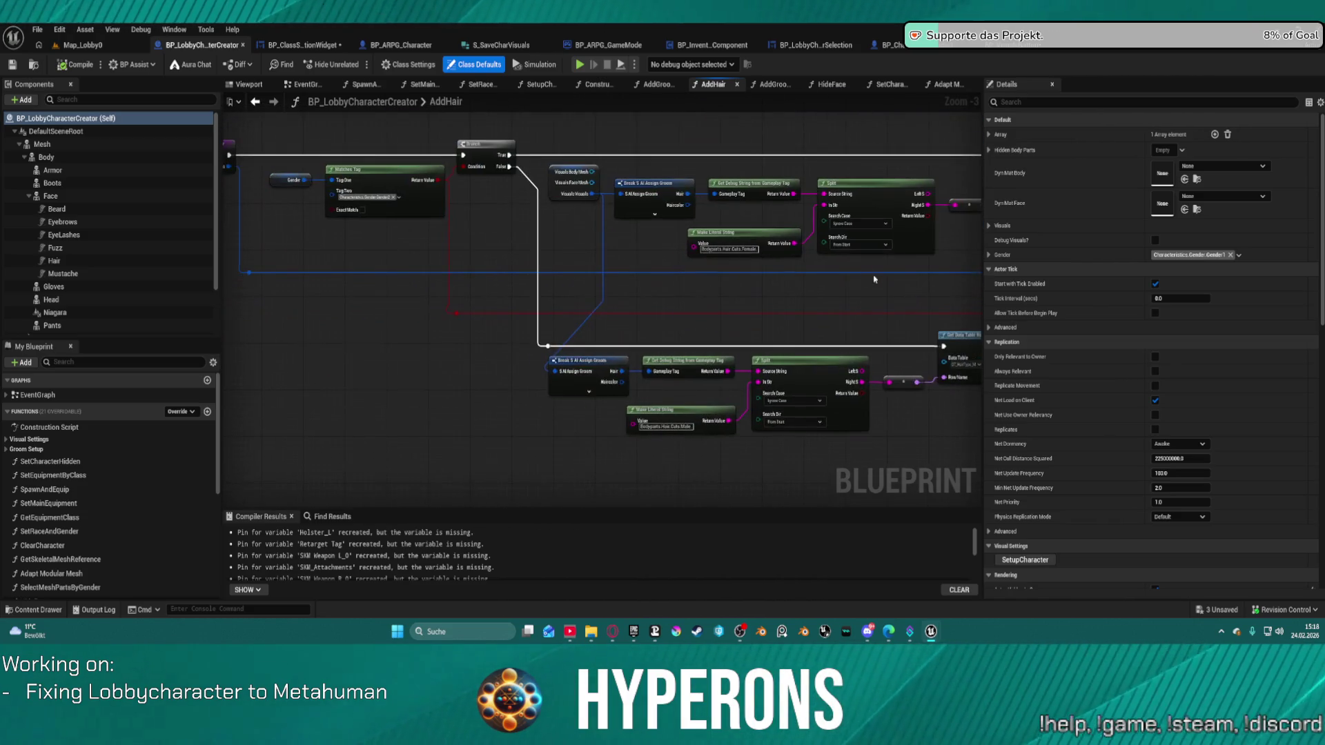
left_click(255, 102)
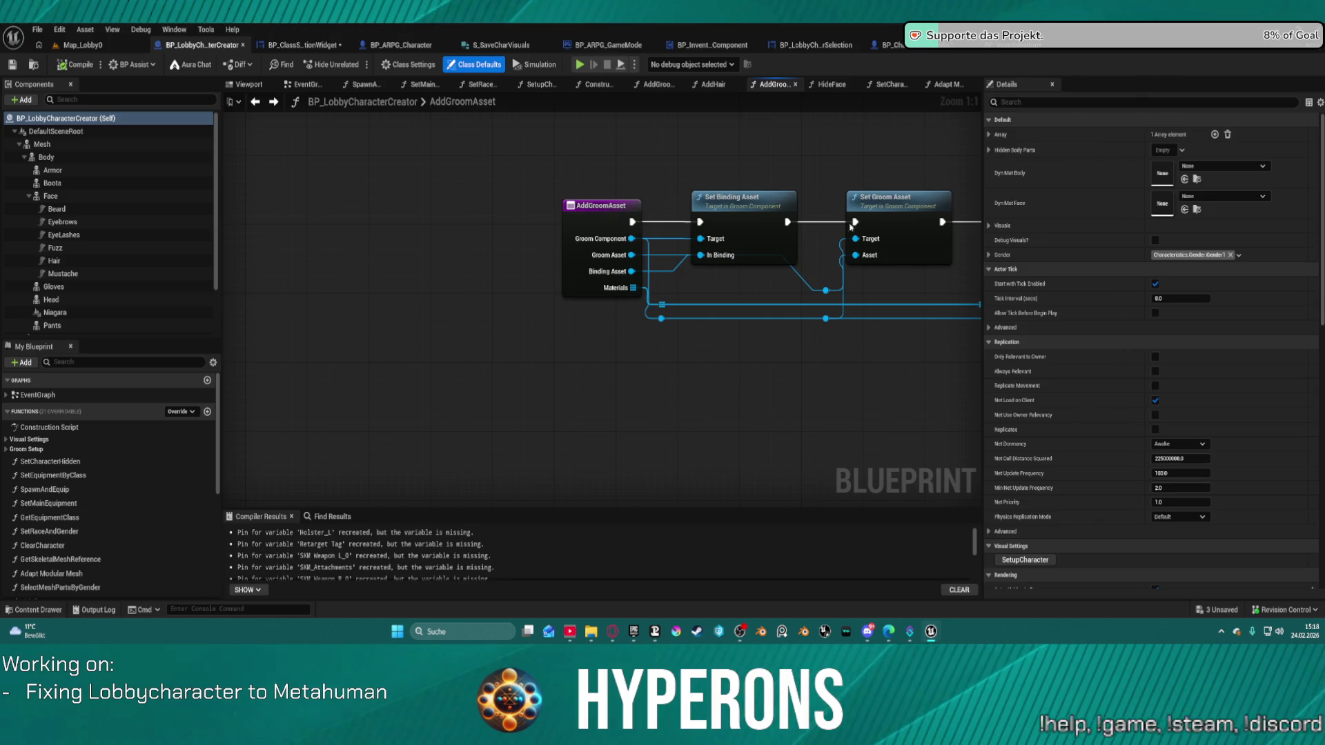
Frame AddGroomAssets' Matches Tag, Branch and Make Literal String nodes in the graph
scroll(562, 172, "down", 4)
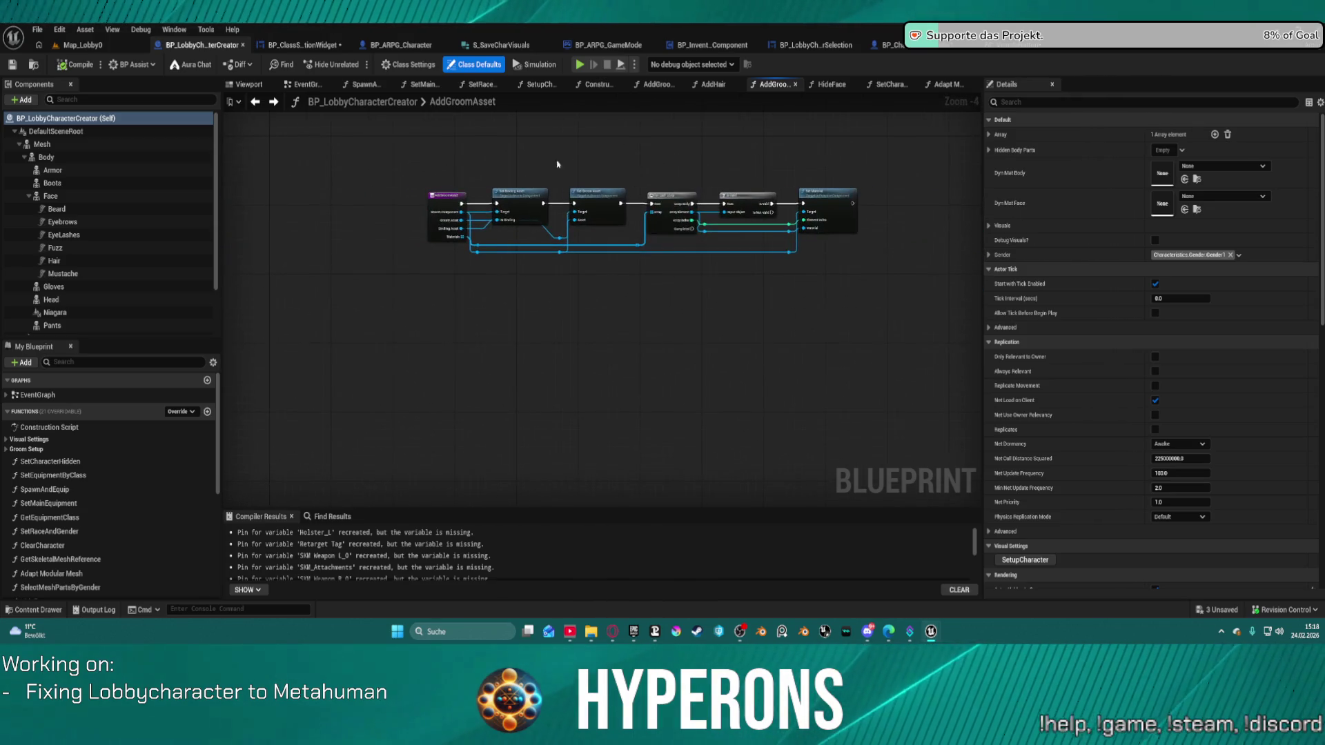
left_click(662, 88)
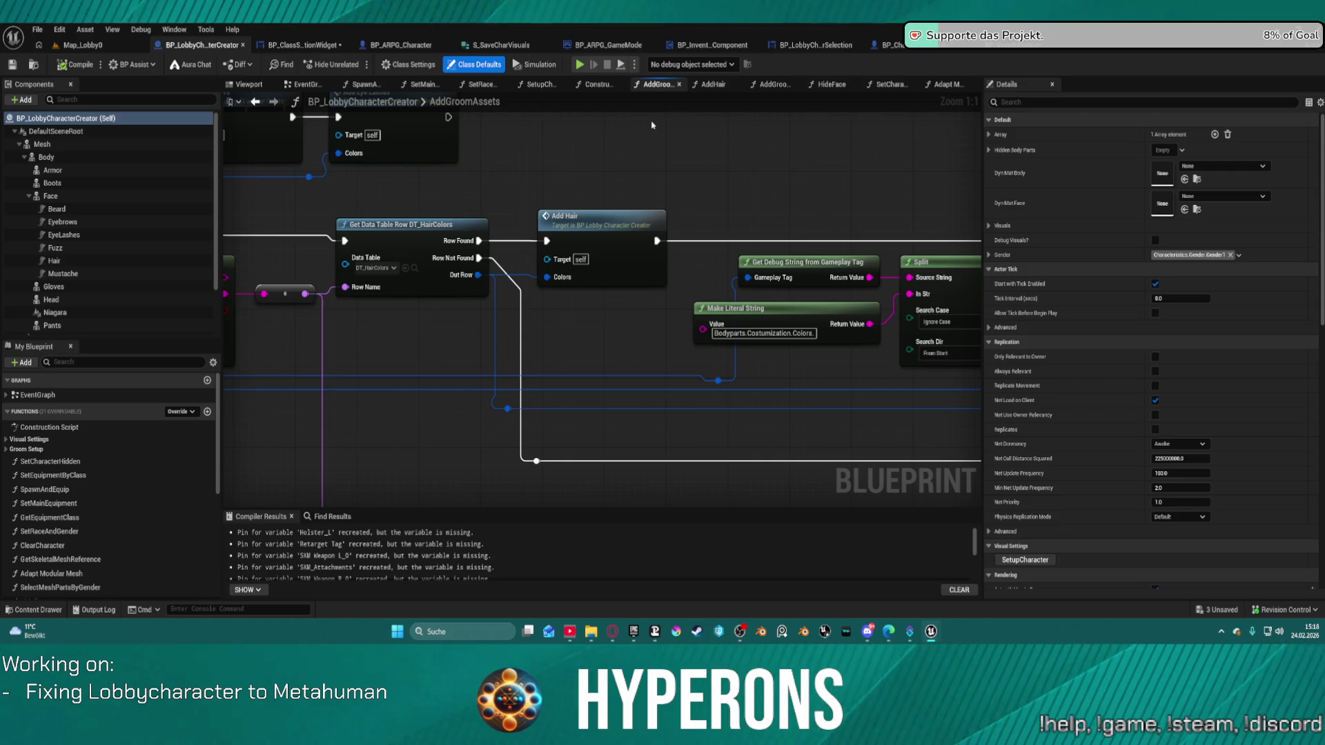
scroll(659, 116, "down", 3)
scroll(759, 207, "up", 3)
mouse_move(758, 207)
left_mouse_down()
mouse_move(846, 220)
mouse_move(784, 251)
mouse_move(759, 234)
mouse_move(475, 233)
left_mouse_up()
scroll(837, 216, "down", 1)
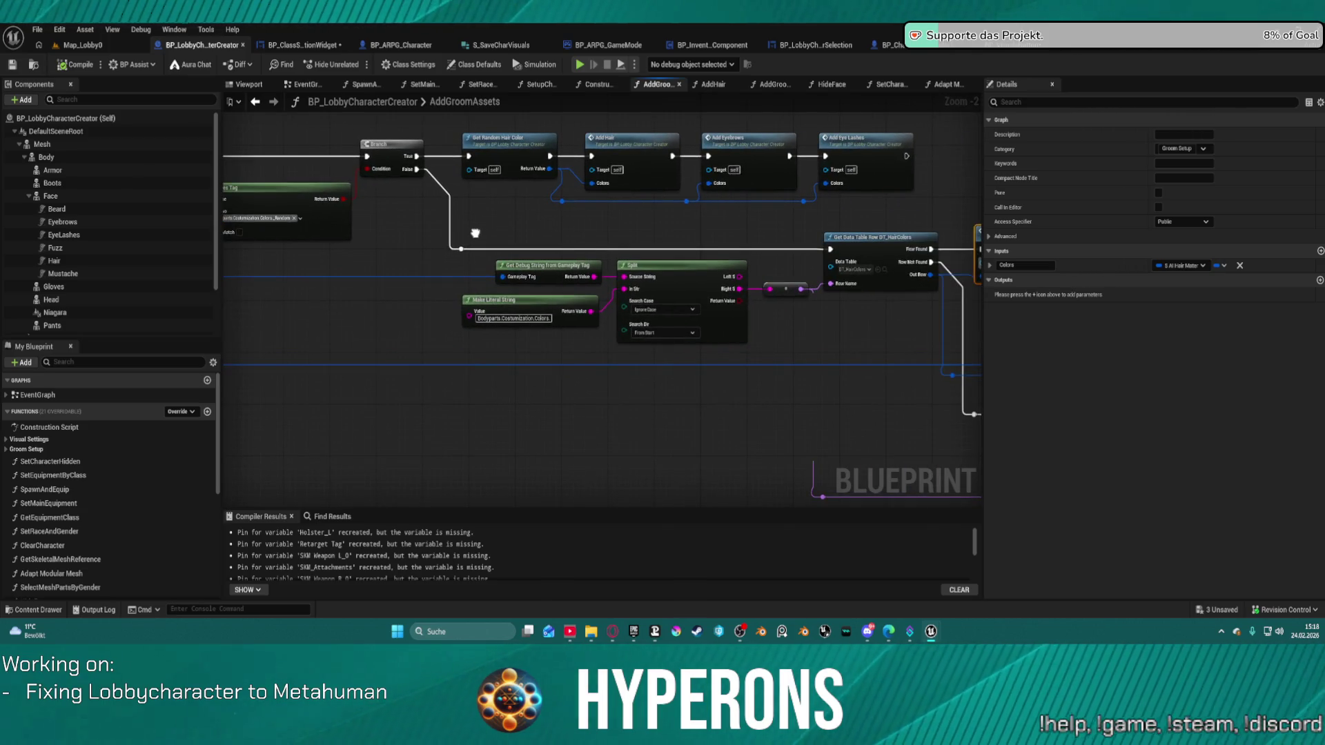
scroll(475, 233, "down", 1)
left_click_drag(485, 232, 492, 225)
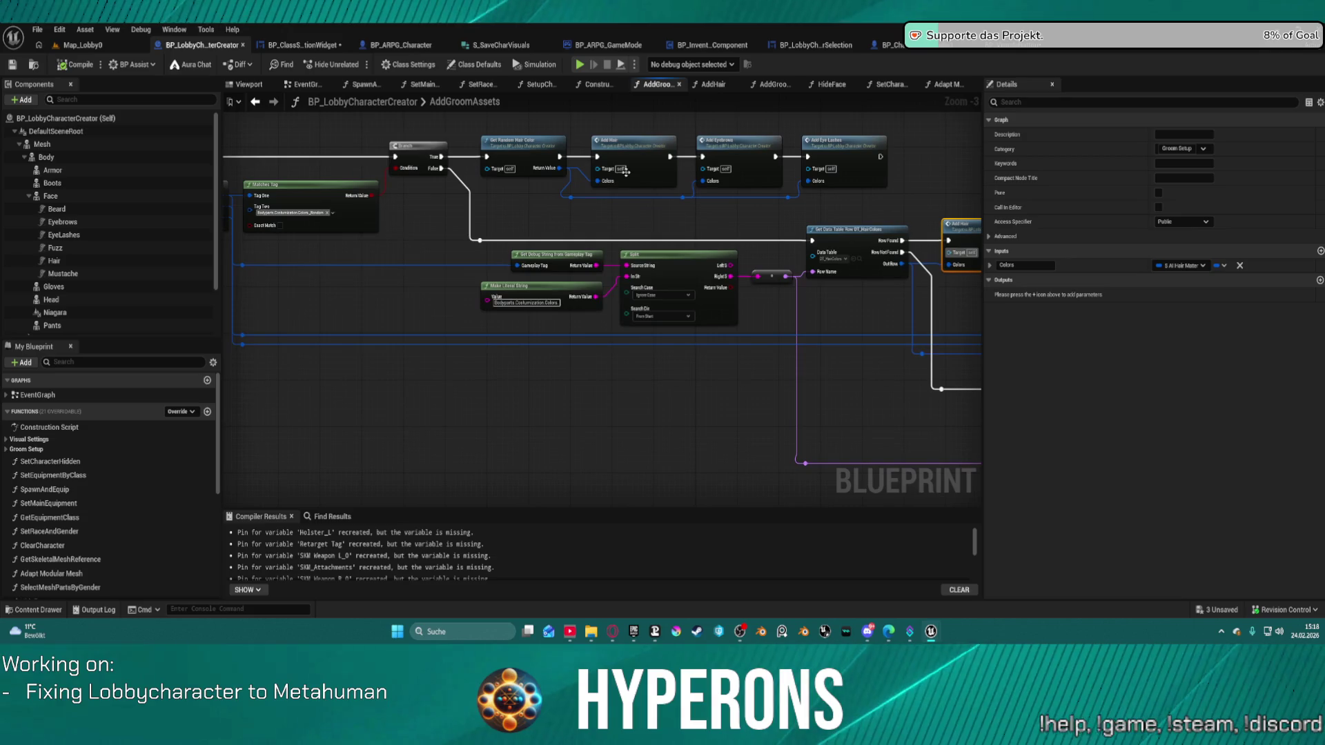
mouse_move(795, 231)
left_mouse_down()
mouse_move(653, 229)
mouse_move(582, 256)
left_mouse_up()
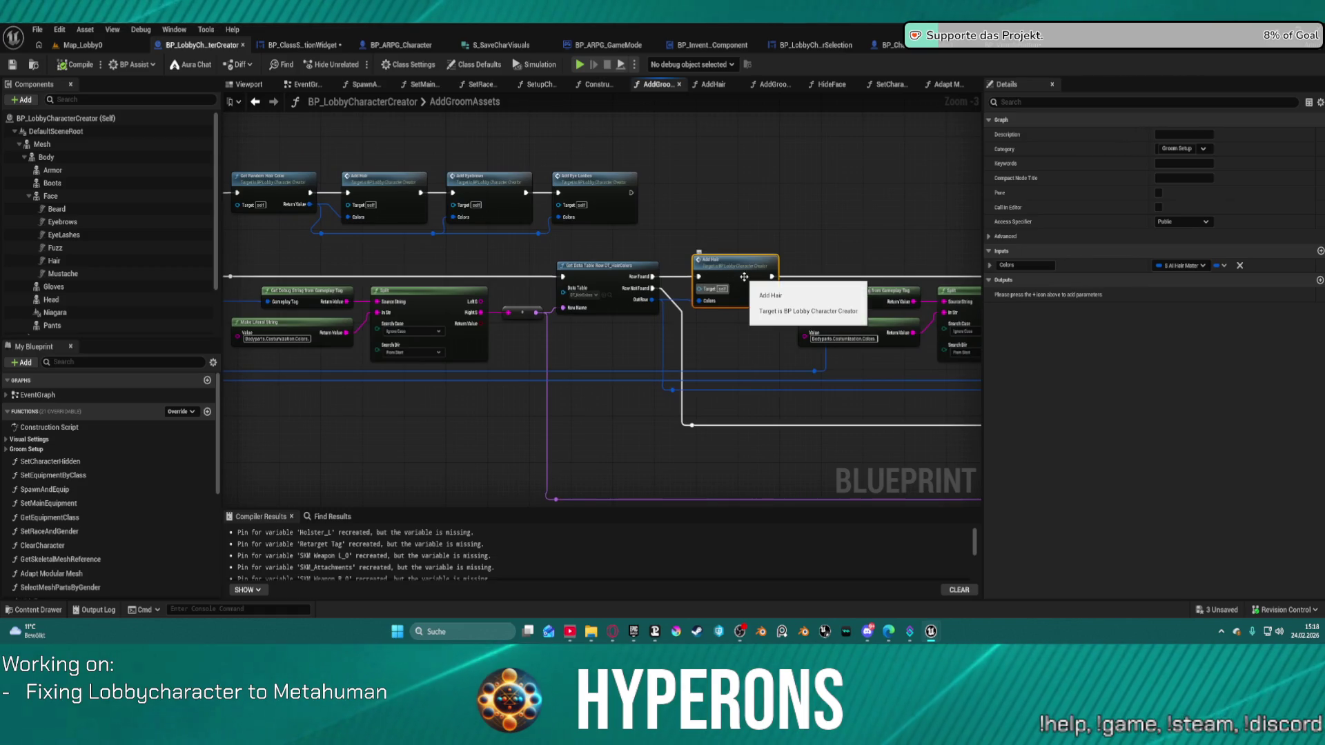
mouse_move(748, 289)
left_mouse_down()
mouse_move(905, 286)
mouse_move(895, 284)
left_mouse_up()
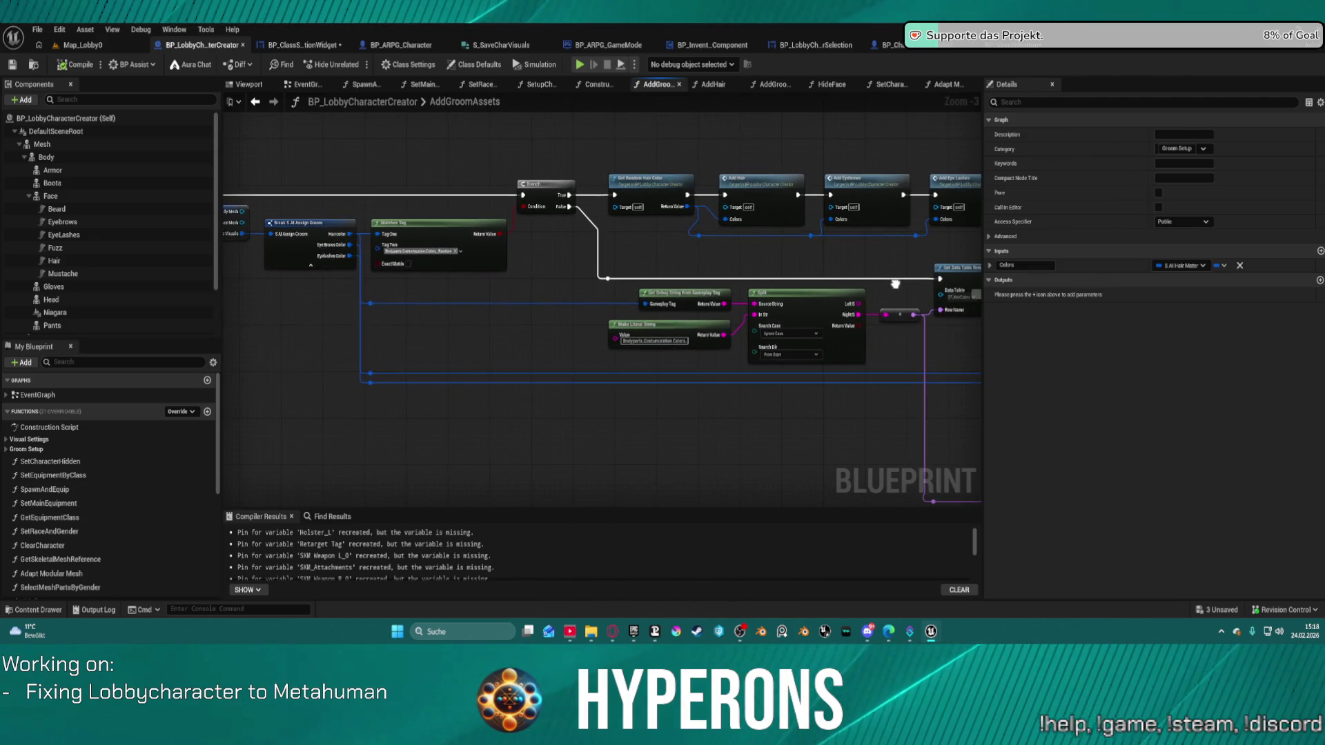
scroll(688, 339, "up", 3)
left_click_drag(688, 342, 768, 364)
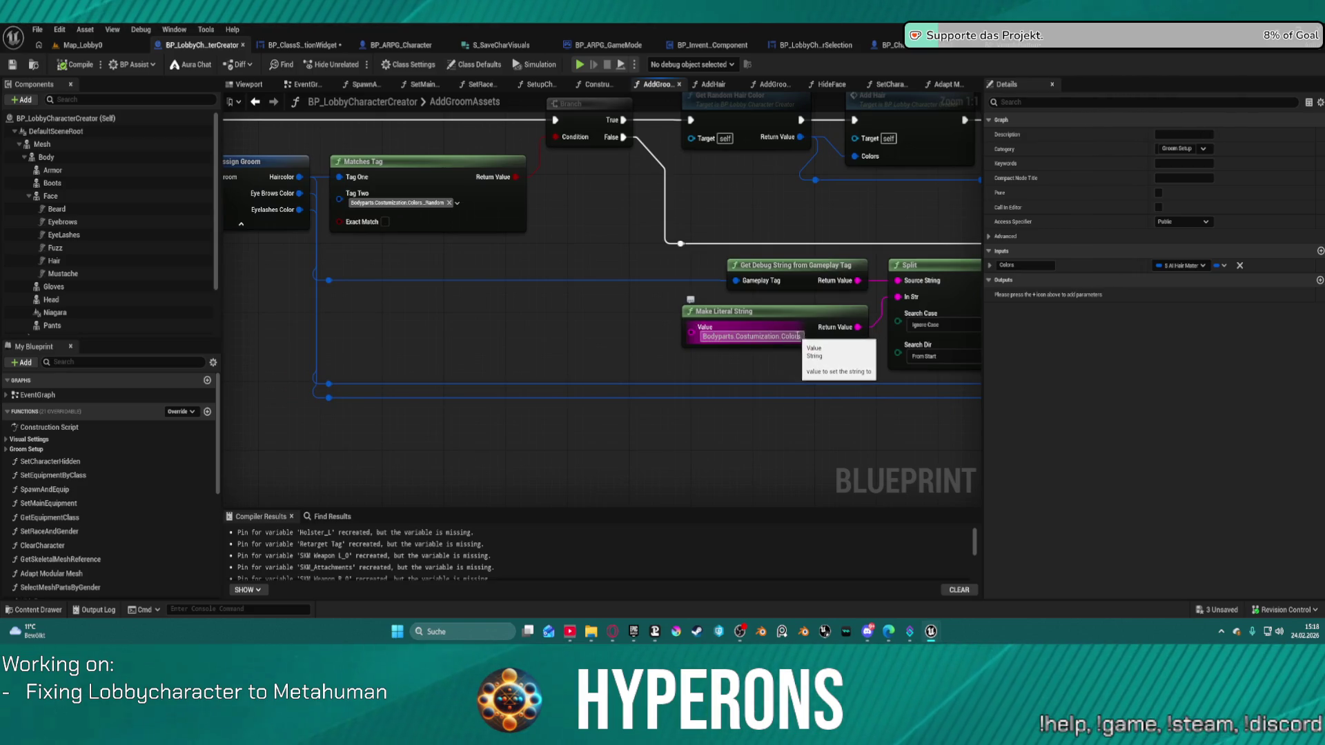
Change the literal string value to Bodyparts.Hair.Cuts.Colors
double_click(770, 336)
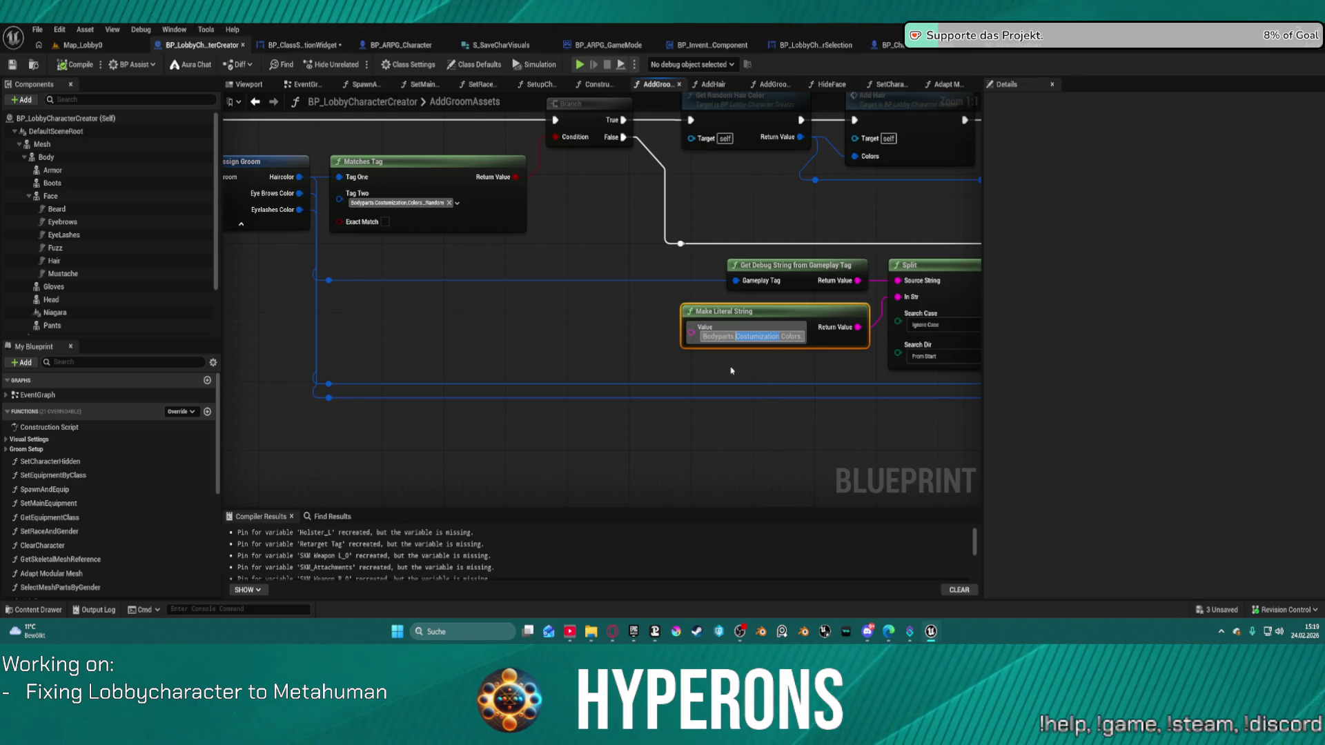
type("HA")
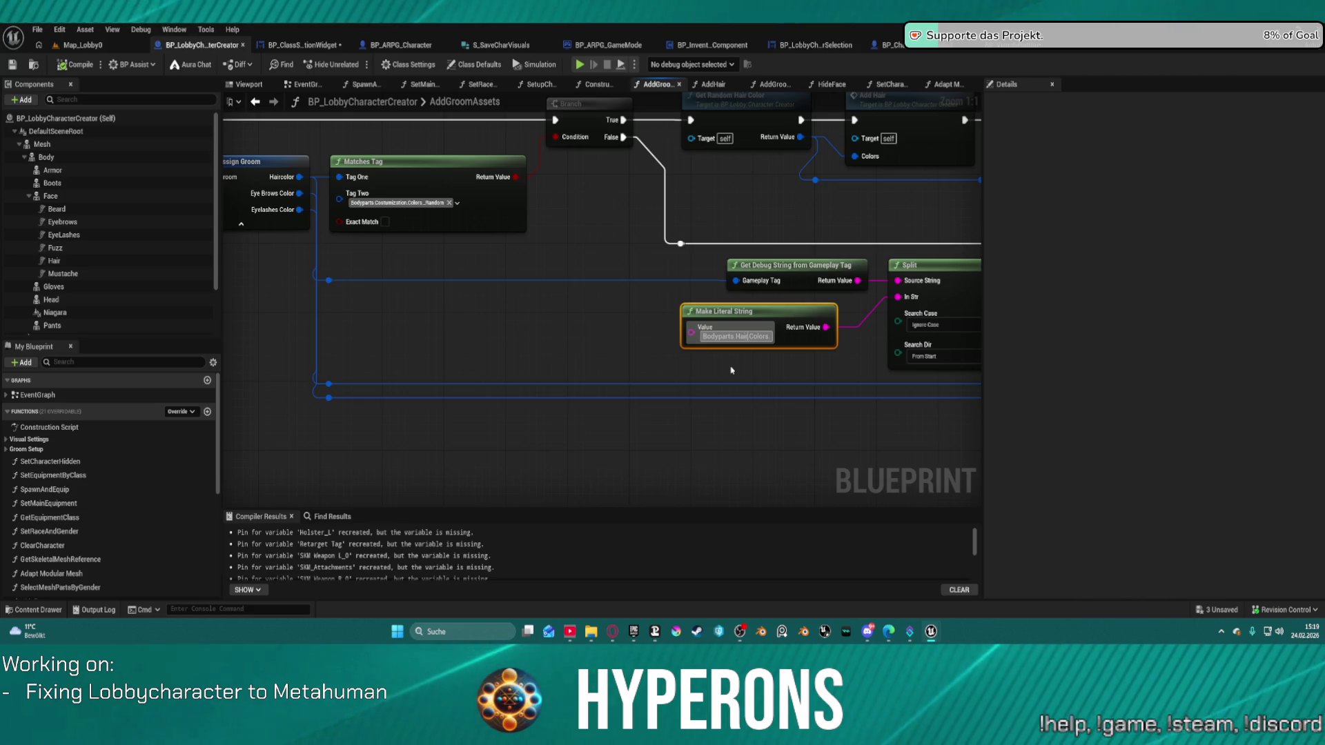
type("Cuts C")
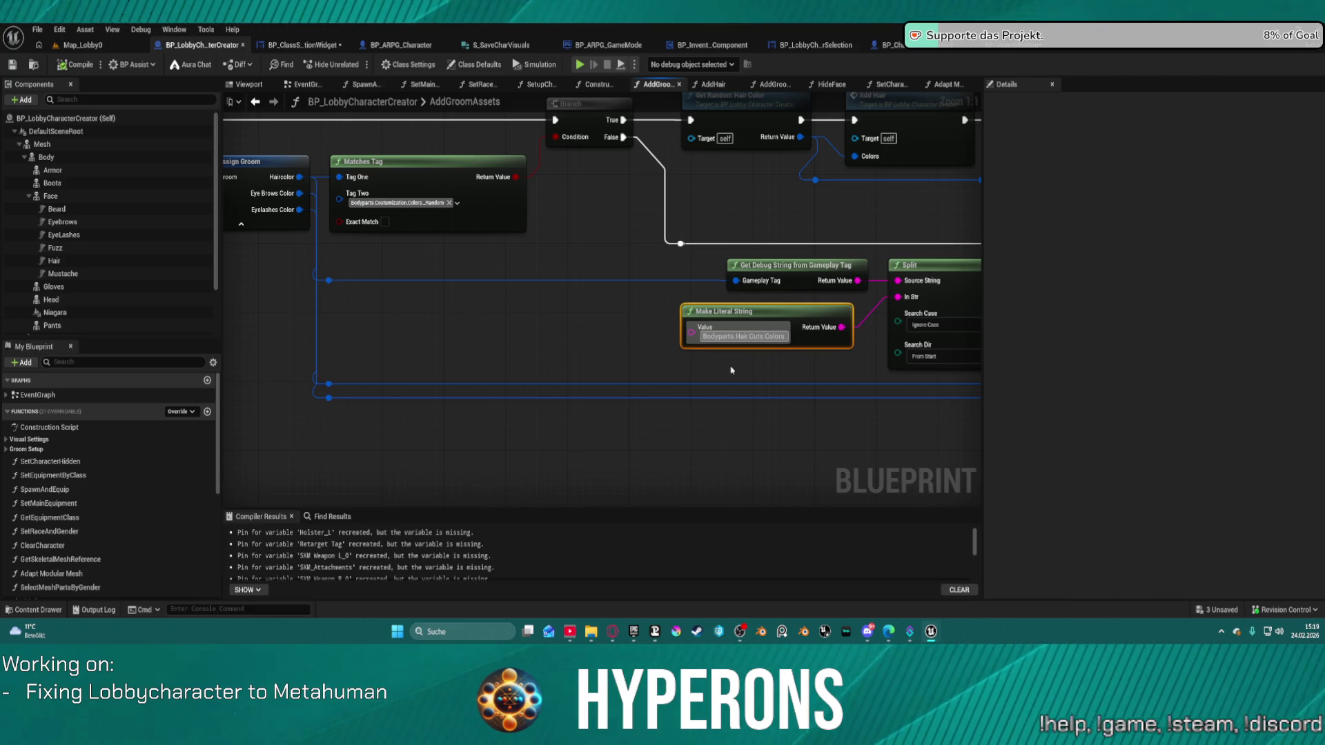
key("Return")
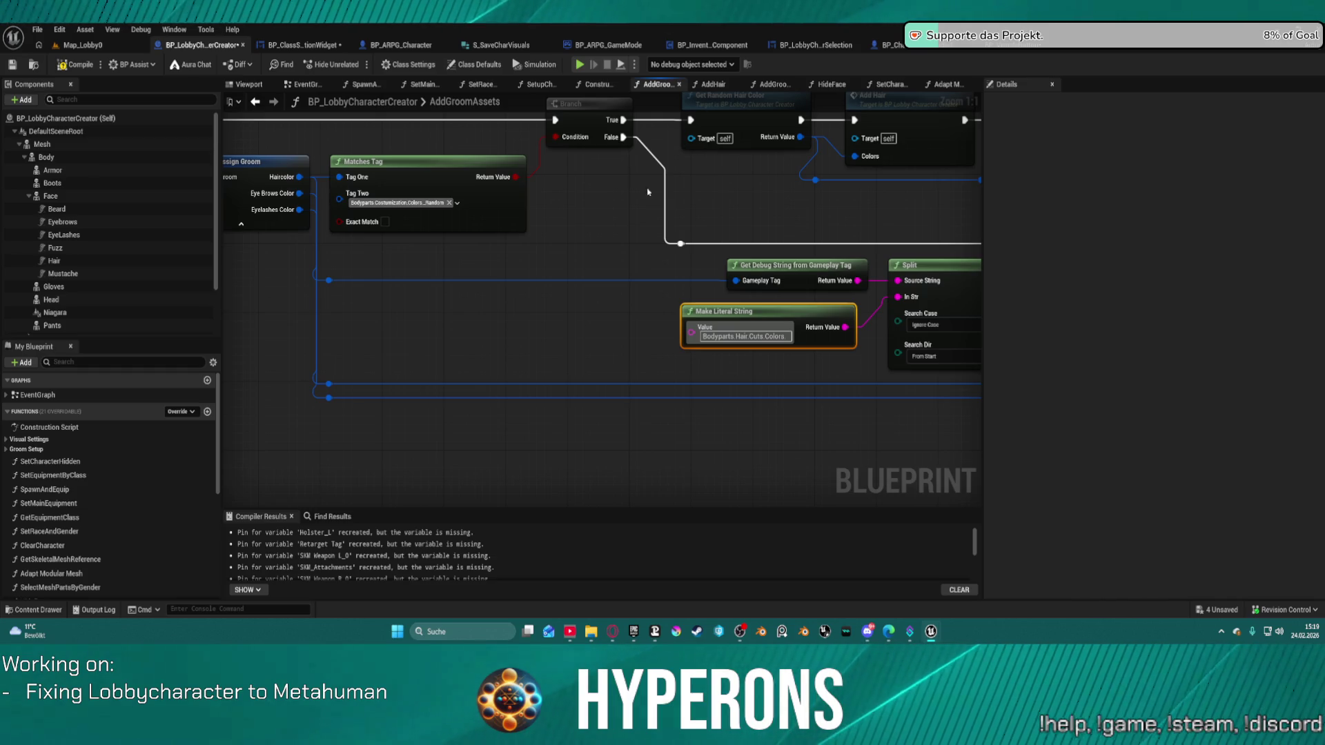
left_click(632, 182)
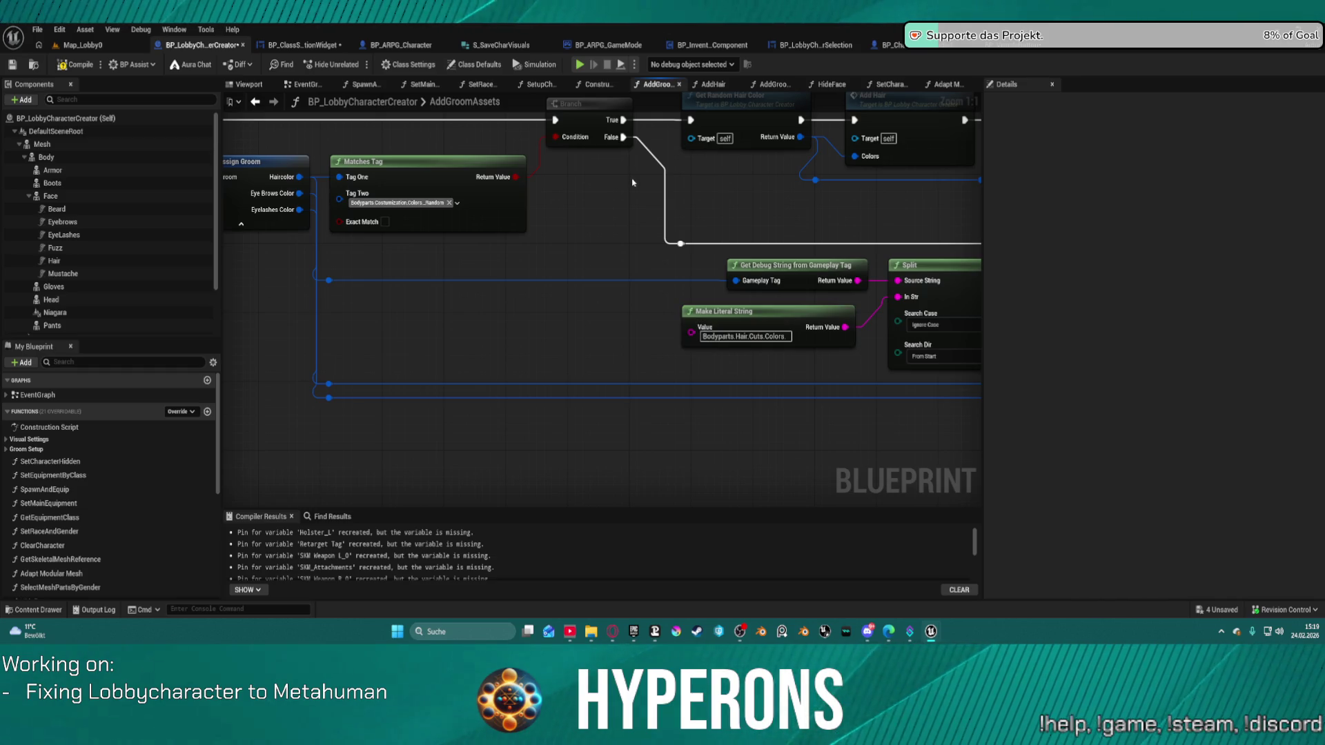
Set Matches Tag's Tag Two to Bodyparts.Hair.Cuts.Color._Random instead of the Costumization tag
left_click(393, 205)
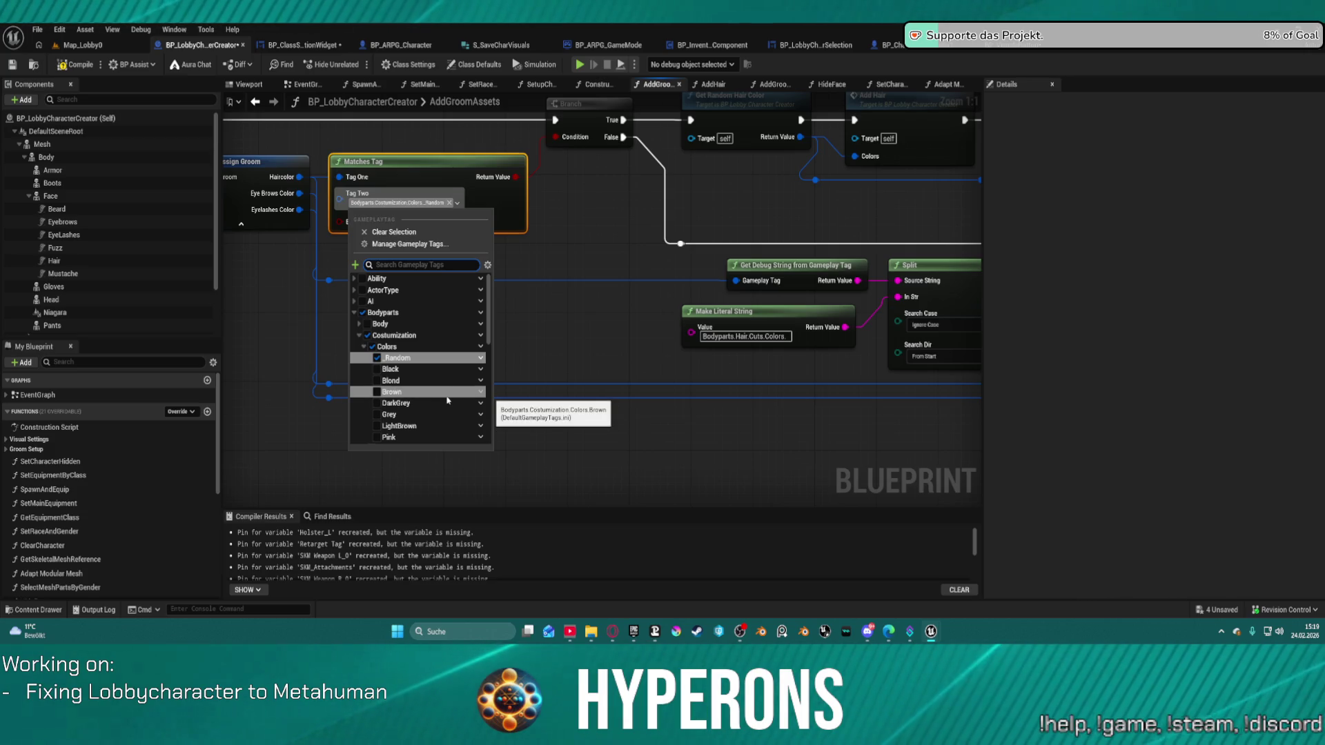
left_click(373, 347)
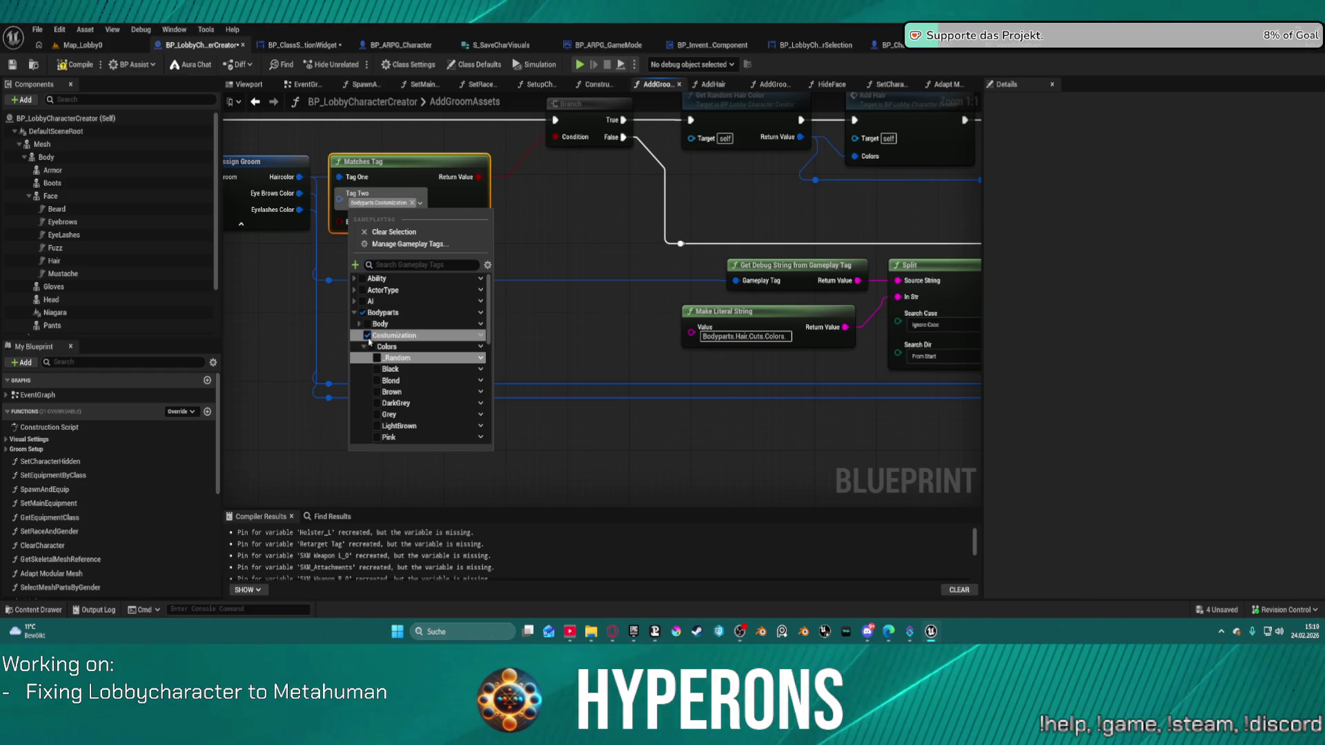
left_click(370, 337)
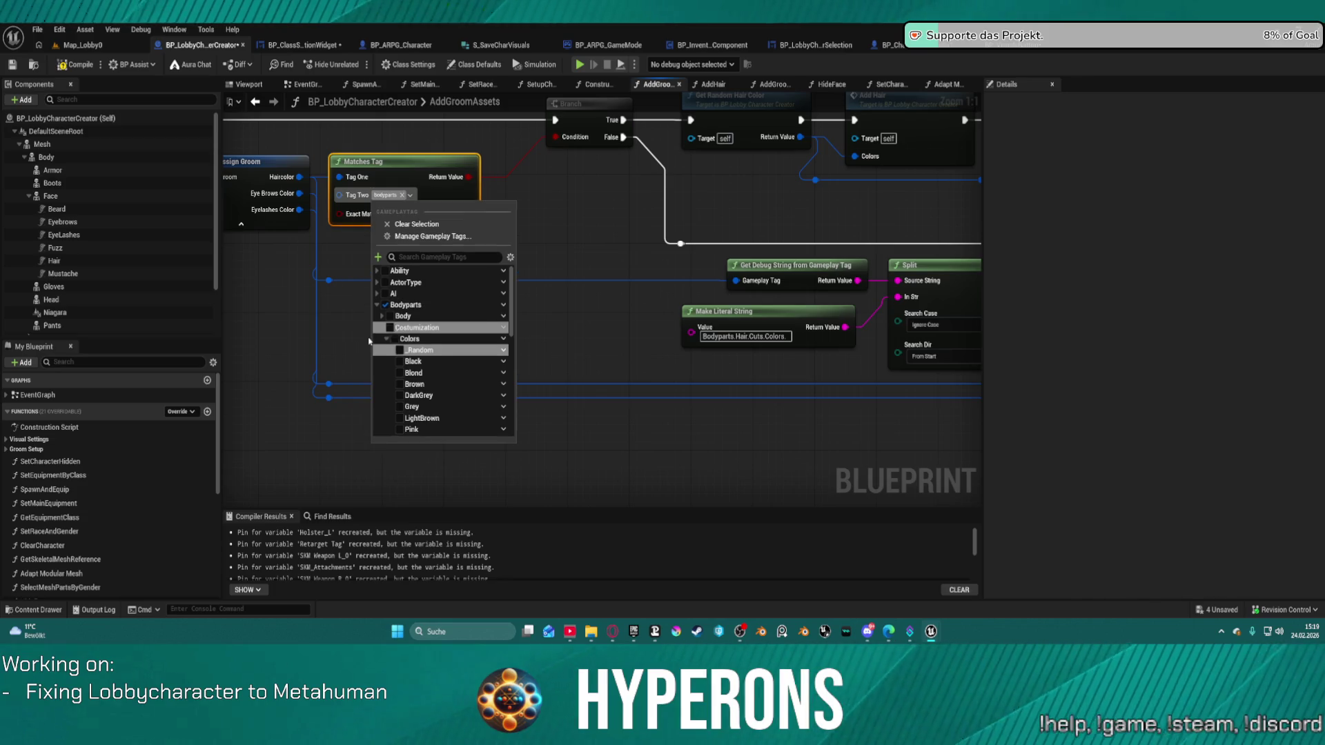
scroll(448, 321, "down", 3)
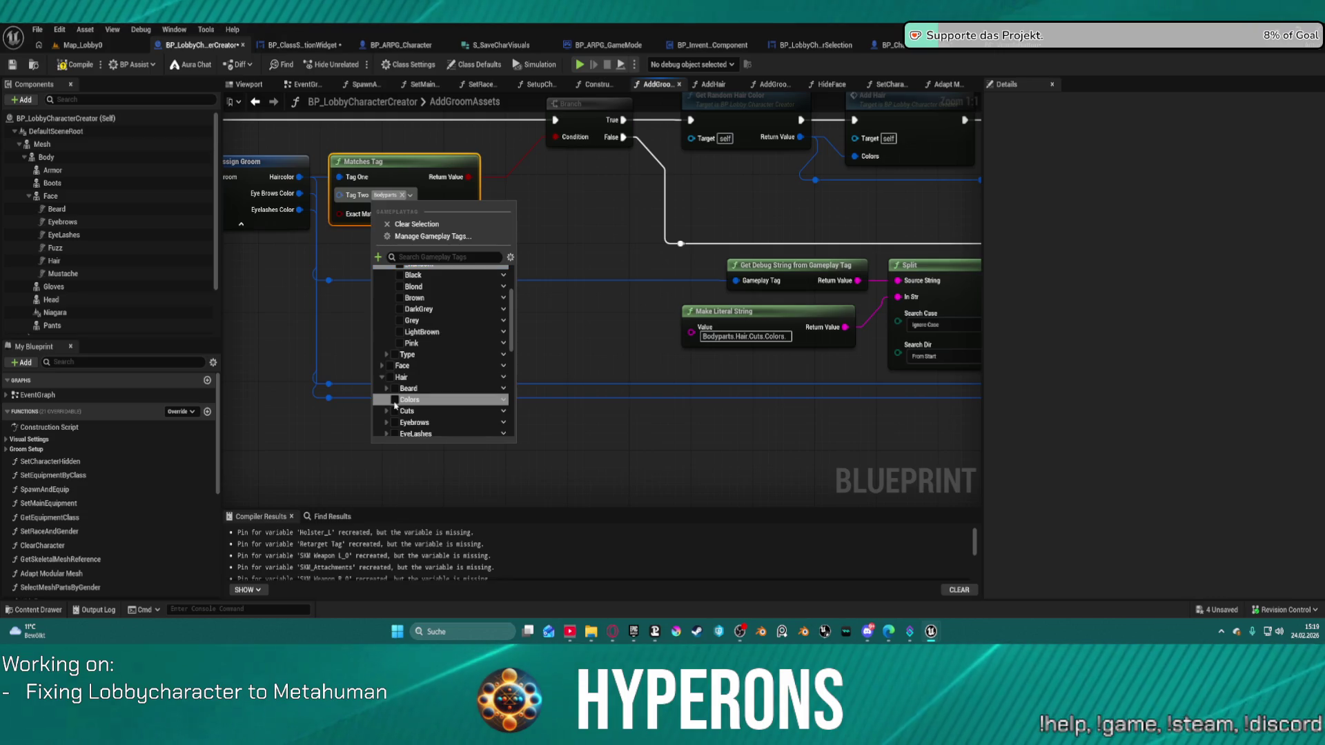
left_click(387, 411)
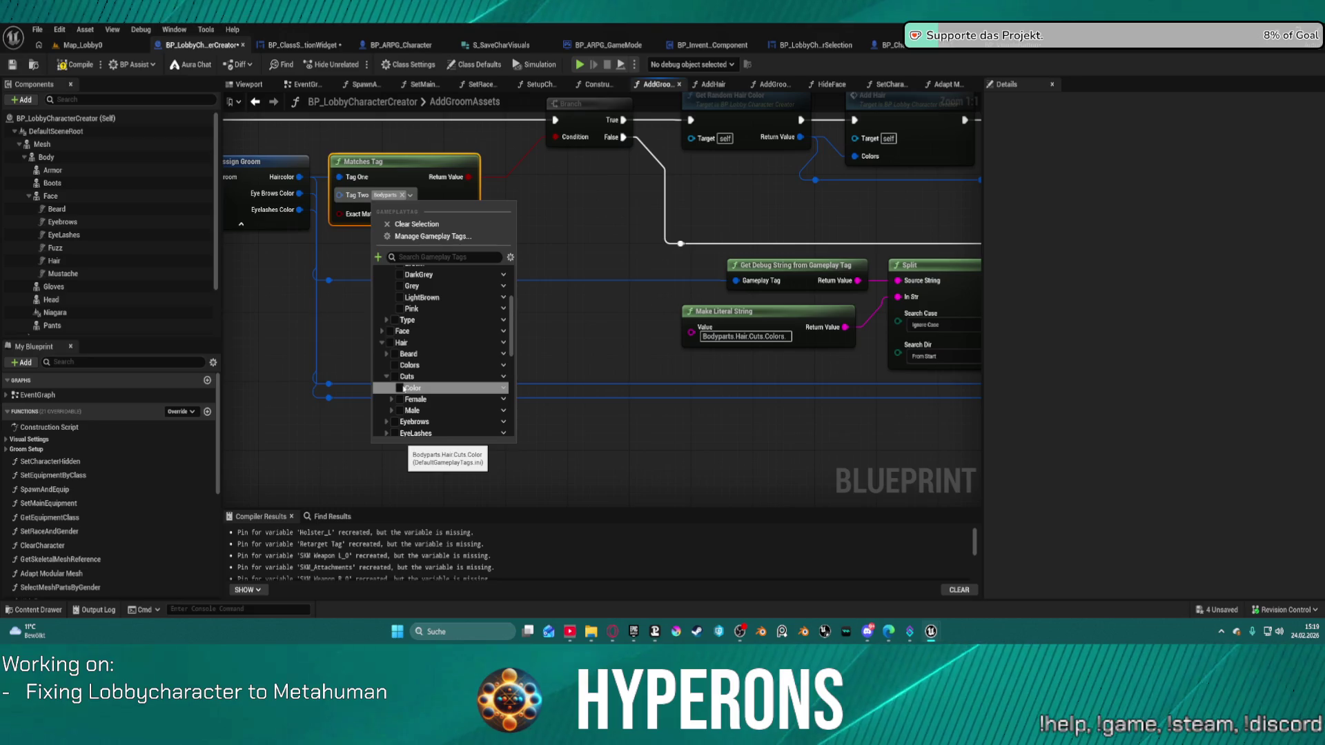
left_click(401, 388)
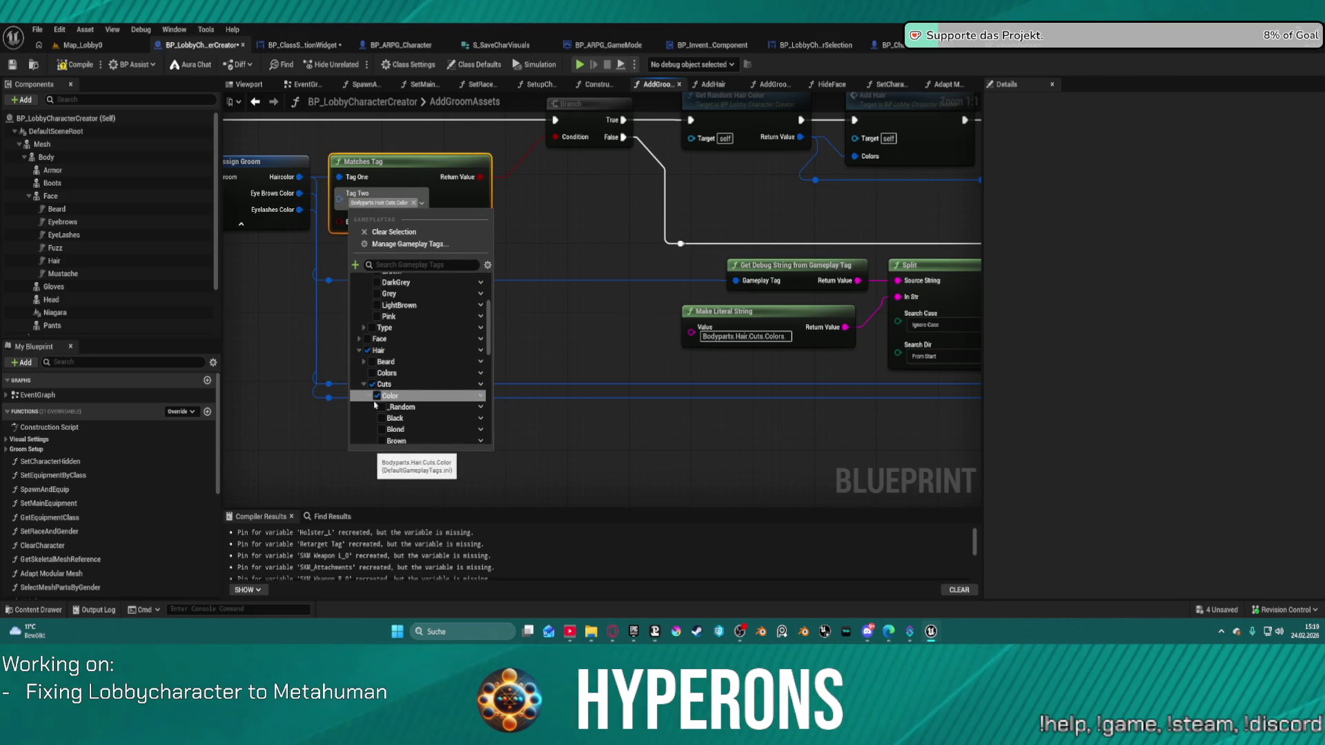
left_click(383, 407)
left_click(579, 236)
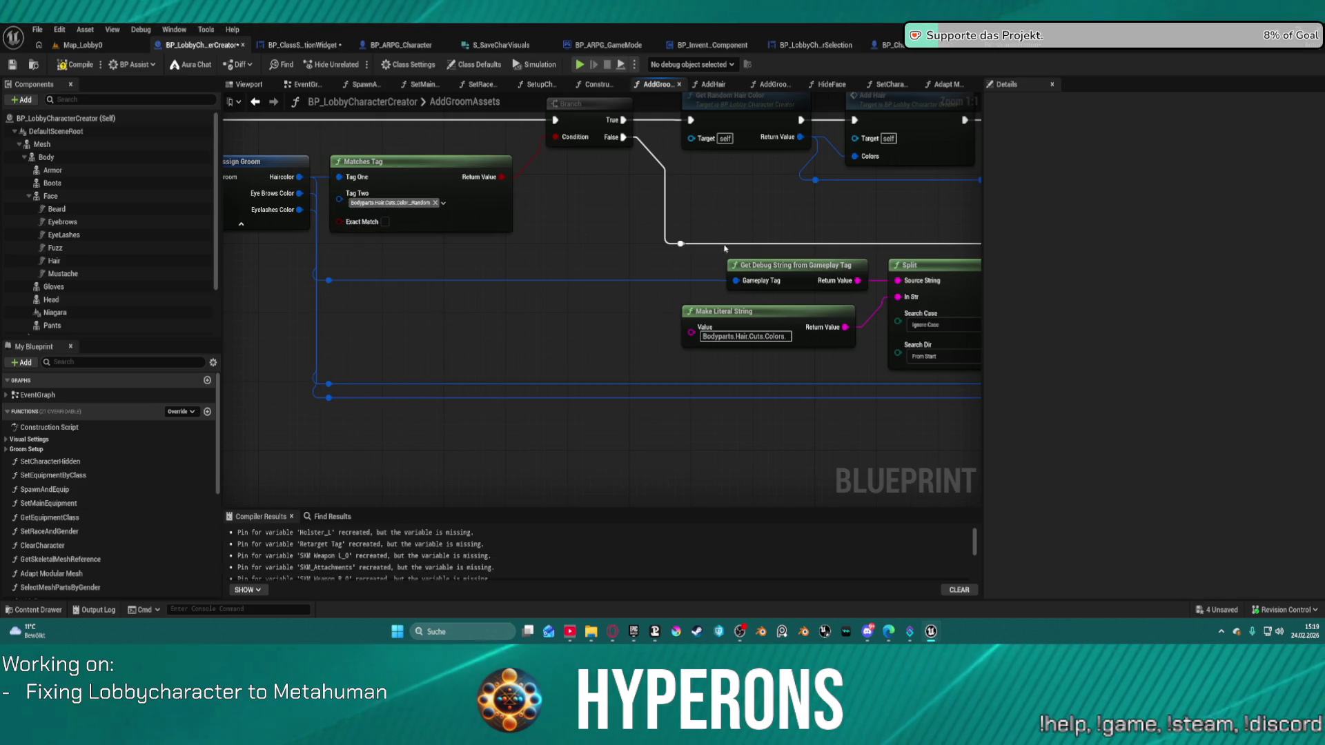
Survey the whole AddGroomAssets function and select the group of hair lookup nodes
mouse_move(757, 234)
left_mouse_down()
mouse_move(591, 193)
mouse_move(527, 278)
mouse_move(606, 283)
left_mouse_up()
scroll(532, 170, "down", 4)
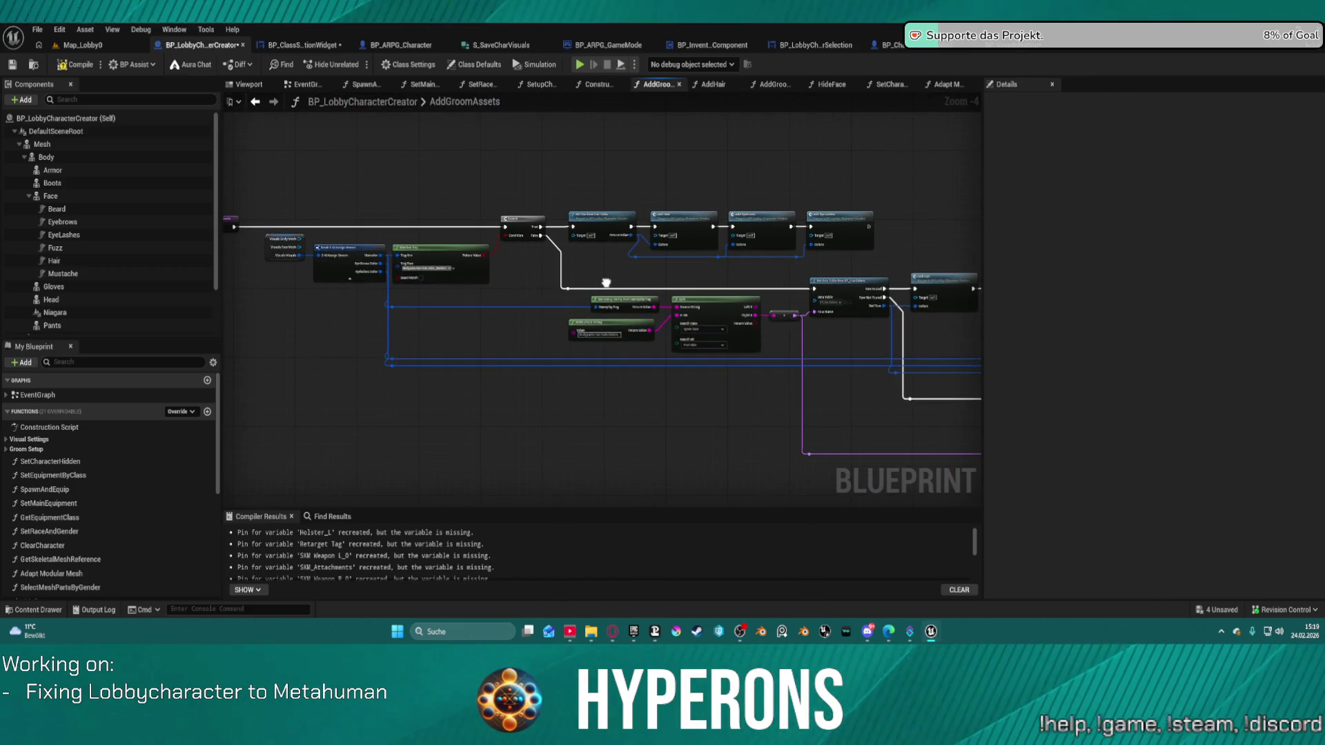
left_click_drag(606, 283, 472, 269)
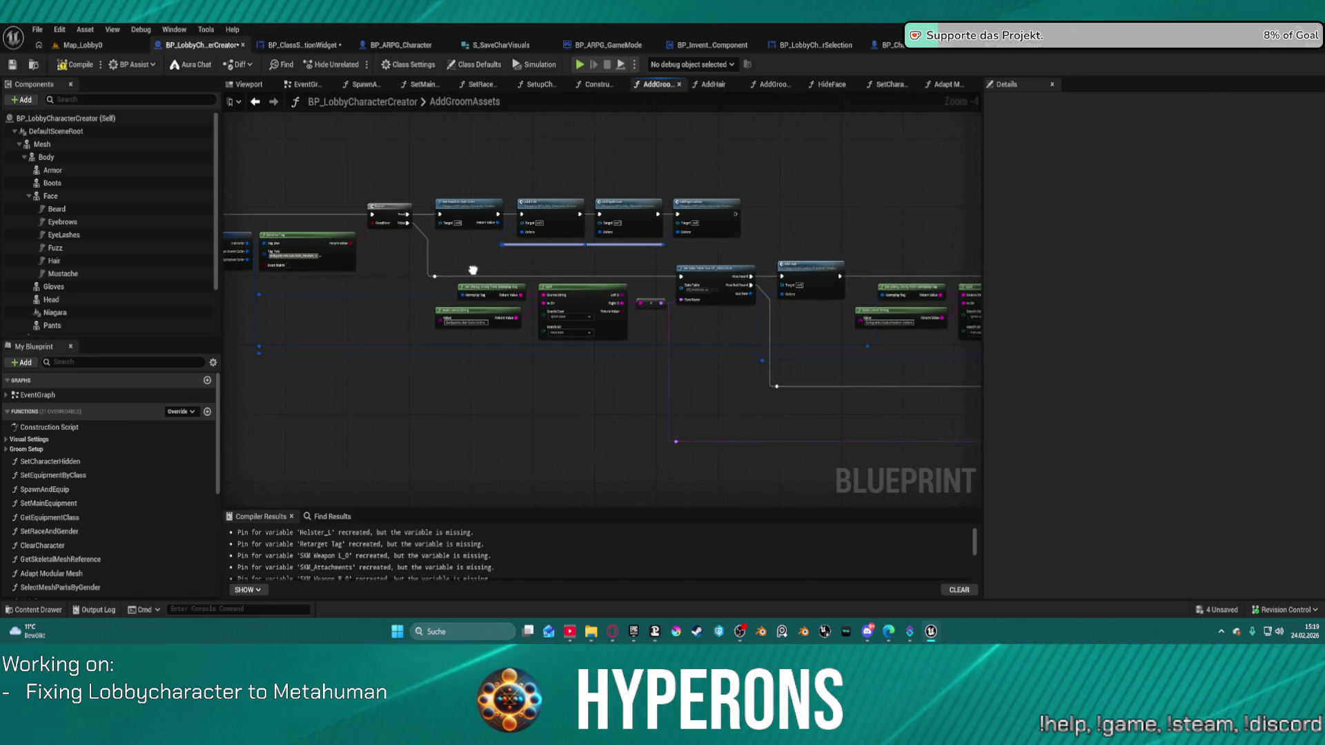
left_click_drag(473, 270, 573, 270)
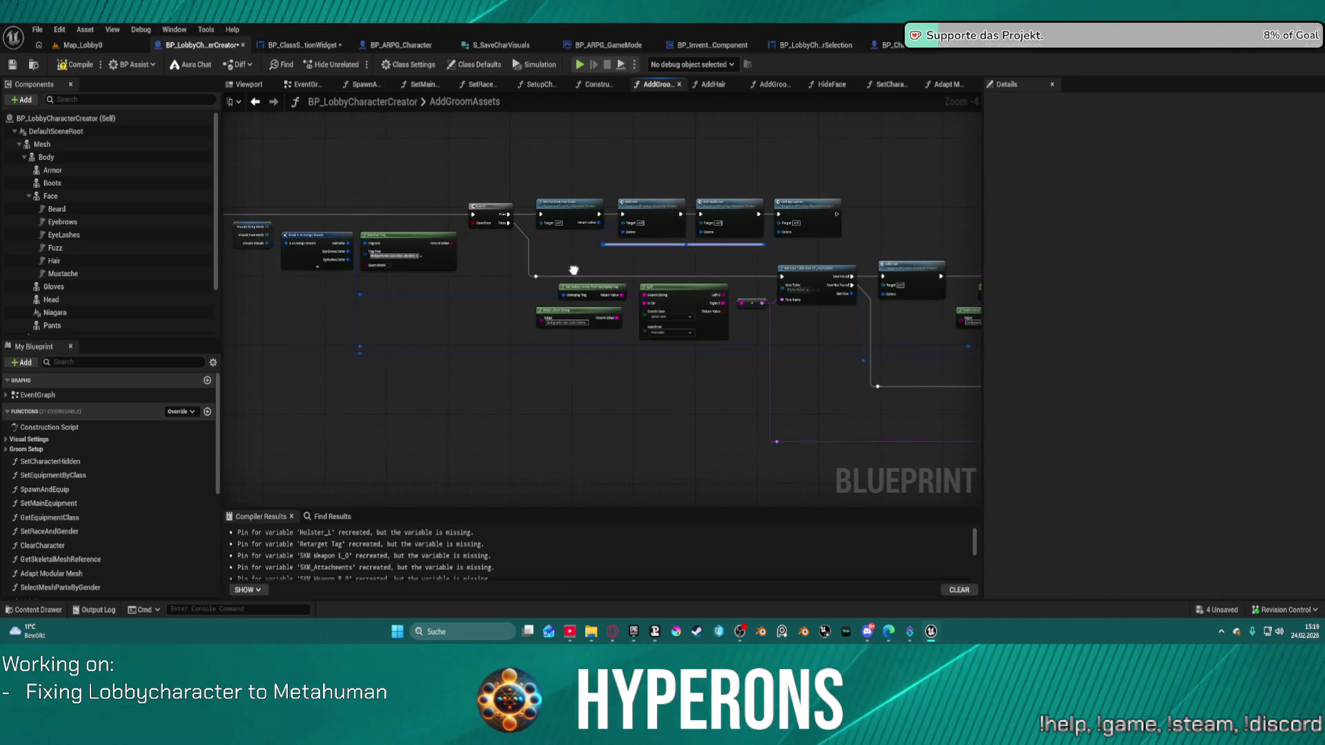
scroll(573, 270, "up", 1)
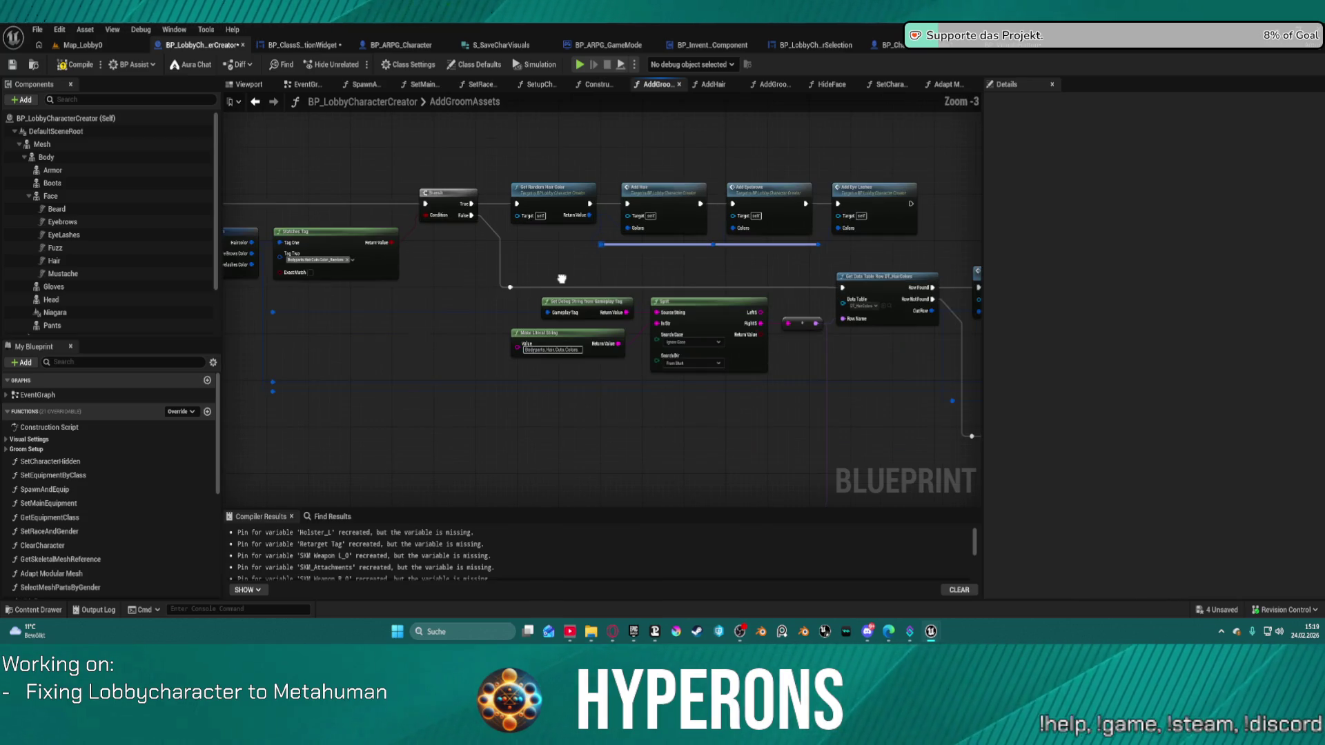
scroll(573, 270, "down", 1)
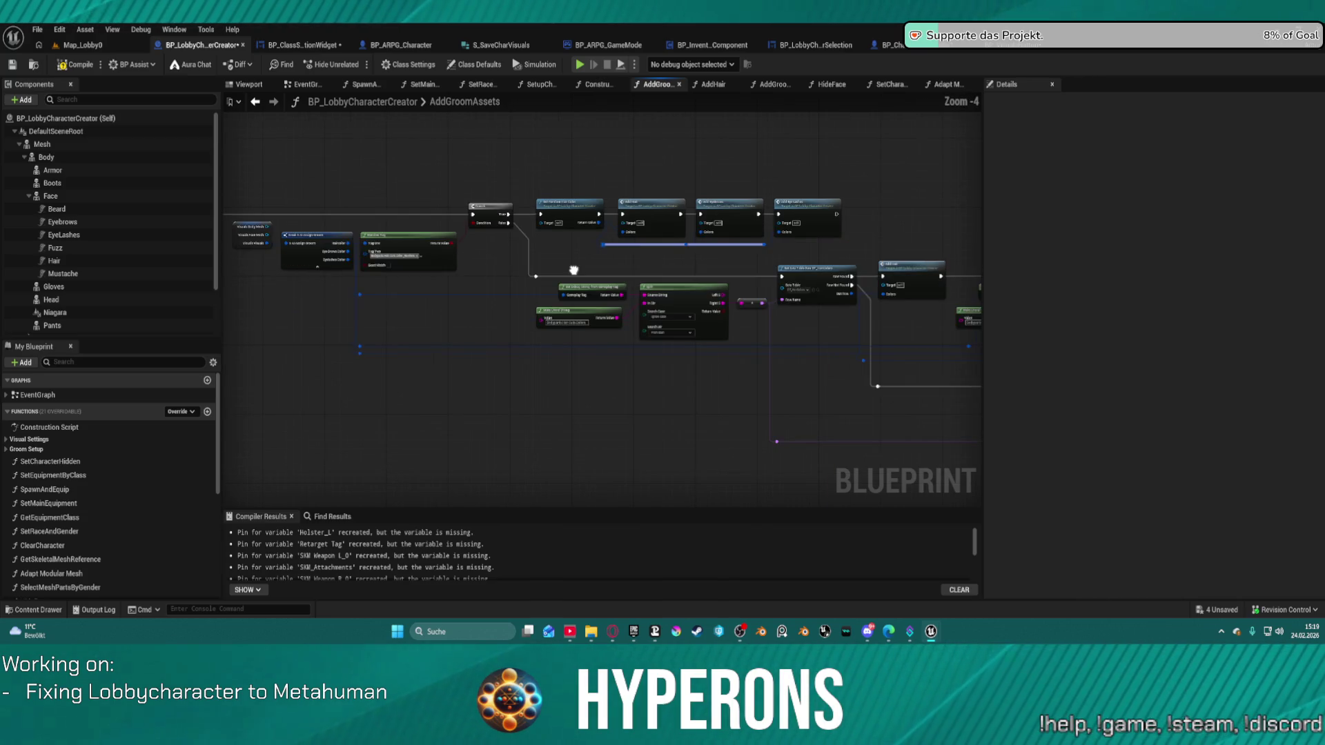
mouse_move(574, 270)
left_mouse_down()
mouse_move(325, 292)
mouse_move(630, 296)
mouse_move(550, 292)
left_mouse_up()
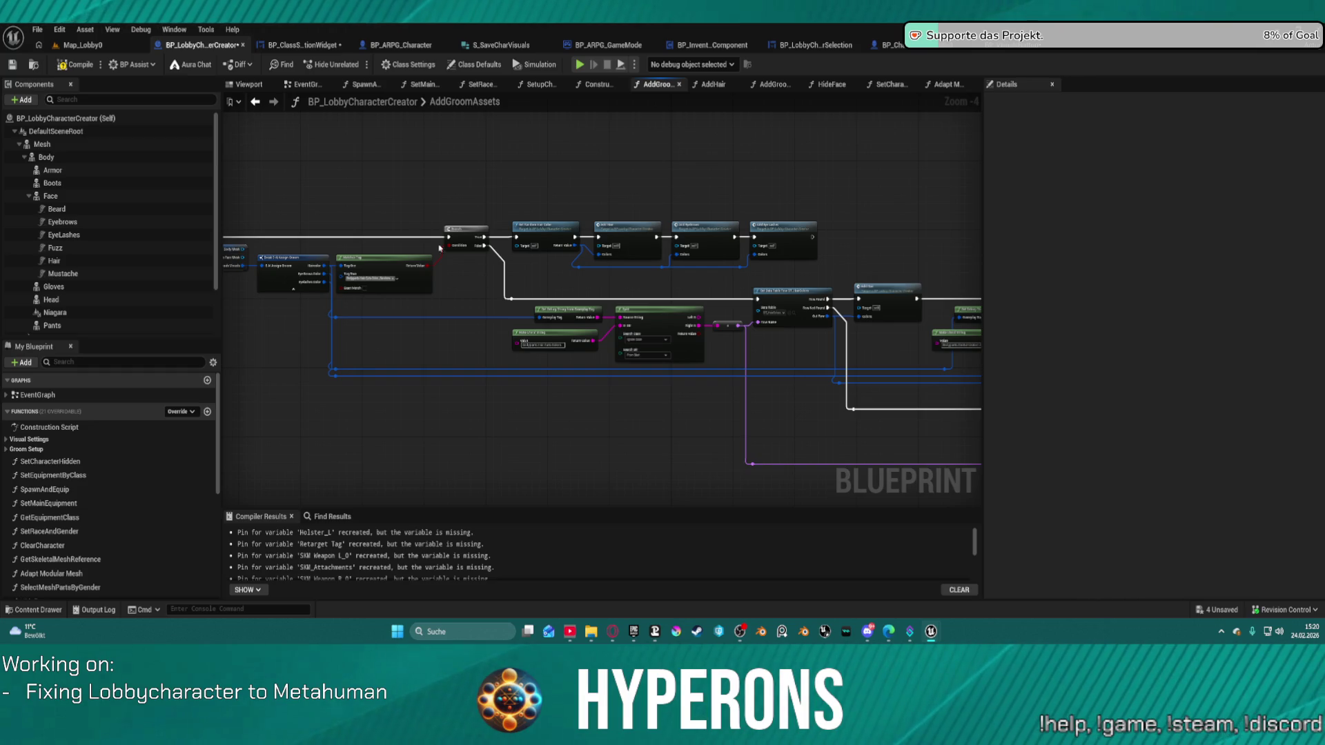
left_click_drag(328, 185, 468, 187)
mouse_move(369, 169)
left_mouse_down()
mouse_move(449, 283)
mouse_move(855, 399)
mouse_move(974, 366)
mouse_move(520, 307)
mouse_move(323, 224)
left_mouse_up()
scroll(496, 292, "up", 4)
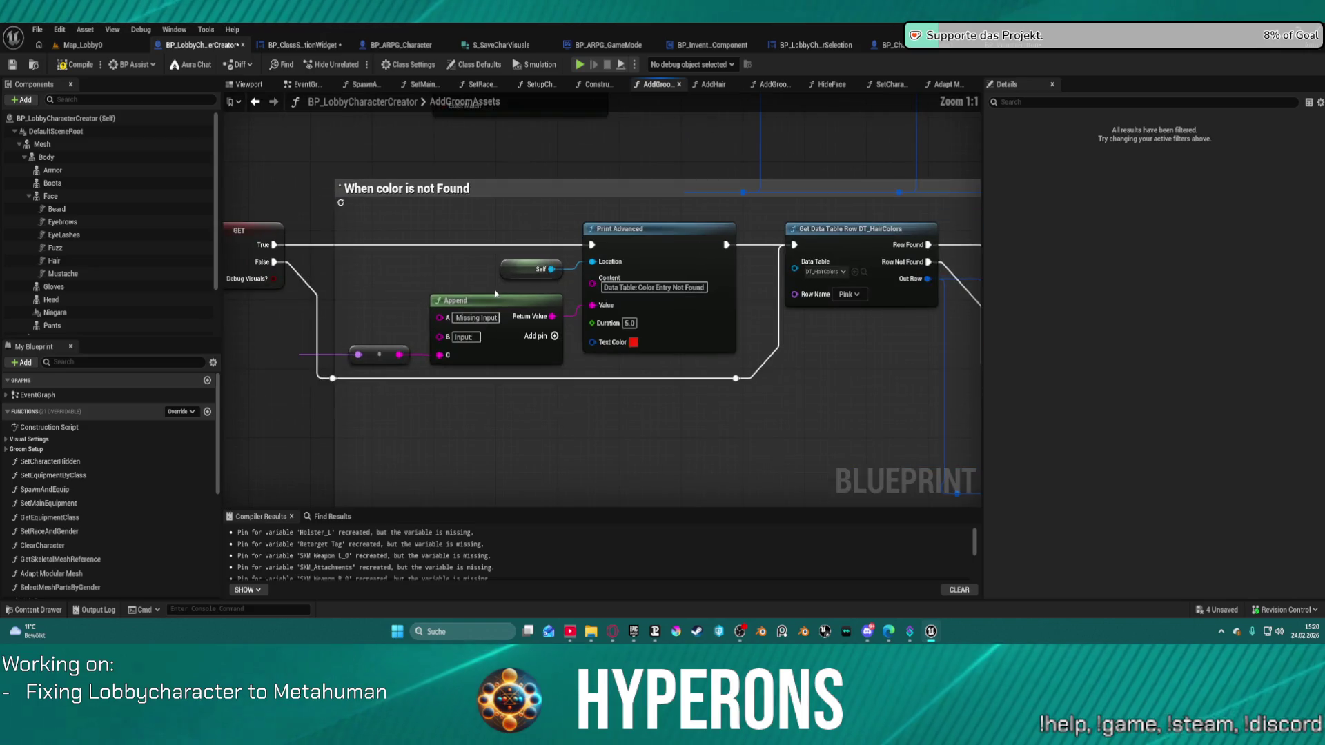
scroll(304, 301, "down", 4)
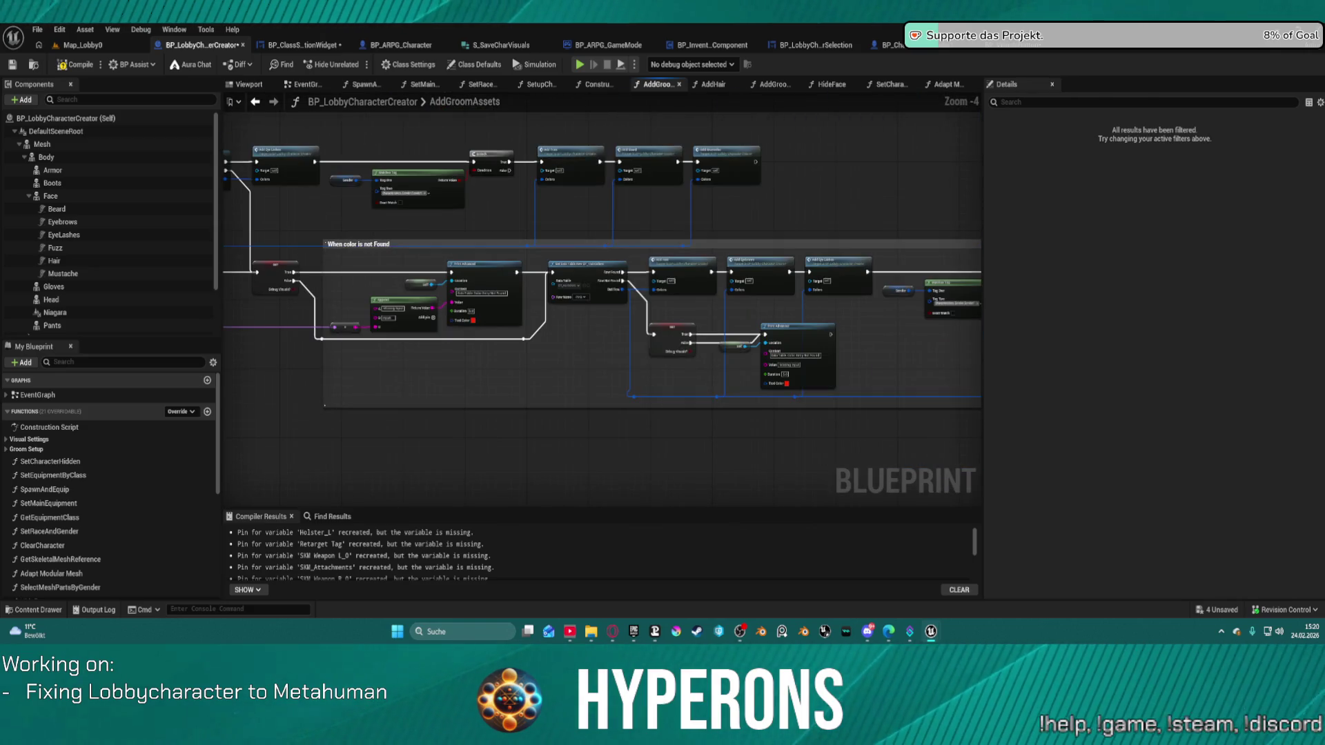
key("ctrl+z")
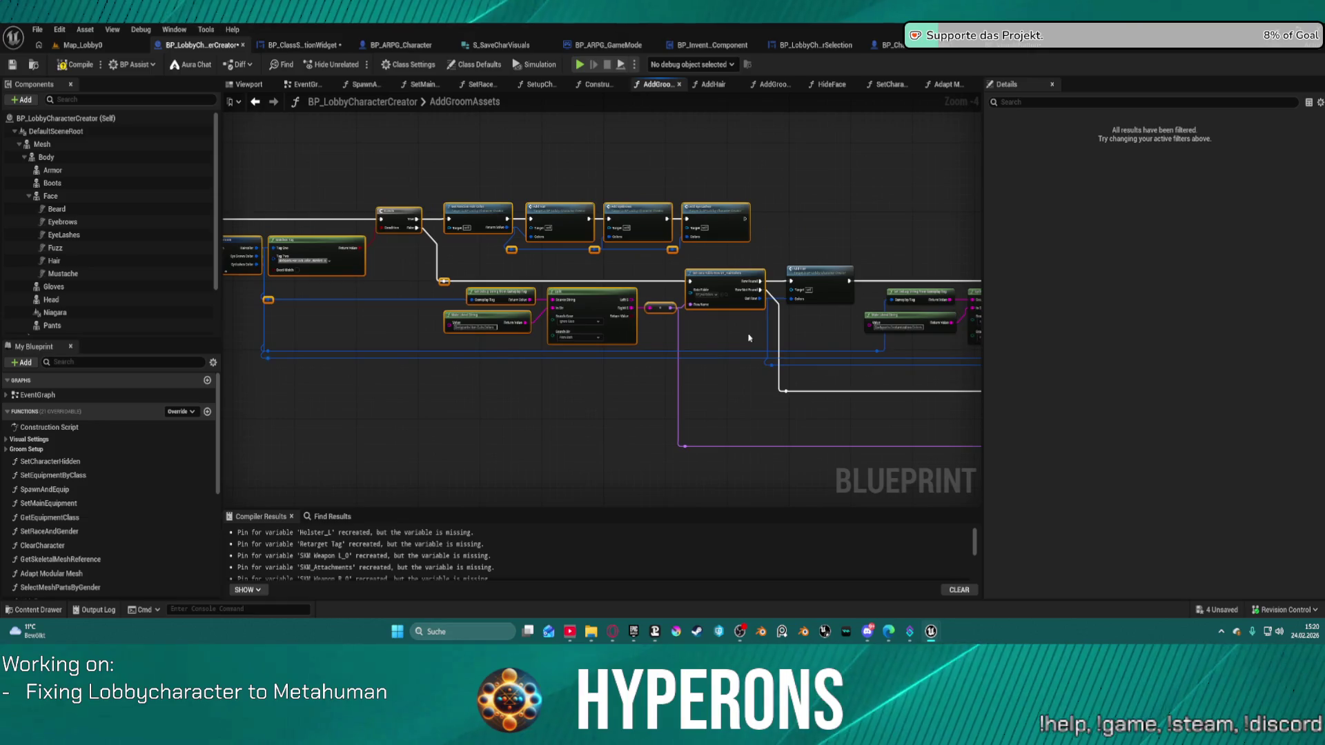
scroll(649, 318, "up", 4)
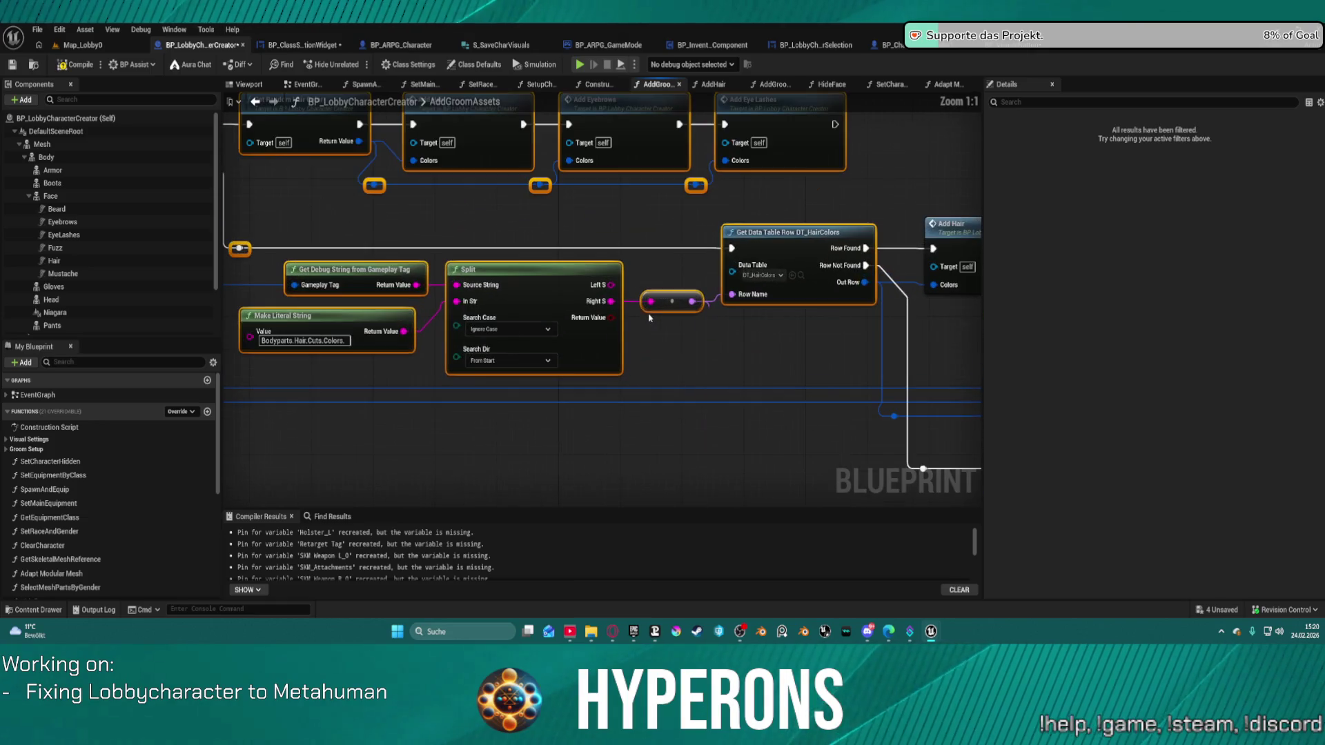
right_click(551, 272)
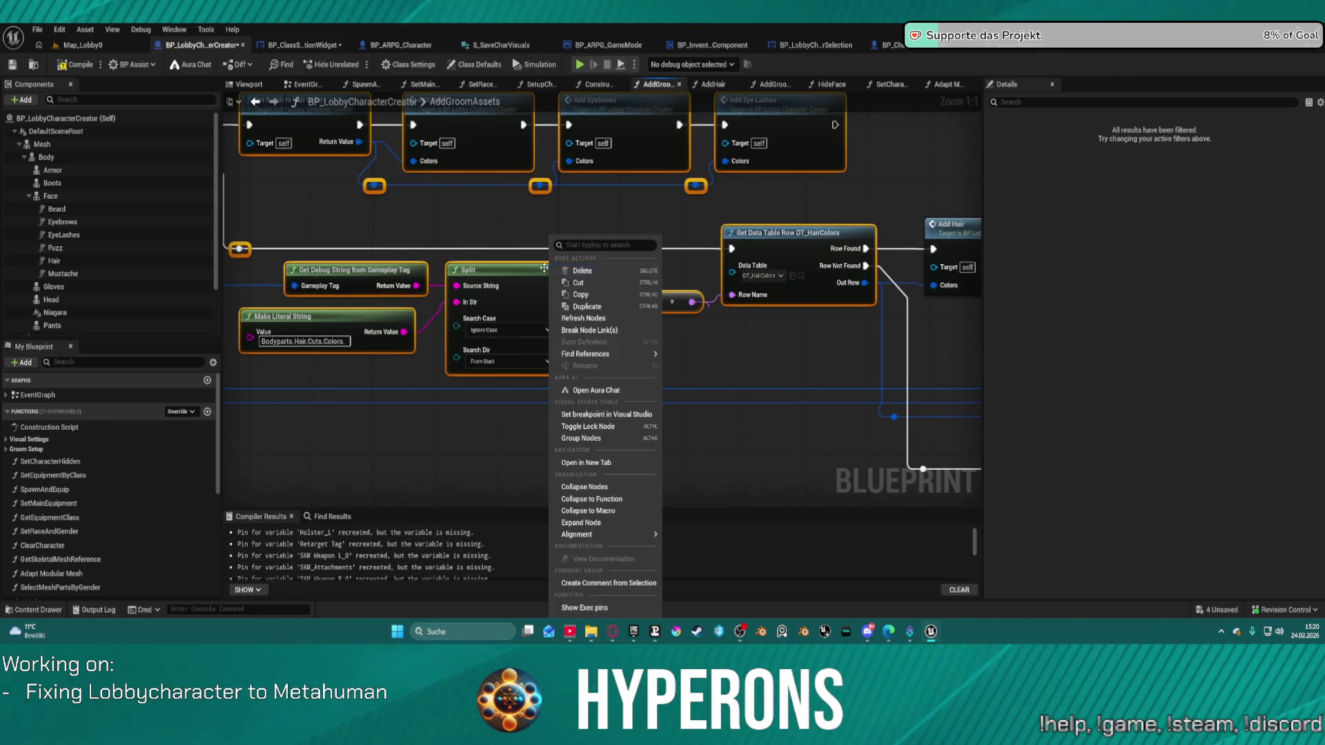
left_click(814, 301)
left_click_drag(770, 316, 525, 309)
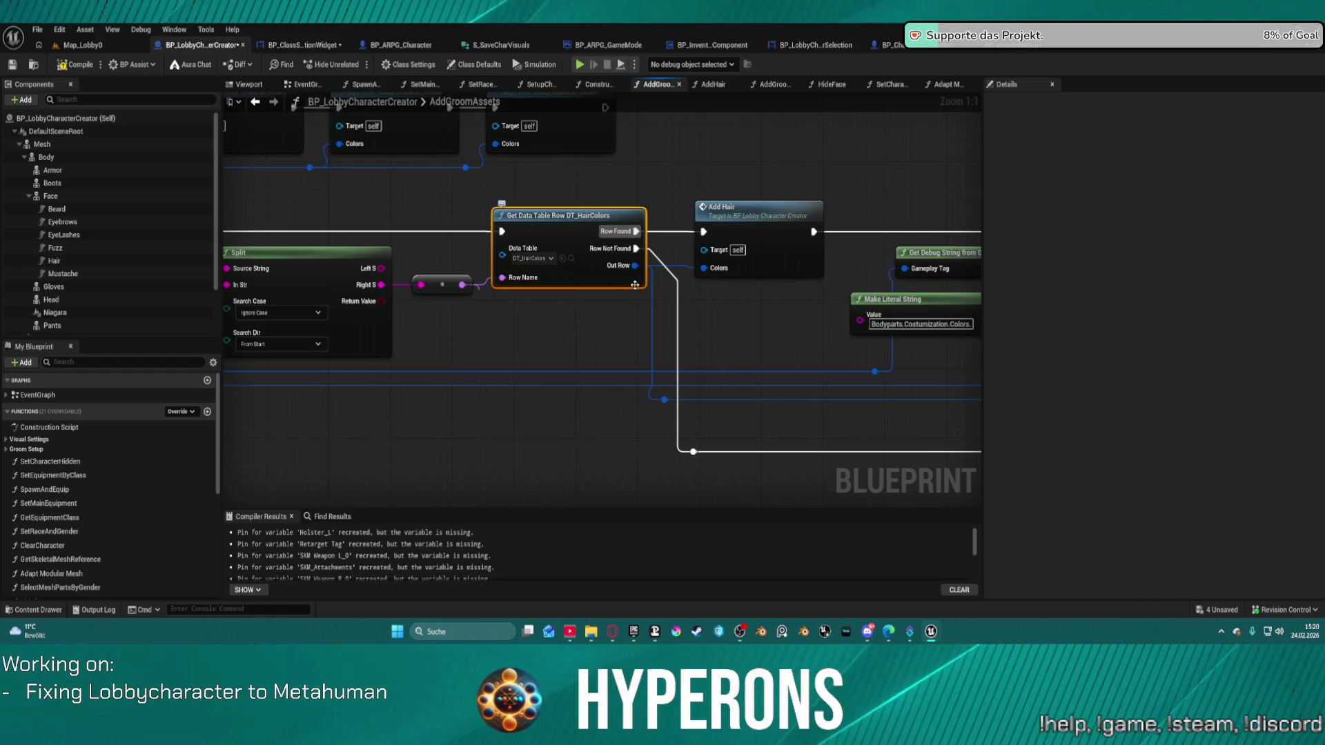
key("ctrl+s")
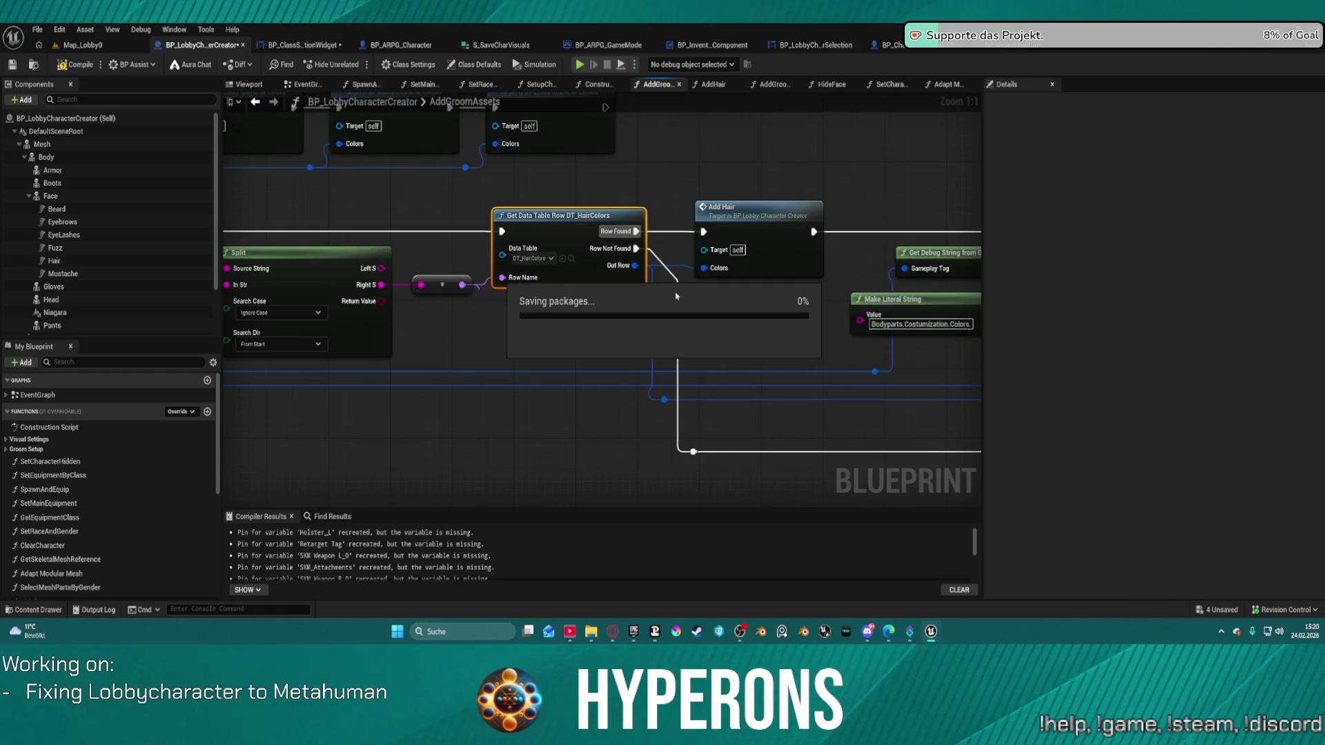
key("super")
key("Escape")
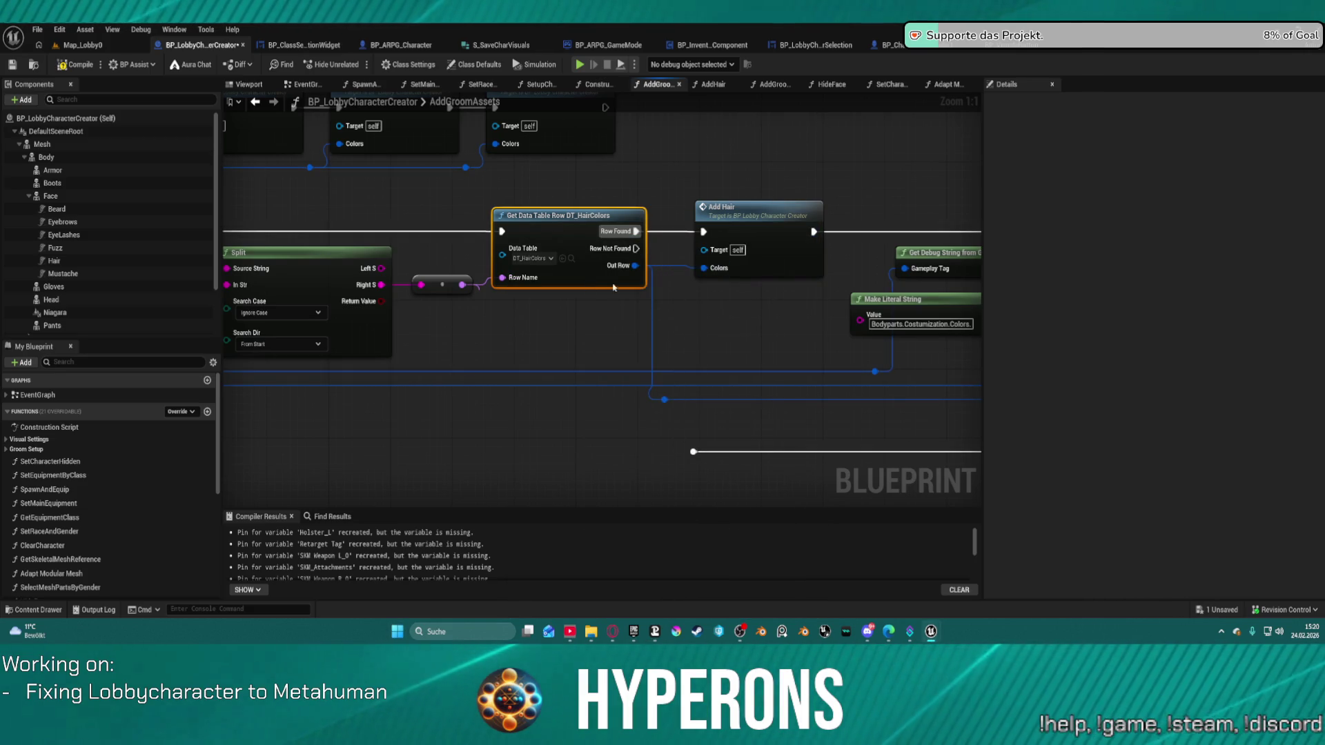
scroll(678, 328, "down", 3)
scroll(516, 214, "down", 1)
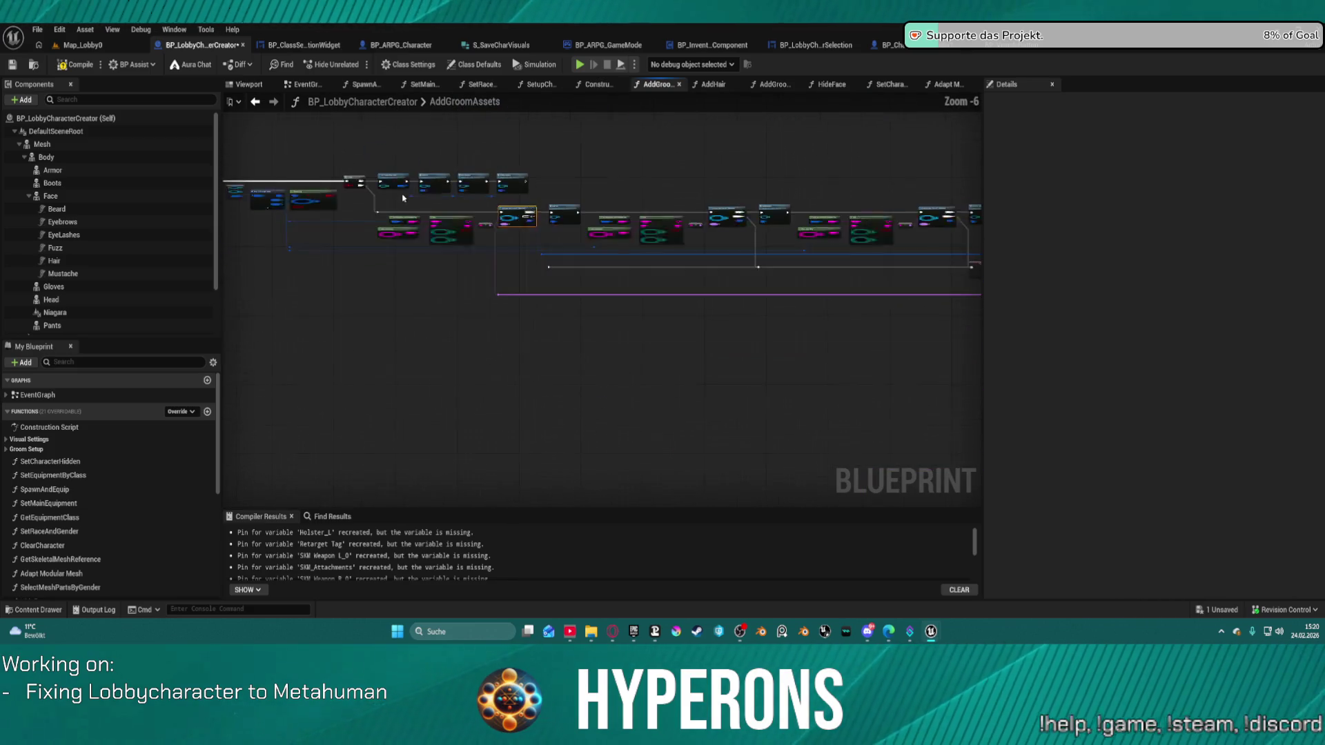
scroll(472, 189, "down", 2)
mouse_move(328, 238)
left_mouse_down()
mouse_move(629, 266)
mouse_move(623, 250)
mouse_move(572, 250)
mouse_move(588, 233)
left_mouse_up()
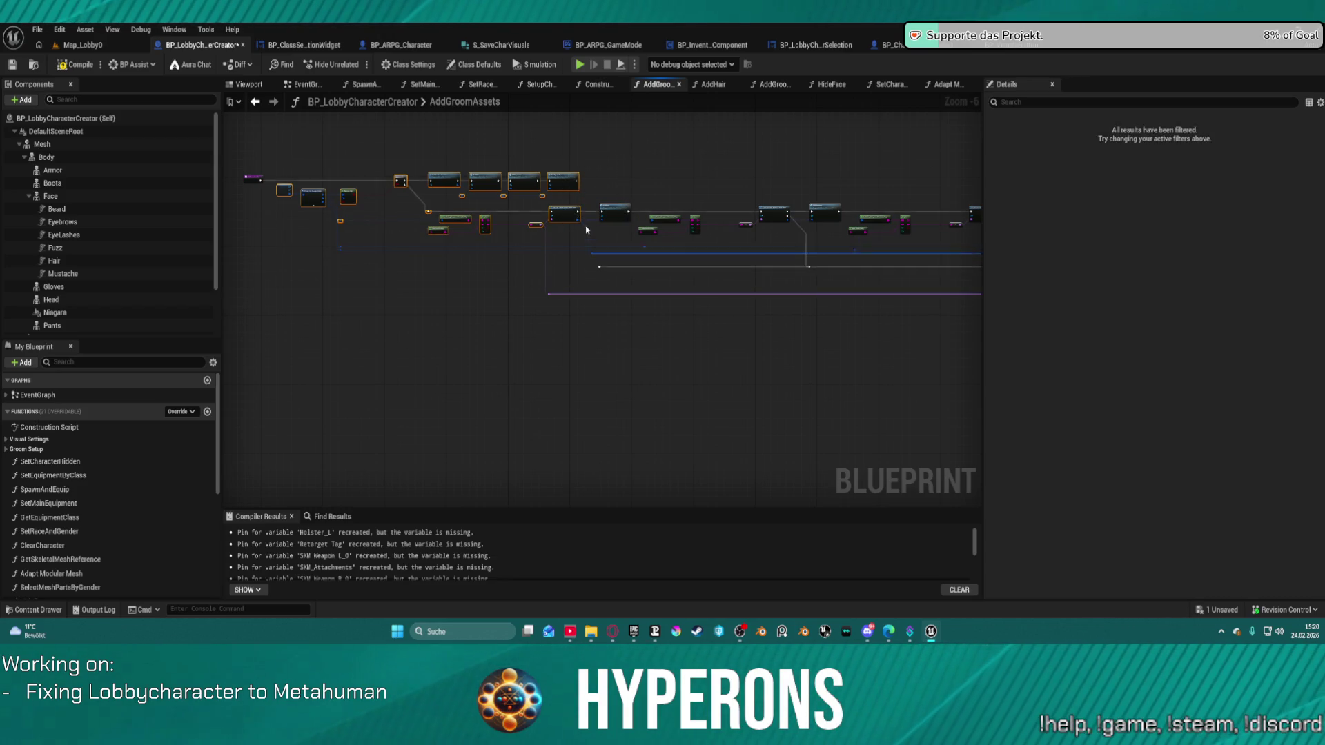
scroll(587, 231, "up", 4)
scroll(629, 252, "down", 3)
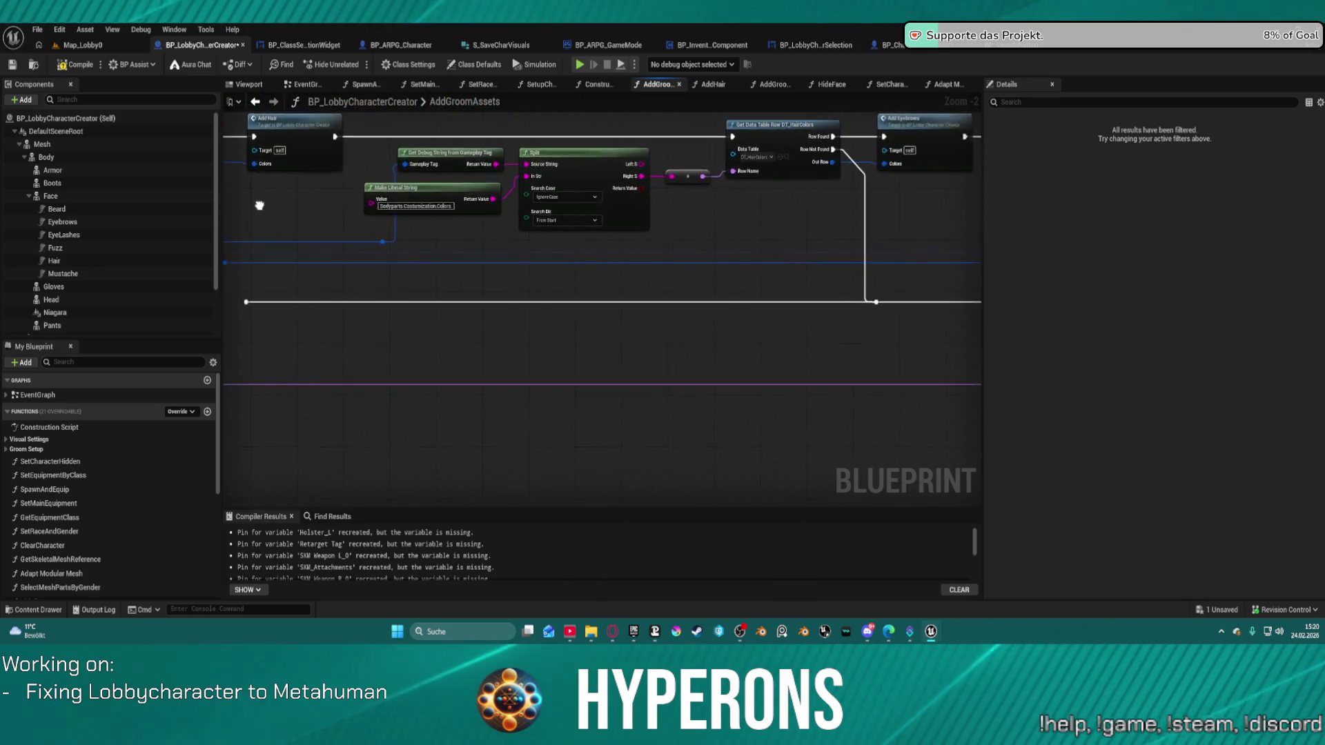
scroll(734, 184, "up", 3)
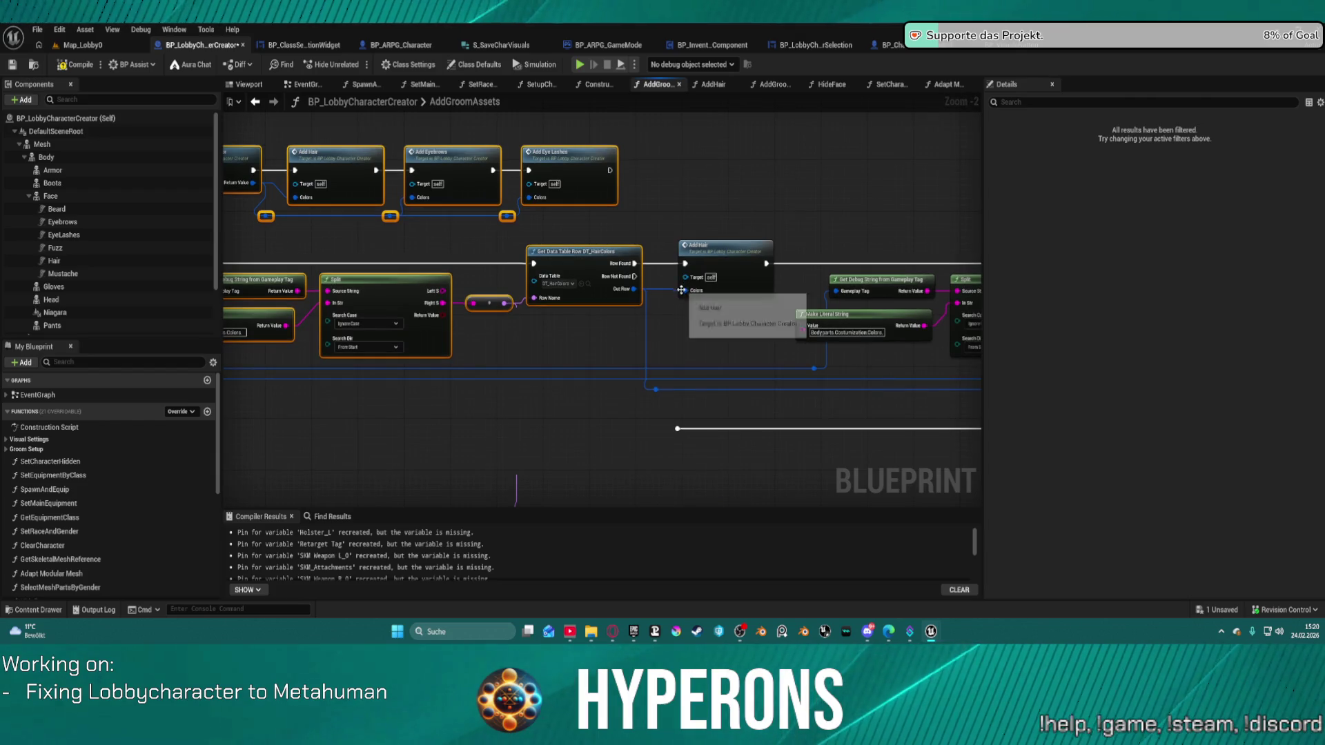
right_click(577, 268)
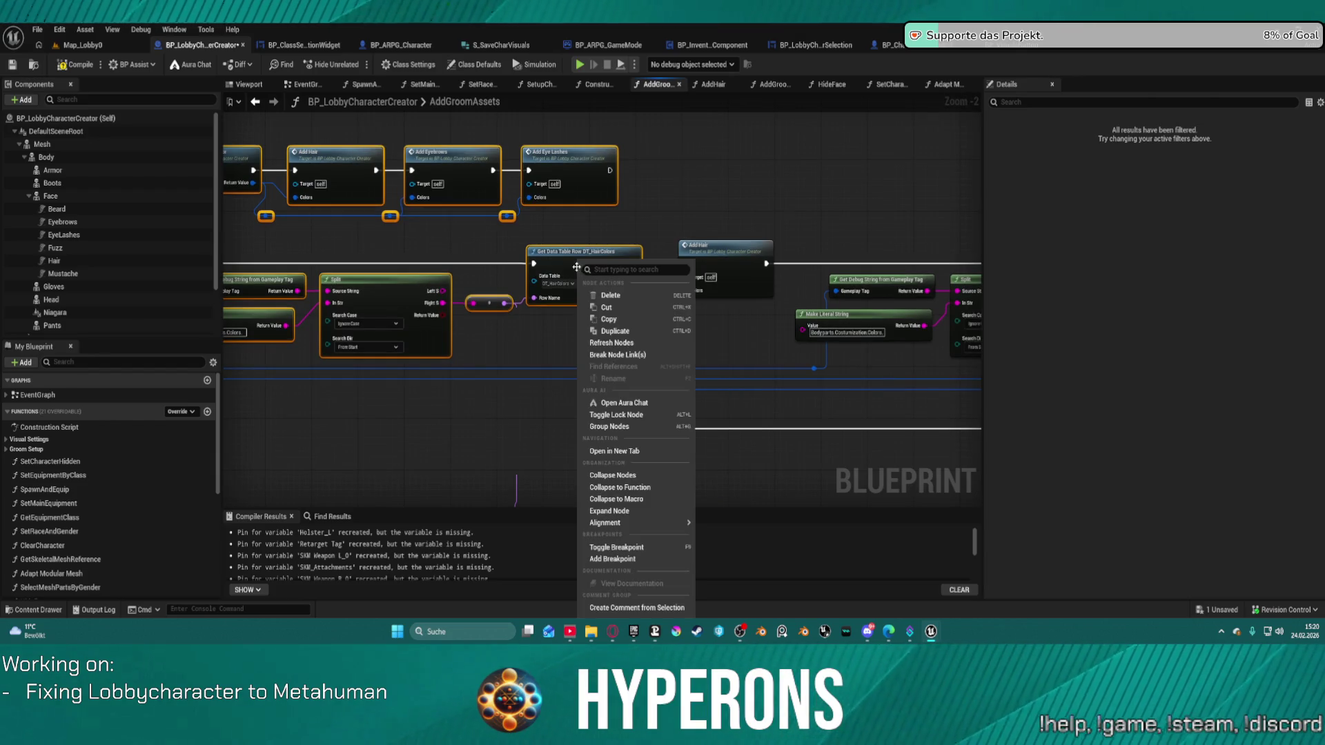
left_click_drag(447, 248, 744, 256)
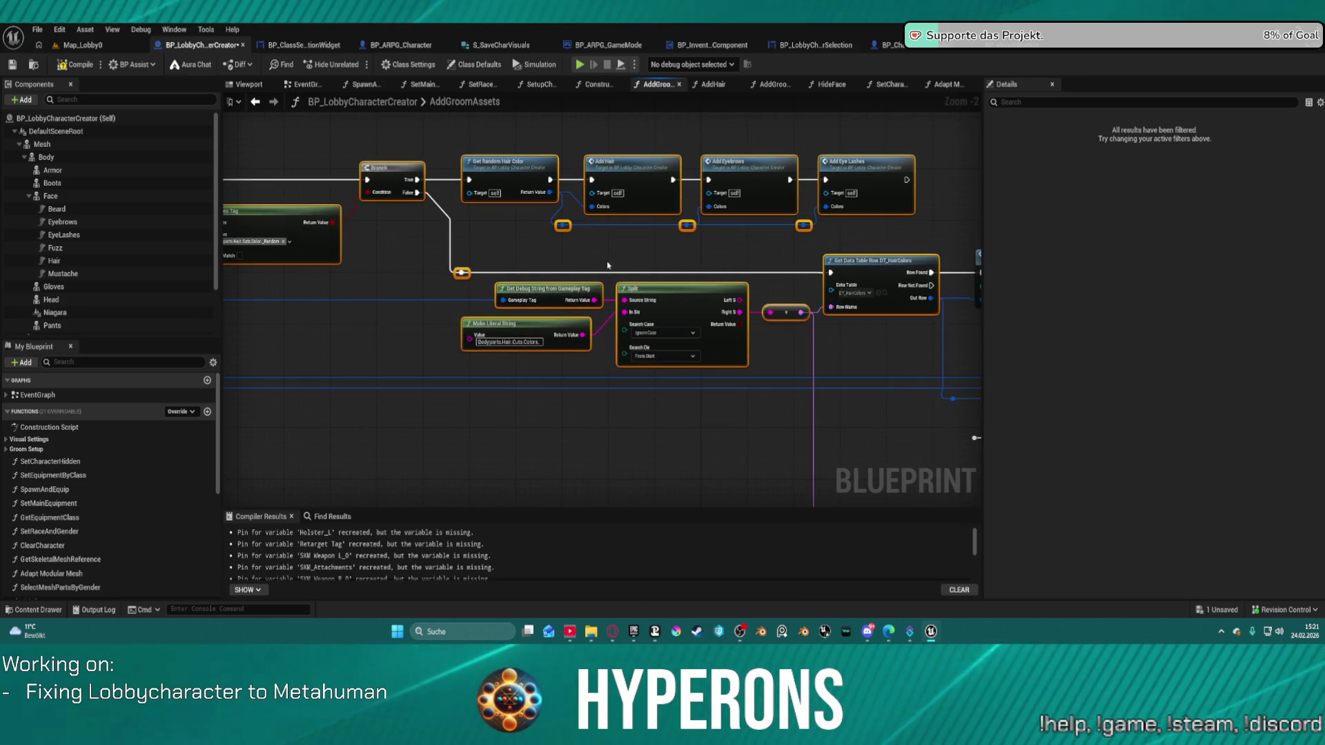
mouse_move(504, 372)
left_mouse_down()
mouse_move(390, 404)
mouse_move(565, 344)
mouse_move(506, 372)
left_mouse_up()
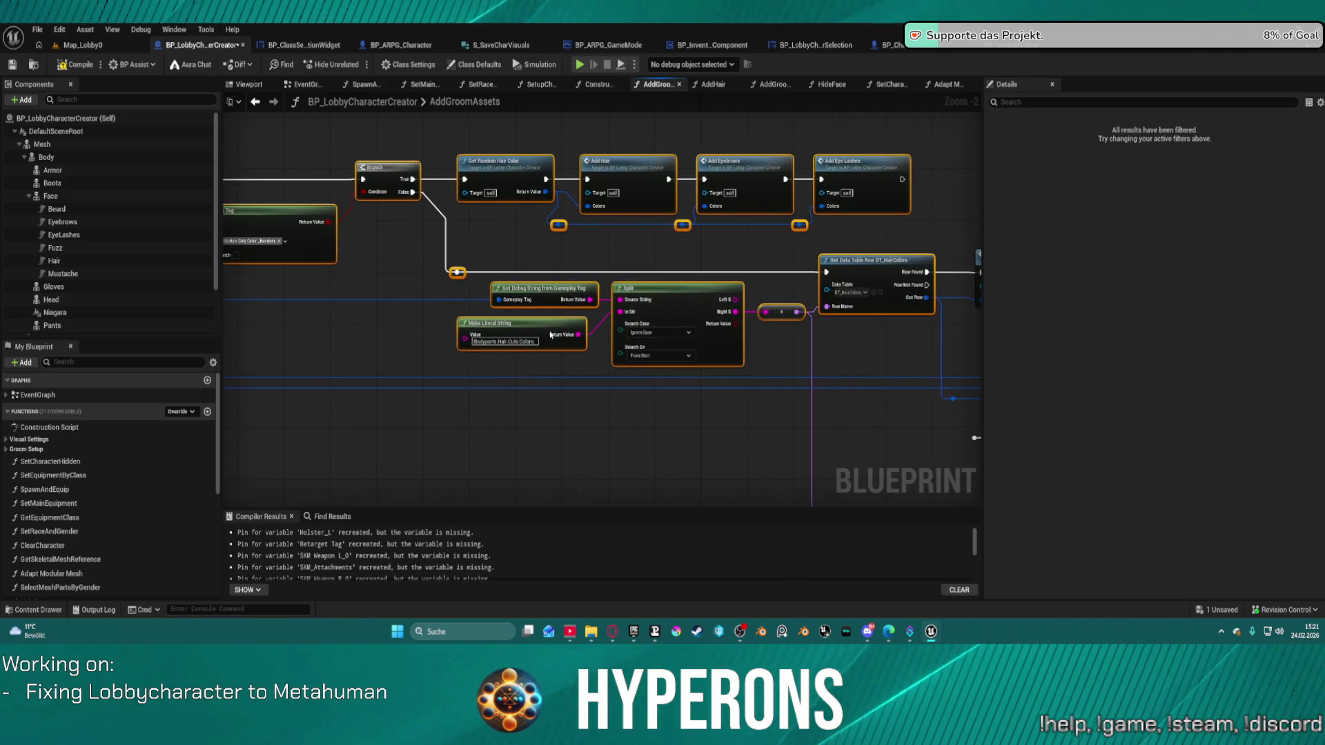
left_click_drag(552, 335, 844, 323)
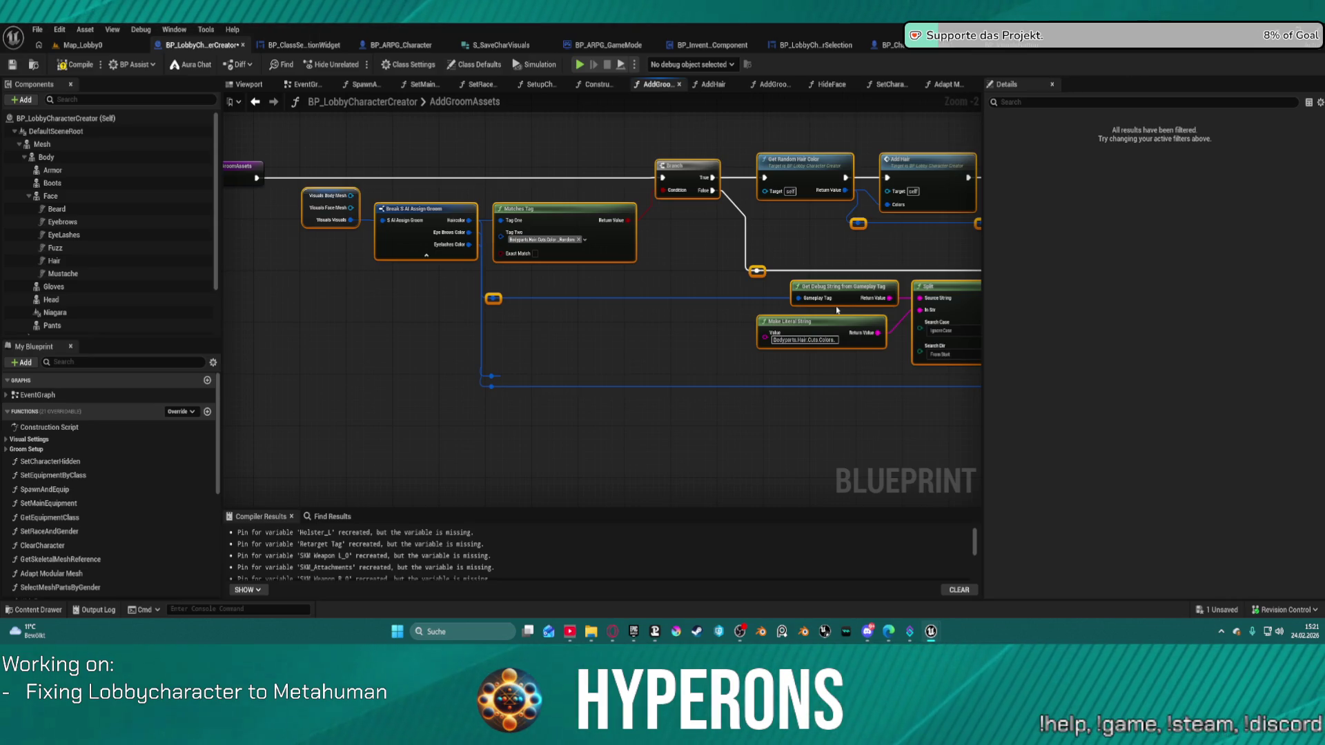
mouse_move(834, 282)
left_mouse_down()
mouse_move(715, 223)
mouse_move(607, 207)
mouse_move(700, 222)
left_mouse_up()
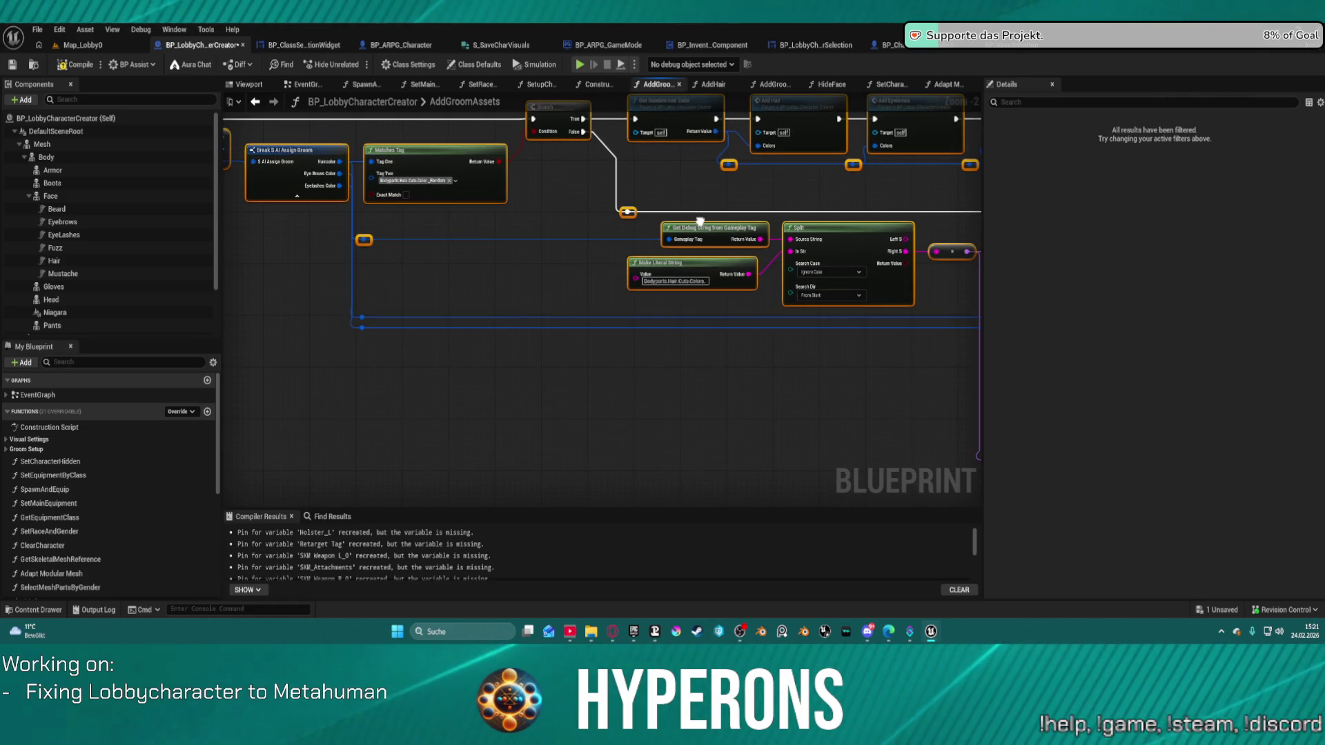
left_click_drag(700, 221, 700, 217)
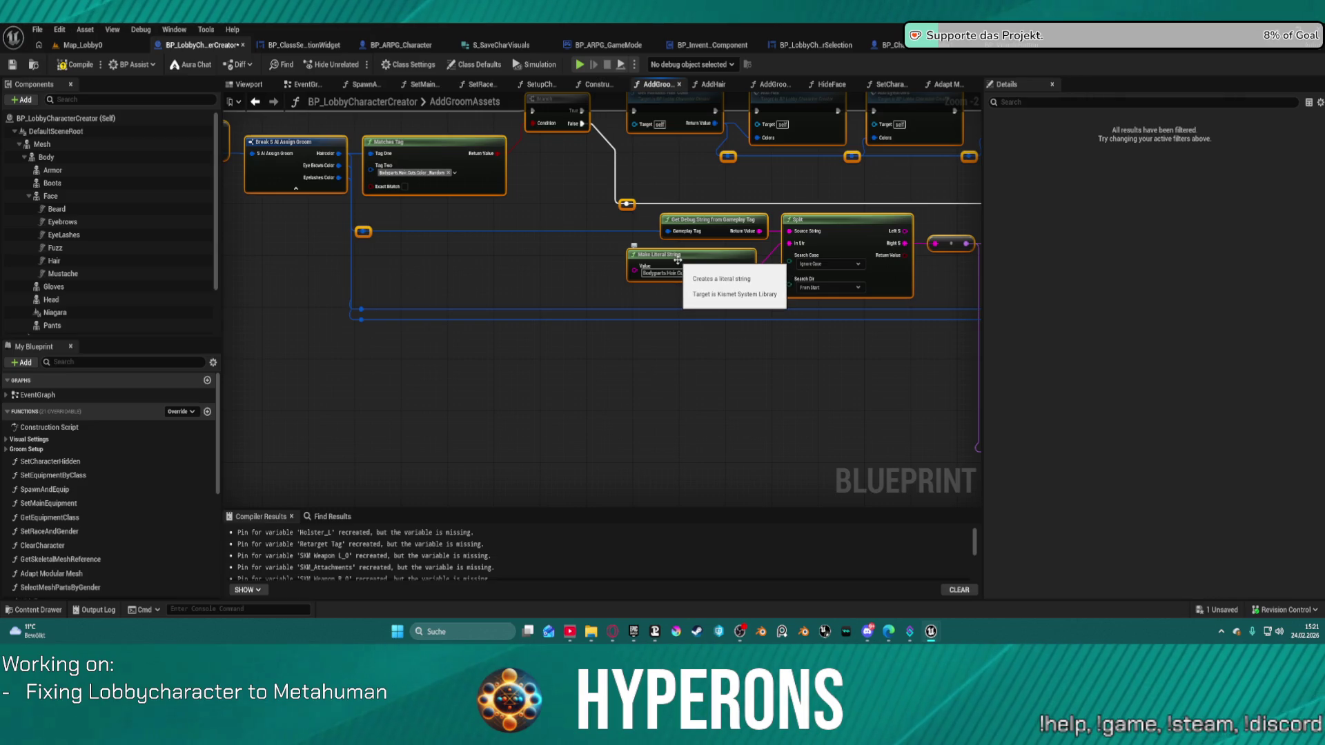
scroll(679, 261, "down", 1)
mouse_move(680, 262)
left_mouse_down()
mouse_move(484, 265)
mouse_move(509, 256)
mouse_move(714, 289)
mouse_move(745, 314)
mouse_move(750, 300)
mouse_move(607, 352)
mouse_move(538, 347)
mouse_move(466, 263)
left_mouse_up()
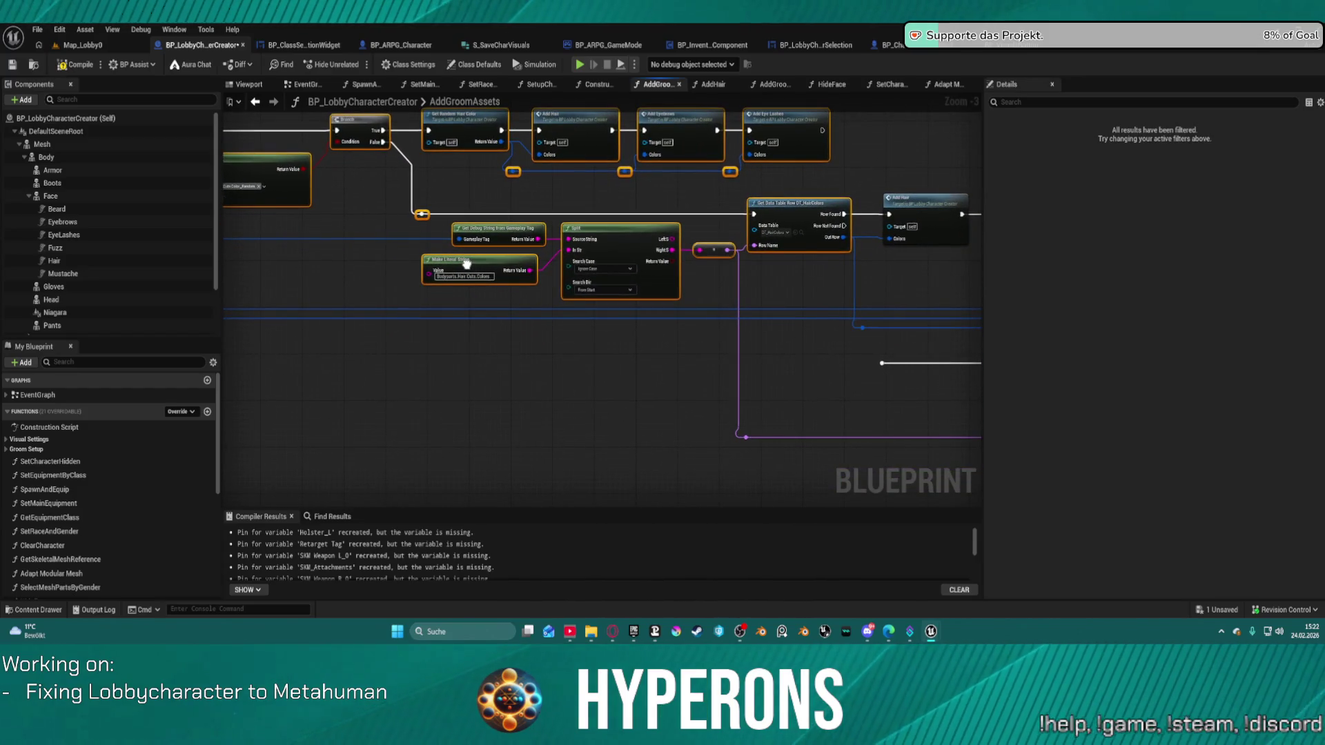
mouse_move(467, 263)
left_mouse_down()
mouse_move(465, 276)
mouse_move(625, 314)
left_mouse_up()
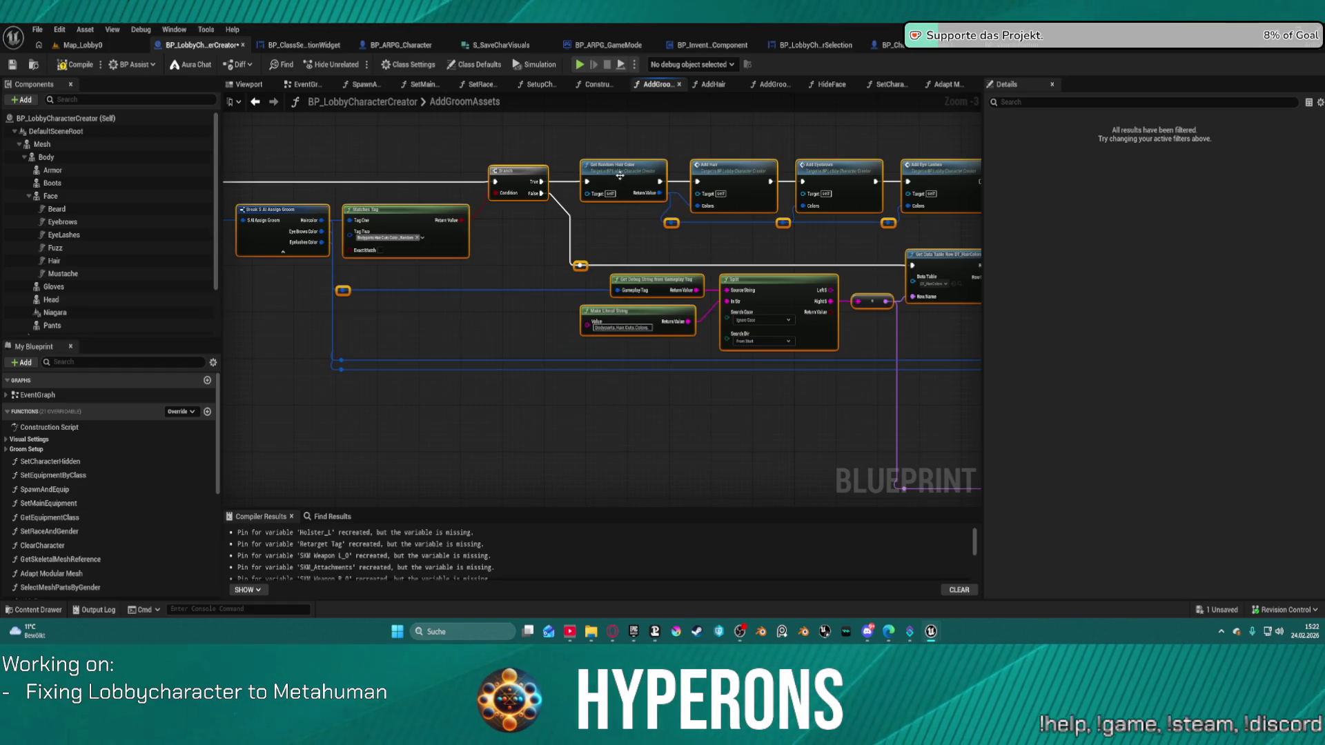
left_click(620, 175)
double_click(620, 176)
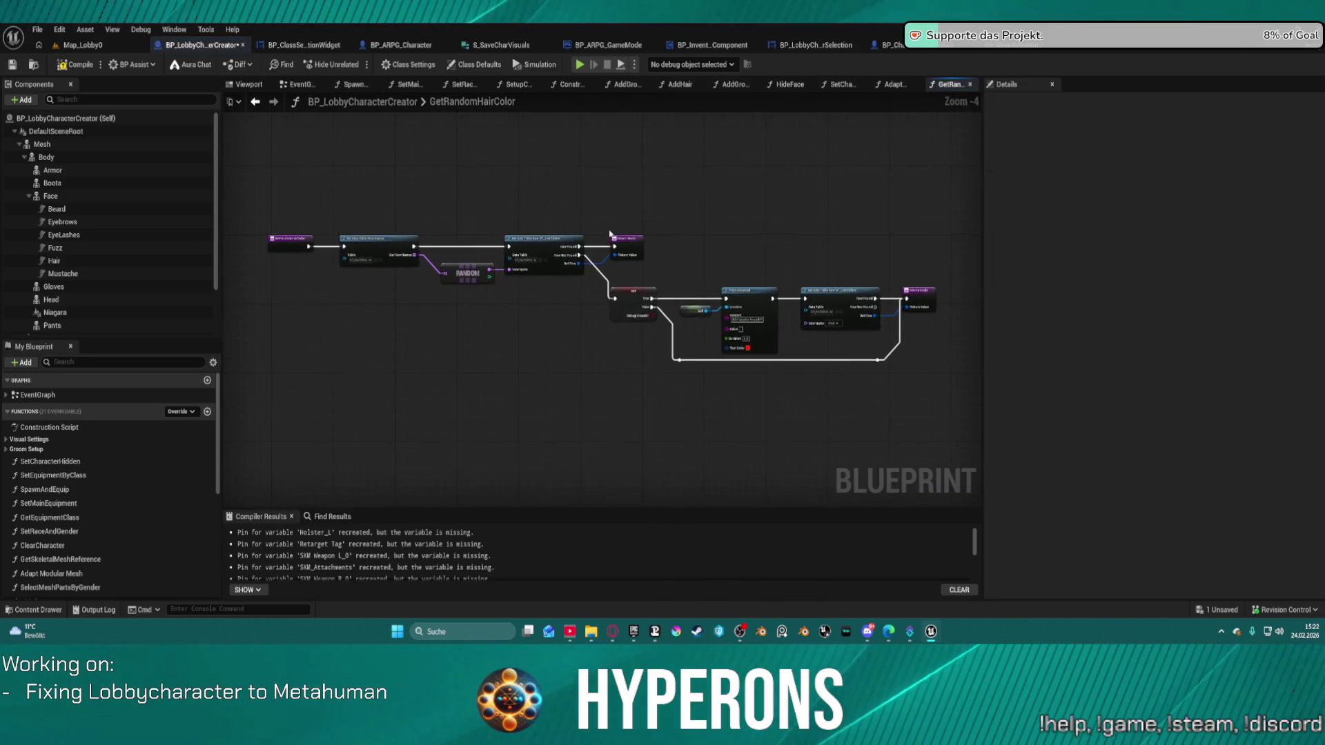
scroll(403, 266, "up", 4)
mouse_move(685, 336)
left_mouse_down()
mouse_move(652, 352)
mouse_move(485, 318)
mouse_move(346, 241)
mouse_move(89, 245)
left_mouse_up()
left_click_drag(150, 213, 401, 194)
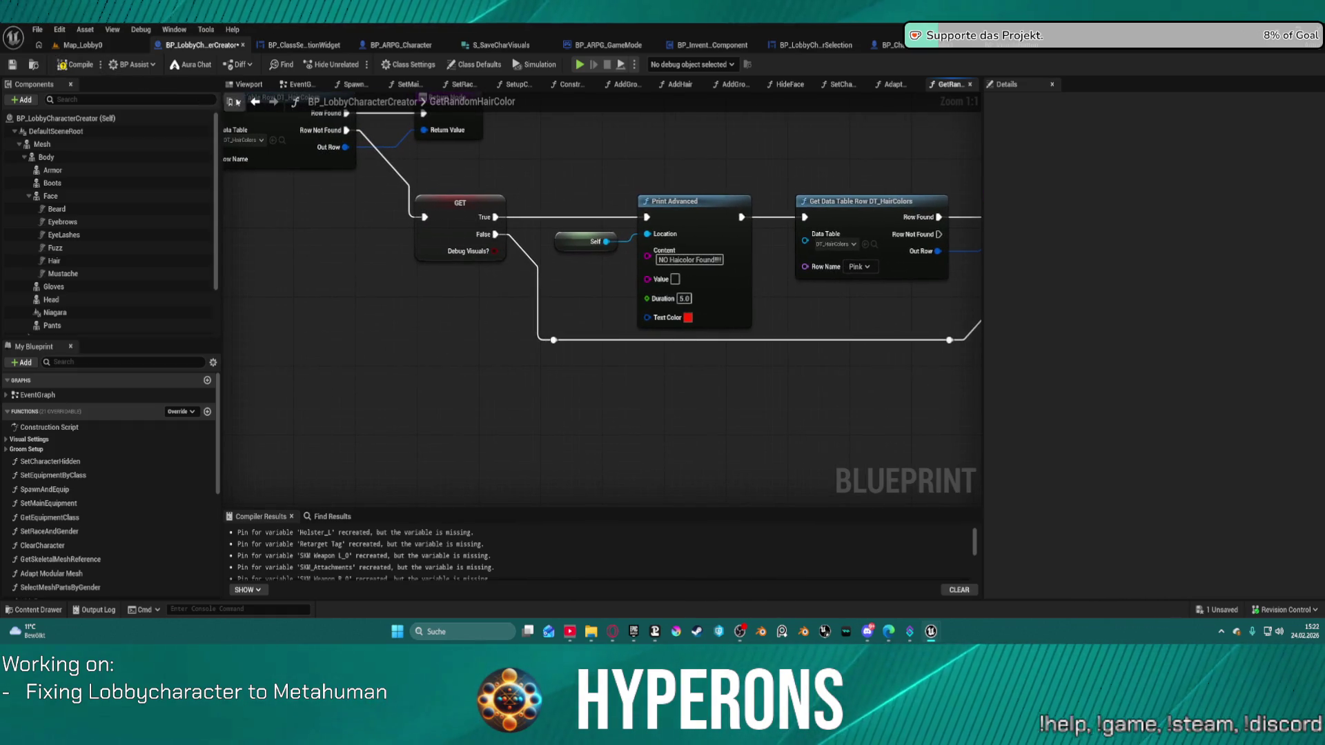
left_click(255, 101)
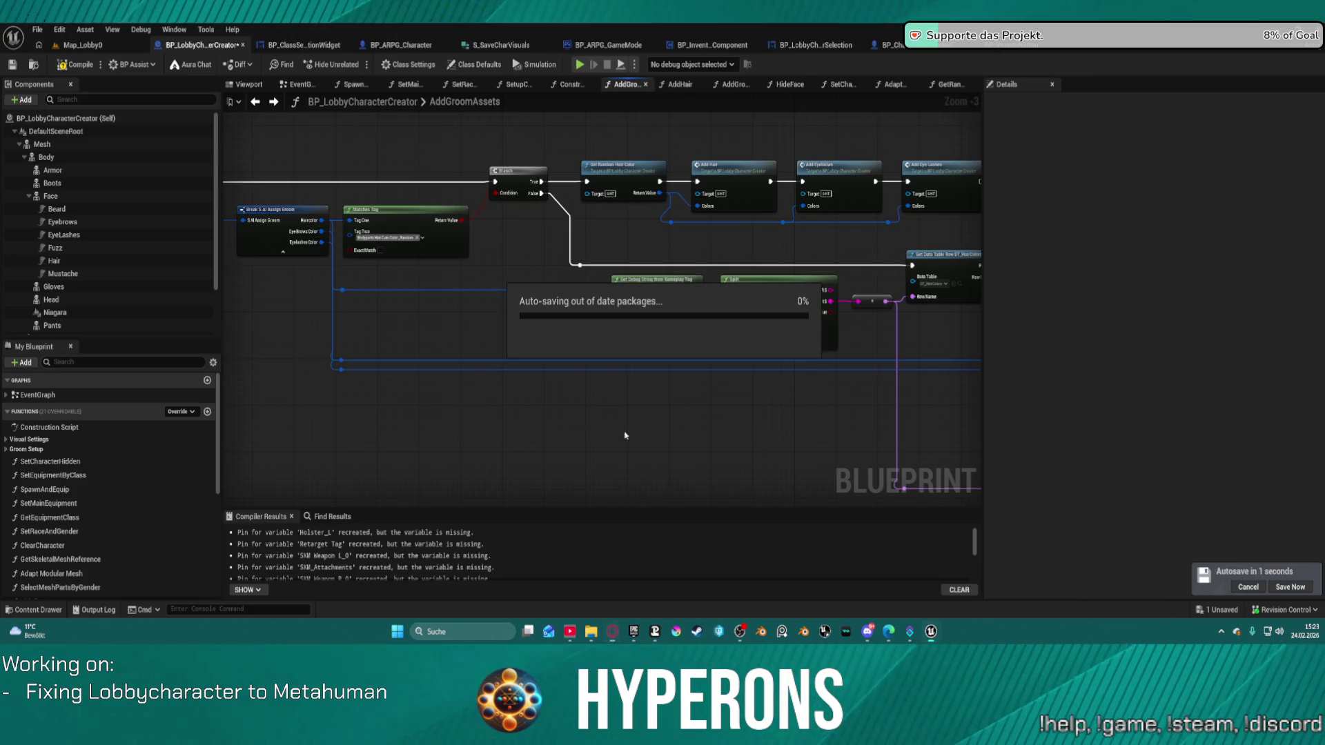
Review the Get Random Hair Color branch and Add Hair nodes, then return to BP_ClassSelectionWidget
left_click_drag(662, 442, 582, 457)
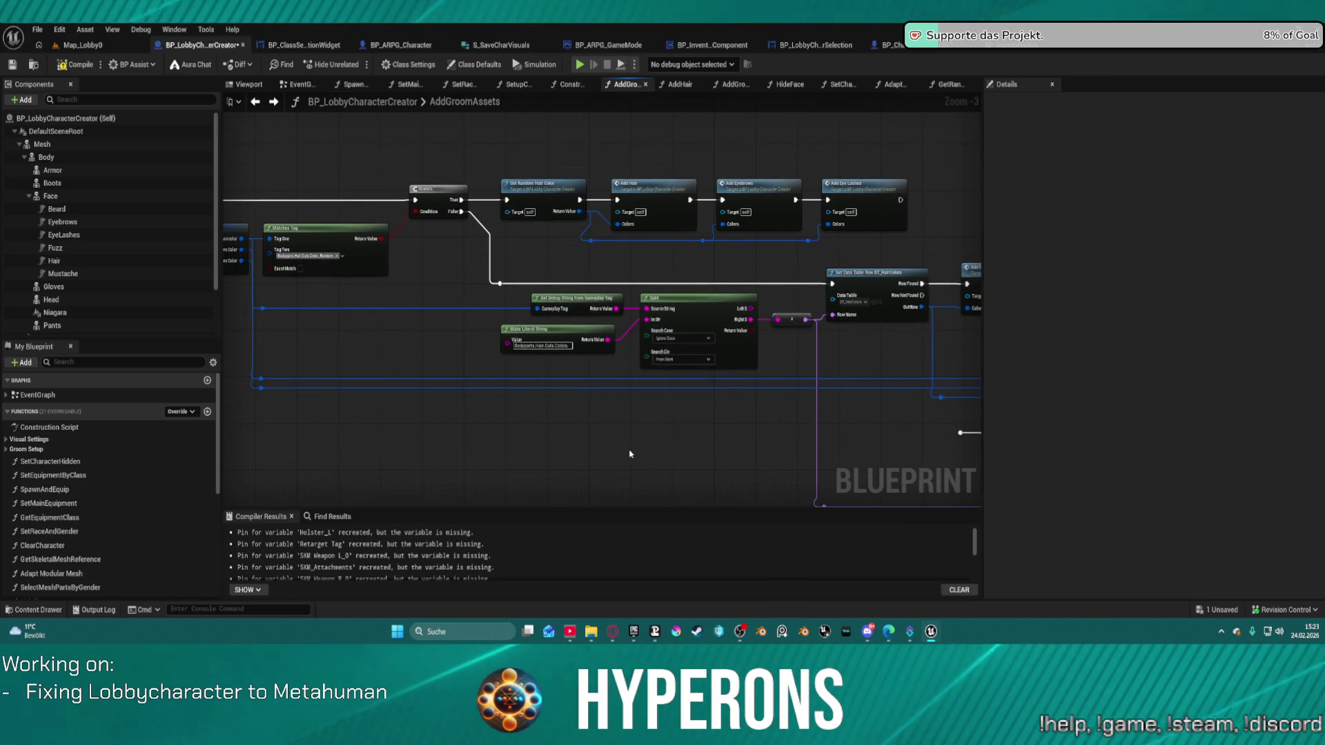
mouse_move(633, 453)
left_mouse_down()
mouse_move(370, 452)
mouse_move(752, 426)
mouse_move(408, 437)
left_mouse_up()
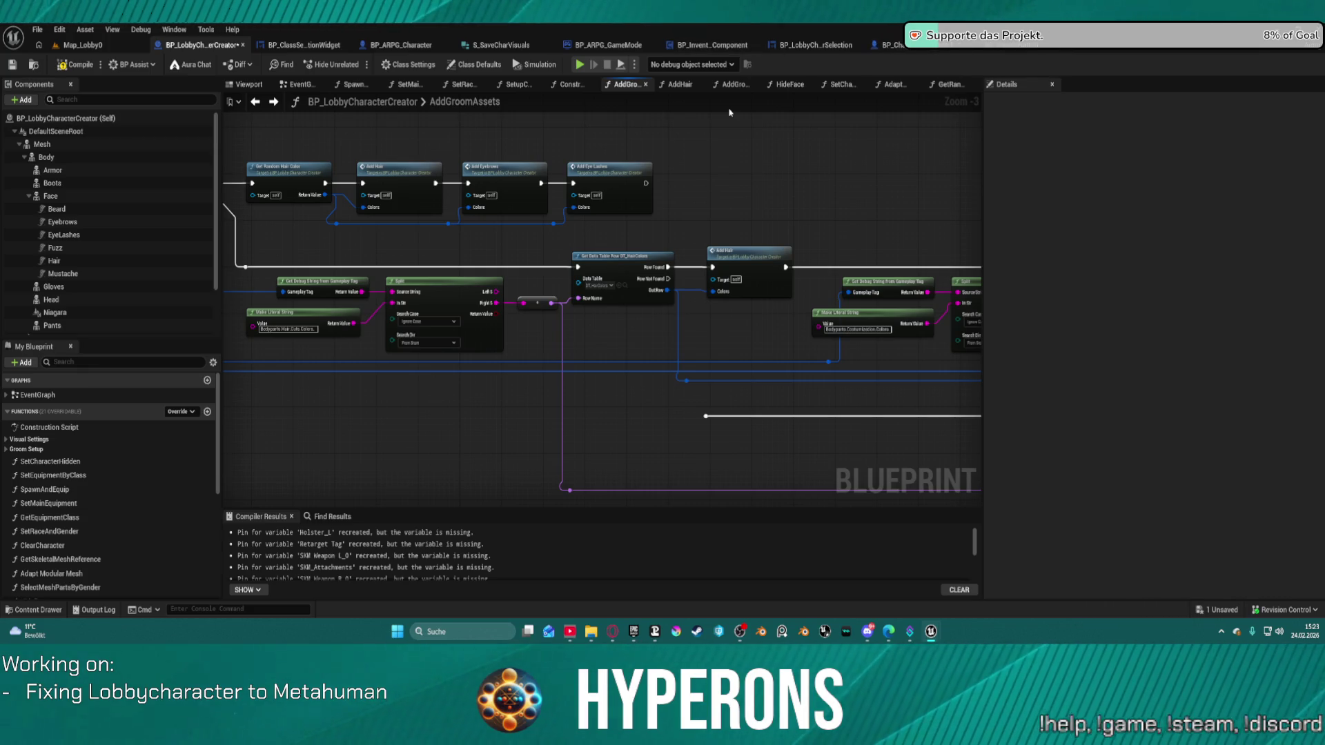
left_click(295, 46)
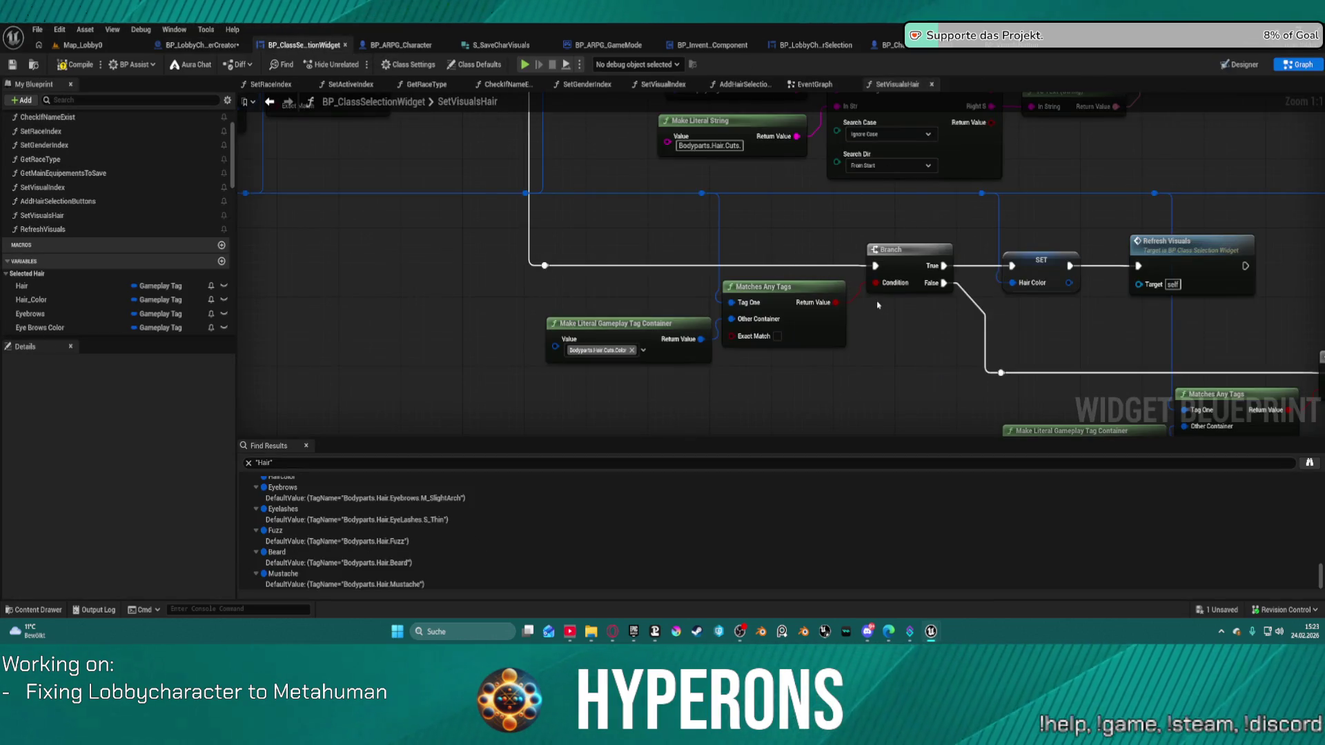
Select SetVisualsHair's tag container, Matches Any Tags and Branch nodes, then move to AddHairSelectionButtons
mouse_move(900, 378)
left_mouse_down()
mouse_move(772, 354)
mouse_move(598, 253)
mouse_move(477, 227)
mouse_move(345, 238)
mouse_move(386, 407)
mouse_move(600, 427)
mouse_move(418, 379)
mouse_move(689, 414)
mouse_move(592, 460)
left_mouse_up()
mouse_move(621, 311)
left_mouse_down()
mouse_move(1262, 304)
mouse_move(1223, 306)
mouse_move(1176, 220)
mouse_move(1171, 249)
left_mouse_up()
left_click_drag(801, 150, 750, 142)
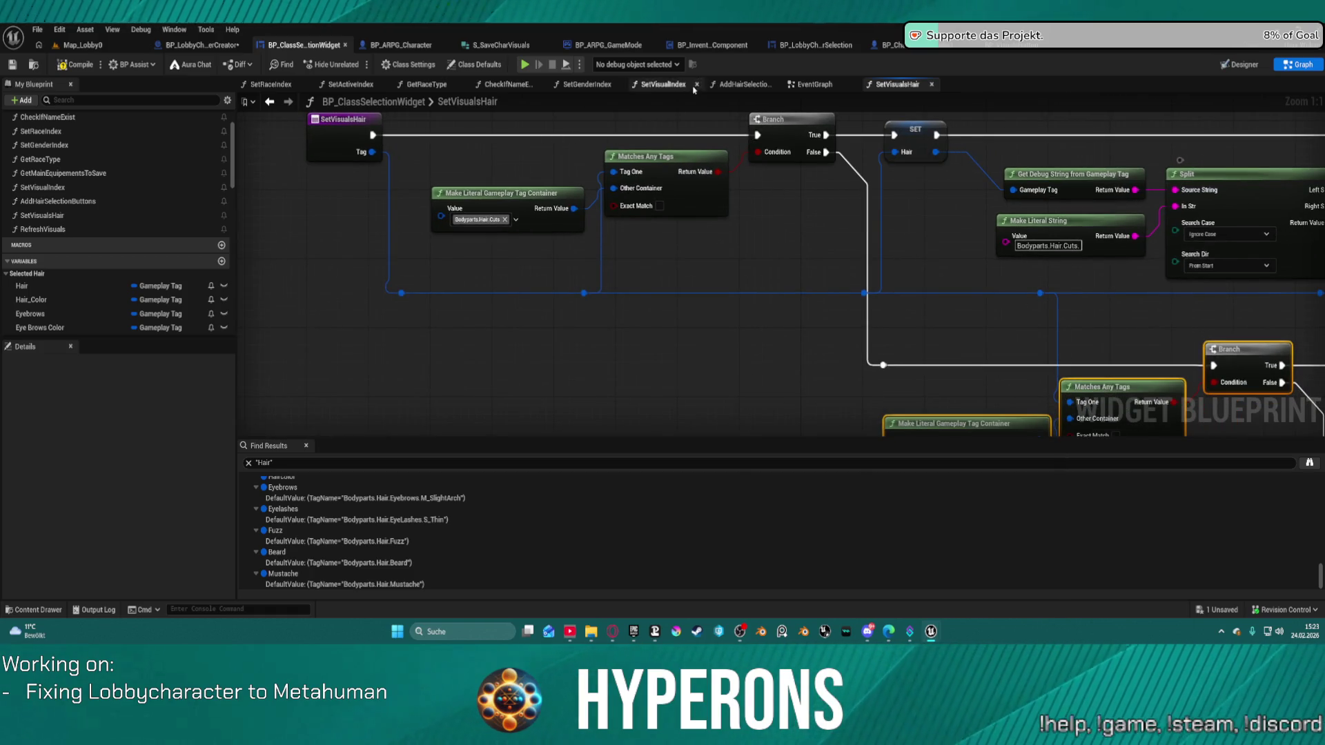
left_click(744, 84)
scroll(872, 183, "down", 3)
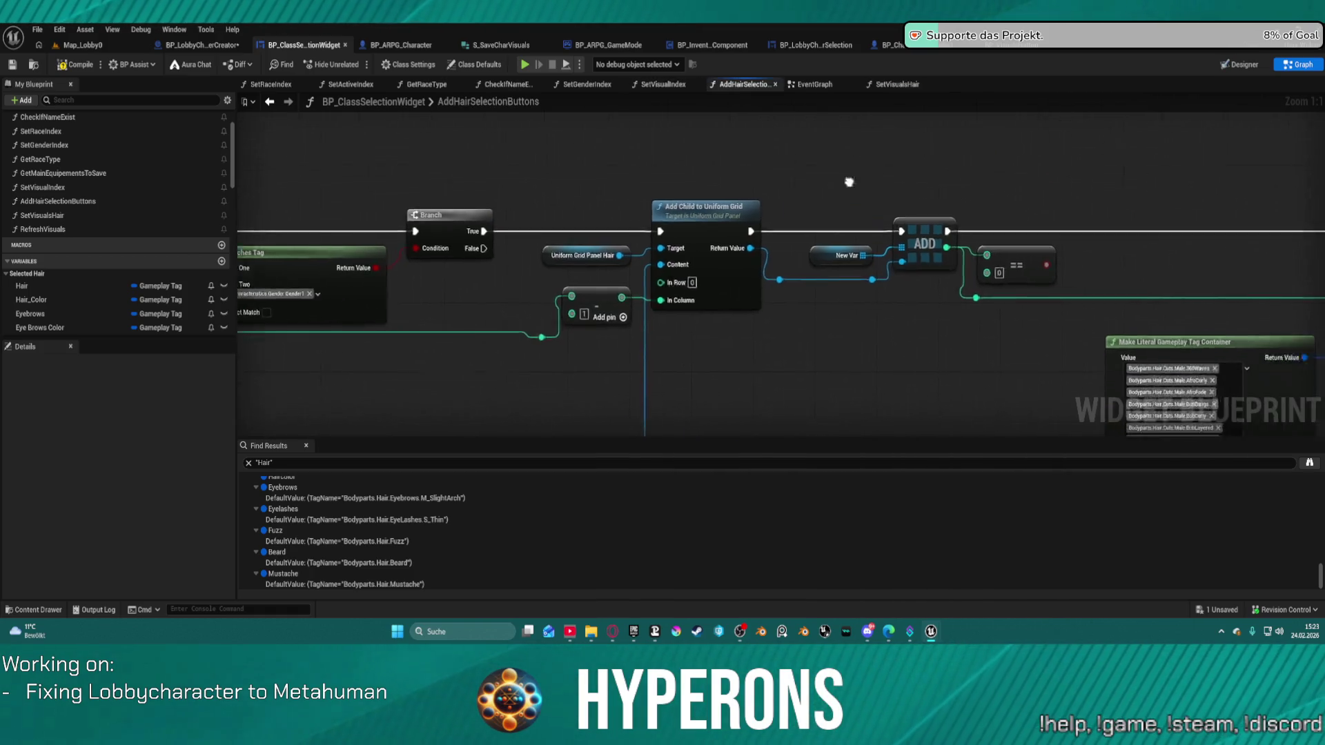
Review the row loop, Branch and Add Child to Uniform Grid nodes, then right-click AddHairSelectionButtons
mouse_move(872, 183)
left_mouse_down()
mouse_move(486, 183)
mouse_move(457, 212)
mouse_move(798, 252)
left_mouse_up()
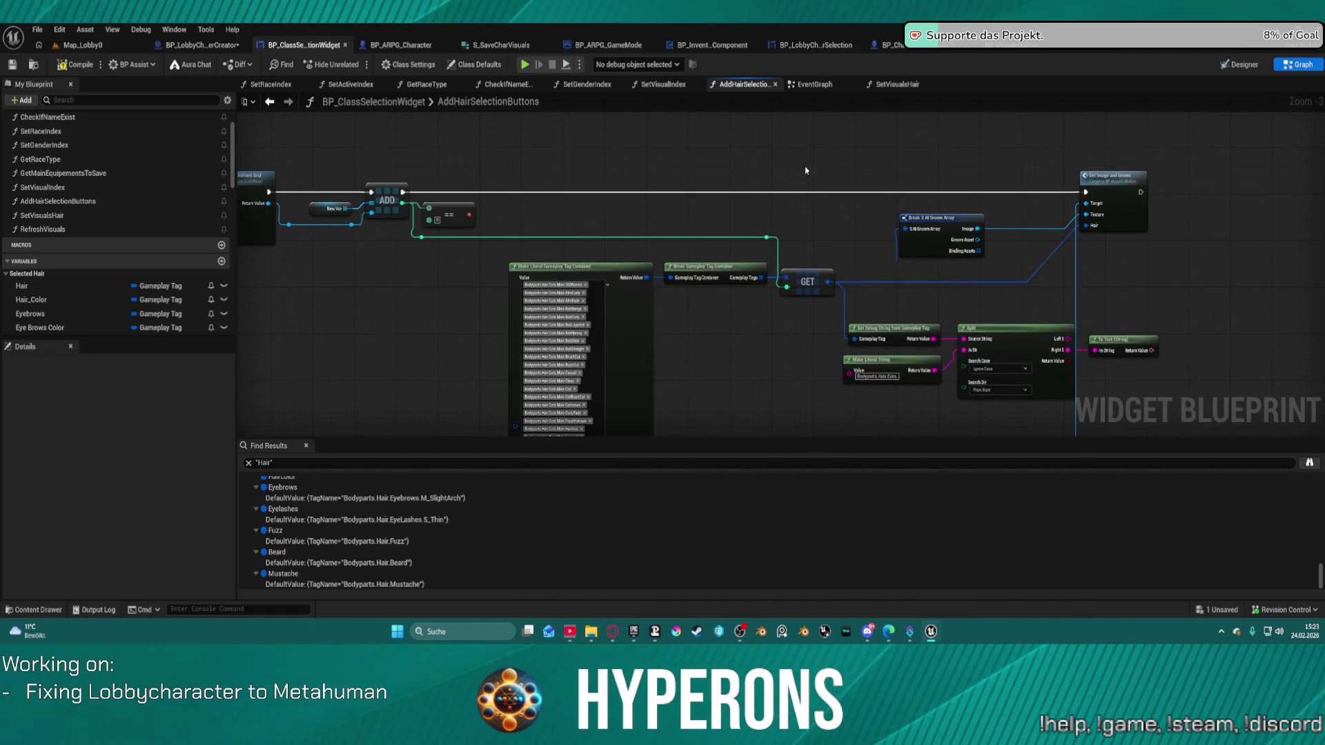
scroll(799, 180, "down", 3)
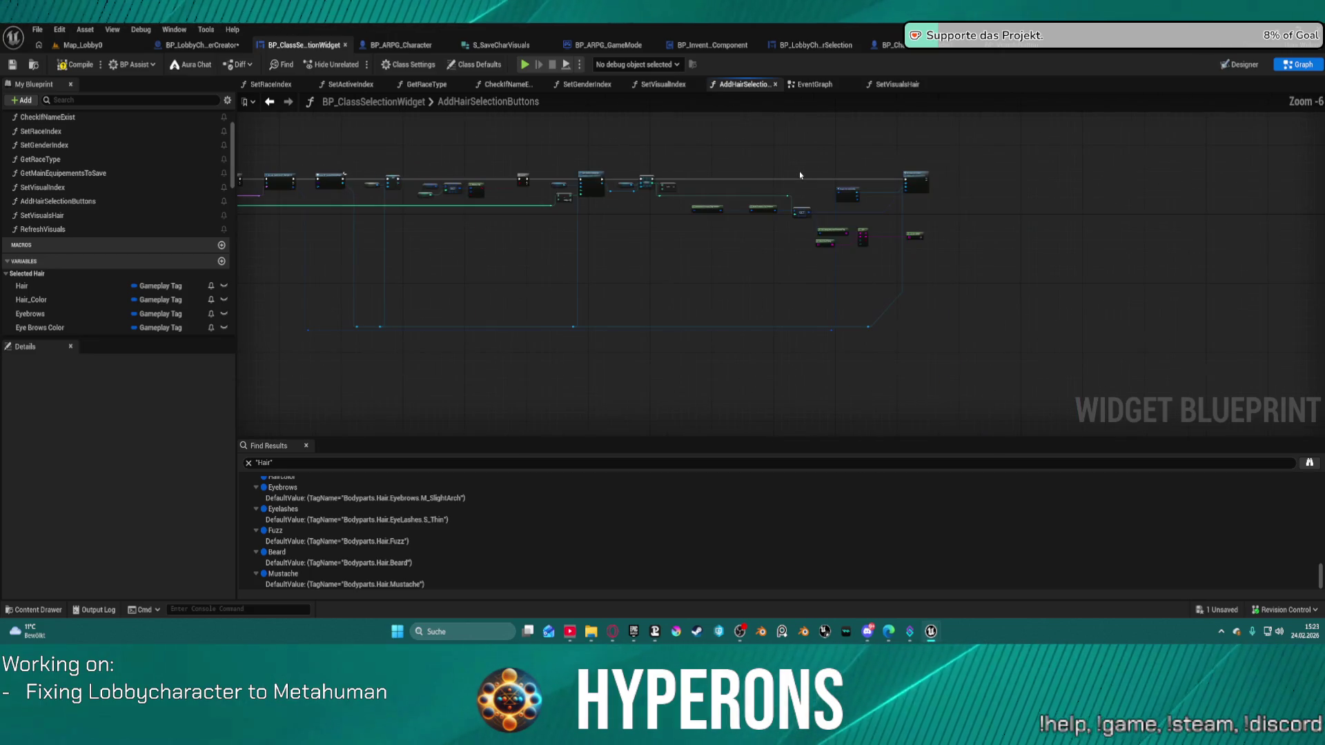
scroll(773, 188, "up", 4)
mouse_move(603, 183)
left_mouse_down()
mouse_move(1089, 164)
mouse_move(1122, 208)
mouse_move(1260, 220)
mouse_move(1200, 162)
mouse_move(1159, 166)
mouse_move(1206, 207)
left_mouse_up()
scroll(1259, 221, "down", 2)
scroll(1199, 162, "down", 1)
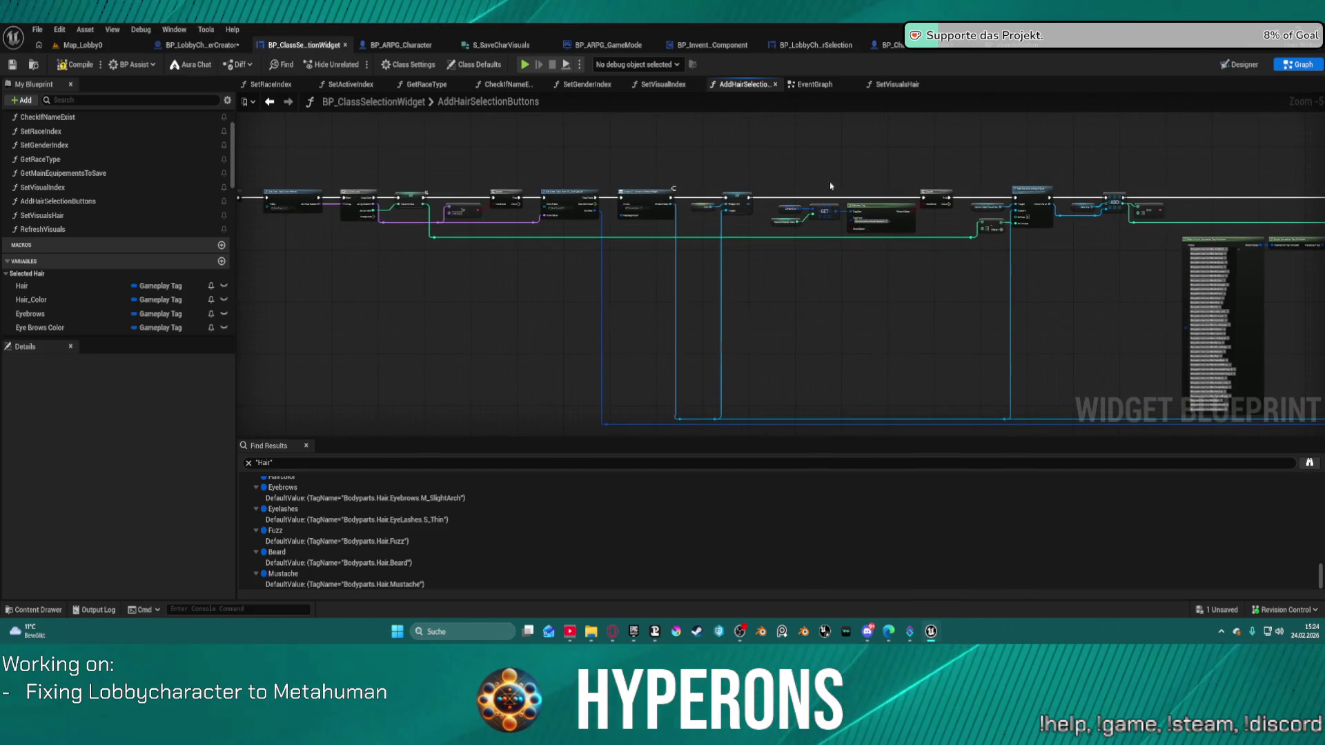
scroll(574, 189, "up", 4)
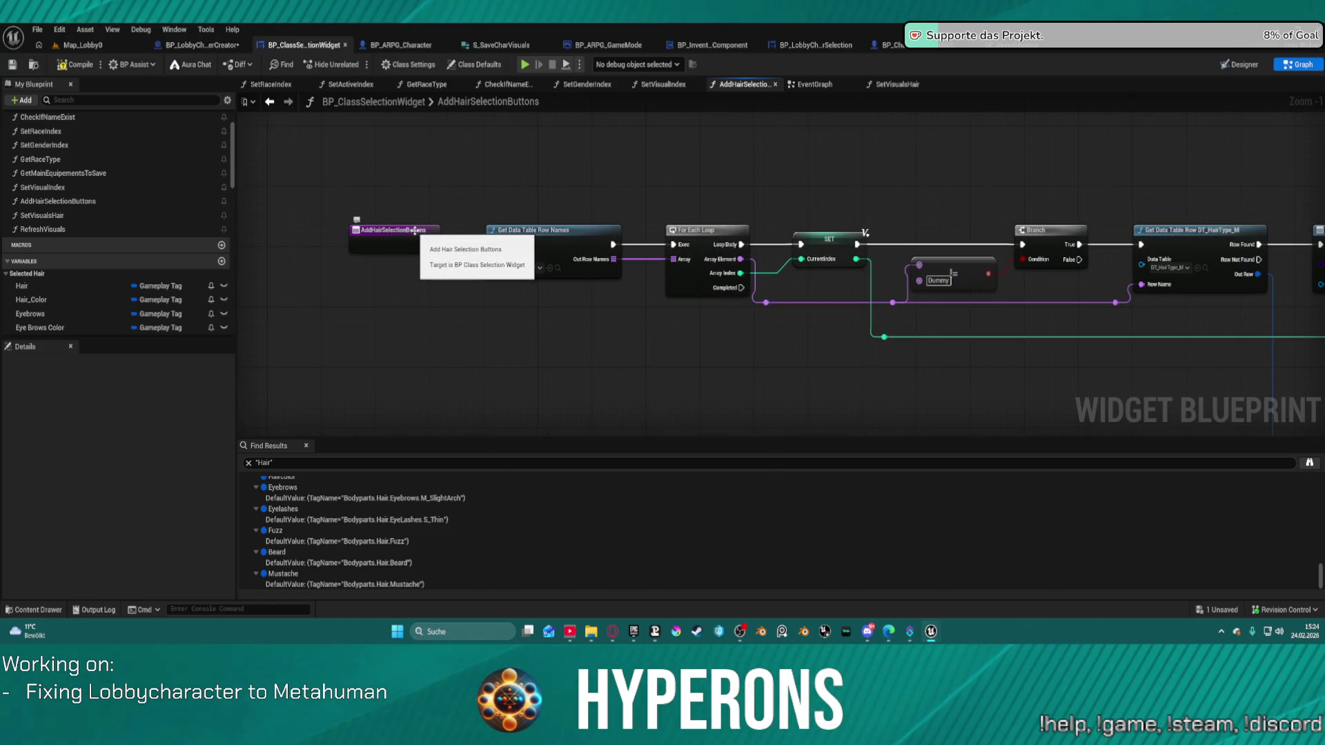
left_click(62, 201)
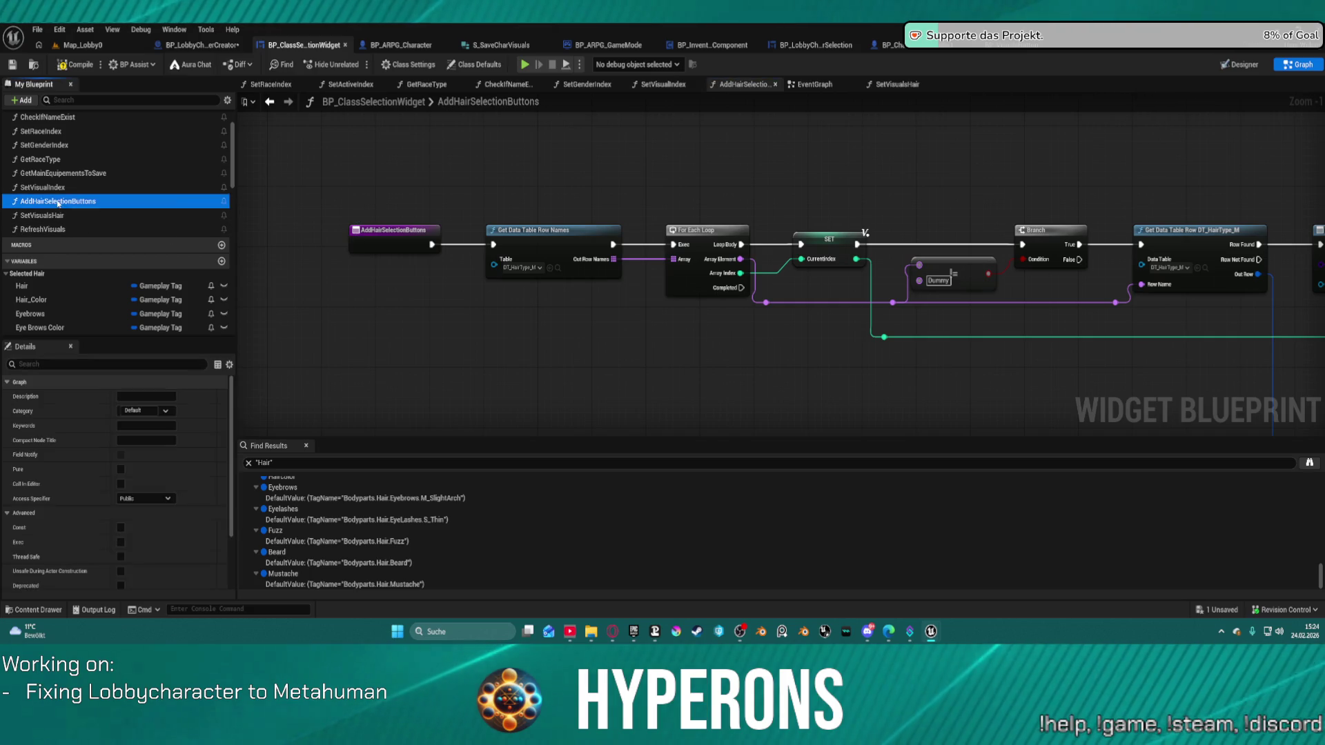
right_click(62, 202)
mouse_move(112, 269)
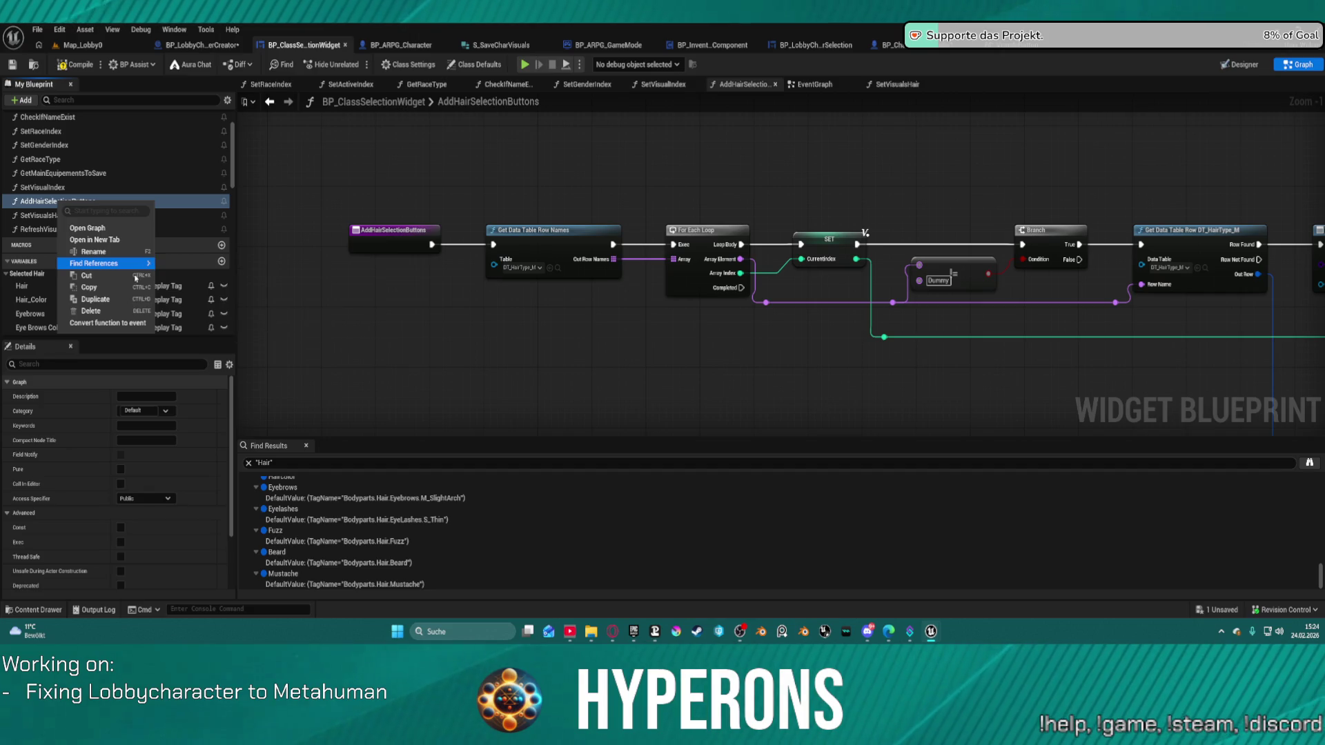
Duplicate AddHairSelectionButtons, move the copy above SetVisualsHair, and rename it AddHairColorButtpms
left_click(90, 300)
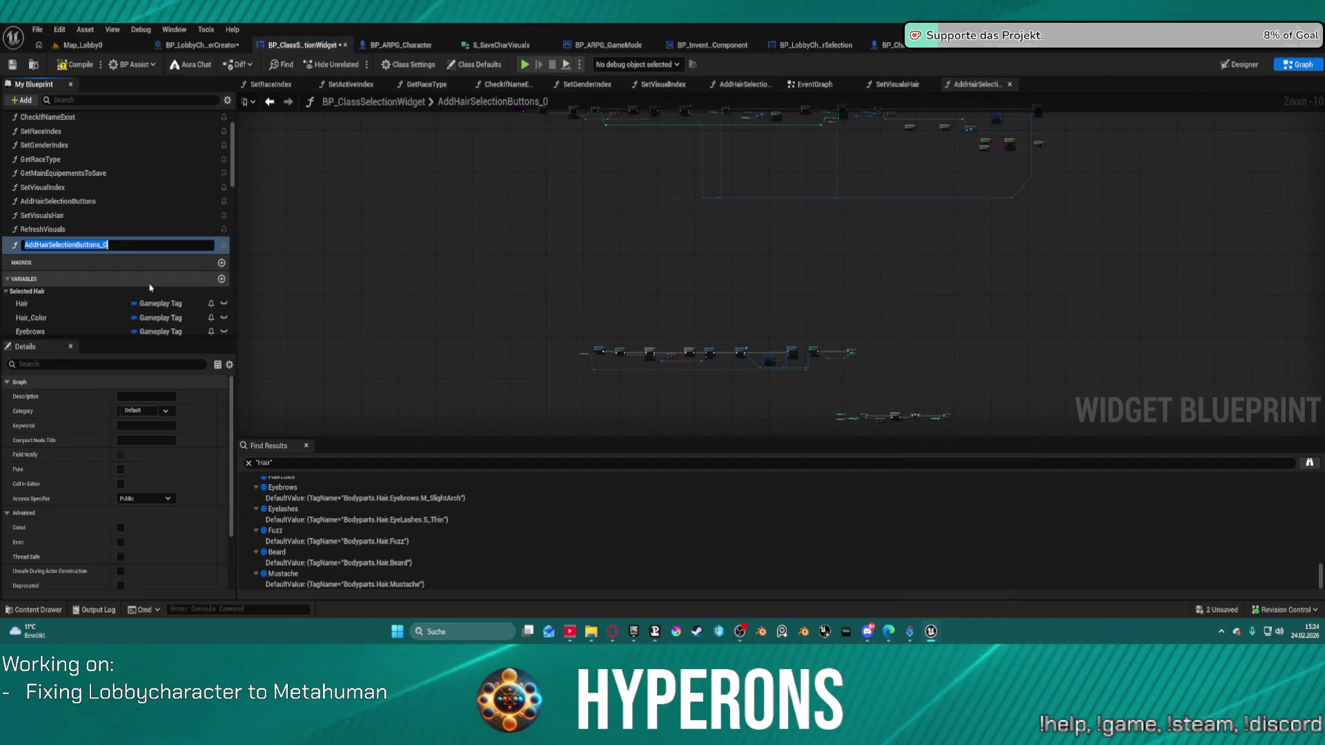
left_click_drag(20, 239, 13, 215)
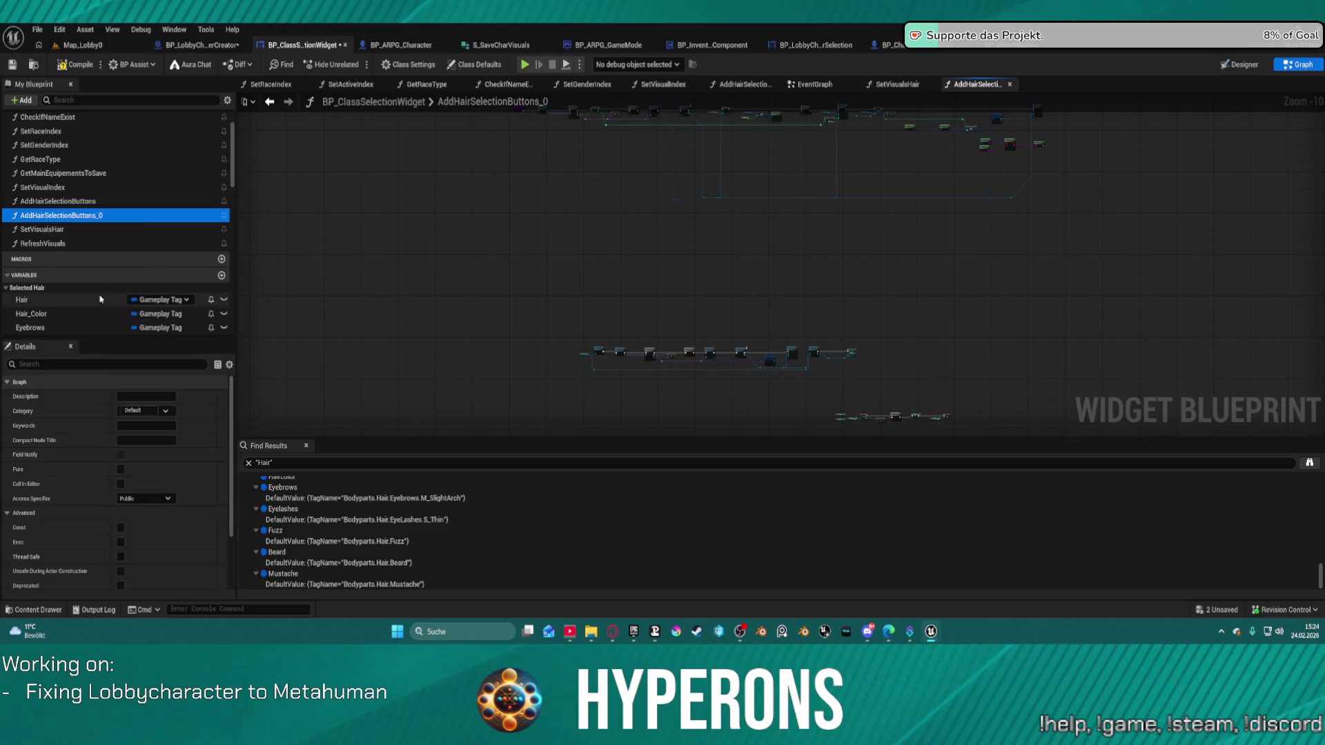
left_click(53, 216)
left_click_drag(49, 217, 230, 221)
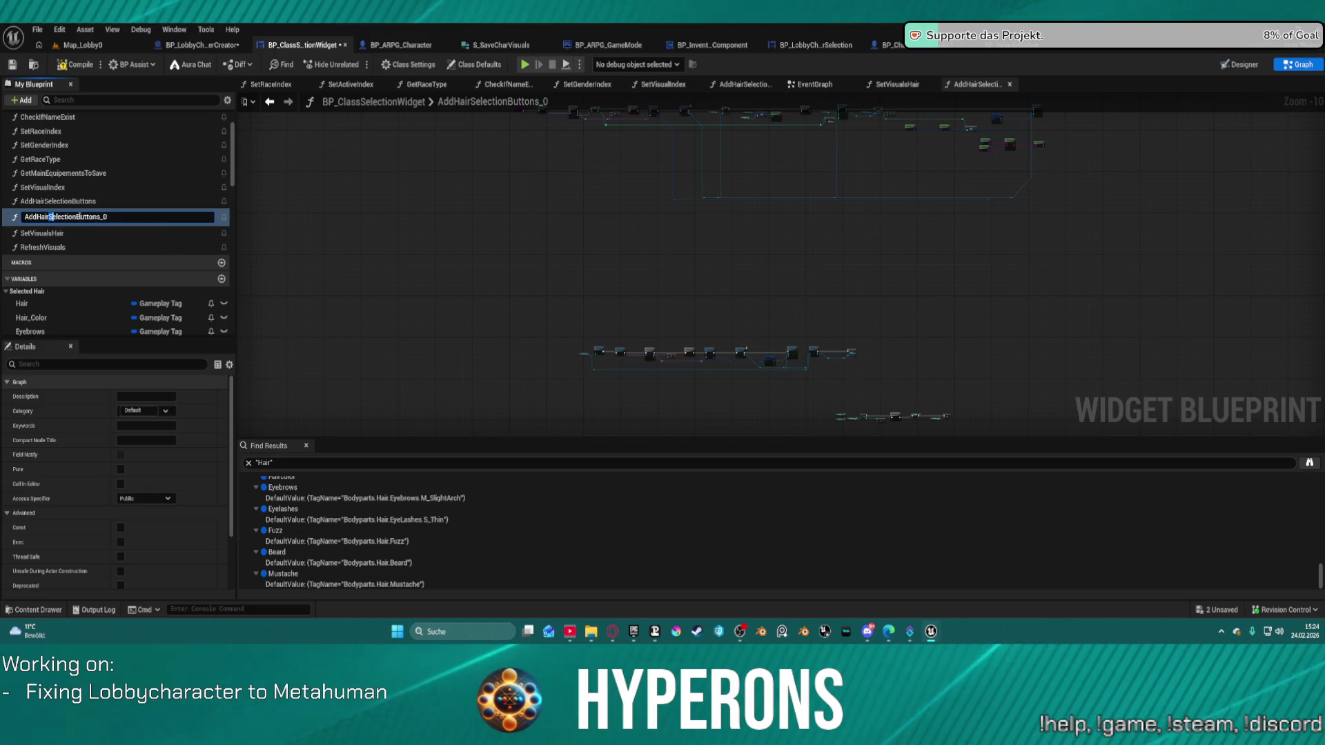
type("C")
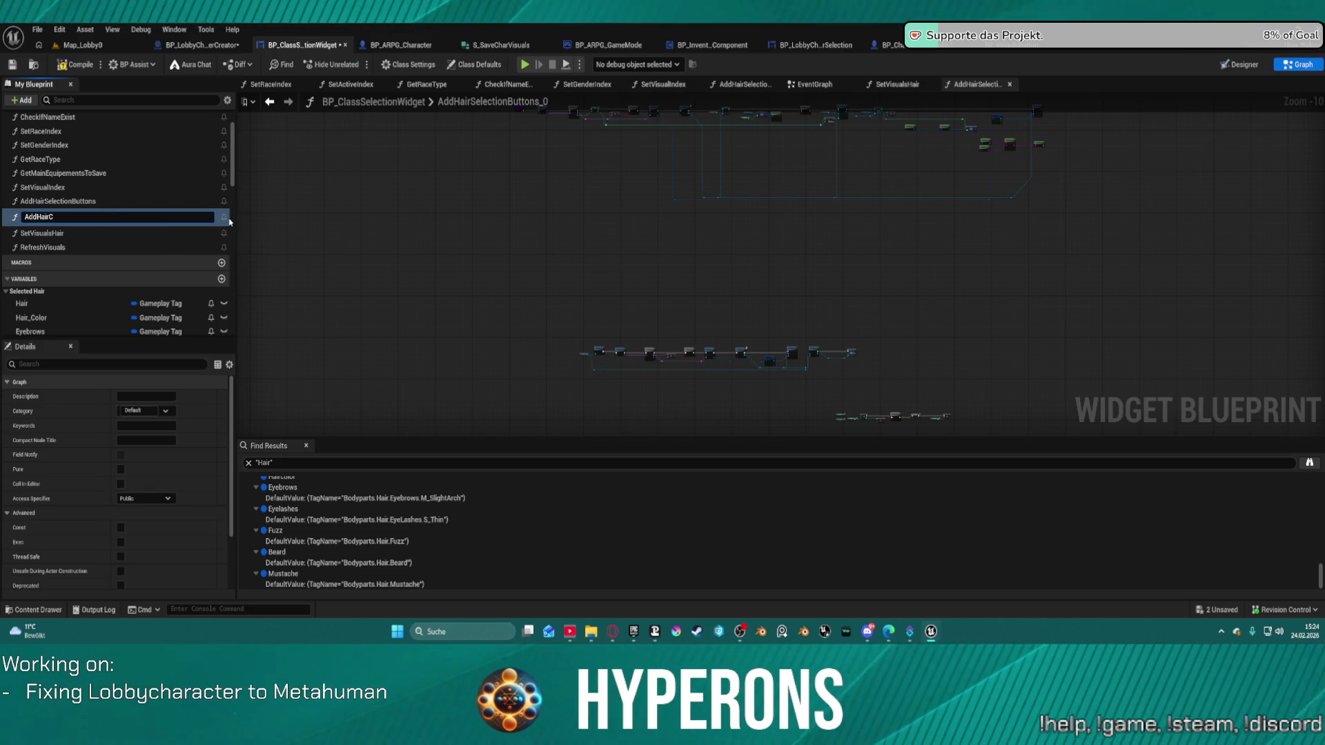
type("olorButtpns")
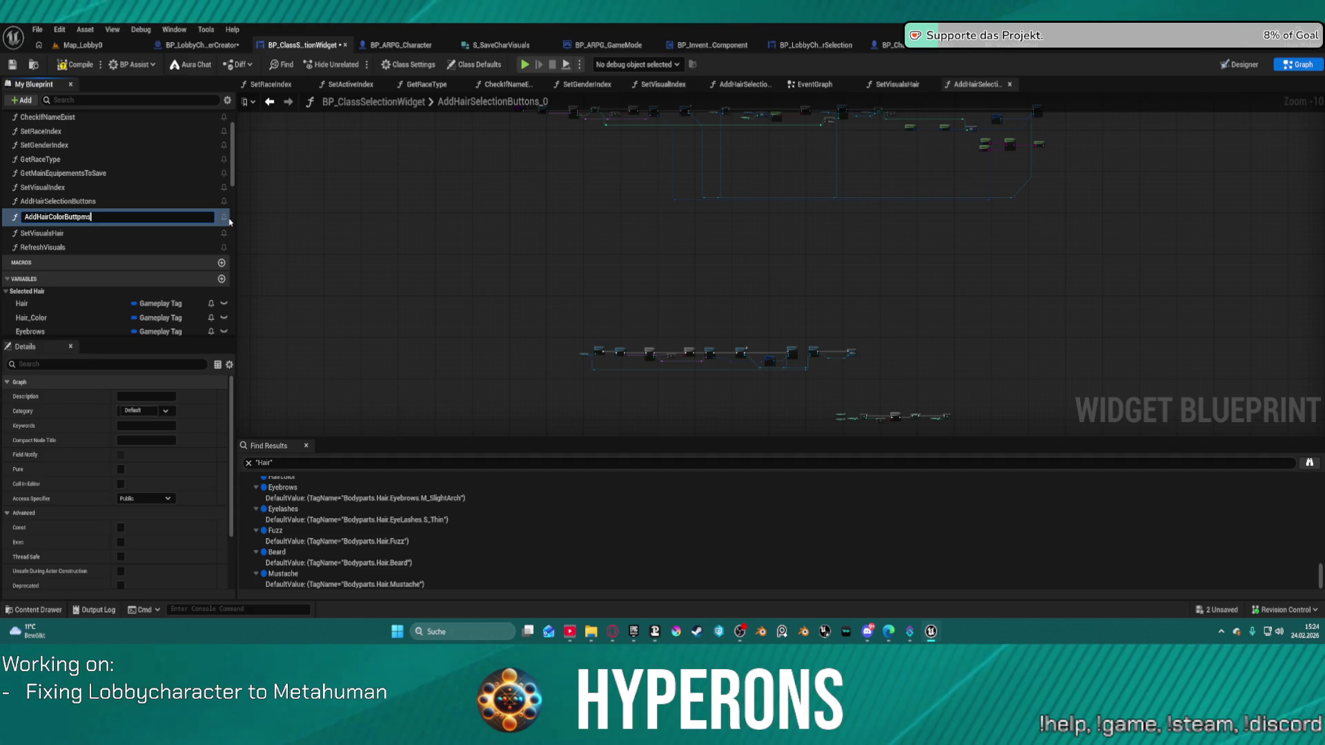
key("Return")
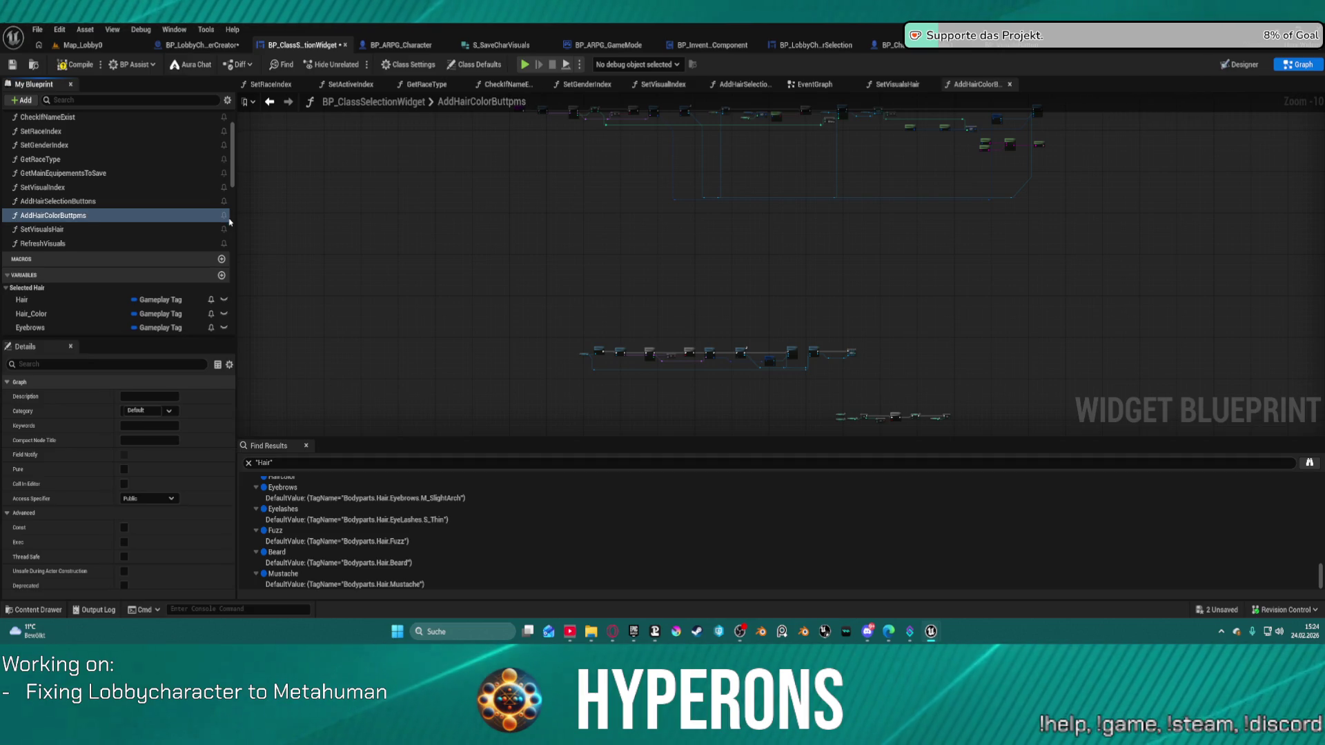
left_click(641, 301)
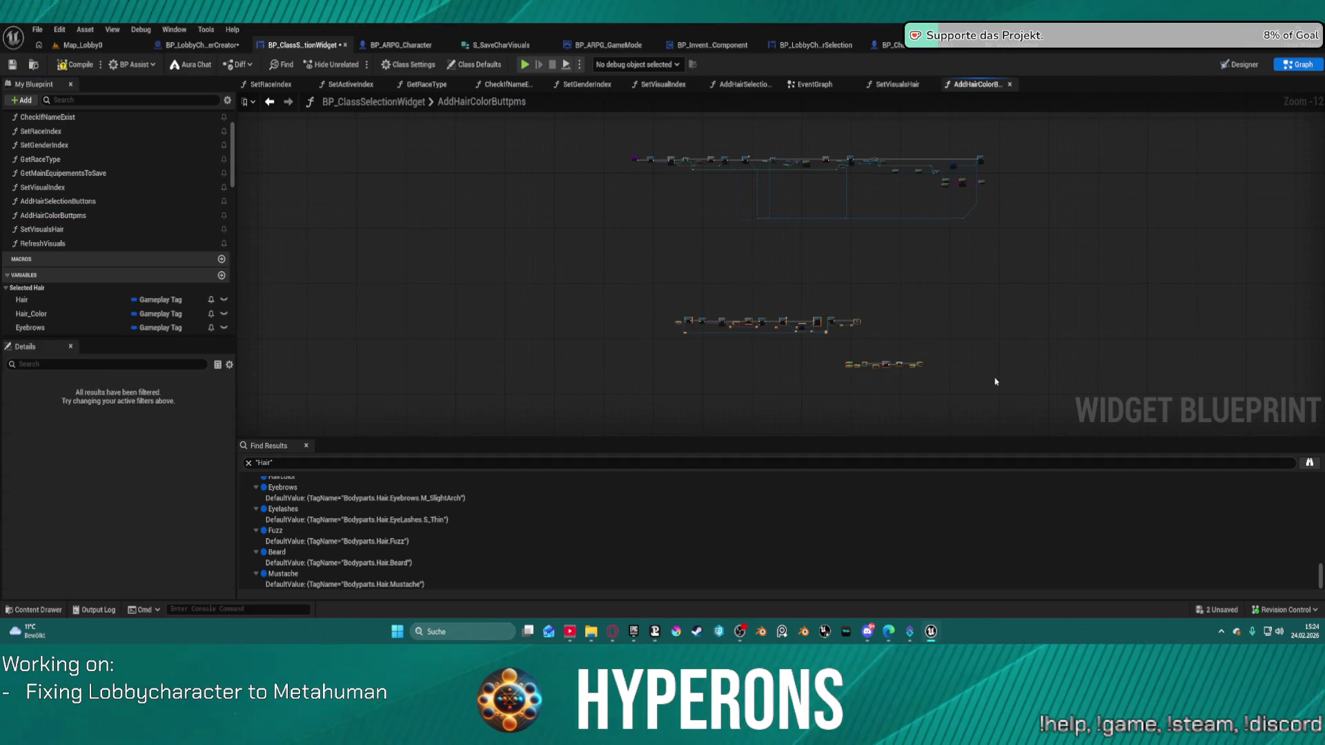
Set the Get Data Table Row Names node's Table to DT_HairColors
scroll(757, 287, "up", 4)
scroll(733, 213, "up", 8)
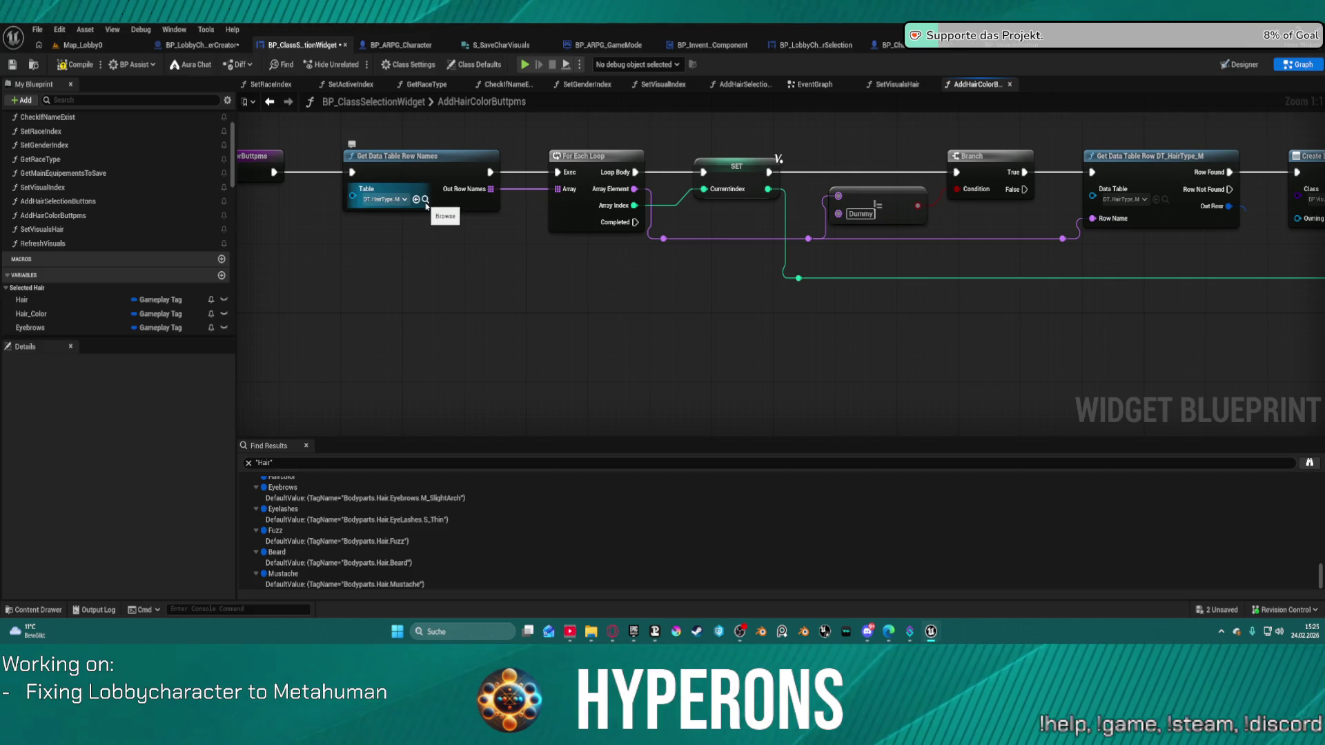
scroll(992, 348, "down", 3)
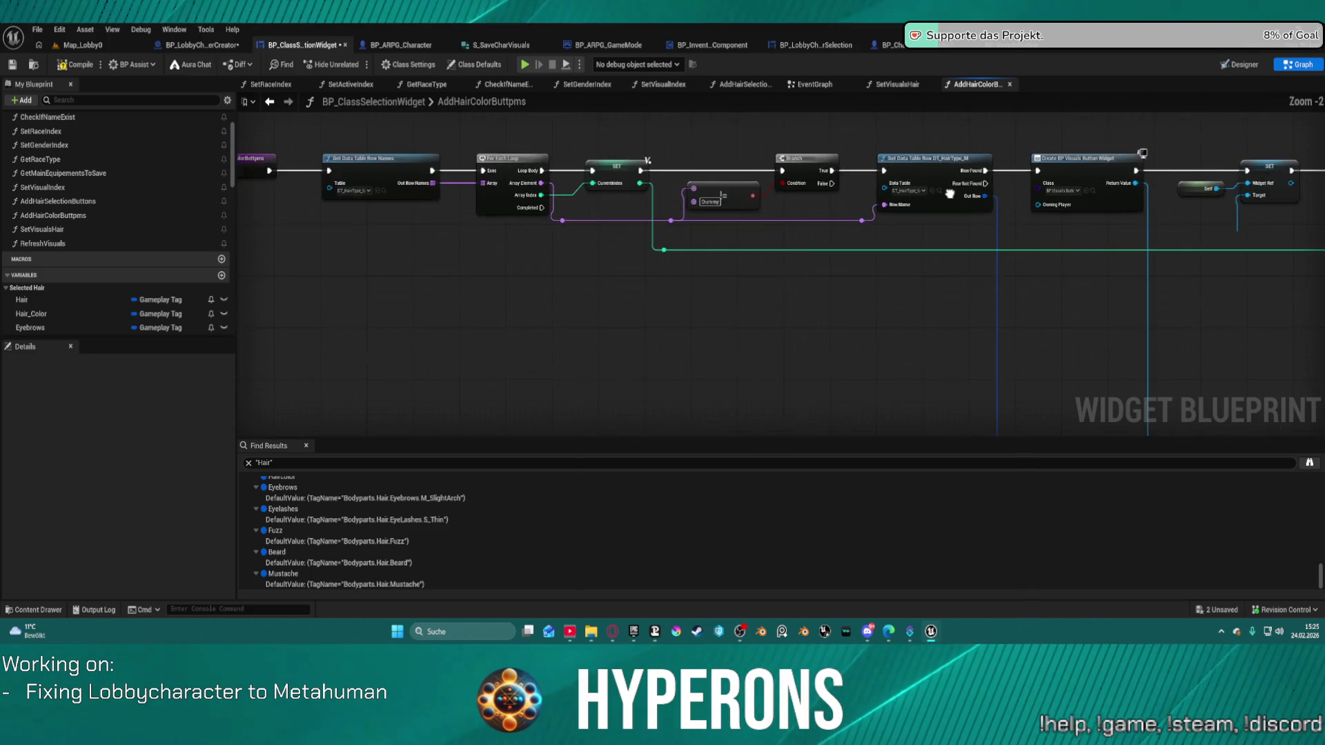
mouse_move(993, 348)
left_mouse_down()
mouse_move(752, 129)
mouse_move(757, 203)
left_mouse_up()
scroll(384, 214, "up", 1)
scroll(384, 214, "up", 2)
left_click(334, 211)
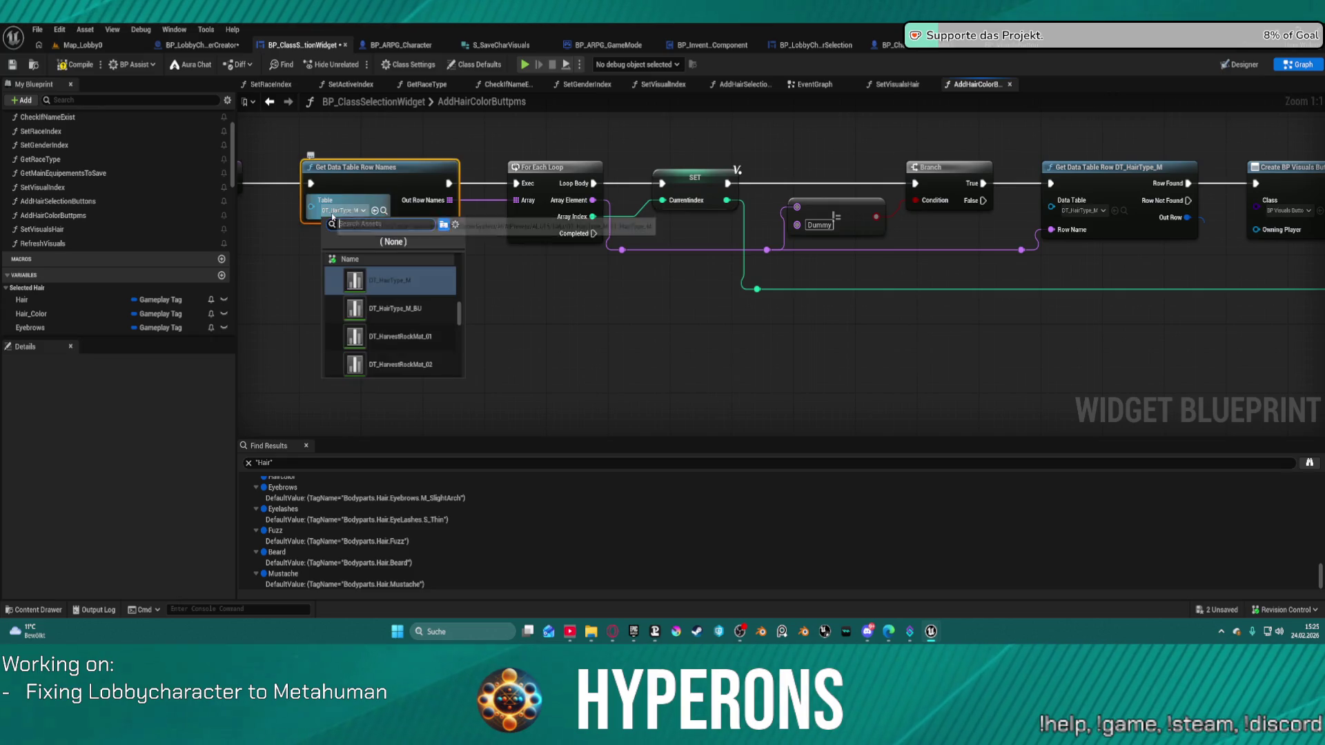
scroll(417, 316, "up", 3)
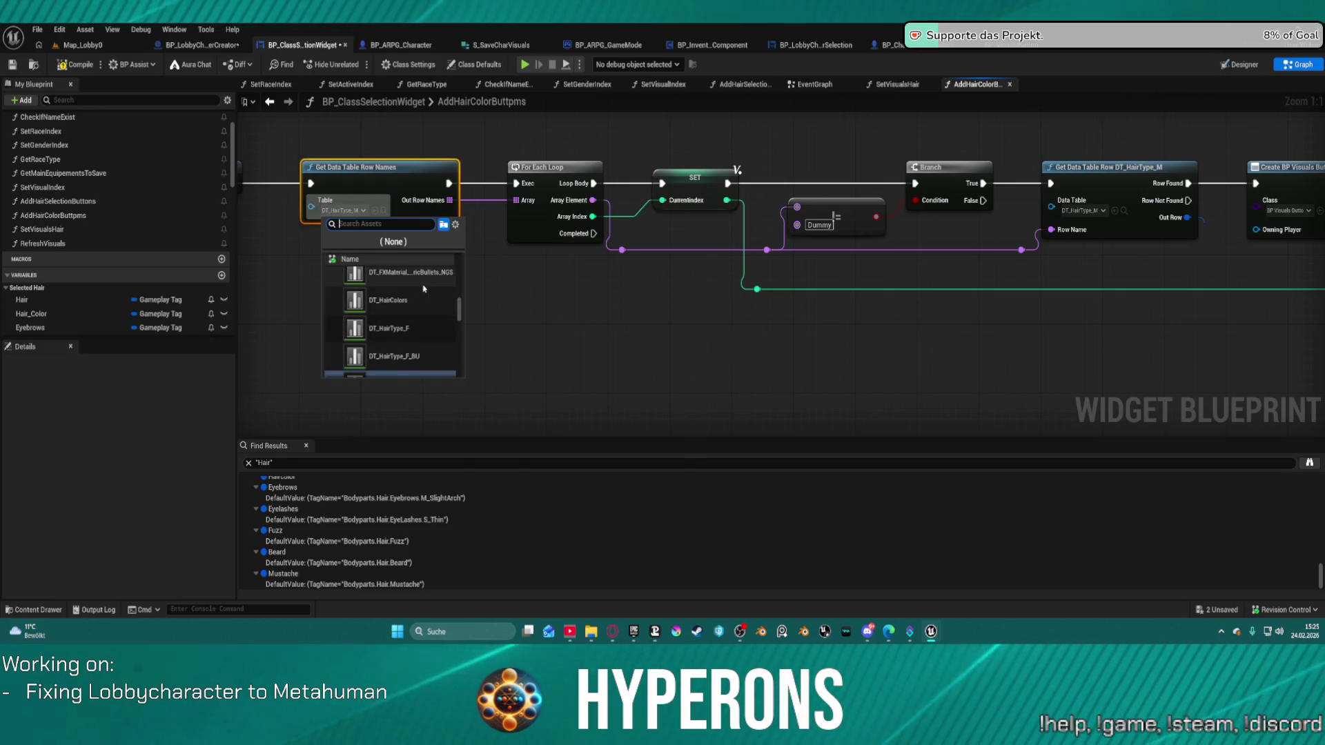
left_click(417, 316)
Set the Get Data Table Row node's Data Table to DT_HairColors
mouse_move(507, 238)
left_mouse_down()
mouse_move(421, 234)
mouse_move(507, 243)
left_mouse_up()
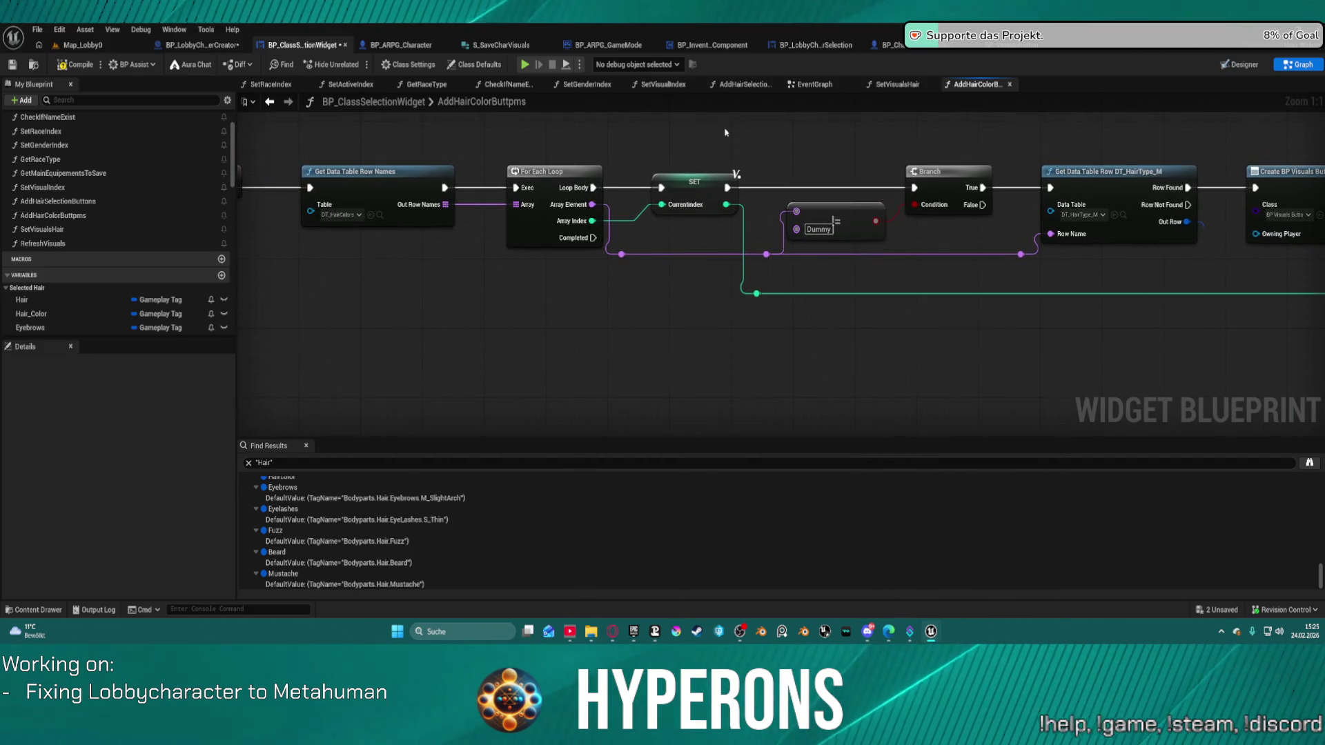
mouse_move(980, 320)
left_mouse_down()
mouse_move(1008, 308)
mouse_move(783, 309)
left_mouse_up()
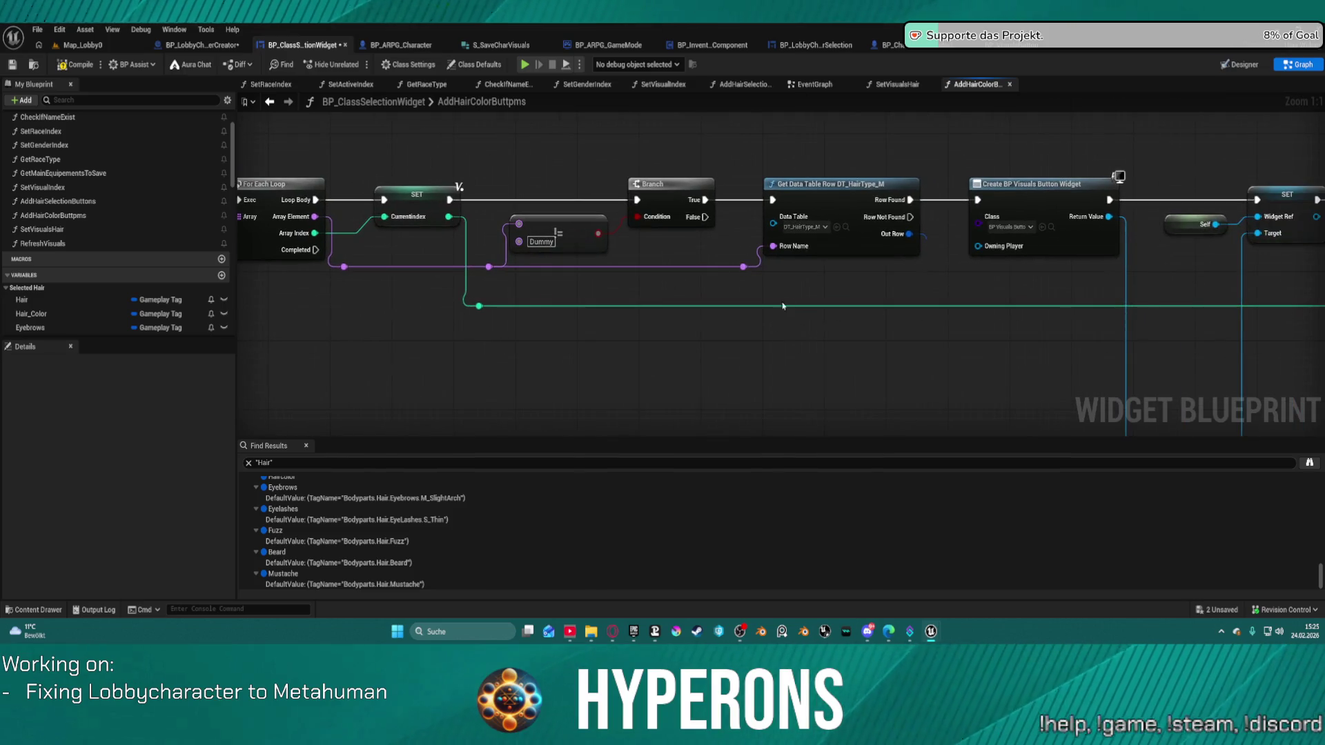
left_click(803, 226)
scroll(859, 316, "up", 2)
left_click(852, 300)
Remove the Get Debug String, Make Literal String, Split and To Text nodes, then open Set_ImageAndGroom in BP_VisualsButton
left_click_drag(1015, 309, 750, 240)
scroll(561, 163, "down", 7)
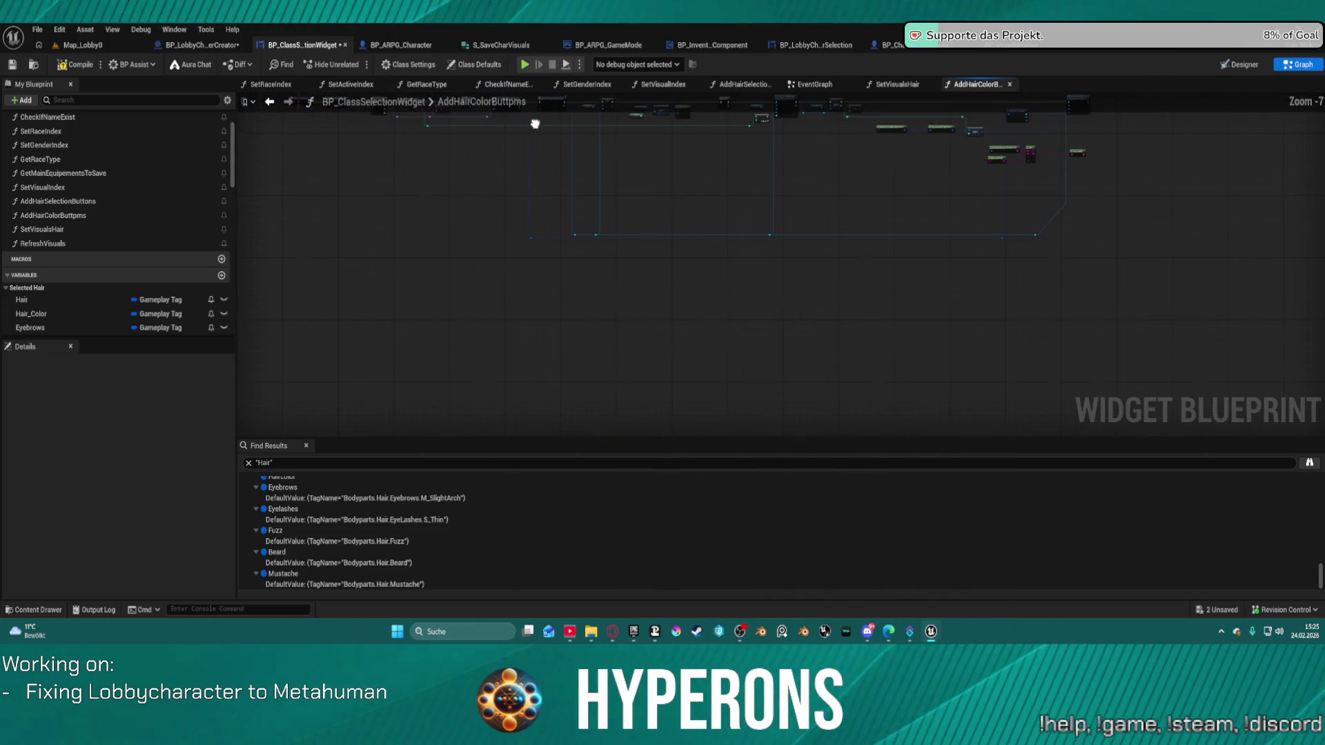
scroll(546, 220, "up", 4)
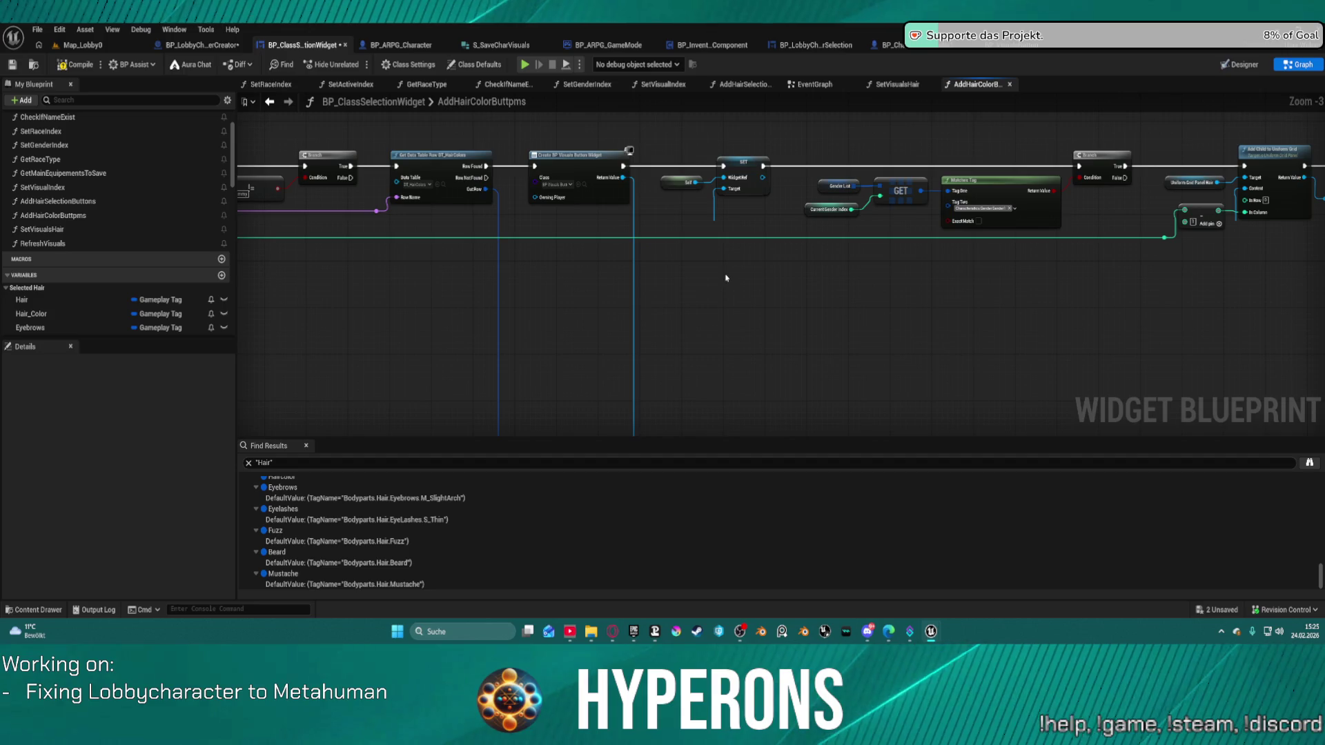
mouse_move(872, 269)
left_mouse_down()
mouse_move(795, 245)
mouse_move(793, 299)
left_mouse_up()
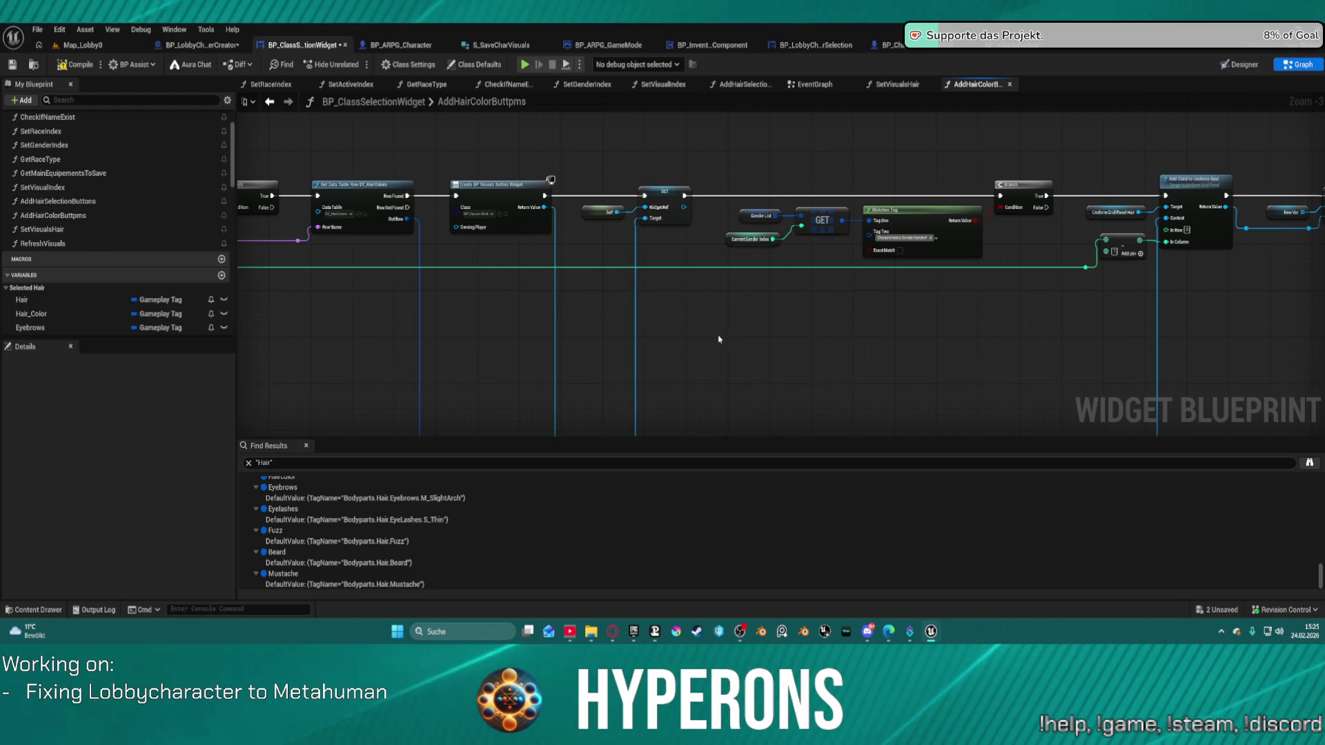
mouse_move(909, 307)
left_mouse_down()
mouse_move(993, 311)
mouse_move(704, 304)
mouse_move(503, 366)
mouse_move(366, 384)
mouse_move(86, 228)
mouse_move(73, 270)
left_mouse_up()
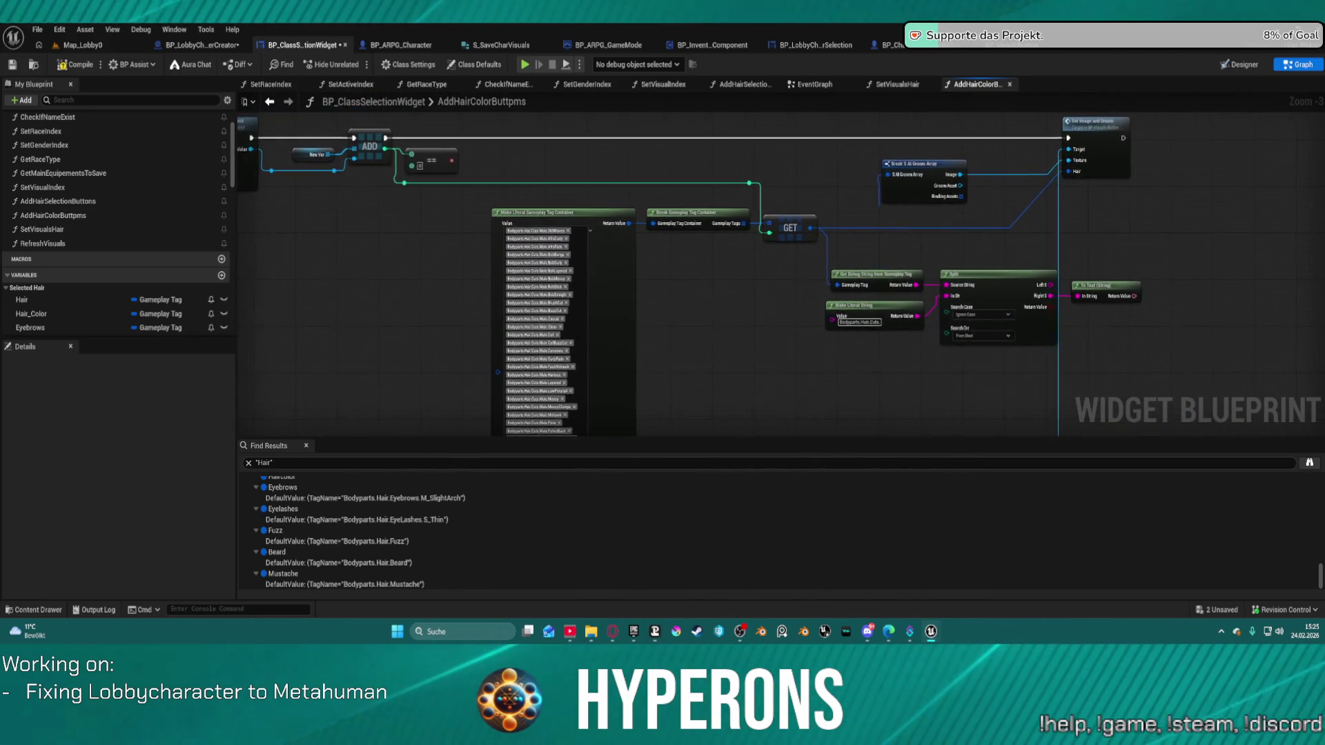
scroll(705, 301, "down", 1)
left_click_drag(1076, 368, 787, 271)
key("Delete")
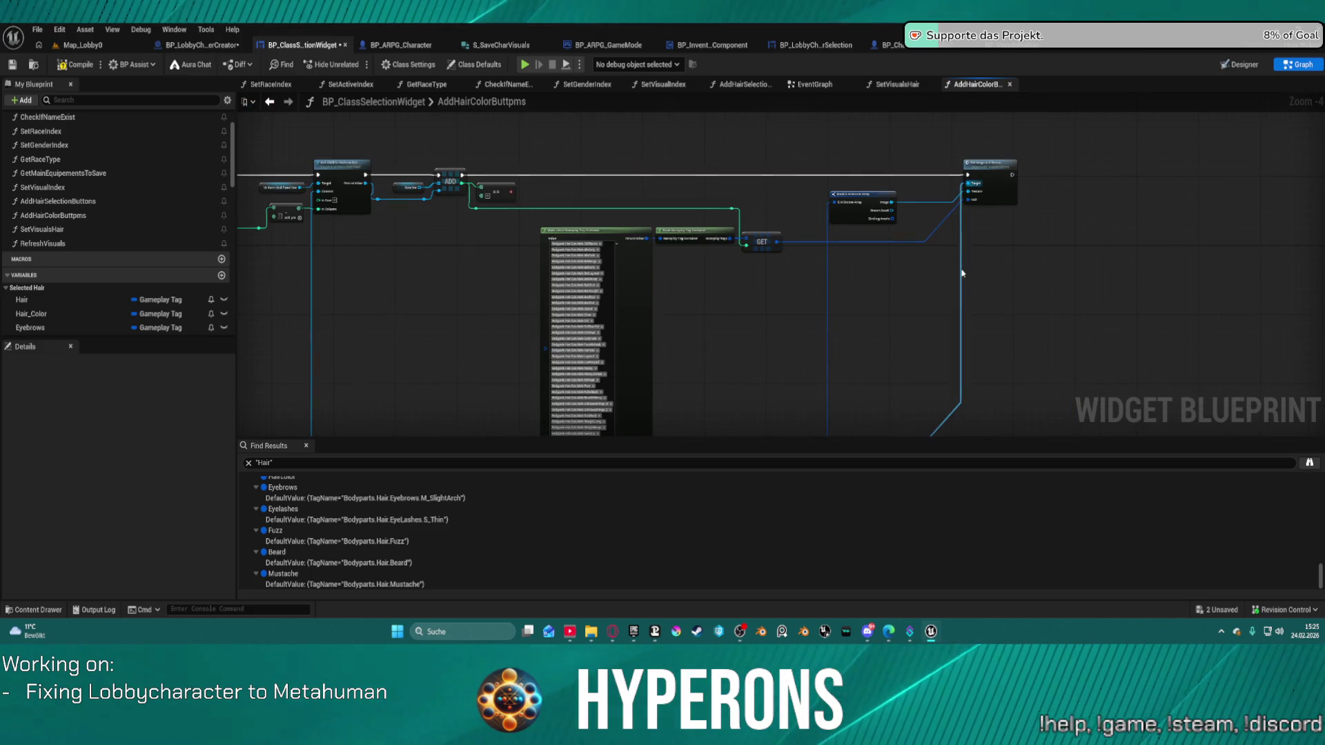
double_click(993, 186)
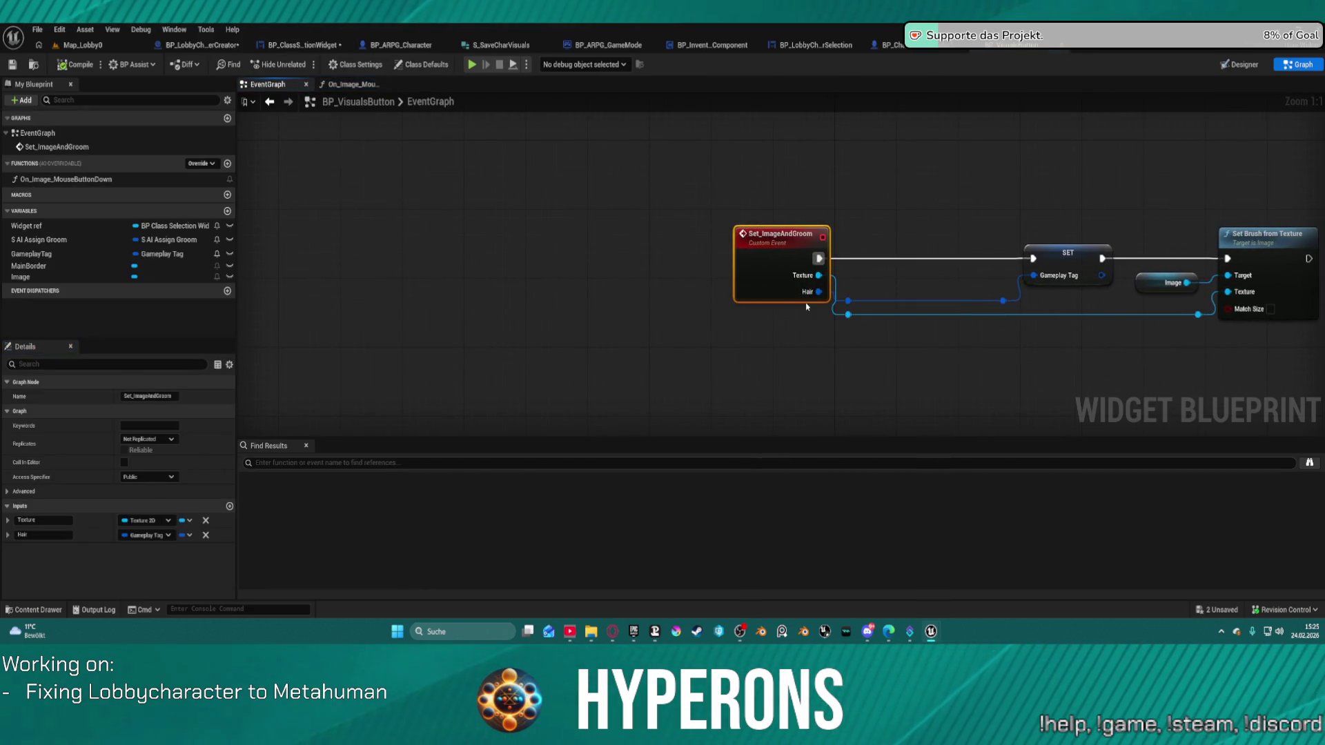
Rename the Set_ImageAndGroom event's Hair input to Tag, then view the BP_LobbyCharacterSelection Designer
left_click(42, 535)
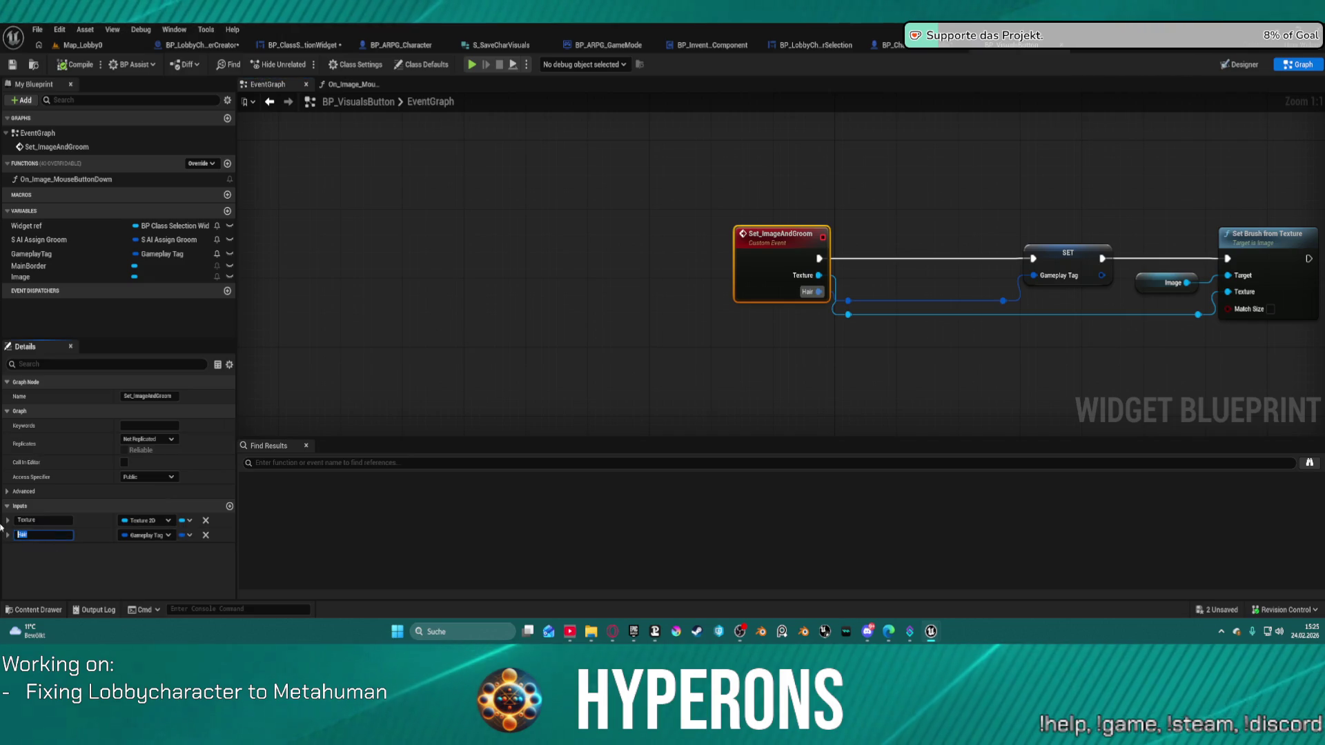
type("Tag")
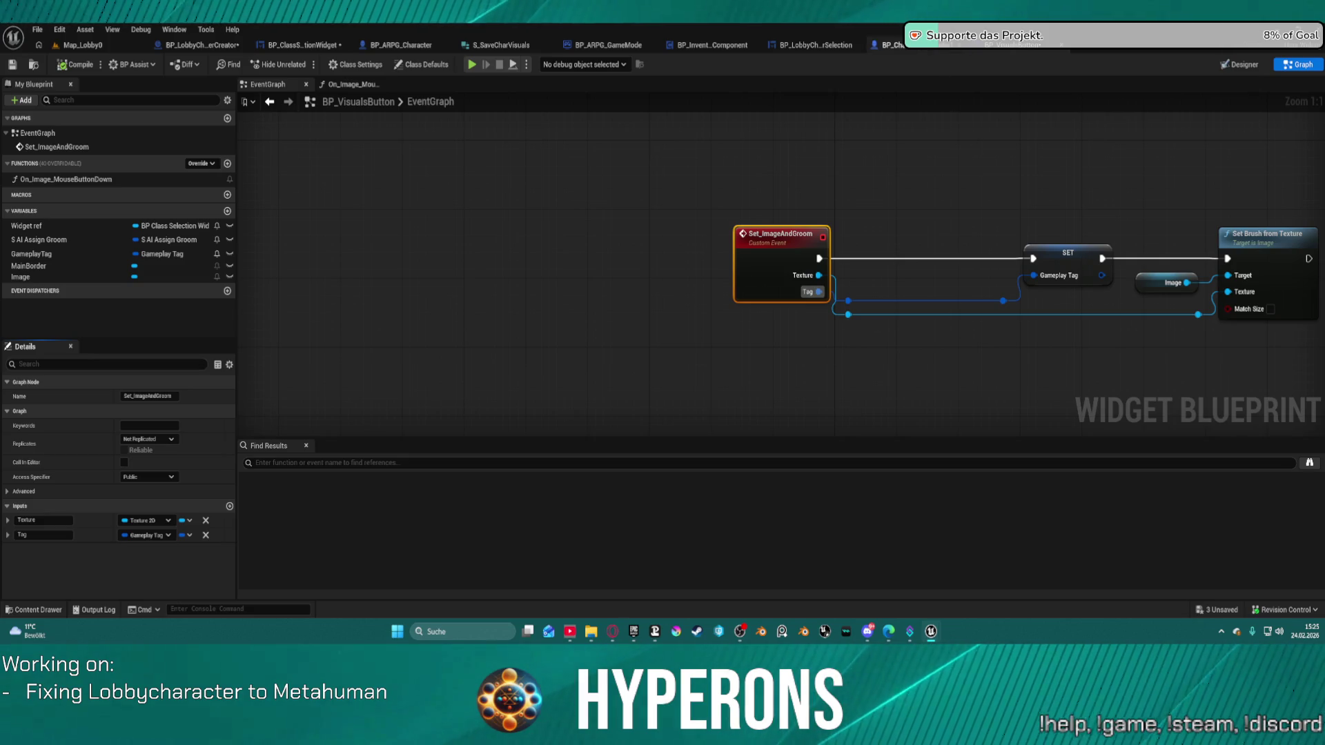
left_click(945, 45)
left_click(1014, 52)
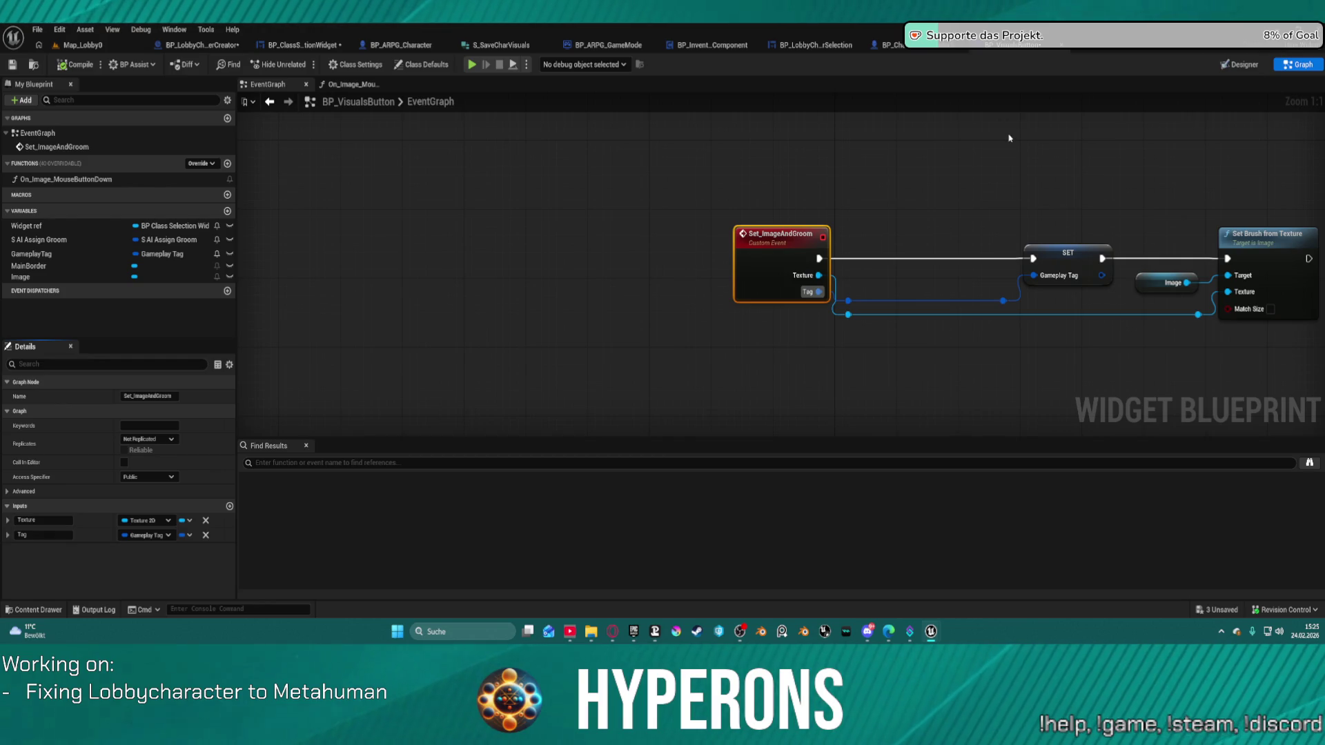
left_click(886, 45)
left_click(797, 45)
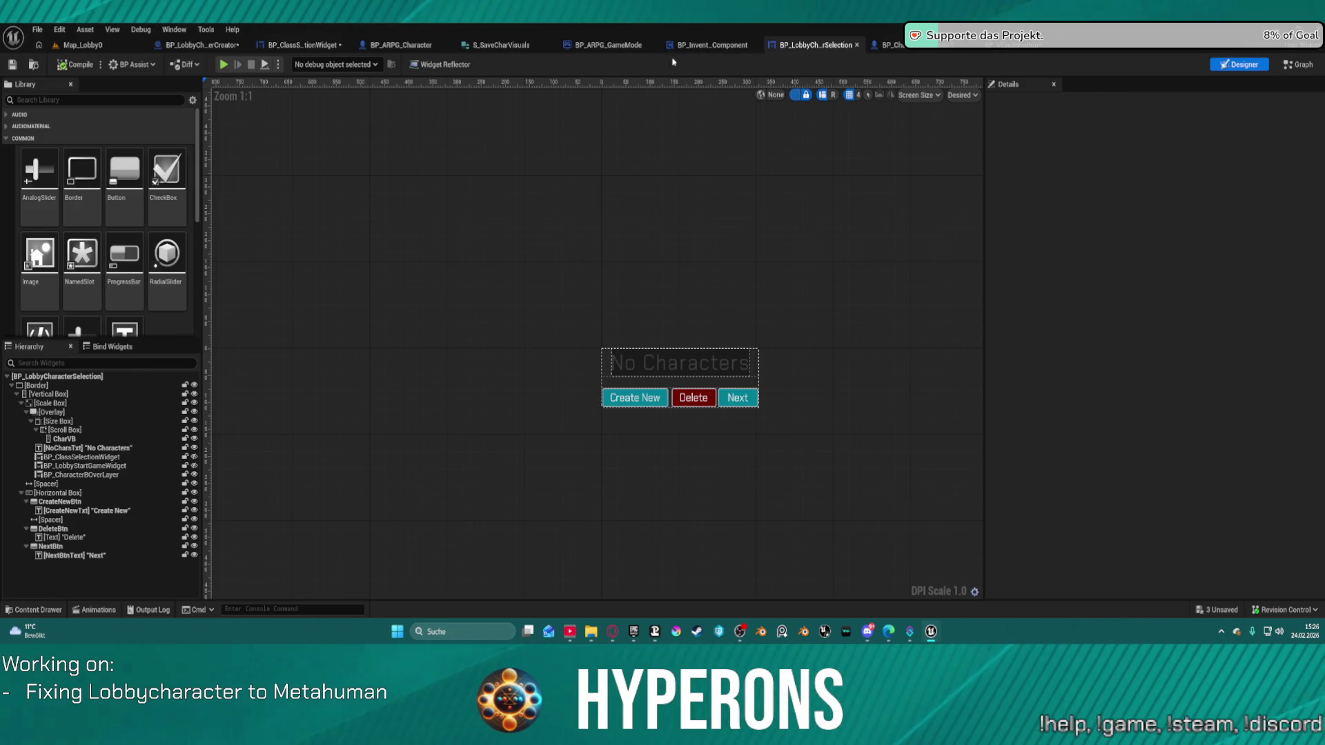
Browse the inventory, BP_ARPG_GameMode, BP_ARPG_Character and BP_LobbyCharacterCreator graphs, then return to AddHairColorButtpms
left_click(696, 46)
left_click(606, 45)
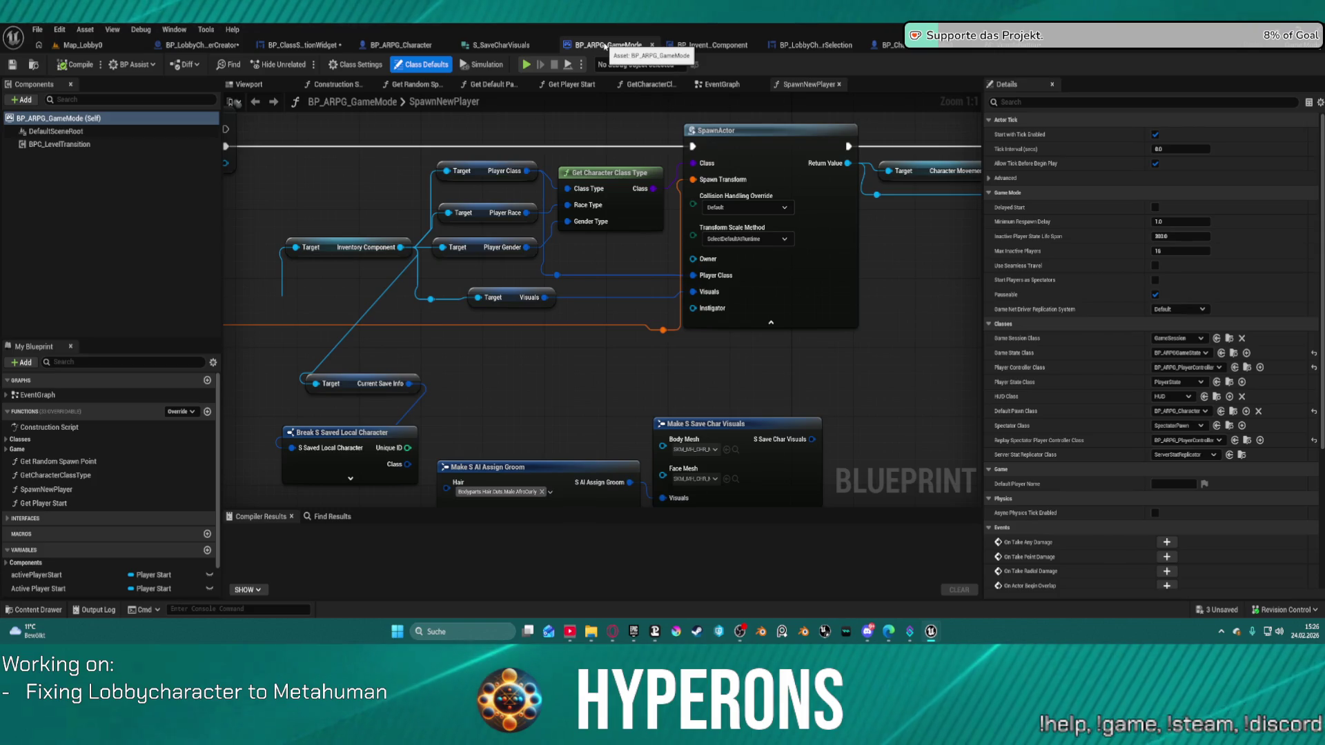
left_click(400, 45)
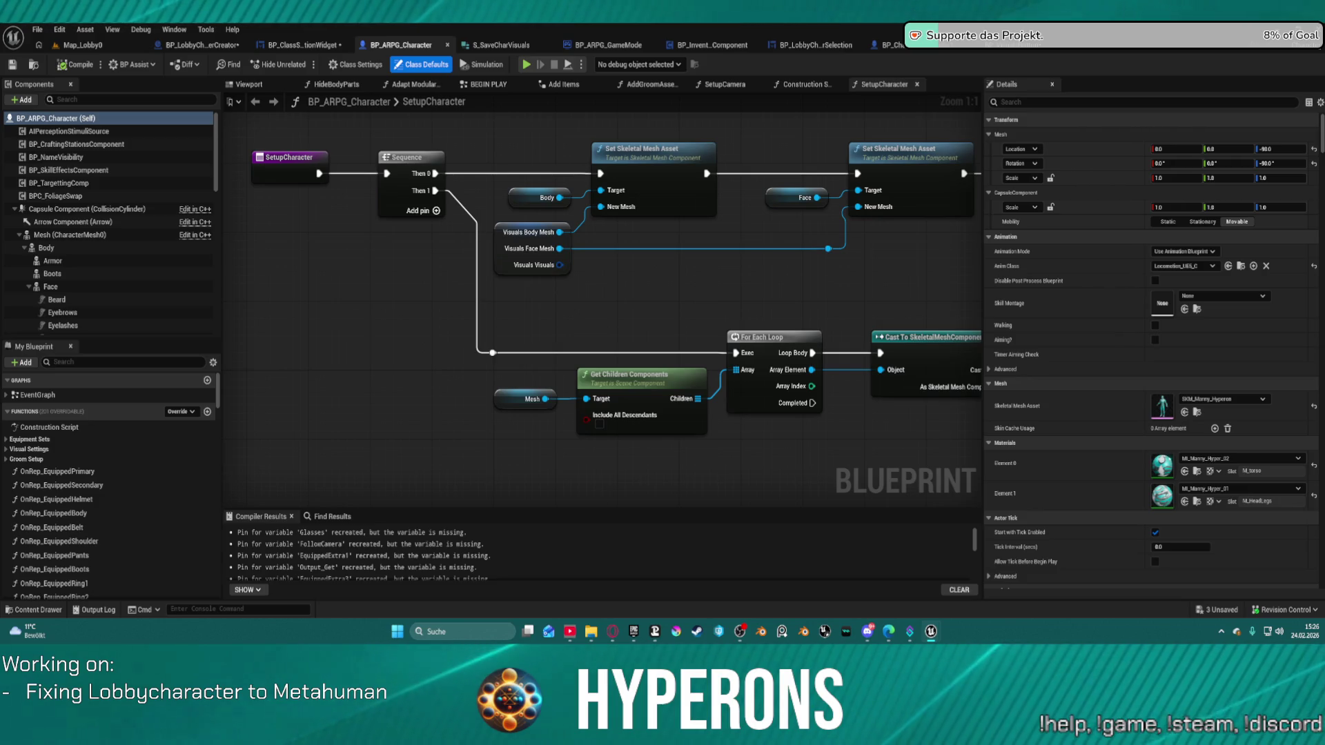
scroll(861, 267, "down", 2)
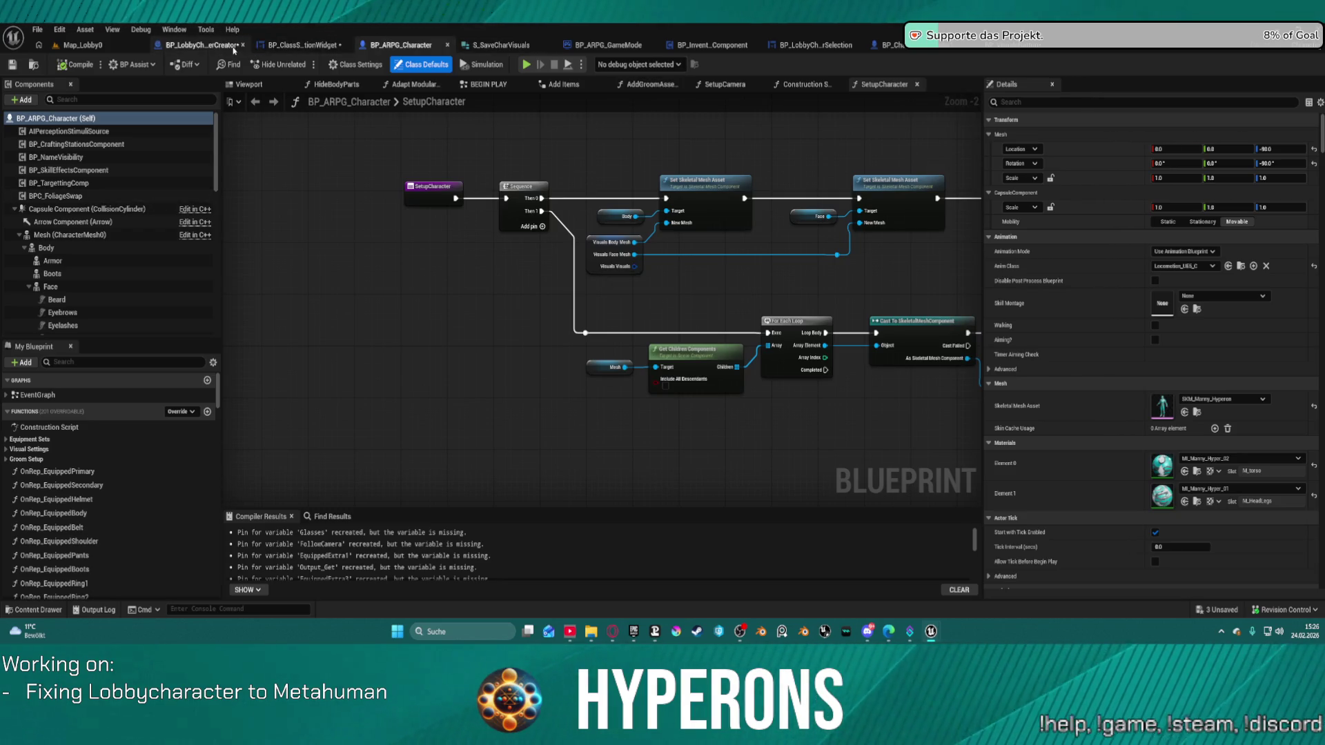
left_click(202, 45)
scroll(568, 315, "down", 1)
mouse_move(568, 315)
left_mouse_down()
mouse_move(663, 348)
mouse_move(766, 284)
left_mouse_up()
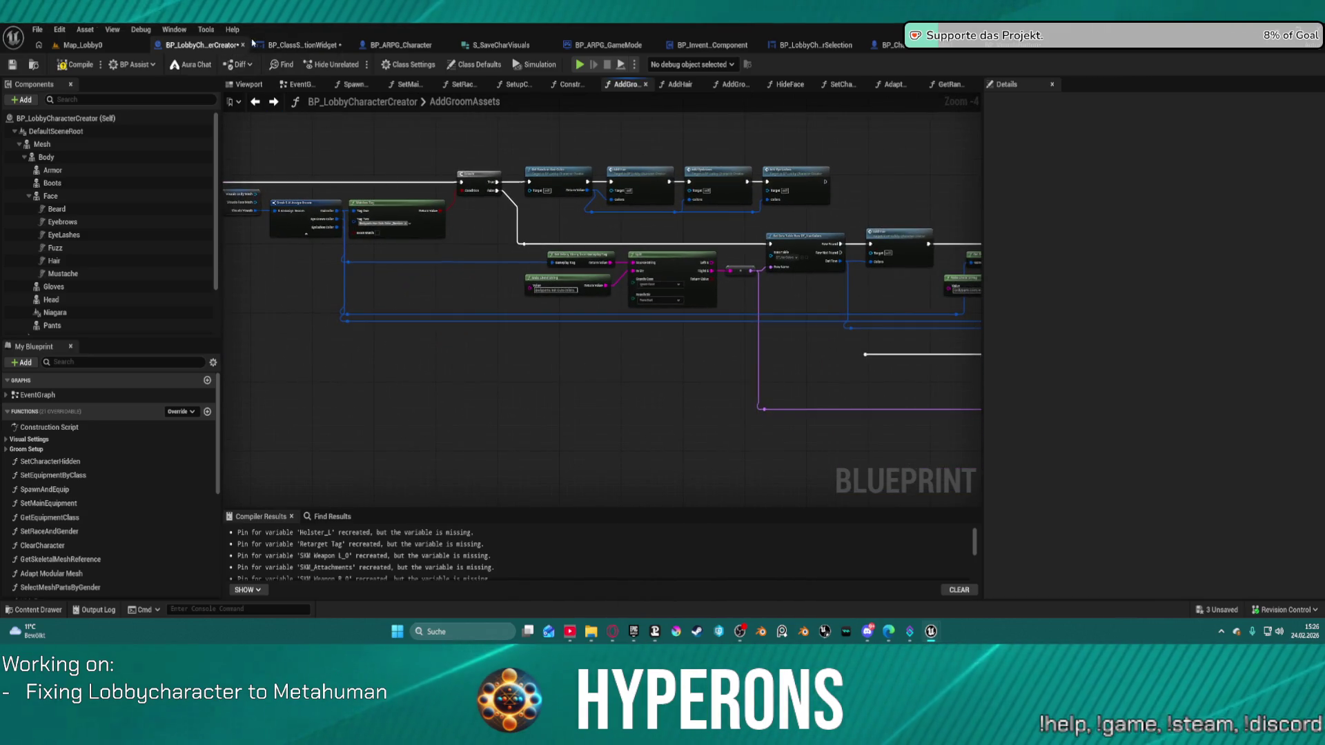
left_click(303, 45)
scroll(640, 244, "down", 2)
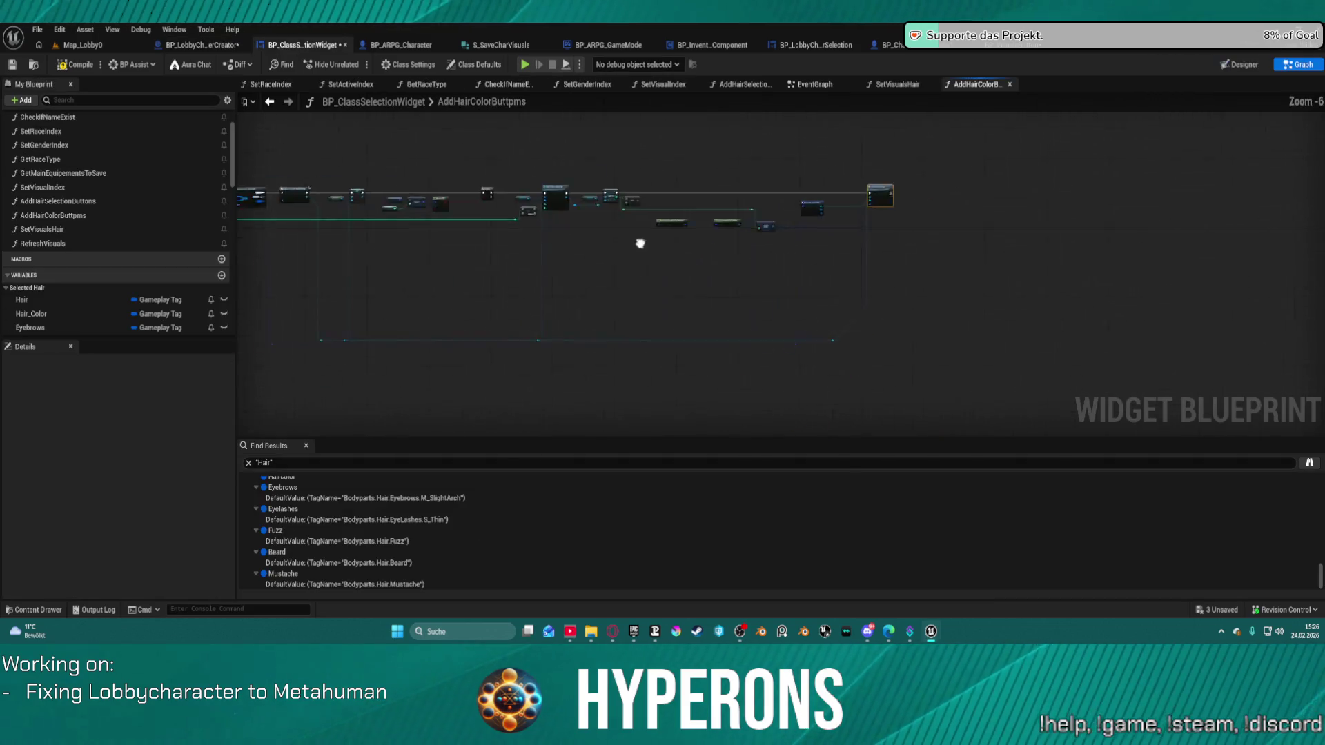
Inspect the Break S AI Groom Array node's pins, then switch to BP_VisualsButton's event graph
scroll(904, 198, "up", 3)
mouse_move(946, 201)
left_mouse_down()
mouse_move(922, 289)
mouse_move(834, 347)
left_mouse_up()
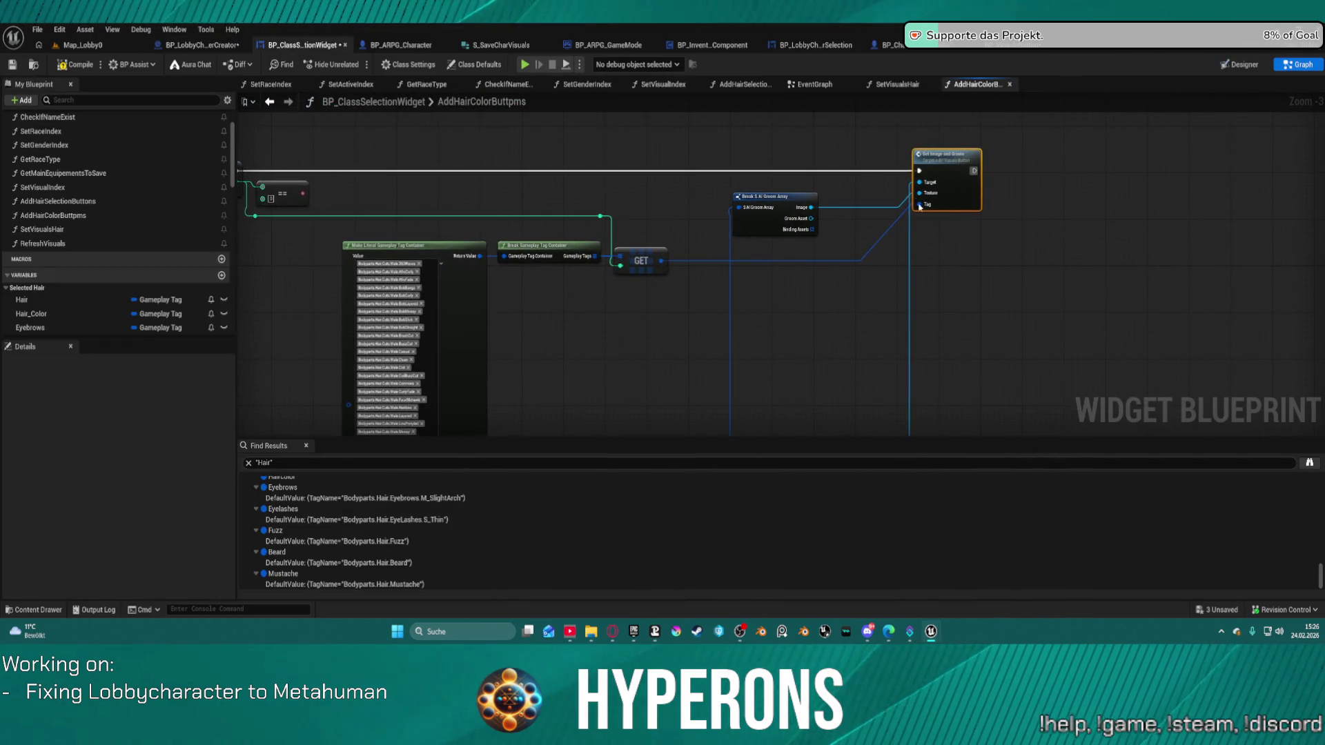
left_click(762, 196)
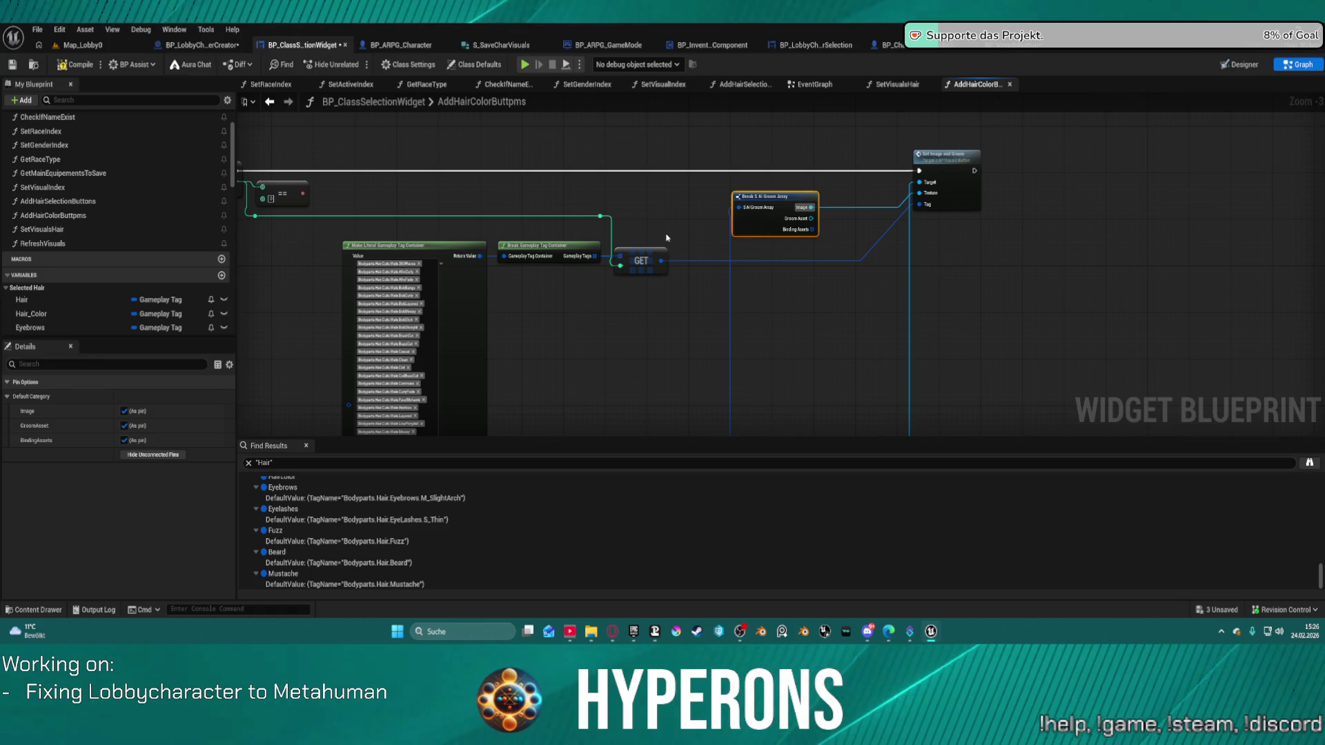
left_click(1004, 47)
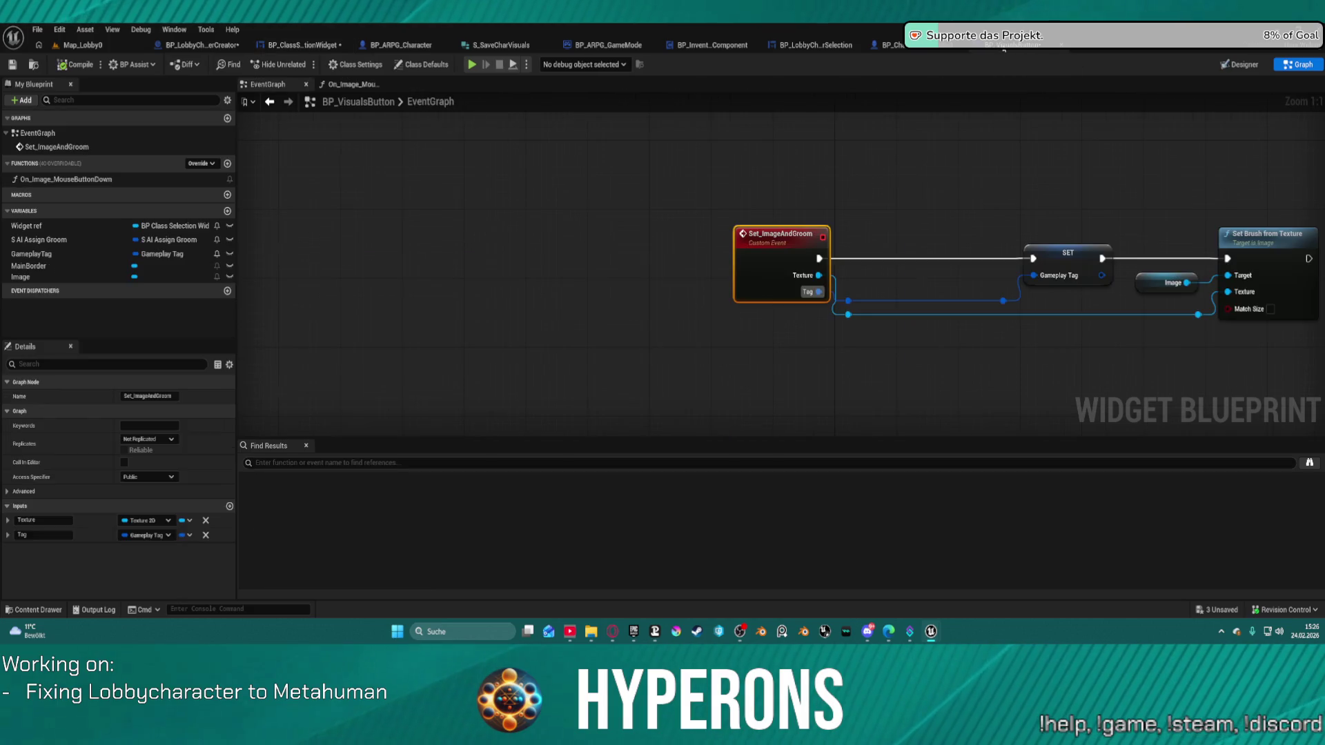
Add a custom event named Set_BorderColor and drag the Image variable into the graph
mouse_move(819, 183)
left_mouse_down()
mouse_move(583, 163)
mouse_move(550, 219)
left_mouse_up()
scroll(583, 164, "down", 3)
right_click(494, 215)
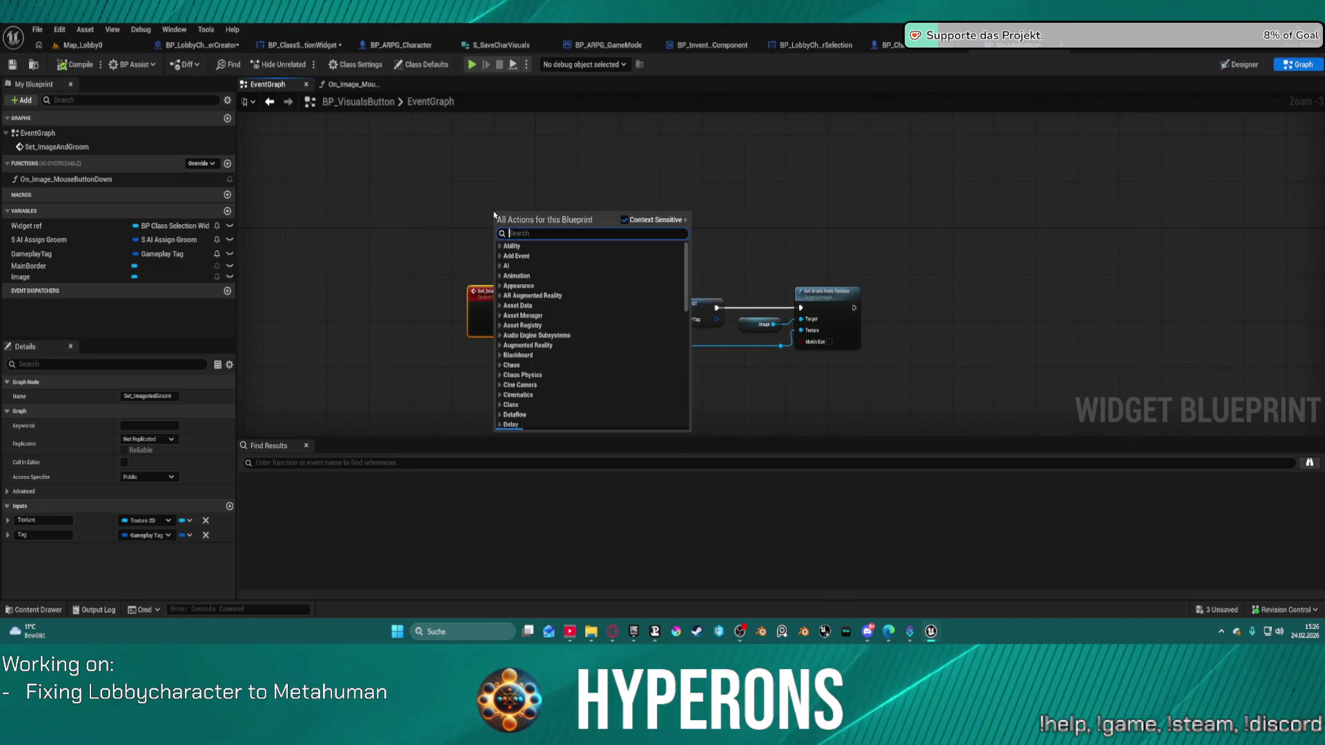
type("custom event")
key("Return")
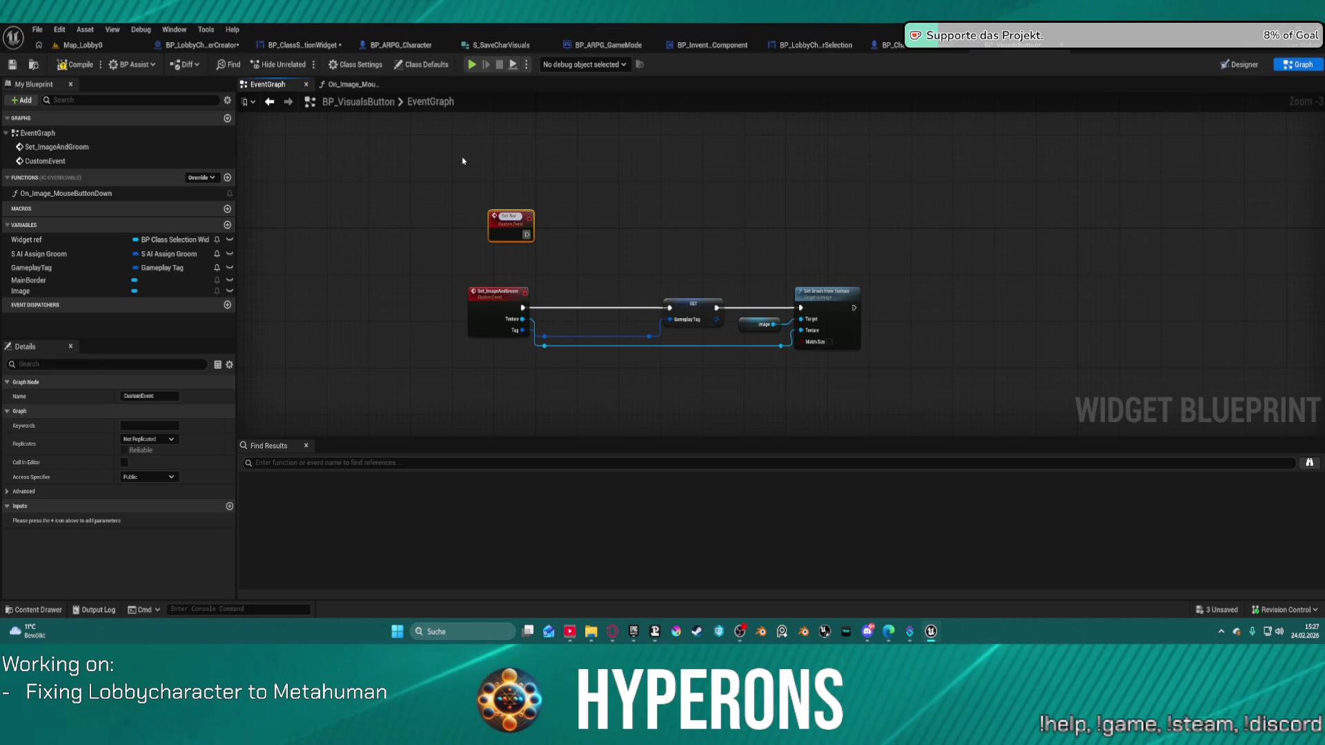
type("der")
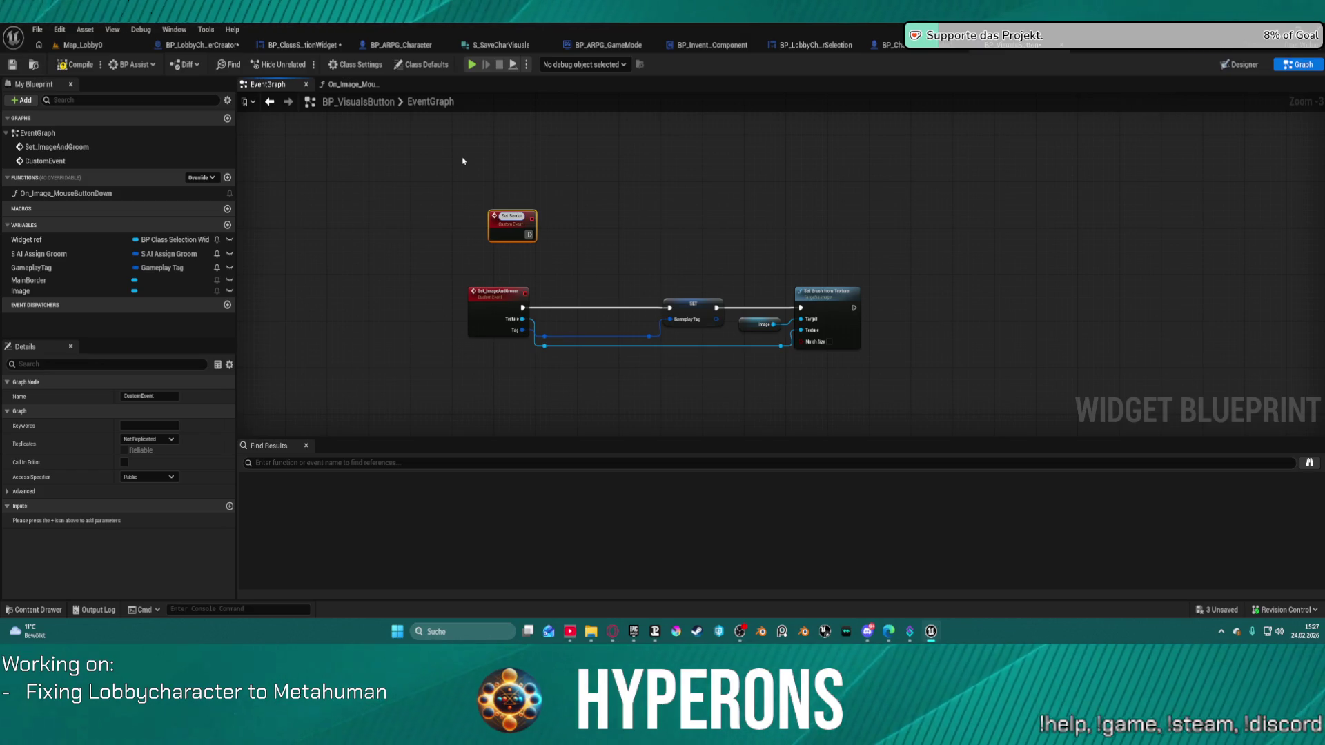
type(" Co")
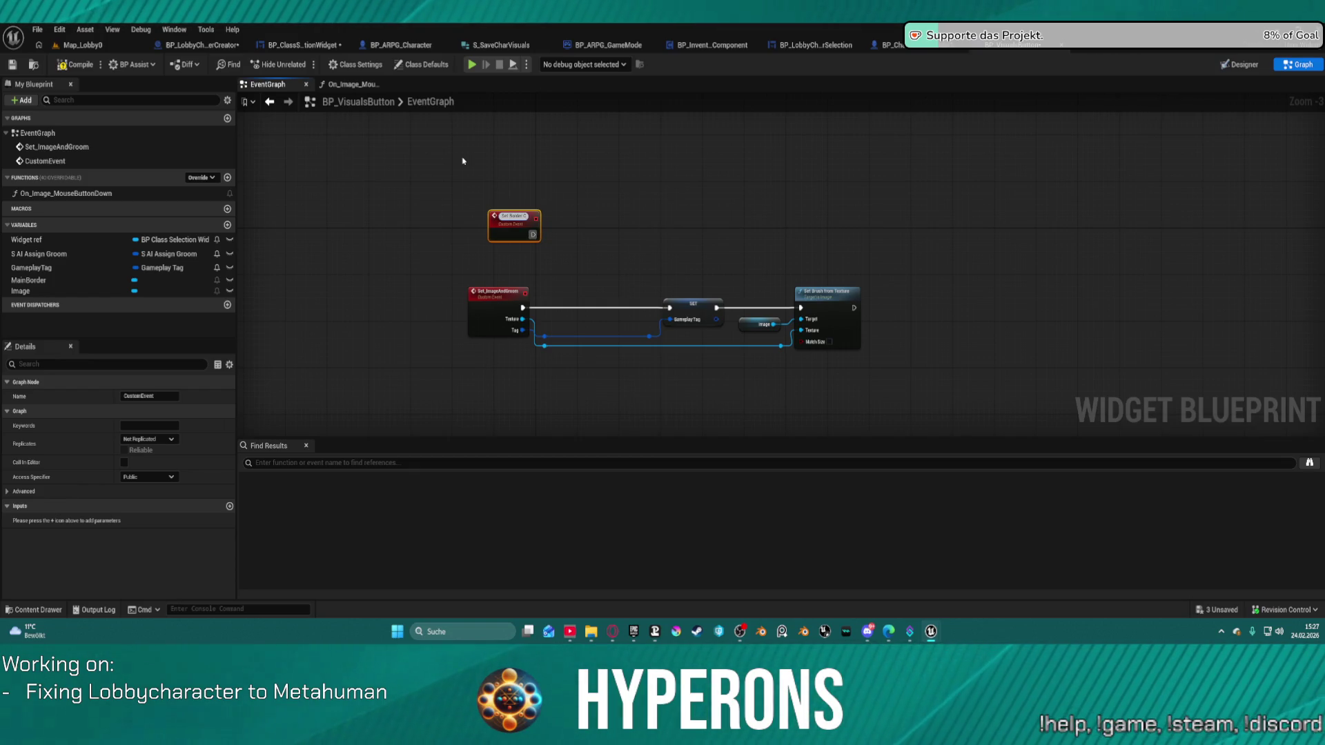
type("l")
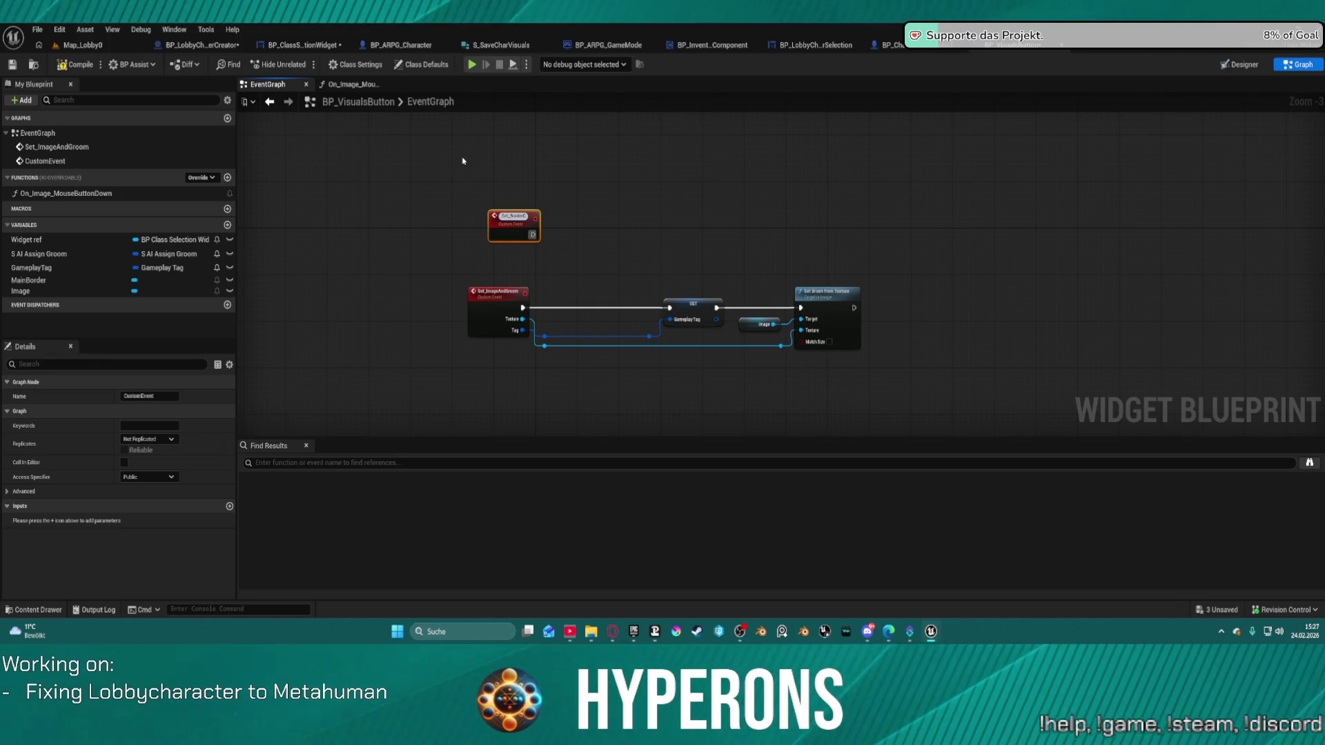
type("or")
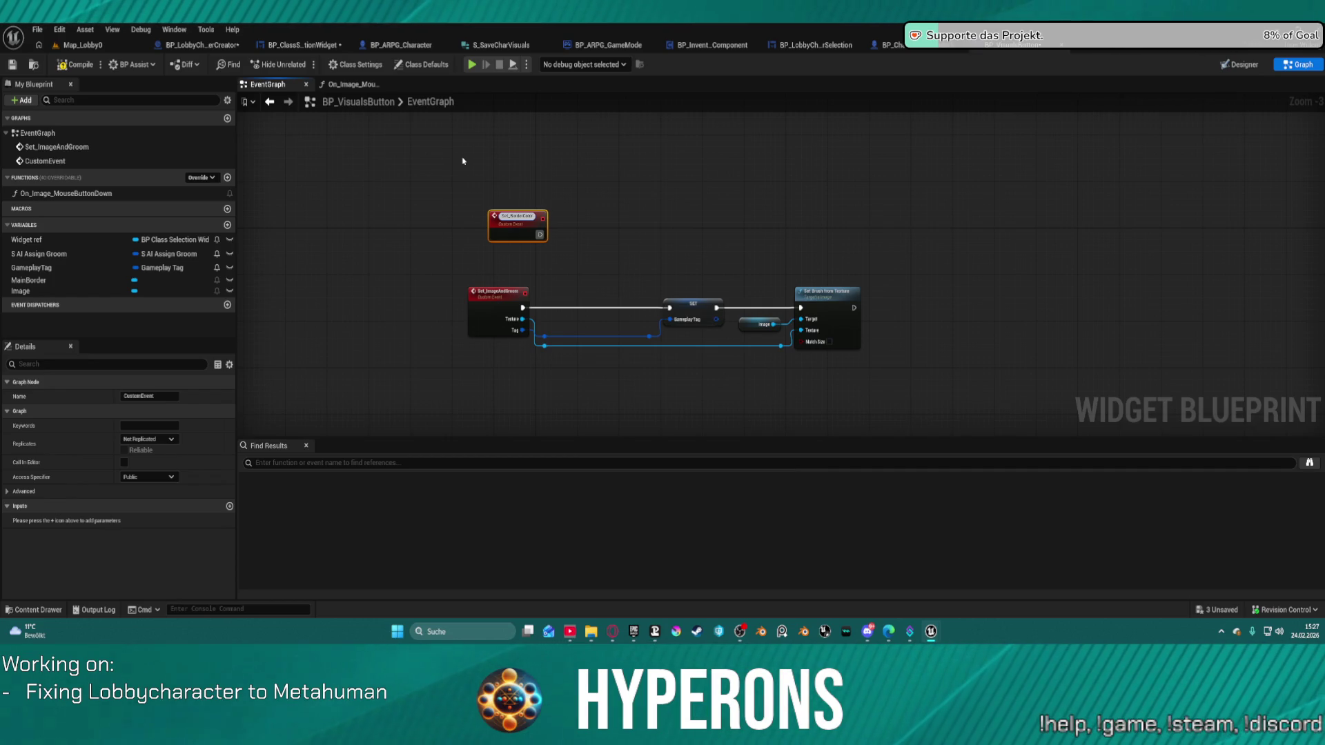
key("Return")
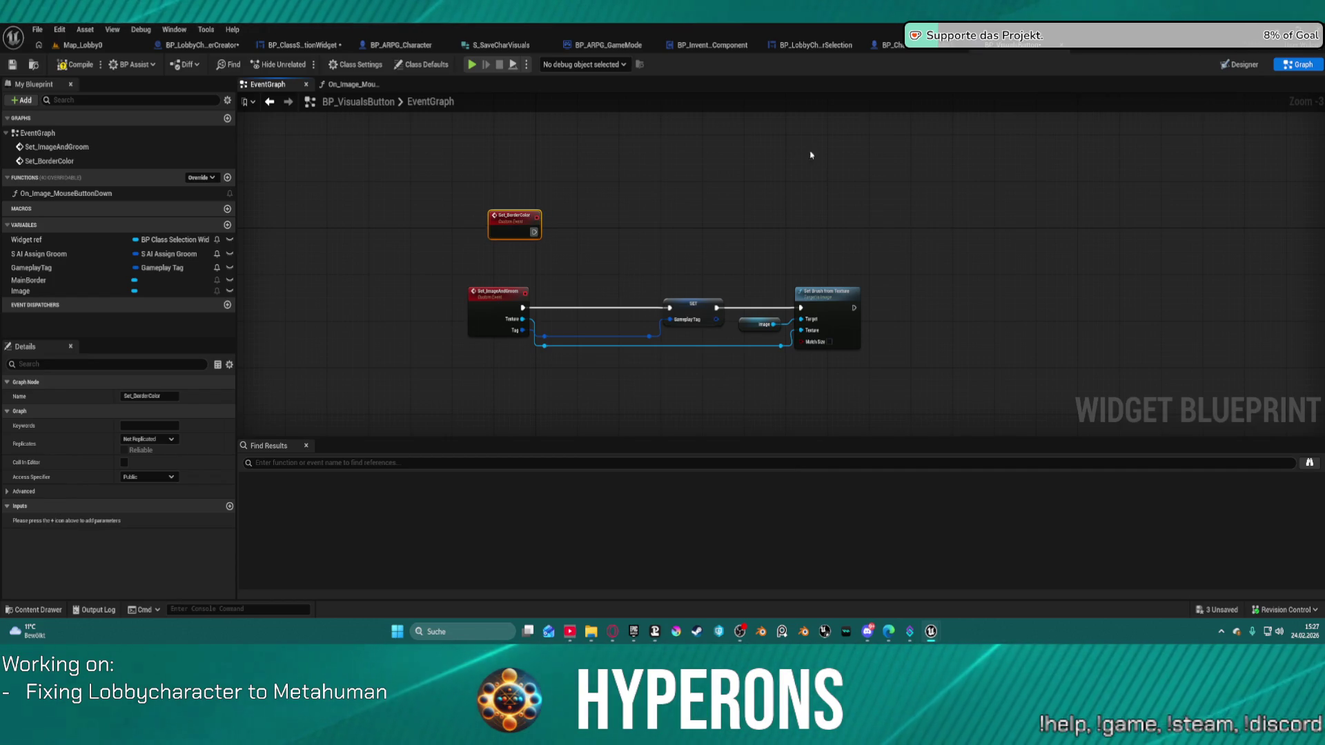
key("Down")
key("Down")
key("Down")
mouse_move(28, 291)
left_mouse_down()
mouse_move(621, 166)
mouse_move(559, 163)
mouse_move(621, 169)
mouse_move(607, 183)
left_mouse_up()
Place an Image getter and have Set_BorderColor run Set Visibility on it with Hidden
left_click(593, 183)
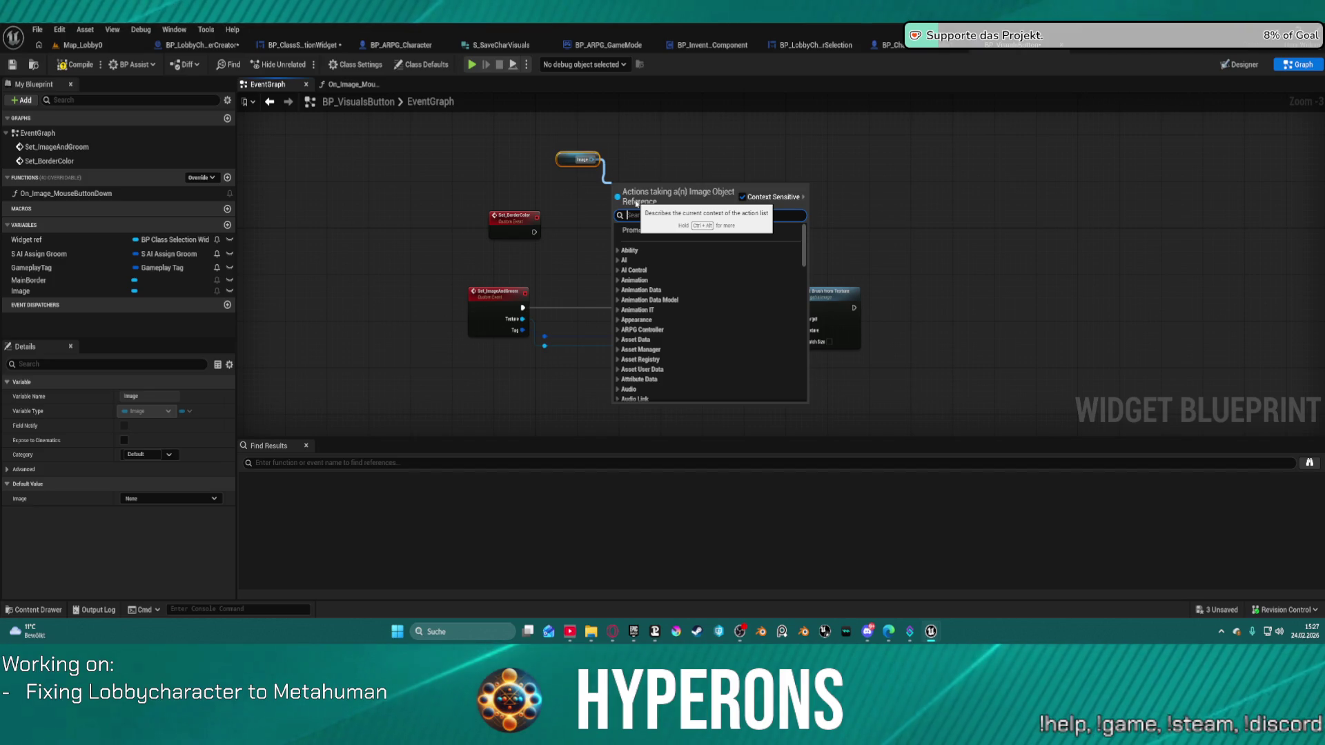
type("vis")
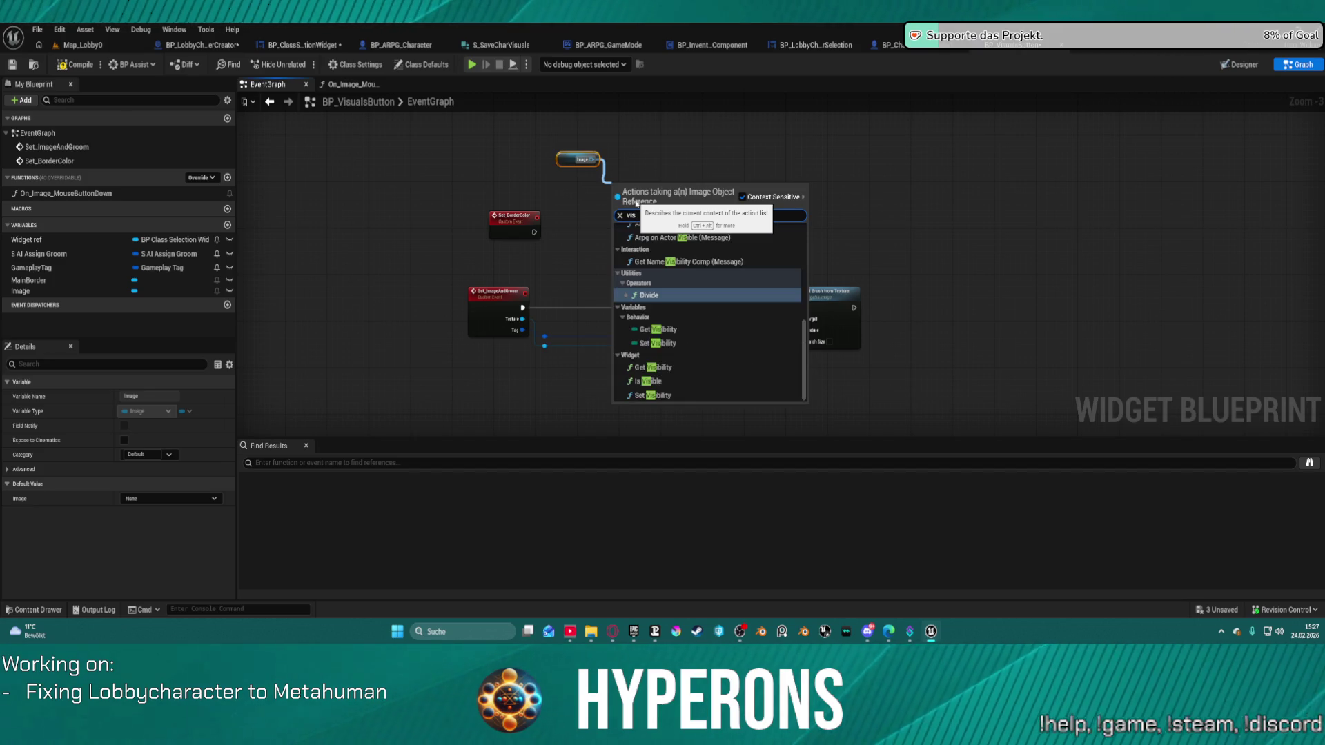
left_click(659, 395)
left_click(649, 232)
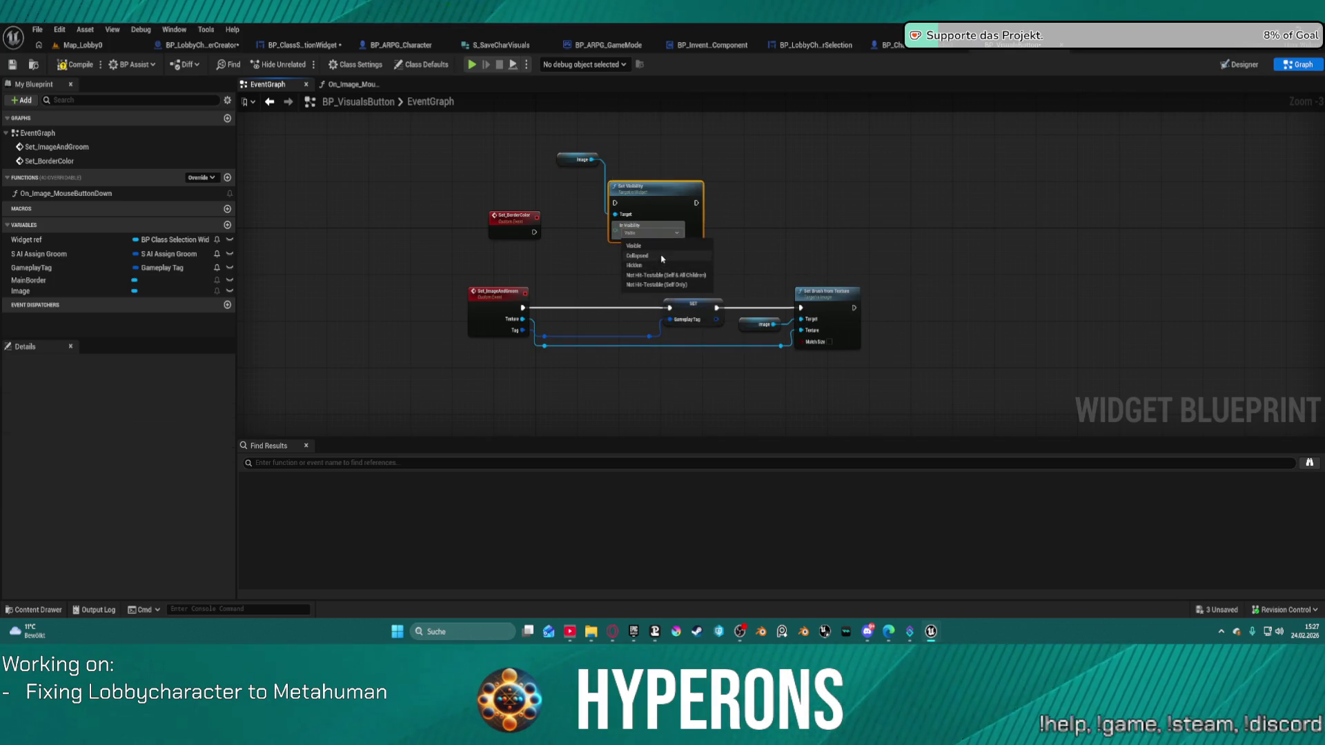
left_click(661, 256)
left_click(646, 234)
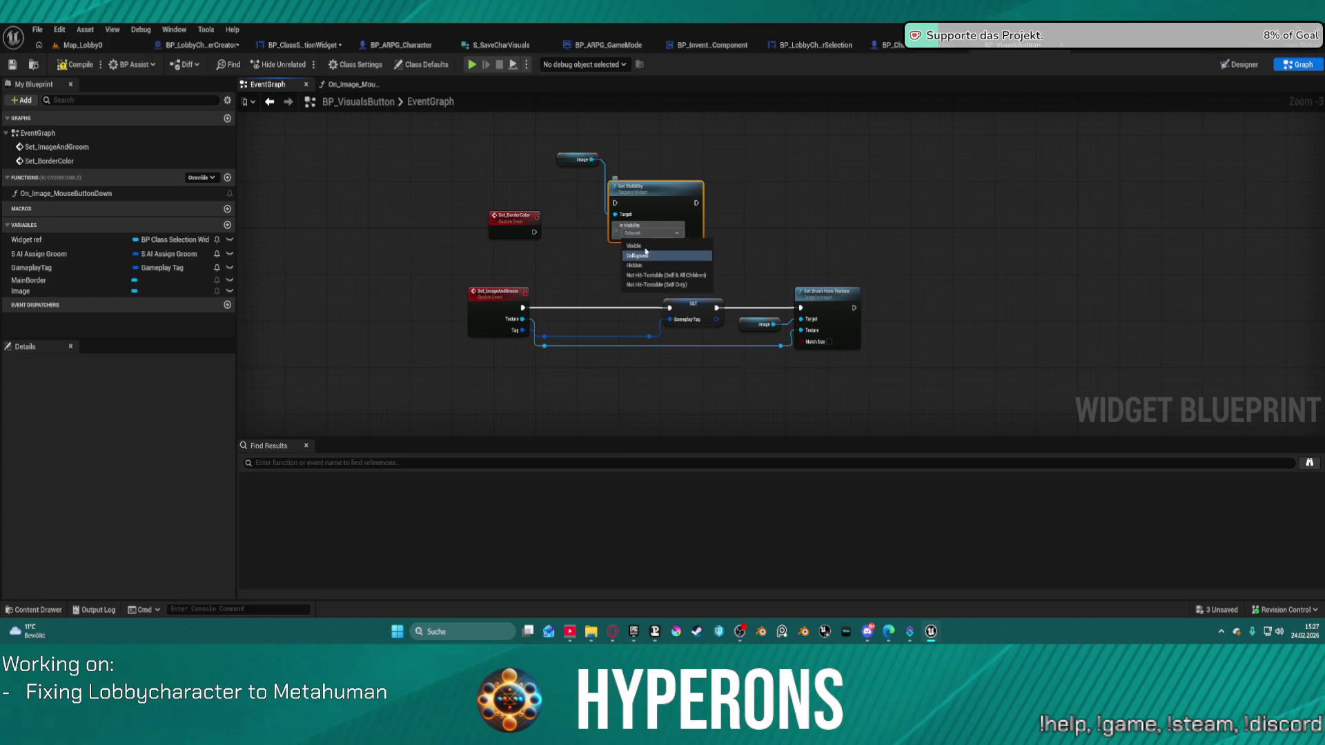
left_click(648, 265)
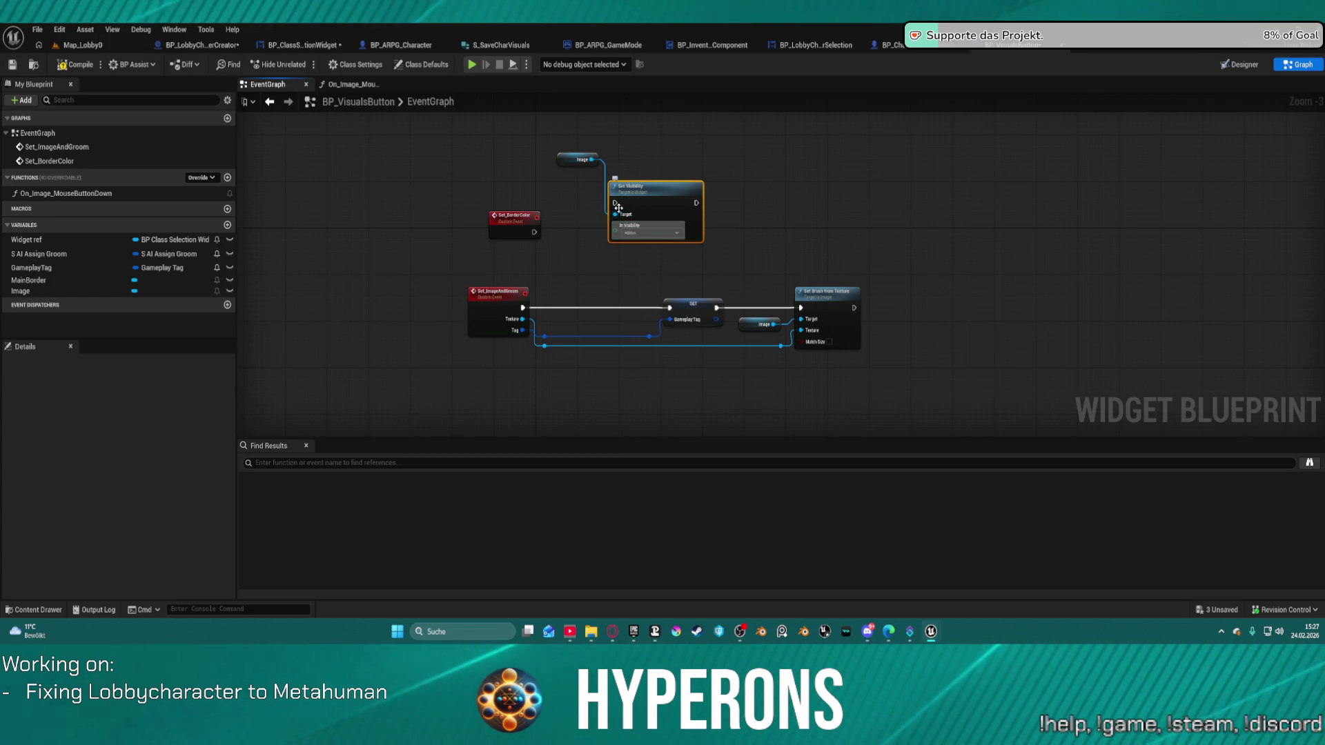
mouse_move(618, 207)
left_mouse_down()
mouse_move(530, 238)
mouse_move(497, 176)
mouse_move(496, 188)
left_mouse_up()
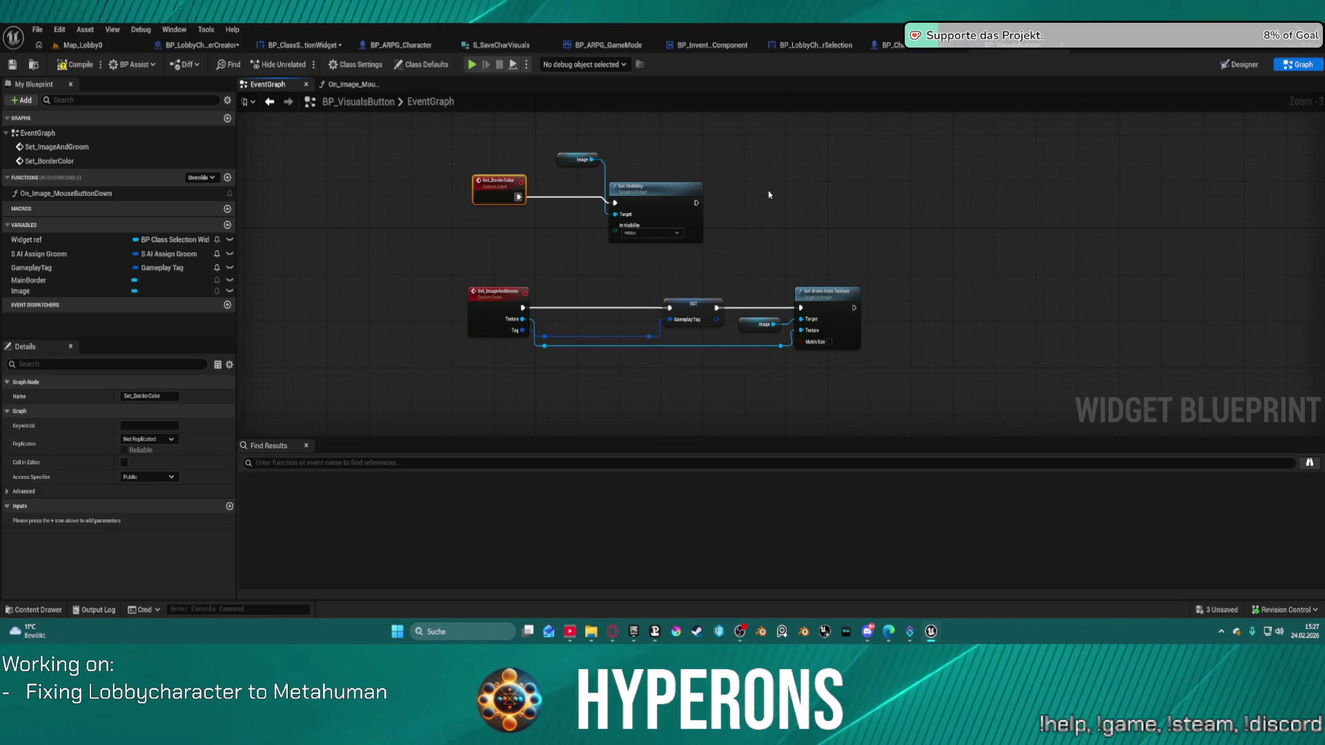
left_click_drag(671, 199, 676, 193)
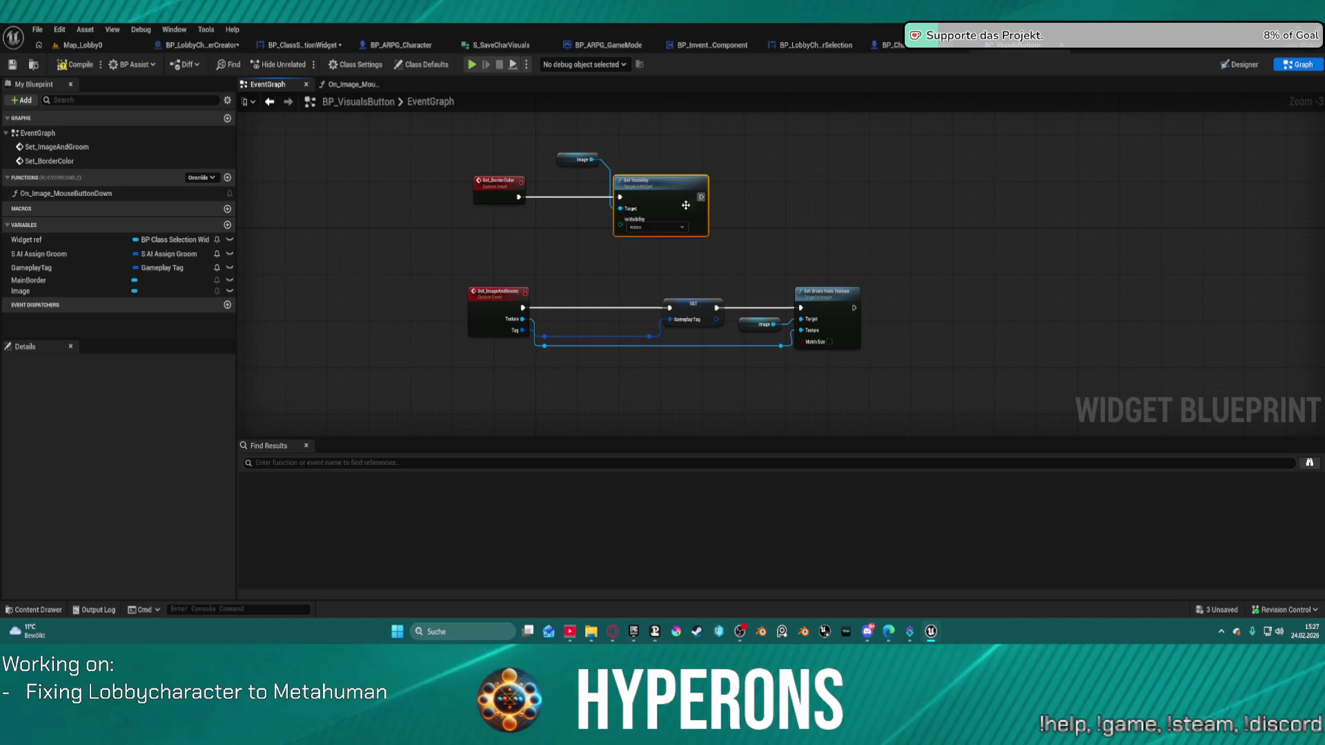
Add Set Brush Color on MainBorder, fed by the event's In Brush Color, after Set Visibility
mouse_move(42, 280)
left_mouse_down()
mouse_move(923, 190)
mouse_move(718, 160)
mouse_move(743, 163)
left_mouse_up()
left_click(776, 185)
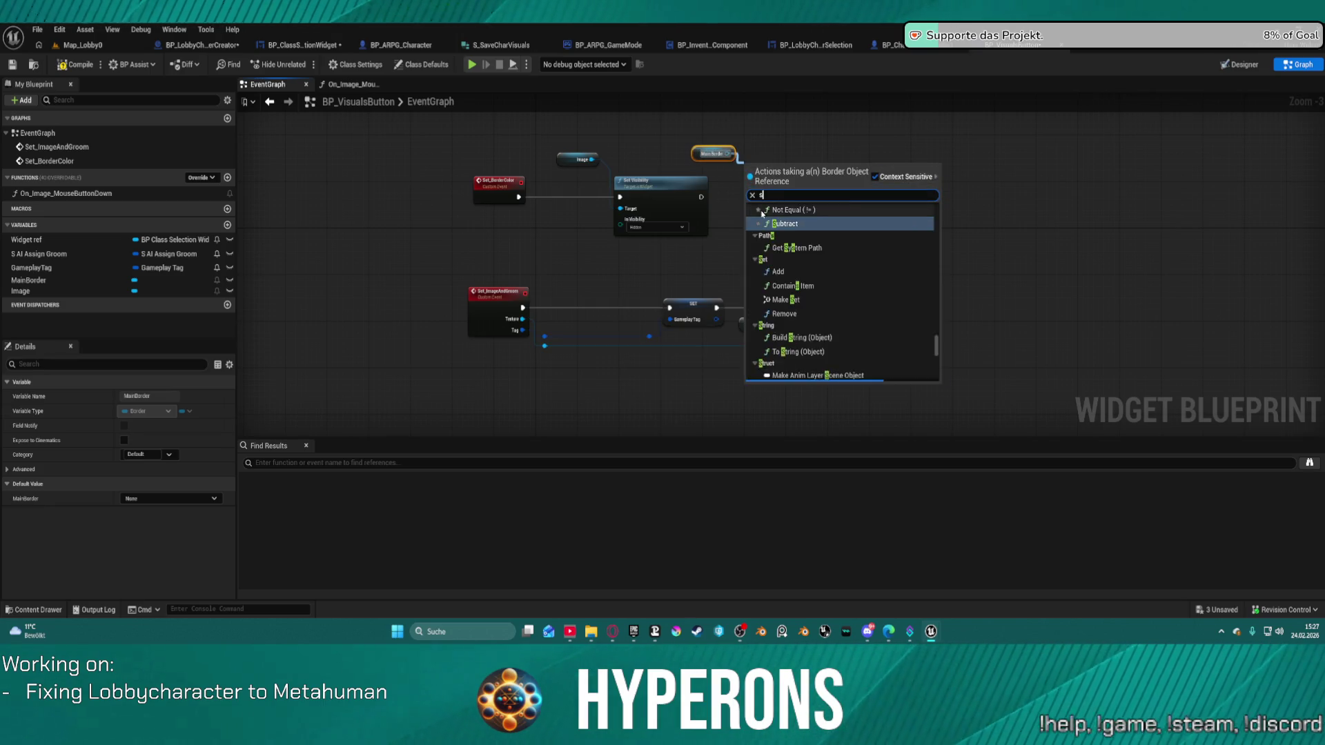
type("set brus")
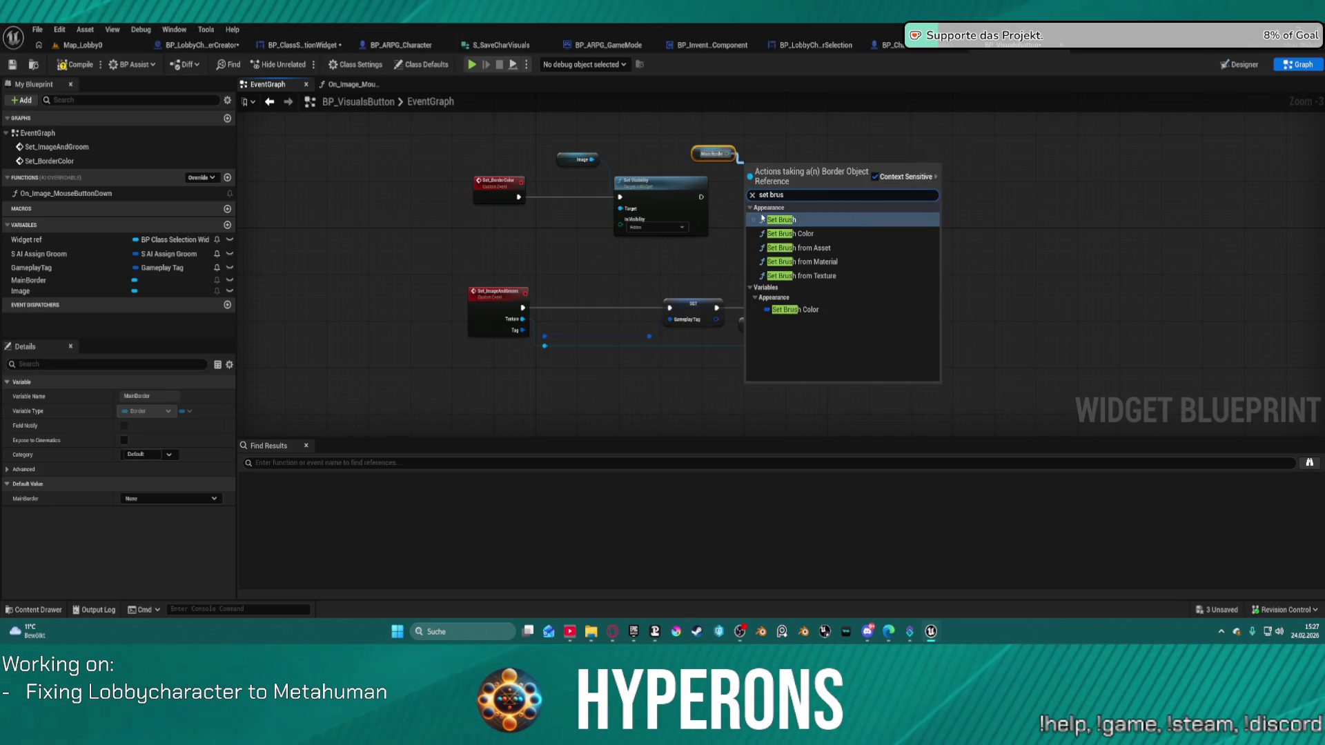
key("Down")
key("Down")
key("Down")
key("Up")
key("Up")
key("Up")
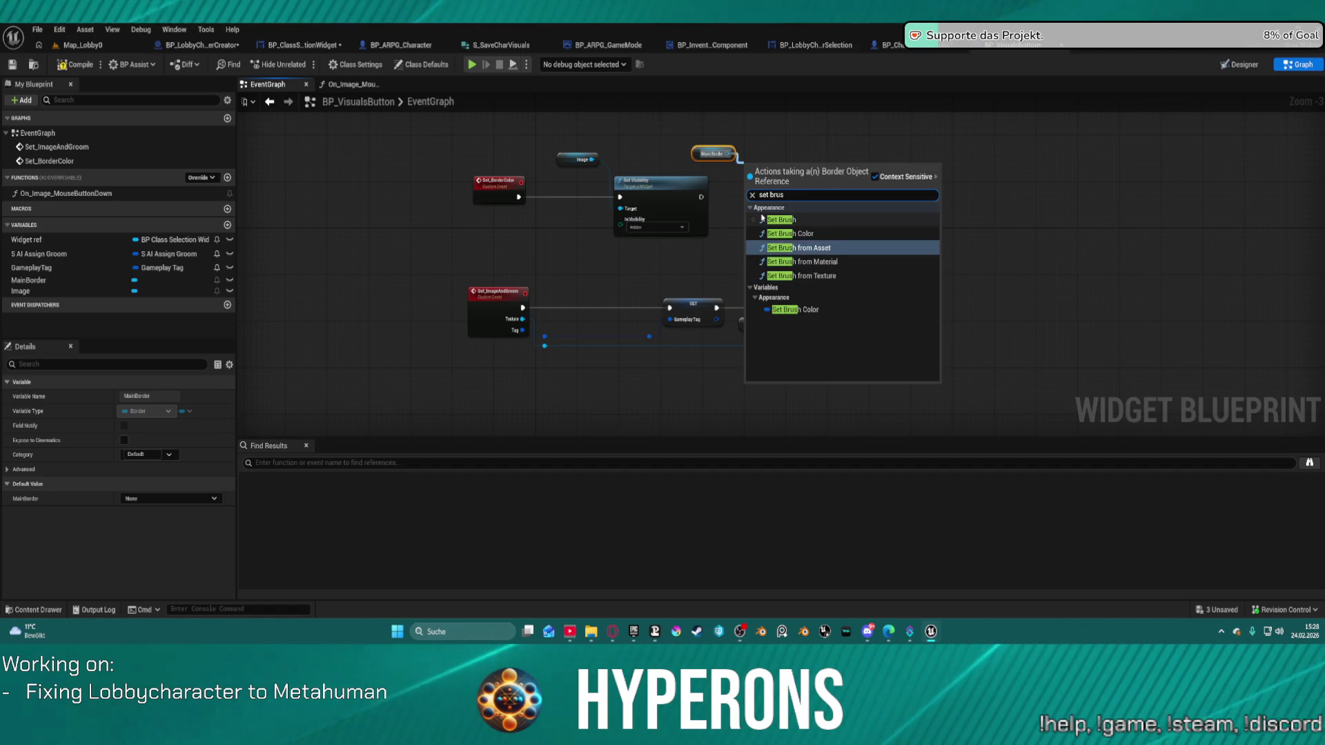
key("Return")
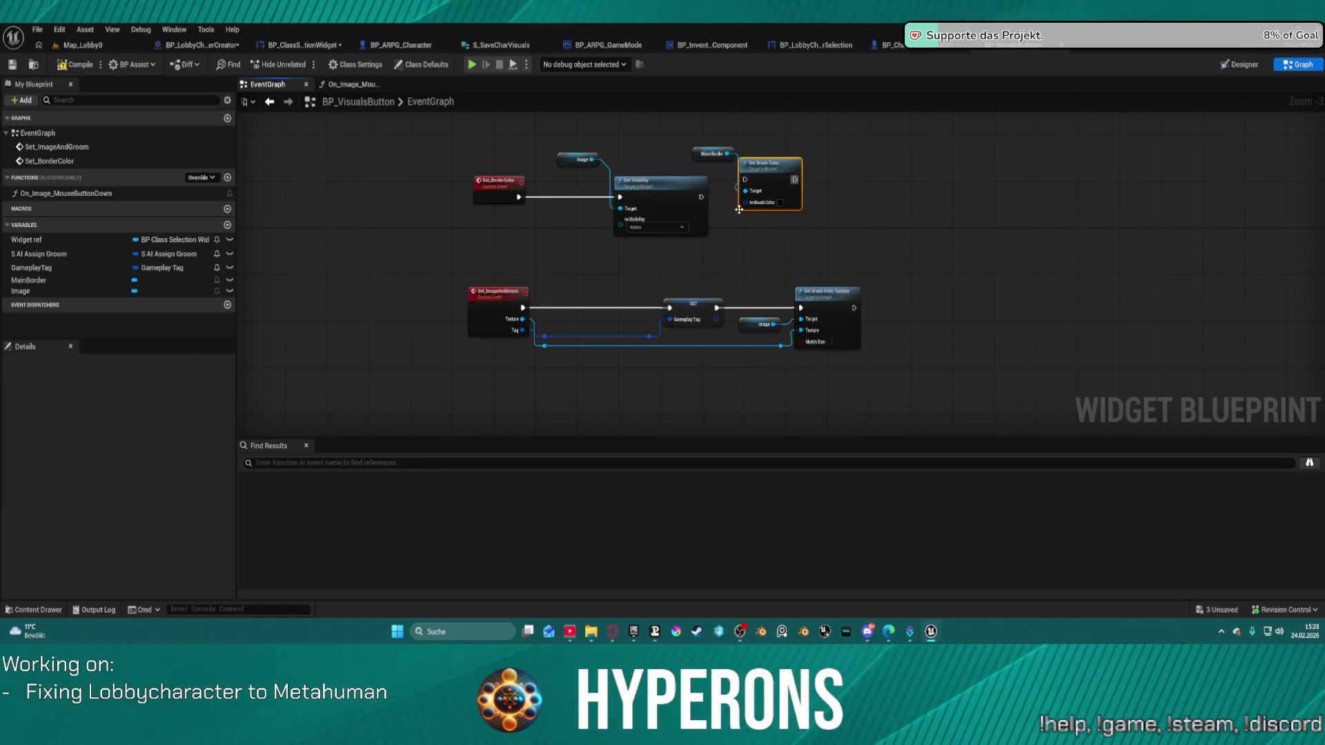
mouse_move(745, 202)
left_mouse_down()
mouse_move(486, 234)
mouse_move(517, 202)
left_mouse_up()
mouse_move(704, 188)
left_mouse_down()
mouse_move(739, 170)
mouse_move(718, 193)
mouse_move(751, 200)
mouse_move(745, 179)
left_mouse_up()
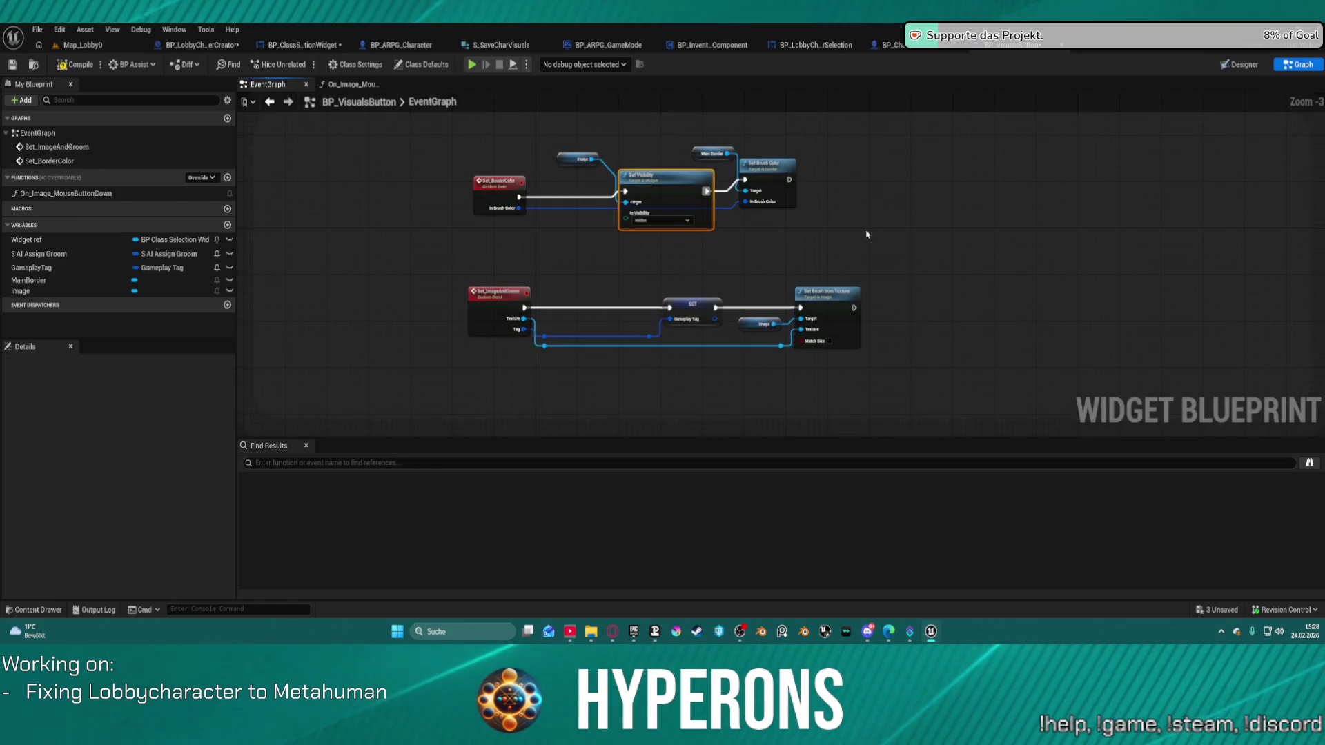
key("f")
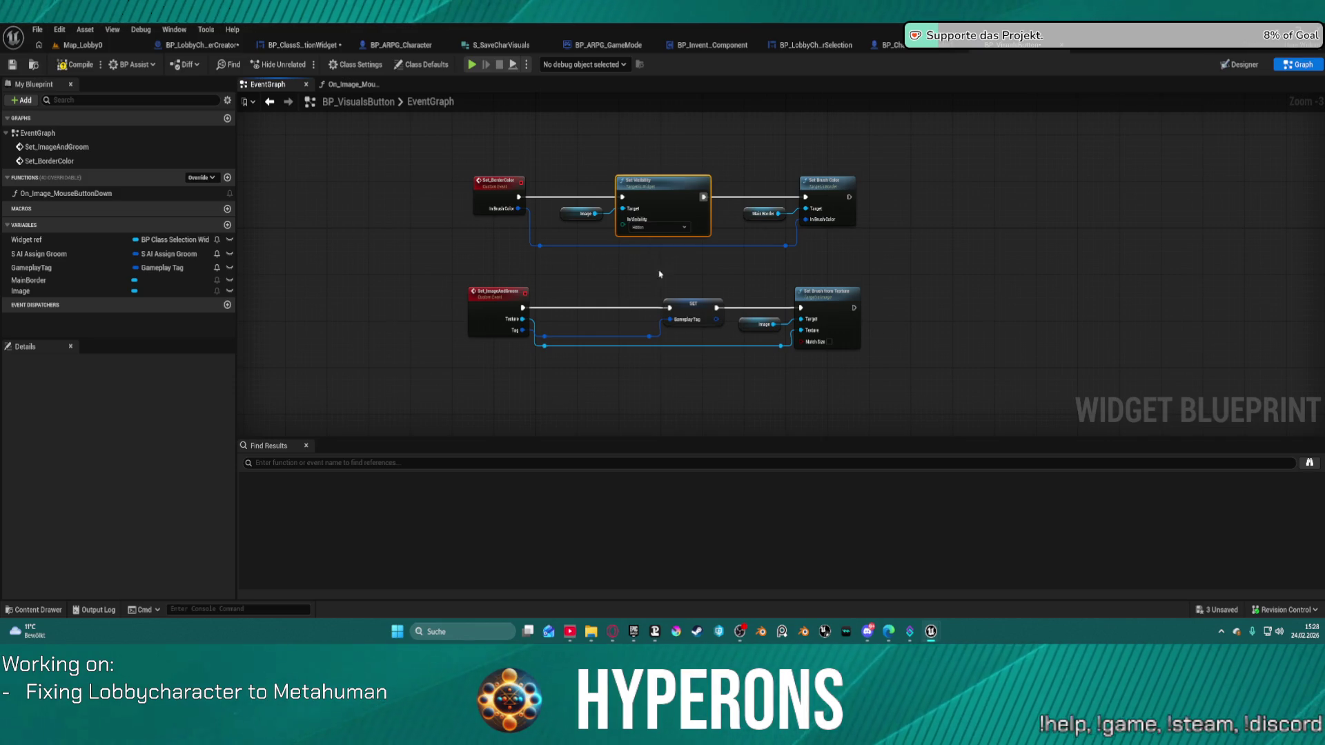
left_click(696, 313)
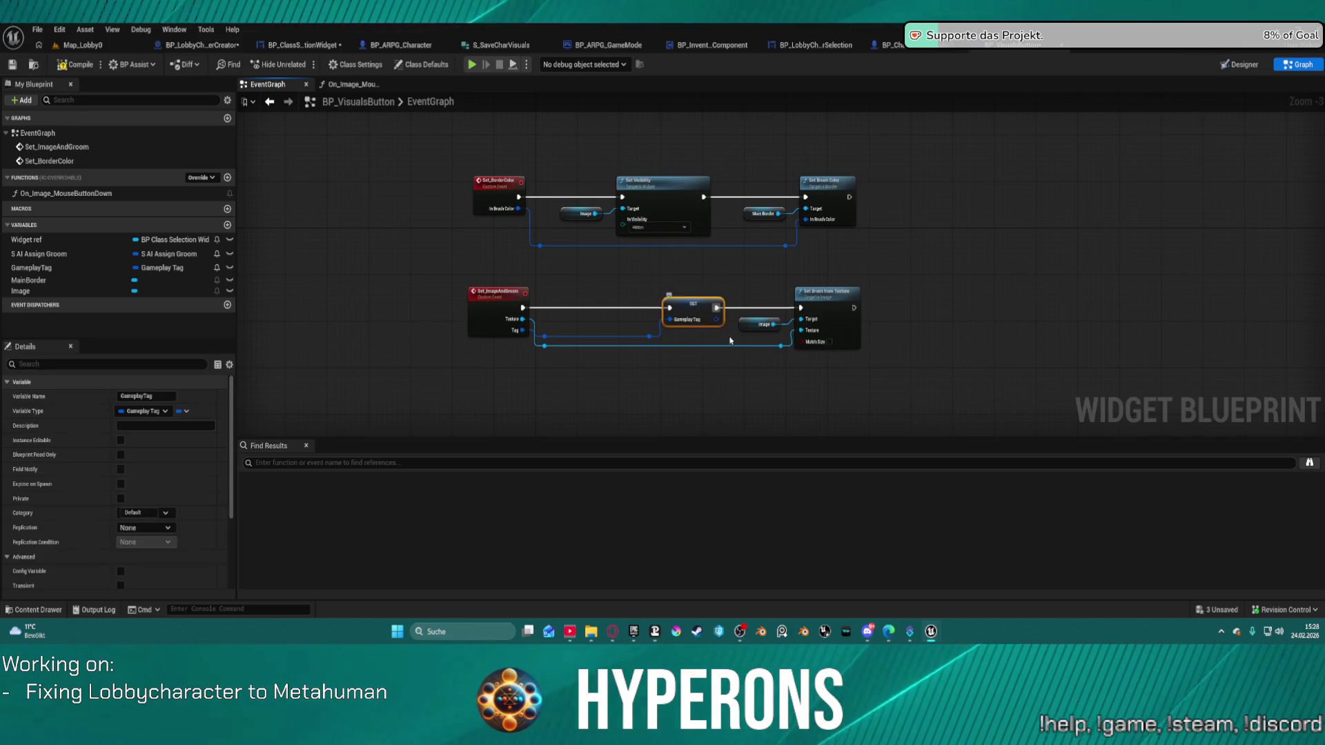
Duplicate the SET Gameplay Tag node, place it before Set Visibility, and feed it the event's tag
key("ctrl+c")
key("ctrl+v")
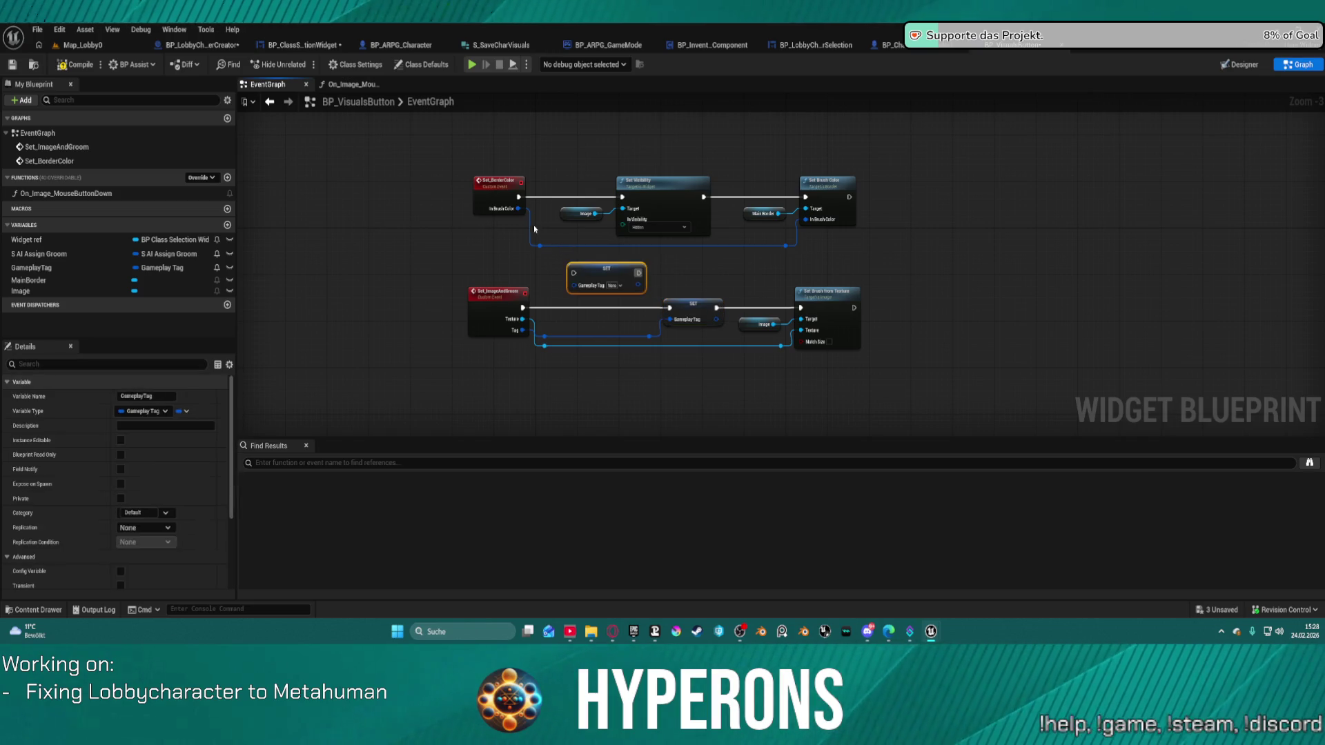
left_click_drag(573, 273, 518, 198)
mouse_move(637, 275)
left_mouse_down()
mouse_move(645, 241)
mouse_move(621, 198)
left_mouse_up()
left_click_drag(575, 290, 523, 211)
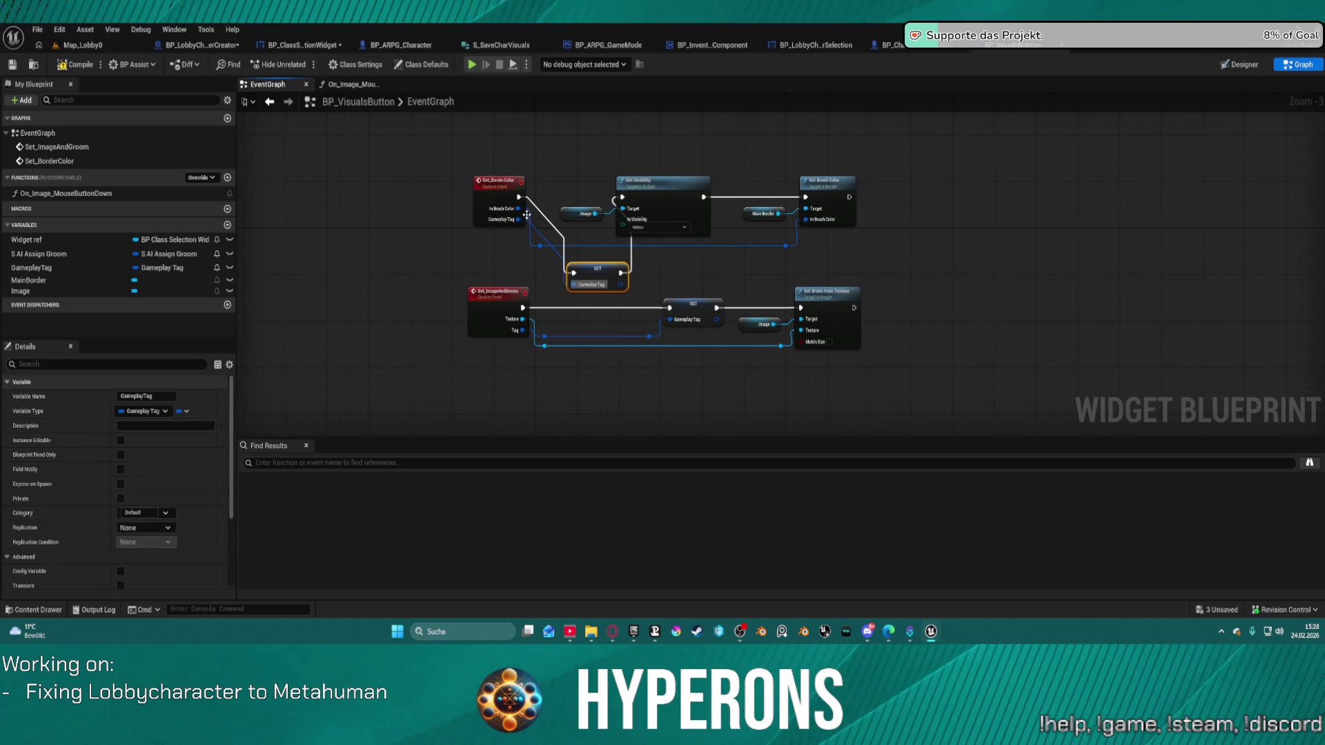
left_click(705, 256)
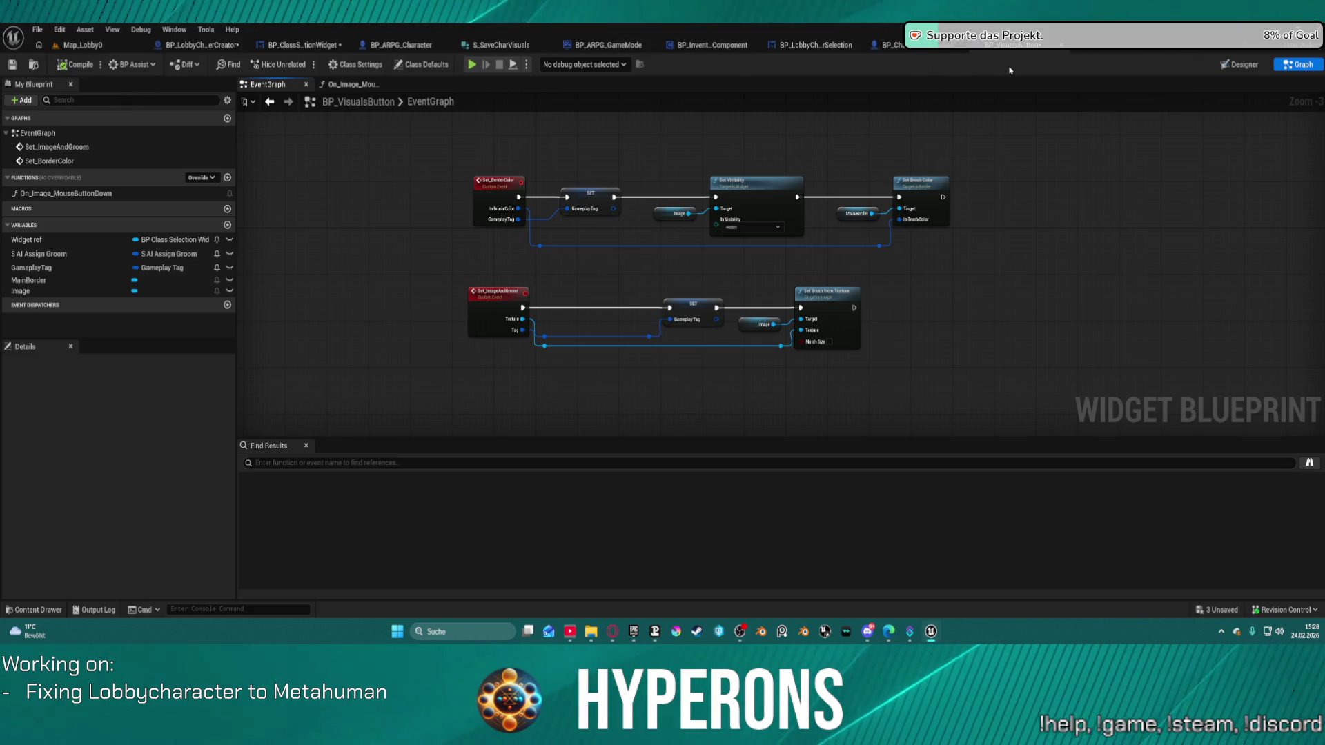
Add a Set Border Color call from the visuals button reference in the hair colour graph
left_click(394, 45)
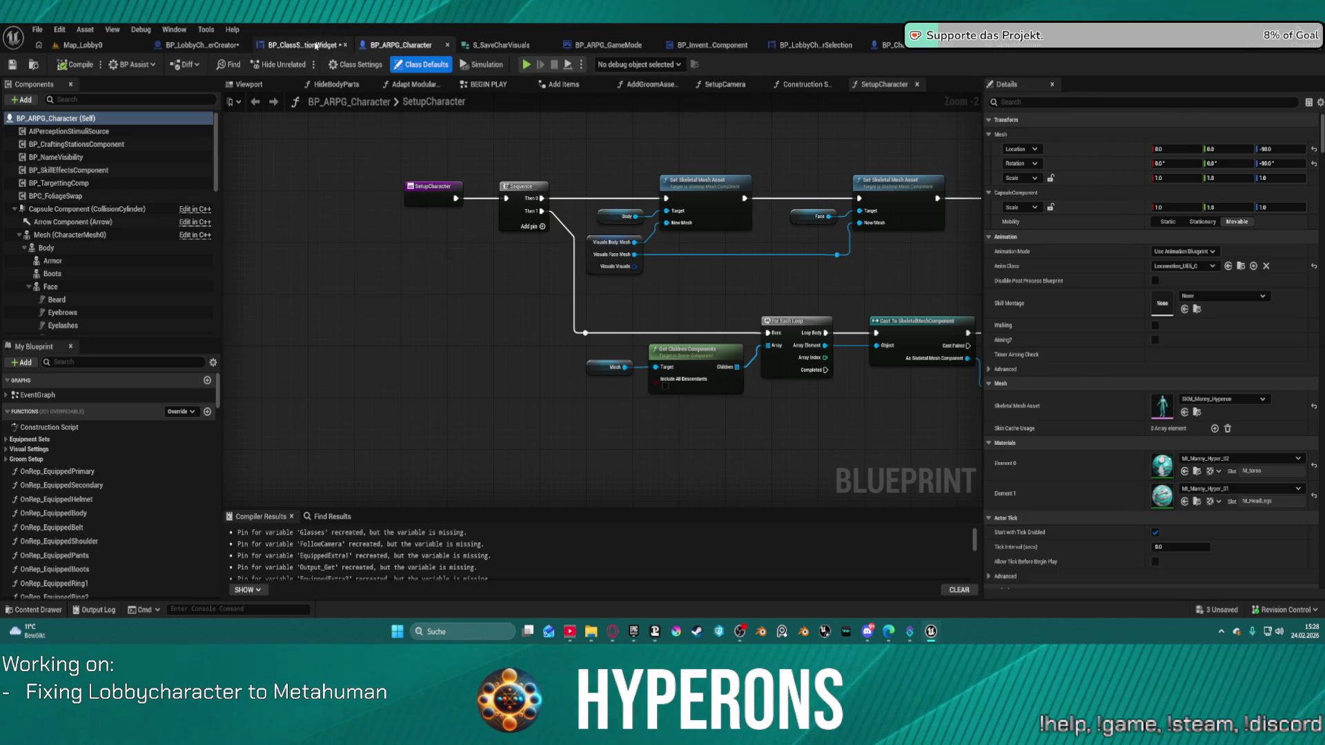
left_click(315, 46)
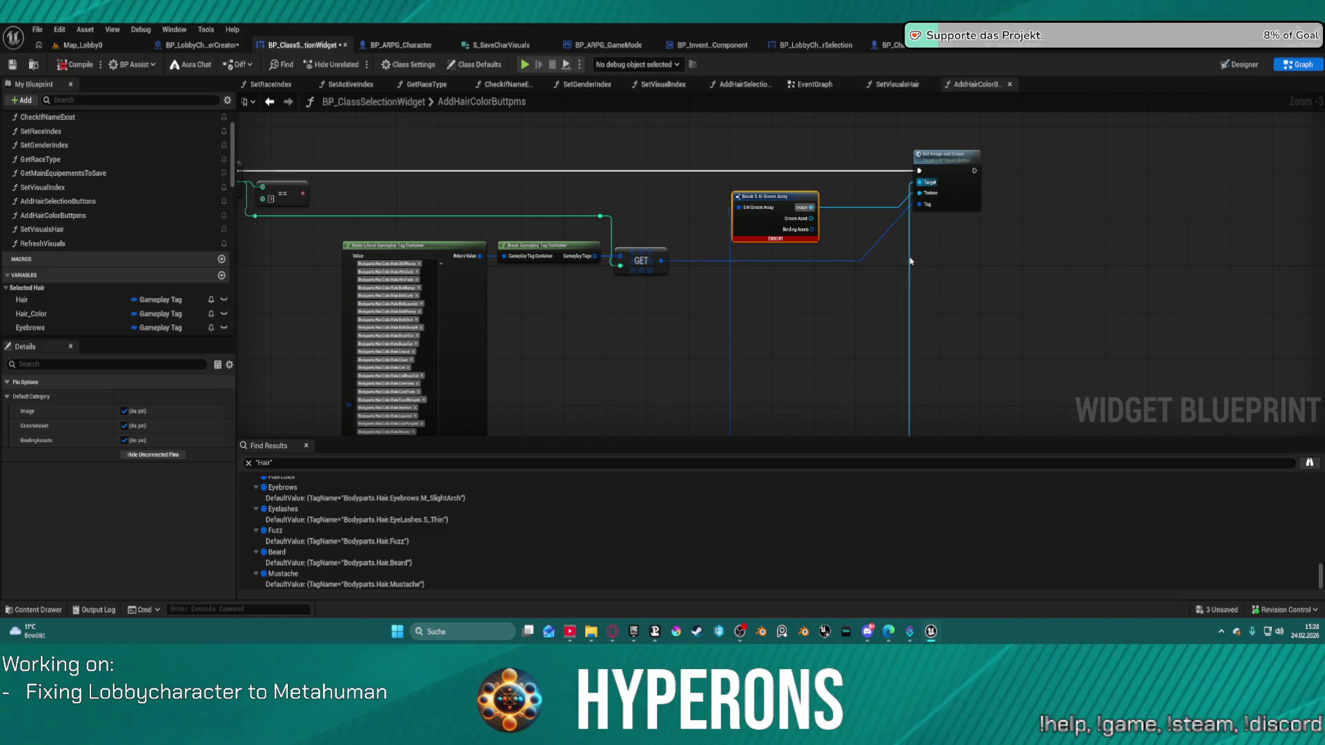
double_click(910, 261)
left_click_drag(910, 261, 1025, 273)
type("se")
type("_")
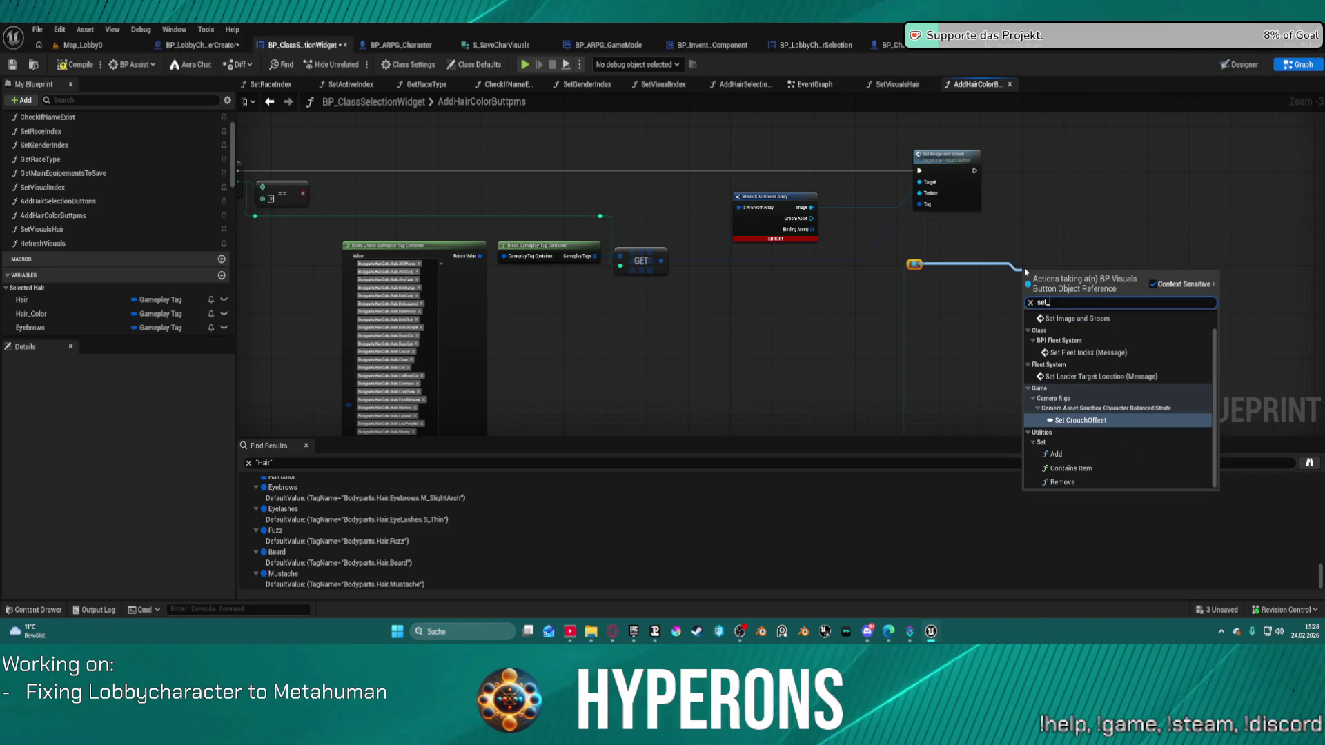
type("bor")
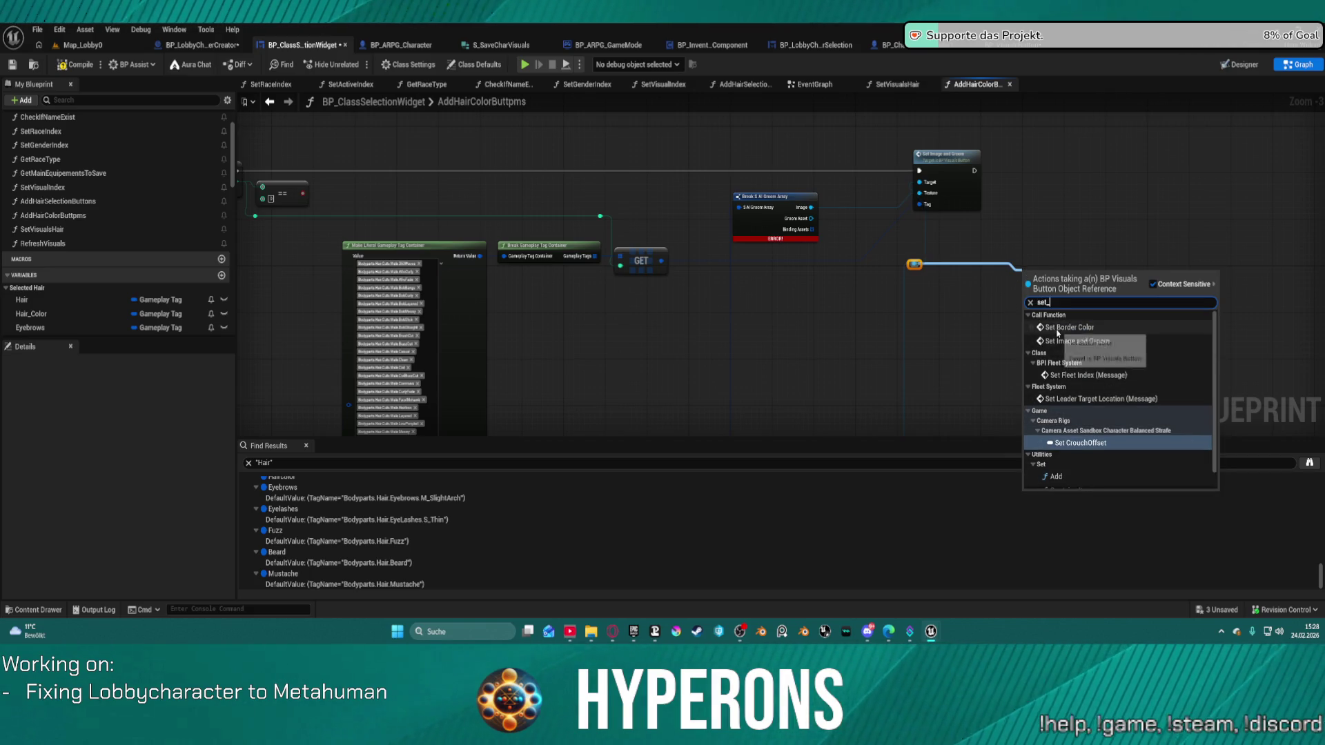
left_click(1056, 329)
Delete Set Image and Groom, put Set Border Color in its place, and run it after ADD
left_click(958, 170)
key("Delete")
mouse_move(1049, 270)
left_mouse_down()
mouse_move(1043, 247)
mouse_move(902, 159)
left_mouse_up()
left_click_drag(618, 145, 788, 148)
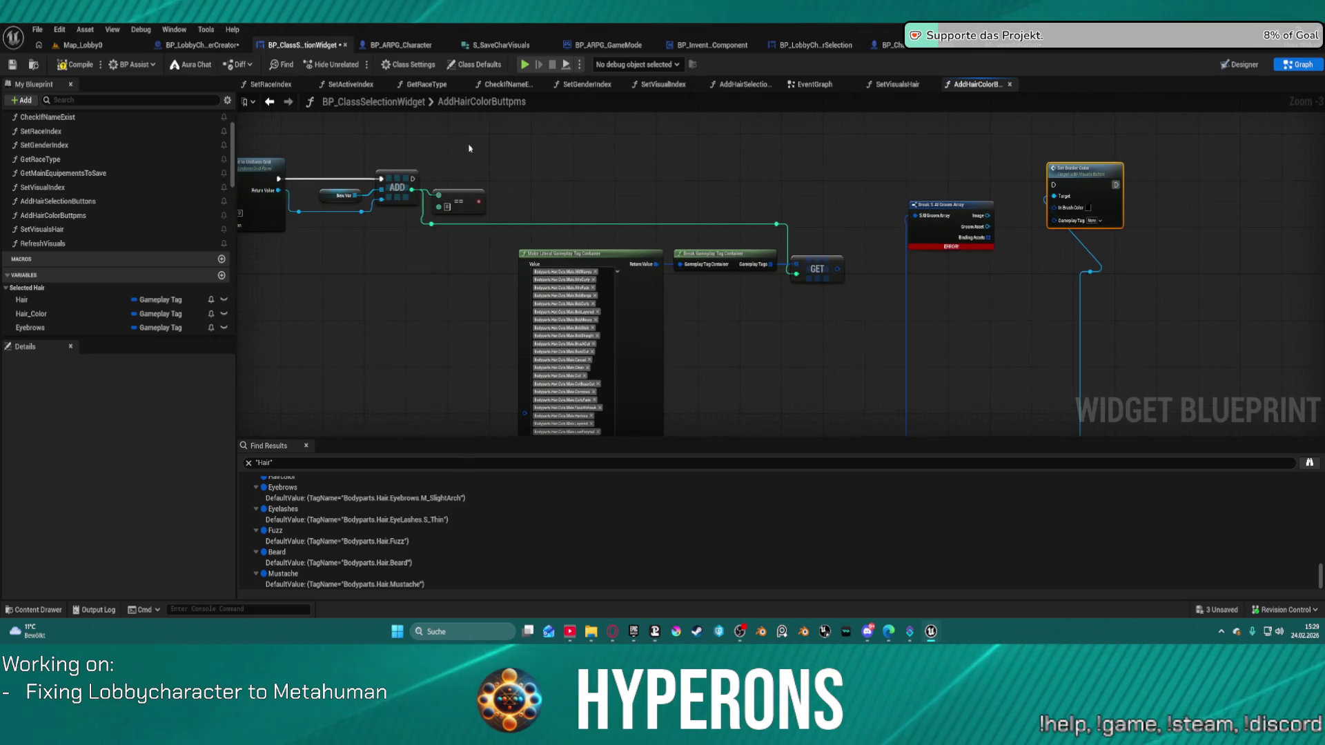
mouse_move(412, 179)
left_mouse_down()
mouse_move(1053, 185)
mouse_move(961, 331)
mouse_move(978, 314)
left_mouse_up()
Add a Select Color node beside Set Border Color and box-select the old tag lookup nodes
type("selec")
key("Return")
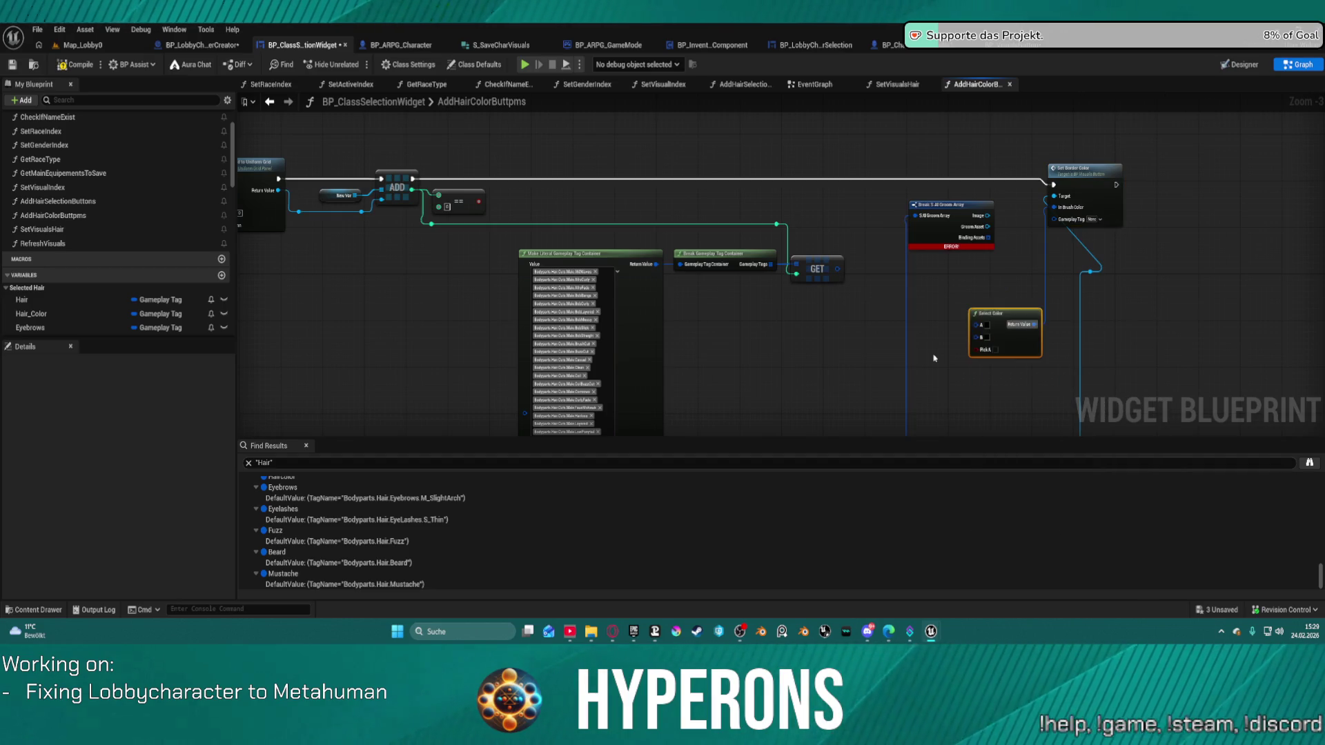
left_click_drag(1023, 312, 1000, 271)
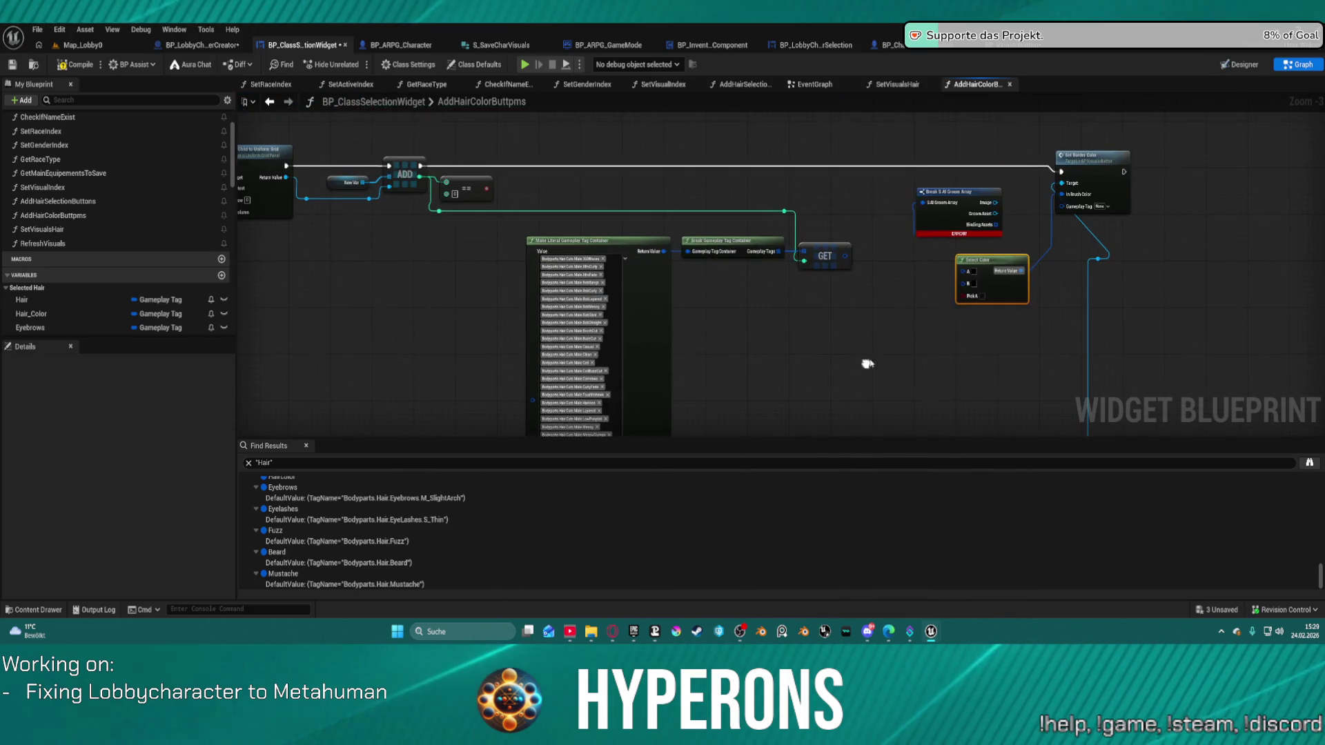
mouse_move(860, 330)
left_mouse_down()
mouse_move(705, 269)
mouse_move(658, 208)
left_mouse_up()
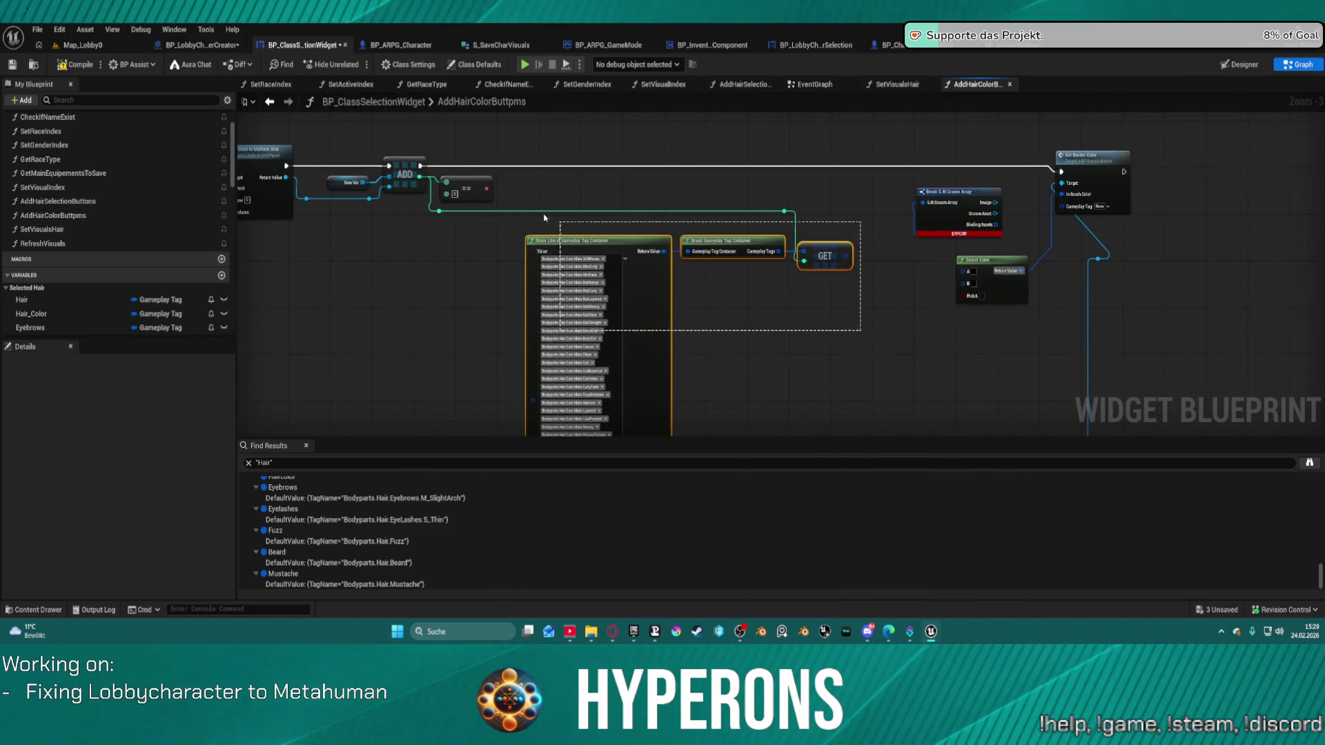
right_click(616, 272)
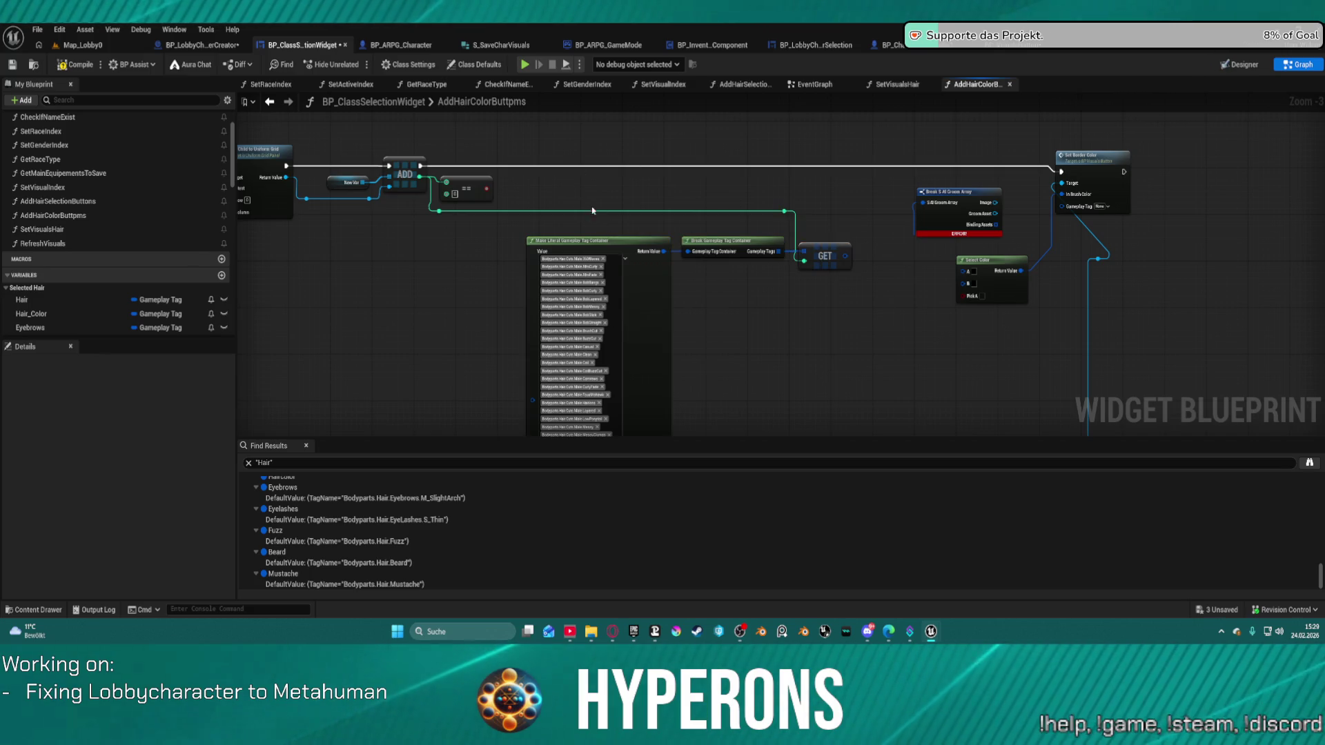
left_click(674, 192)
mouse_move(588, 183)
left_mouse_down()
mouse_move(650, 238)
mouse_move(837, 251)
left_mouse_up()
Delete the old tag lookup and Break S_AI Groom Array nodes, then wire Select Color toward Set Border Color
key("Delete")
left_click(997, 217)
key("Delete")
left_click_drag(991, 260, 871, 218)
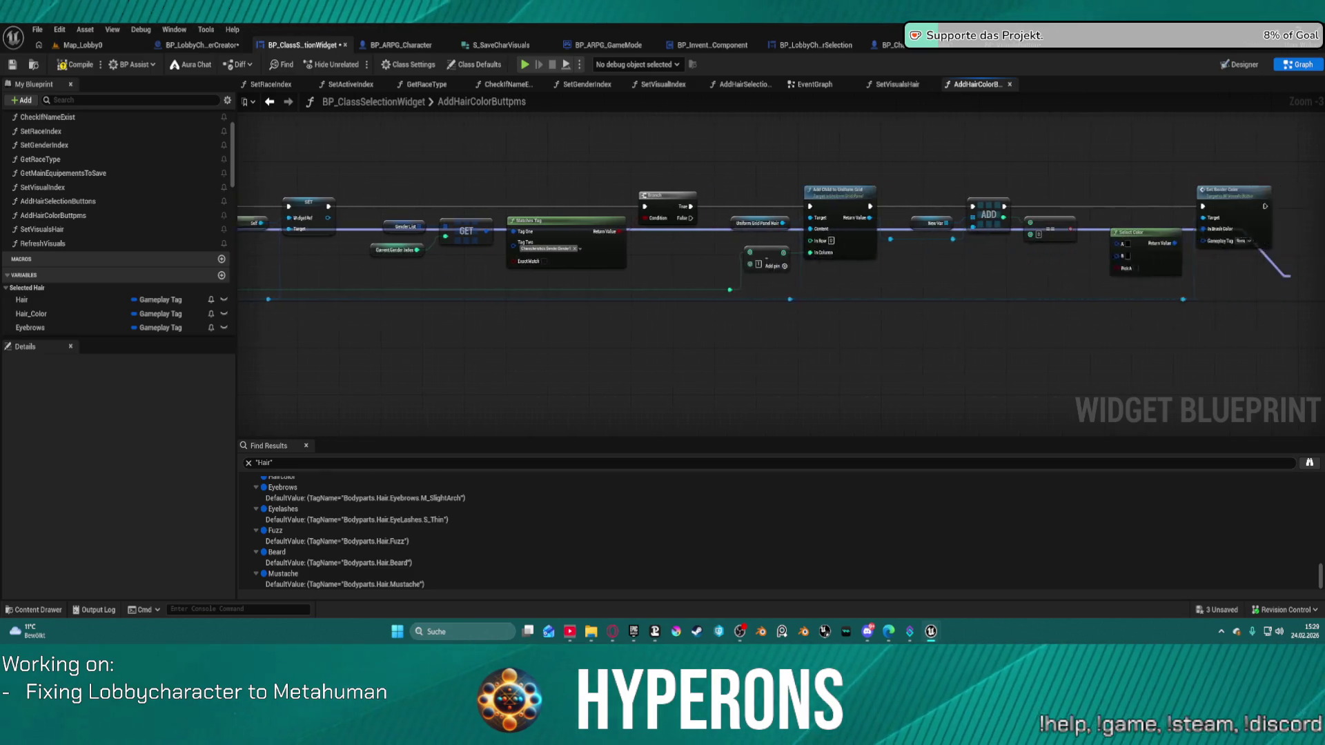
mouse_move(1170, 207)
left_mouse_down()
mouse_move(1069, 230)
mouse_move(1070, 248)
mouse_move(869, 320)
mouse_move(701, 349)
mouse_move(248, 322)
mouse_move(400, 340)
mouse_move(400, 326)
mouse_move(527, 317)
mouse_move(524, 268)
mouse_move(483, 236)
mouse_move(527, 333)
left_mouse_up()
left_click(1112, 197)
key("Escape")
Undo the last deletions with Ctrl+Z to restore the removed nodes
mouse_move(1147, 330)
left_mouse_down()
mouse_move(966, 295)
mouse_move(769, 304)
mouse_move(791, 353)
left_mouse_up()
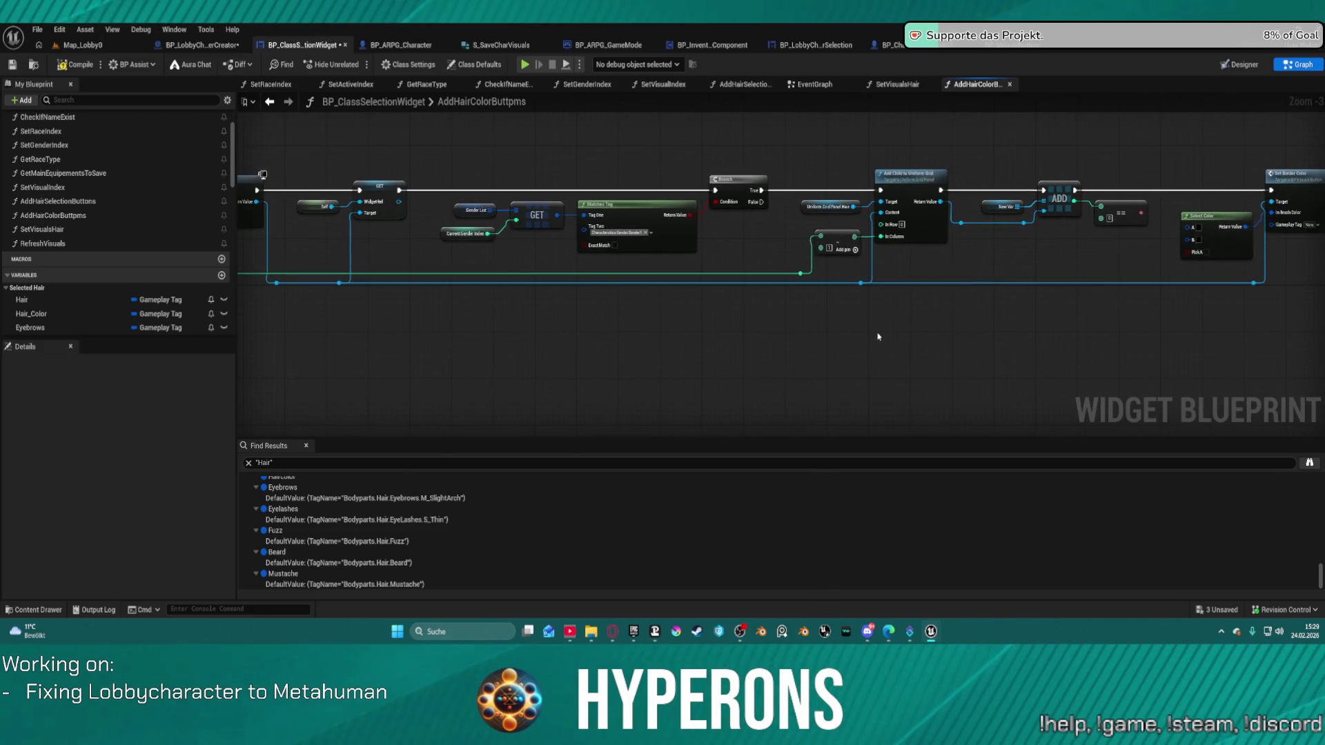
key("ctrl+z")
key("ctrl+z")
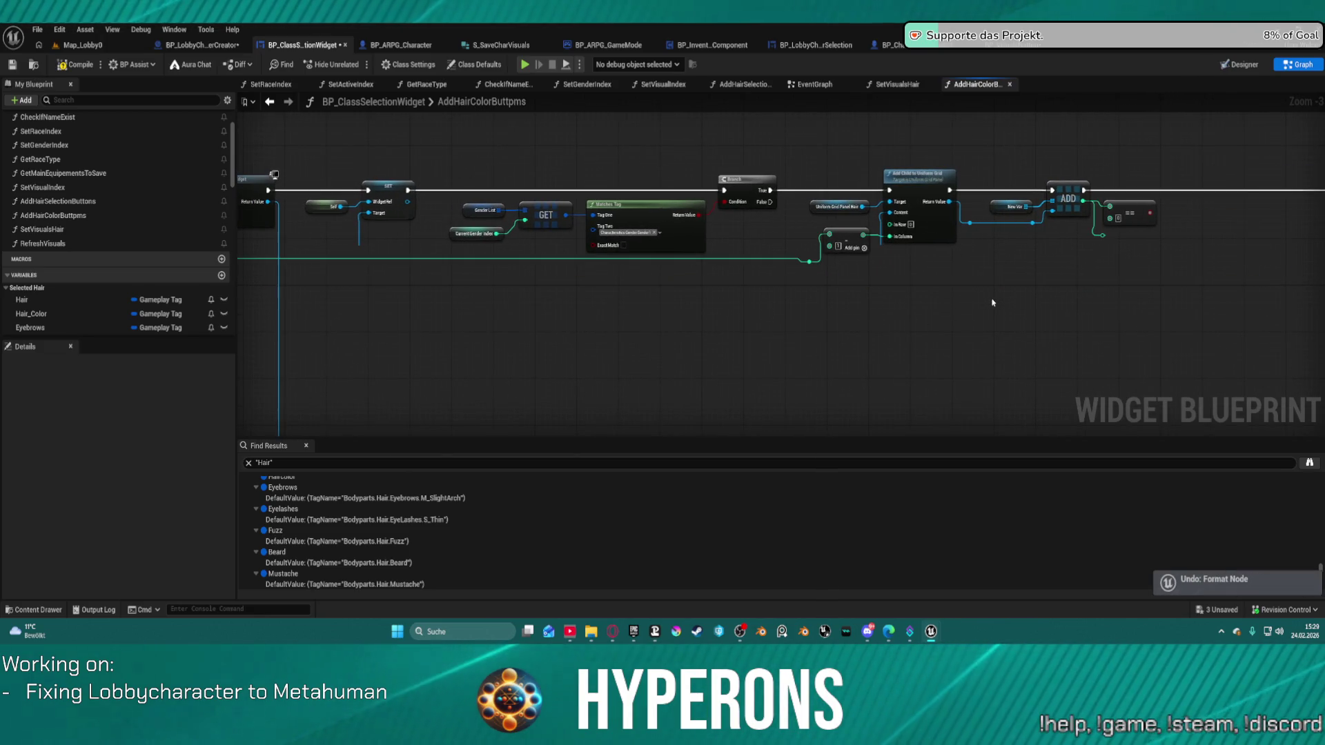
mouse_move(1080, 295)
left_mouse_down()
mouse_move(508, 213)
mouse_move(310, 245)
mouse_move(397, 251)
left_mouse_up()
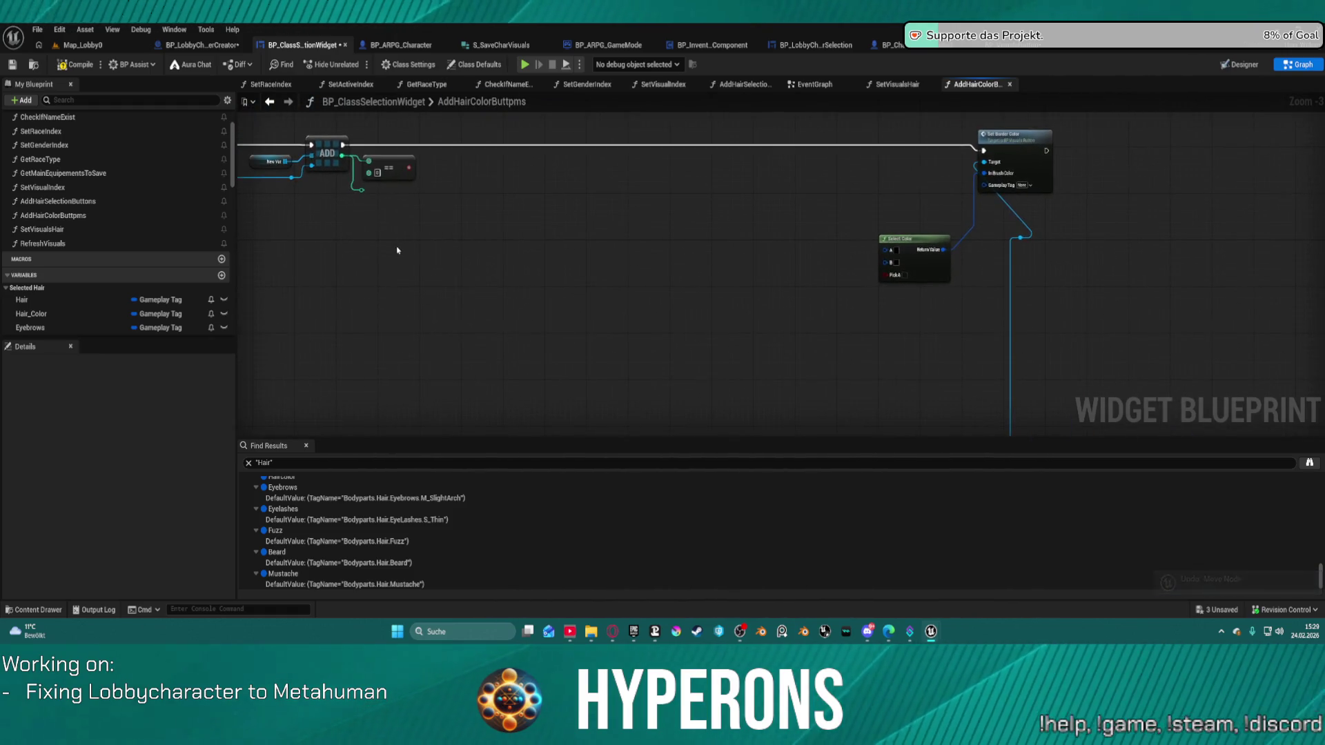
key("ctrl+z")
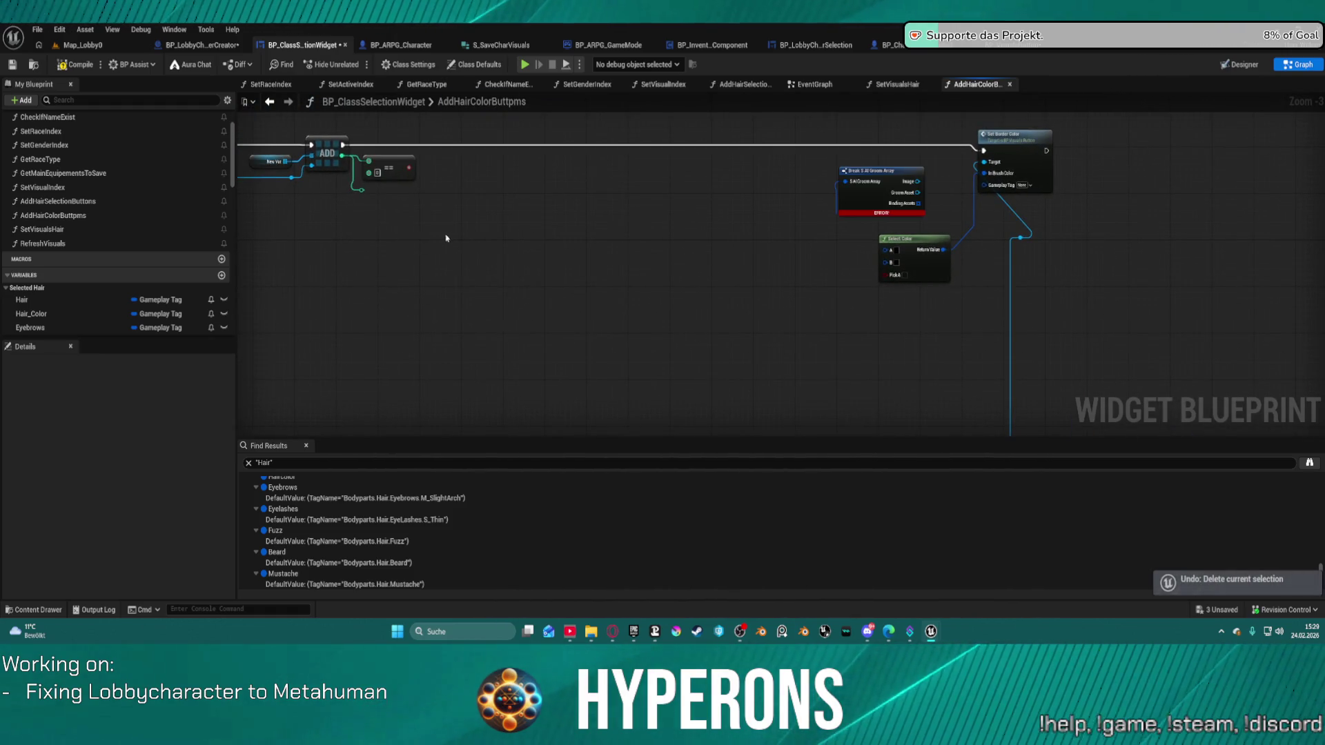
Delete the erroring Break S_AI Groom Array node and wire GET's output into Gameplay Tag
key("ctrl+z")
left_click(881, 170)
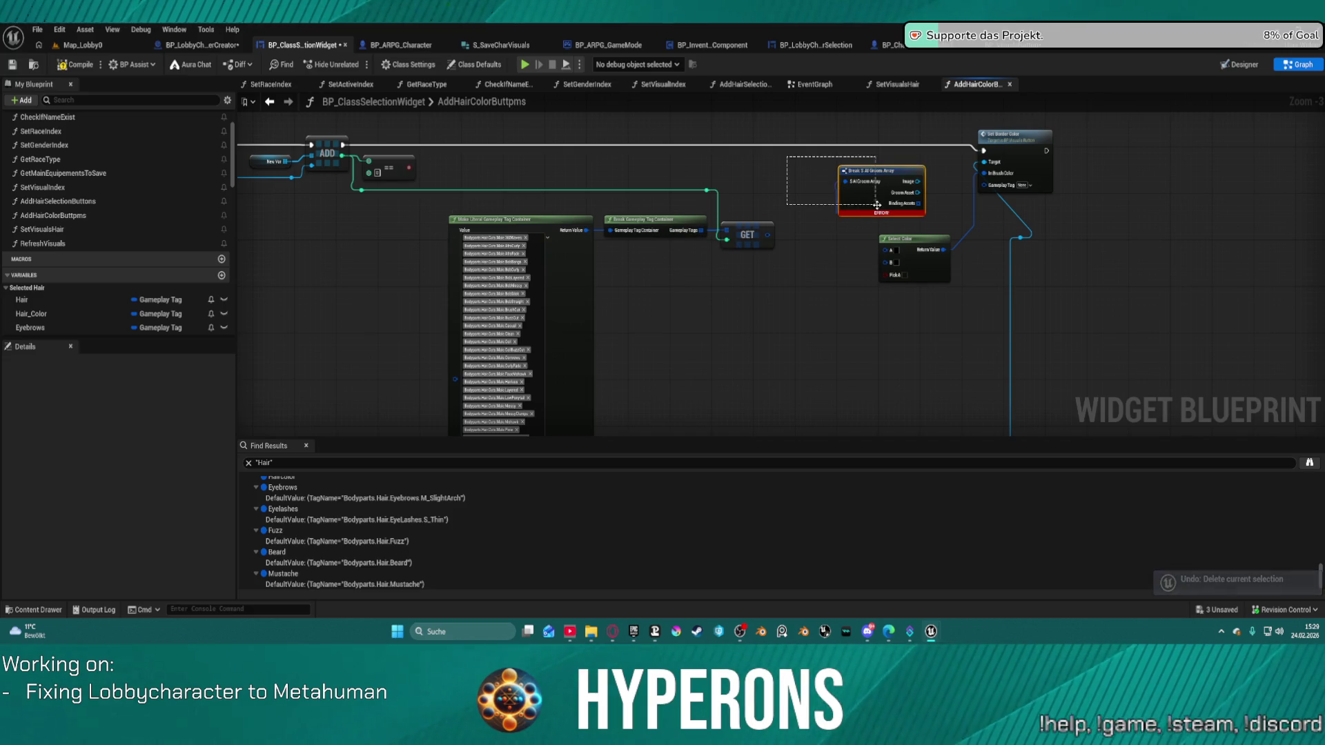
key("Delete")
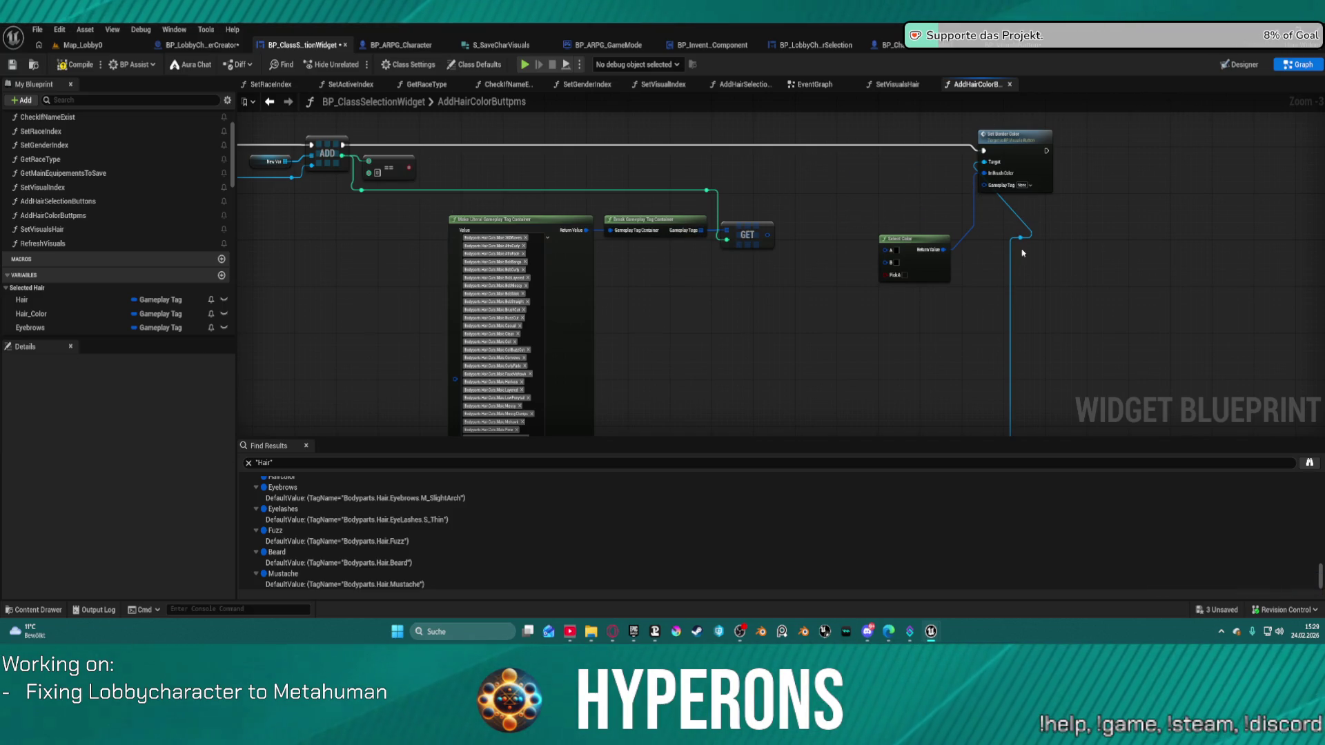
left_click_drag(994, 189, 768, 236)
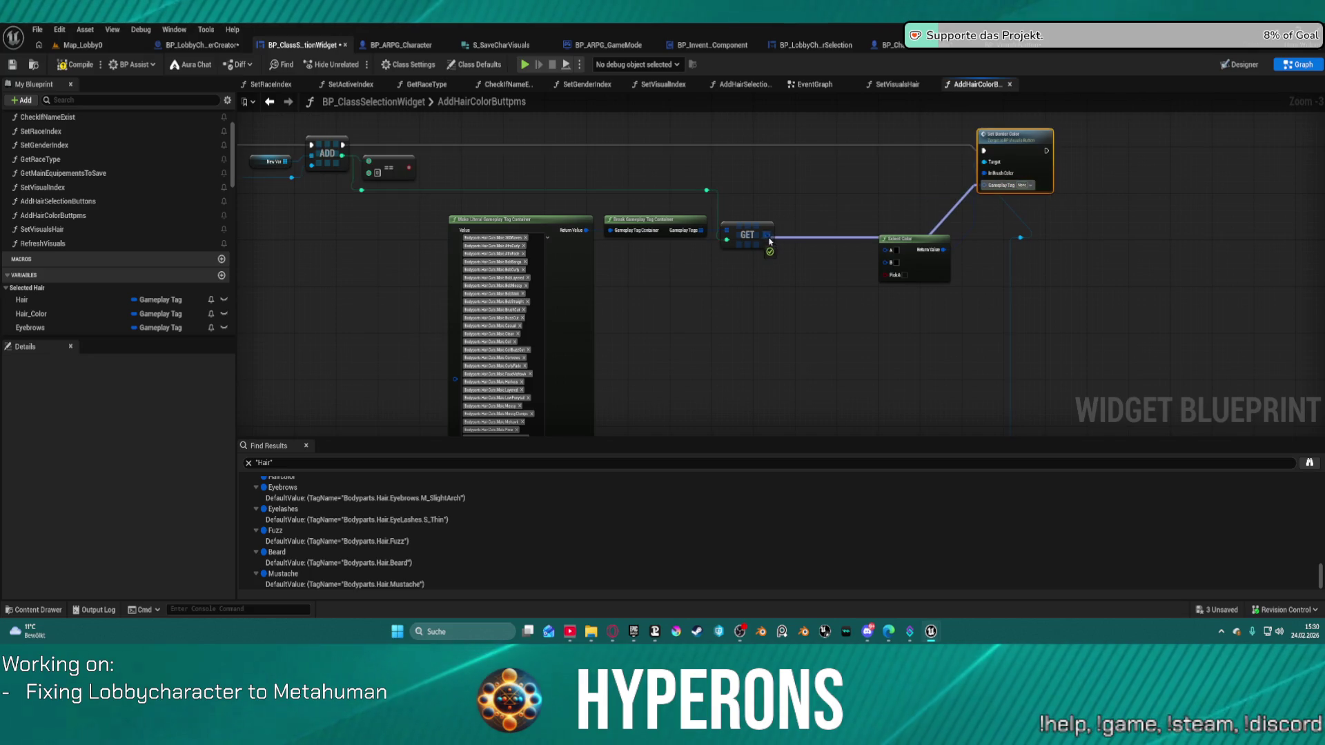
Reposition Select Color, wire the reroute knot into Pick A, and delete the stray conversion node
mouse_move(934, 239)
left_mouse_down()
mouse_move(830, 270)
mouse_move(843, 160)
mouse_move(871, 155)
mouse_move(862, 205)
left_mouse_up()
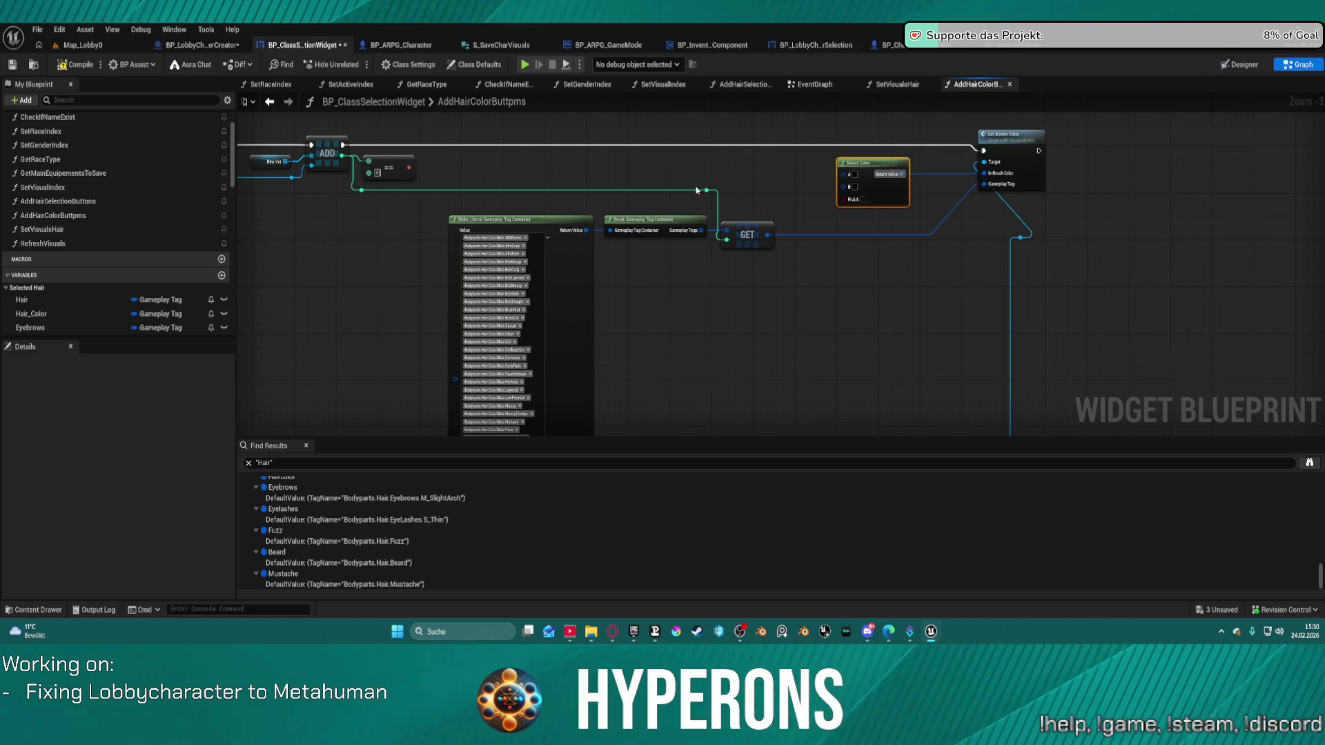
left_click_drag(713, 195, 830, 207)
left_click_drag(694, 193, 842, 206)
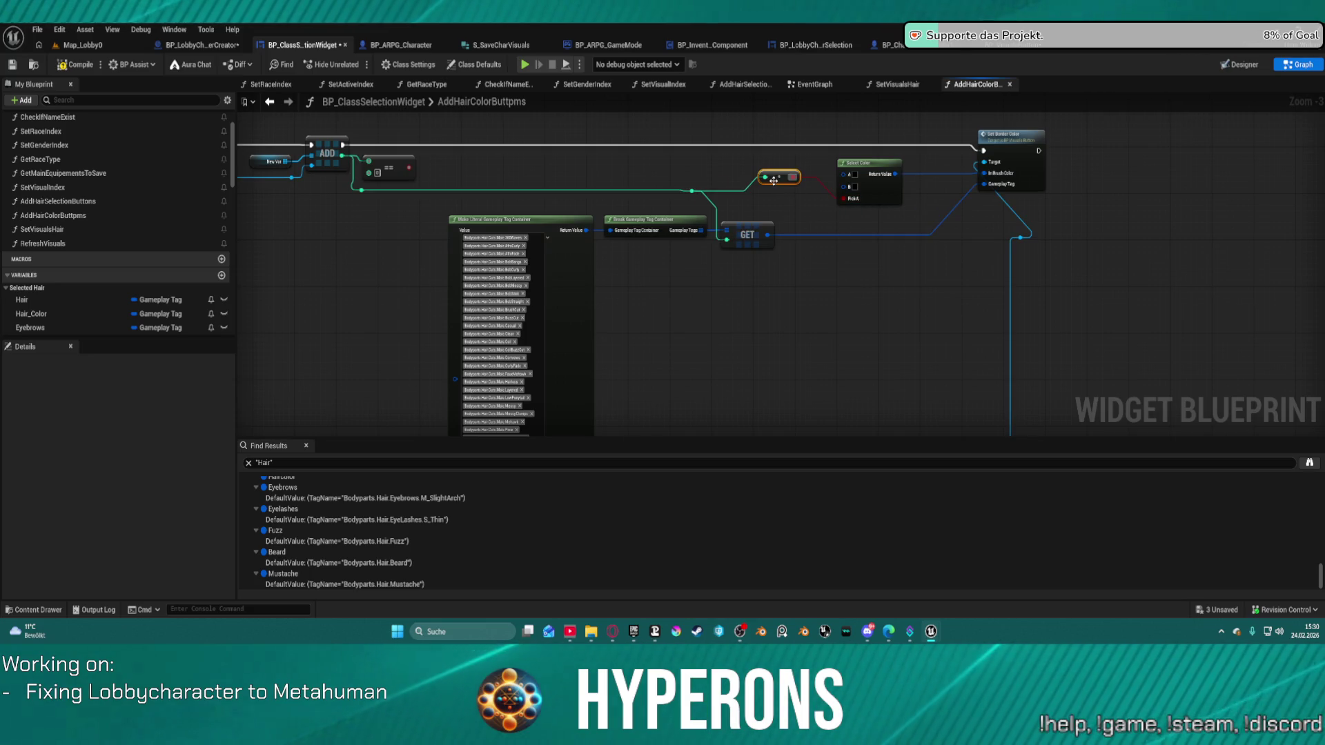
key("Delete")
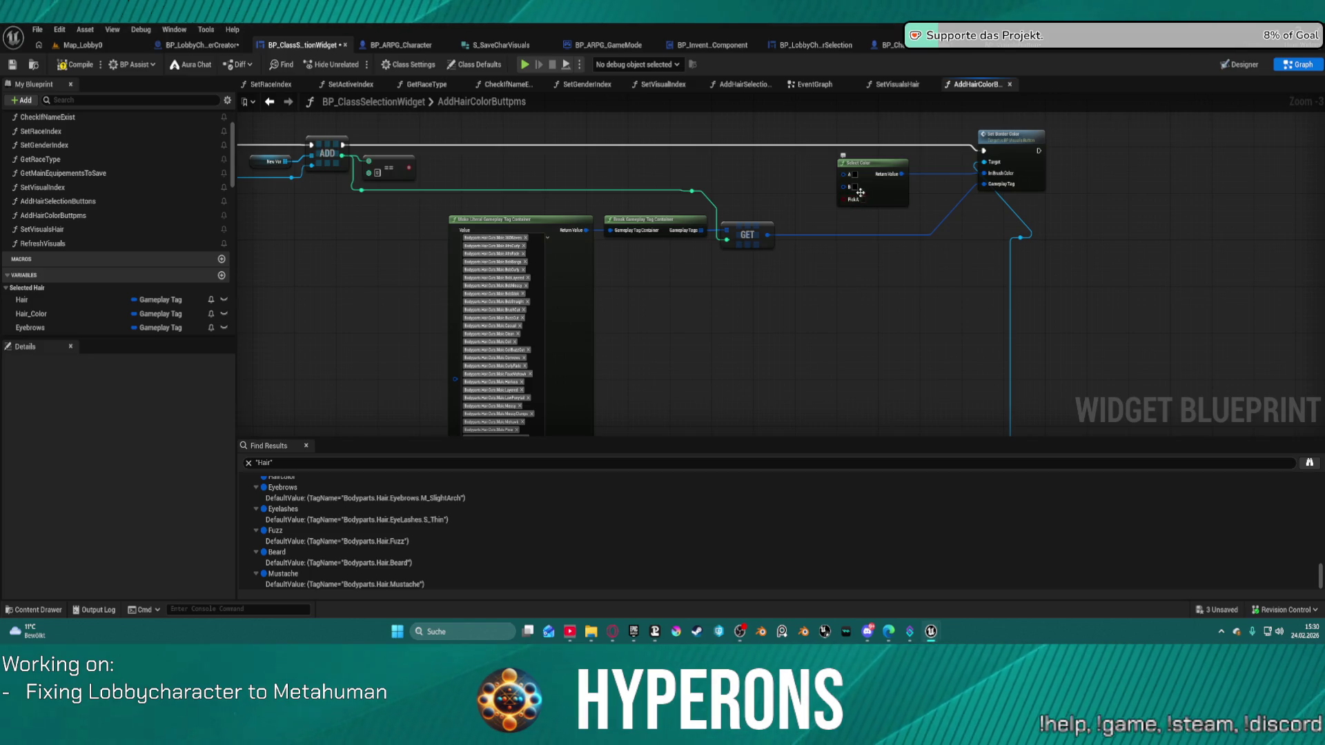
left_click_drag(985, 174, 927, 230)
Add a Select node feeding Set Border Color's In Brush Color and wire its Index
type("selec")
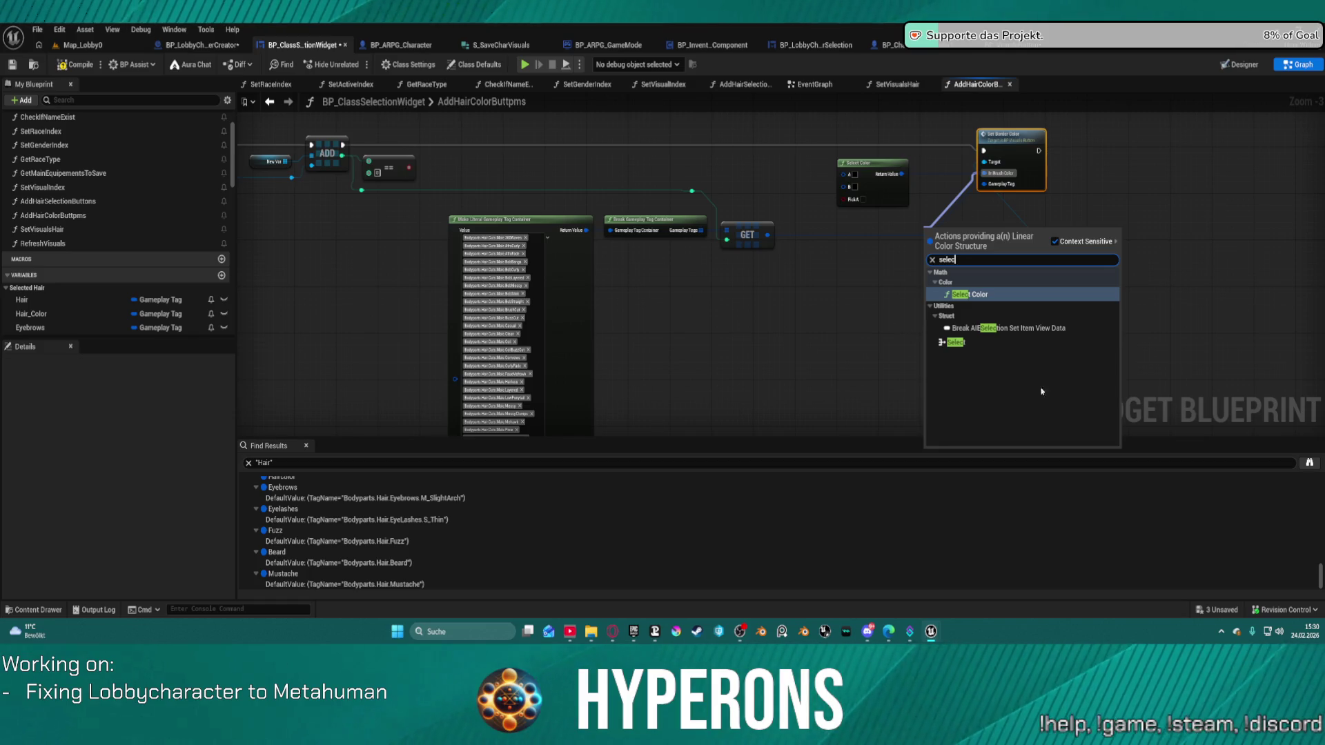
left_click(956, 342)
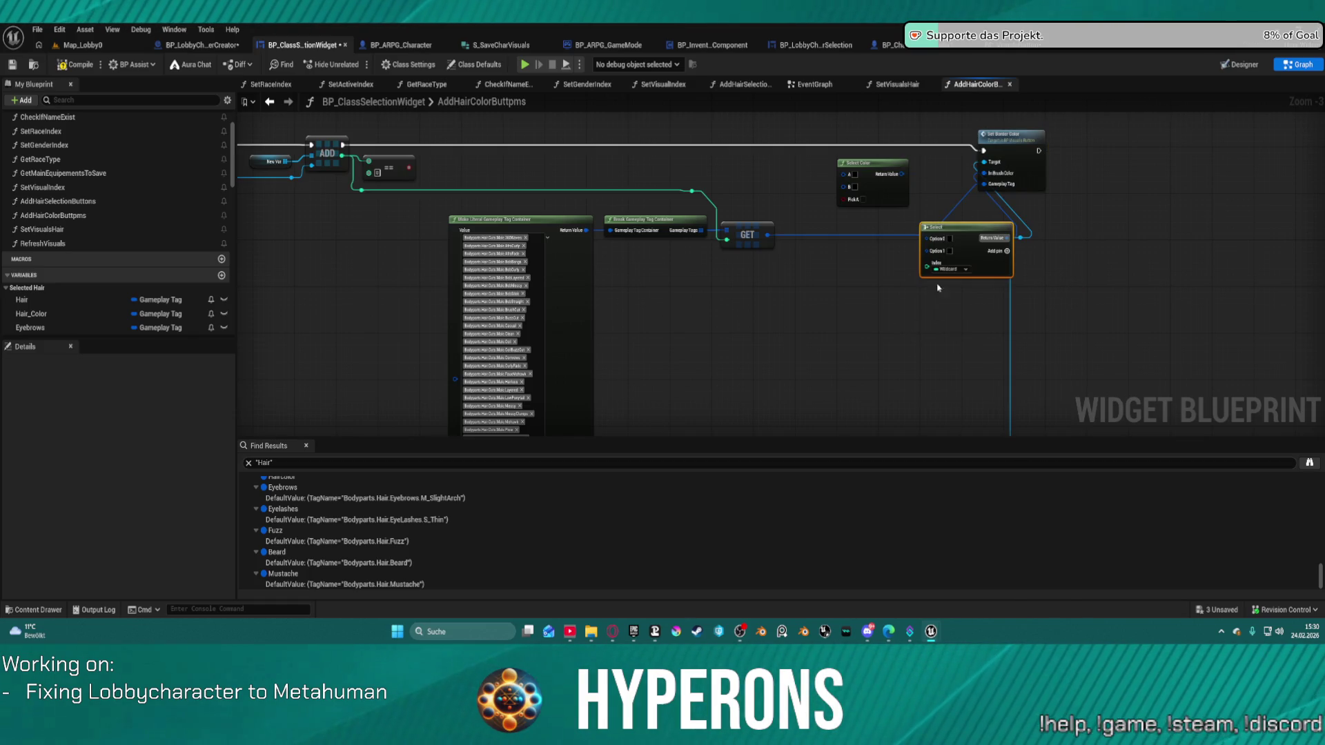
mouse_move(924, 264)
left_mouse_down()
mouse_move(693, 200)
mouse_move(845, 200)
left_mouse_up()
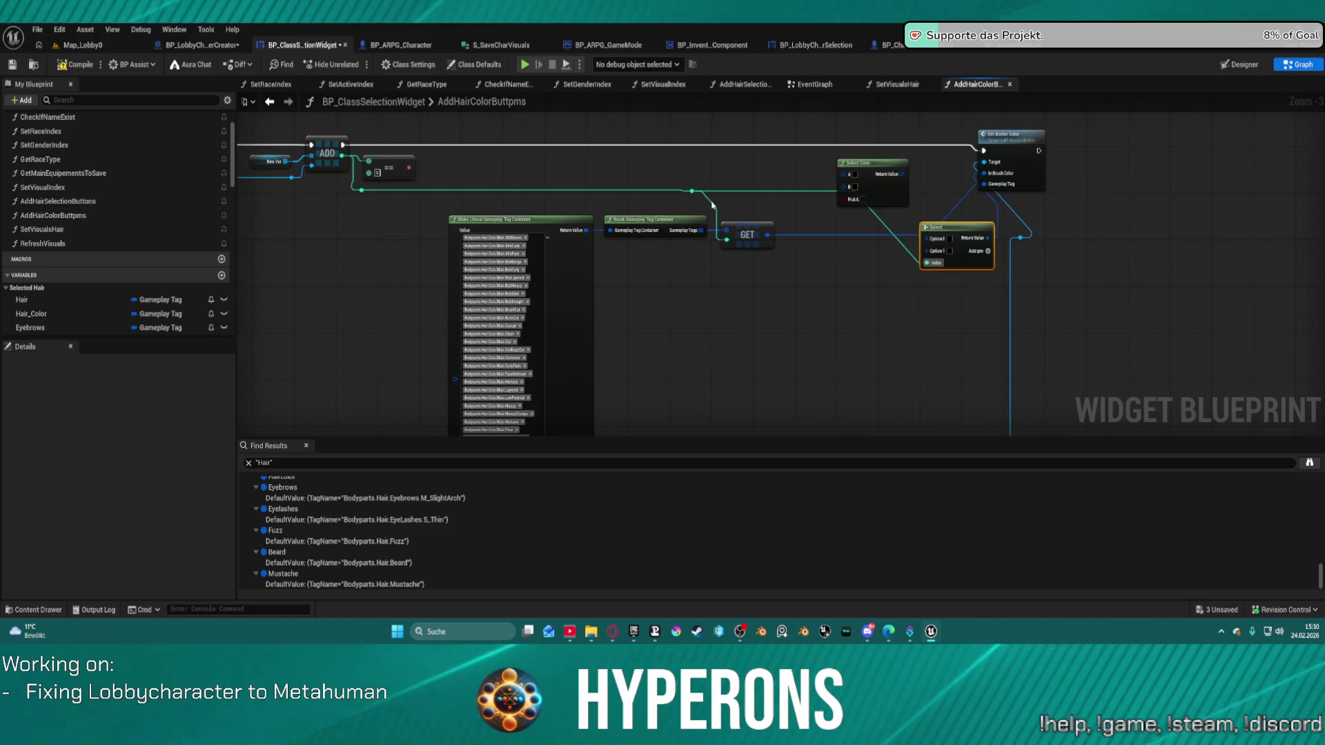
left_click_drag(1030, 236, 1025, 237)
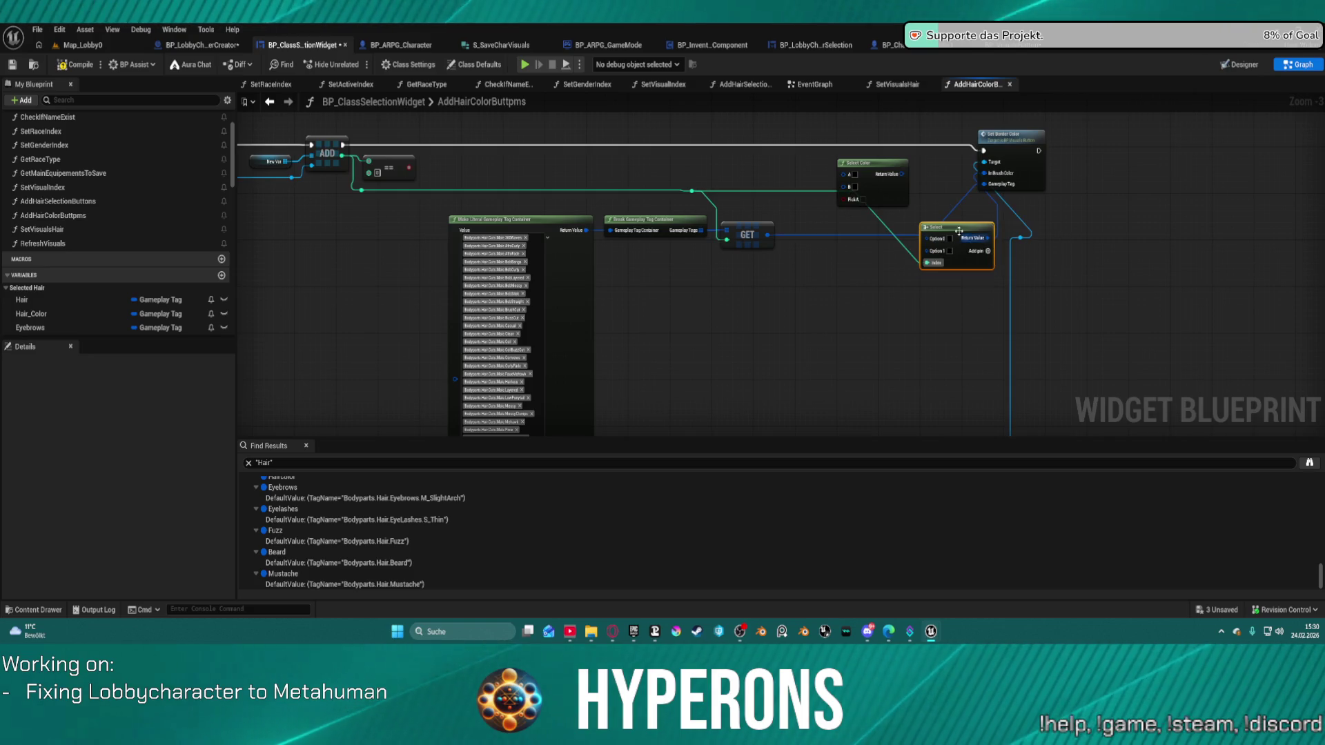
Extend the Select node to nine options, up to Option 8, and tidy the layout
left_click(988, 252)
left_click(988, 253)
left_click(987, 253)
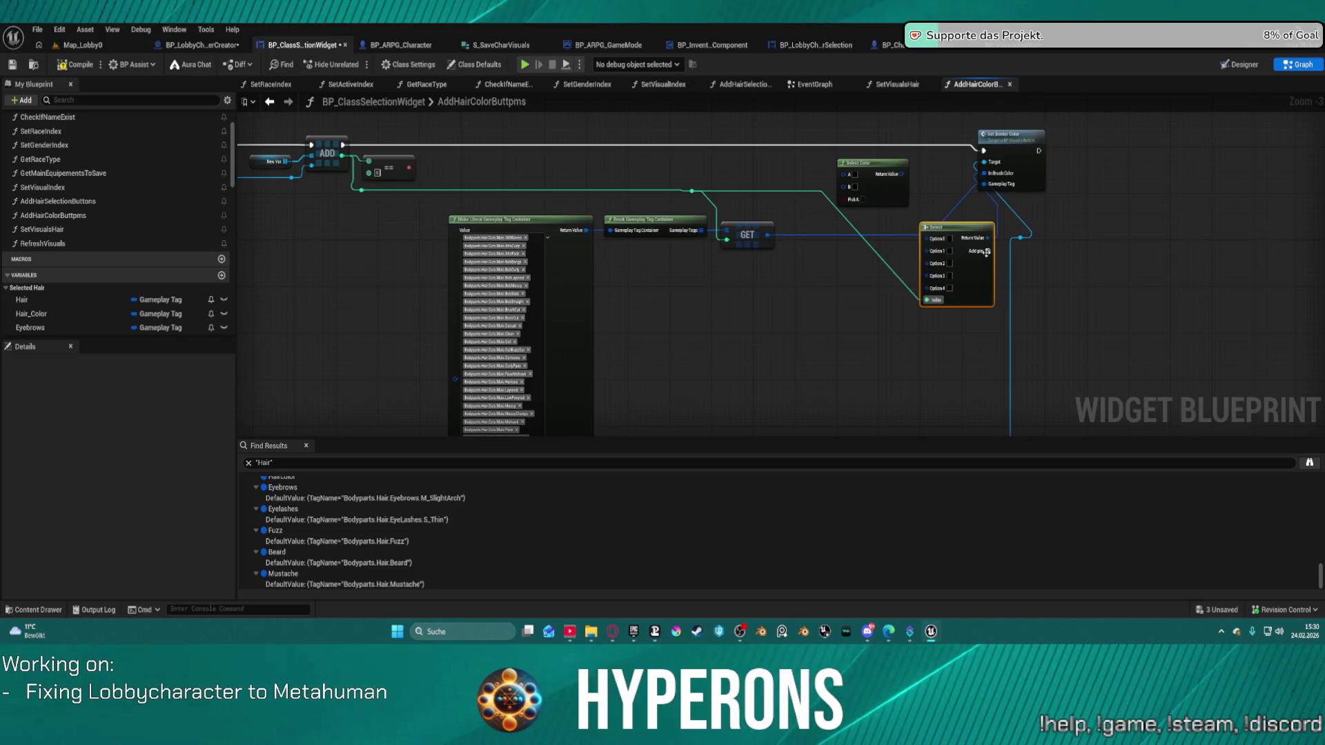
left_click(988, 252)
left_click(988, 252)
left_click(988, 253)
left_click(988, 253)
left_click(939, 207)
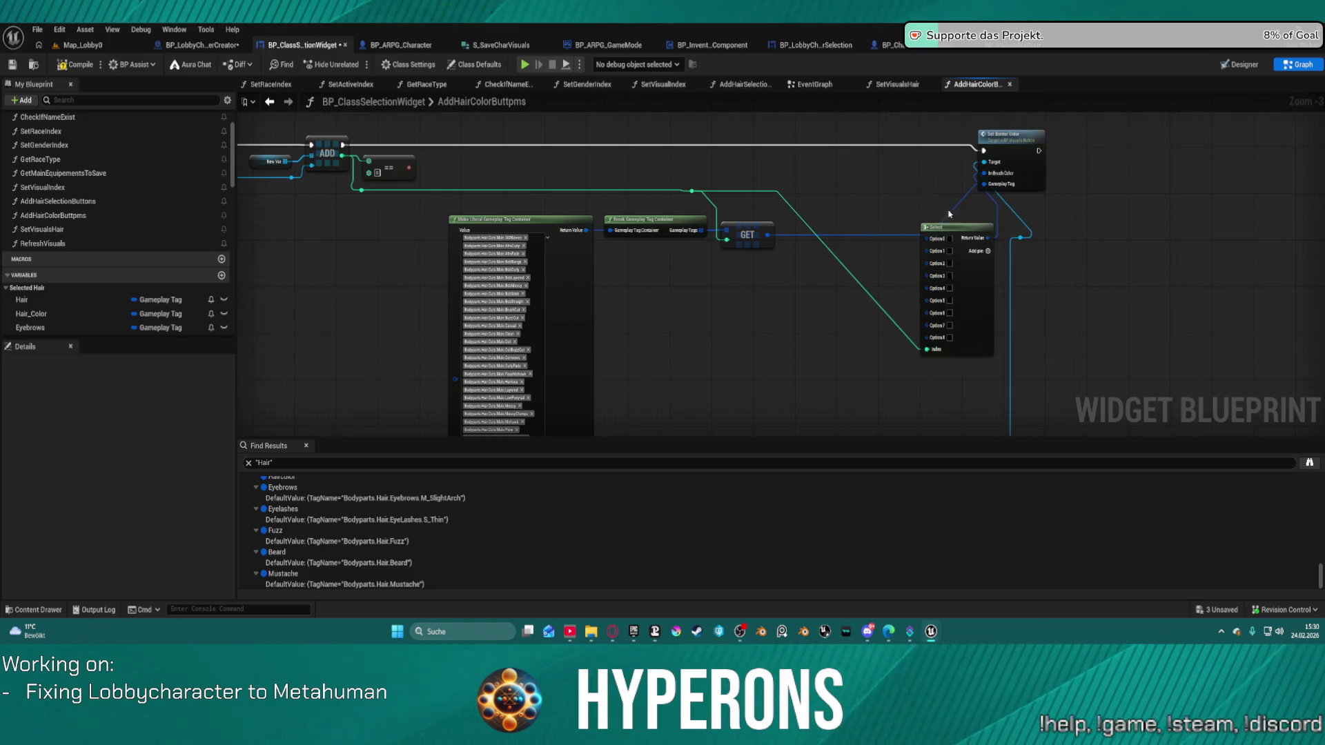
left_click(972, 288)
key("f")
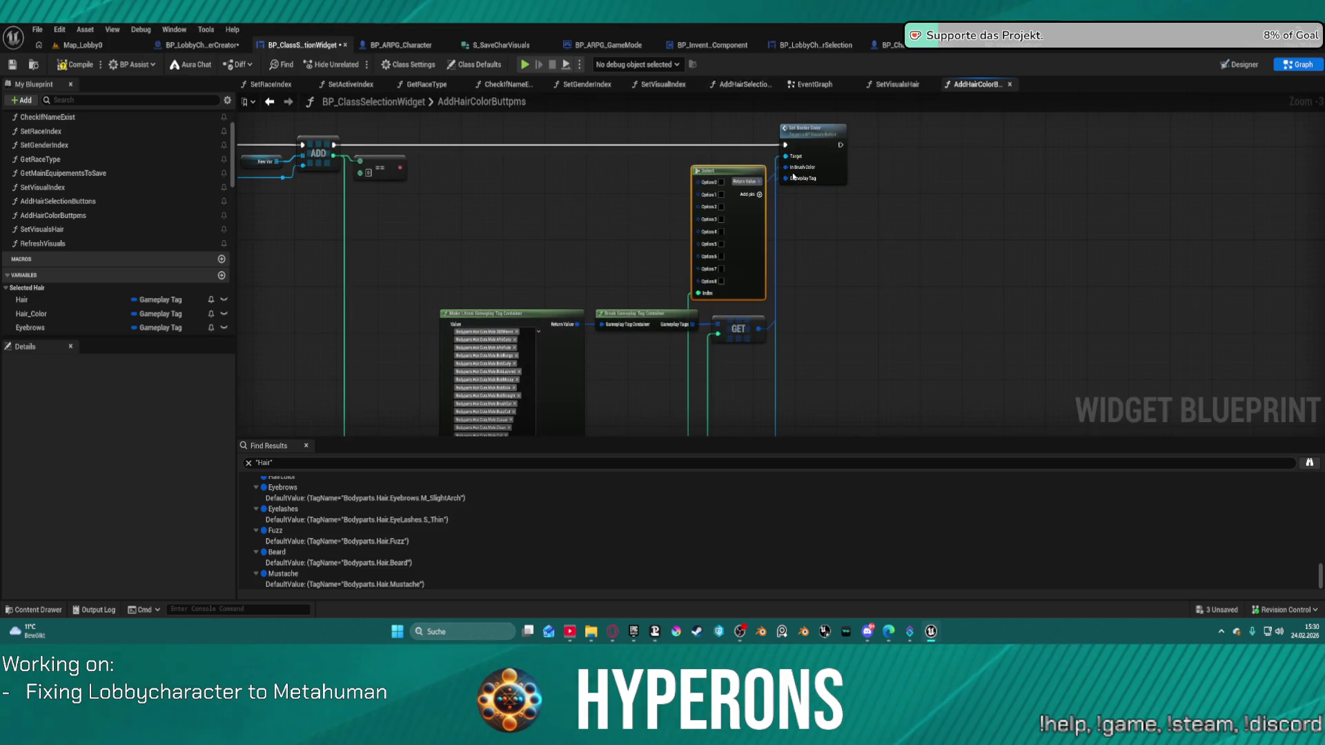
scroll(923, 263, "down", 4)
mouse_move(923, 262)
left_mouse_down()
mouse_move(837, 325)
mouse_move(734, 311)
left_mouse_up()
scroll(730, 248, "up", 7)
mouse_move(656, 3)
left_mouse_down()
mouse_move(582, 115)
mouse_move(654, 251)
left_mouse_up()
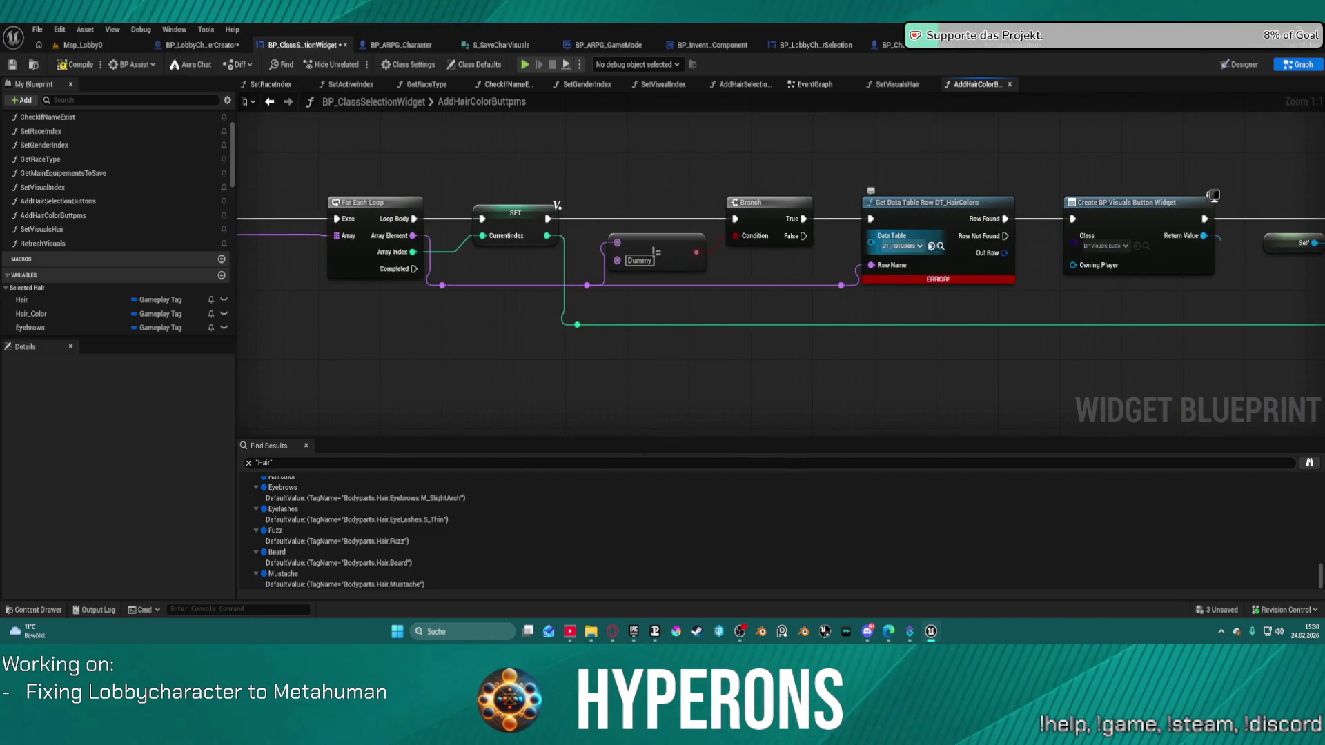
Open DT_HairColors from the Get Data Table Row node, review its rows, then close it
left_click(941, 246)
left_click(941, 245)
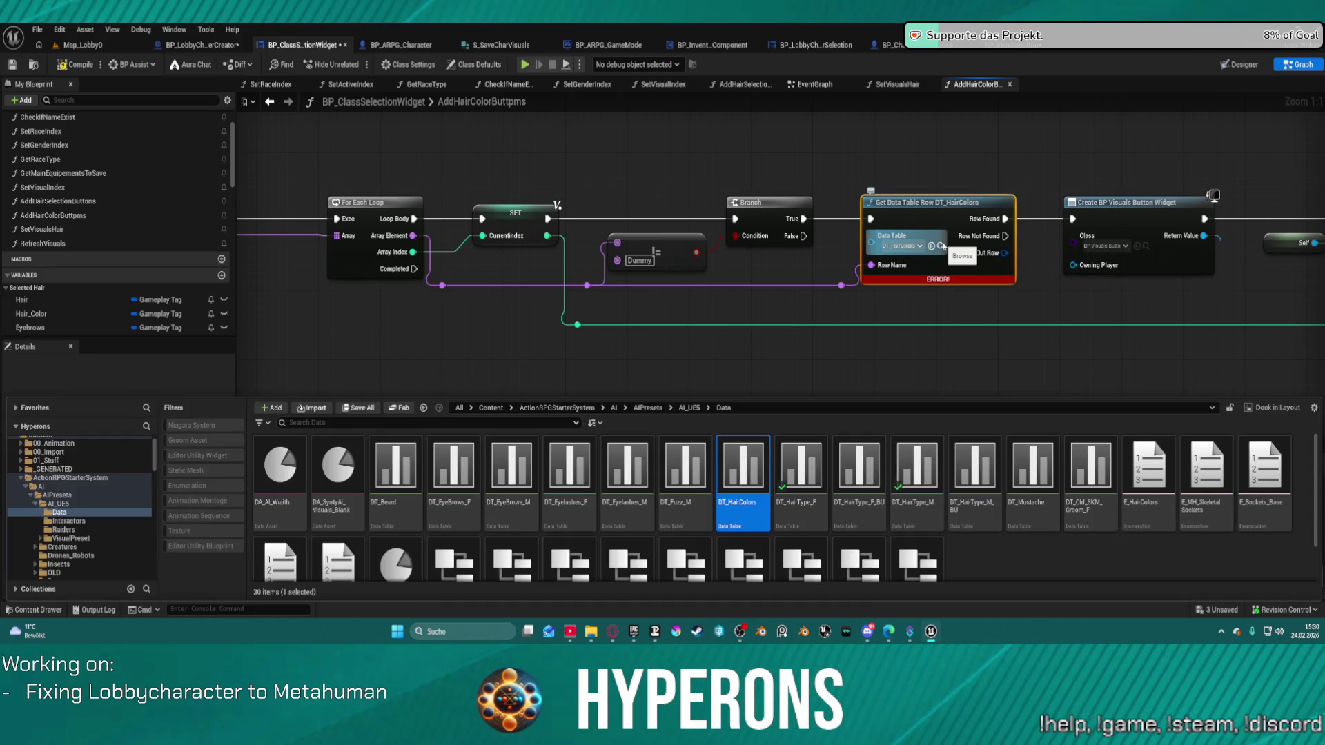
double_click(730, 458)
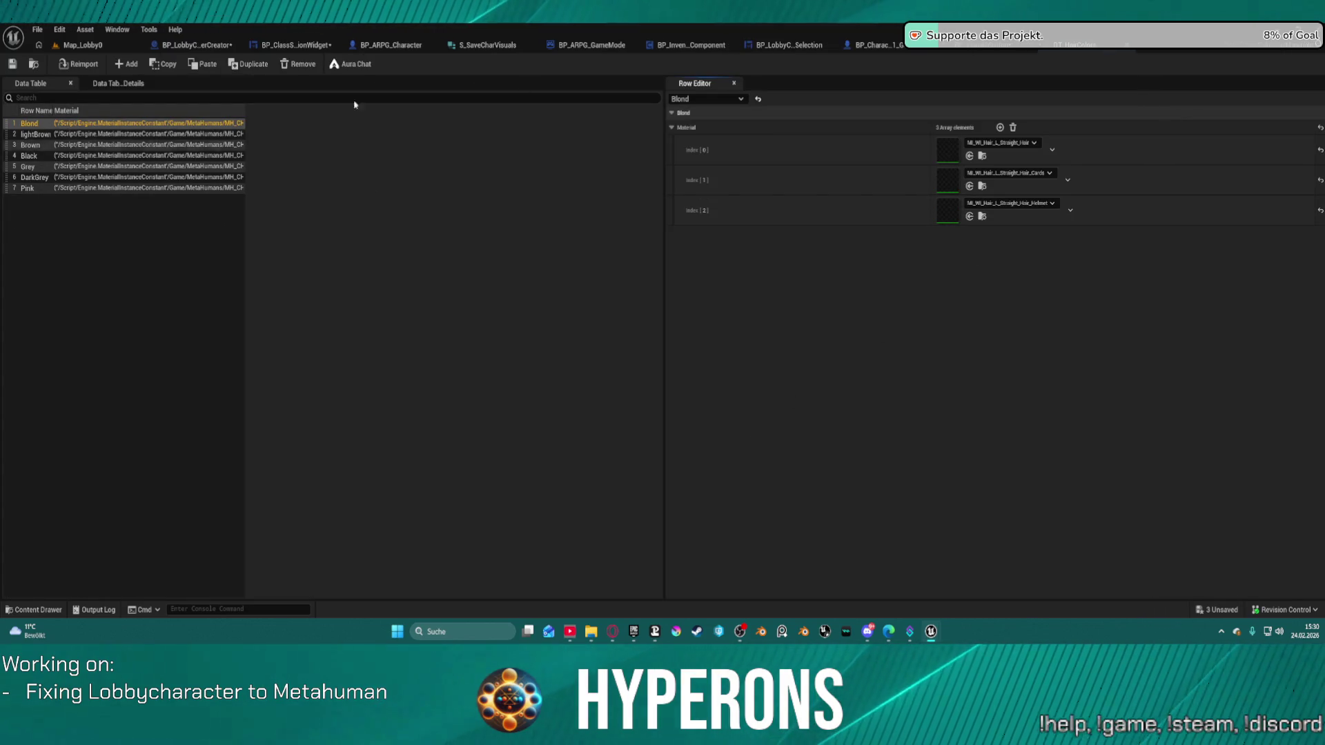
left_click(1126, 44)
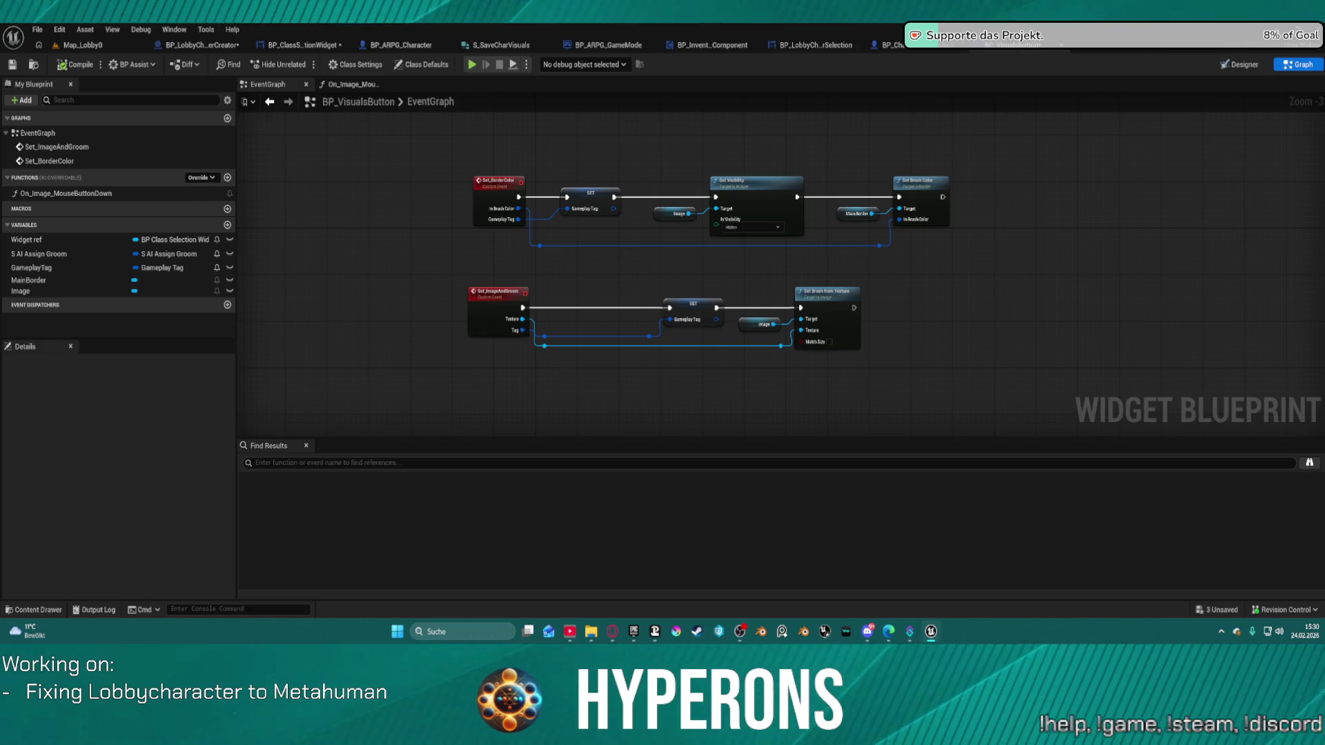
Go back to BP_ClassSelectionWidget's AddHairColorButtpms function graph
scroll(1082, 255, "down", 1)
mouse_move(1082, 255)
left_mouse_down()
mouse_move(757, 147)
mouse_move(957, 85)
left_mouse_up()
left_click(311, 49)
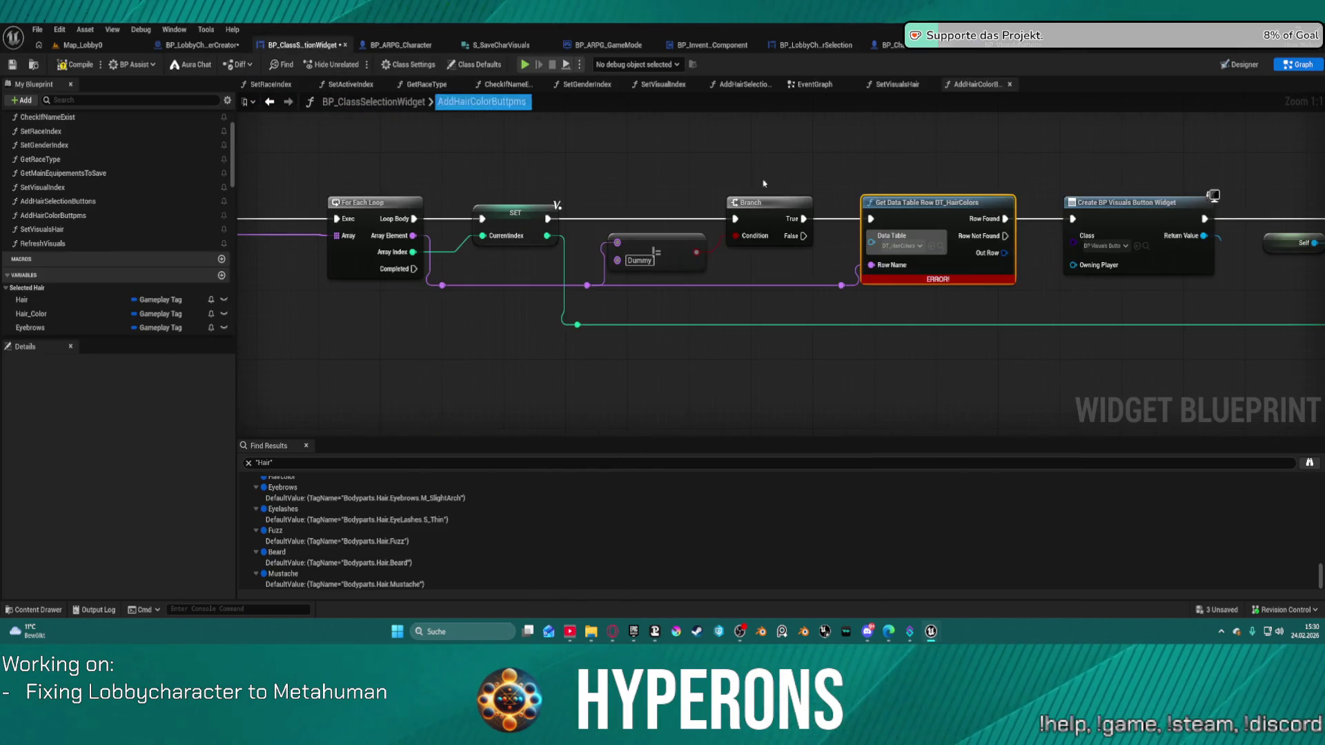
Refresh the Get Data Table Row DT_HairColors node with Refresh Nodes
left_click_drag(993, 318, 923, 338)
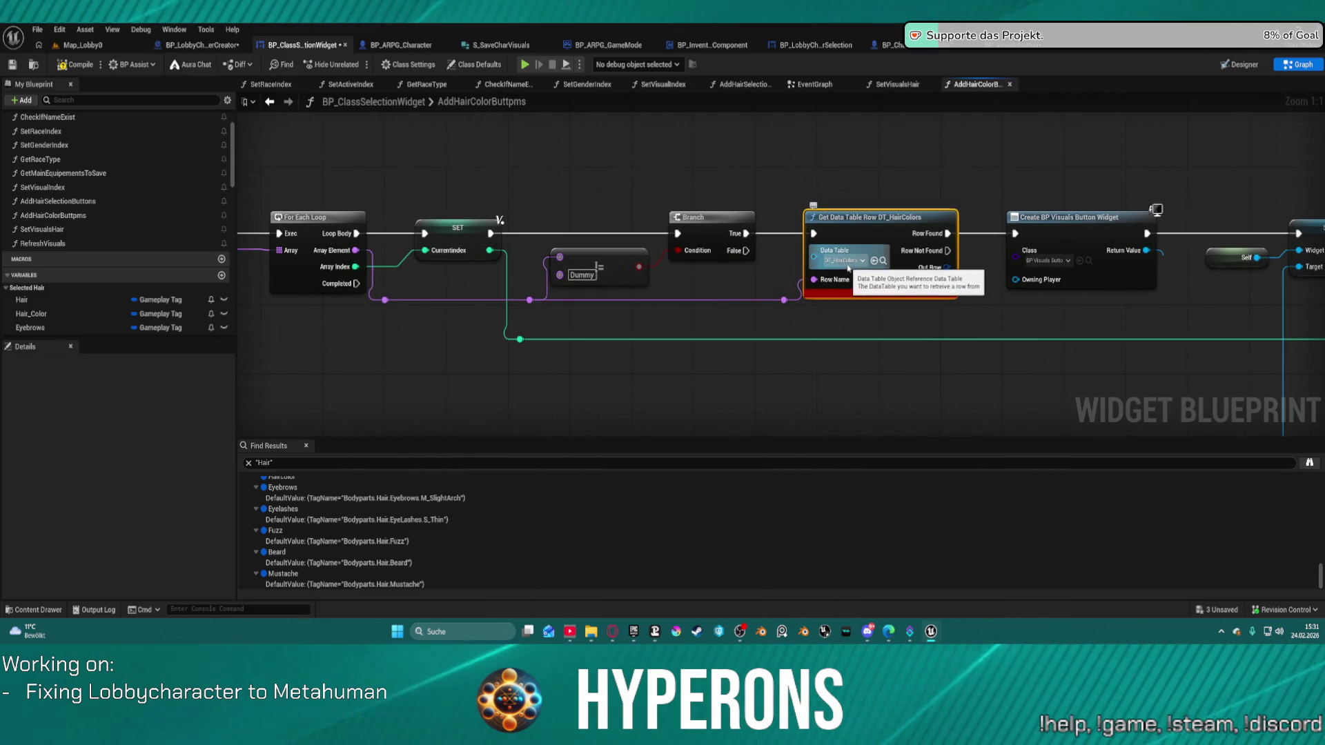
right_click(850, 235)
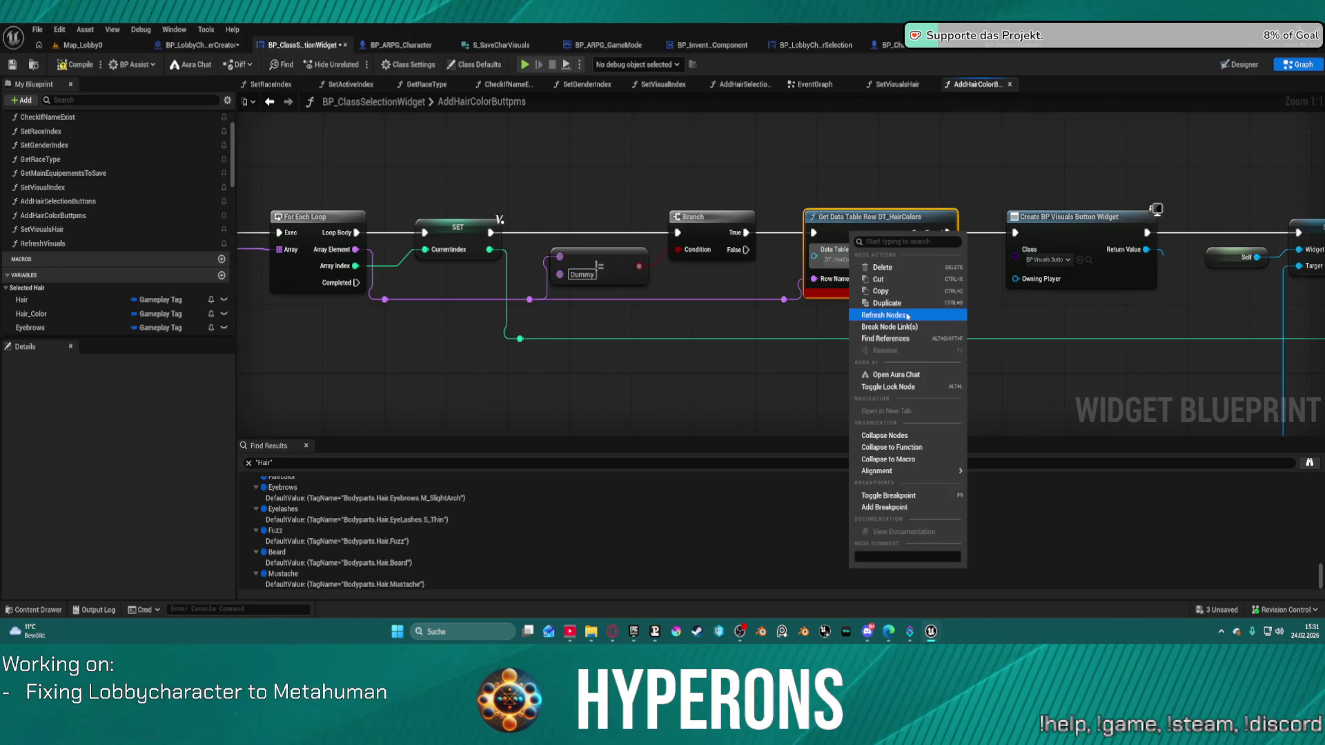
left_click(906, 316)
Pan along the chain to bring the ADD, Select and Set Border Color nodes into view
mouse_move(1187, 361)
left_mouse_down()
mouse_move(813, 341)
mouse_move(1276, 324)
mouse_move(901, 202)
left_mouse_up()
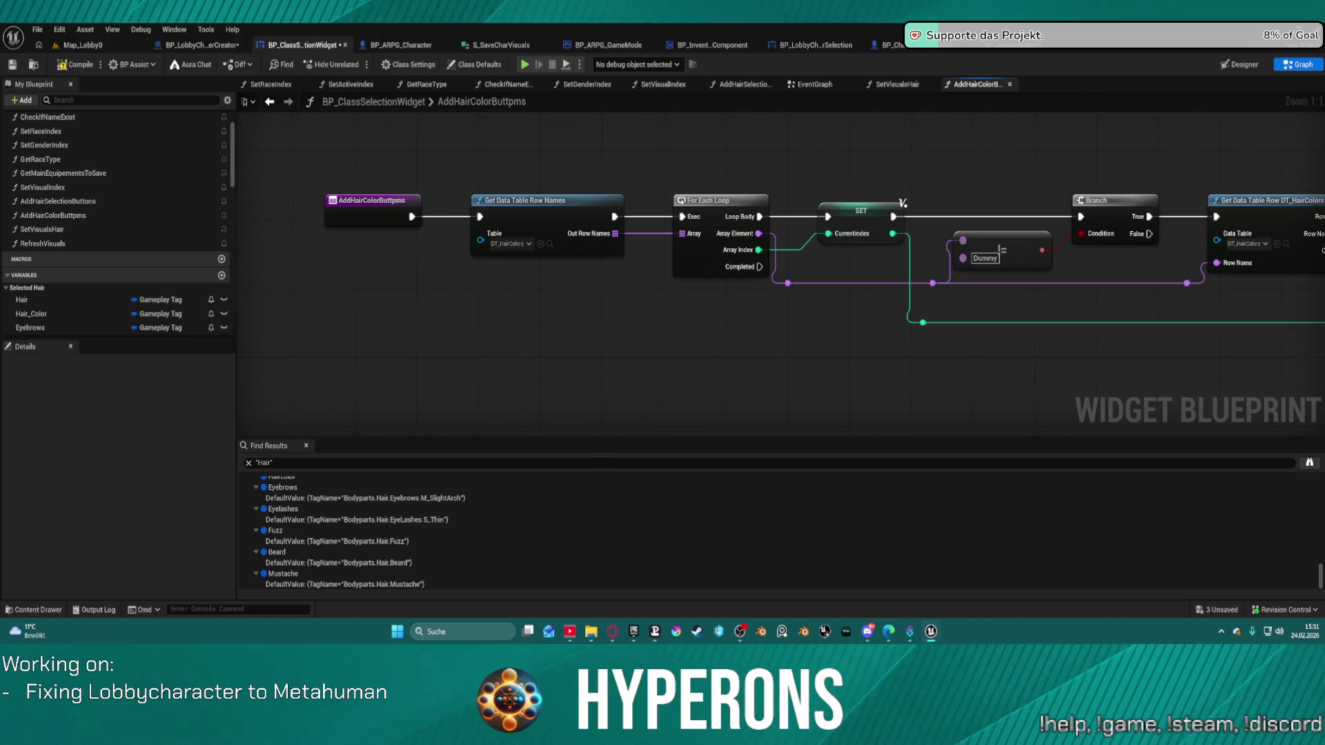
mouse_move(901, 203)
left_mouse_down()
mouse_move(1189, 294)
mouse_move(837, 281)
mouse_move(949, 283)
mouse_move(979, 198)
mouse_move(970, 301)
mouse_move(793, 239)
mouse_move(90, 239)
mouse_move(92, 250)
left_mouse_up()
mouse_move(779, 276)
left_mouse_down()
mouse_move(1118, 310)
mouse_move(663, 304)
mouse_move(114, 322)
left_mouse_up()
mouse_move(483, 311)
left_mouse_down()
mouse_move(269, 269)
mouse_move(1086, 299)
mouse_move(894, 300)
left_mouse_up()
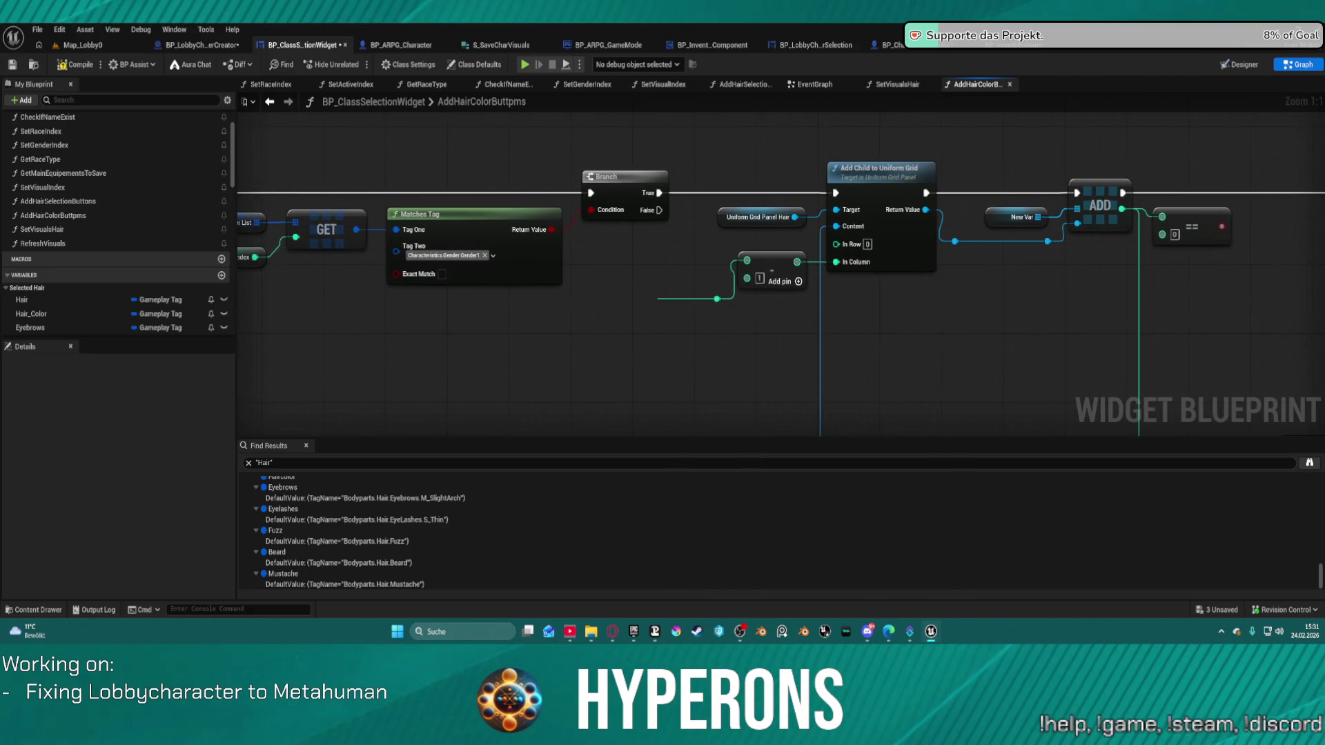
scroll(338, 283, "down", 2)
left_click_drag(1242, 324, 383, 284)
scroll(852, 269, "up", 2)
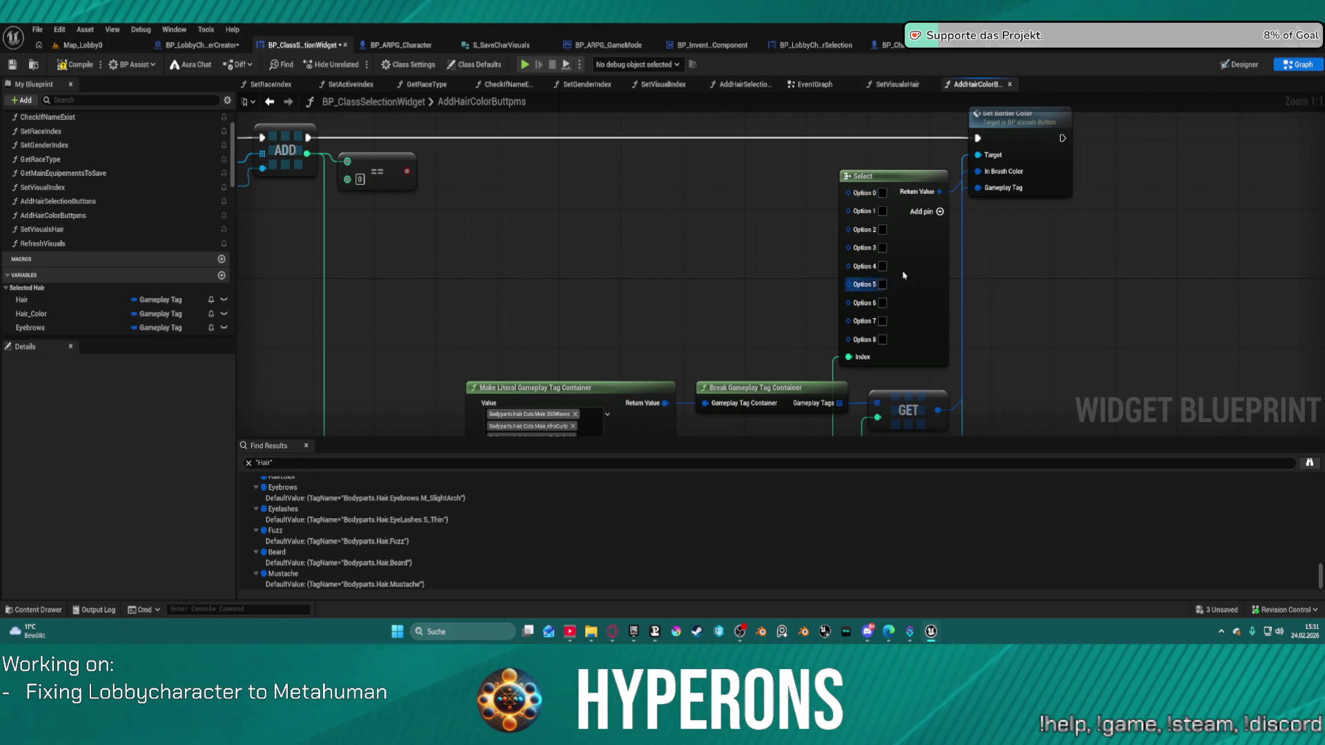
Set the Select node's Option 0 colour to a blond yellow
left_click(882, 194)
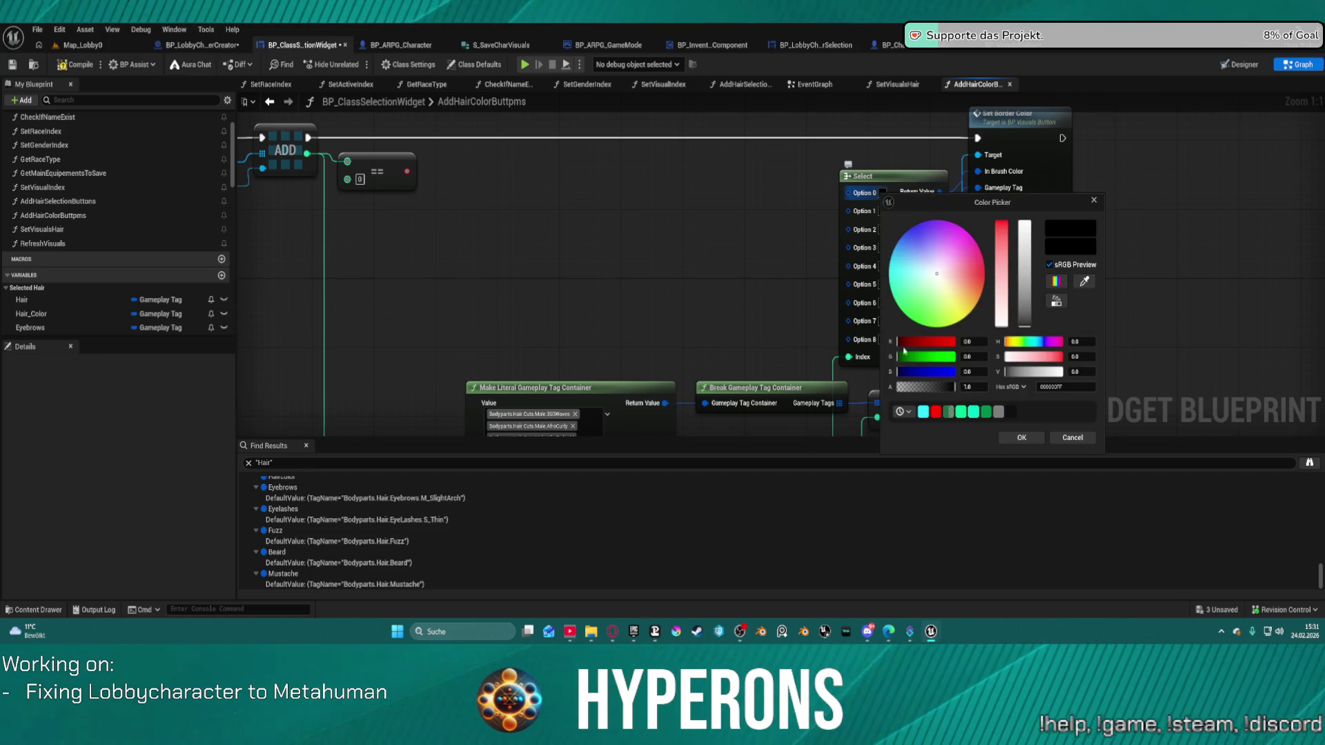
left_click(1017, 342)
left_click_drag(1017, 342, 1013, 342)
left_click_drag(1002, 242, 1001, 231)
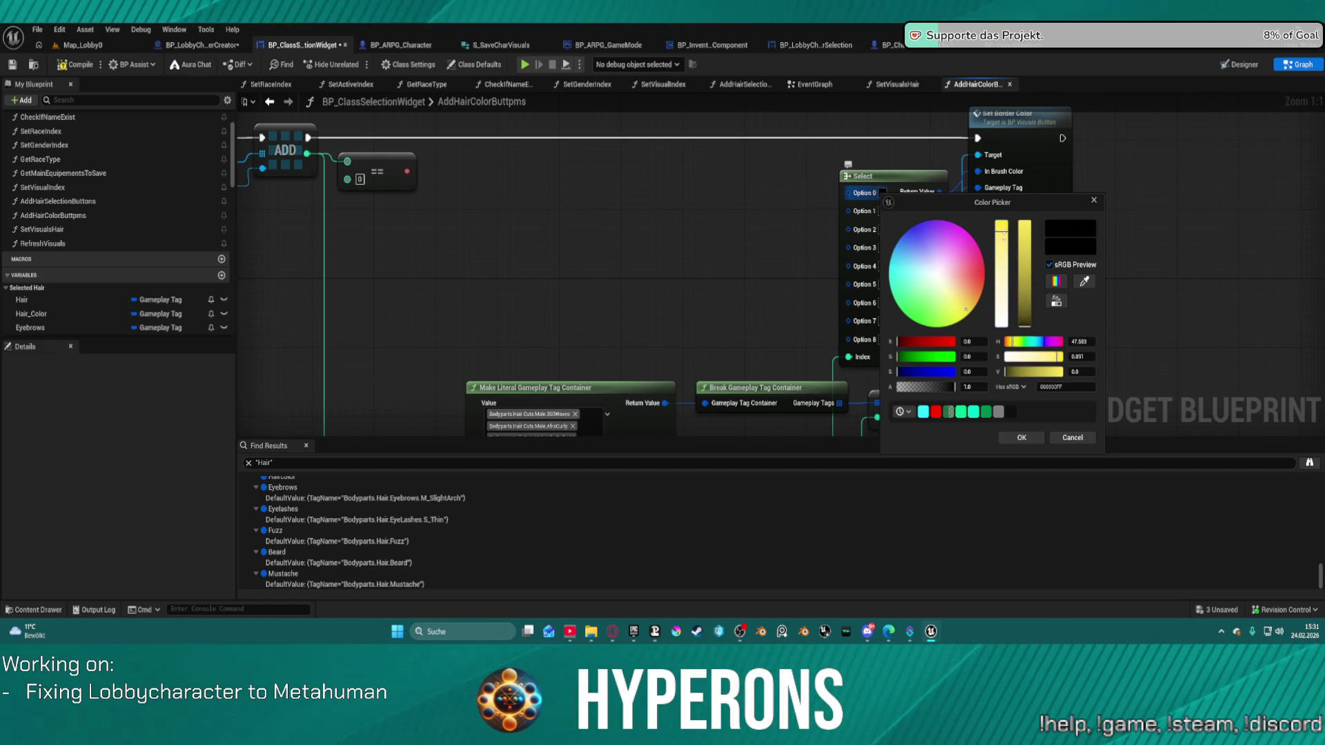
left_click(1028, 439)
left_click(883, 193)
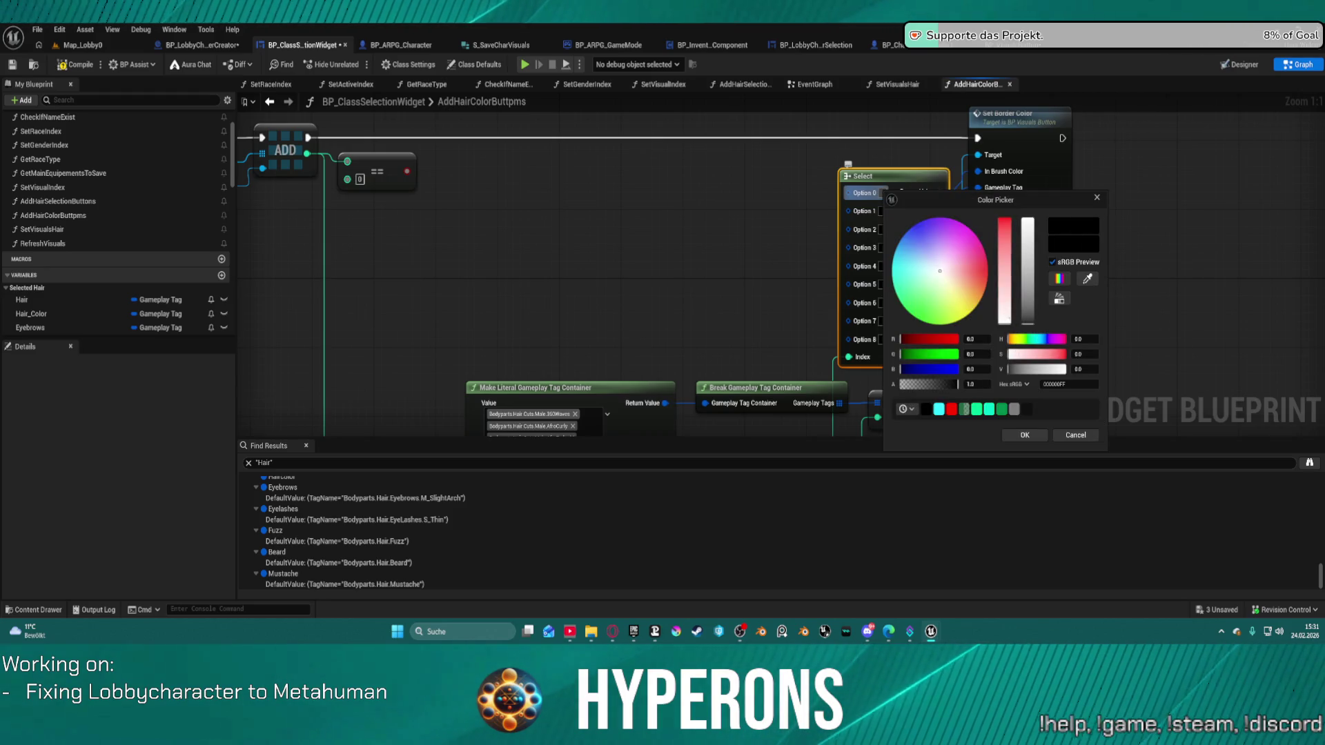
left_click(950, 284)
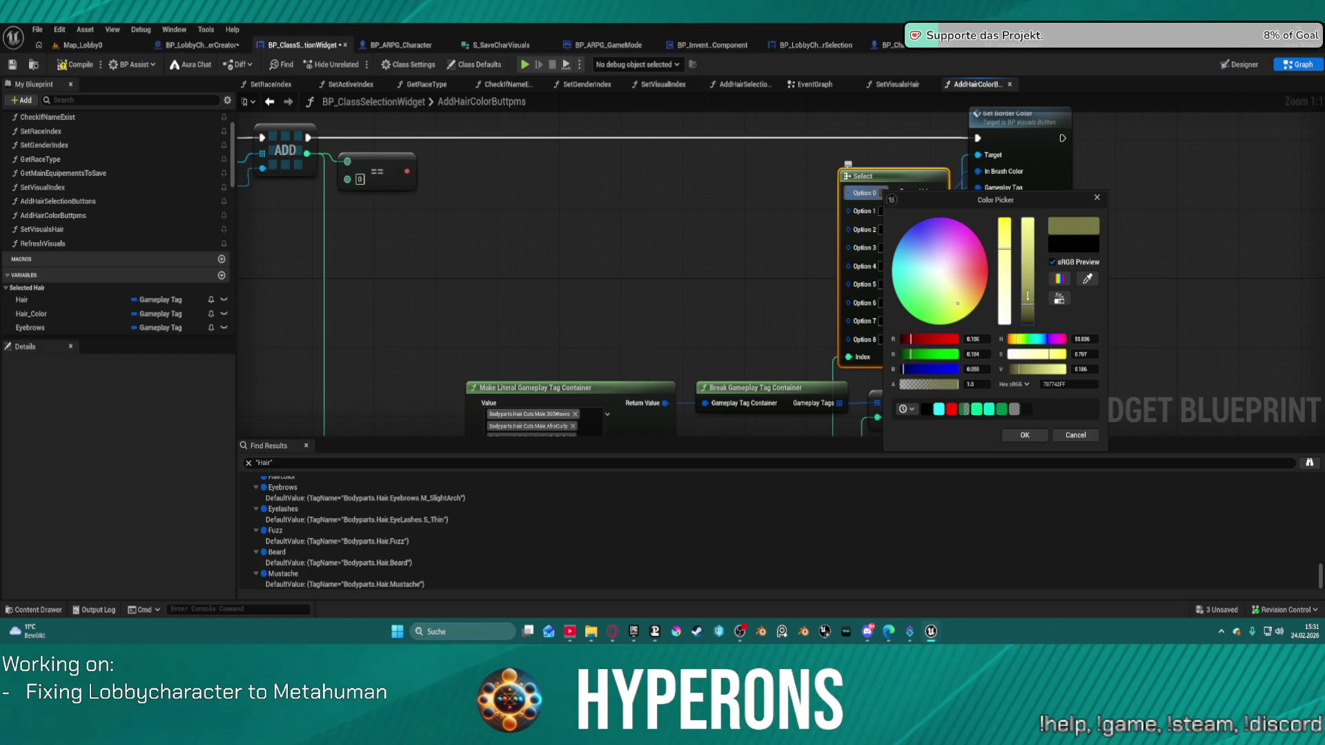
left_click(953, 309)
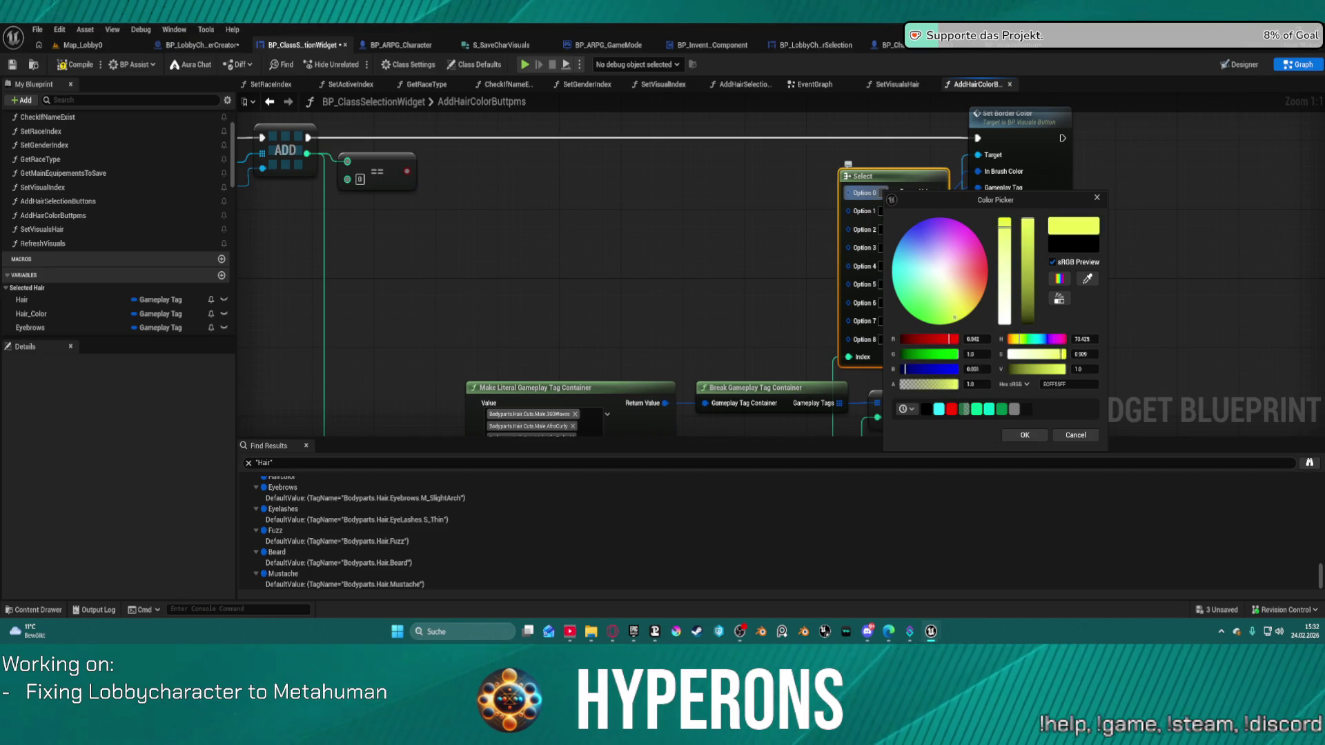
left_click(973, 302)
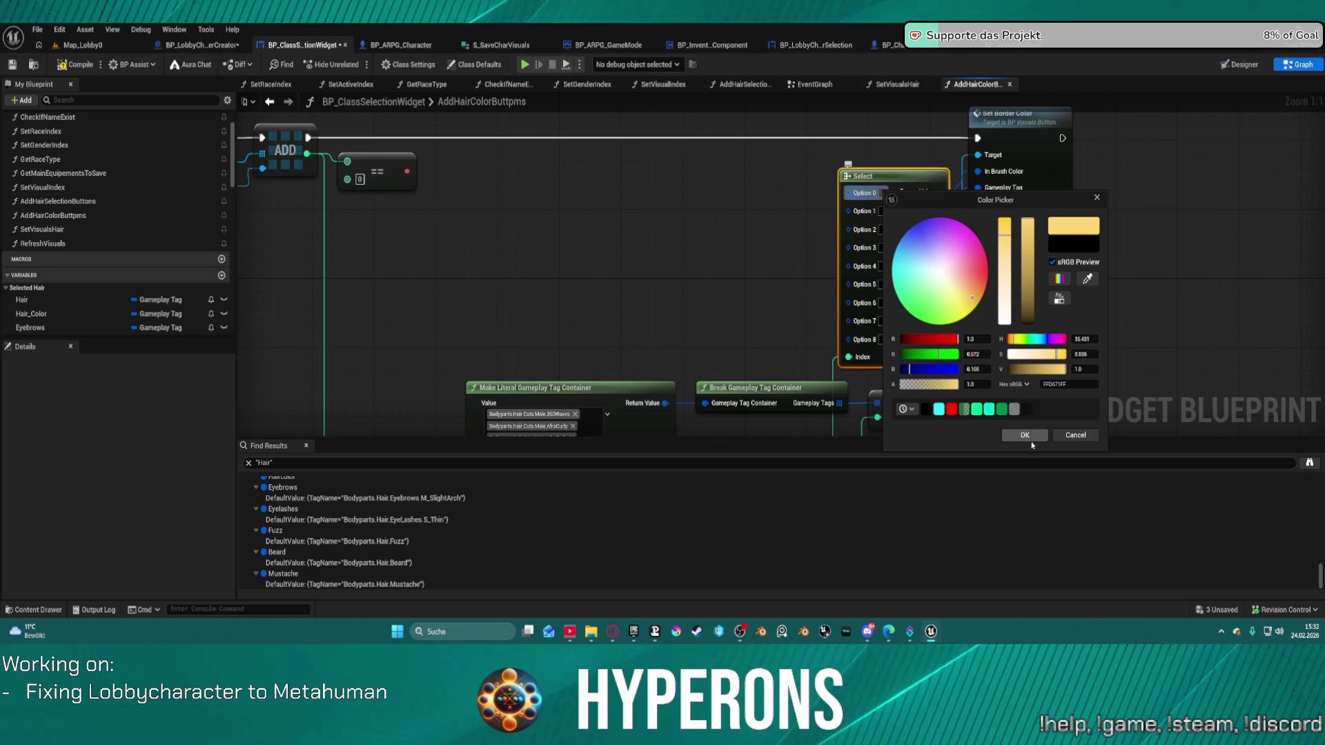
left_click(1025, 436)
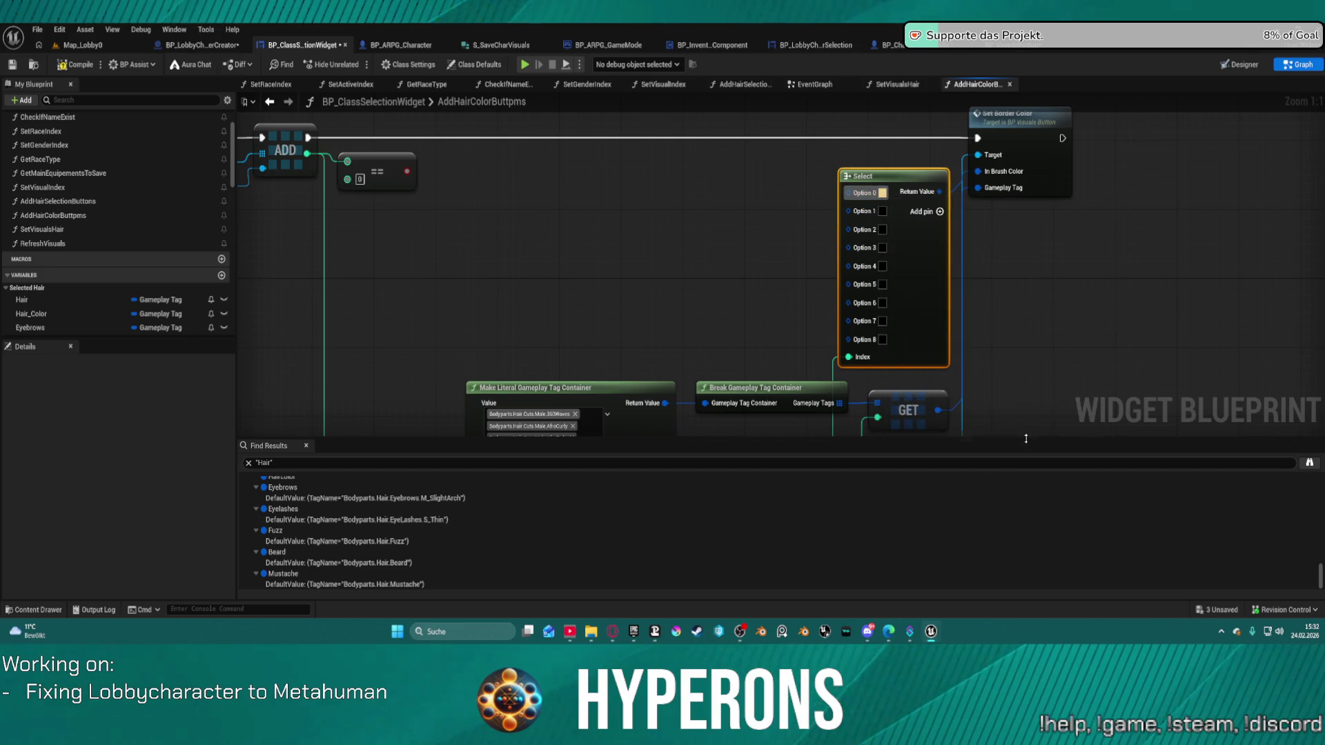
Set Option 1's colour to a dark golden brown
left_click(883, 213)
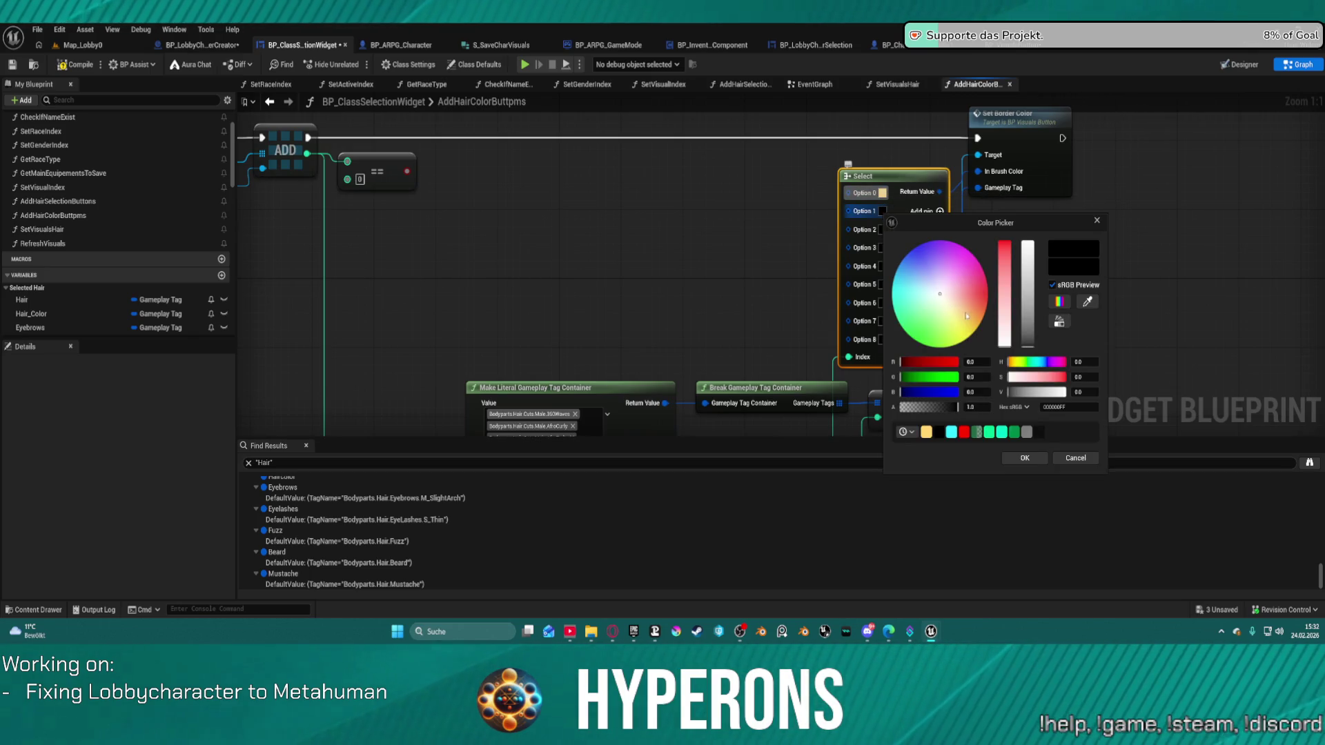
left_click_drag(964, 302, 986, 304)
mouse_move(922, 374)
left_mouse_down()
mouse_move(963, 376)
mouse_move(930, 376)
left_mouse_up()
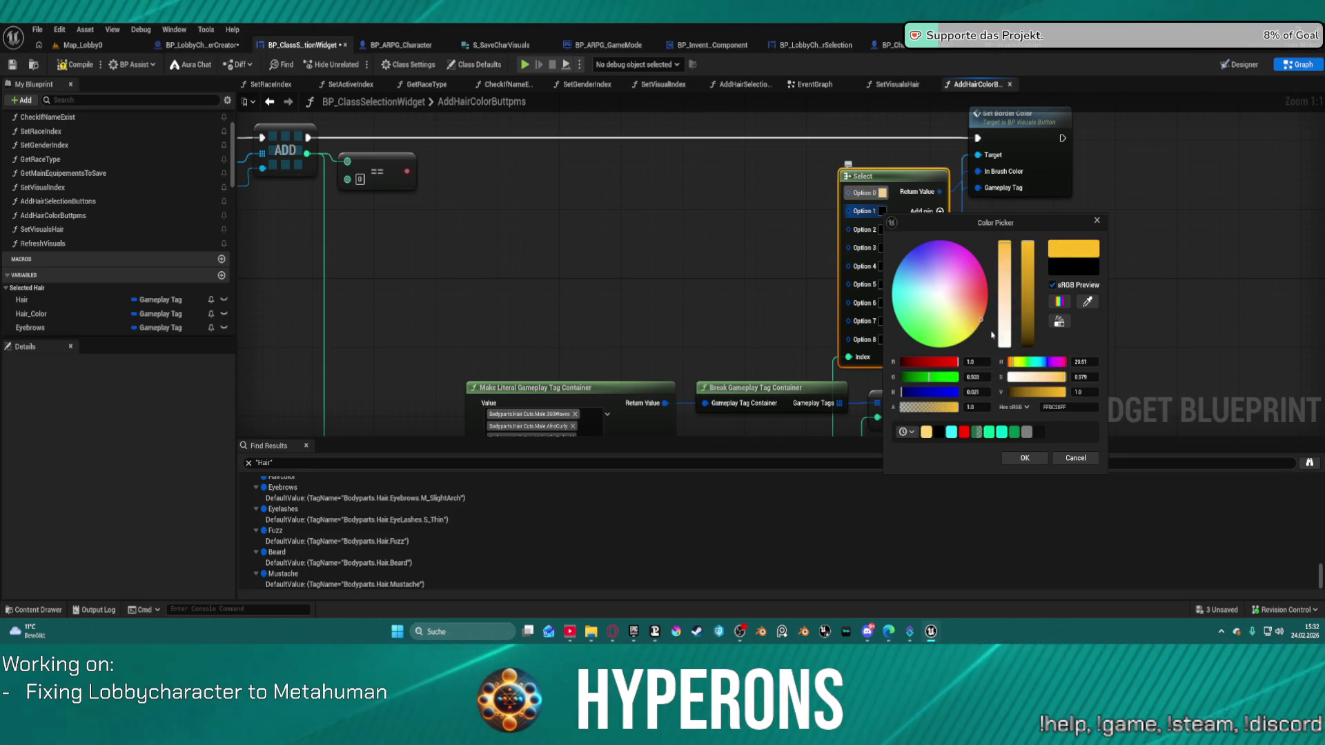
left_click_drag(1028, 249, 1037, 330)
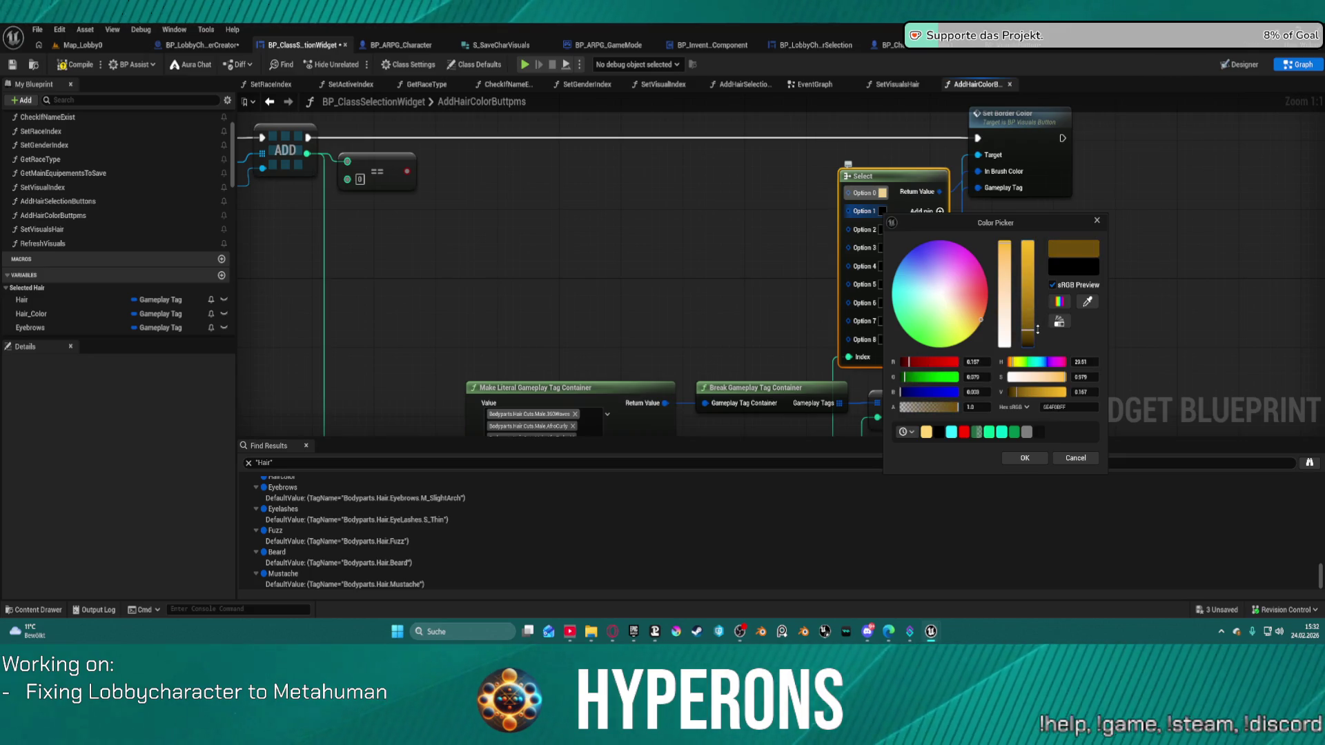
left_click(1004, 246)
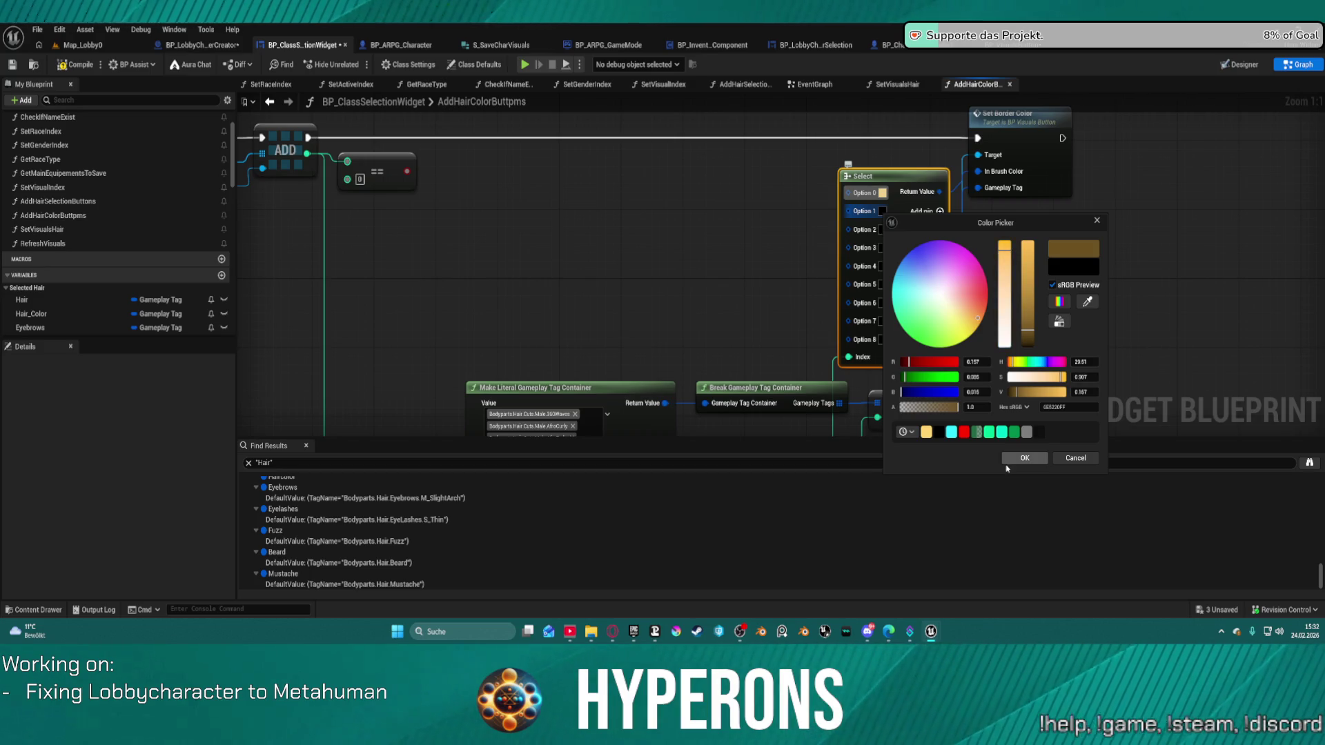
left_click(1025, 458)
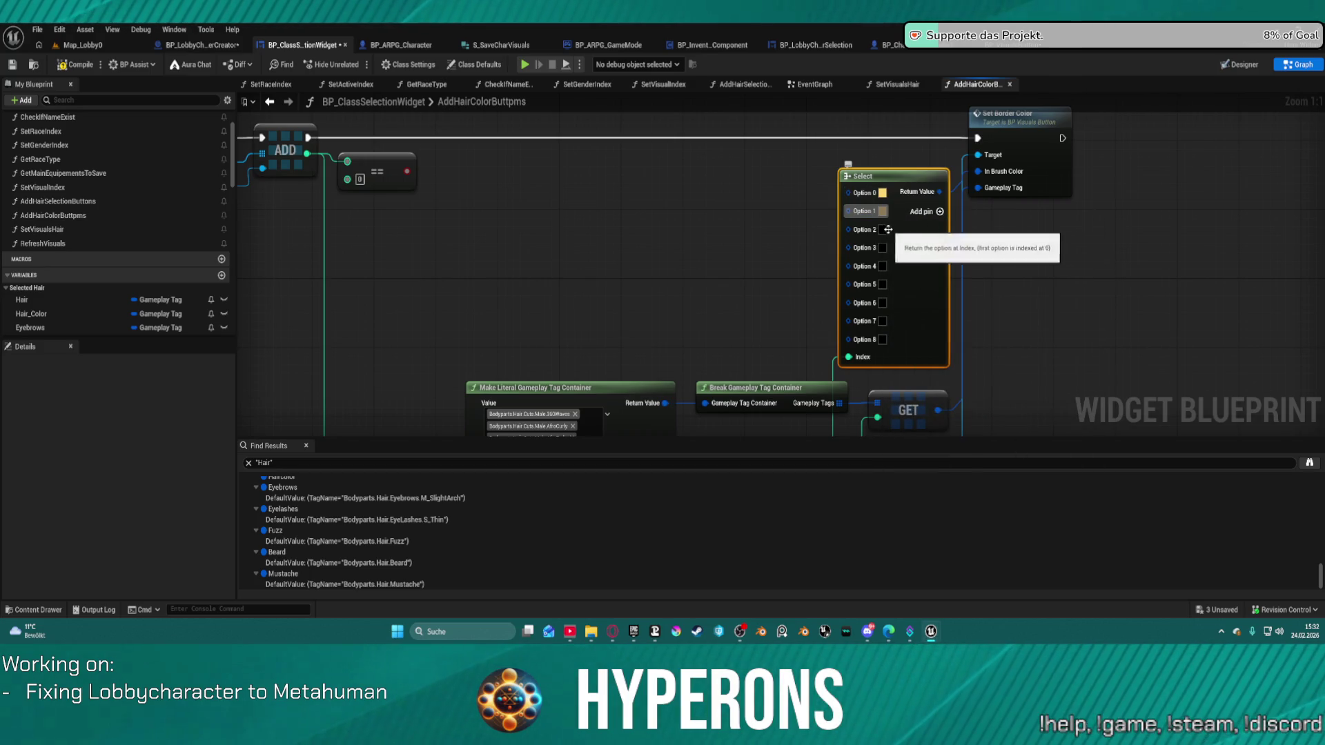
Paste Option 1's brown into Option 2 and darken it to a near-black brown
left_click(882, 229)
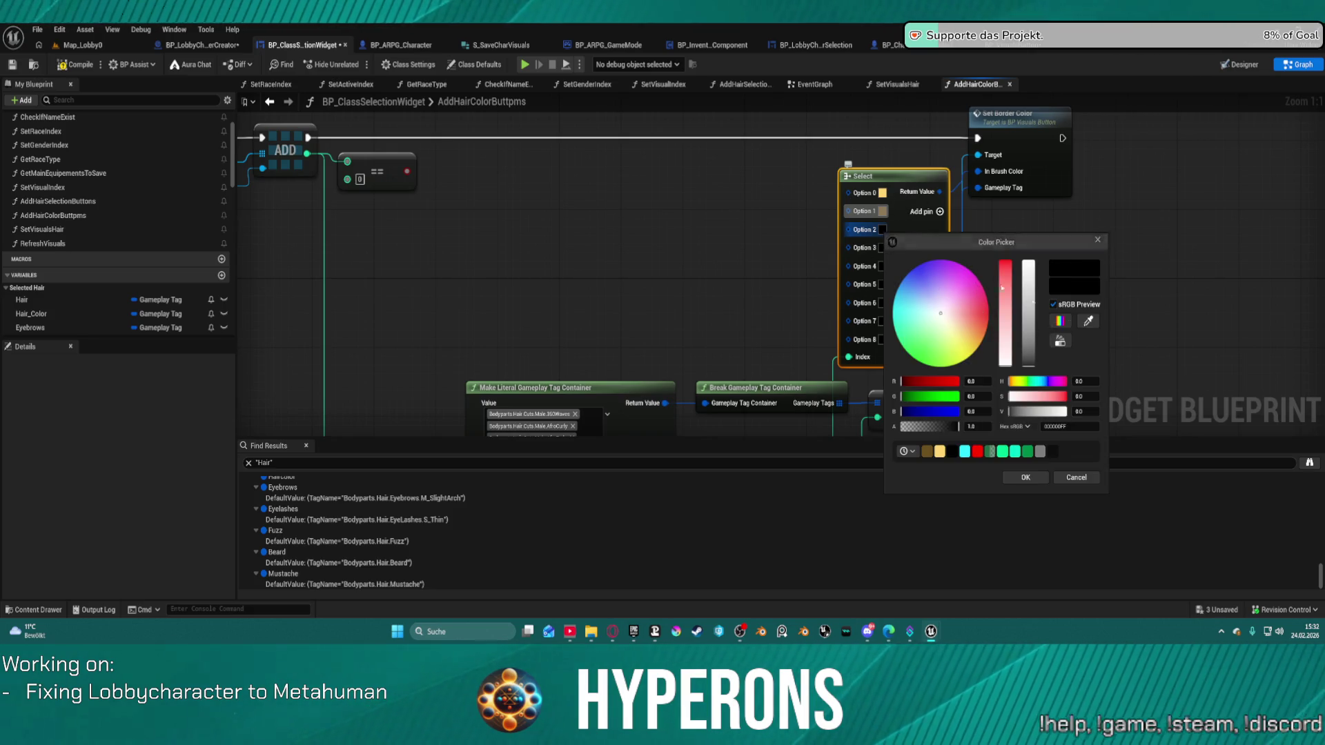
left_click(1099, 243)
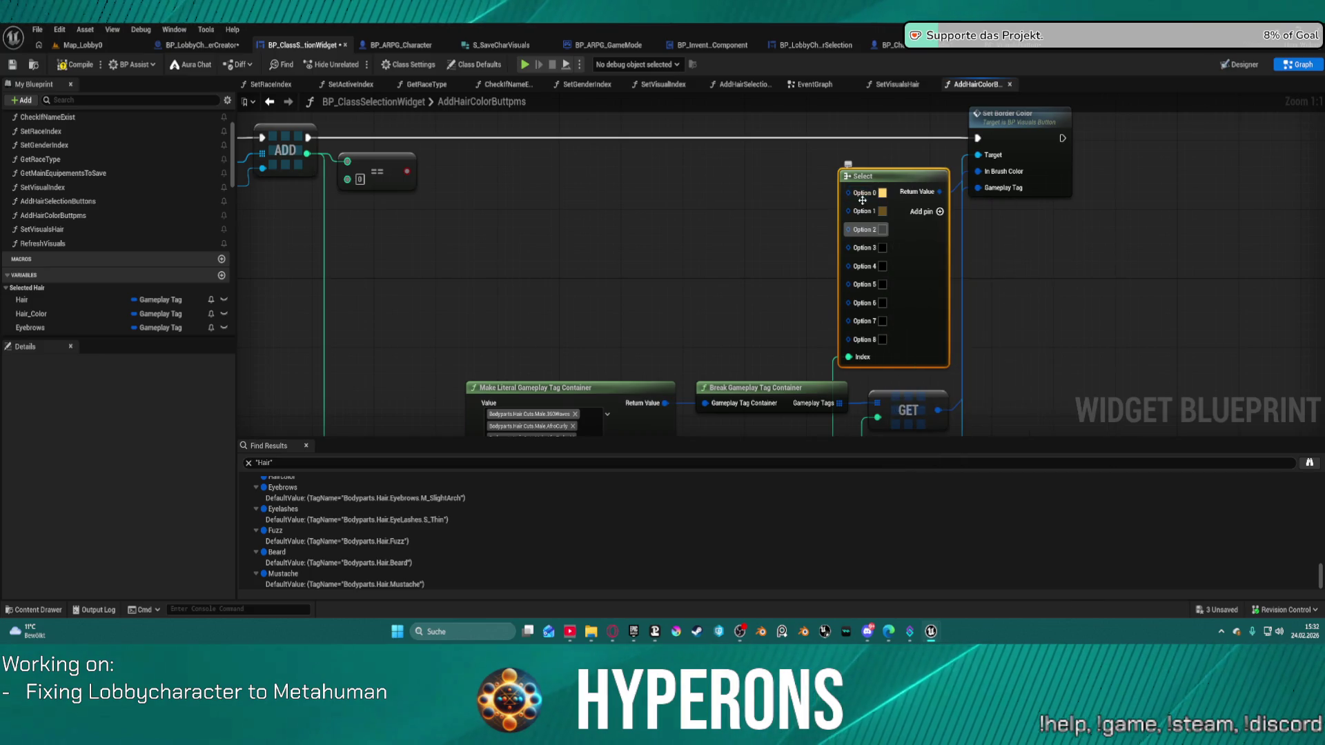
key("ctrl+c")
key("ctrl+v")
left_click(881, 232)
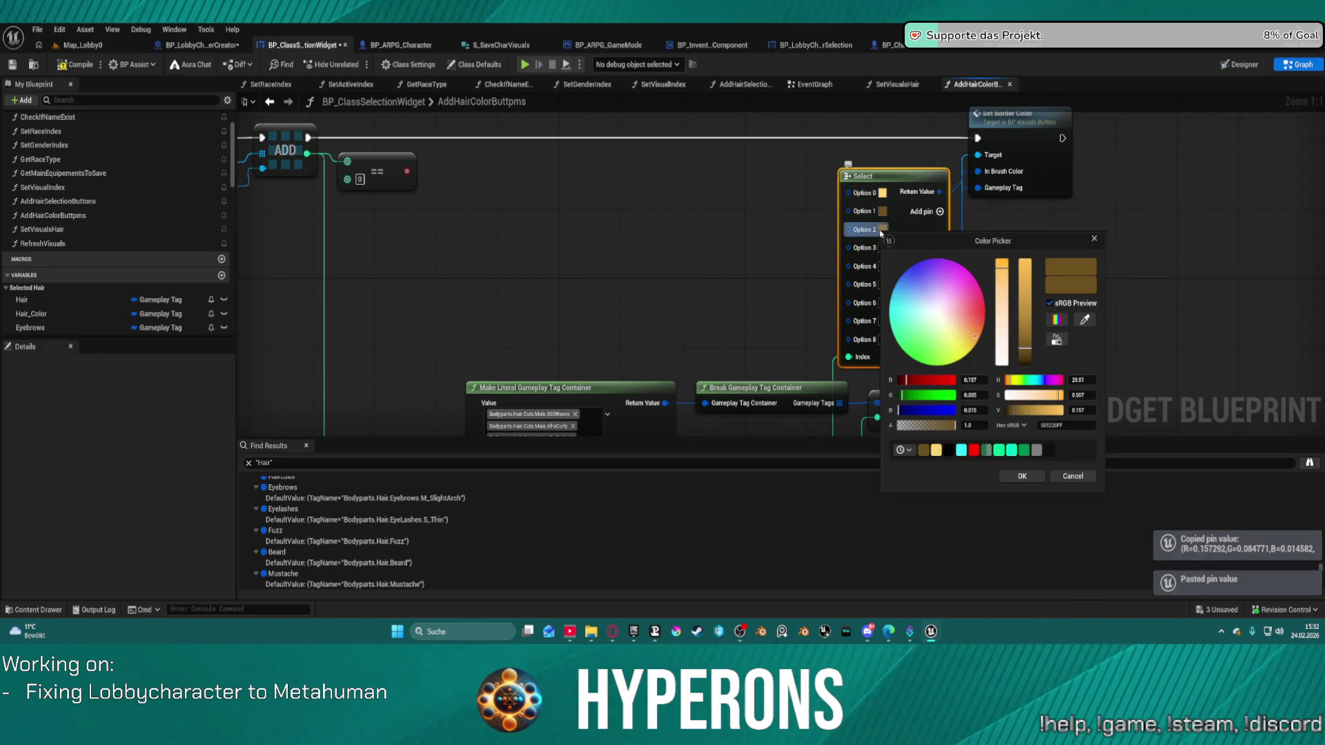
left_click_drag(1024, 348, 1028, 363)
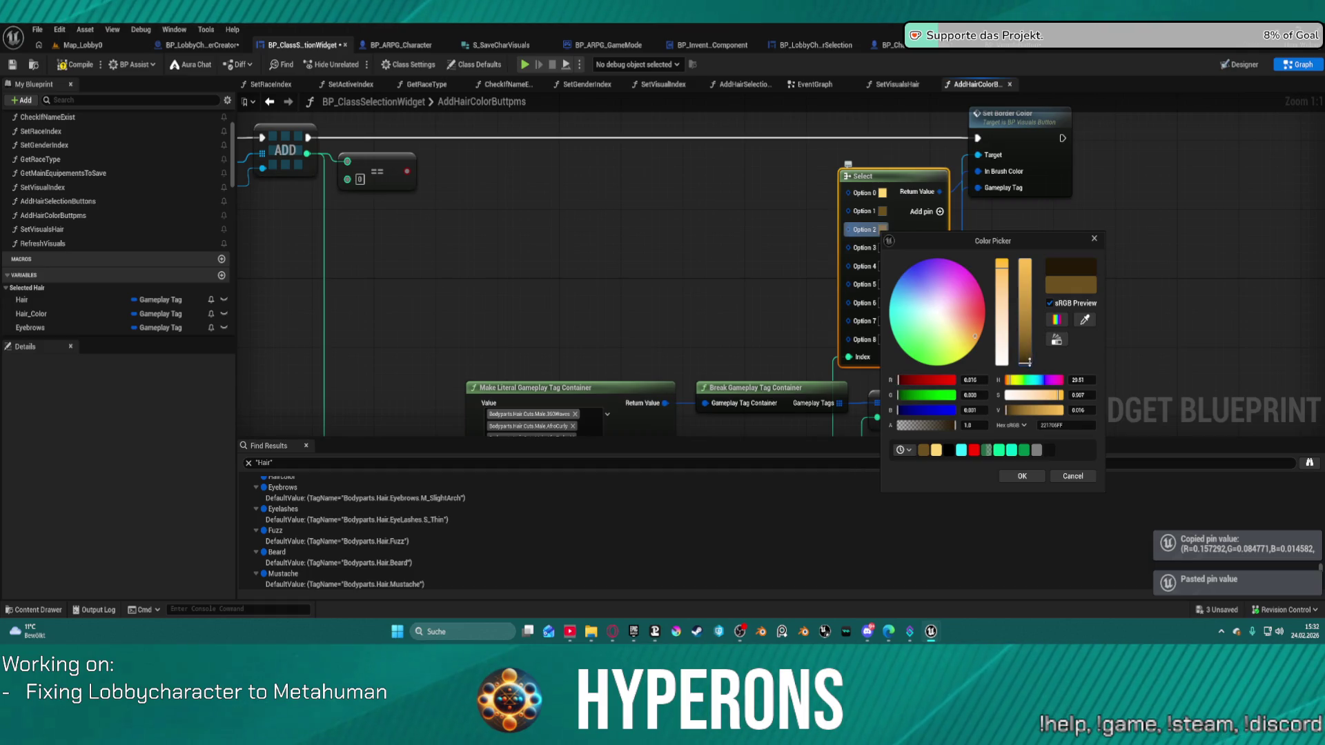
left_click(1022, 476)
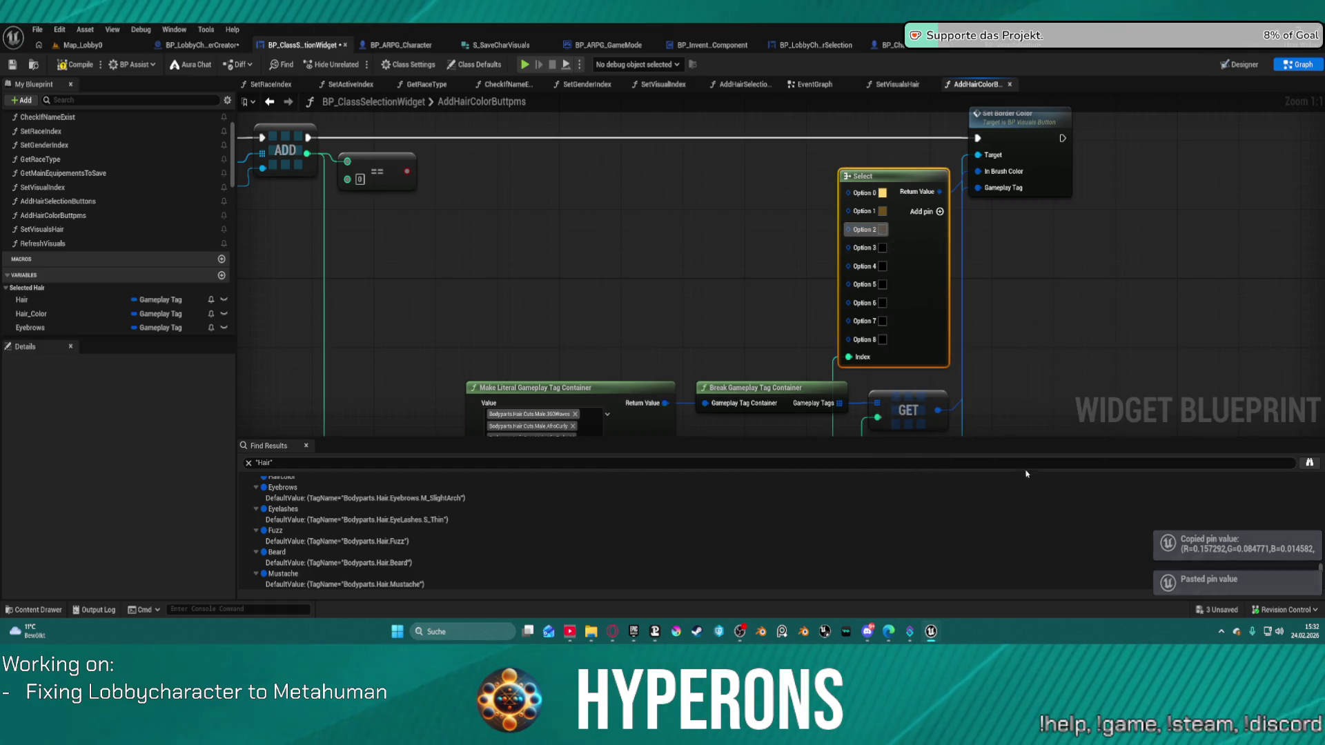
Give Option 3 a near-black colour and Option 4 a grey
left_click(883, 248)
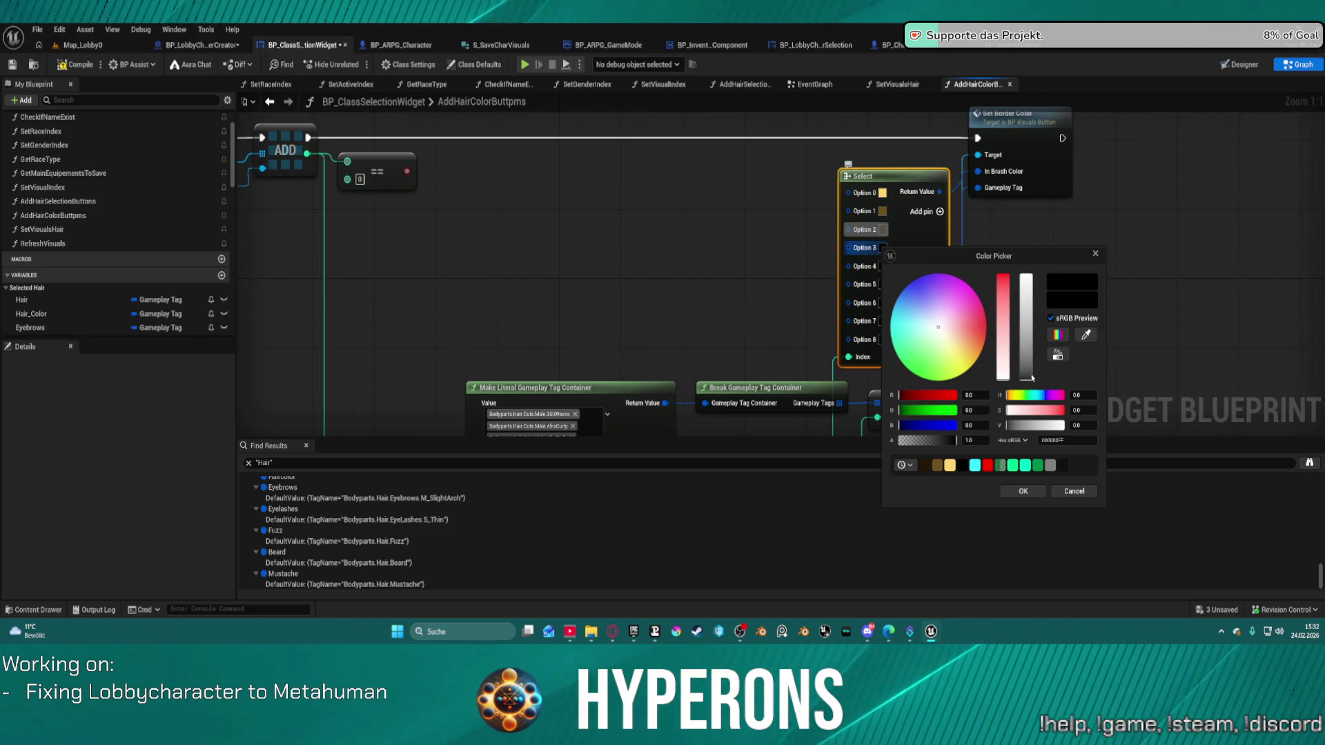
left_click(964, 467)
left_click(1023, 491)
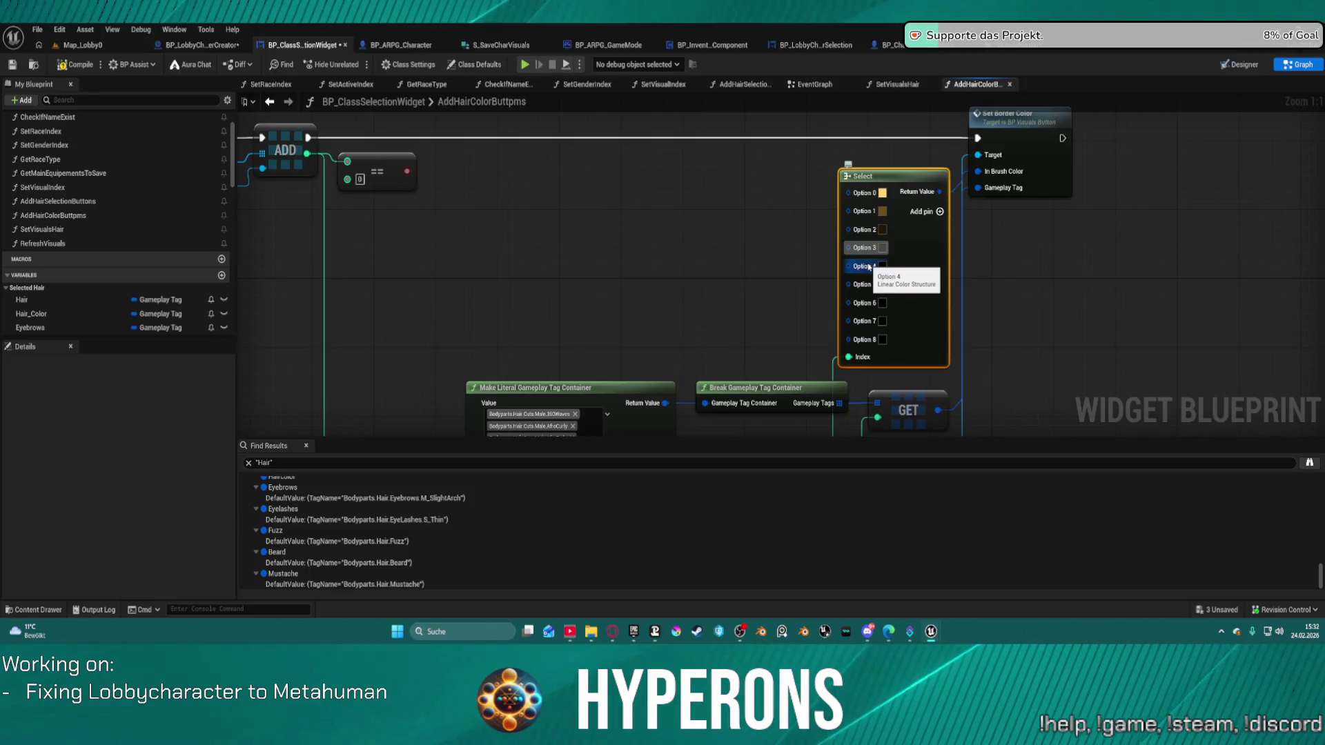
left_click(883, 267)
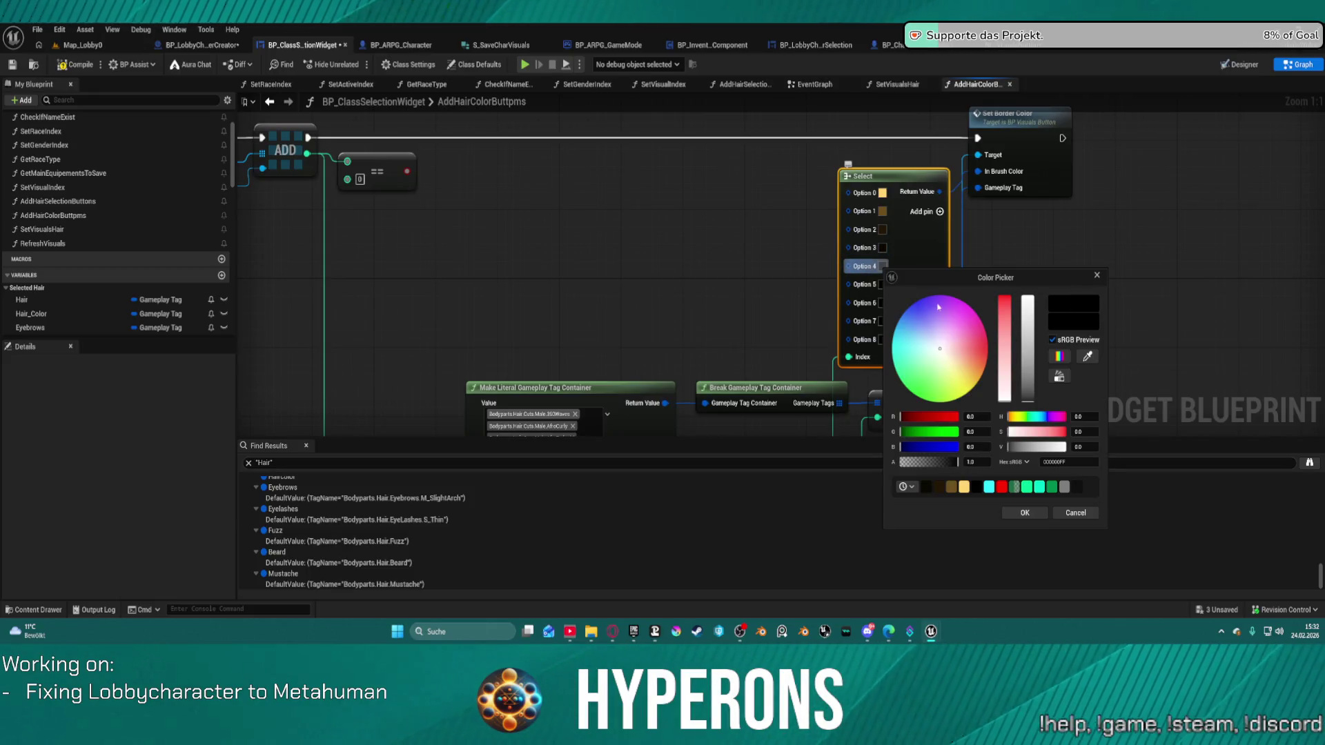
left_click(1032, 390)
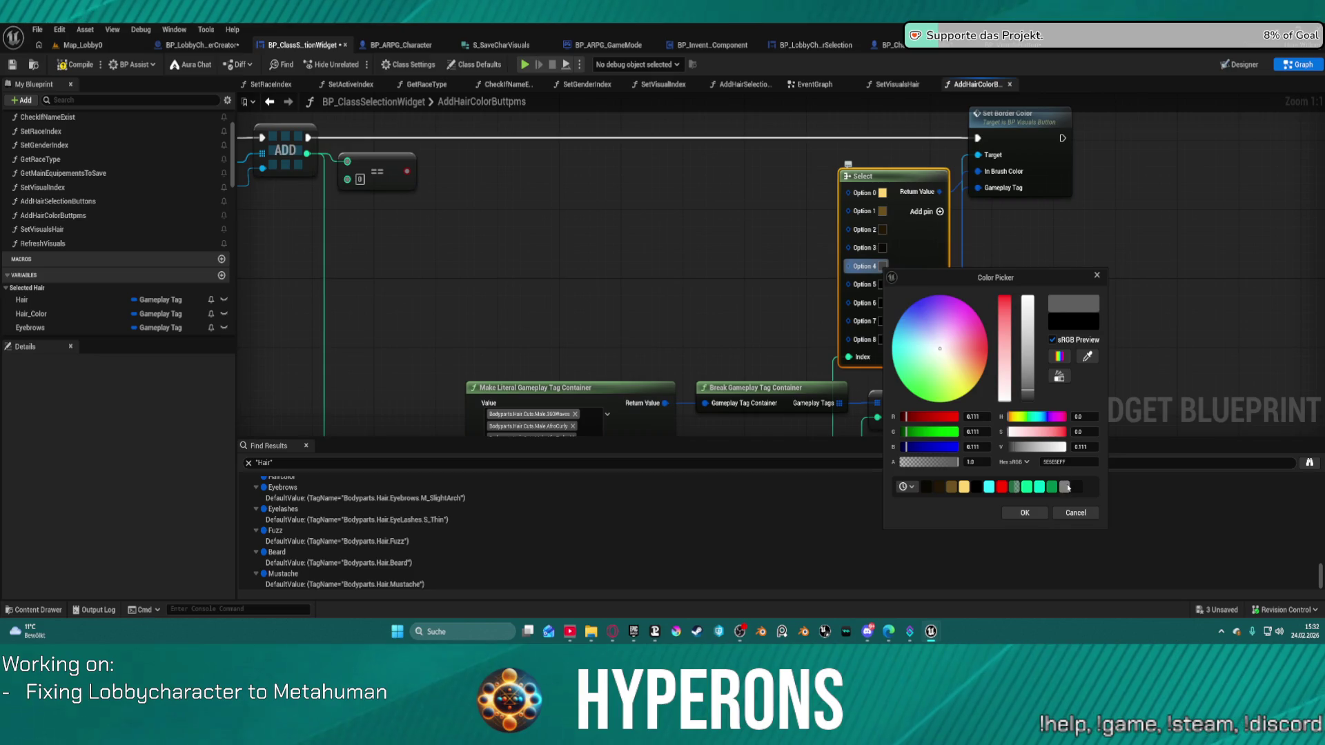
left_click(1067, 488)
left_click(1025, 512)
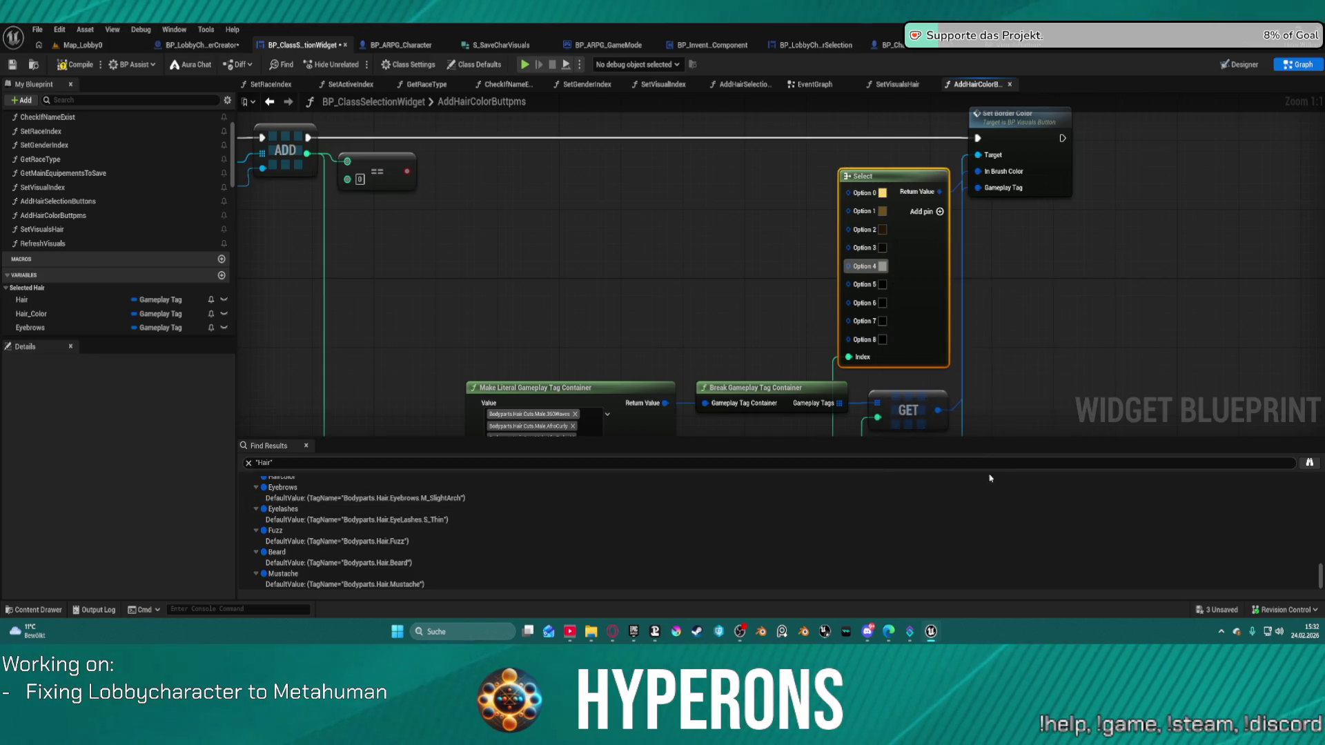
Set Option 5 to dark grey and Option 6 to magenta
left_click(881, 284)
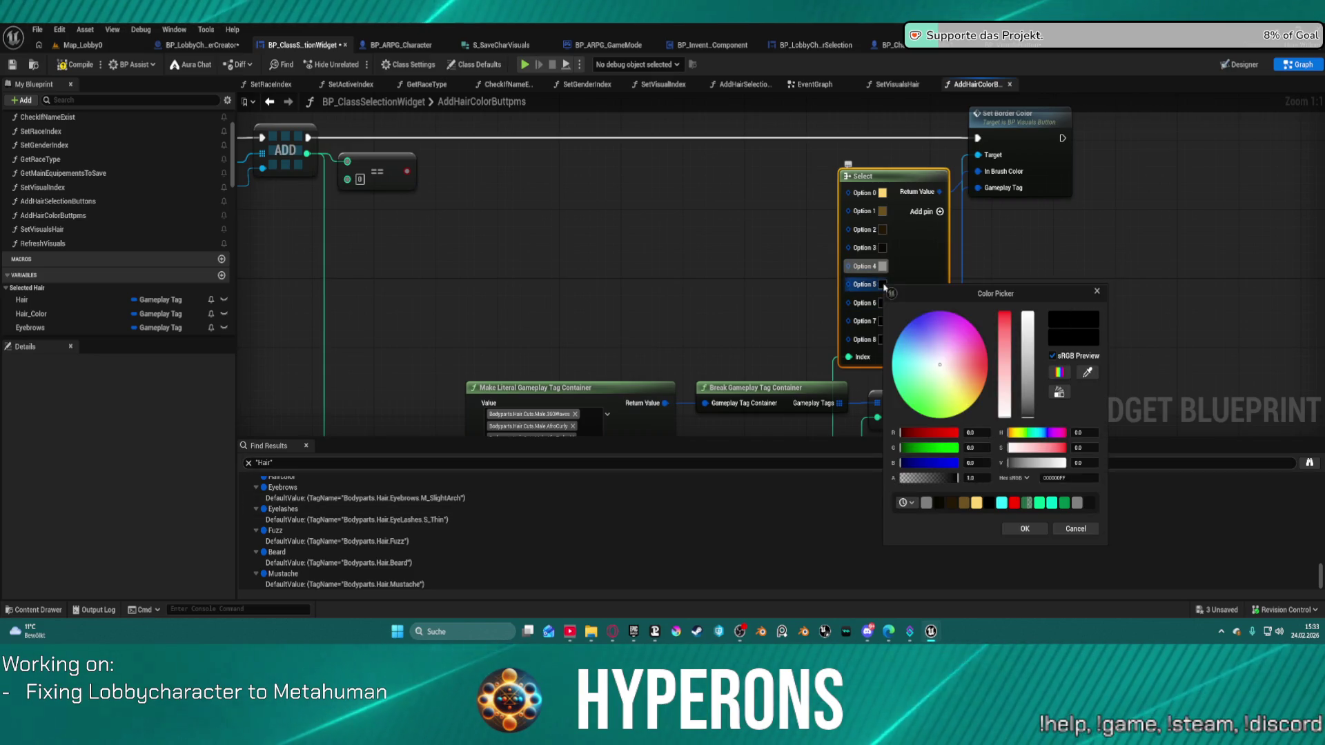
left_click(1028, 418)
left_click_drag(1028, 418, 1028, 414)
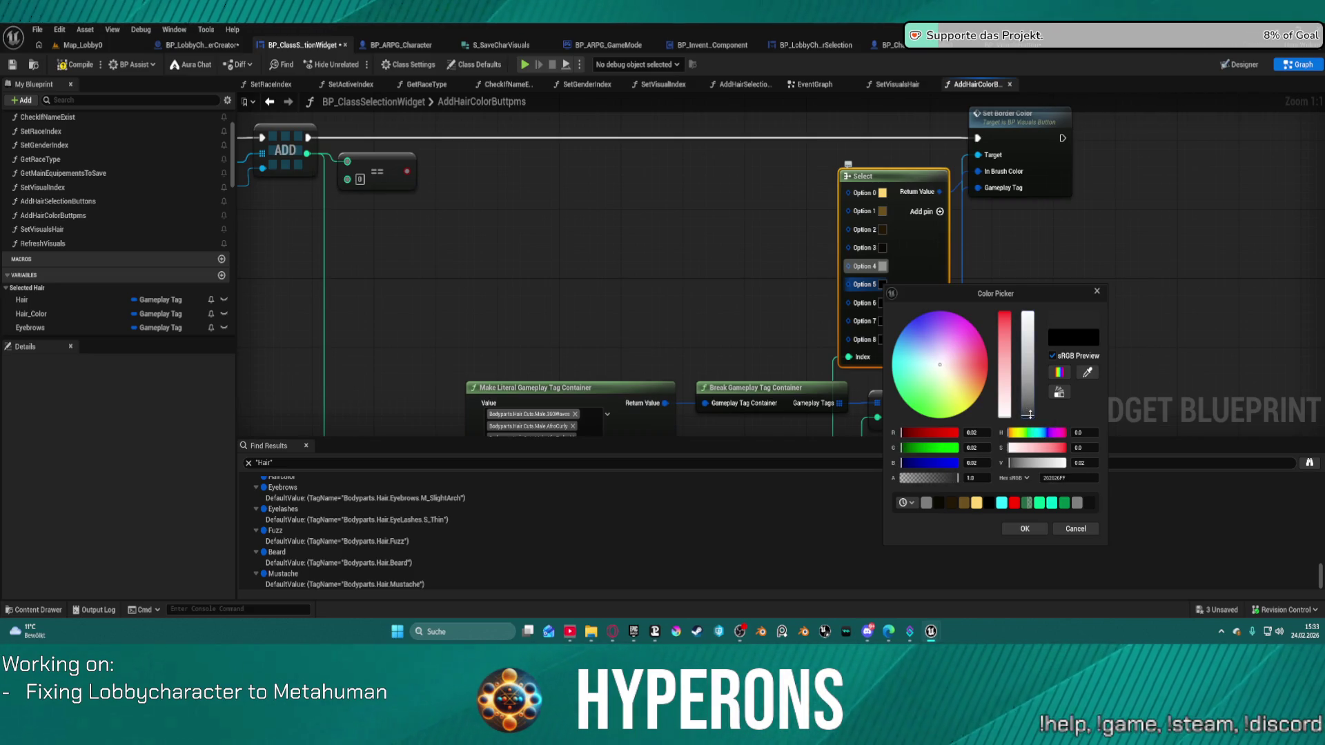
left_click(1024, 528)
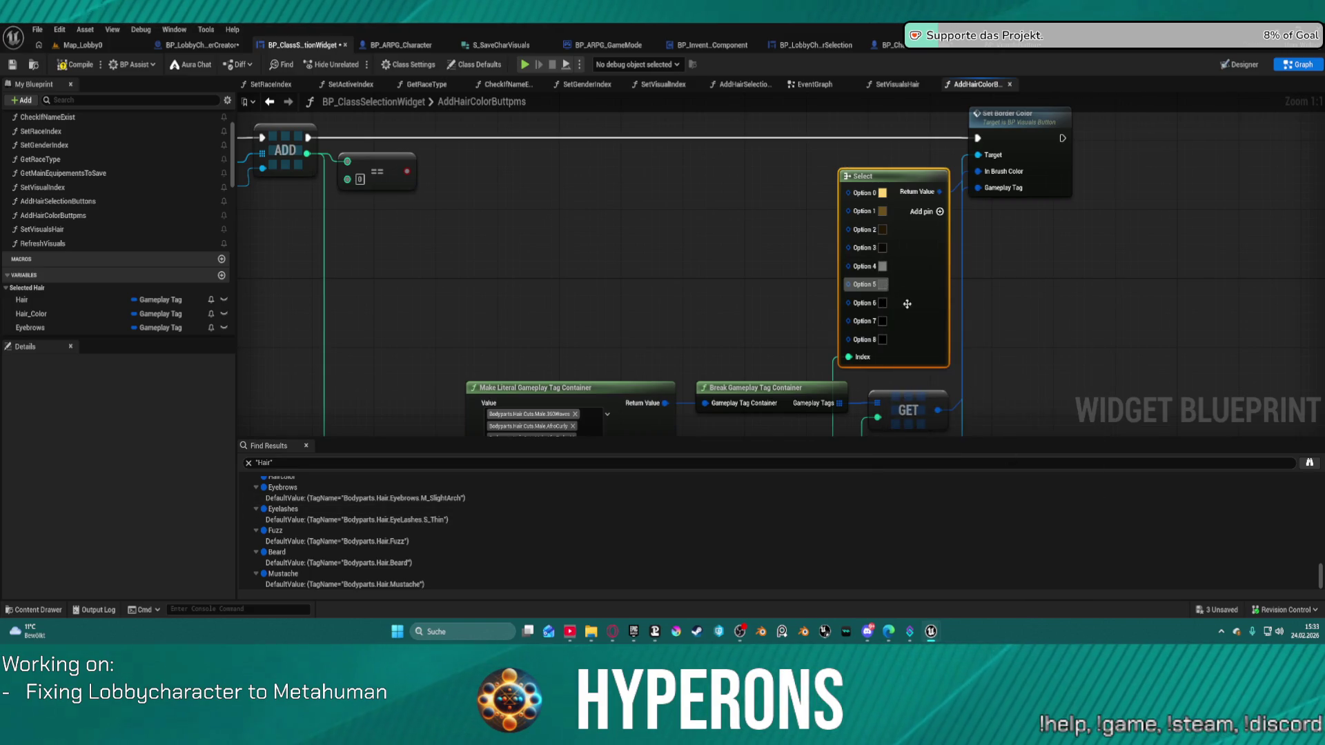
left_click(882, 303)
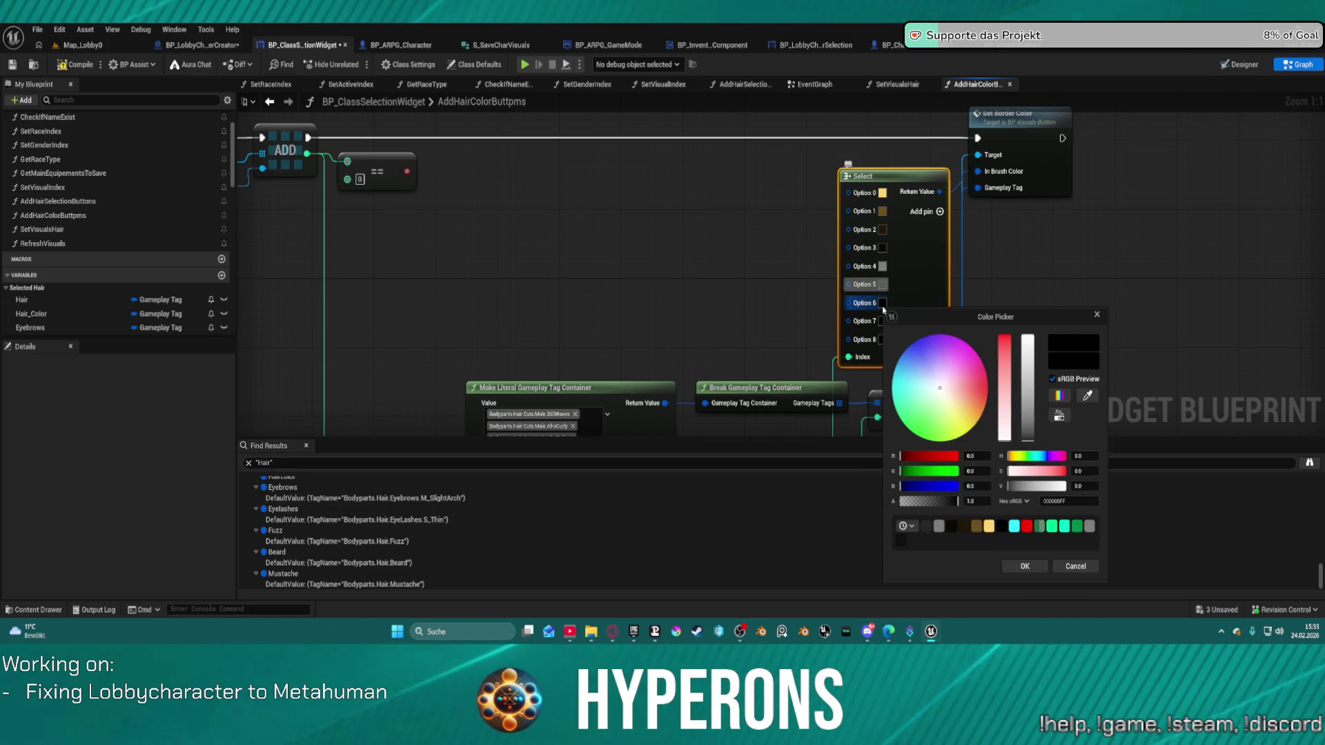
left_click(969, 349)
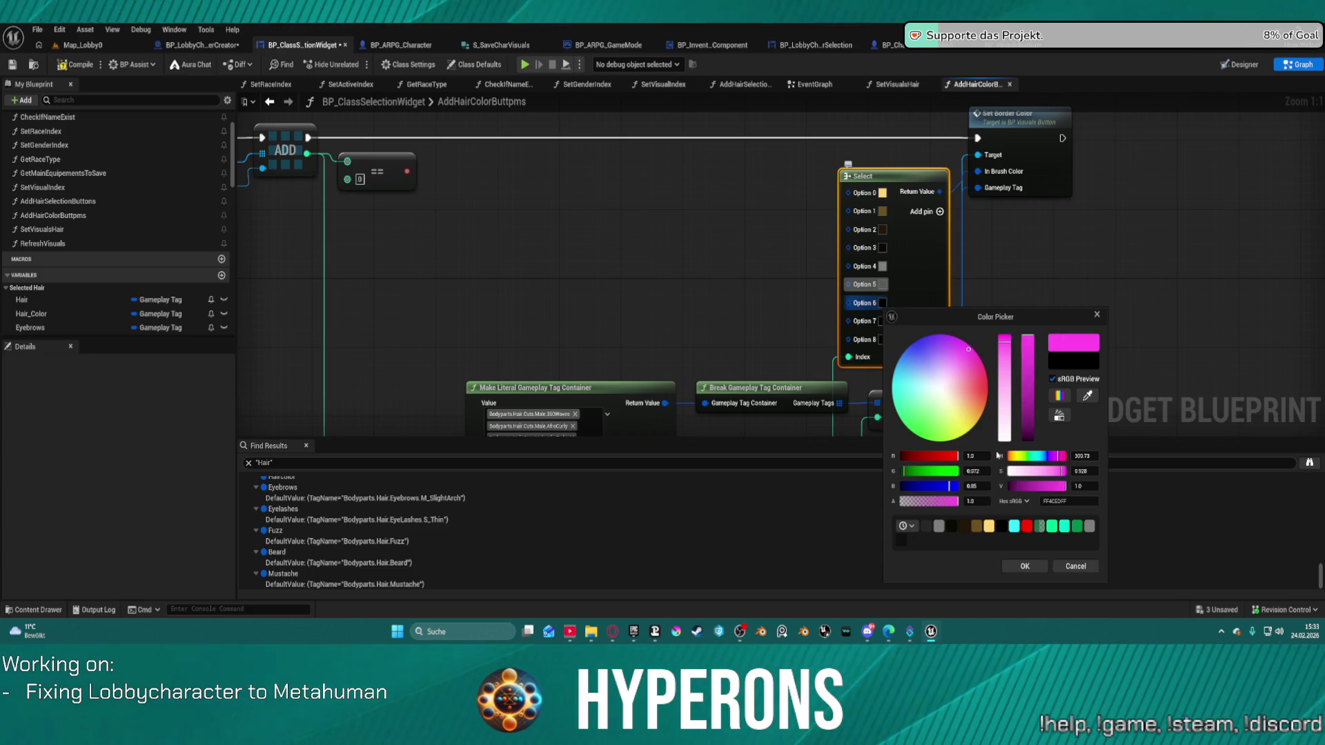
left_click(1024, 565)
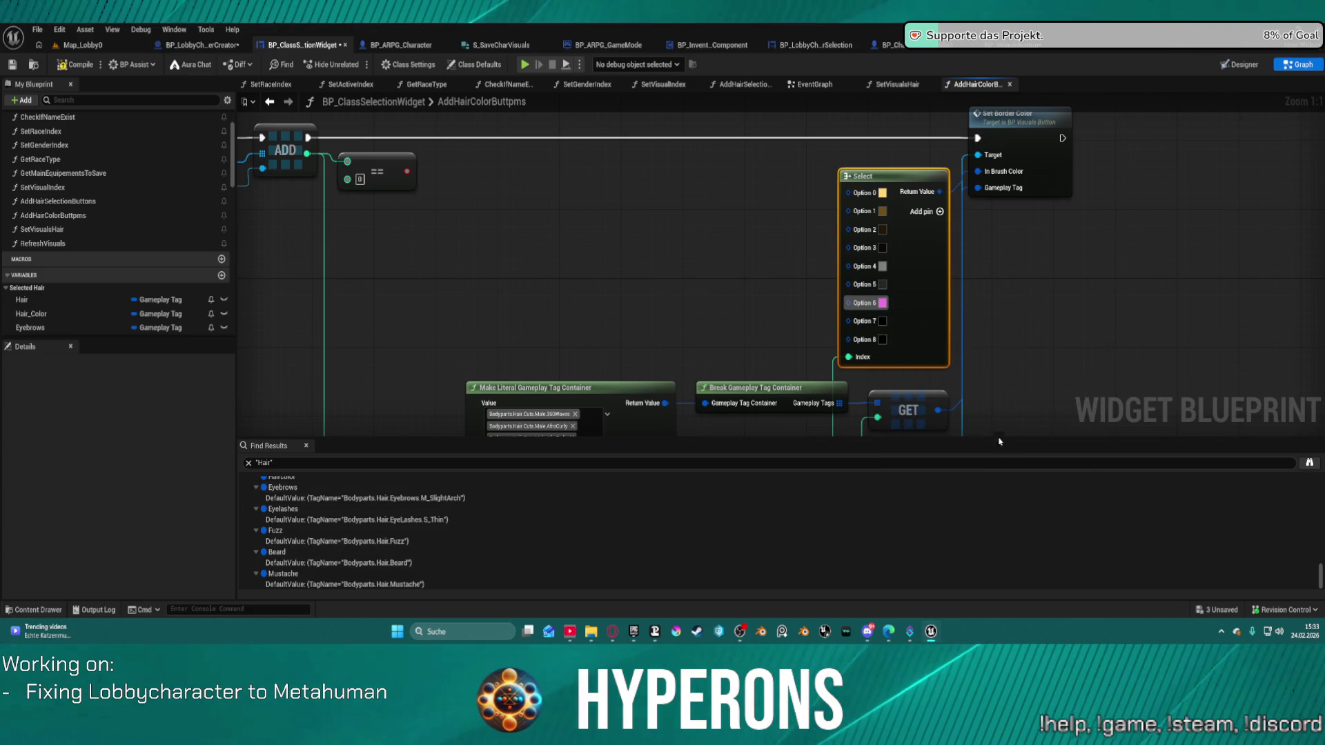
left_click(980, 345)
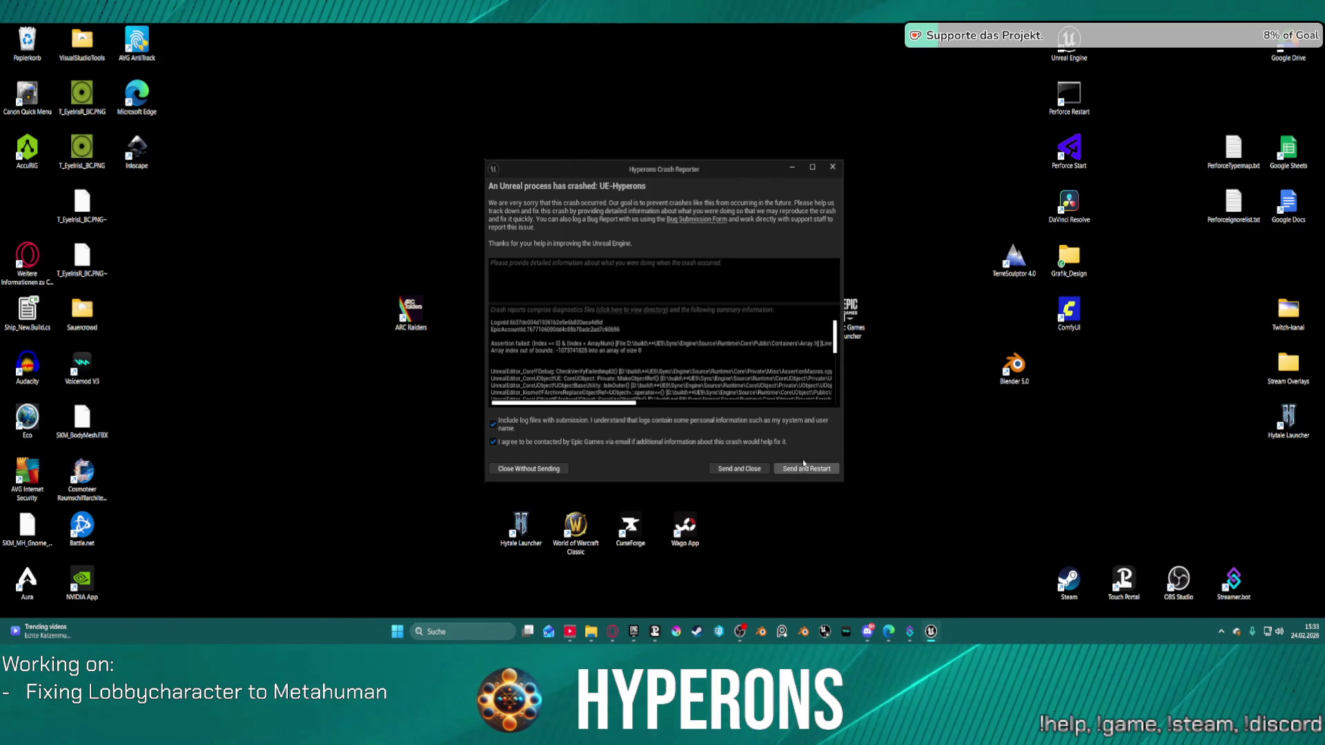
Scroll through the crash log, then send the crash report and restart the editor
left_click(777, 403)
left_click_drag(732, 403, 637, 400)
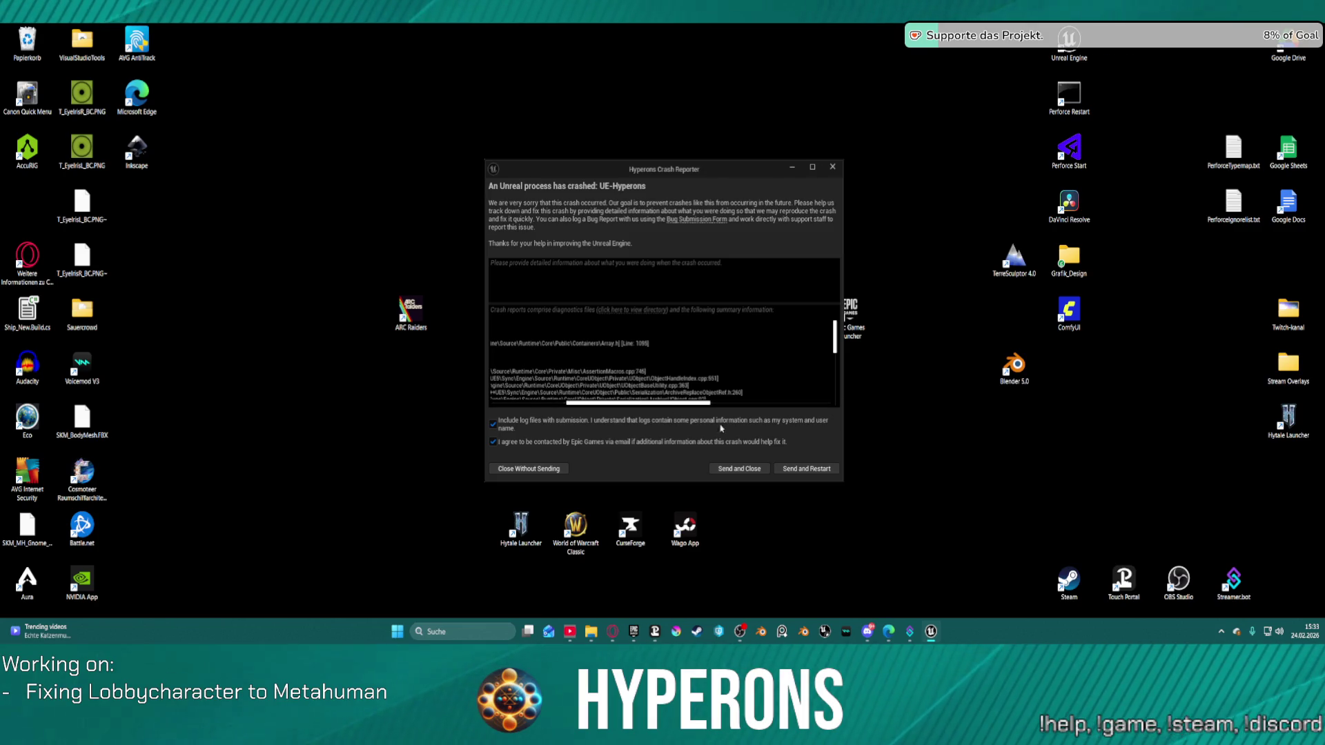
left_click(798, 467)
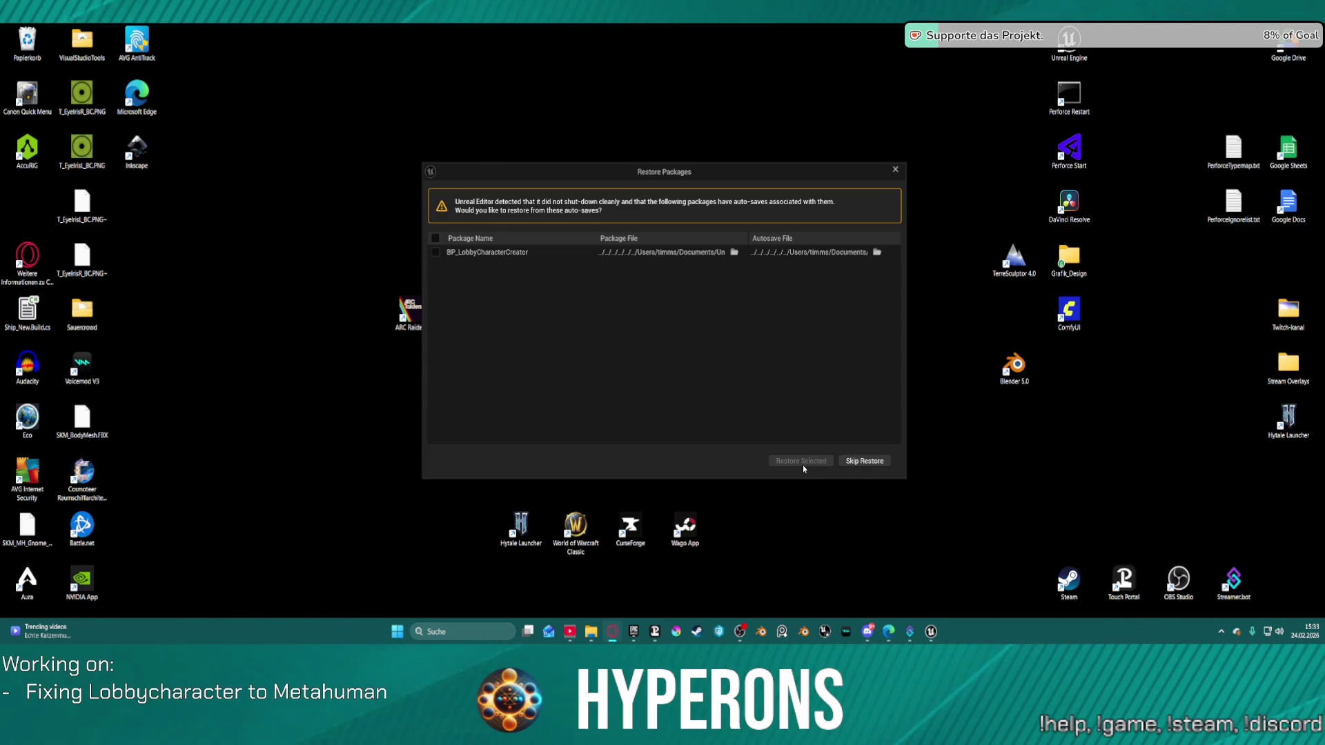
Restore the auto-saved BP_LobbyCharacterCreator package and let Unreal Engine reload
left_click(436, 252)
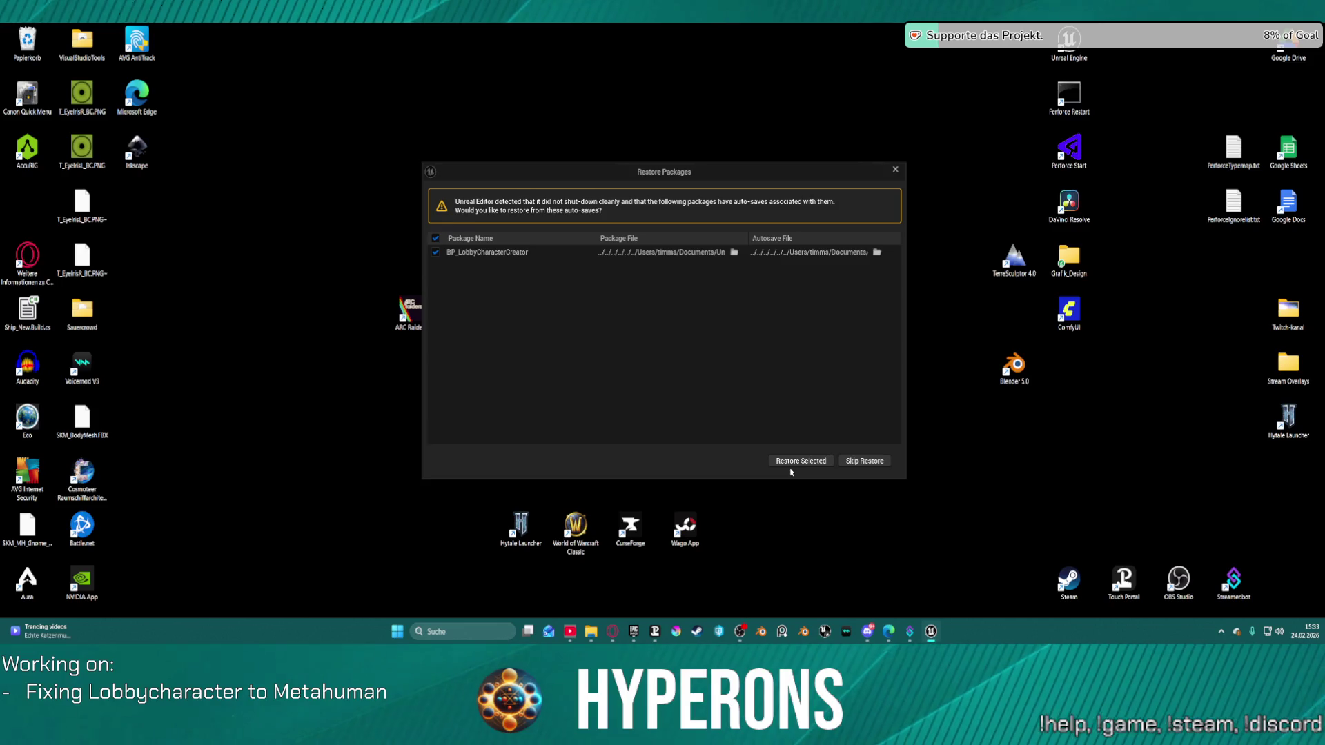
left_click(800, 464)
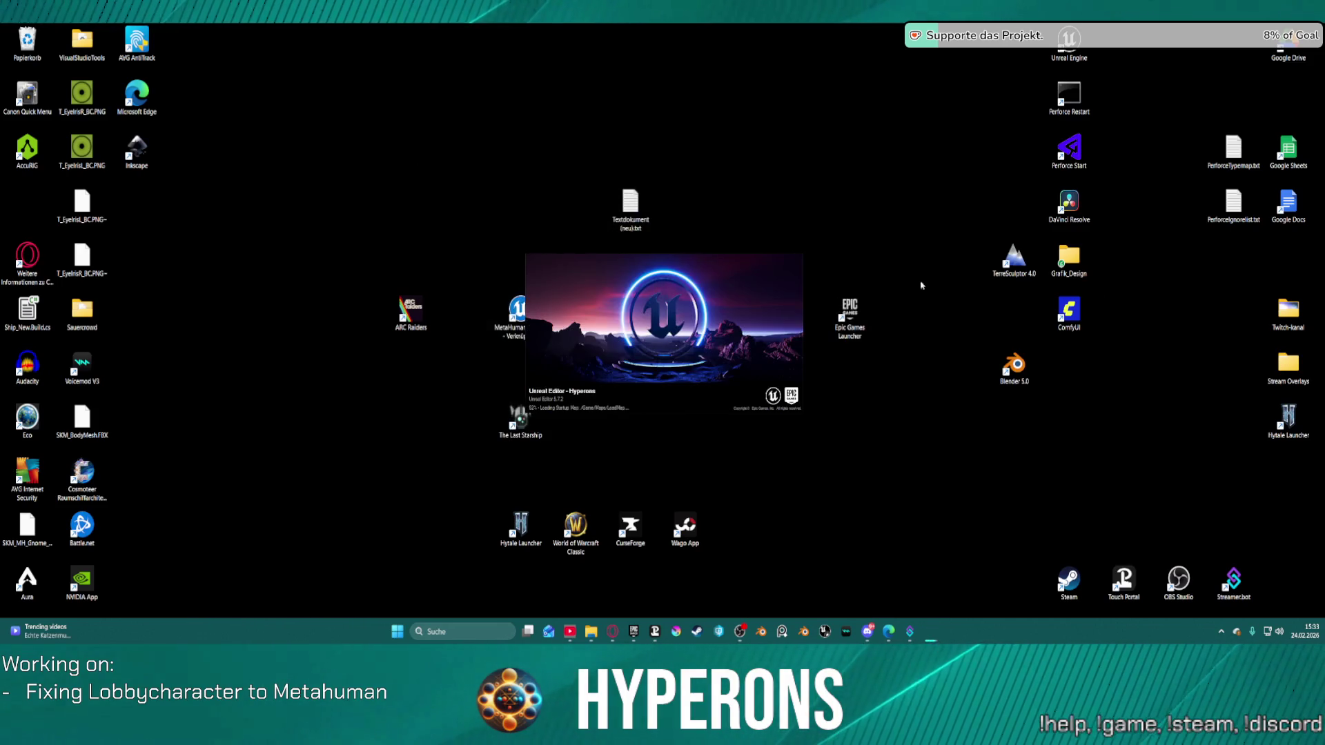
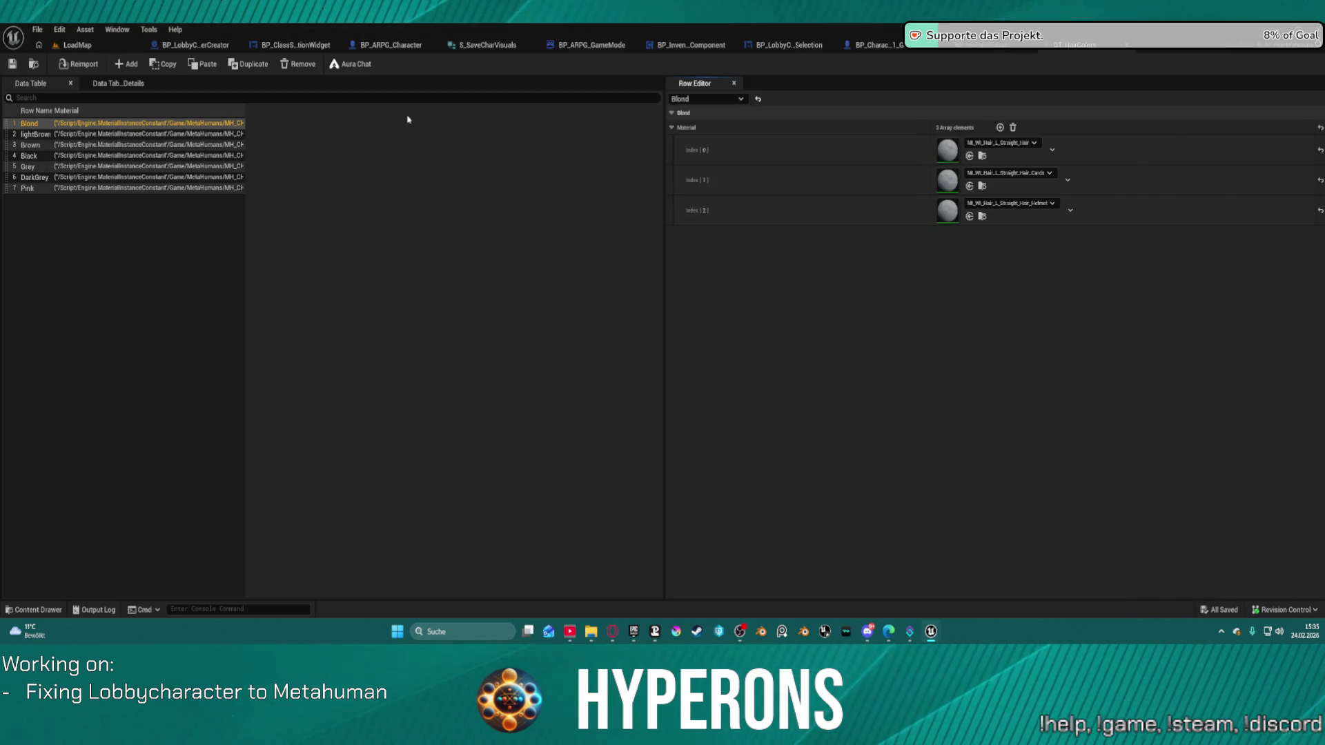
Open the BP_VisualsButton widget's EventGraph in Graph mode
left_click(976, 47)
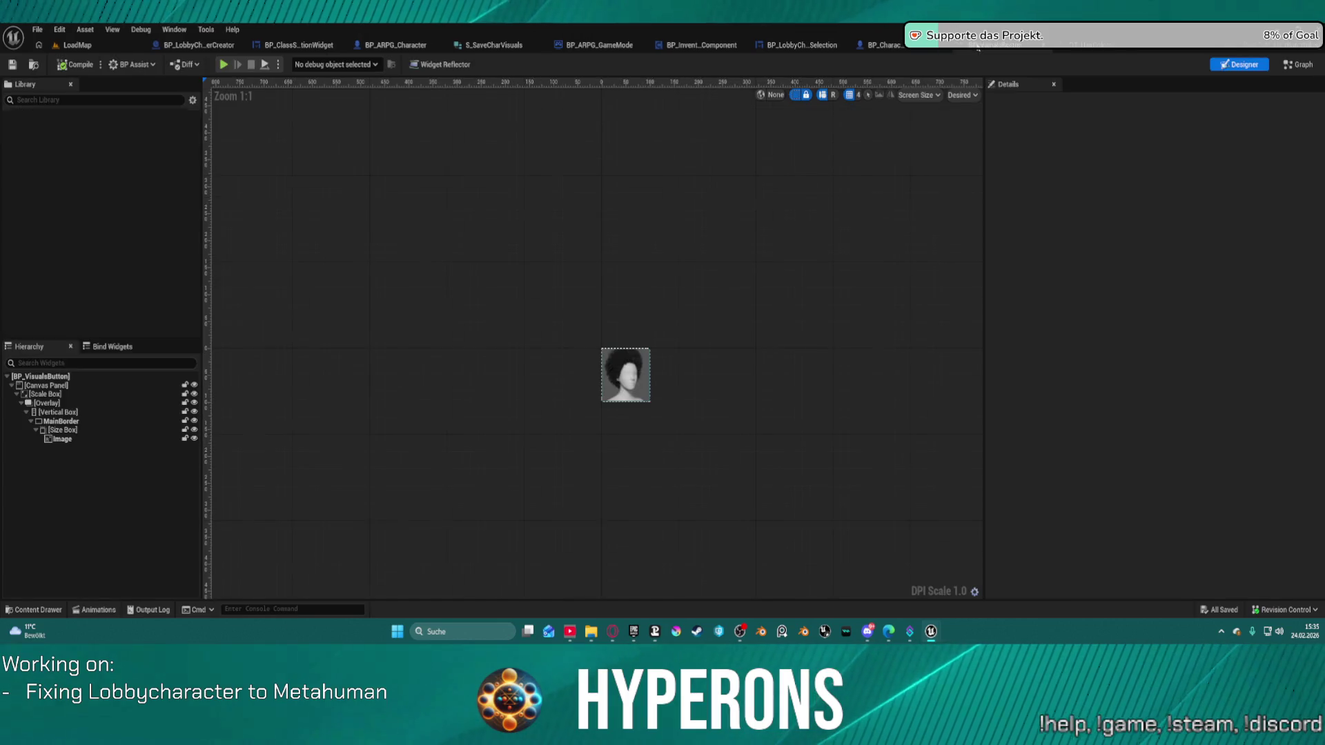
left_click(1303, 65)
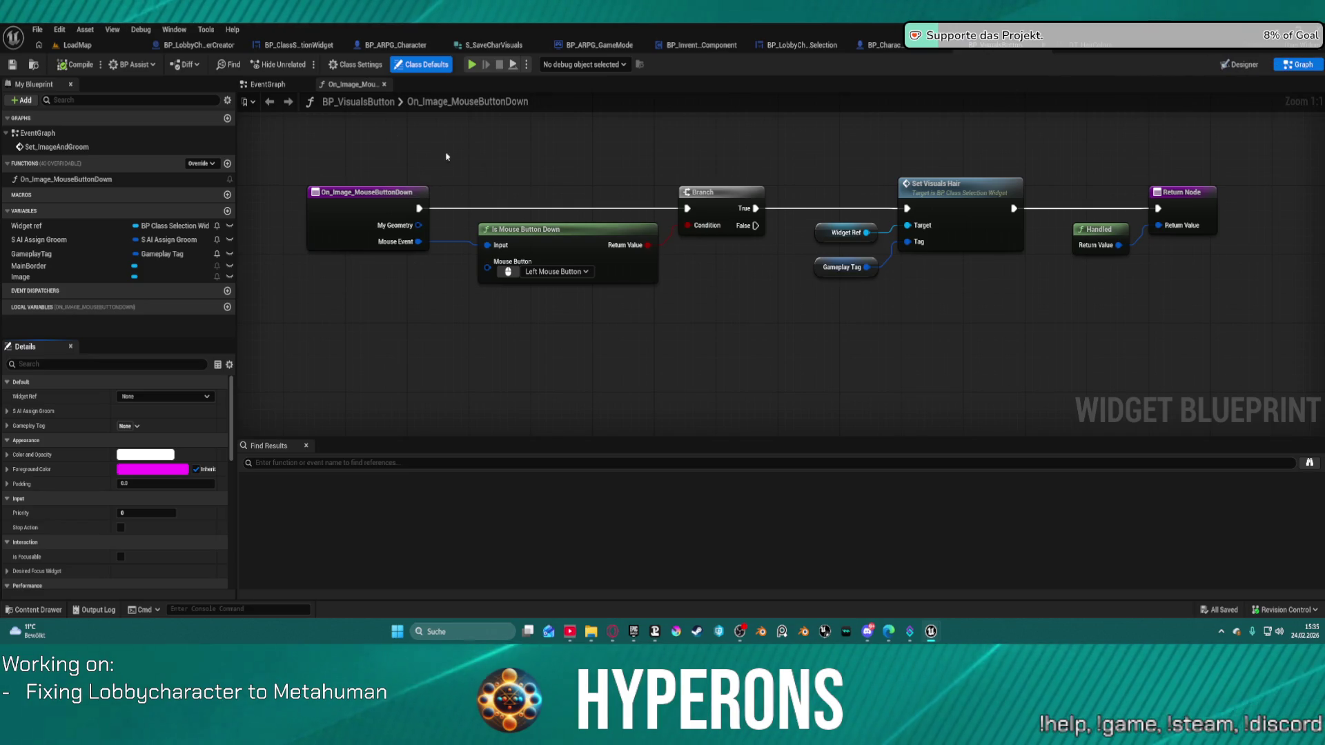
double_click(38, 133)
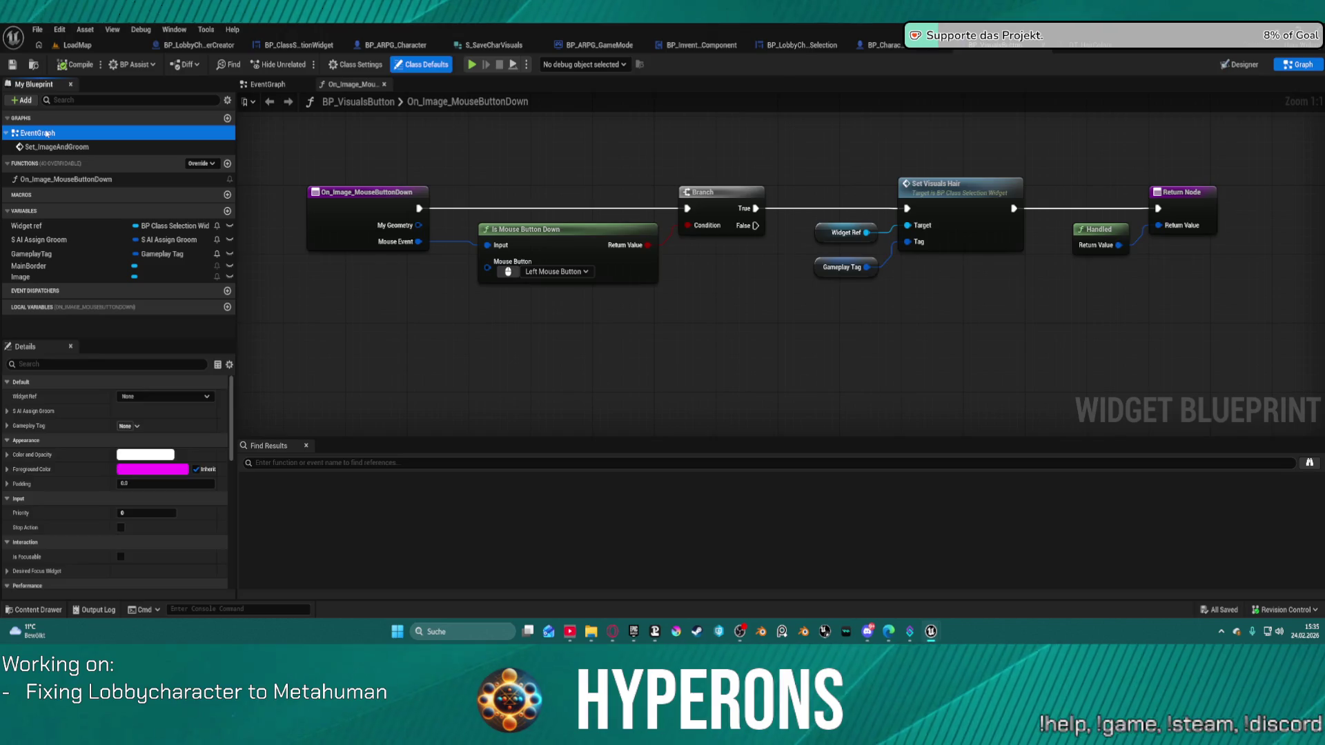
Inspect the Set_ImageAndGroom event, then bring up BP_LobbyCharacterCreator's Adapt Modular Mesh graph
scroll(875, 310, "up", 4)
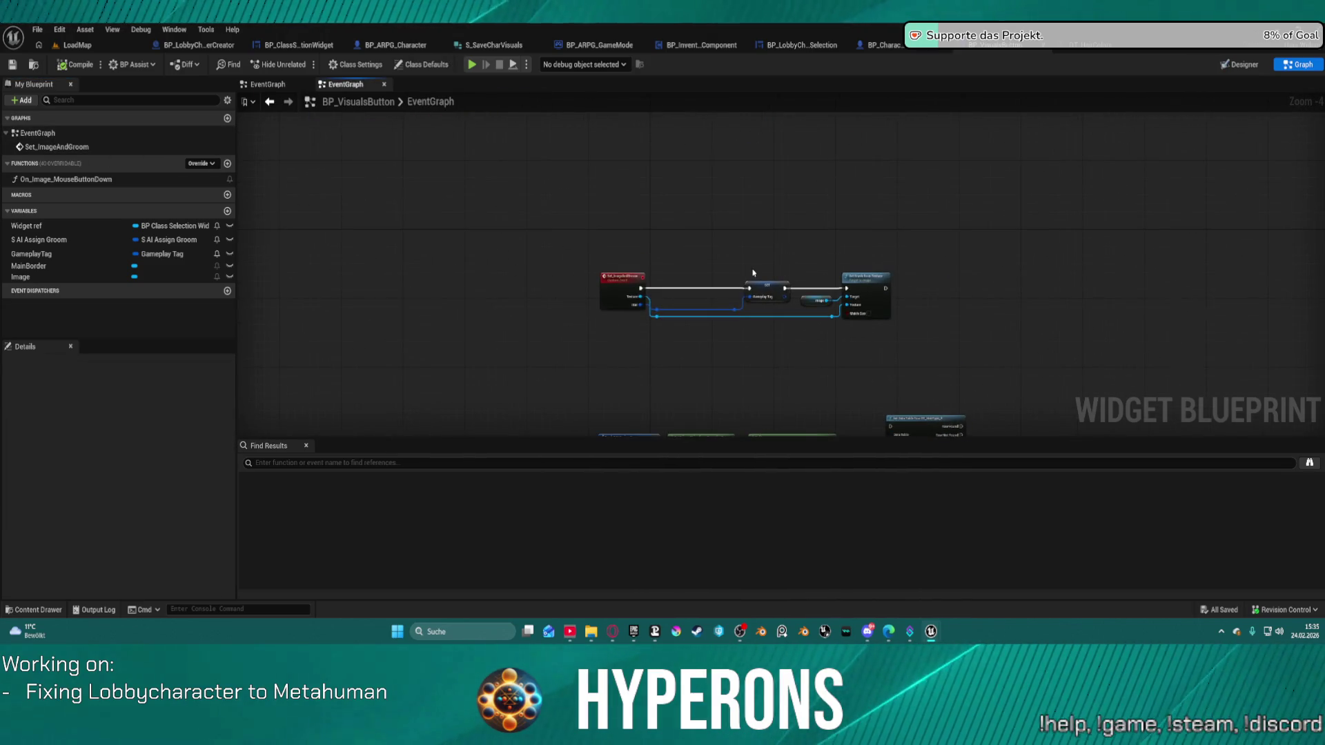
scroll(759, 269, "down", 3)
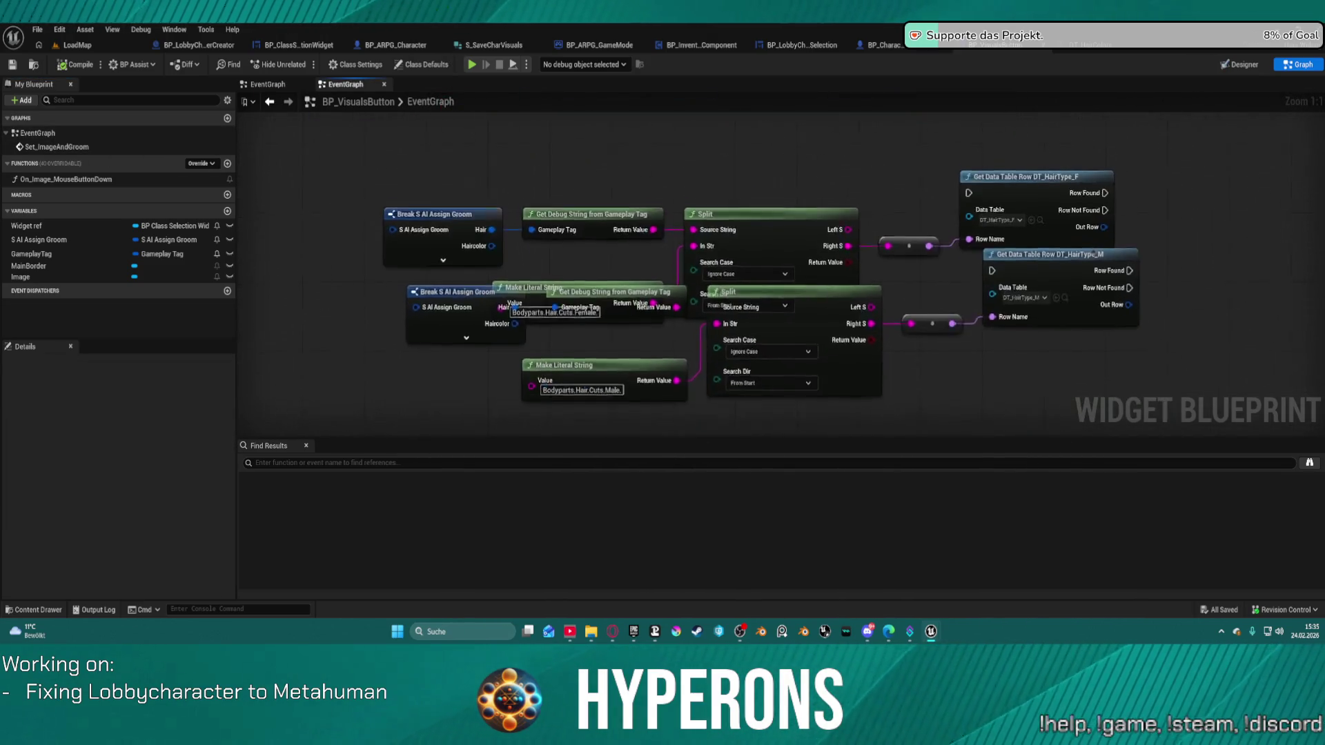
scroll(759, 269, "up", 3)
left_click_drag(480, 138, 529, 338)
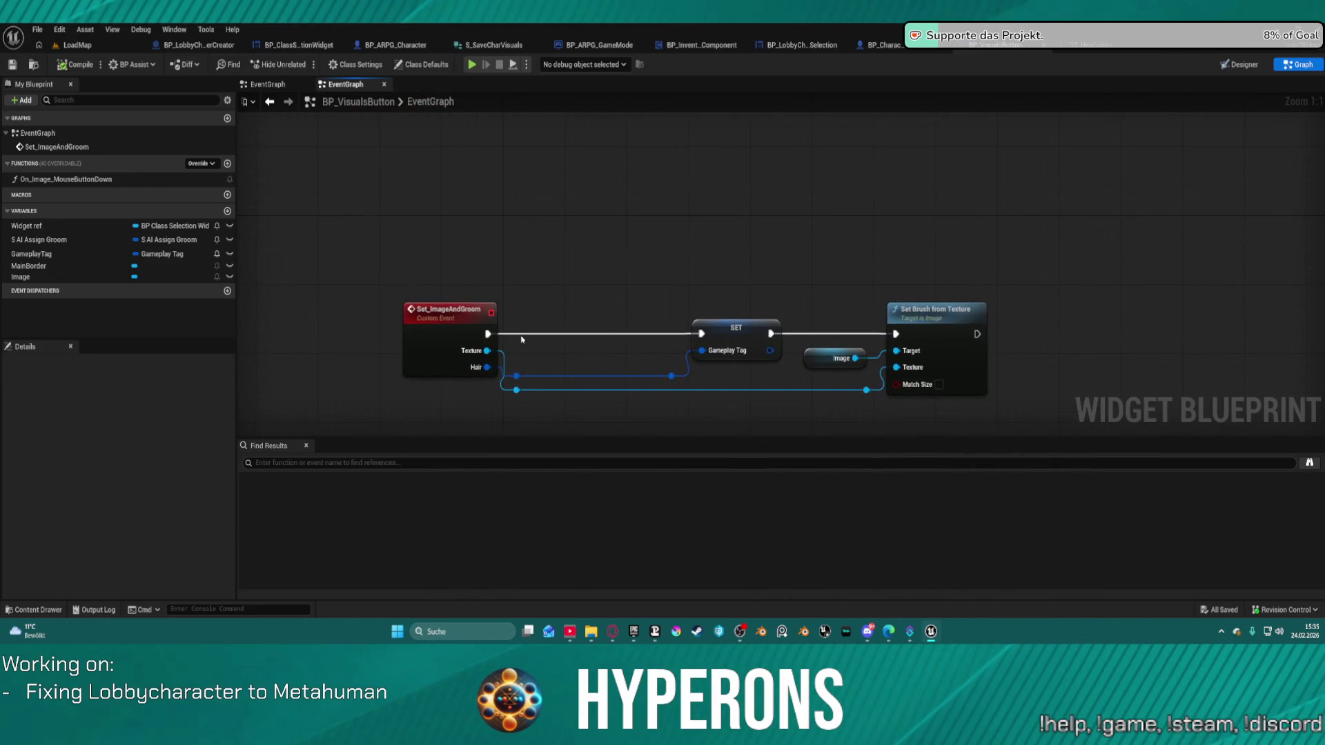
right_click(400, 209)
key("Escape")
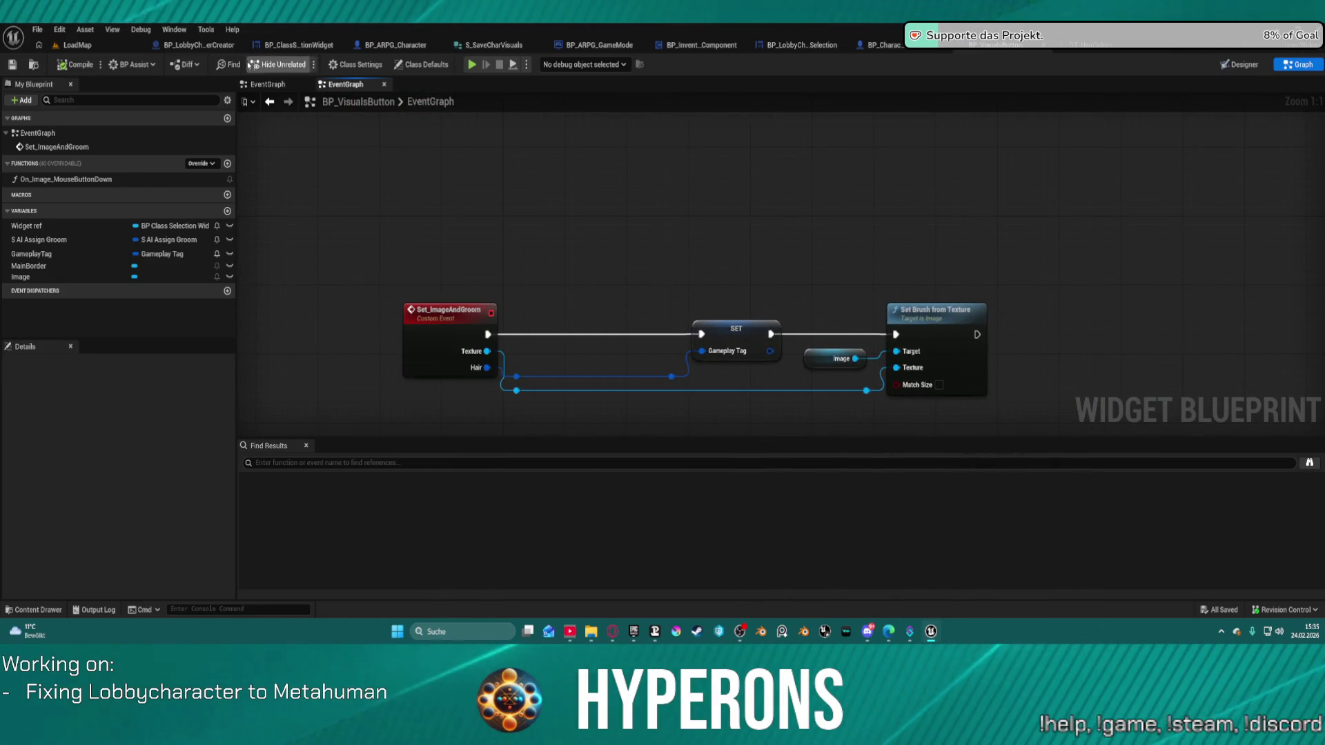
left_click(220, 46)
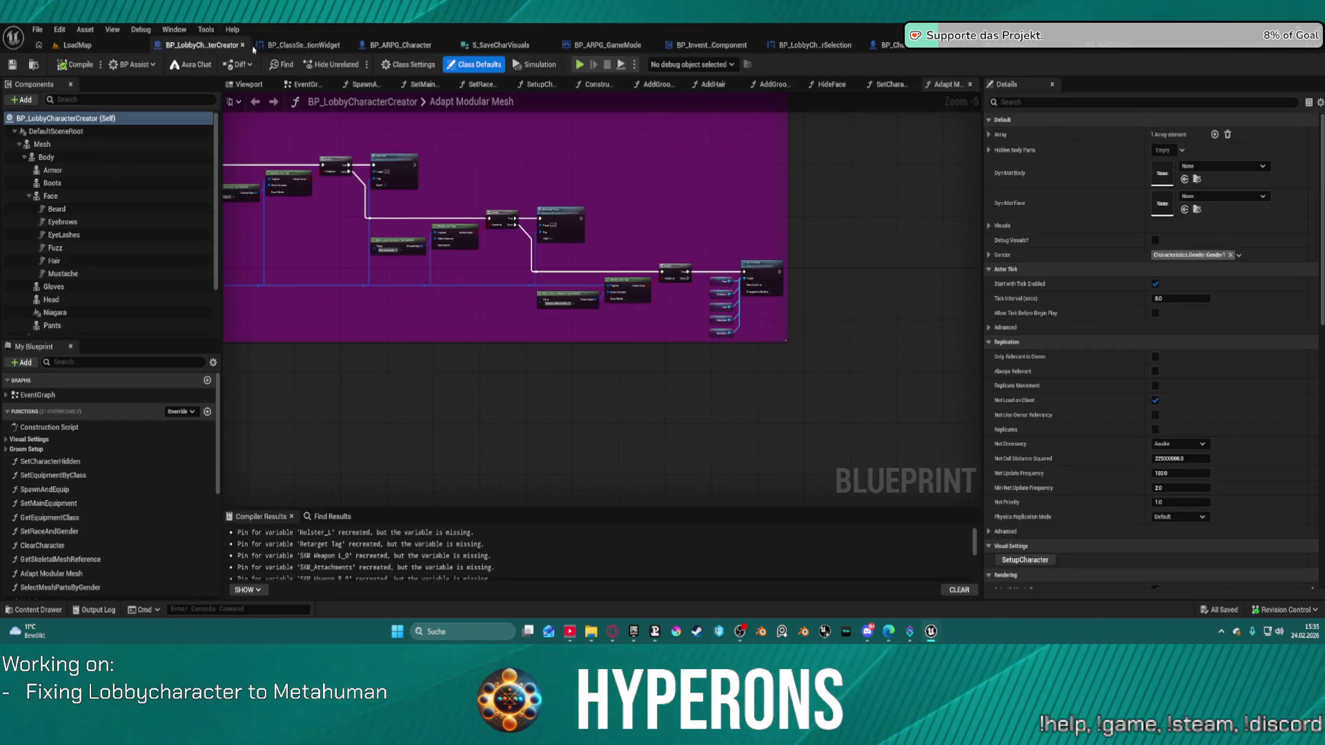
In BP_LobbyCharacterSelection's graph, view SetSelectedCharEntry's Branch, Sequence and IsValid nodes
left_click(269, 46)
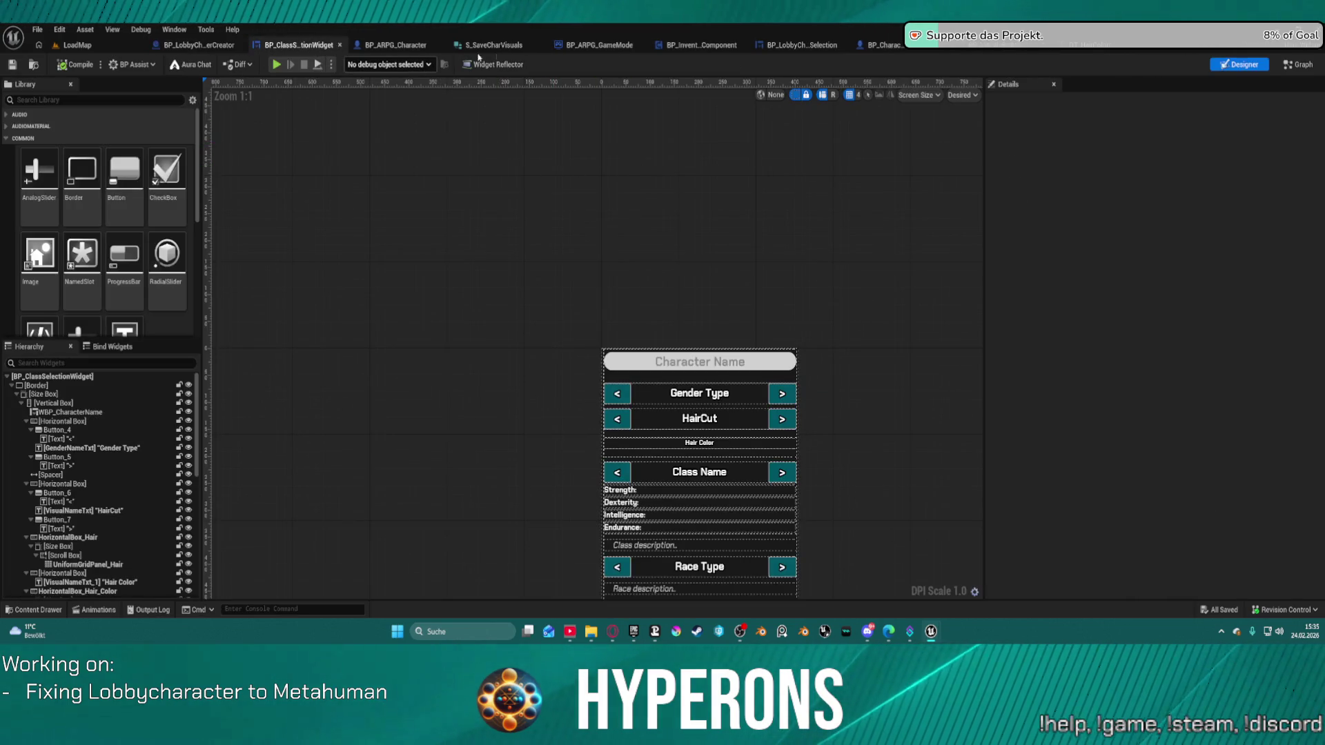
left_click(793, 46)
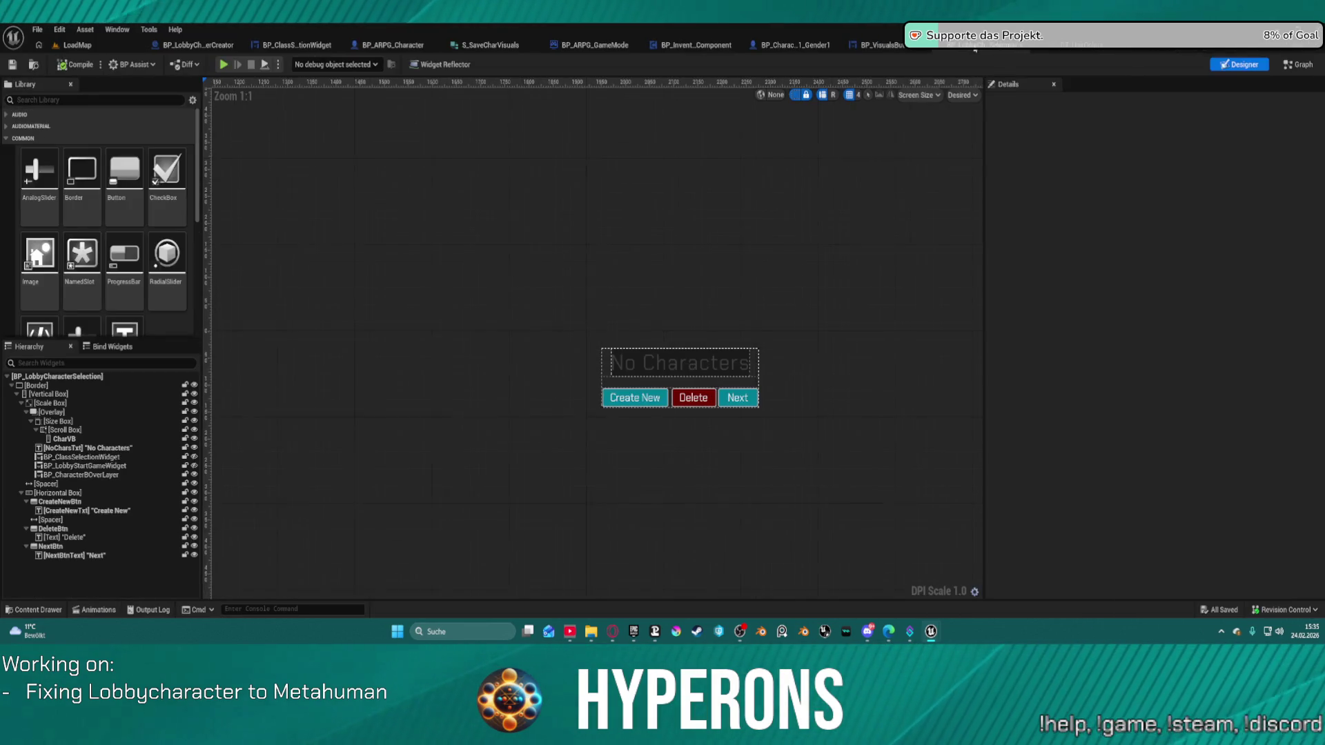
left_click_drag(794, 47, 961, 53)
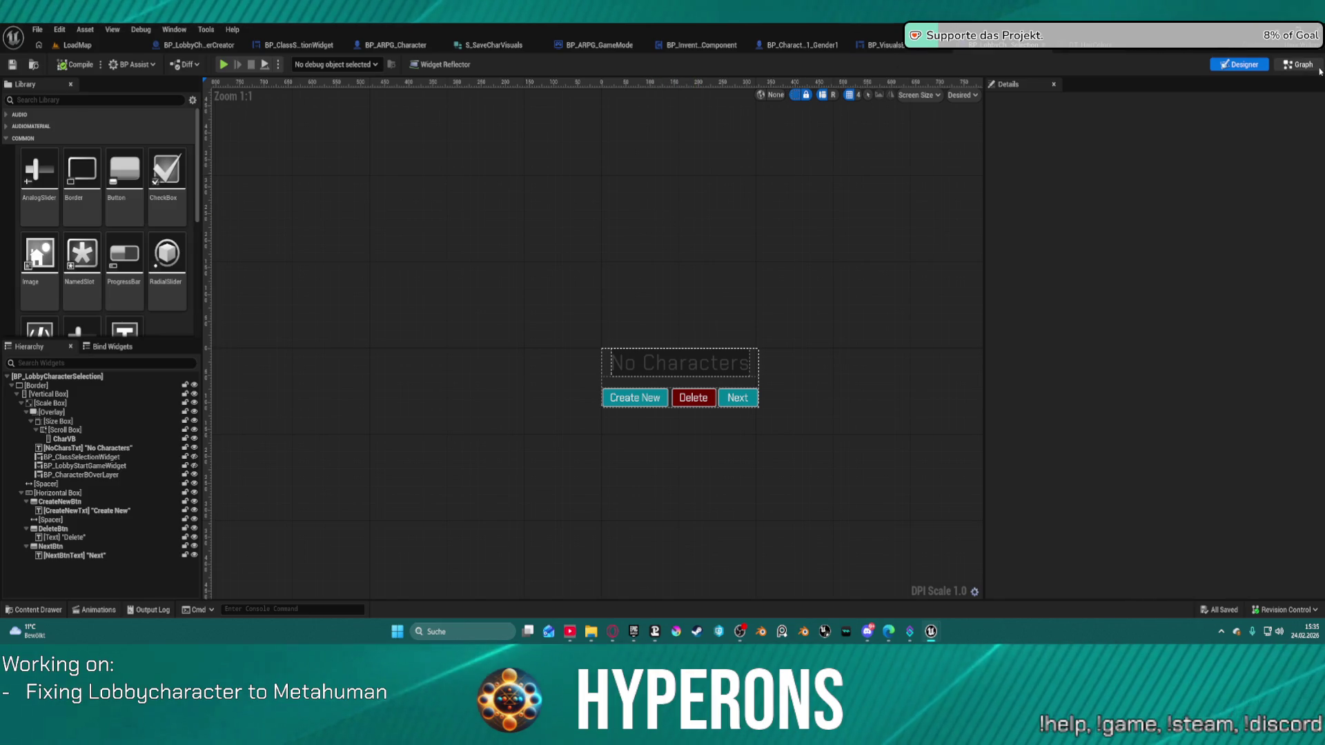
left_click(1297, 64)
scroll(770, 267, "down", 4)
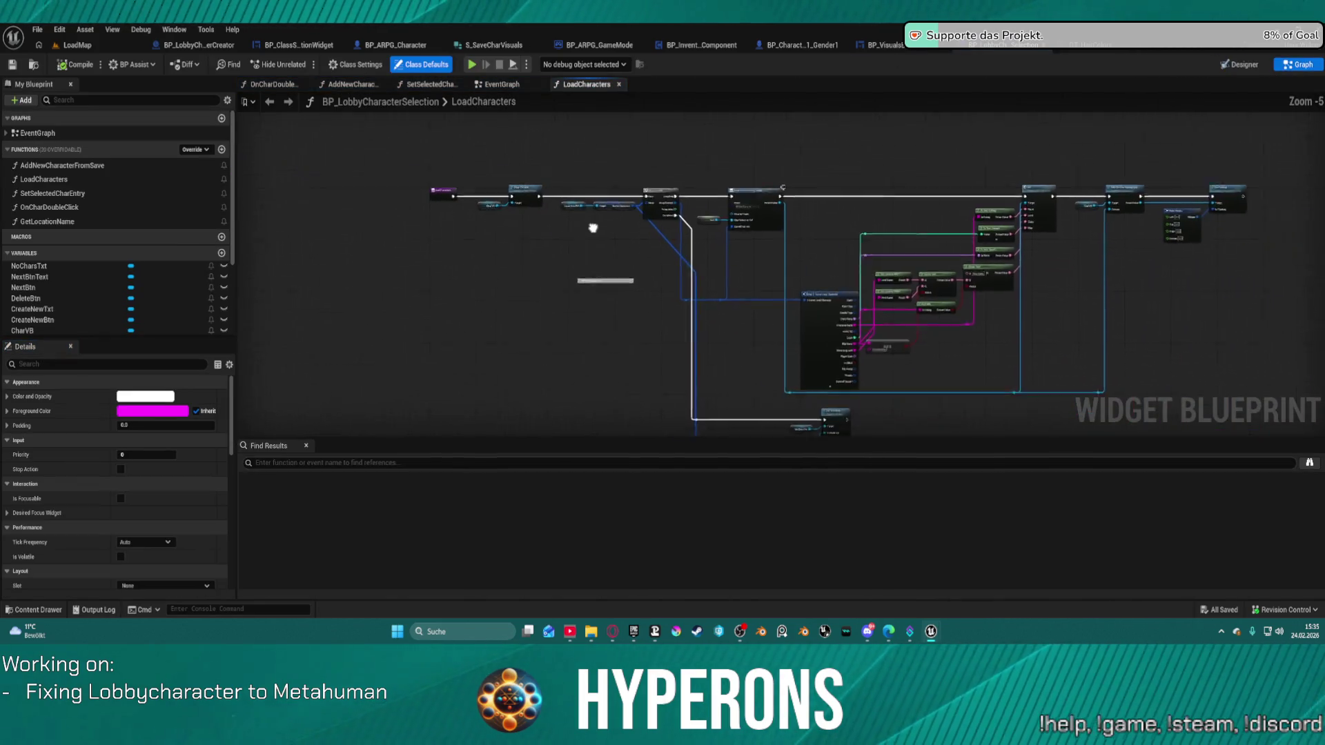
left_click(429, 84)
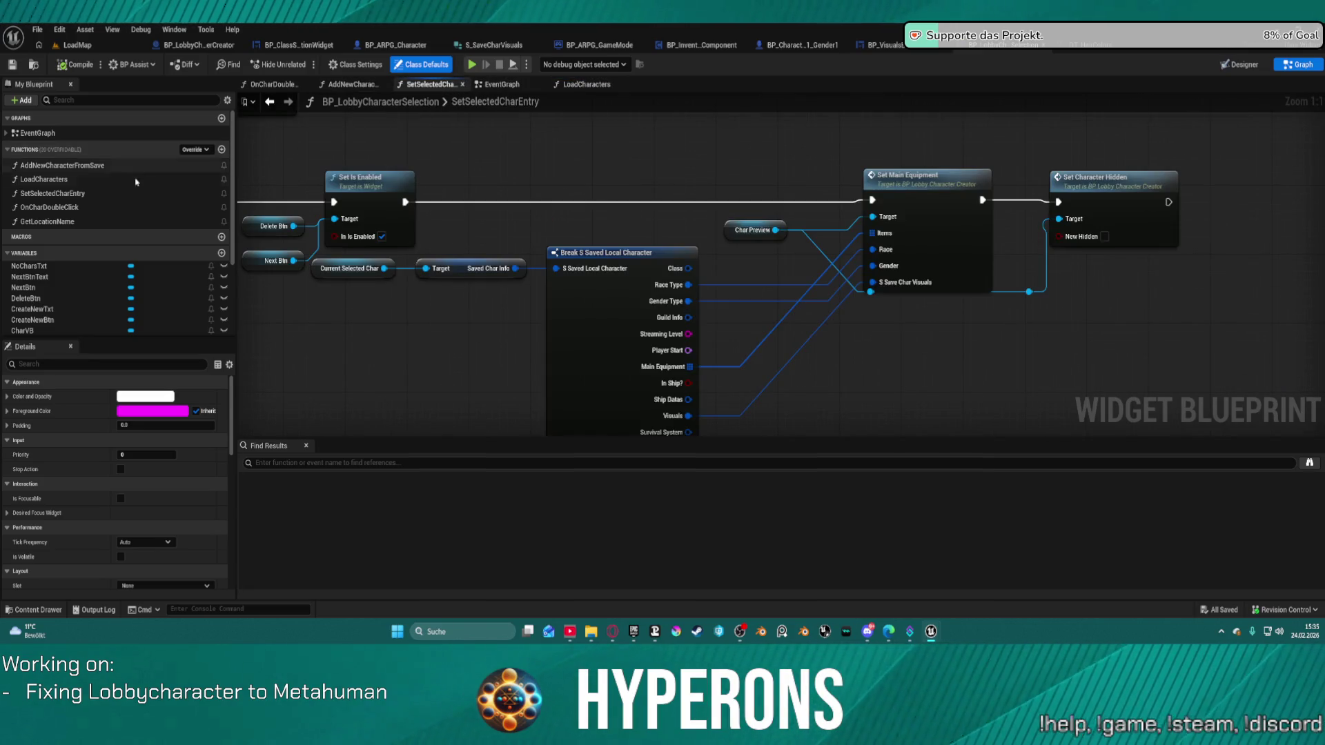
scroll(611, 215, "down", 2)
left_click_drag(607, 213, 1067, 274)
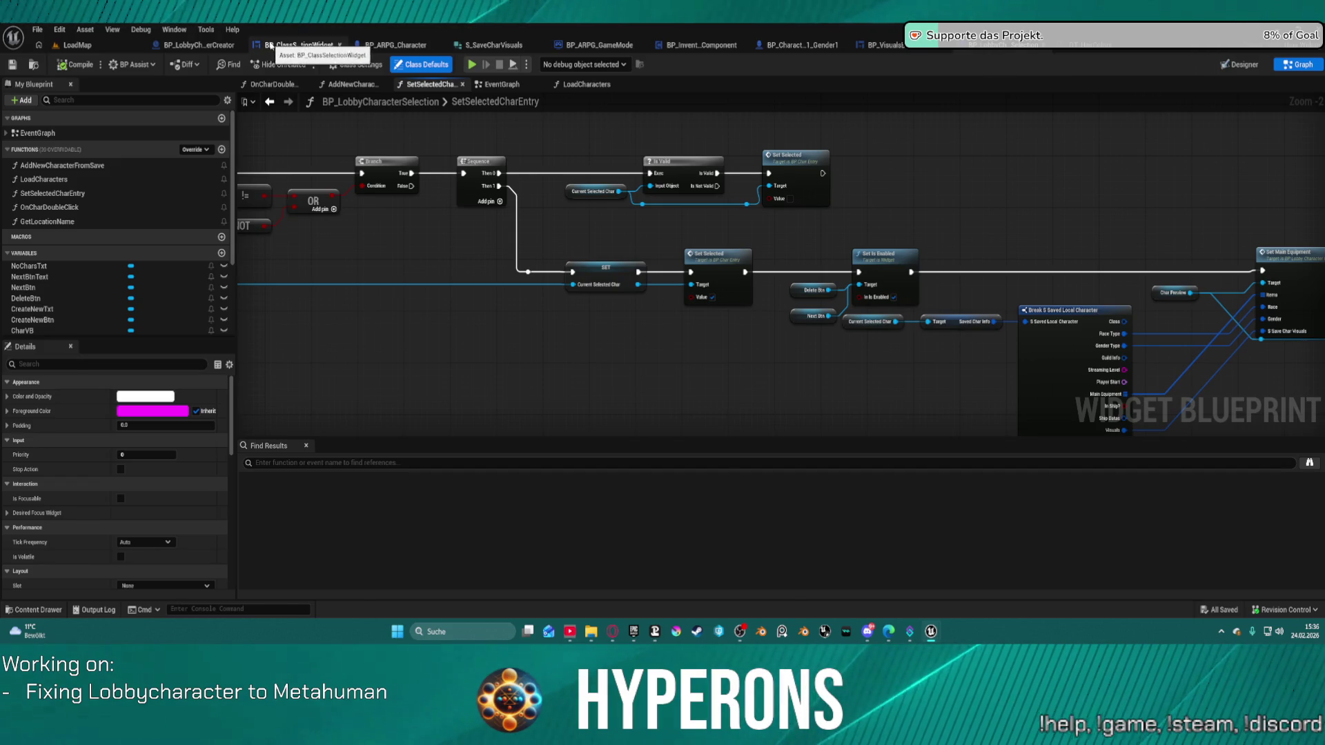
Review the SetVisualsHair node network in BP_ClassSelectionWidget
left_click(220, 46)
left_click(296, 46)
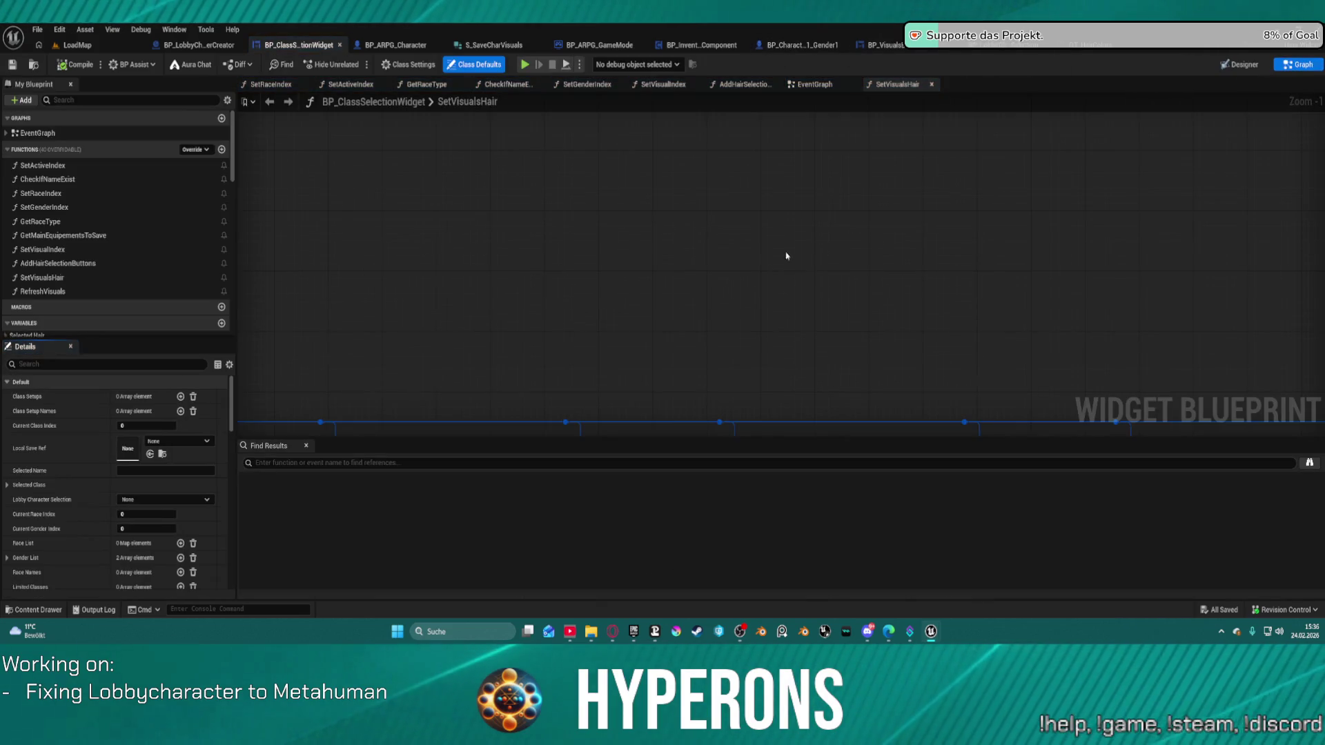
left_click_drag(541, 290, 642, 196)
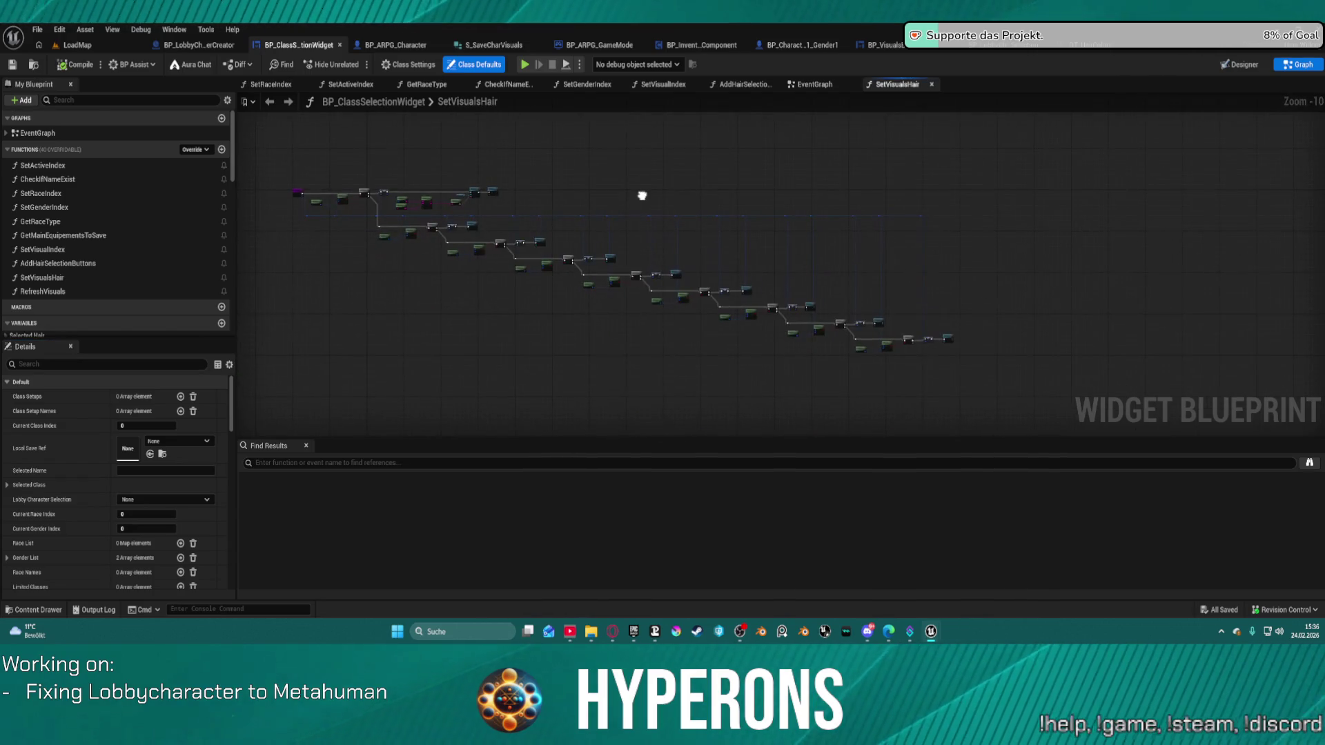
scroll(642, 196, "up", 3)
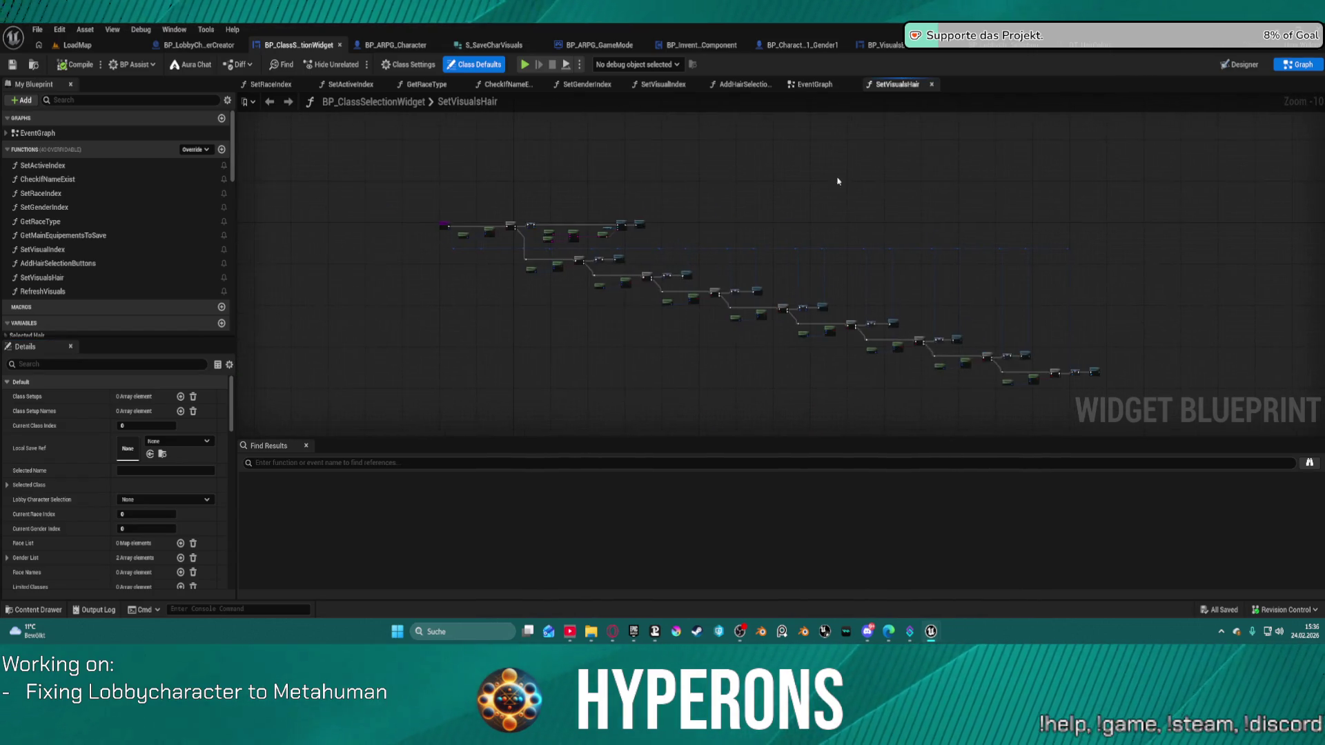
Look through AddHairSelectionButtons, then select Set_ImageAndGroom in BP_VisualsButton's event graph
left_click(741, 86)
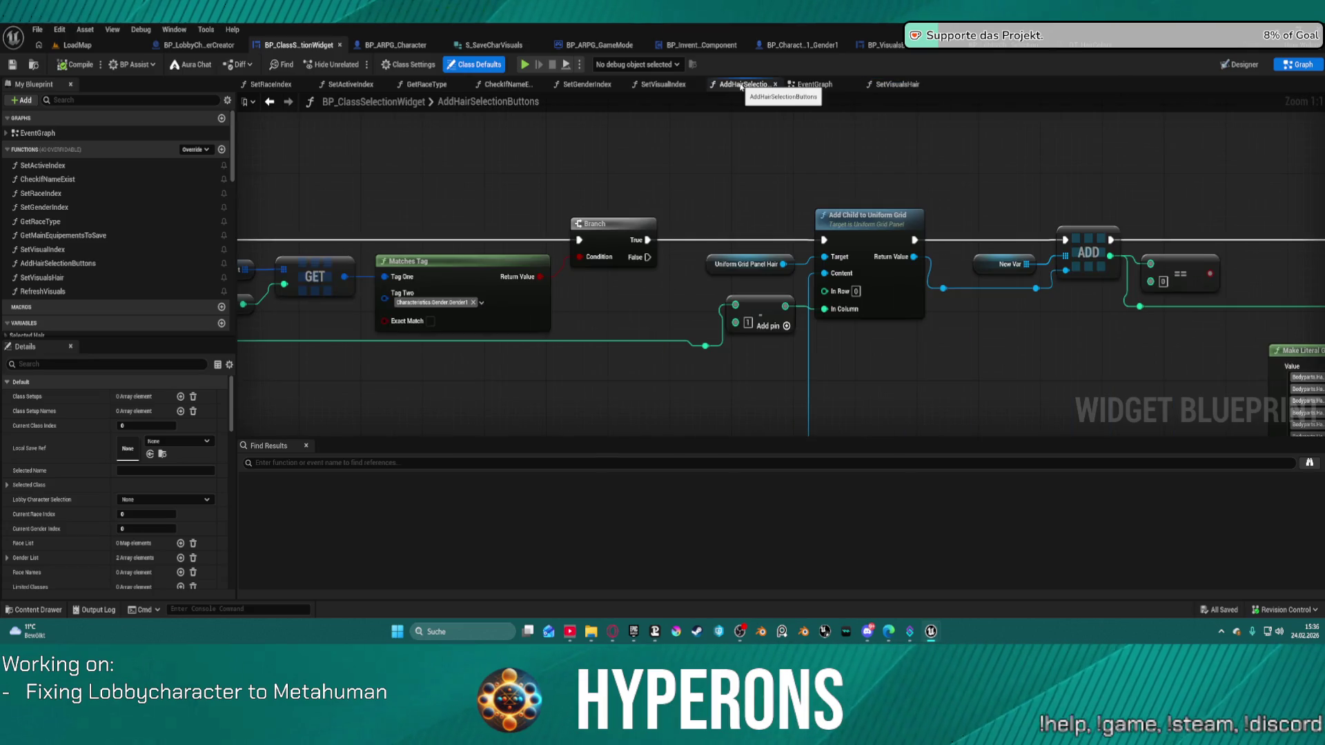
scroll(743, 144, "down", 8)
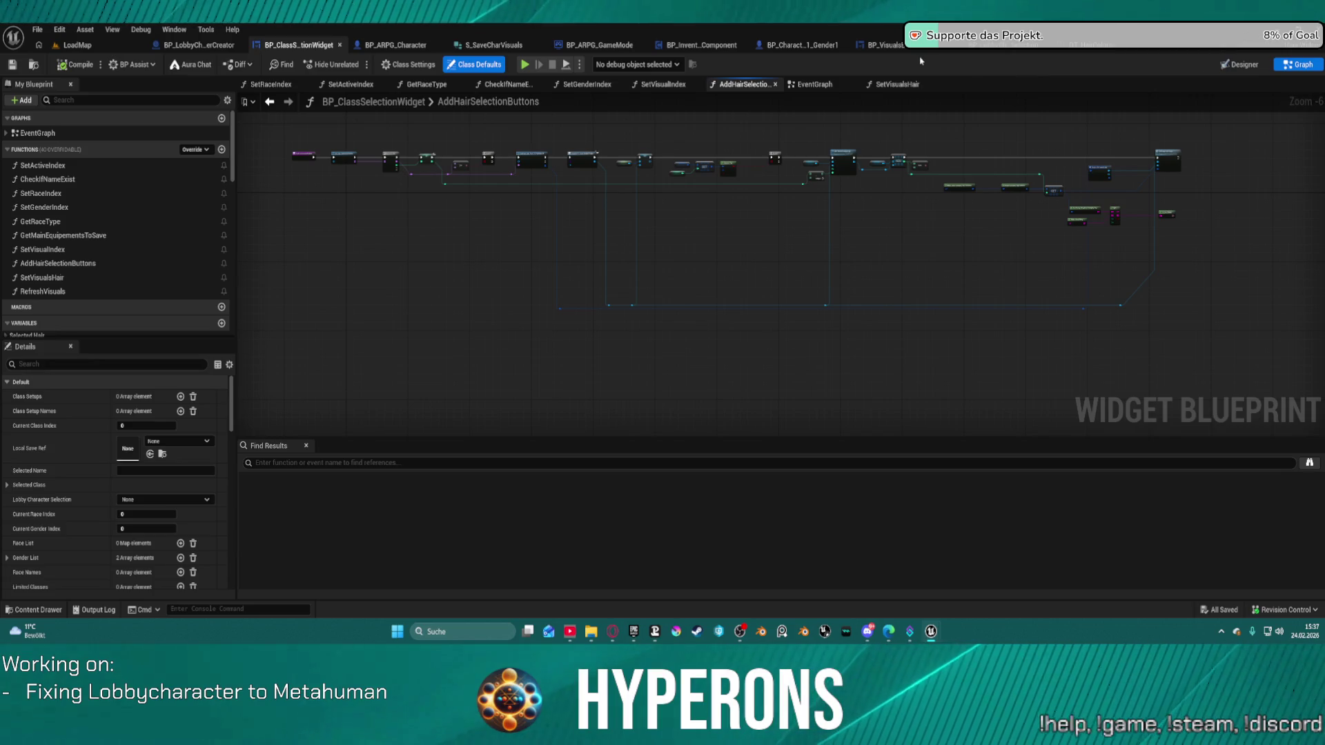
left_click(897, 45)
left_click(459, 334)
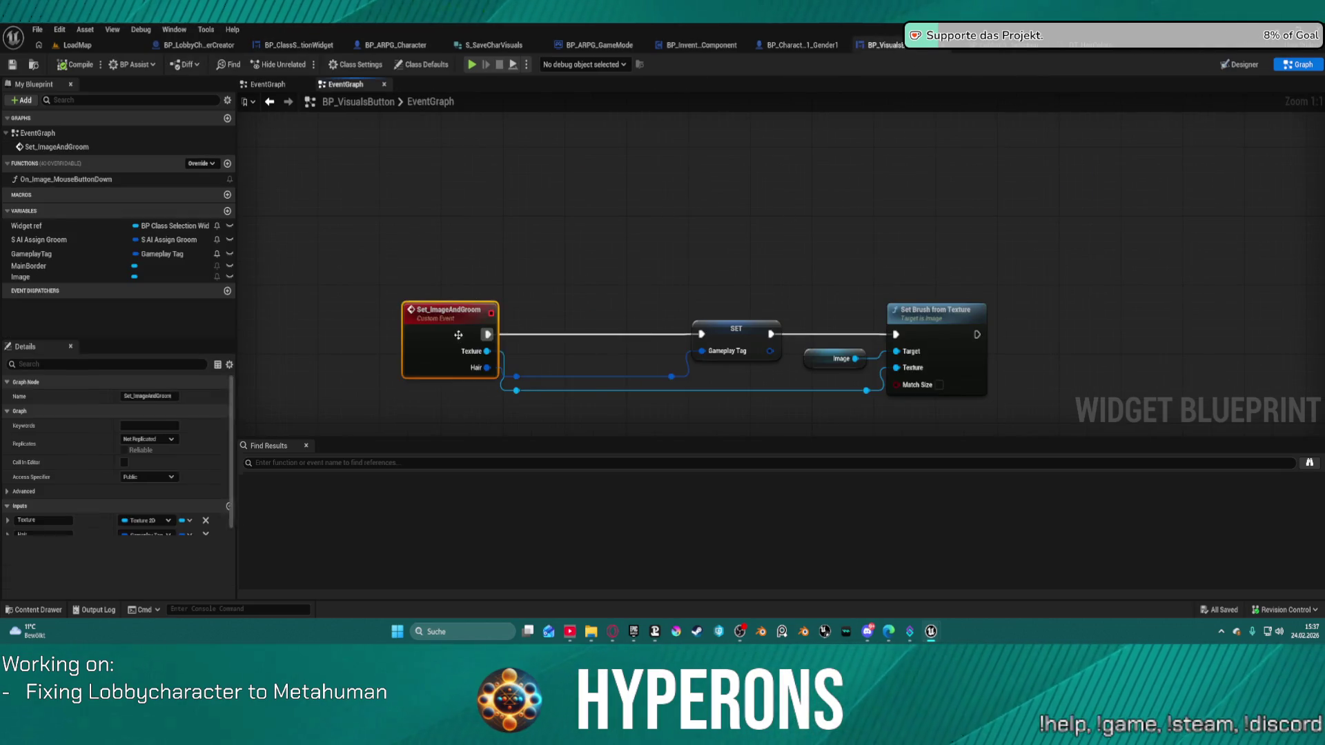
Duplicate Set_ImageAndGroom and a SET Gameplay Tag node, wiring the new event into the SET
key("ctrl+c")
key("ctrl+v")
left_click_drag(494, 240, 456, 179)
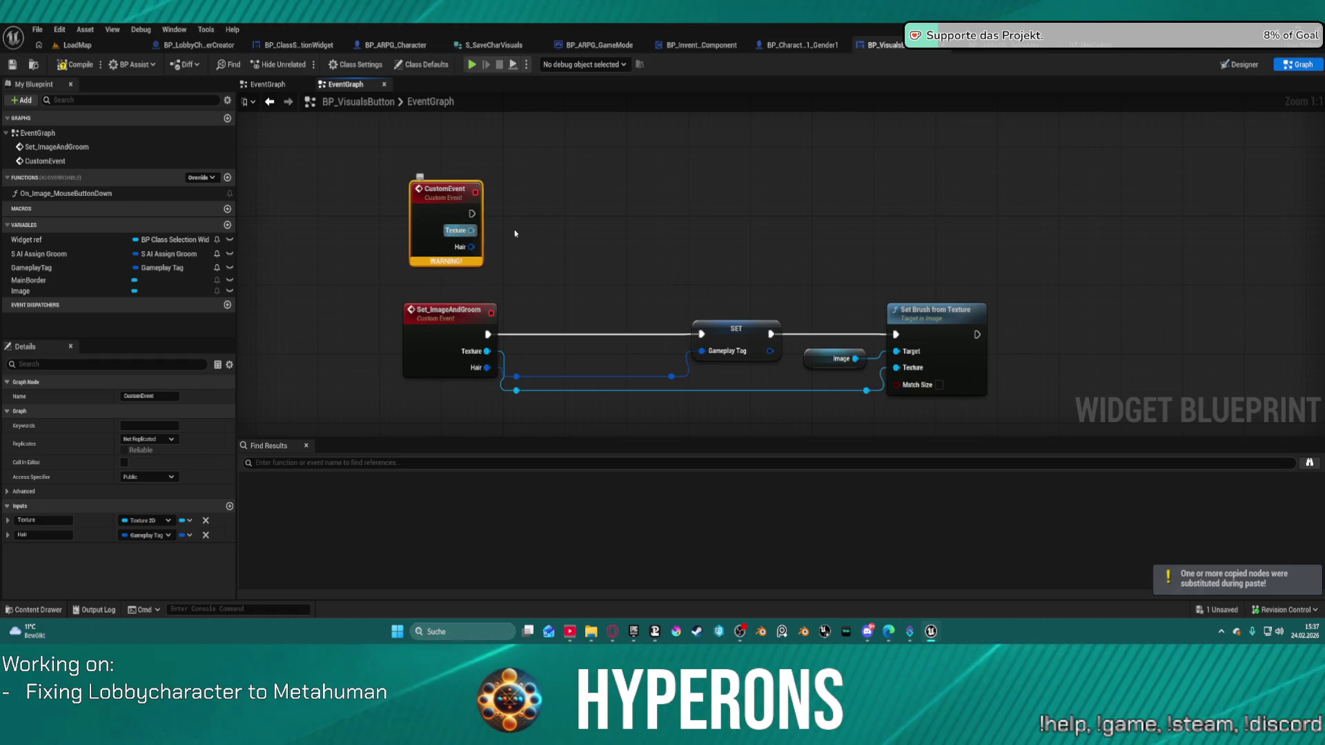
left_click(731, 330)
key("ctrl+c")
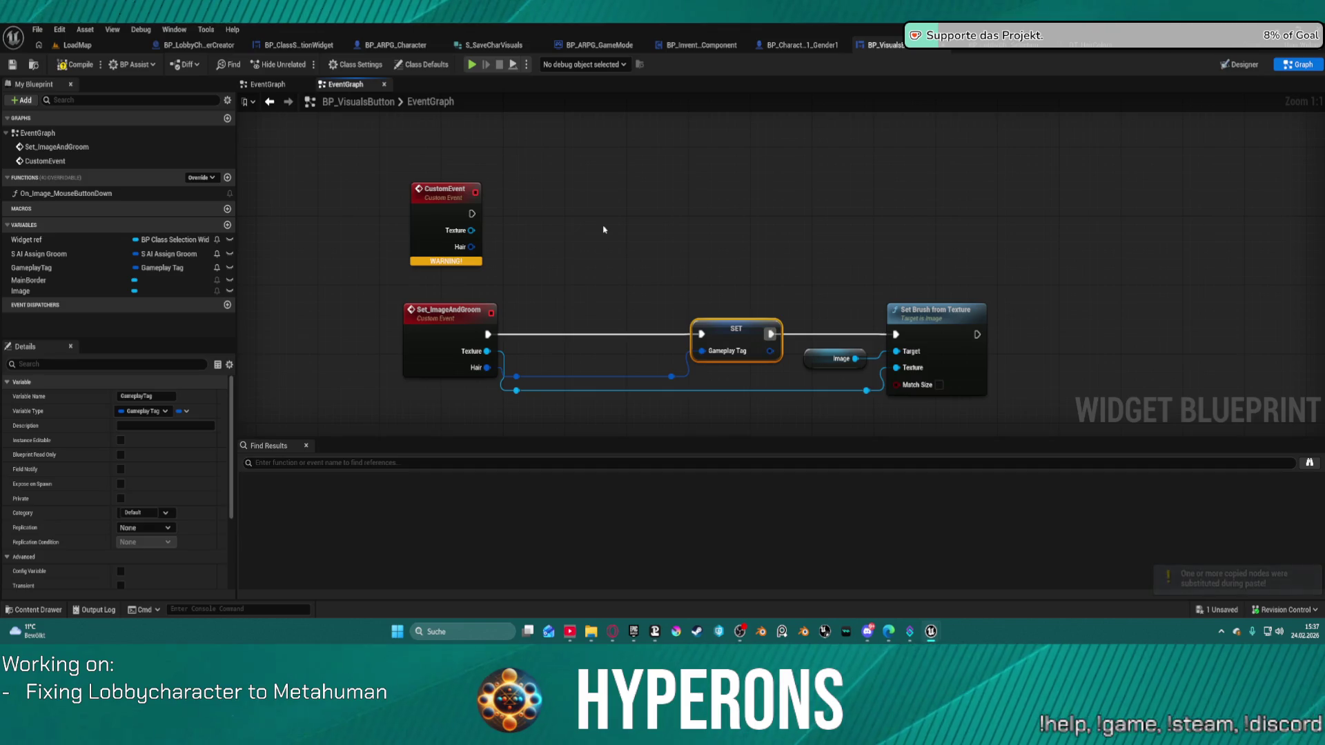
key("ctrl+v")
mouse_move(583, 240)
left_mouse_down()
mouse_move(443, 241)
mouse_move(582, 223)
left_mouse_up()
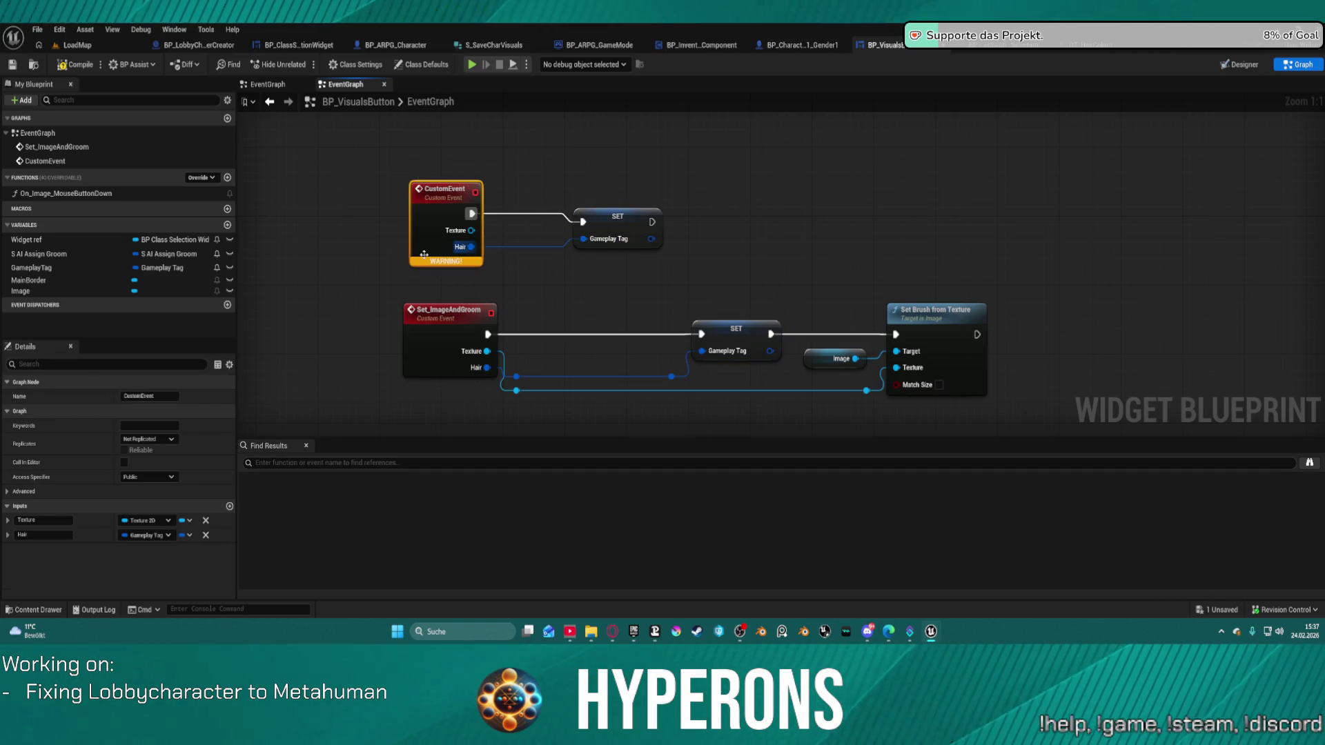
Keep only a Tag input on the new event and name it Set_BorderColor
left_click(40, 537)
type("Tag")
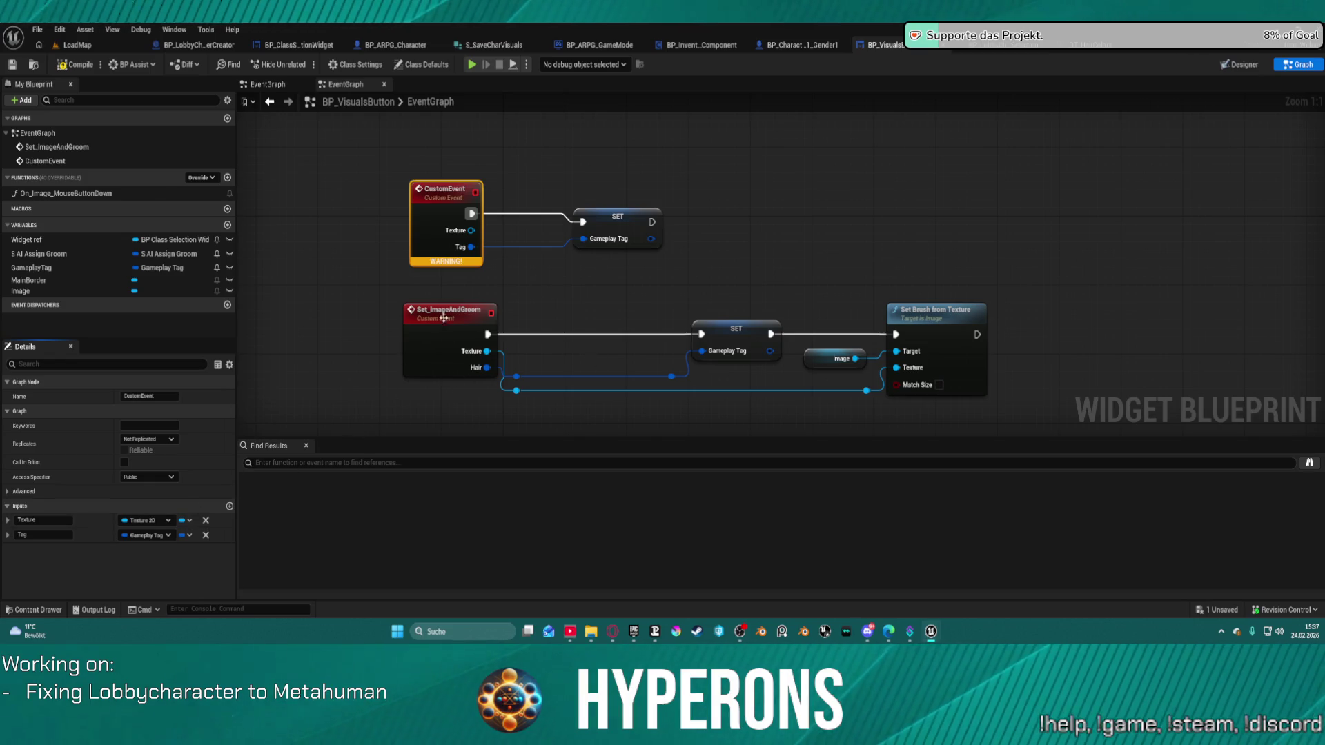
left_click(206, 520)
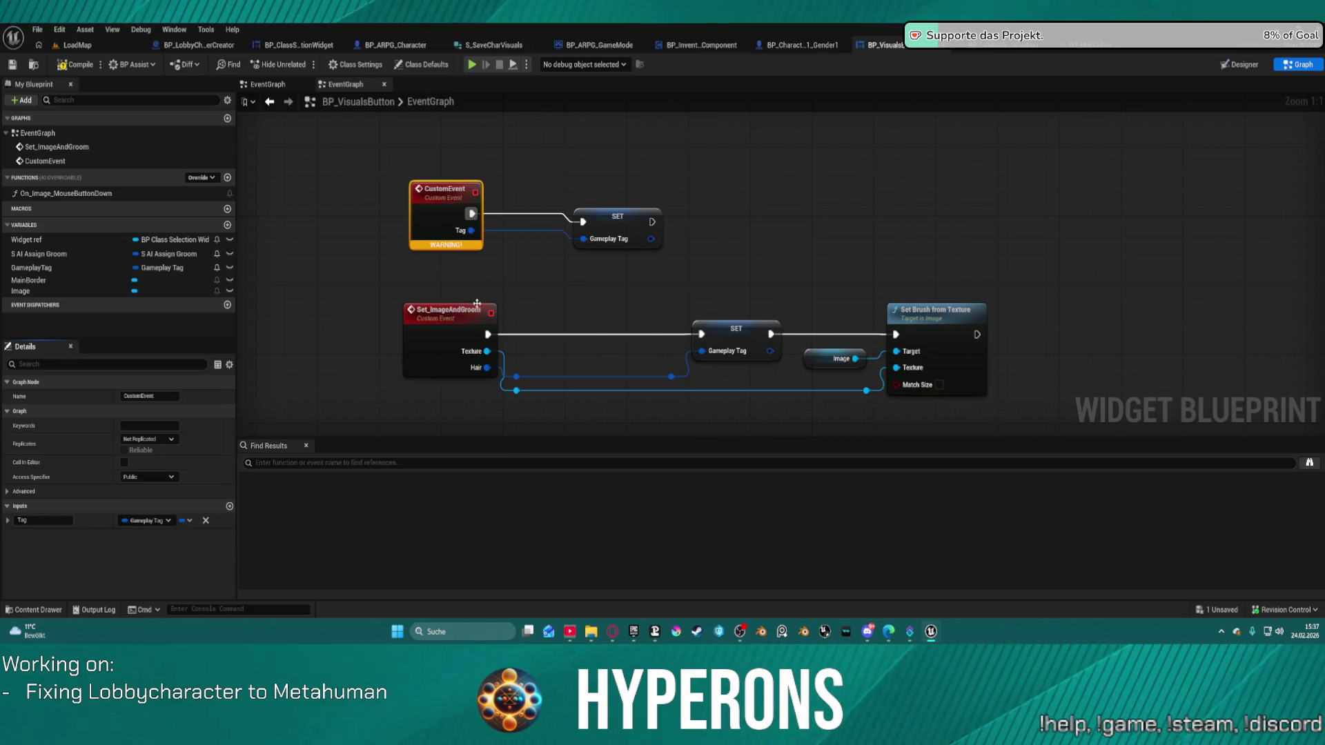
left_click(445, 200)
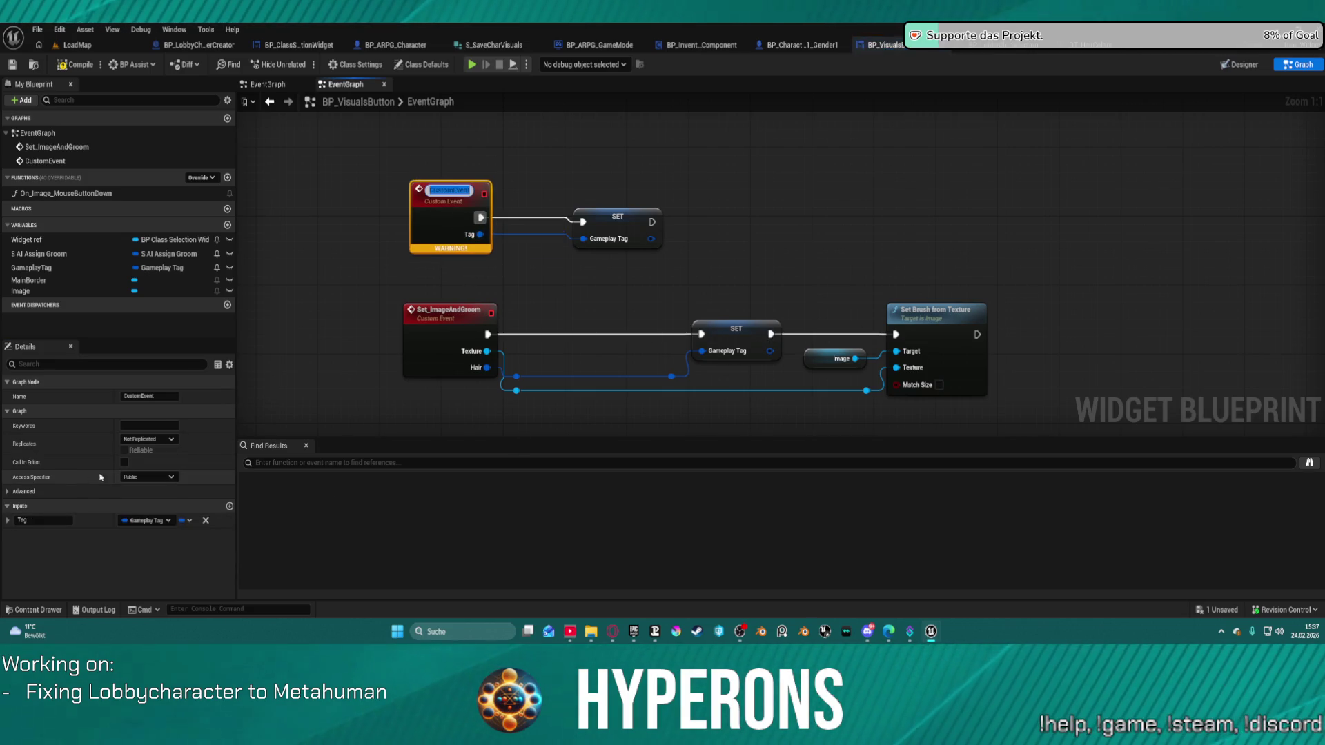
type("Set_Bord")
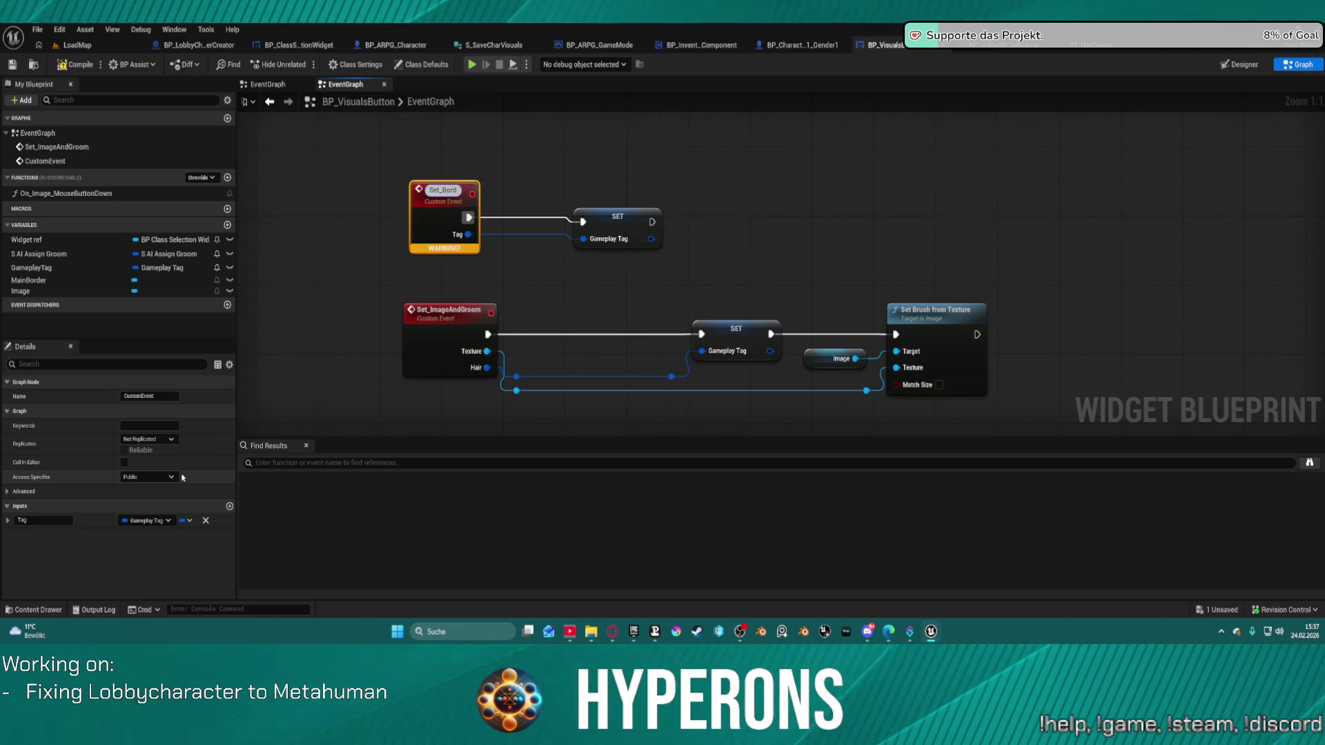
type("erColor")
key("Return")
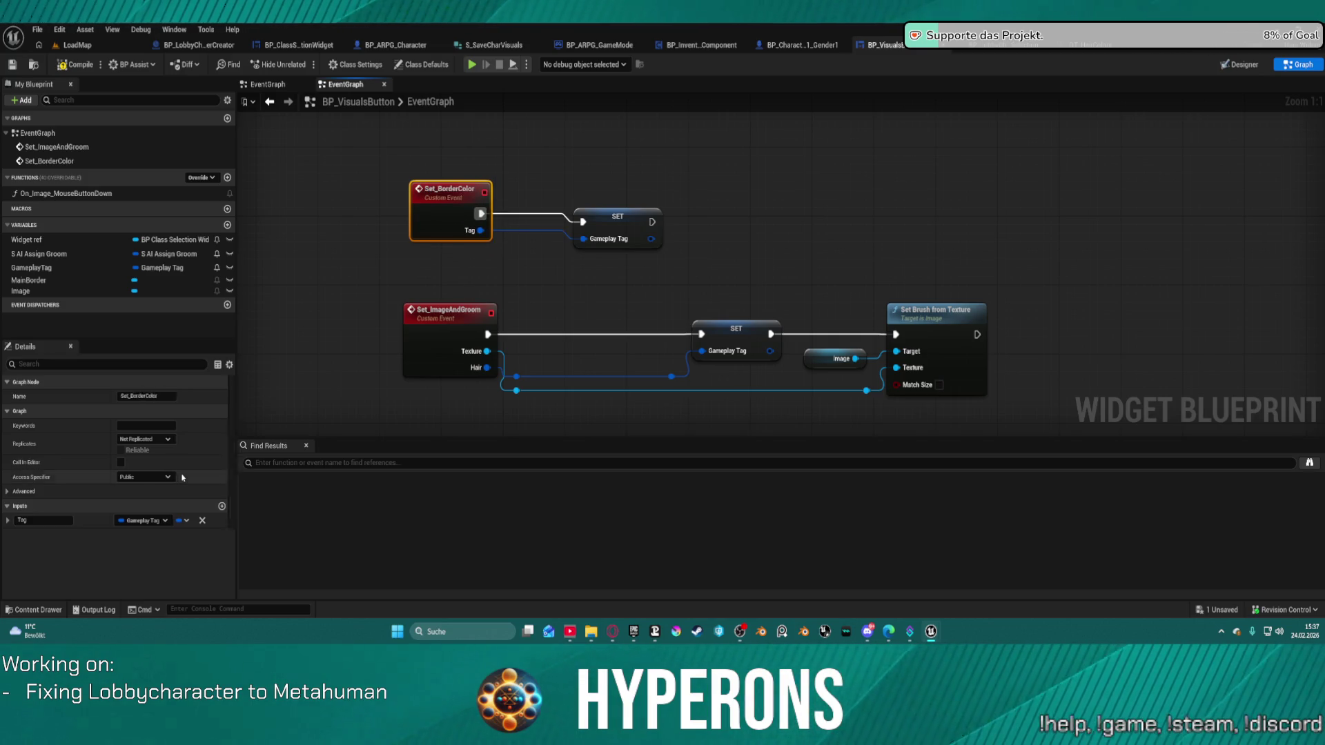
Hide the Image with Set Visibility set to Hidden, run after the Gameplay Tag SET
left_click_drag(613, 214, 636, 214)
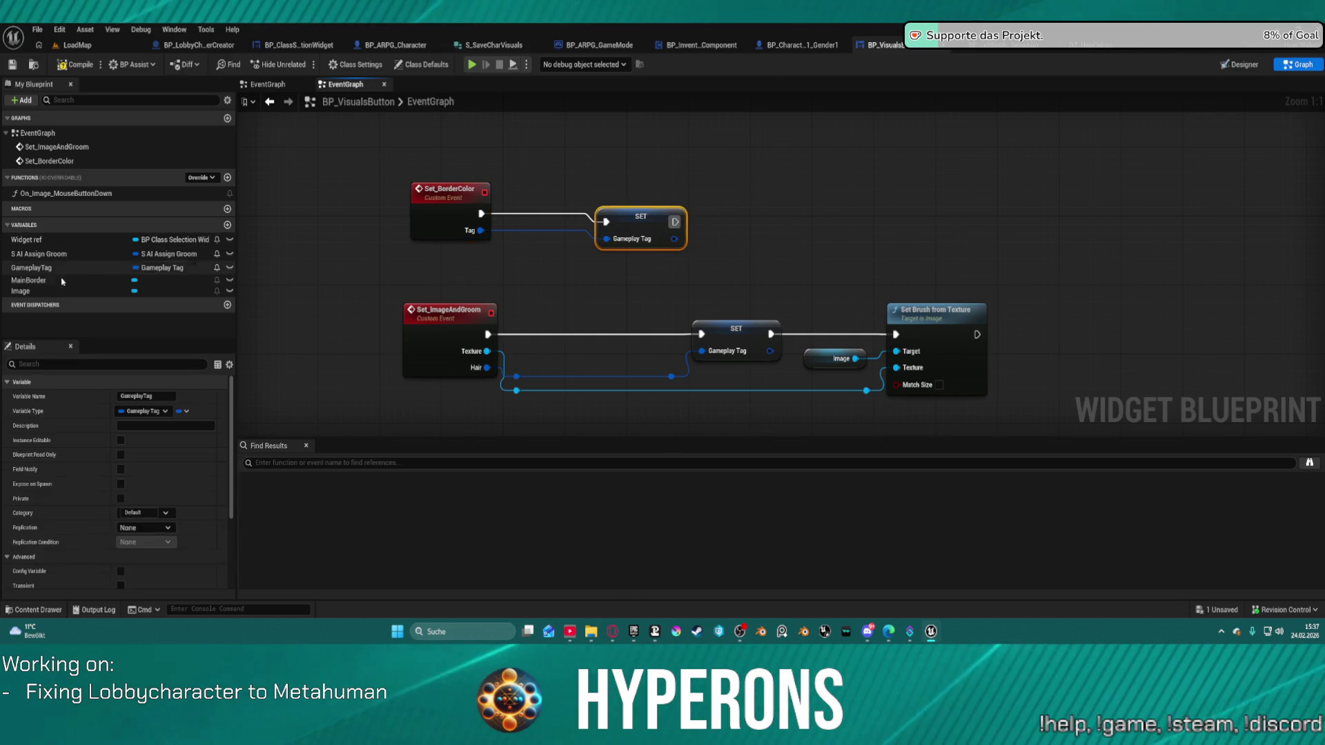
mouse_move(20, 291)
left_mouse_down()
mouse_move(873, 155)
mouse_move(952, 169)
mouse_move(948, 181)
left_mouse_up()
left_click(898, 174)
type("set")
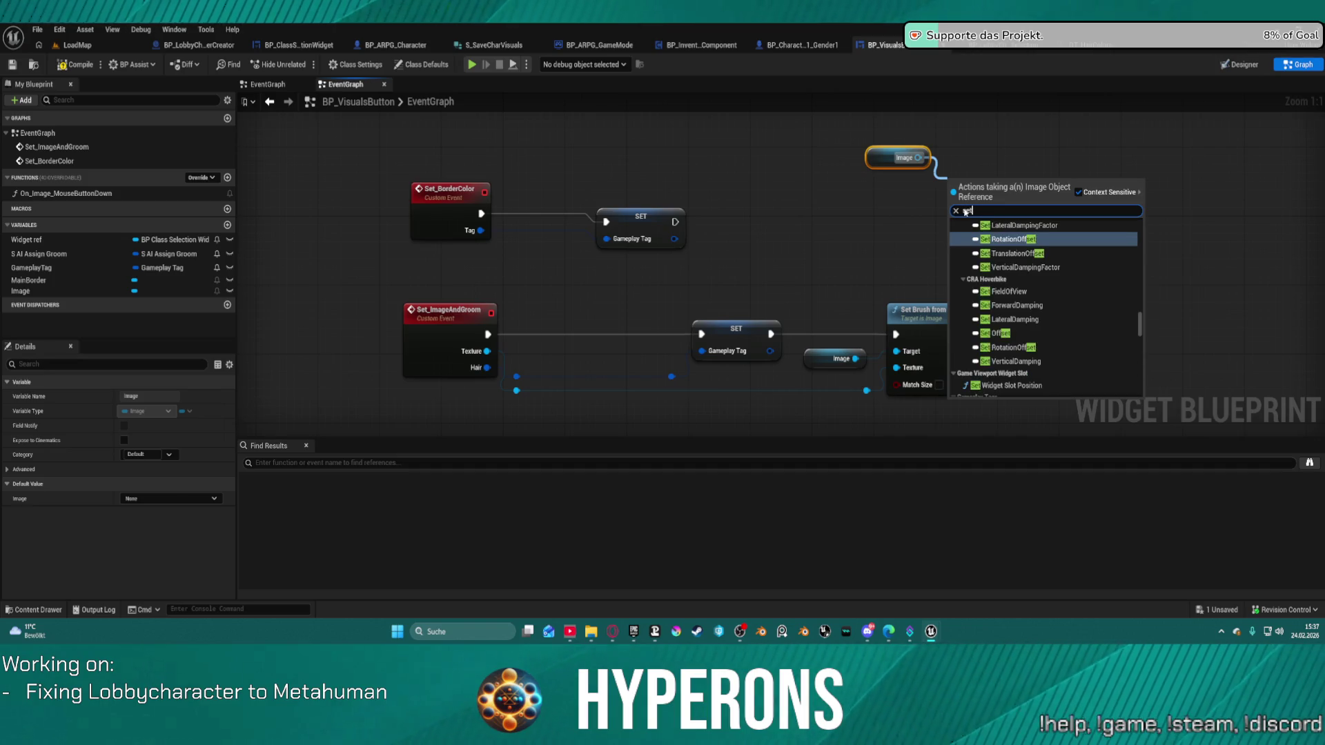
type(" vis")
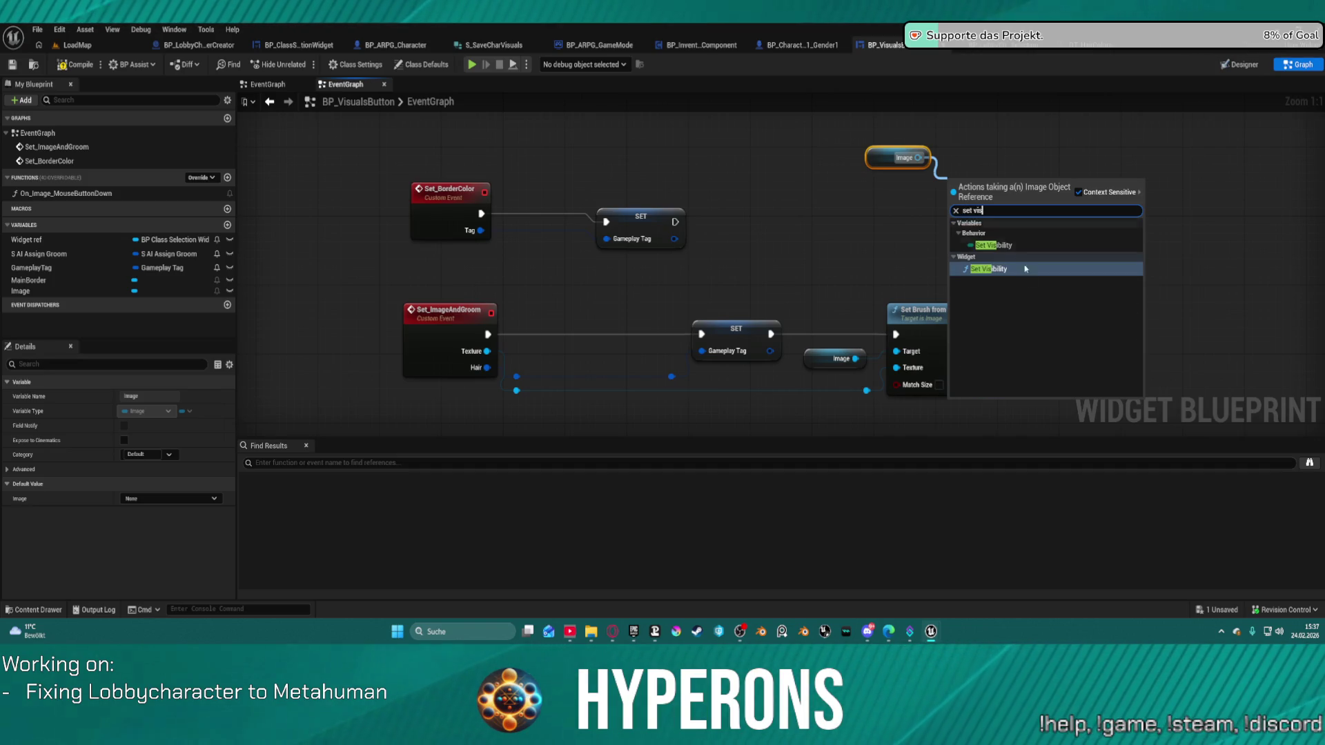
left_click(993, 269)
left_click(1004, 250)
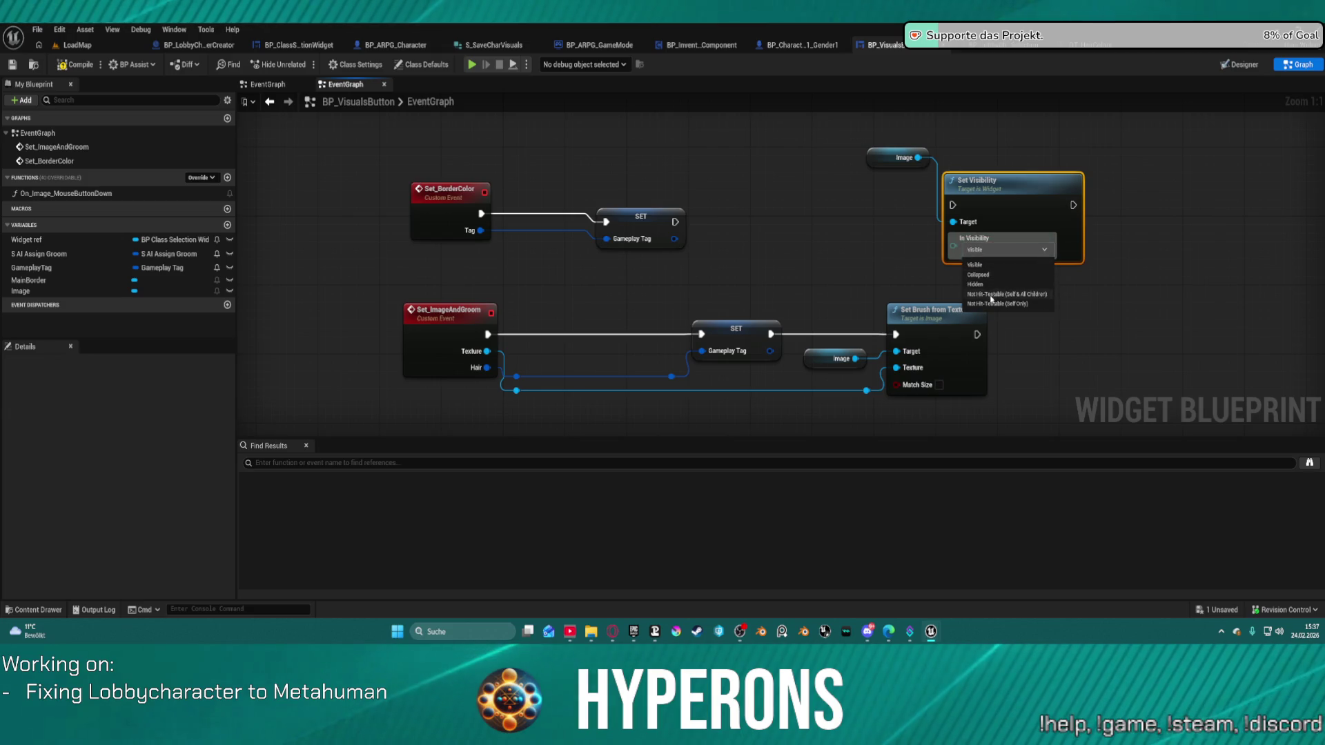
left_click(976, 284)
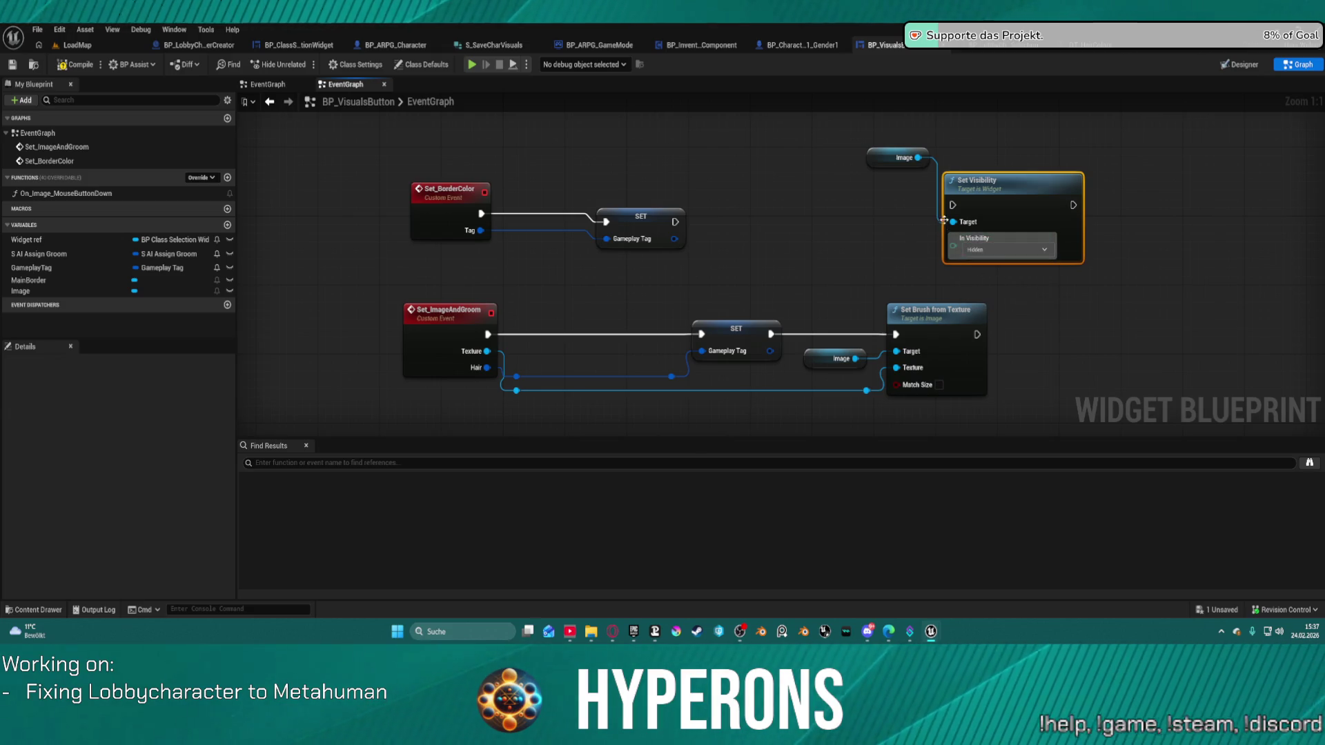
left_click_drag(953, 205, 675, 221)
key("f")
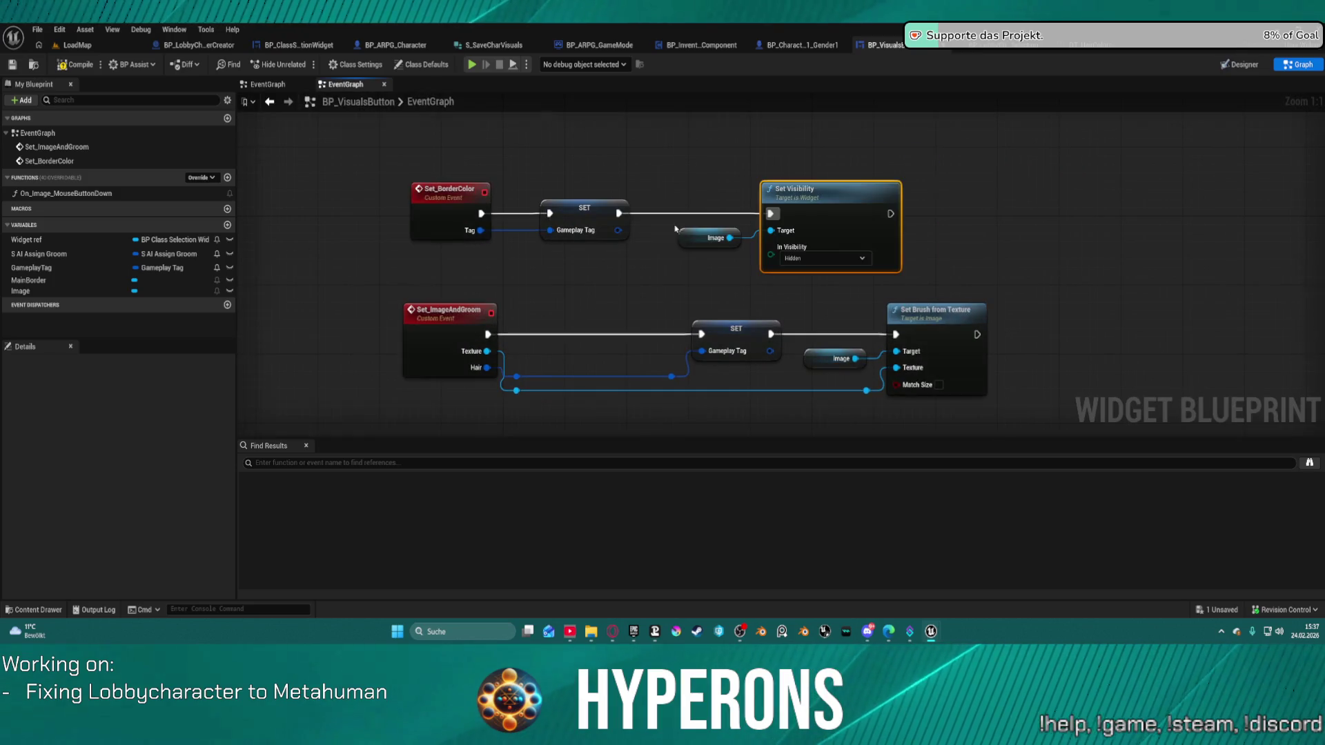
Set MainBorder's brush colour next, driven by a new In Brush Color event input
mouse_move(31, 280)
left_mouse_down()
mouse_move(314, 272)
mouse_move(948, 165)
mouse_move(1012, 199)
left_mouse_up()
left_click(998, 184)
type("set")
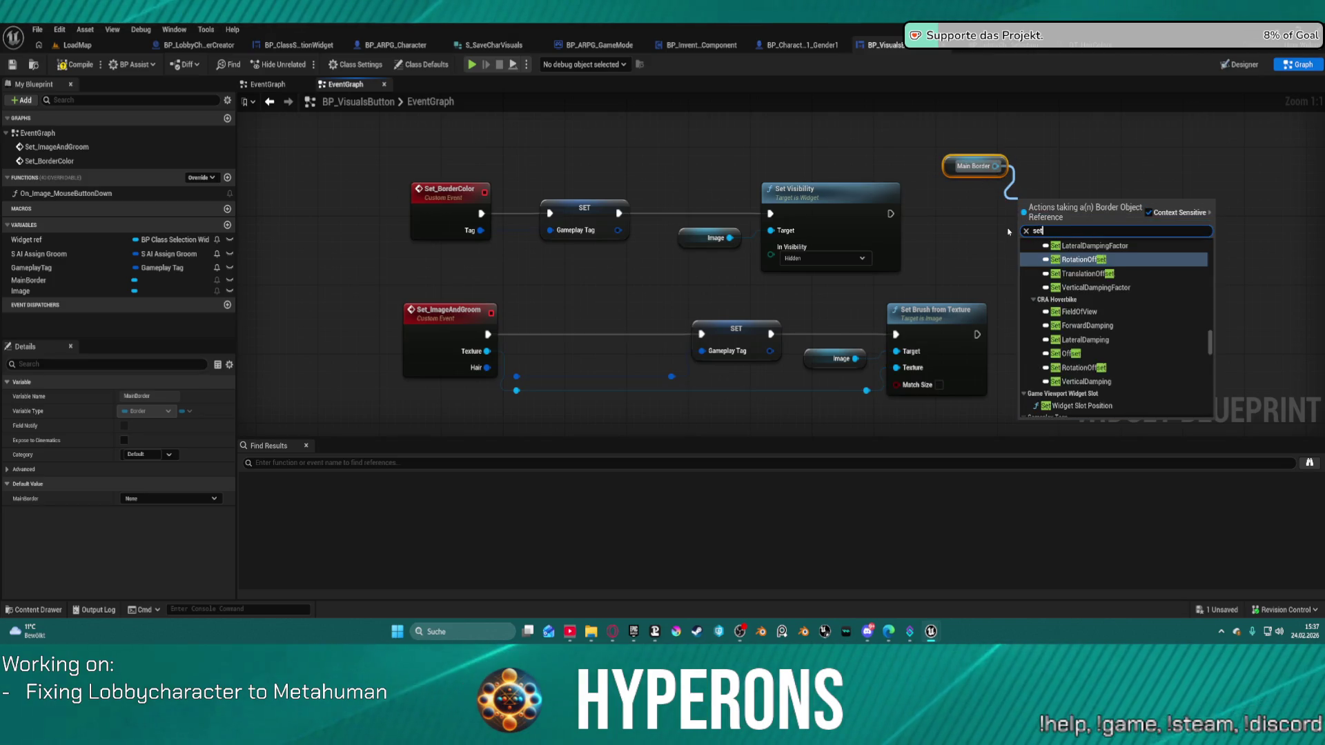
type(" color")
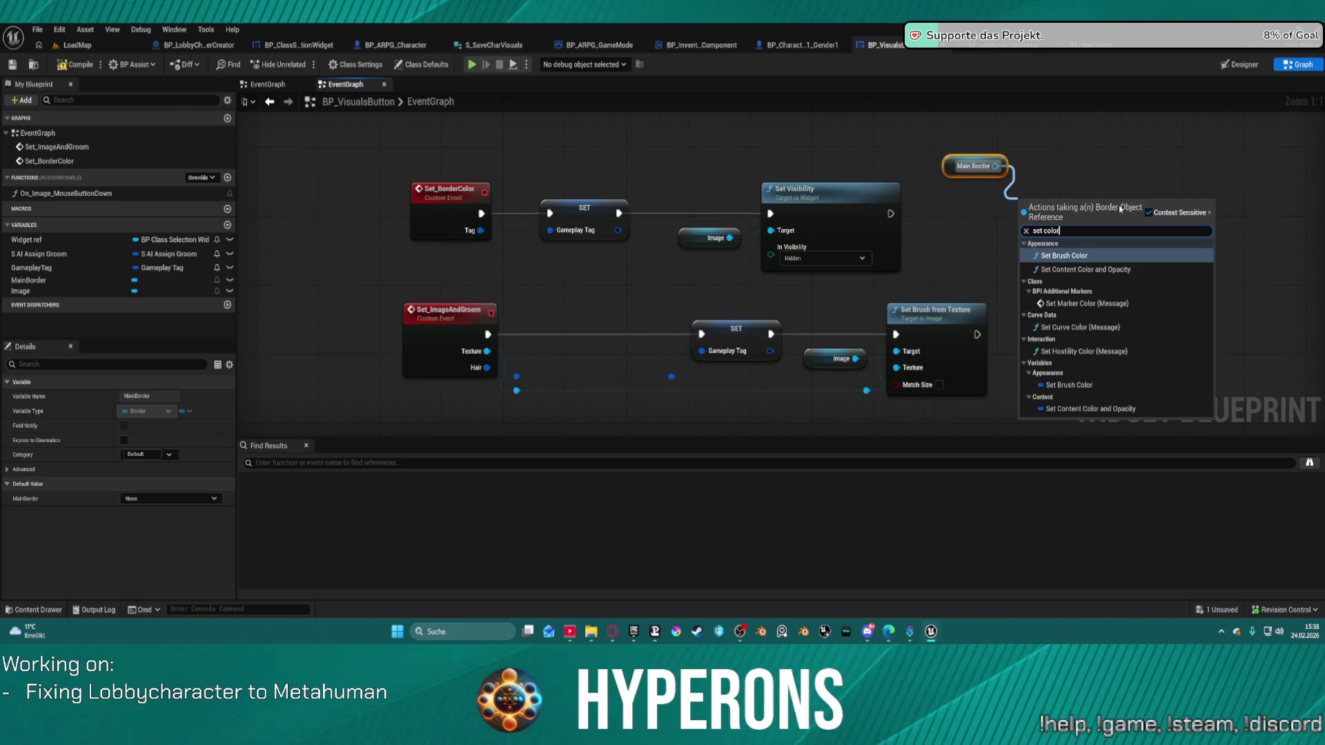
left_click(1066, 256)
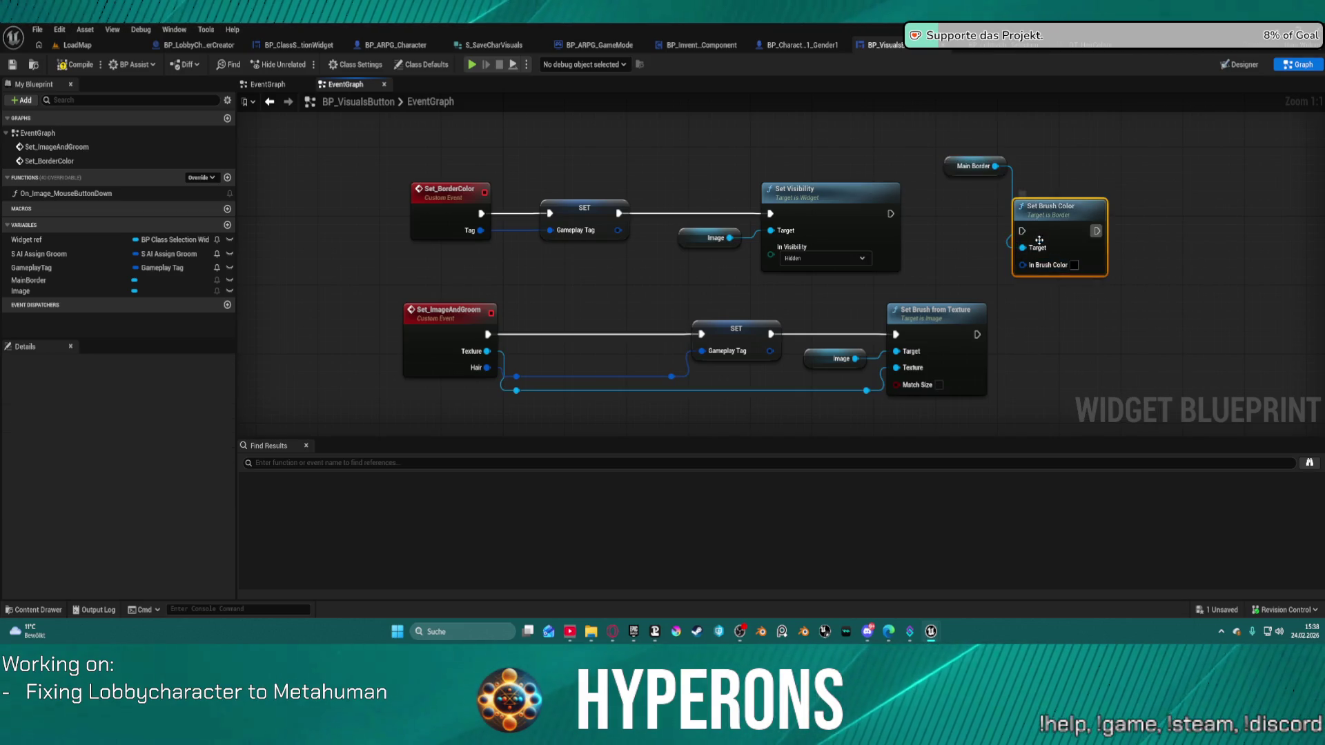
left_click_drag(1022, 231, 890, 213)
mouse_move(1021, 266)
left_mouse_down()
mouse_move(690, 228)
mouse_move(485, 241)
left_mouse_up()
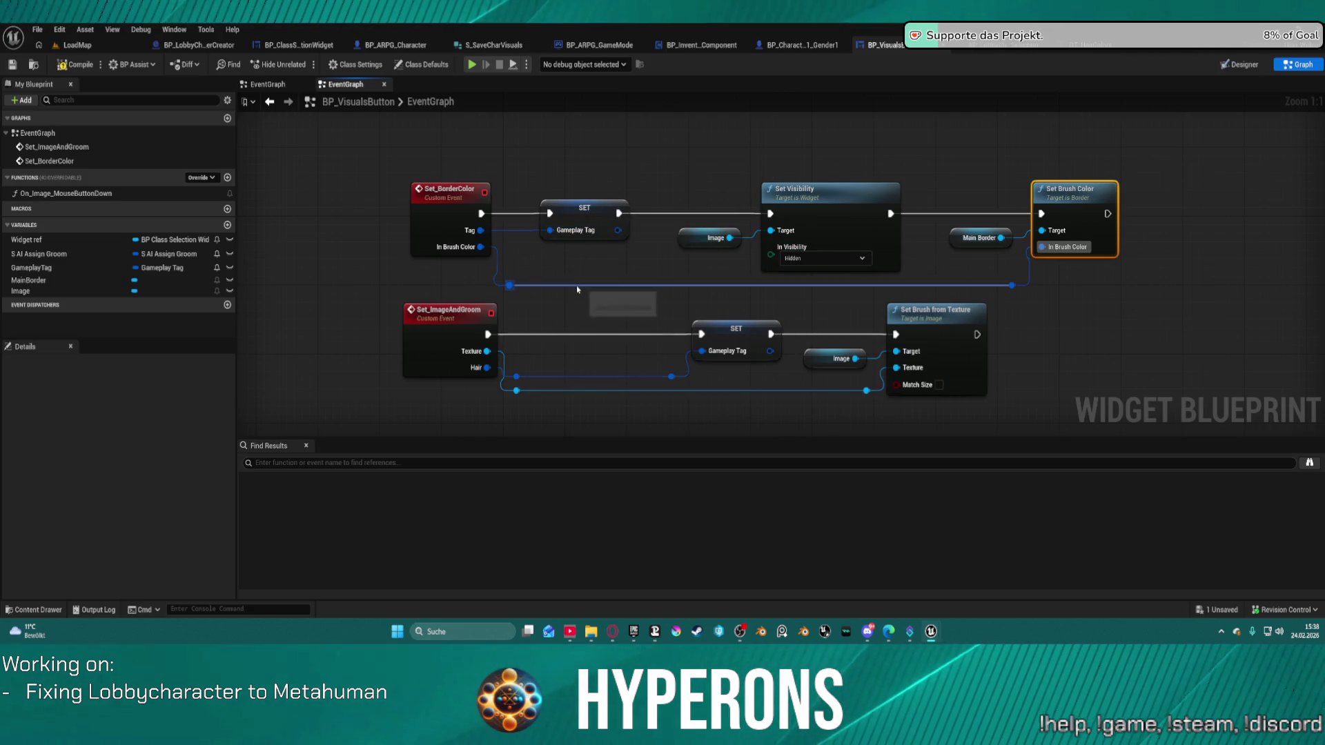
left_click_drag(579, 258, 672, 292)
scroll(685, 276, "down", 6)
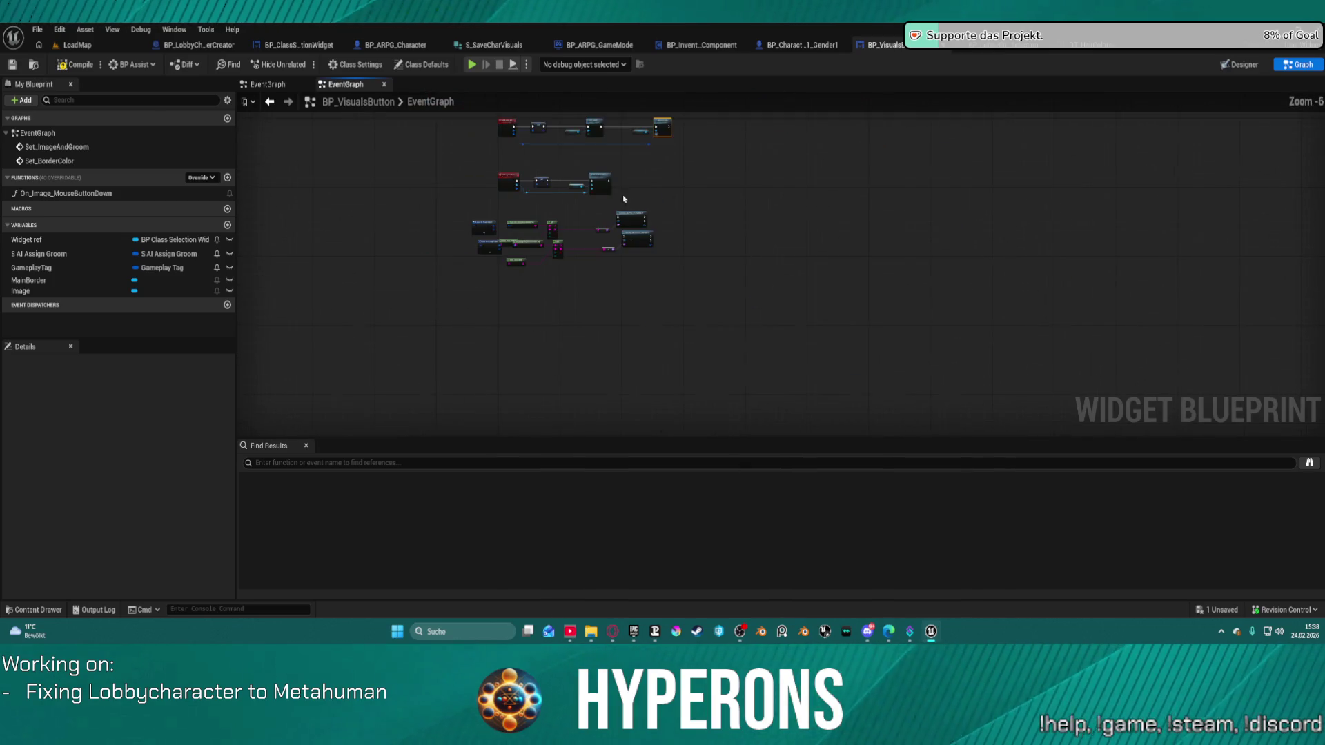
Delete the leftover Split and debug-string nodes and save the blueprint
left_click_drag(489, 258, 788, 390)
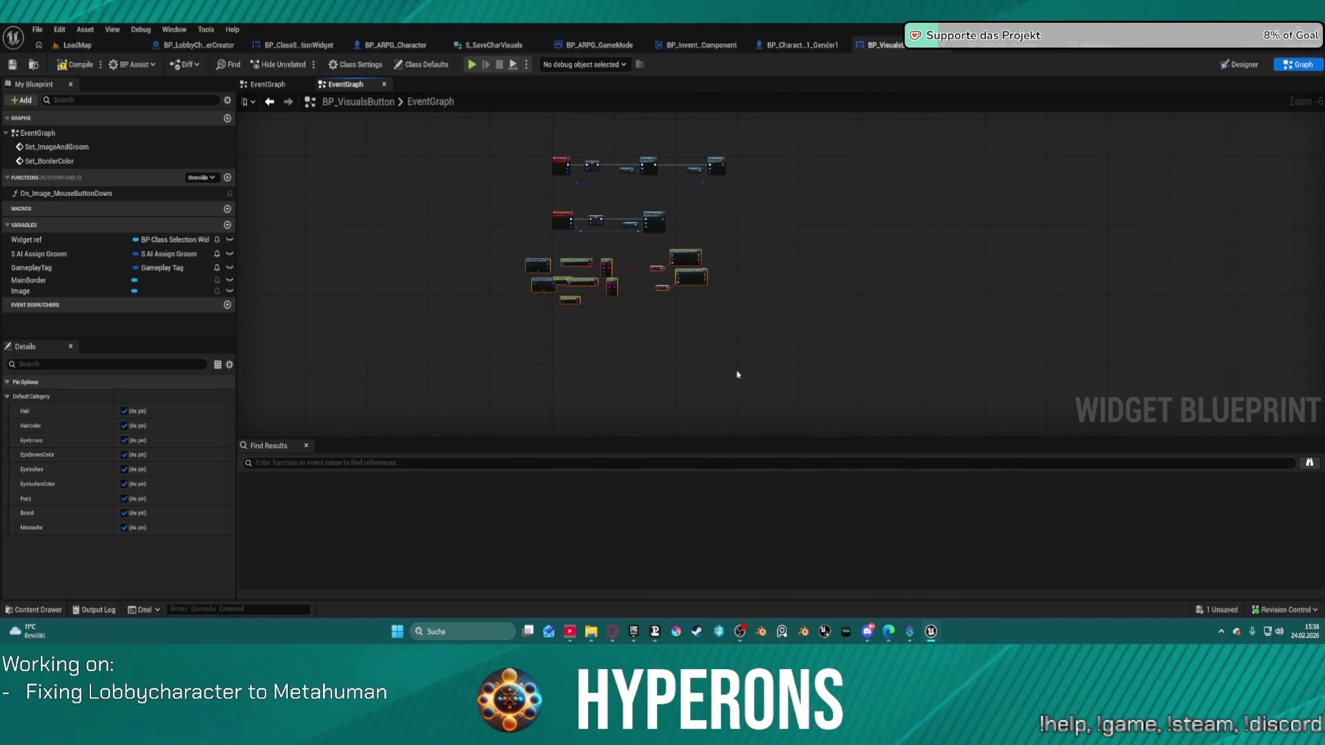
scroll(518, 260, "up", 5)
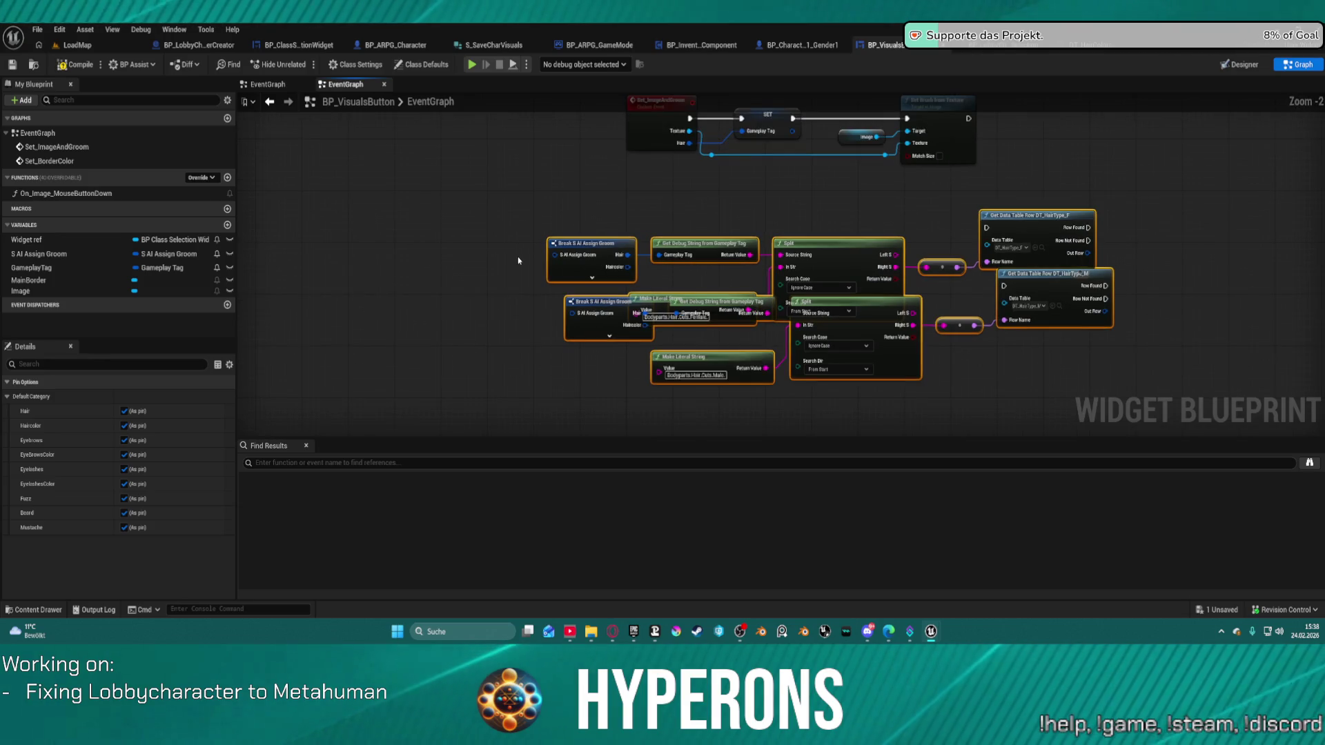
key("Delete")
mouse_move(520, 260)
left_mouse_down()
mouse_move(651, 225)
mouse_move(626, 344)
mouse_move(252, 462)
left_mouse_up()
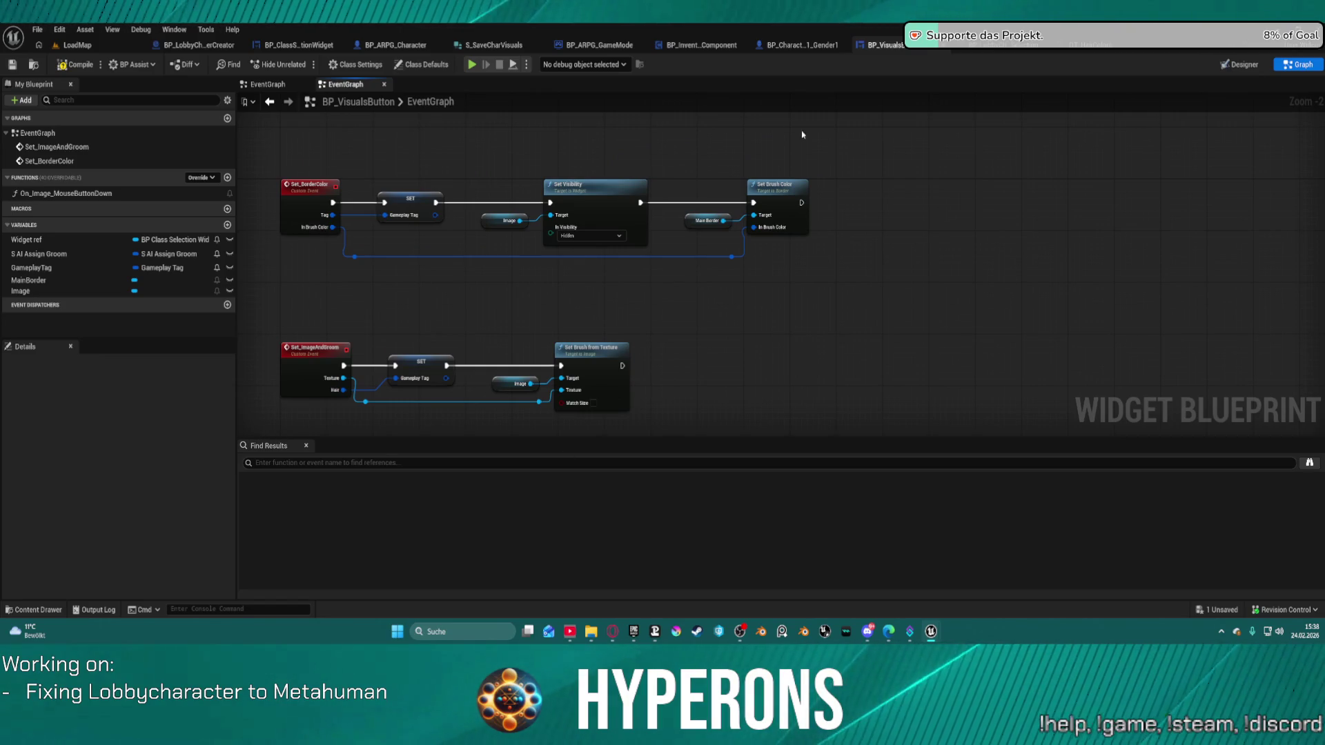
key("ctrl+s")
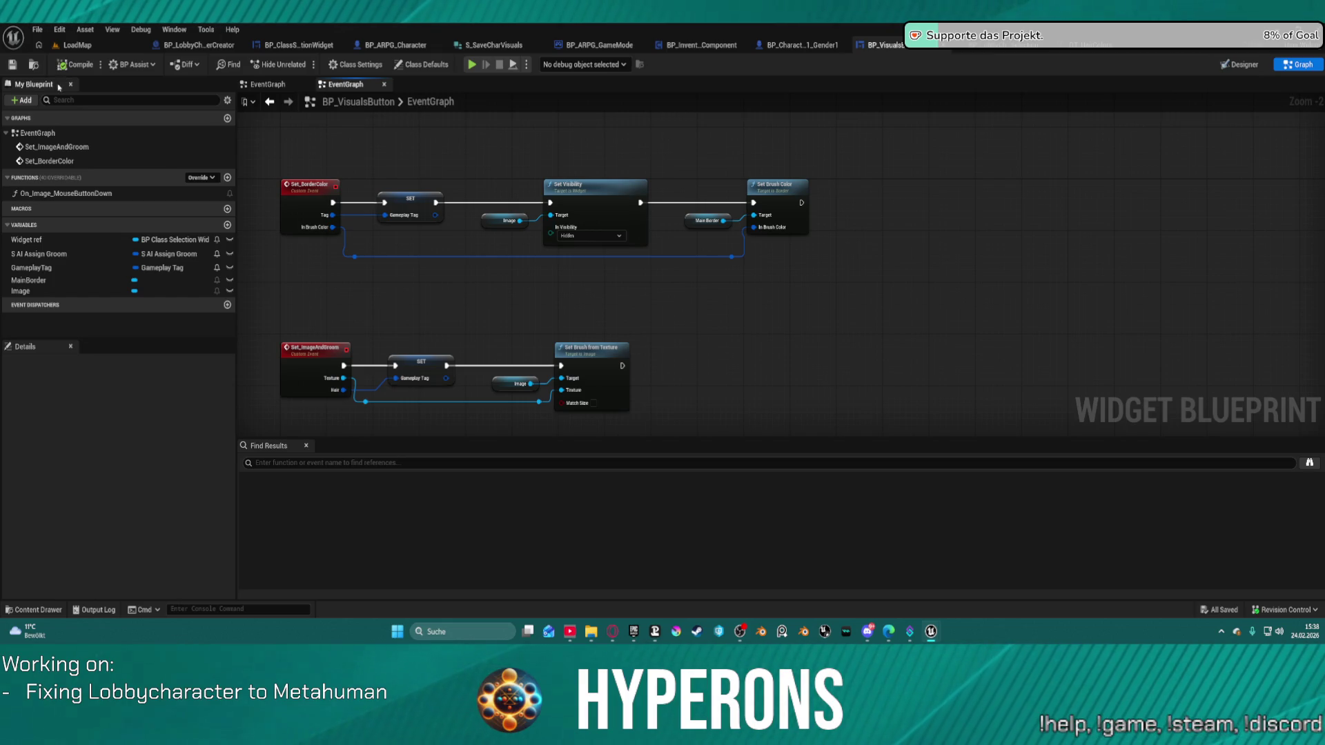
Rename Set_ImageAndGroom's Hair input to Tag and save all
left_click(312, 373)
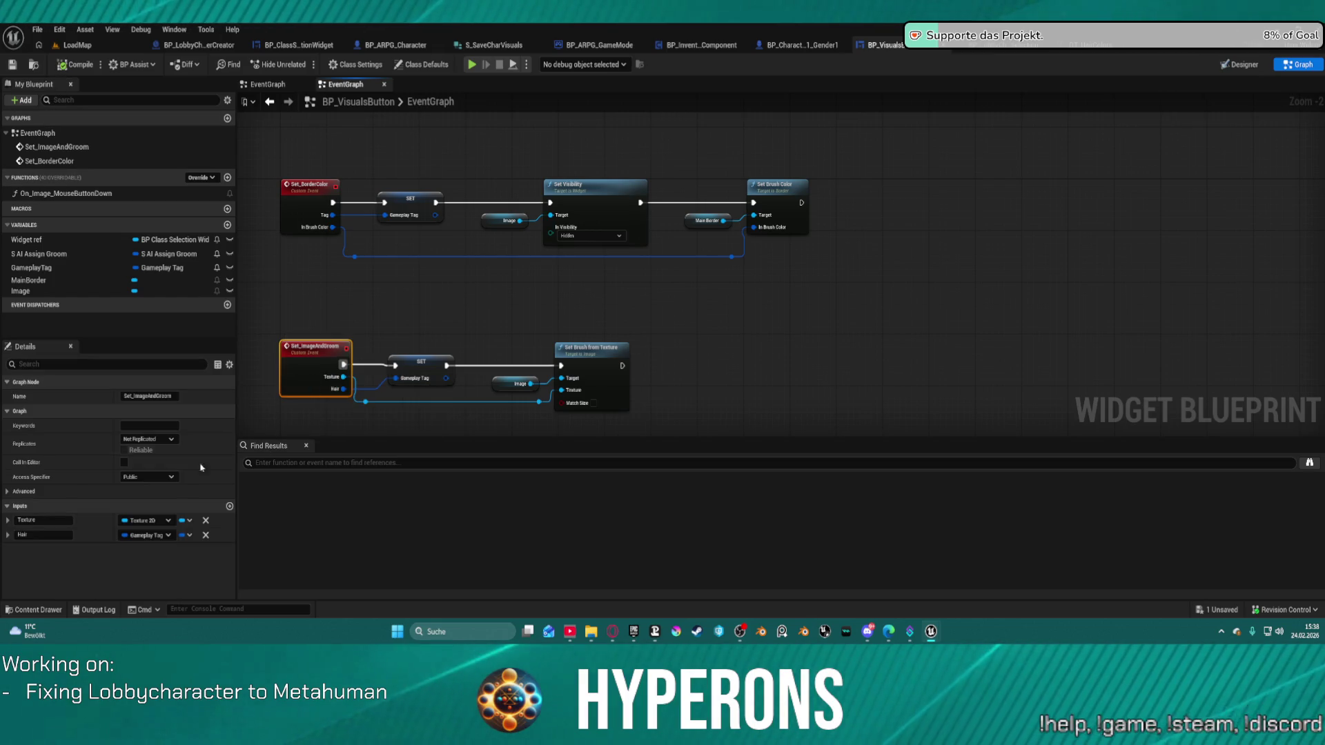
left_click(27, 535)
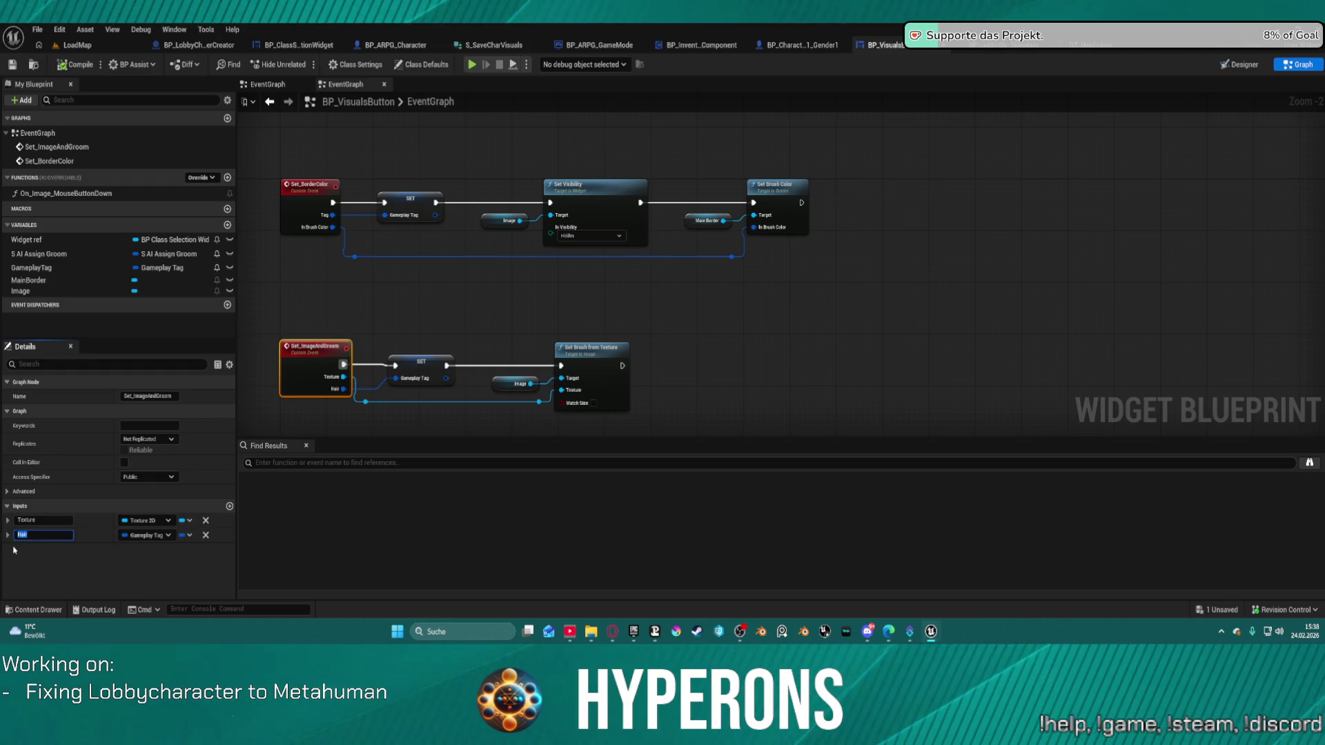
type("Va")
key("Return")
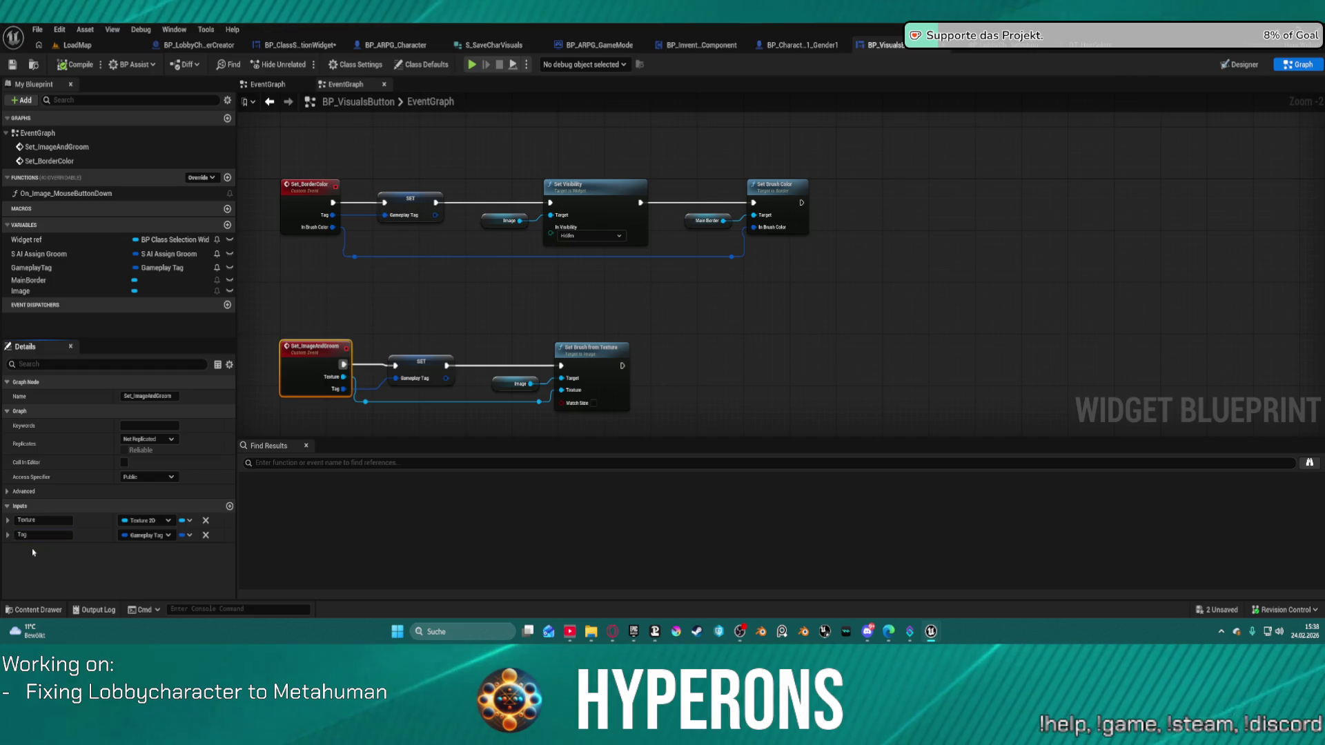
left_click(635, 228)
key("ctrl+shift+s")
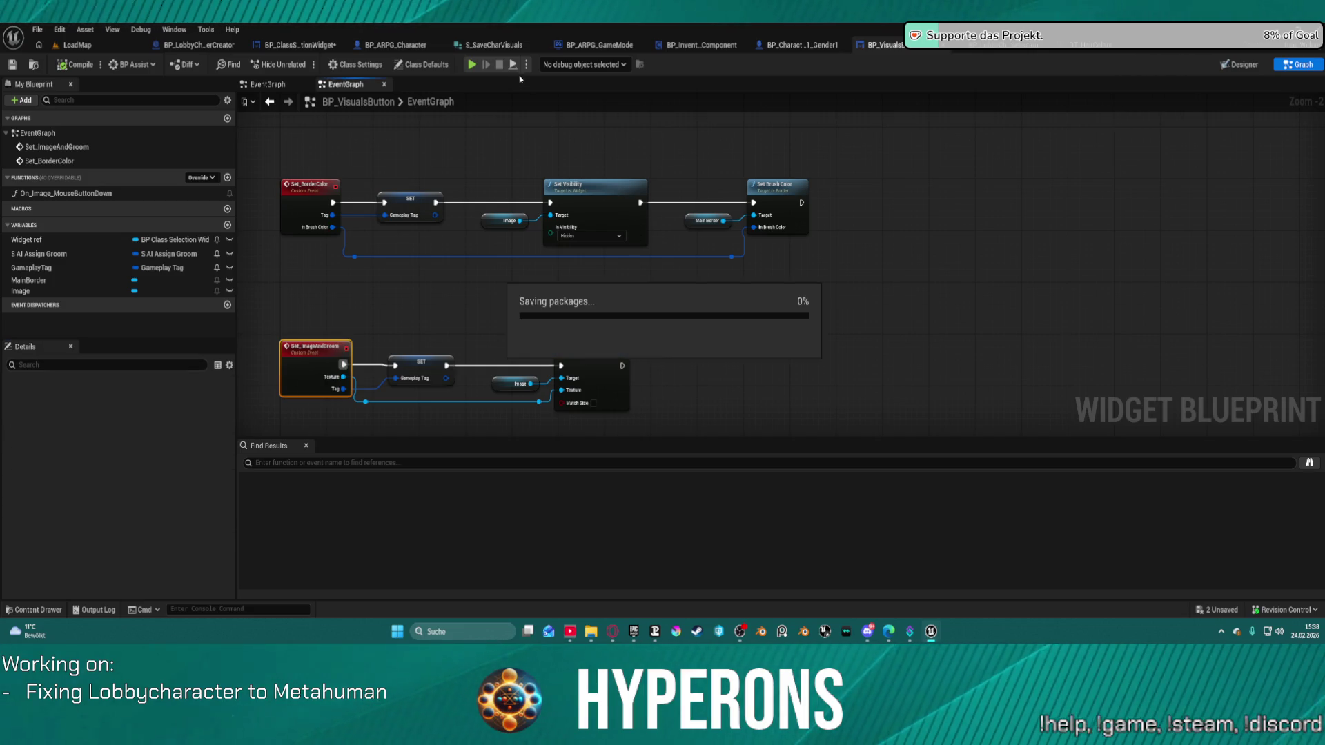
Delete the four debug-string and Split nodes from BP_ClassSelectionWidget's AddHairSelectionButtons
left_click(215, 45)
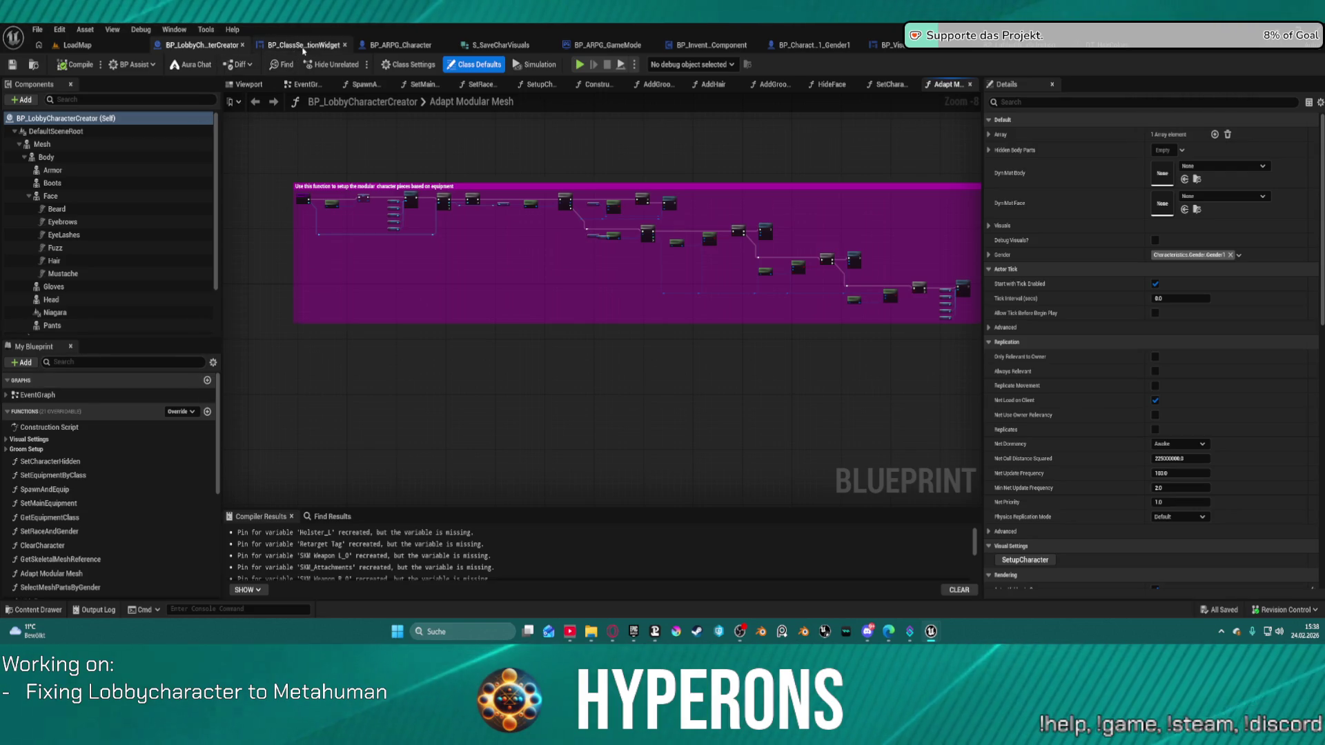
left_click(298, 44)
scroll(1128, 164, "up", 5)
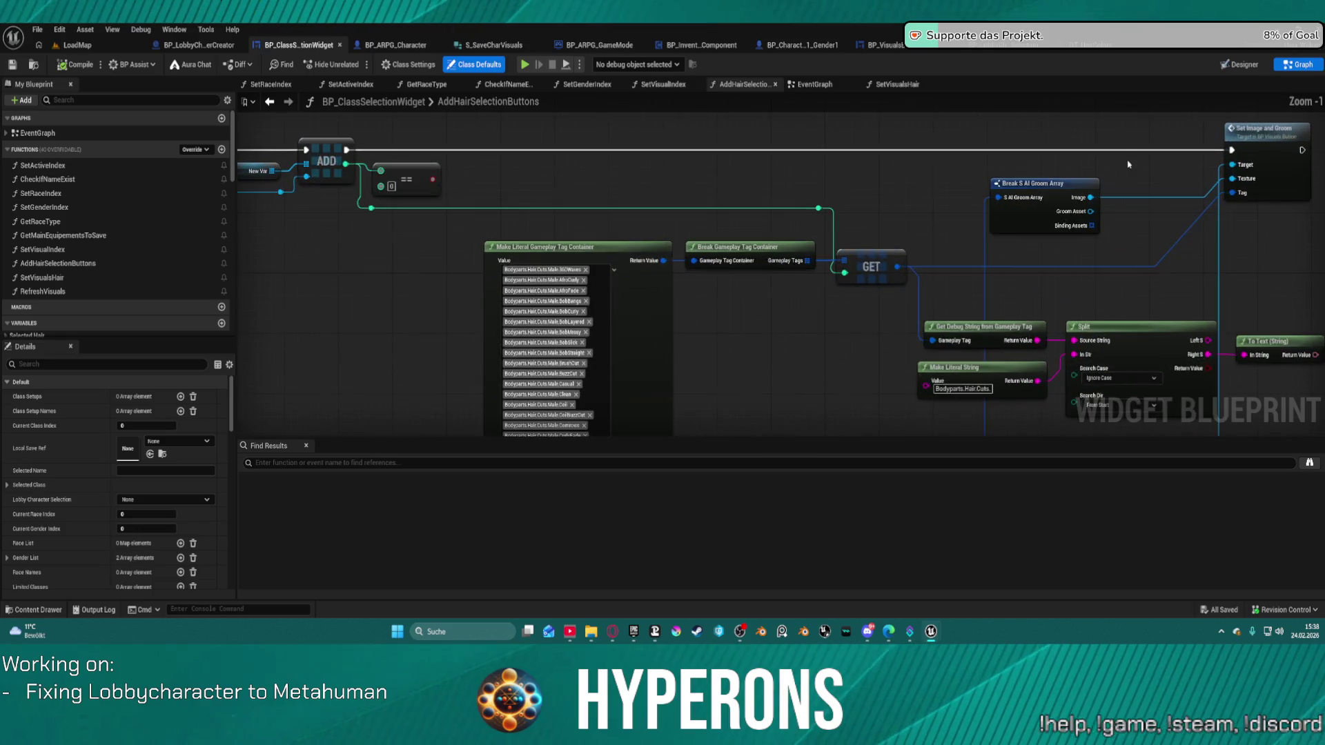
scroll(1107, 177, "up", 1)
mouse_move(486, 240)
left_mouse_down()
mouse_move(940, 414)
mouse_move(890, 373)
mouse_move(897, 326)
left_mouse_up()
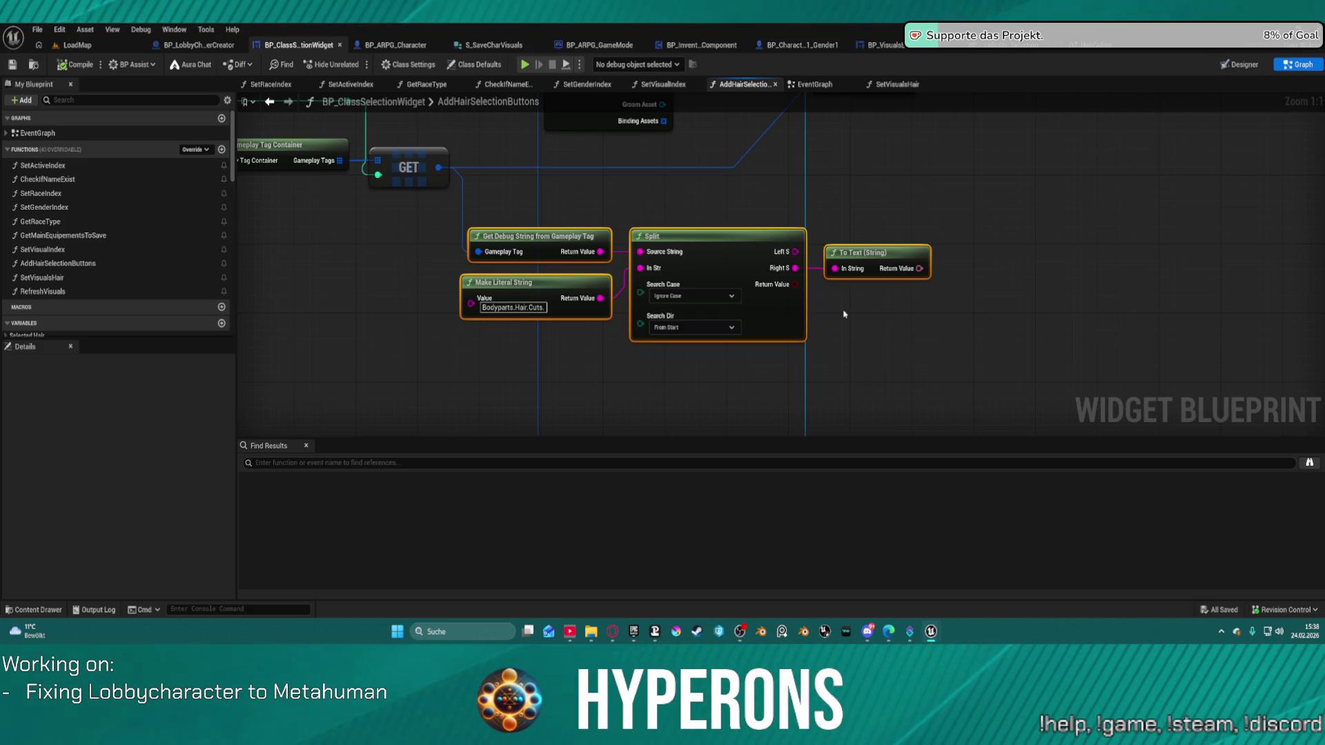
key("Delete")
Review the function's full node chain from entry loop to Set Image and Groom
mouse_move(651, 260)
left_mouse_down()
mouse_move(855, 414)
mouse_move(1091, 326)
left_mouse_up()
scroll(816, 391, "down", 1)
scroll(1090, 326, "down", 1)
mouse_move(1132, 283)
left_mouse_down()
mouse_move(1189, 299)
mouse_move(880, 247)
left_mouse_up()
scroll(879, 247, "up", 2)
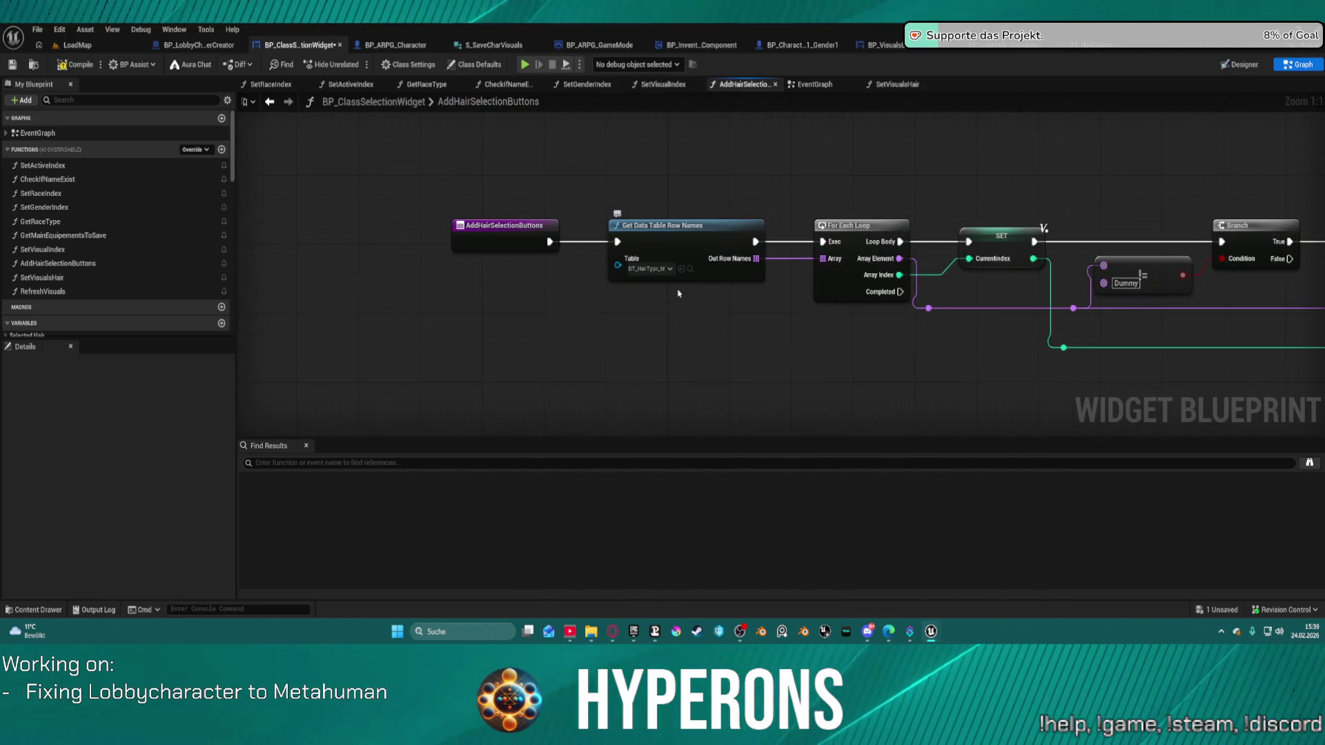
mouse_move(1066, 290)
left_mouse_down()
mouse_move(830, 306)
mouse_move(535, 293)
mouse_move(238, 304)
mouse_move(966, 302)
mouse_move(495, 292)
left_mouse_up()
scroll(830, 306, "down", 1)
mouse_move(1104, 304)
left_mouse_down()
mouse_move(729, 269)
mouse_move(345, 257)
left_mouse_up()
scroll(674, 189, "down", 5)
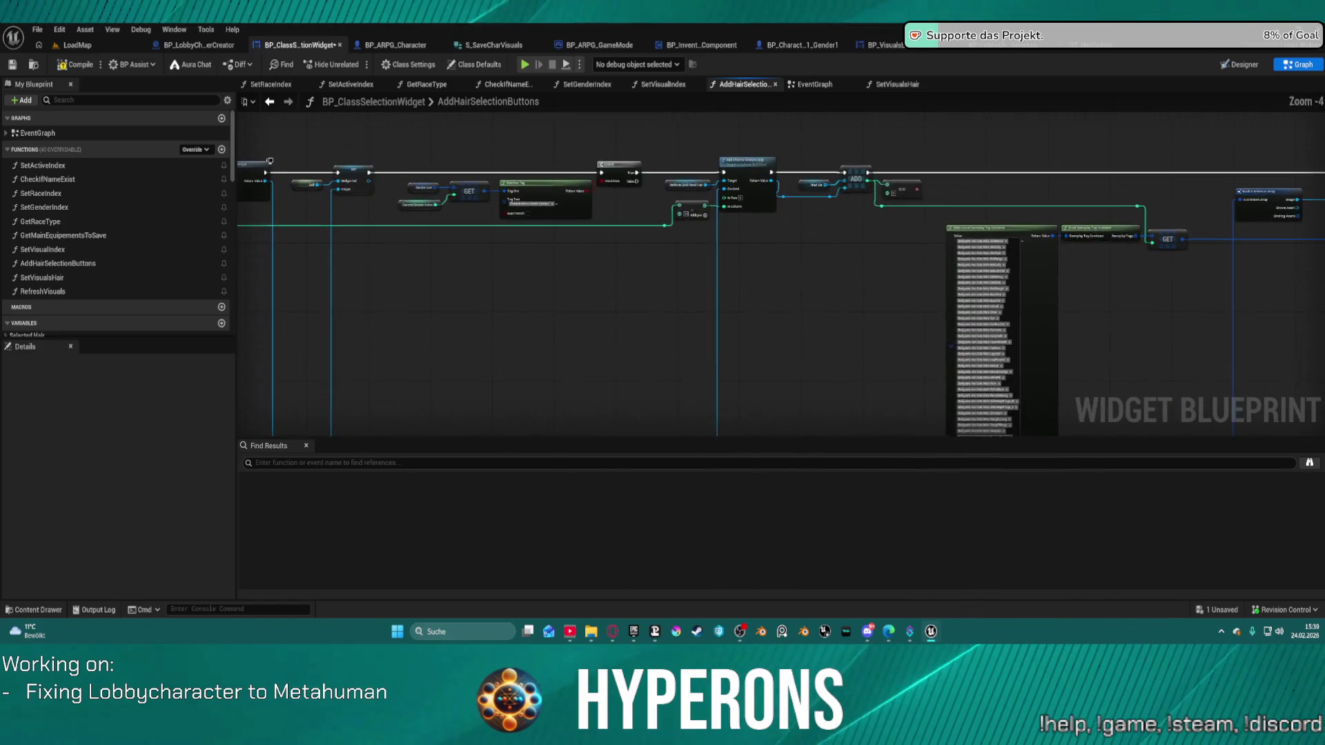
left_click_drag(674, 190, 666, 293)
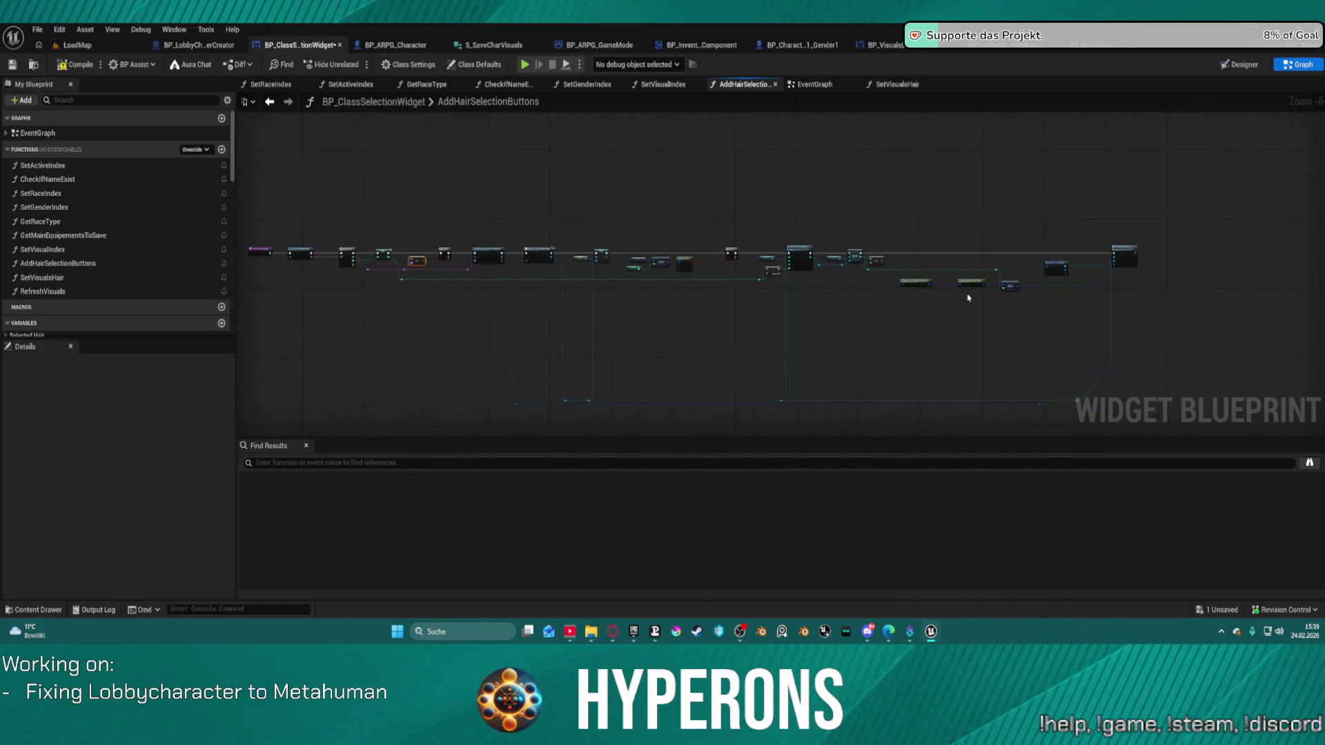
Duplicate AddHairSelectionButtons and rename the copy AddHairColorButtons
left_click(58, 263)
key("ctrl+d")
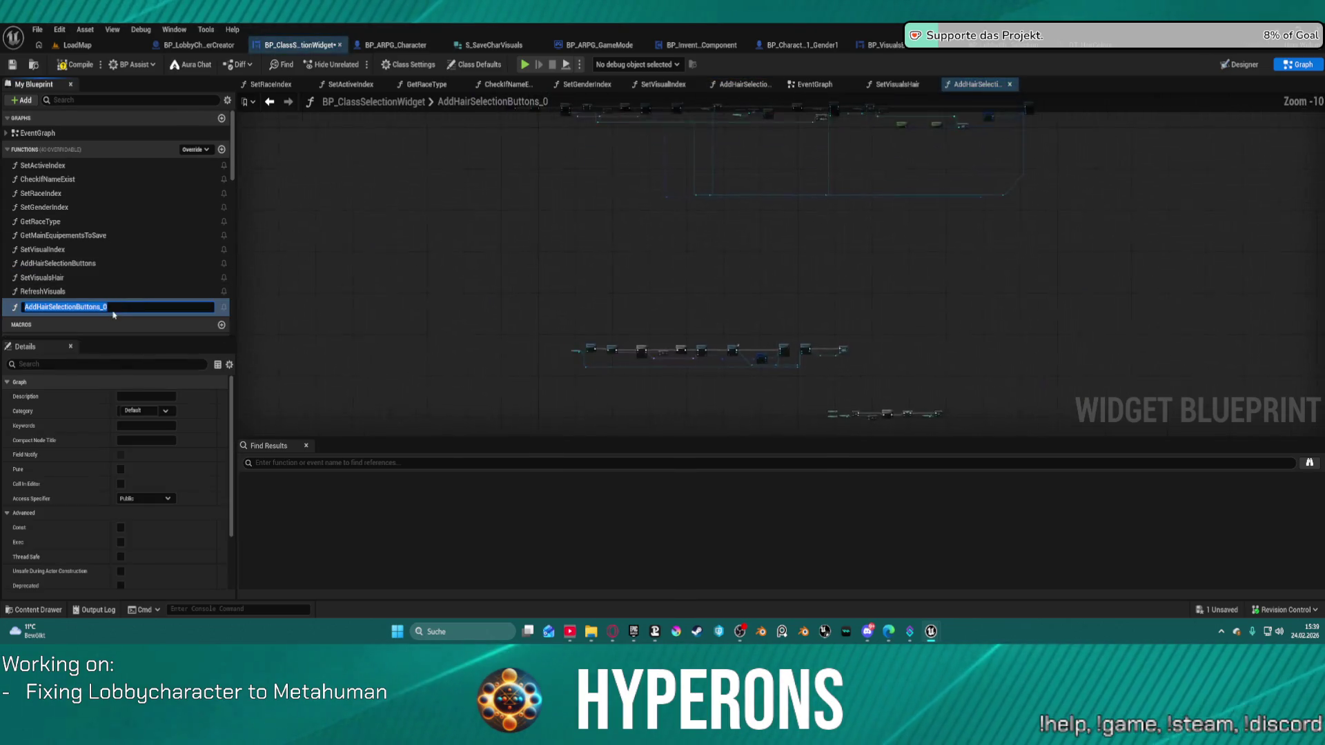
key("BackSpace")
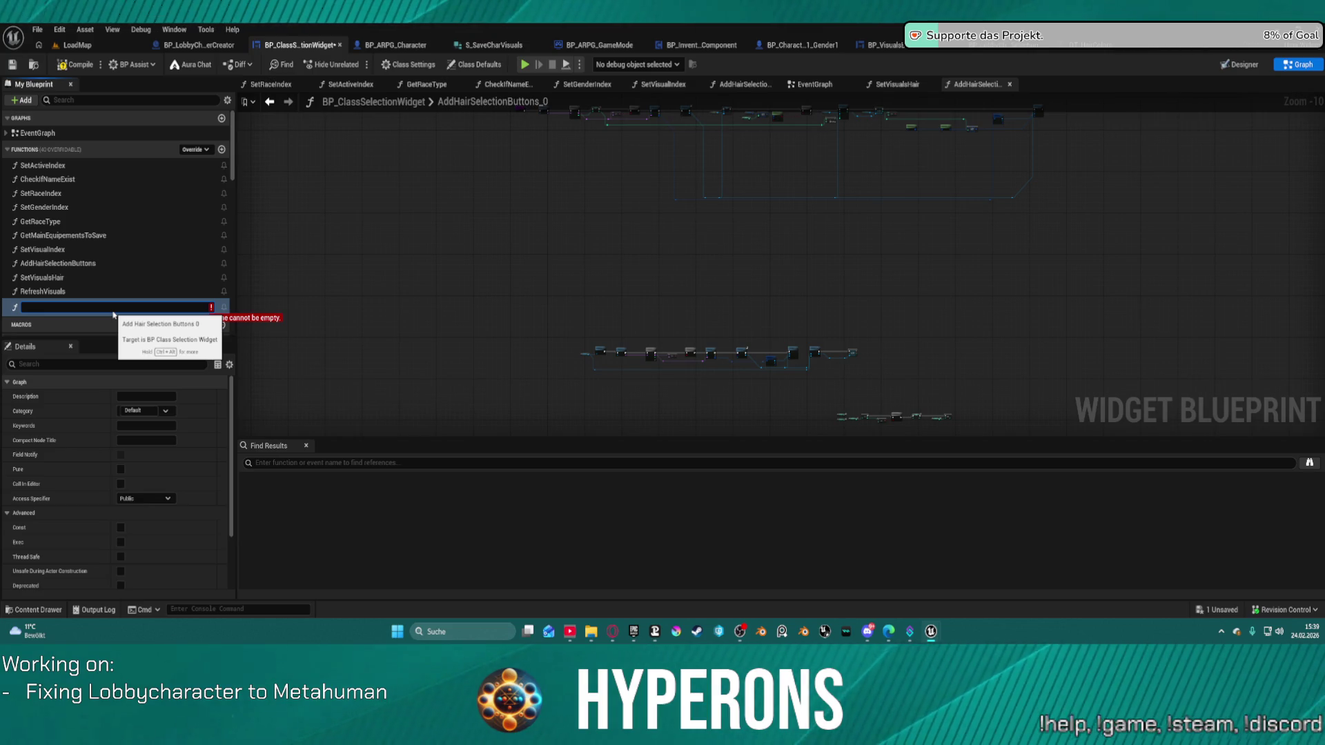
key("Escape")
key("F2")
type("AddHairColor")
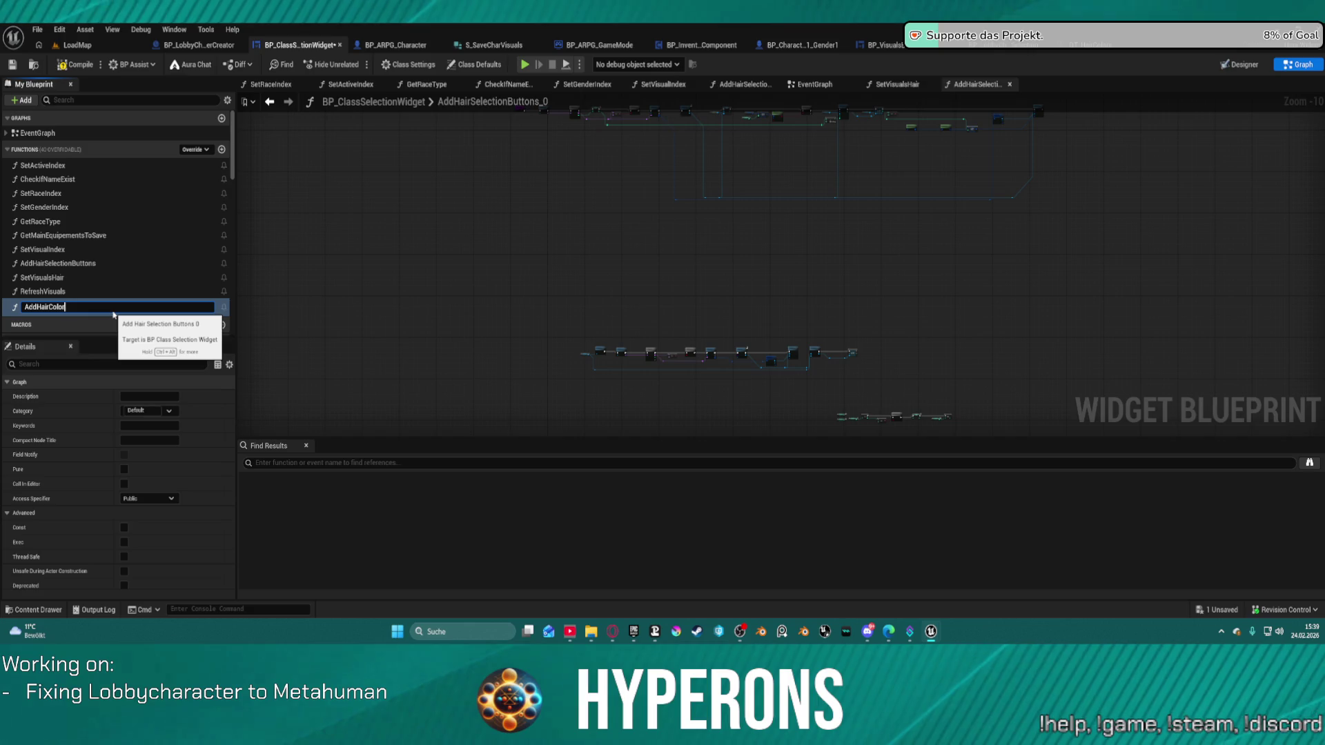
type("Buttons")
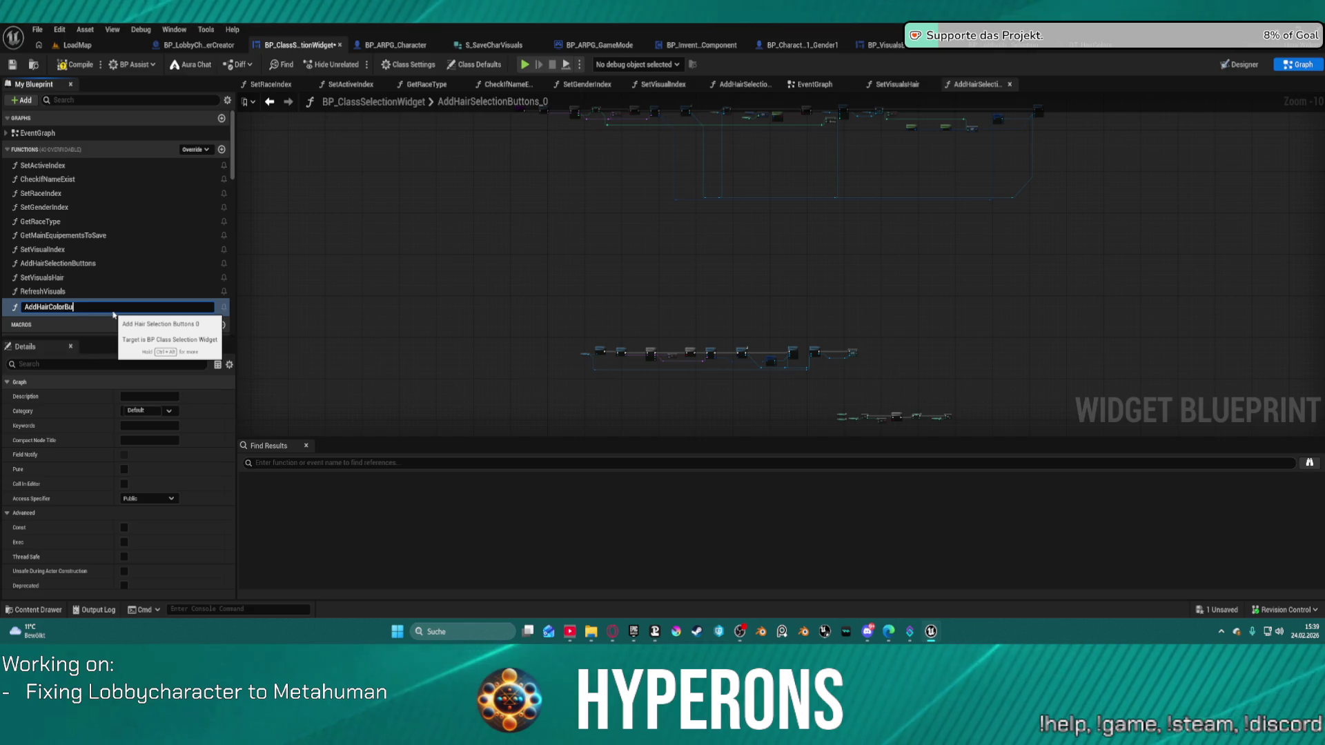
key("Return")
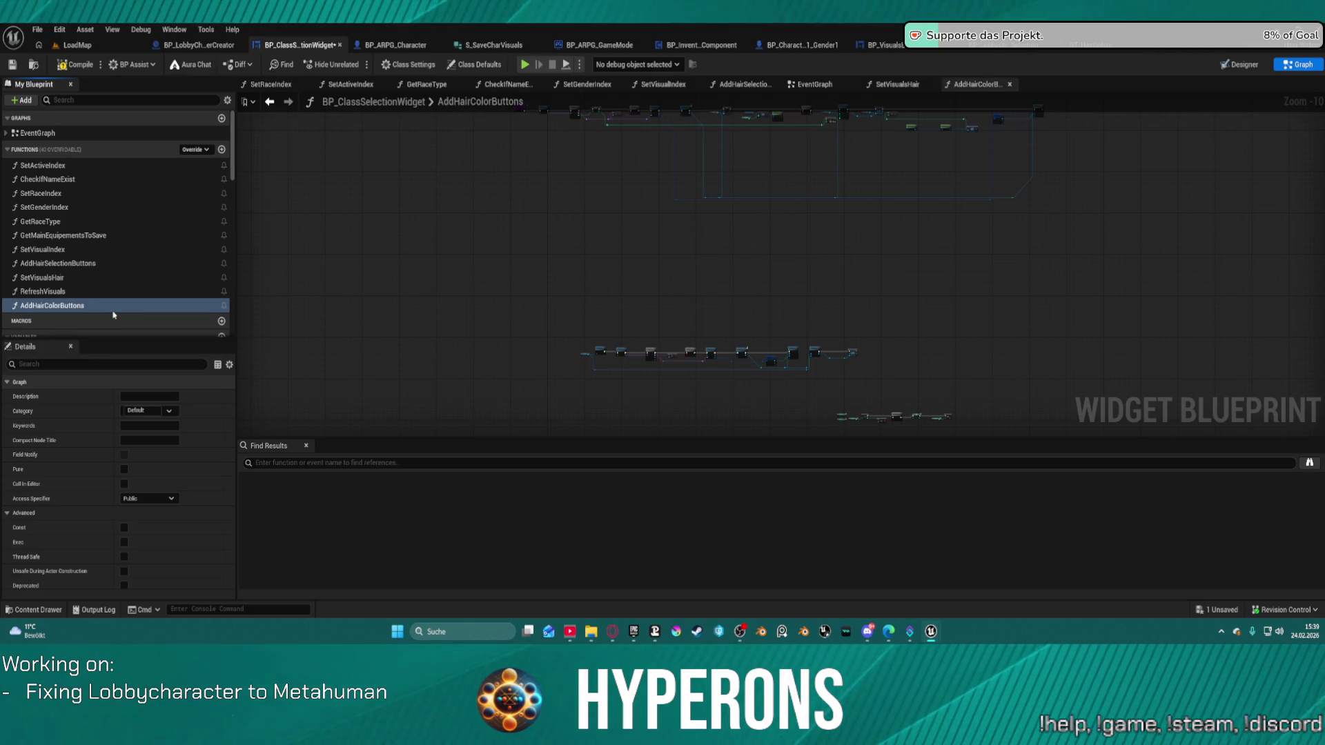
Move AddHairColorButtons below AddHairSelectionButtons and arrange its nodes into one row
left_click(69, 306)
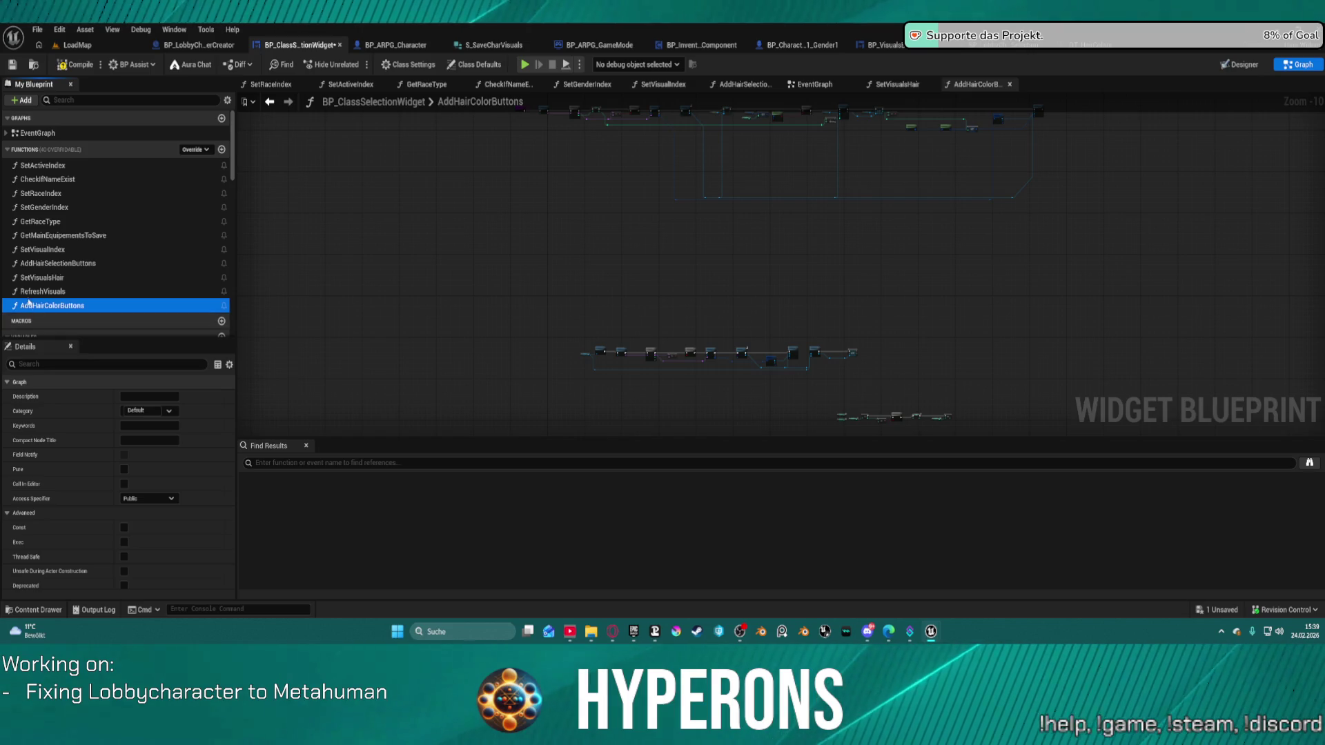
left_click_drag(1, 274, 38, 281)
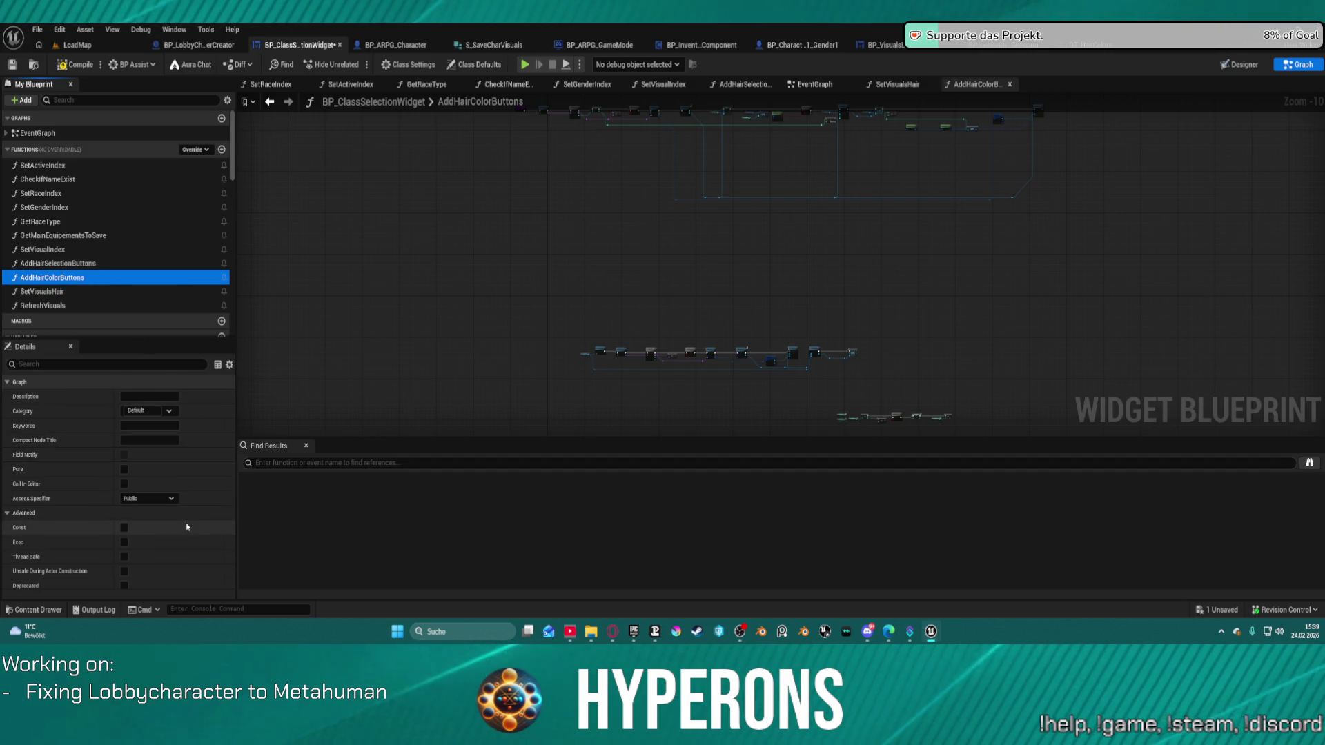
left_click_drag(837, 358, 766, 286)
mouse_move(403, 228)
left_mouse_down()
mouse_move(904, 386)
mouse_move(904, 368)
left_mouse_up()
key("f")
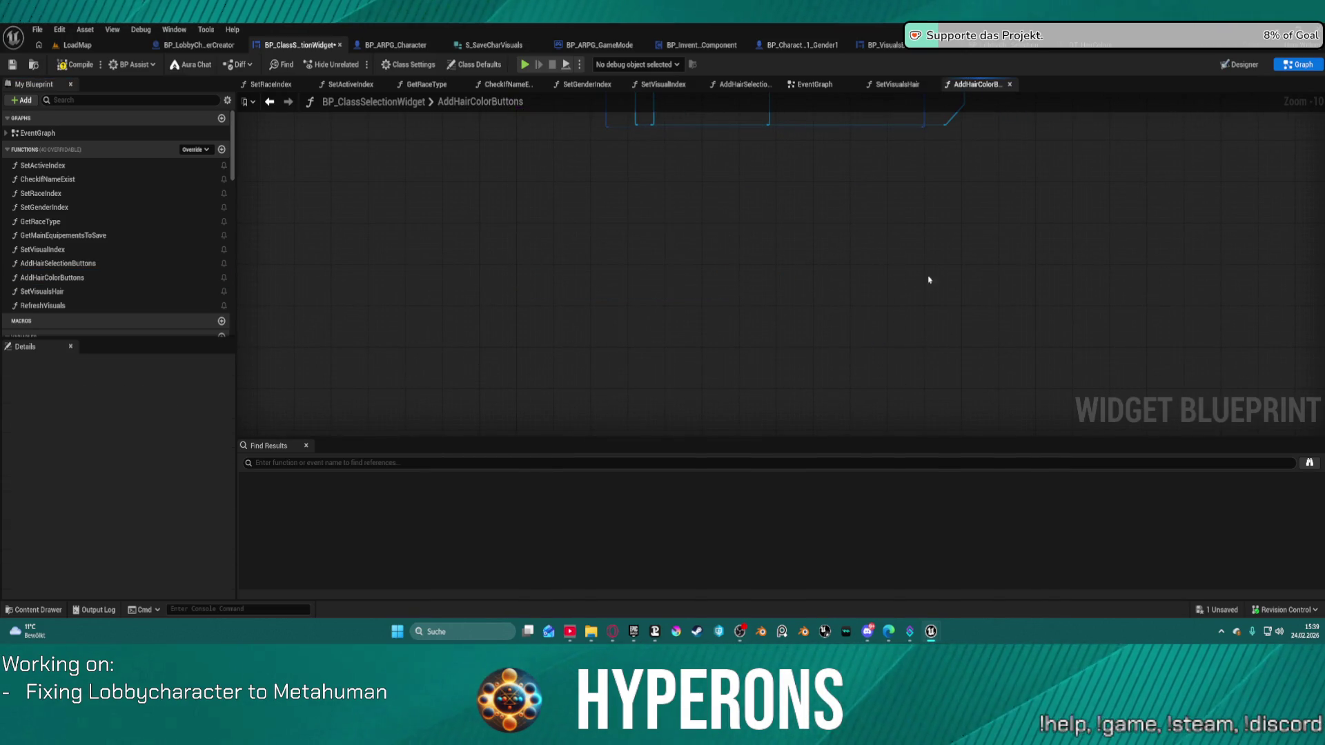
scroll(777, 243, "up", 5)
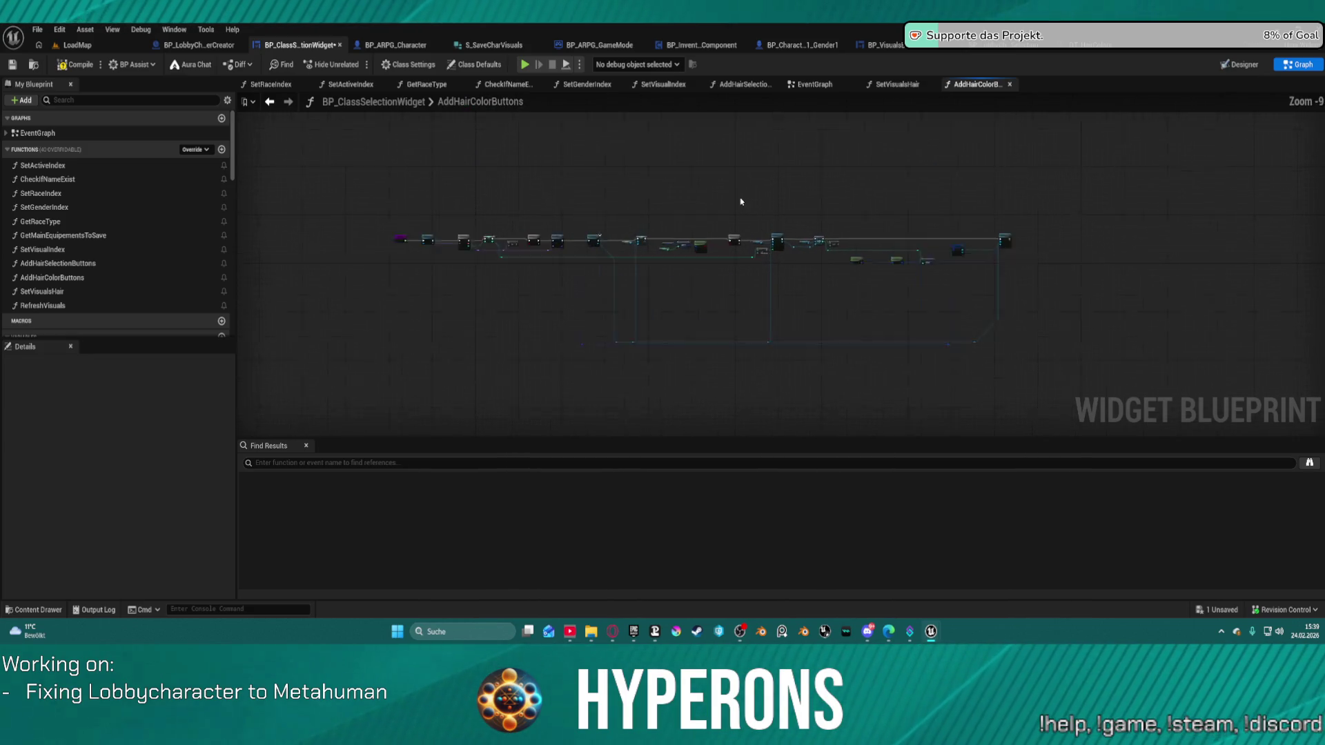
Point Get Data Table Row Names at the DT_HairColors table
scroll(875, 274, "up", 5)
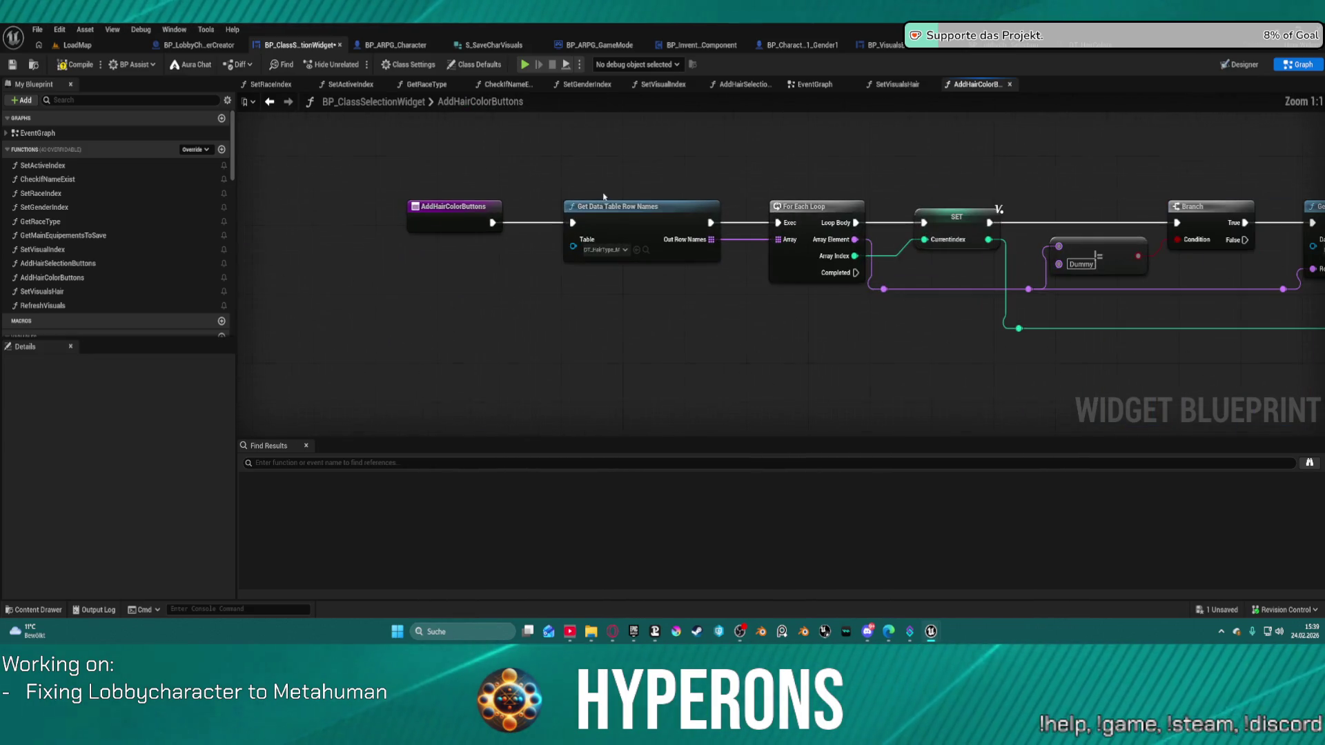
left_click(603, 249)
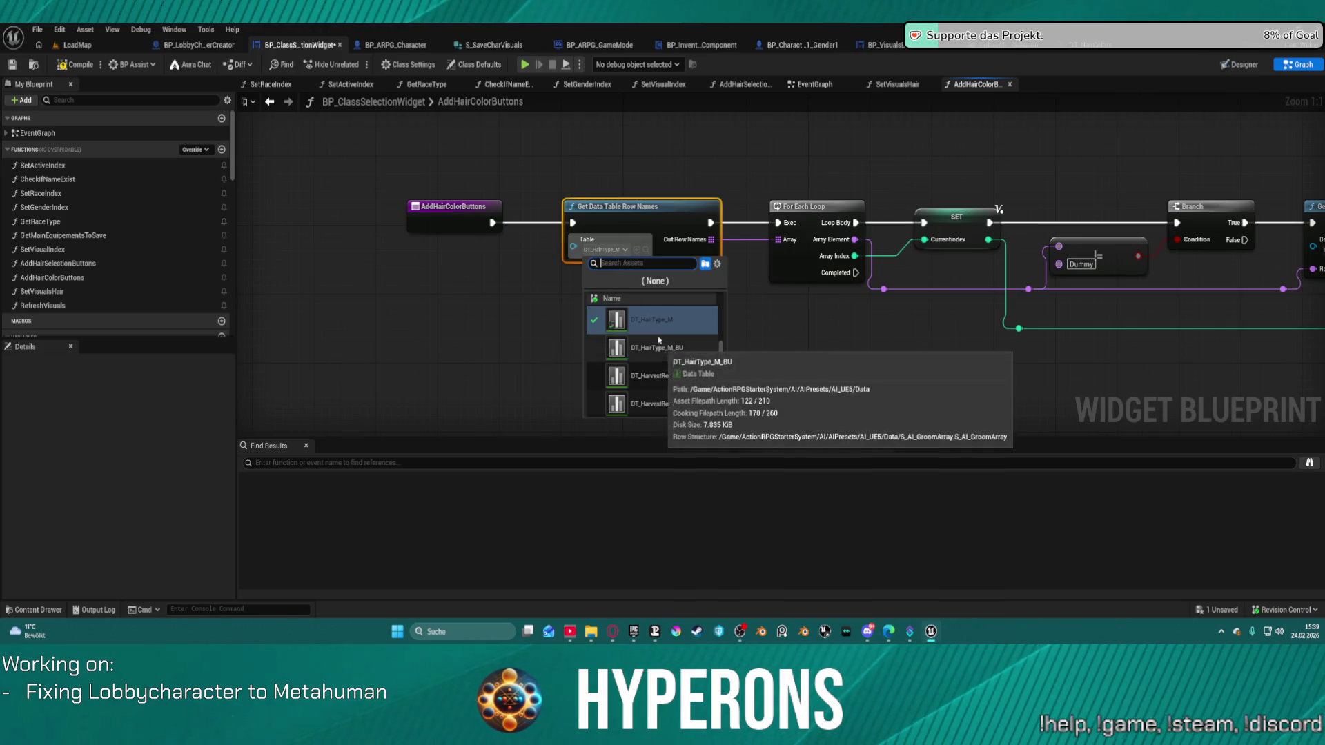
scroll(668, 344, "up", 2)
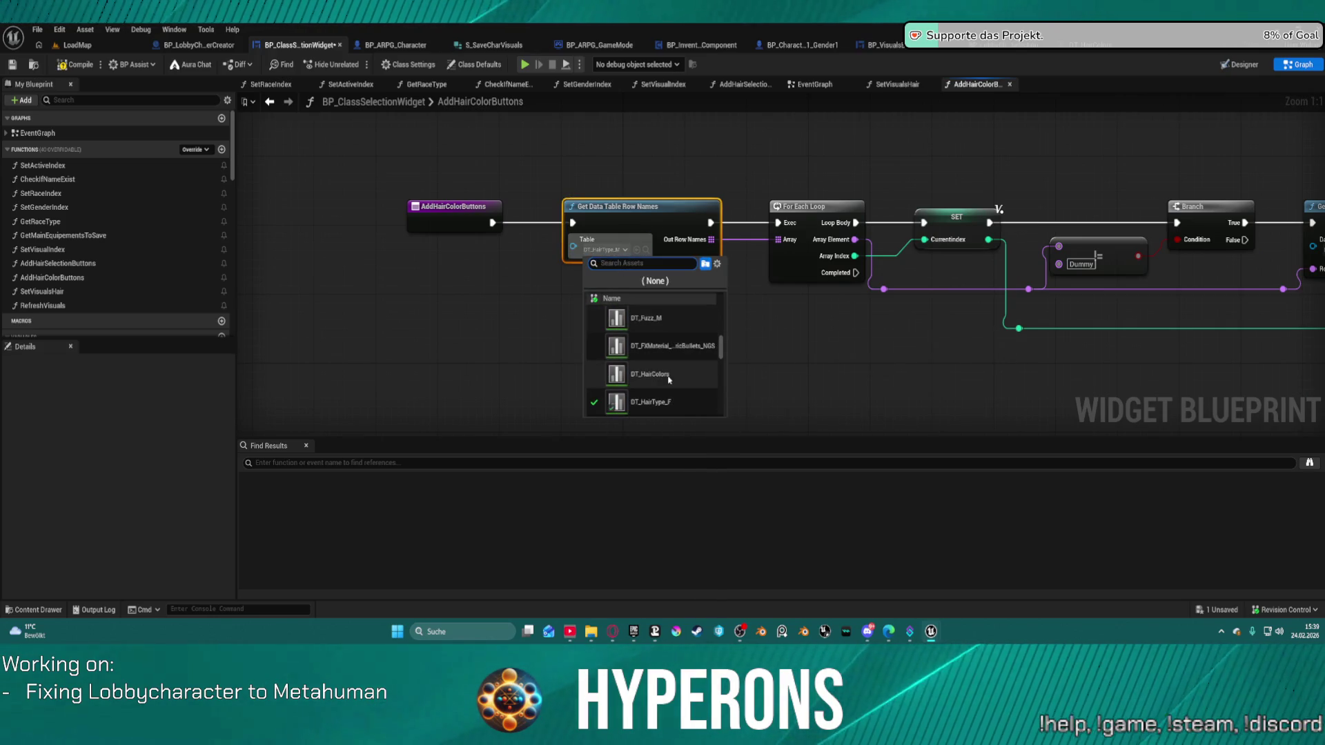
left_click(666, 377)
left_click_drag(880, 322, 325, 324)
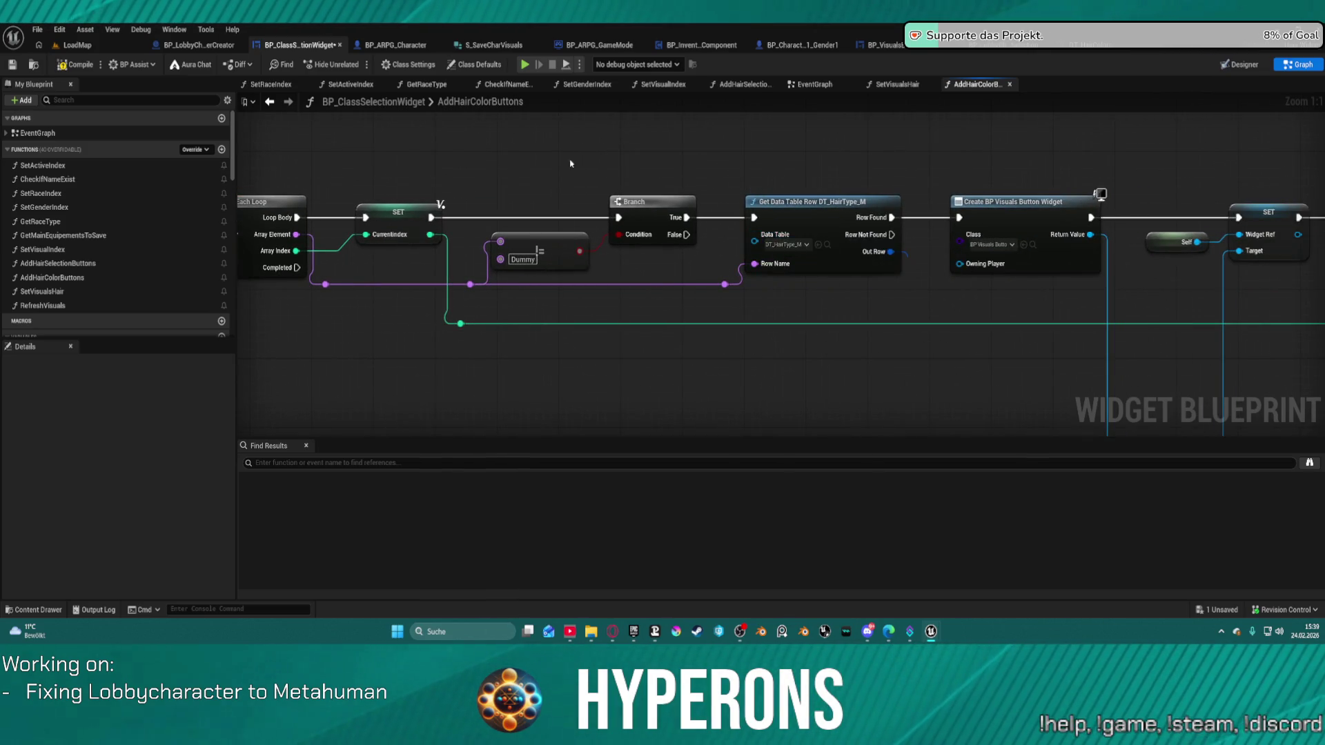
left_click_drag(511, 166, 812, 147)
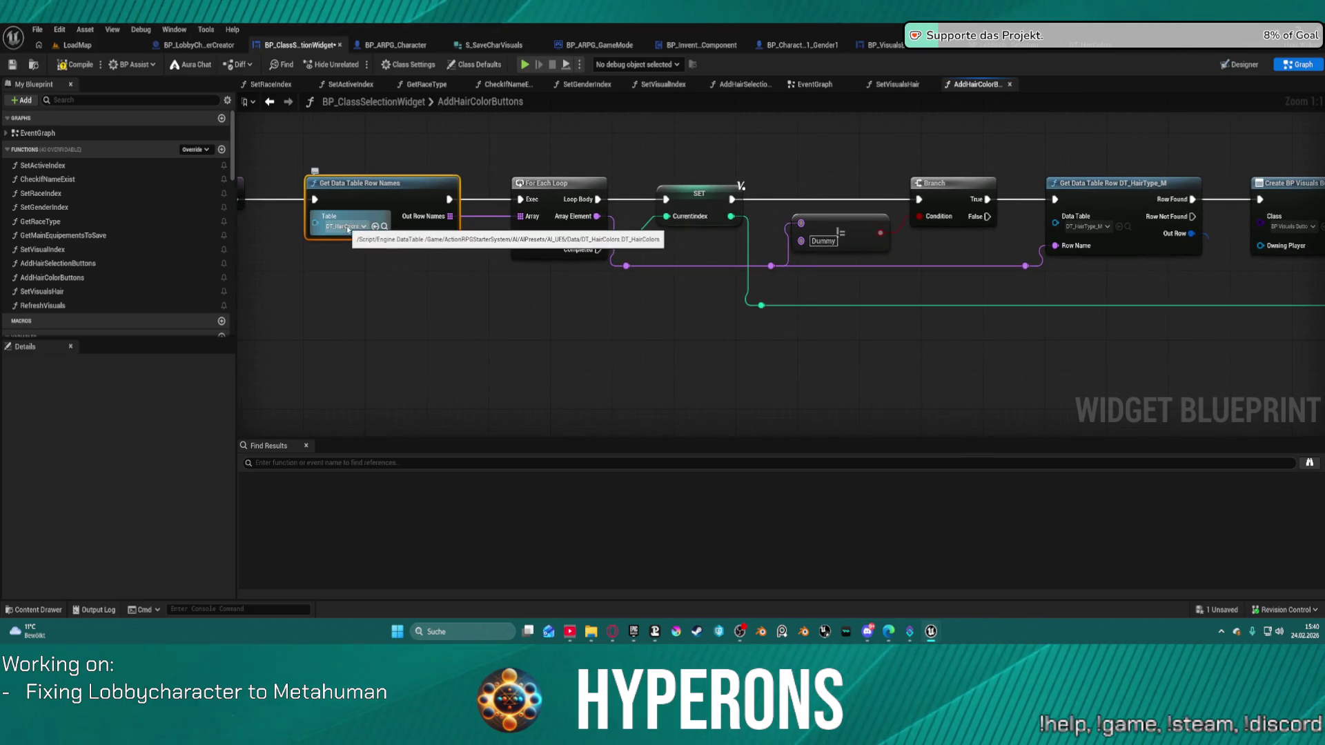
Delete the Gender List GET, Matches Tag and Branch nodes, wiring SET straight to Add Child to Uniform Grid
left_click_drag(734, 162, 553, 181)
mouse_move(660, 164)
left_mouse_down()
mouse_move(843, 287)
mouse_move(954, 313)
left_mouse_up()
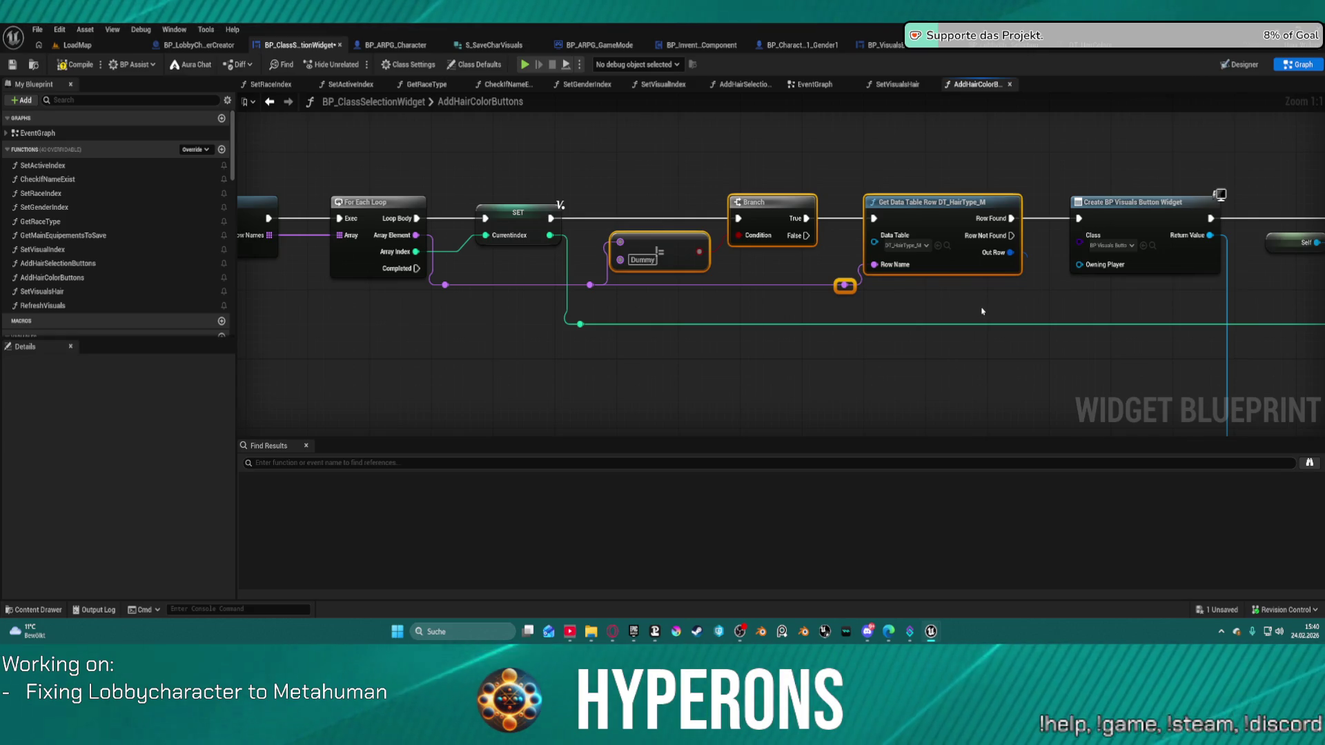
left_click(963, 308)
mouse_move(1105, 304)
left_mouse_down()
mouse_move(448, 266)
mouse_move(164, 187)
mouse_move(177, 103)
mouse_move(159, 262)
mouse_move(117, 359)
mouse_move(80, 329)
left_mouse_up()
left_click_drag(556, 197, 557, 195)
left_click_drag(486, 159, 949, 337)
key("Delete")
mouse_move(402, 243)
left_mouse_down()
mouse_move(1135, 256)
mouse_move(1118, 245)
left_mouse_up()
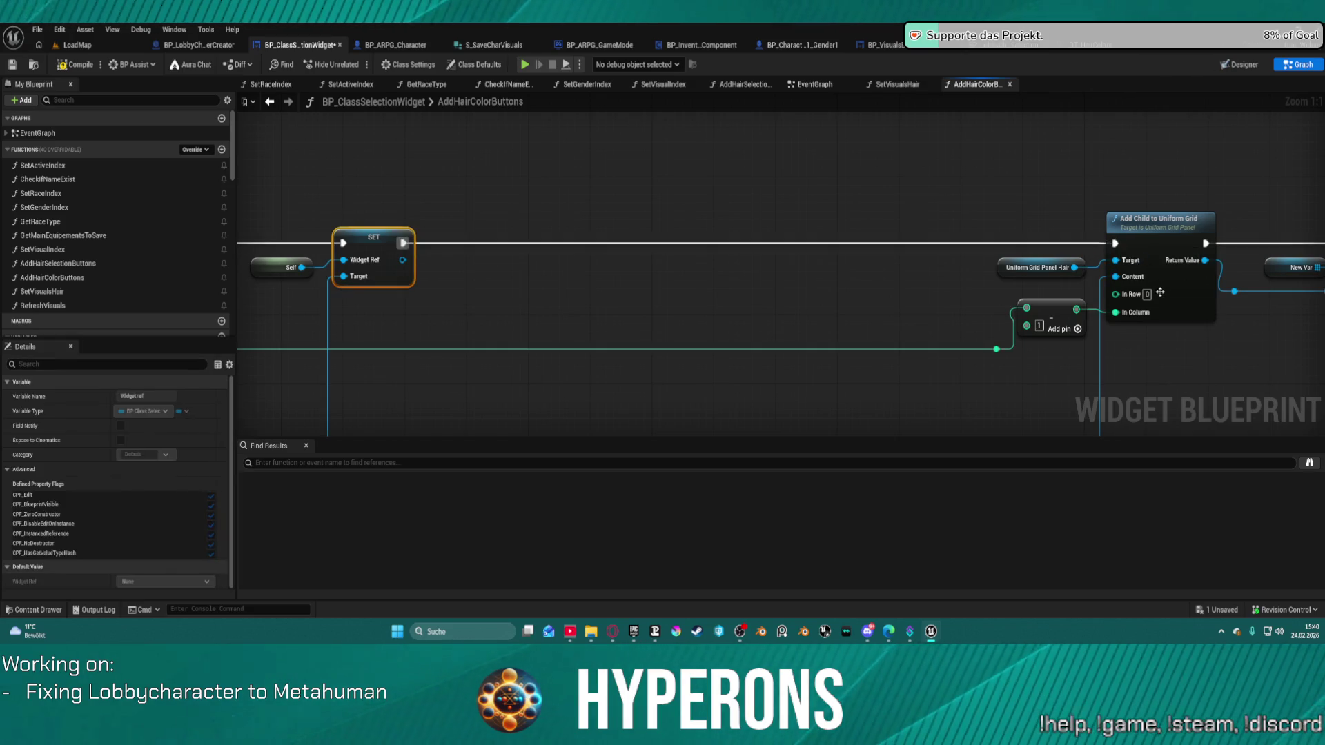
left_click_drag(993, 251, 498, 206)
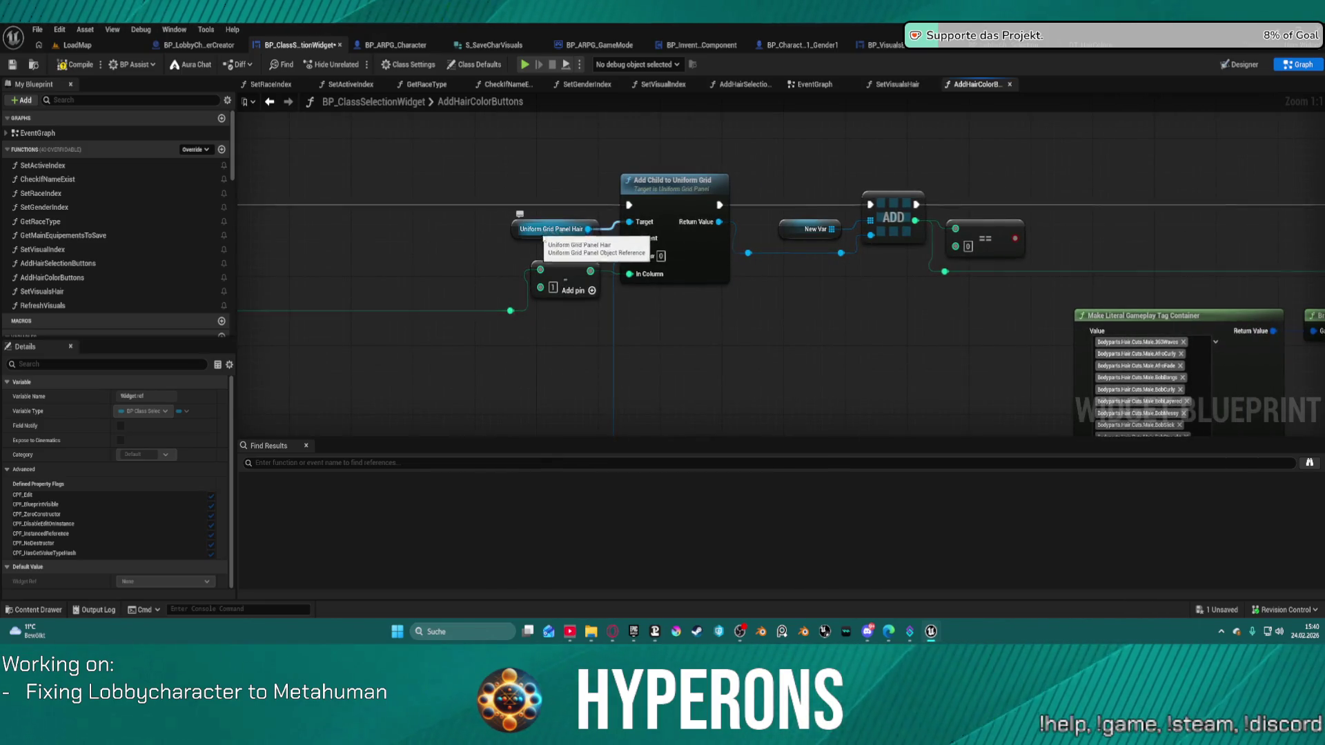
left_click_drag(532, 229, 518, 139)
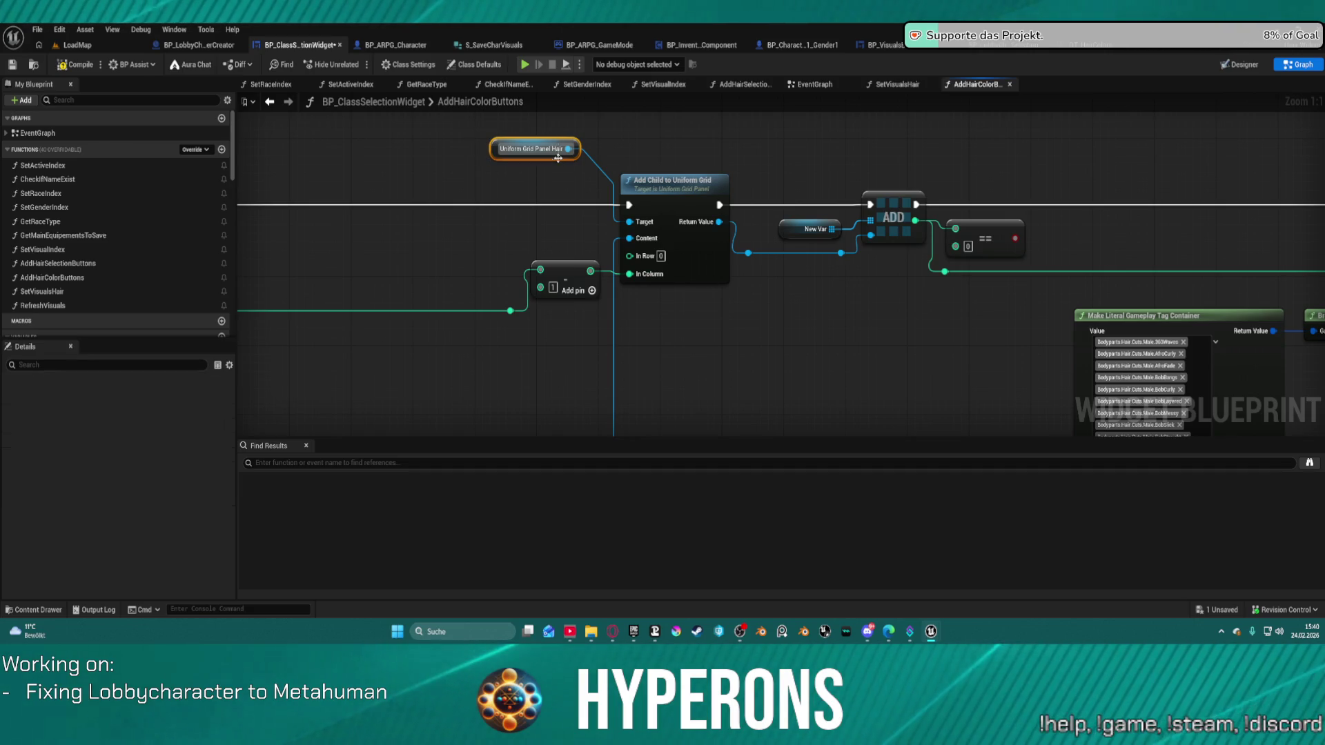
Comment the Uniform Grid Panel Hair node, retitling the comment from 'weg' to 'Austauschen'
type("c")
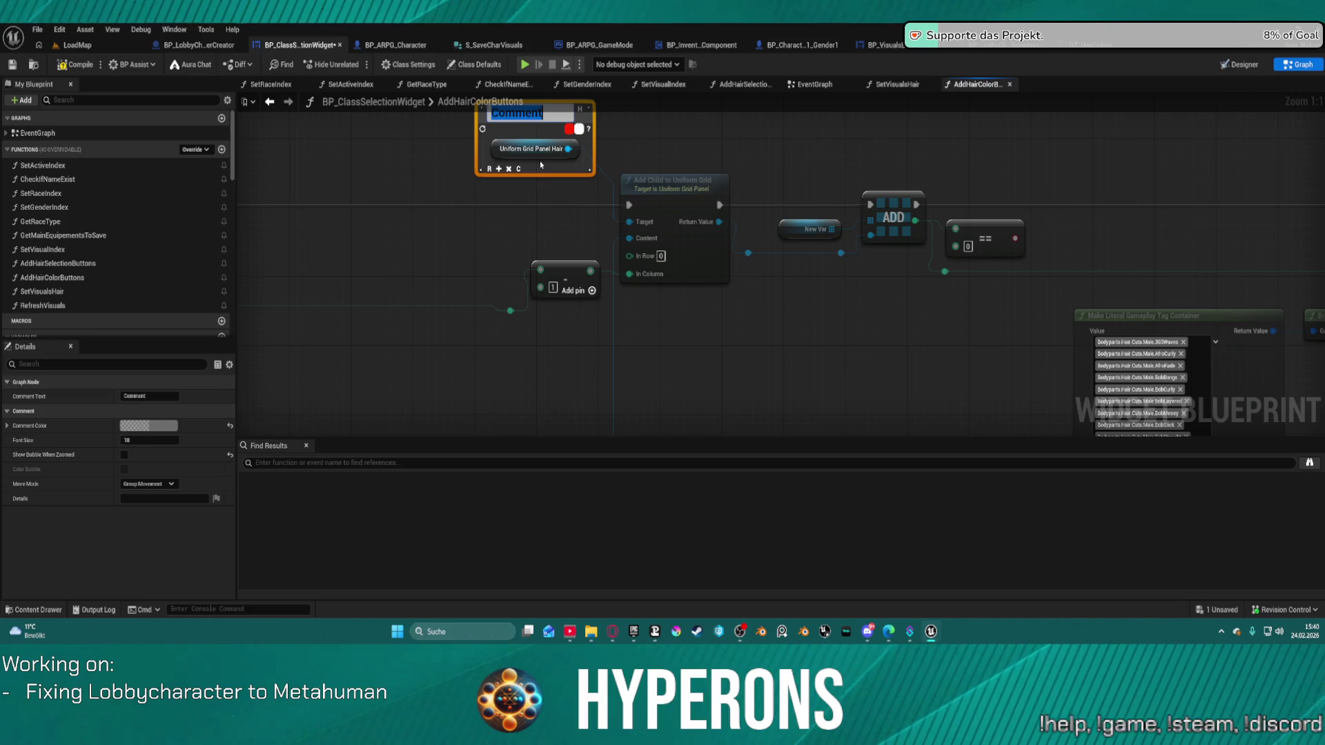
type("weg")
key("Return")
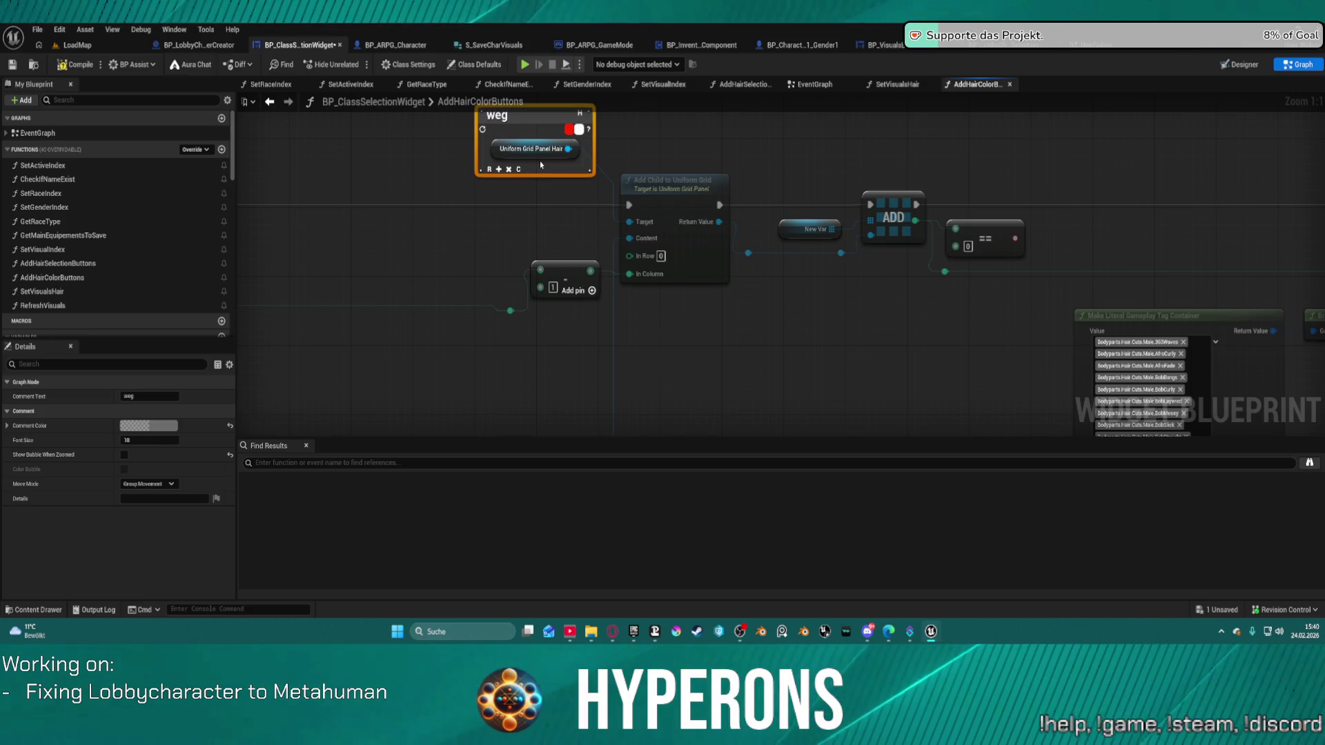
double_click(515, 115)
type("Austash")
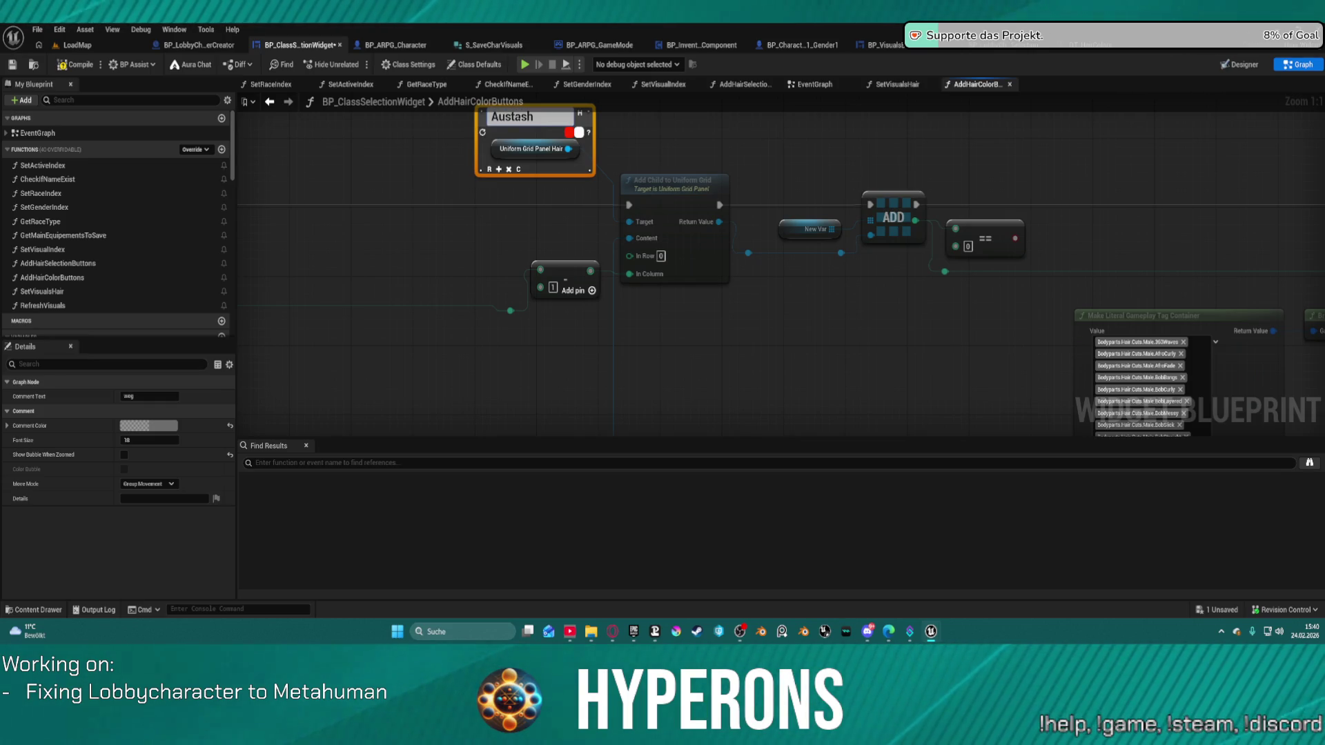
key("BackSpace")
key("BackSpace")
type("usche")
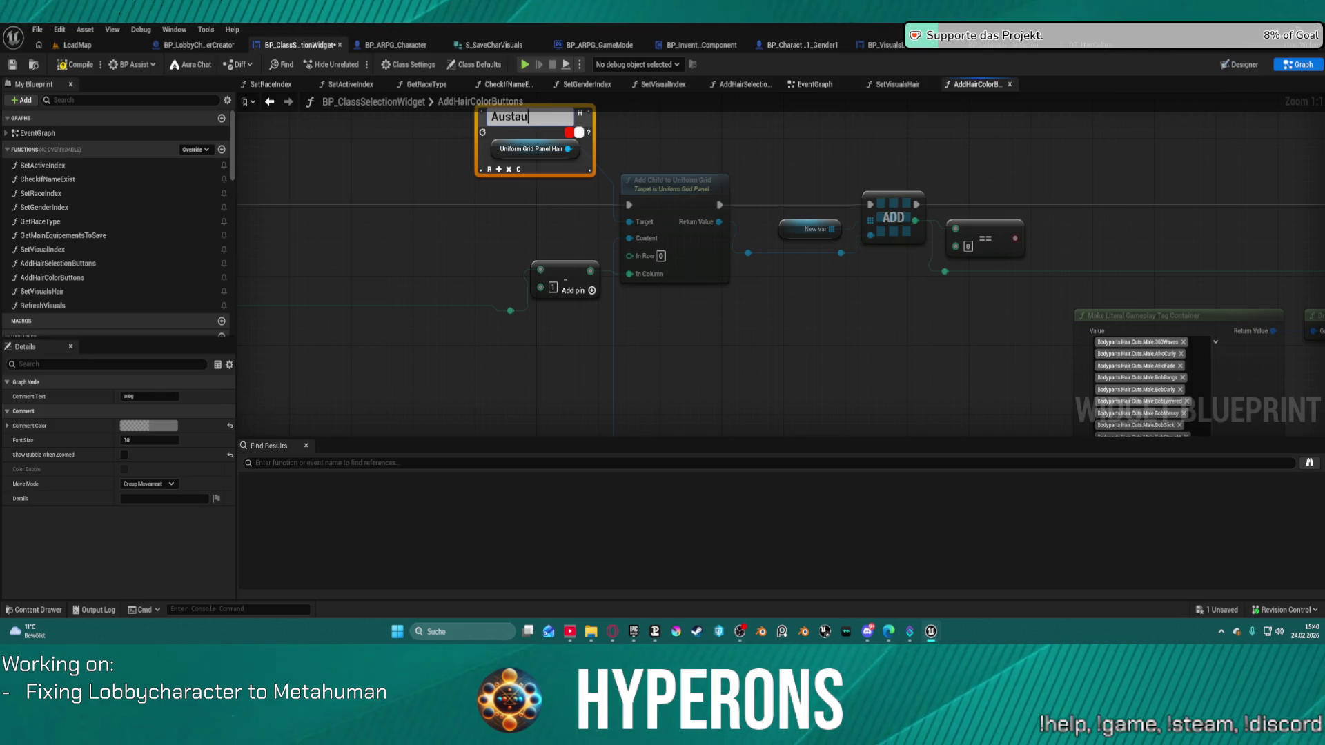
type("n")
key("Return")
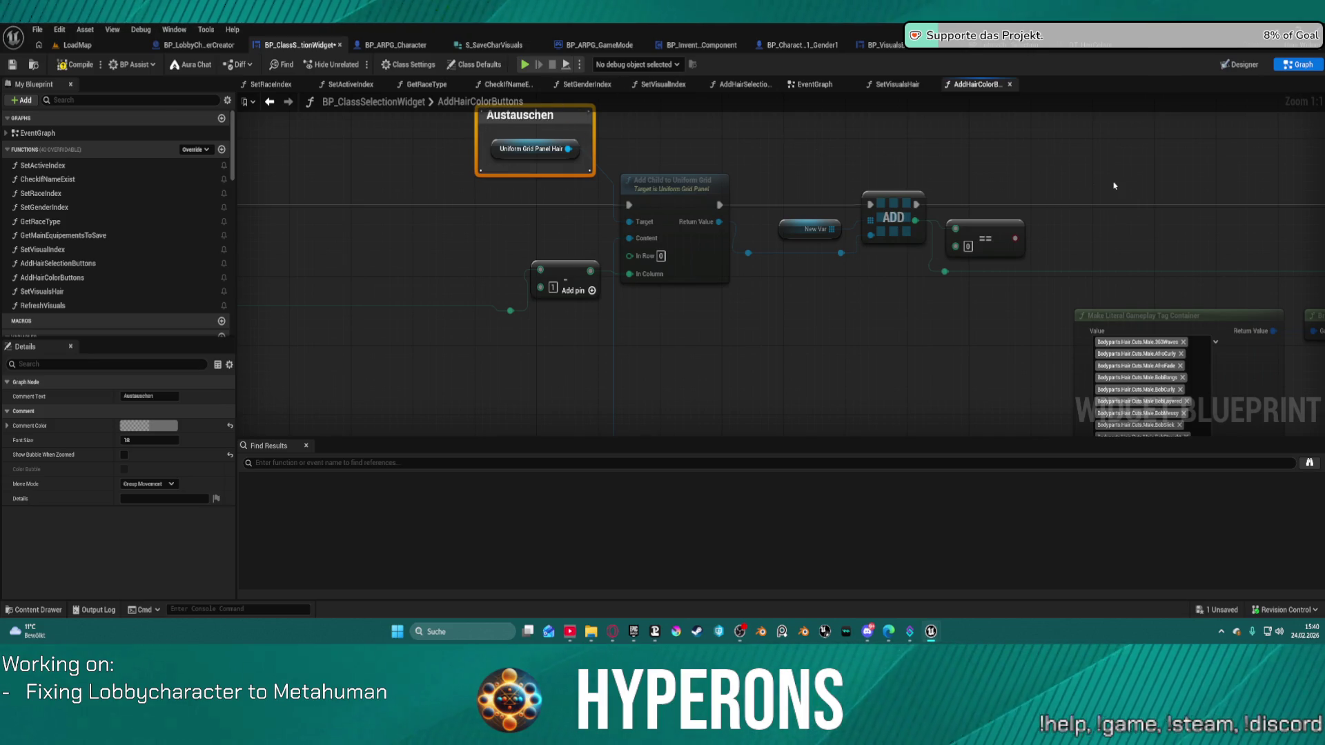
mouse_move(1115, 186)
left_mouse_down()
mouse_move(754, 147)
mouse_move(255, 127)
left_mouse_up()
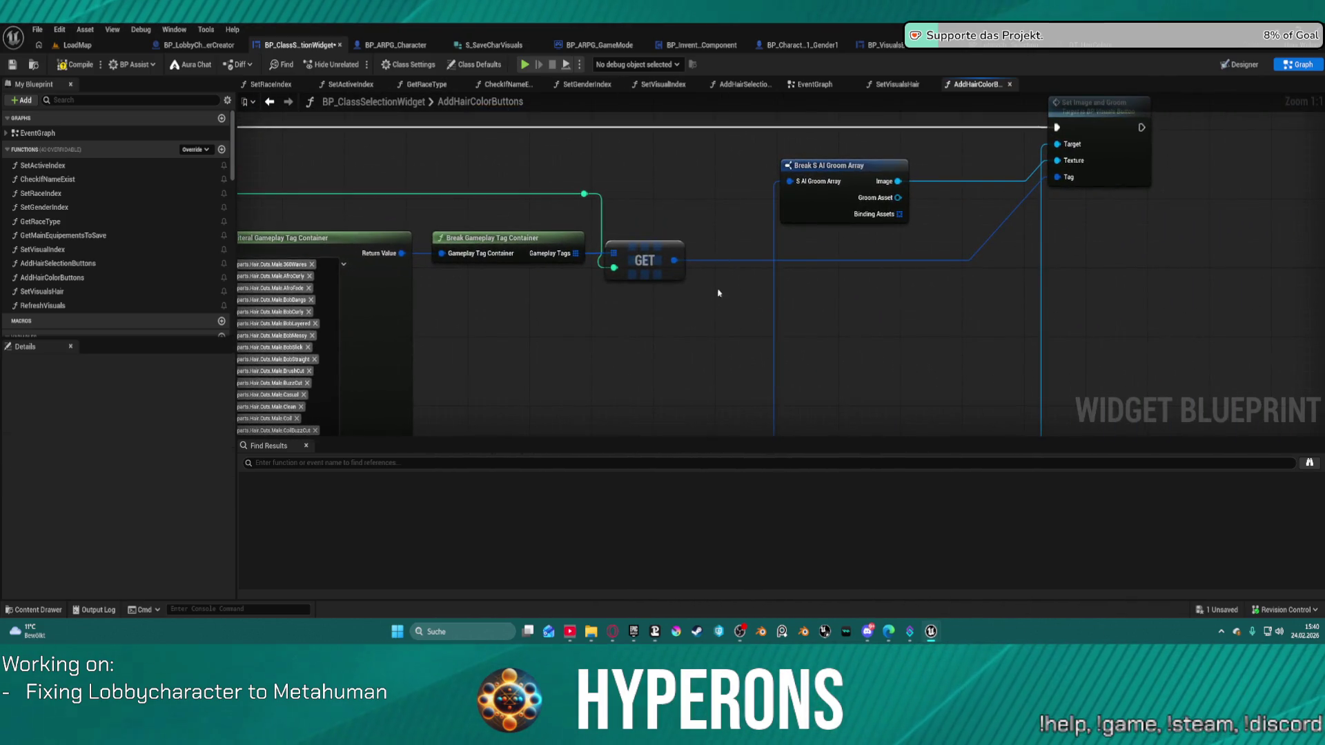
Delete the Break S AI Groom Array node from the graph
mouse_move(700, 250)
left_mouse_down()
mouse_move(580, 272)
mouse_move(948, 230)
mouse_move(966, 139)
mouse_move(766, 255)
left_mouse_up()
scroll(629, 248, "down", 3)
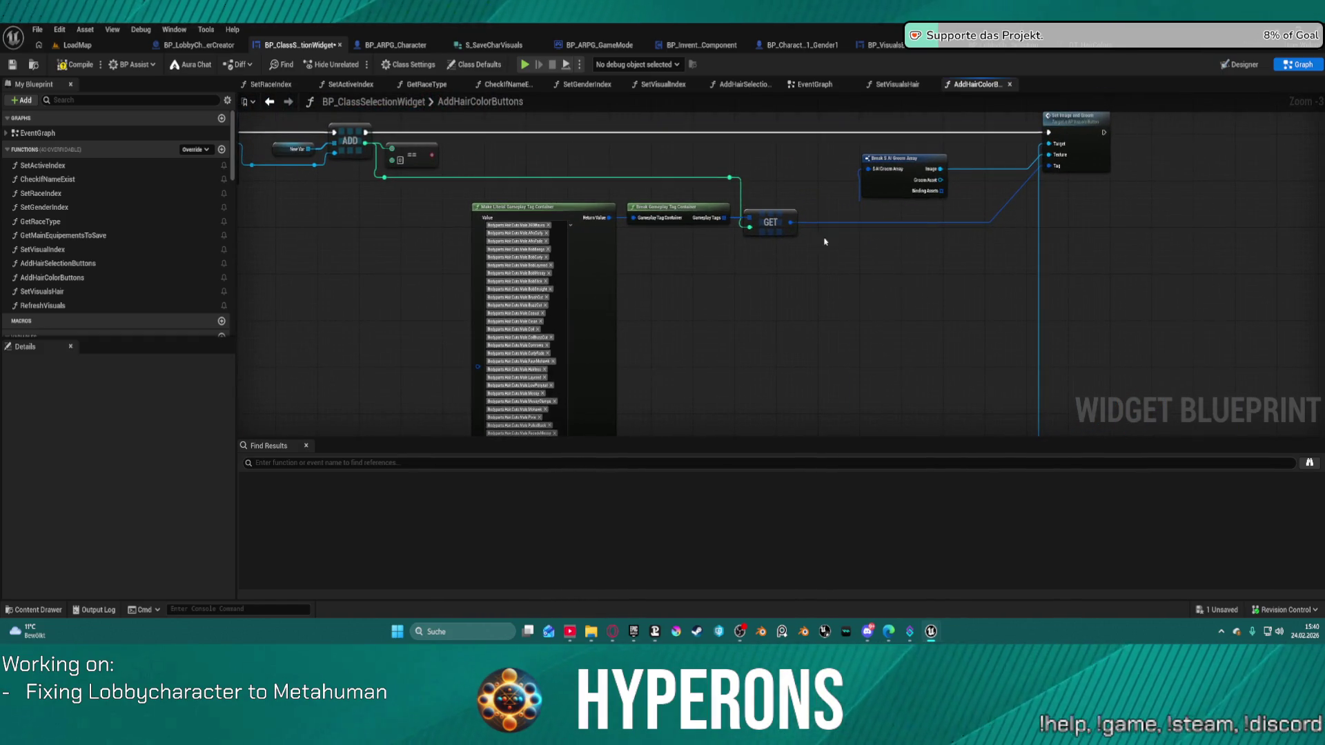
left_click(889, 179)
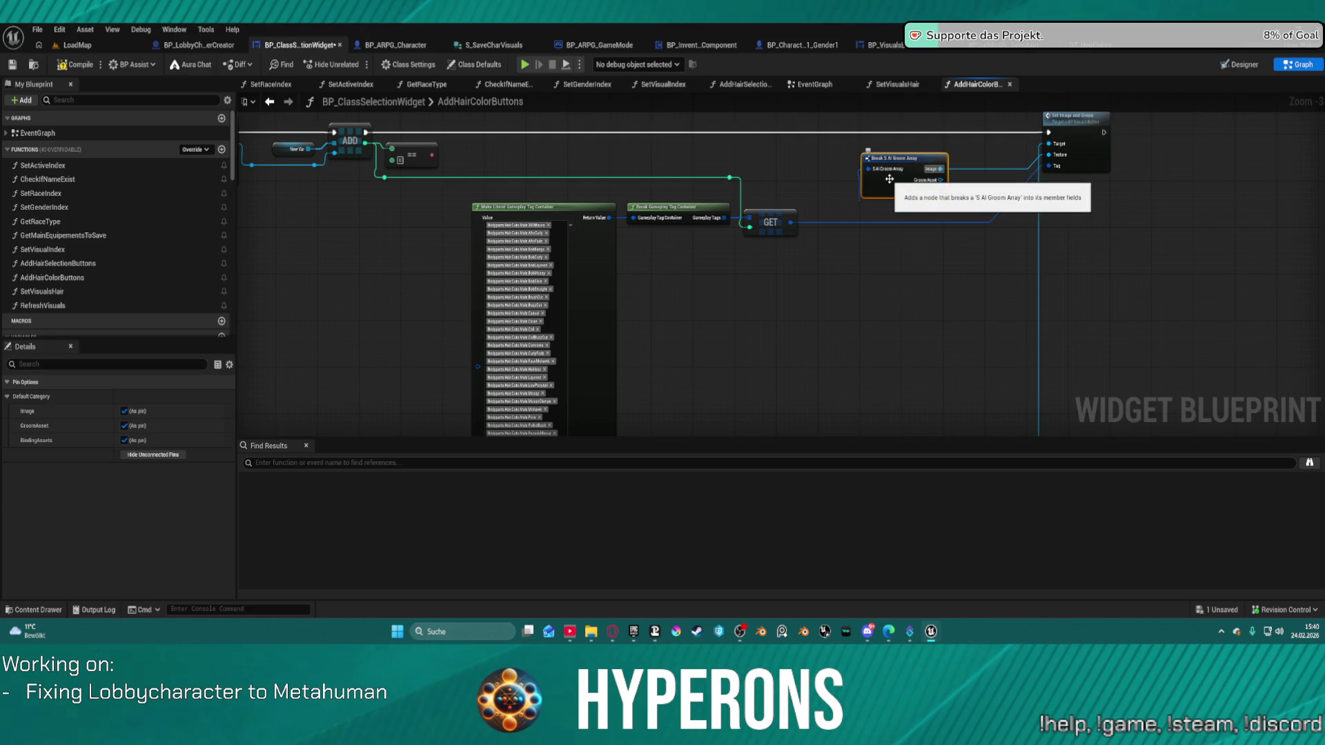
key("Delete")
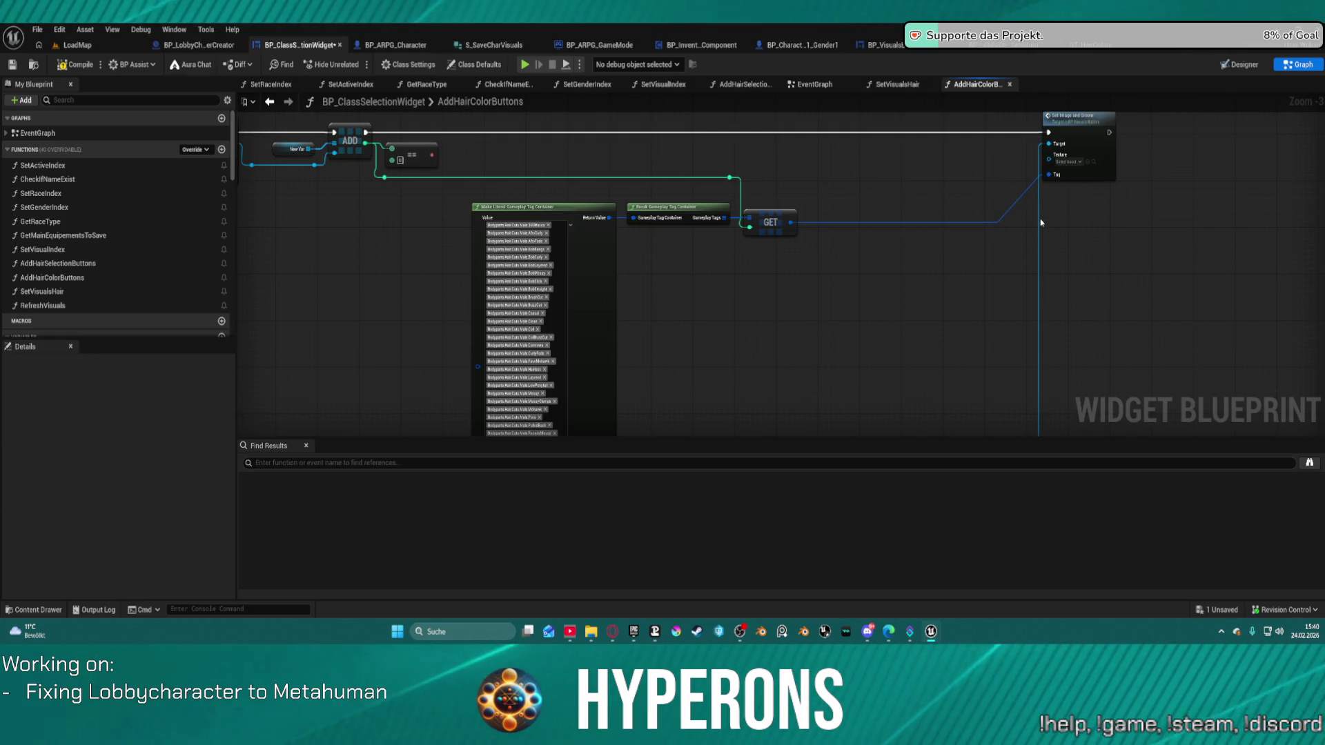
Add a Set Border Color call from a reroute on the button's Target wire and route execution into it instead of Set Image
double_click(1039, 222)
left_click_drag(1040, 225, 1109, 252)
type("set border")
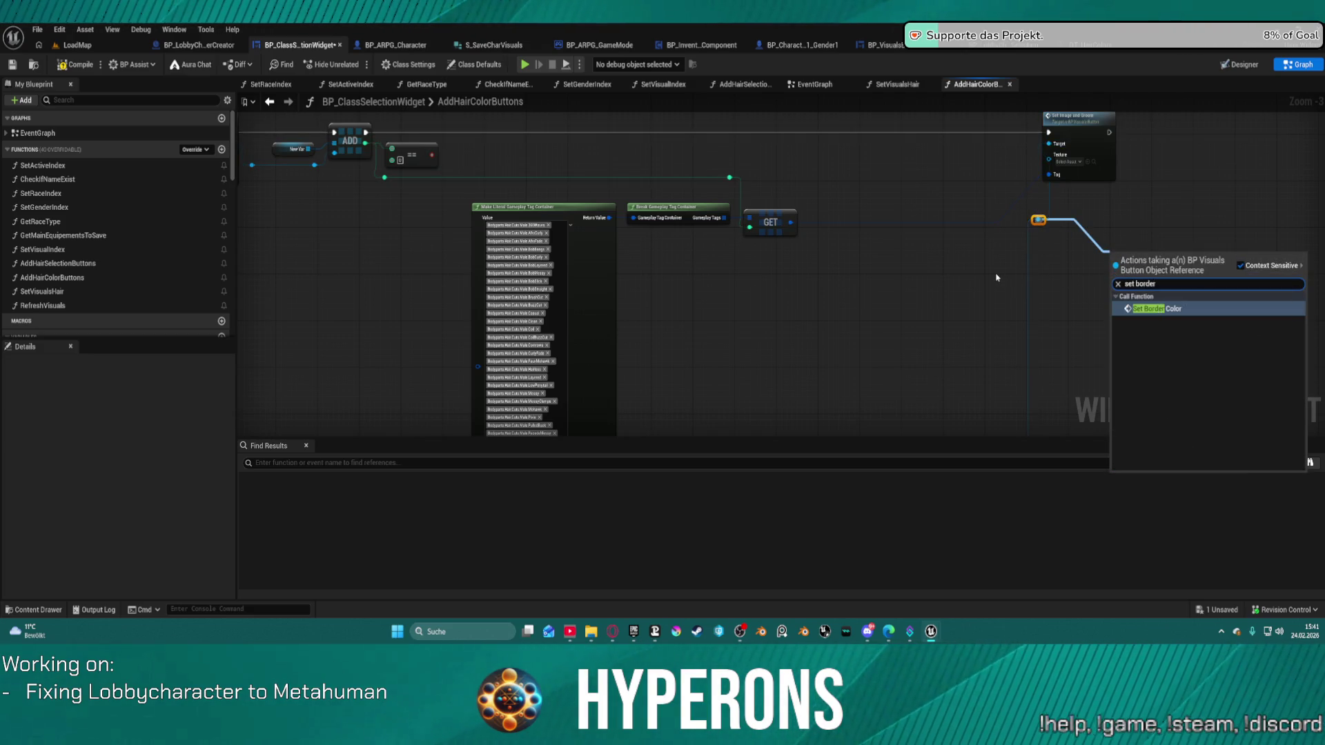
key("Return")
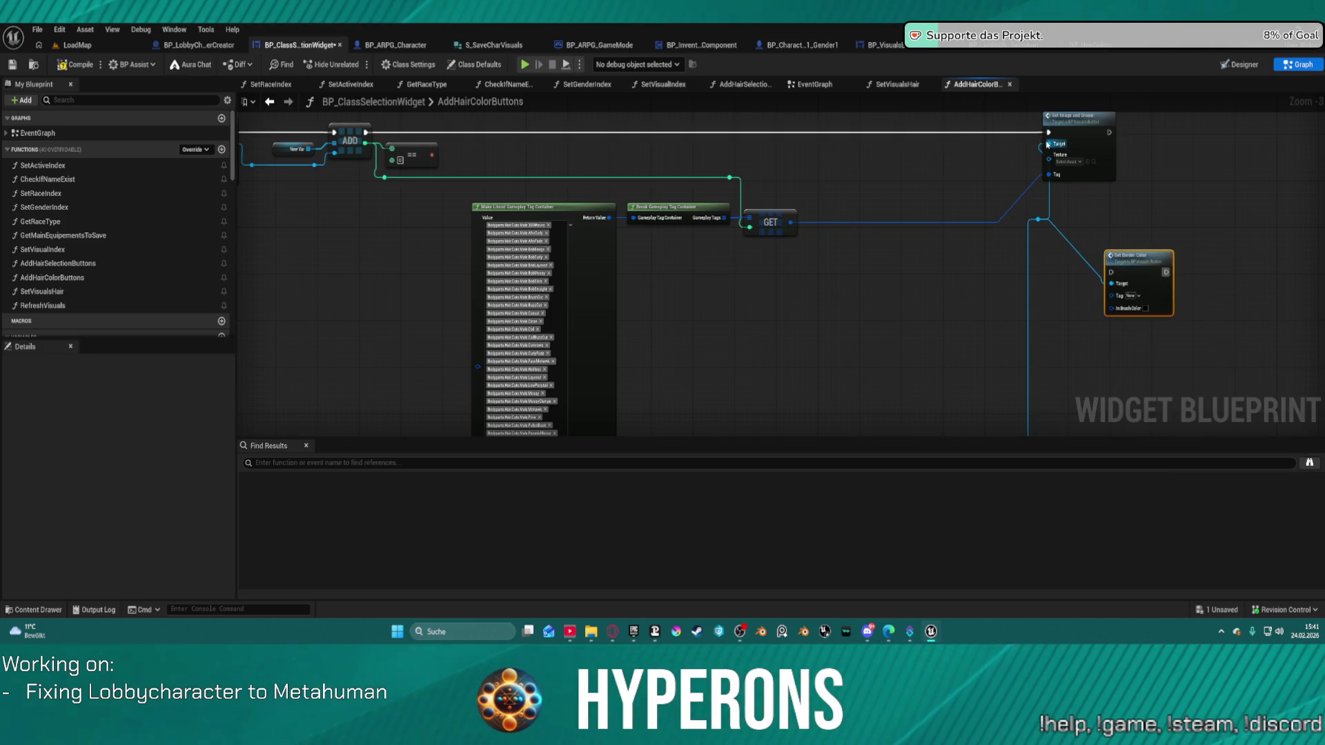
mouse_move(1048, 132)
left_mouse_down()
mouse_move(1111, 272)
mouse_move(792, 226)
left_mouse_up()
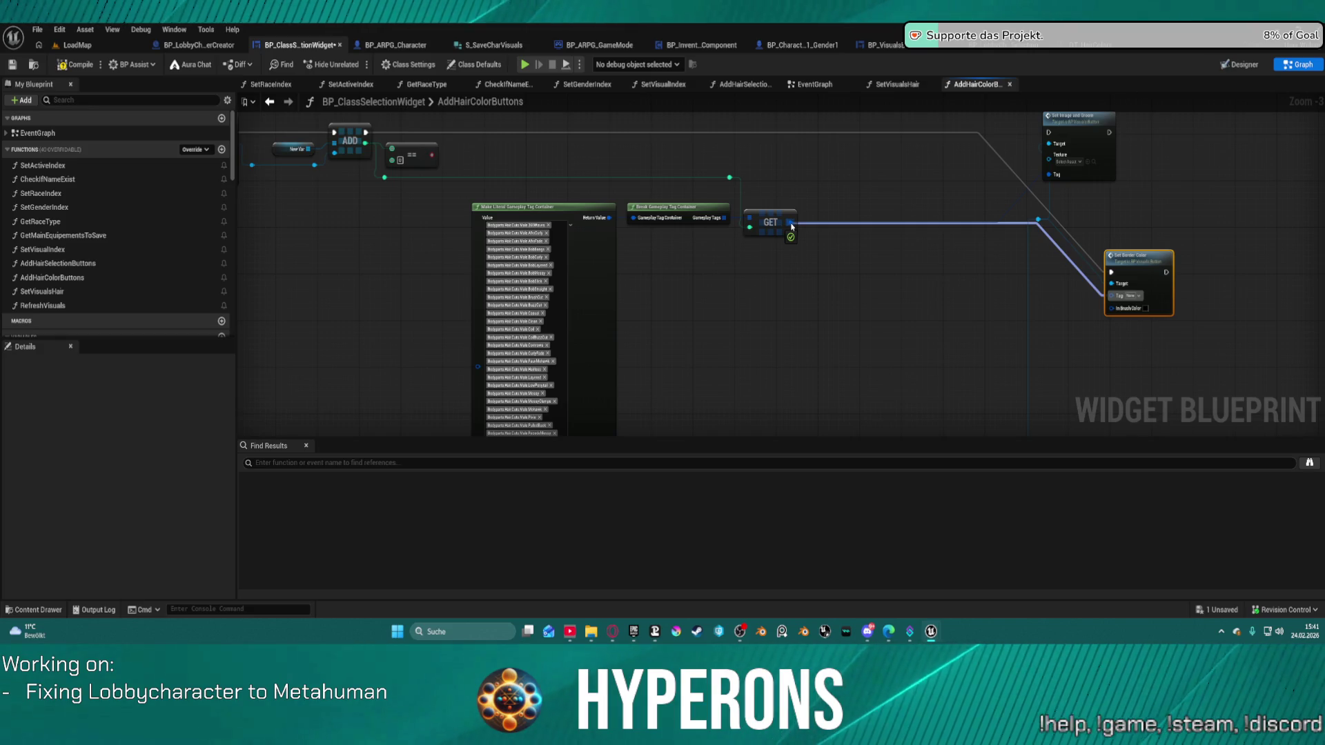
mouse_move(792, 226)
left_mouse_down()
mouse_move(929, 216)
mouse_move(791, 222)
left_mouse_up()
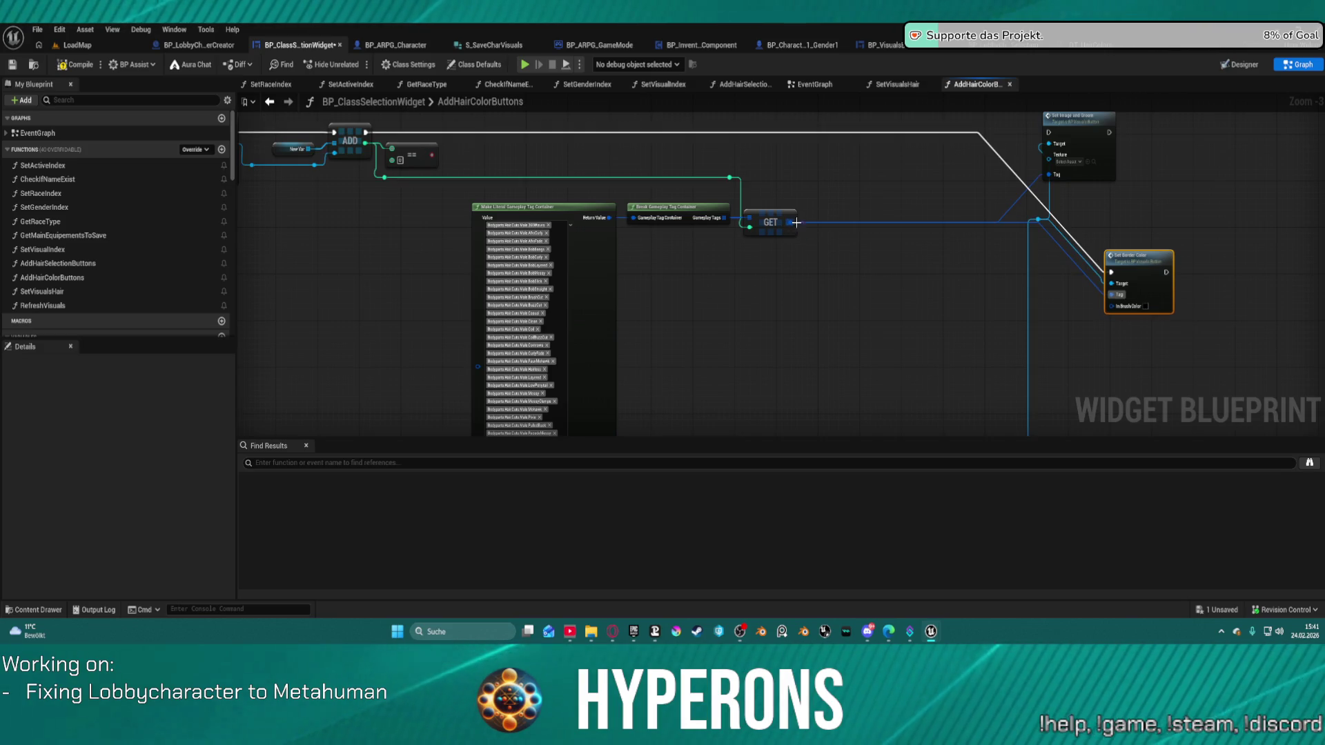
mouse_move(1148, 260)
left_mouse_down()
mouse_move(893, 141)
mouse_move(934, 120)
mouse_move(953, 155)
mouse_move(906, 235)
left_mouse_up()
Feed the border's In Brush Color from a new Select node driven by the index
type("sele")
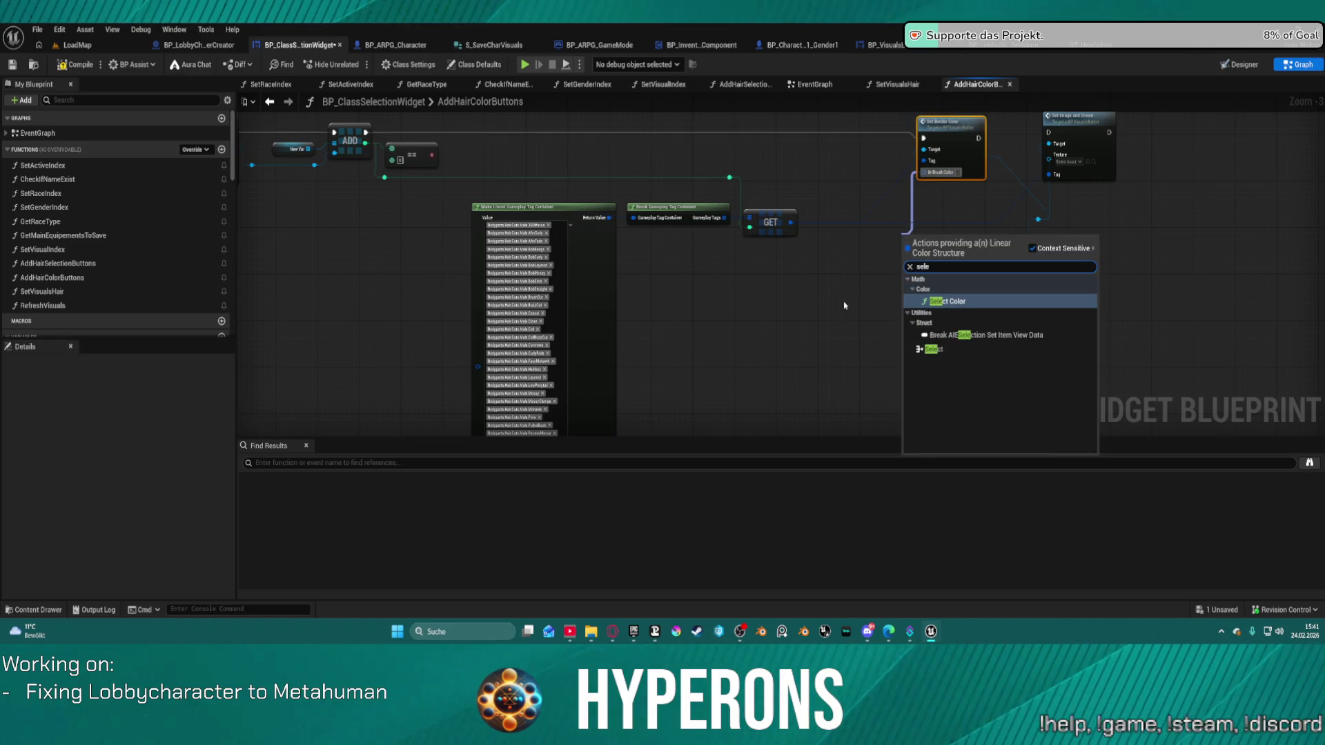
key("Return")
key("Delete")
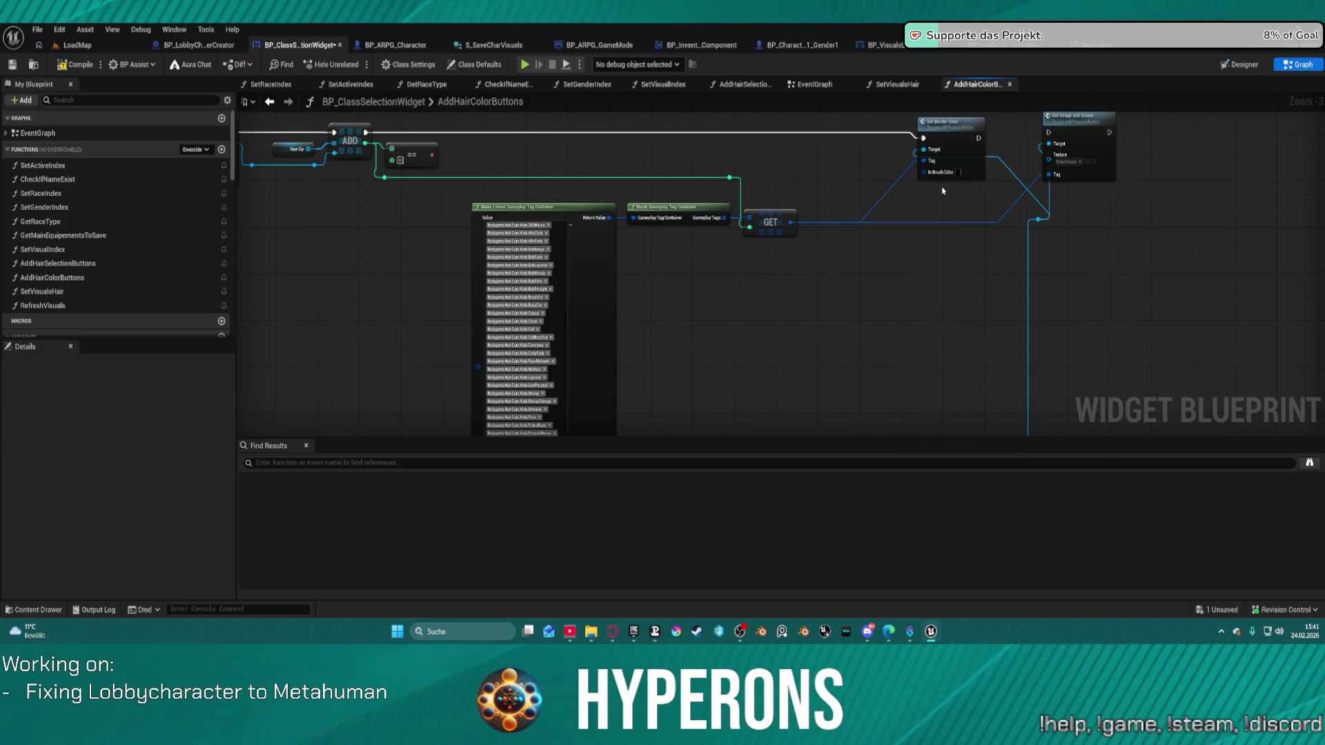
left_click_drag(923, 171, 811, 156)
type("sele")
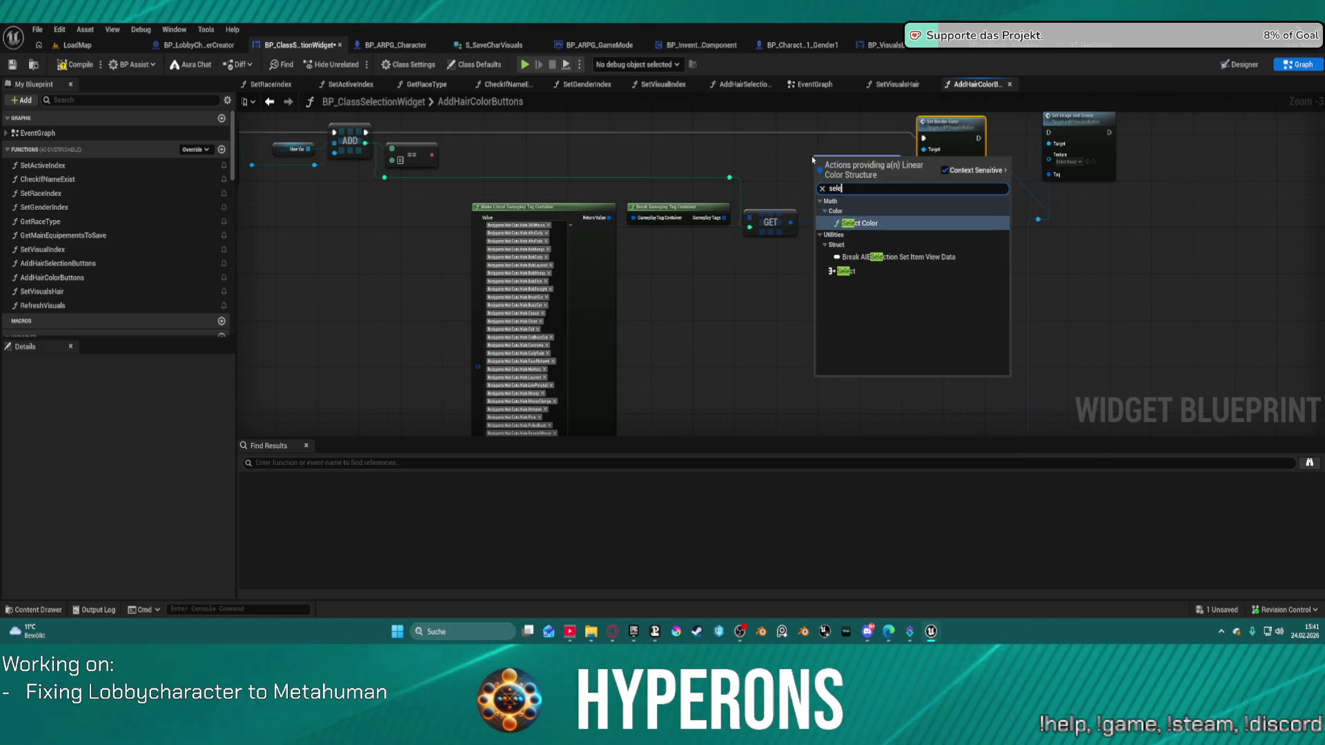
left_click(839, 271)
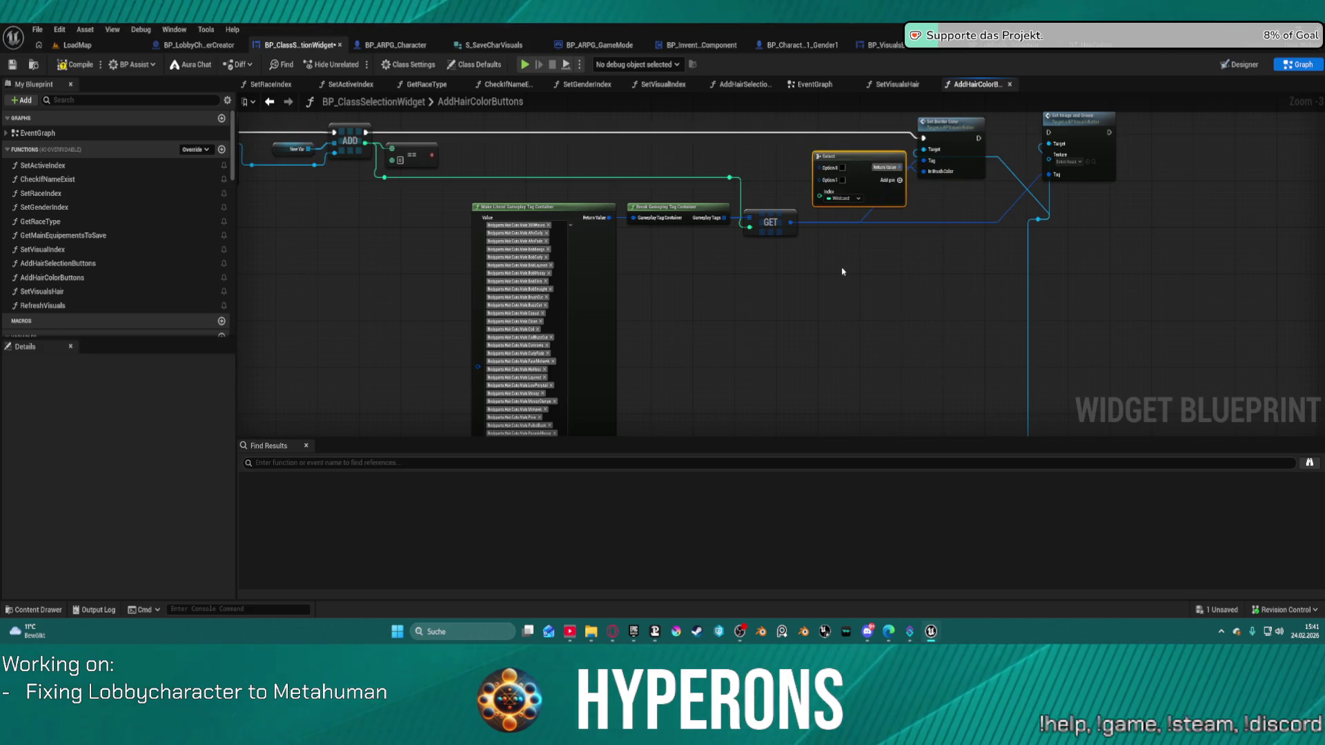
scroll(859, 166, "up", 2)
mouse_move(689, 195)
left_mouse_down()
mouse_move(821, 231)
mouse_move(805, 215)
left_mouse_up()
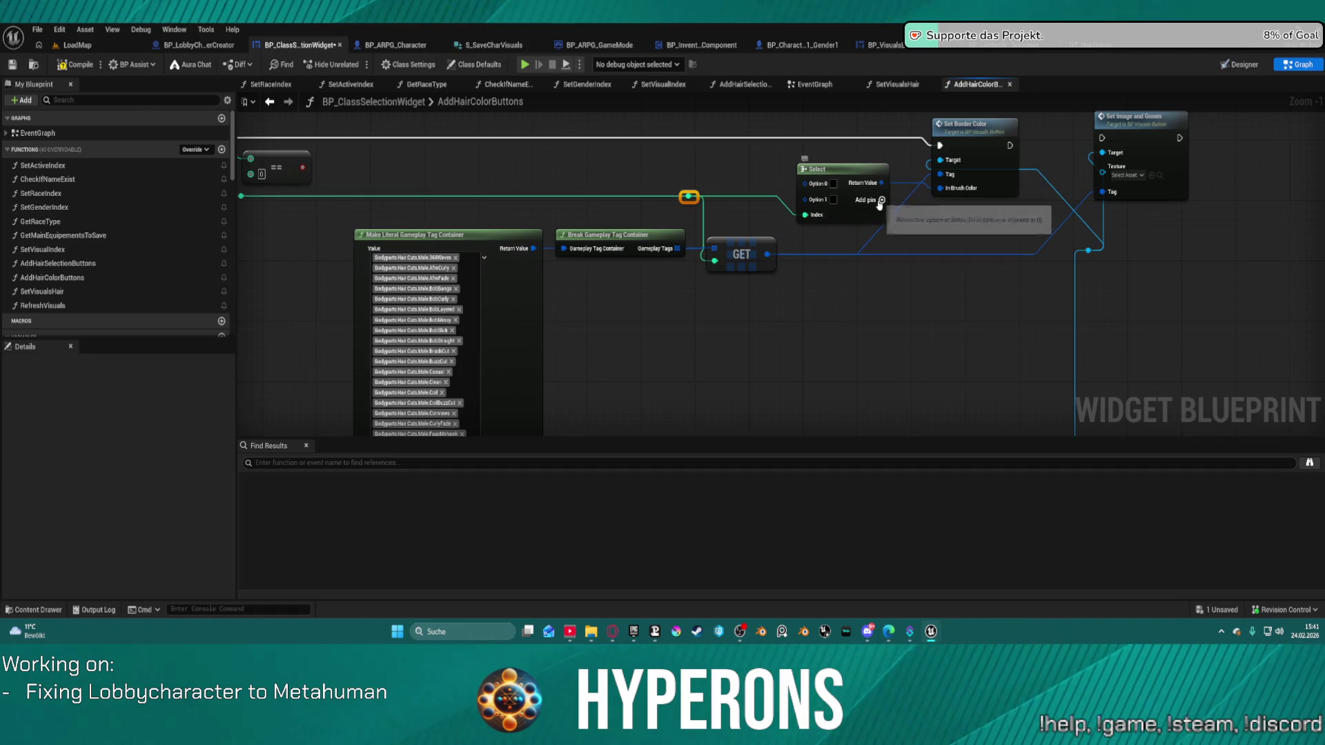
Add four more colour options to the Select node, then bring up BP_LobbyCharacterSelection's SetSelectedCharEntry graph
left_click(880, 200)
left_click(880, 201)
left_click(879, 201)
left_click(879, 201)
left_click(880, 201)
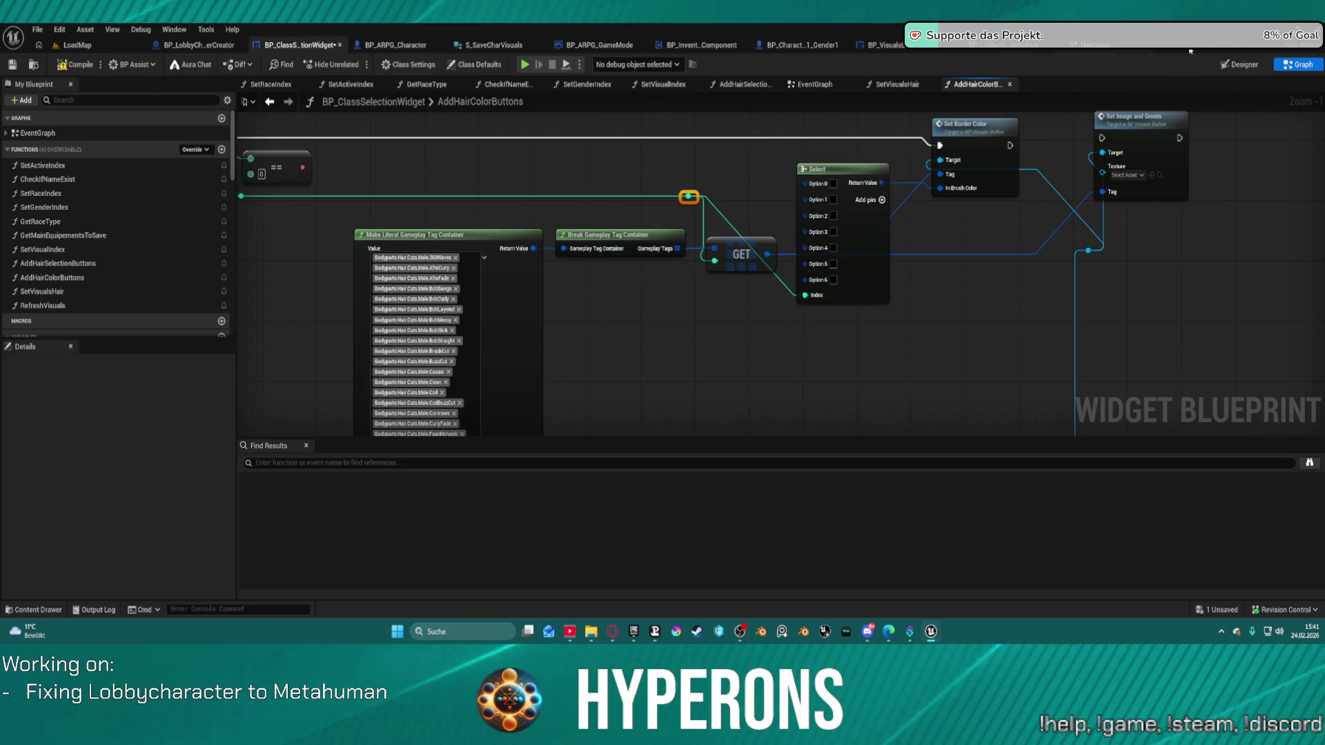
left_click(198, 45)
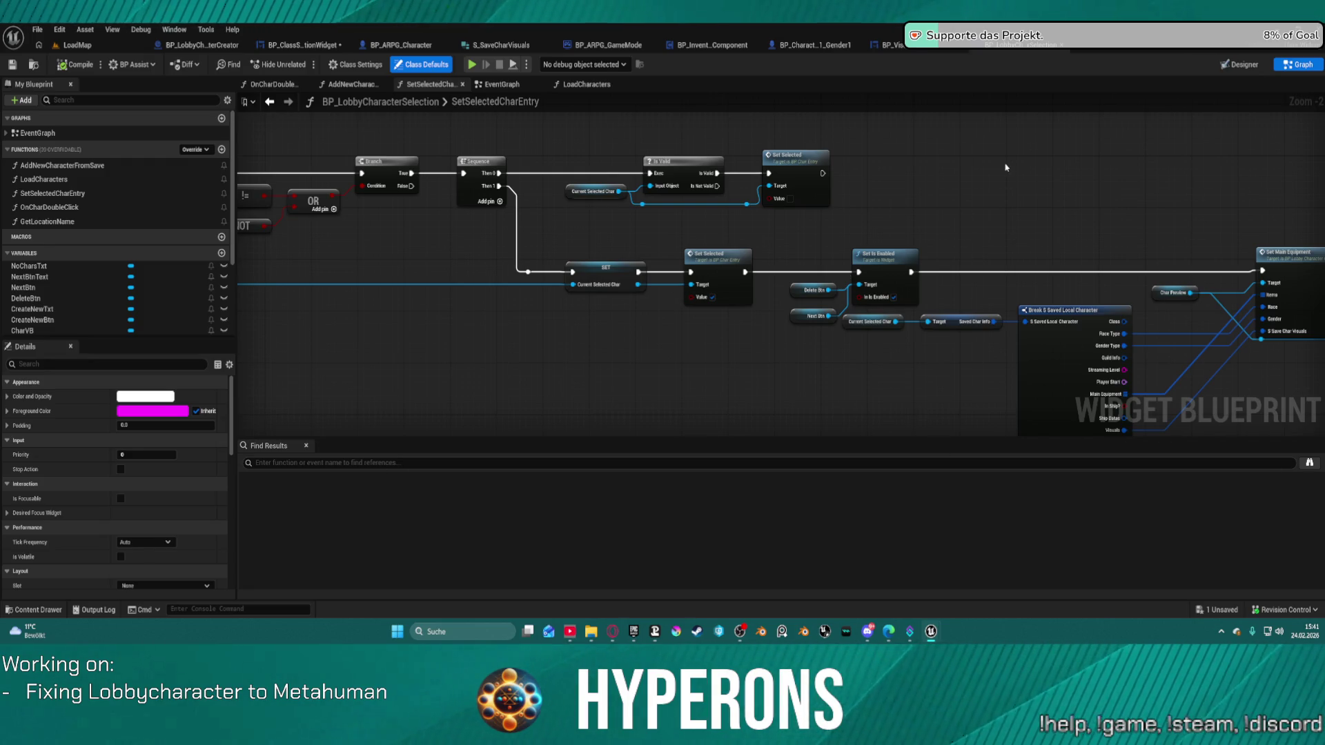
scroll(586, 183, "down", 2)
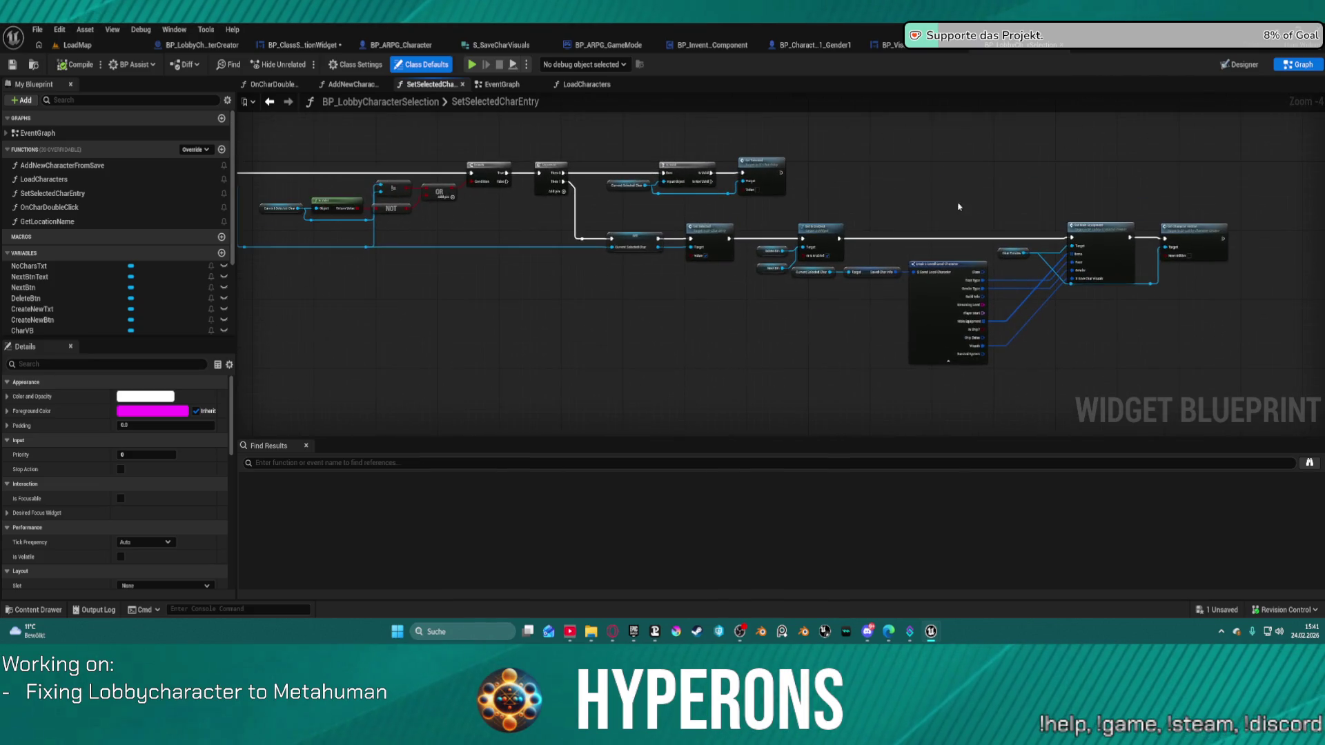
Back in AddHairColorButtons, set the Select node's Option 0 colour to tan
left_click(302, 45)
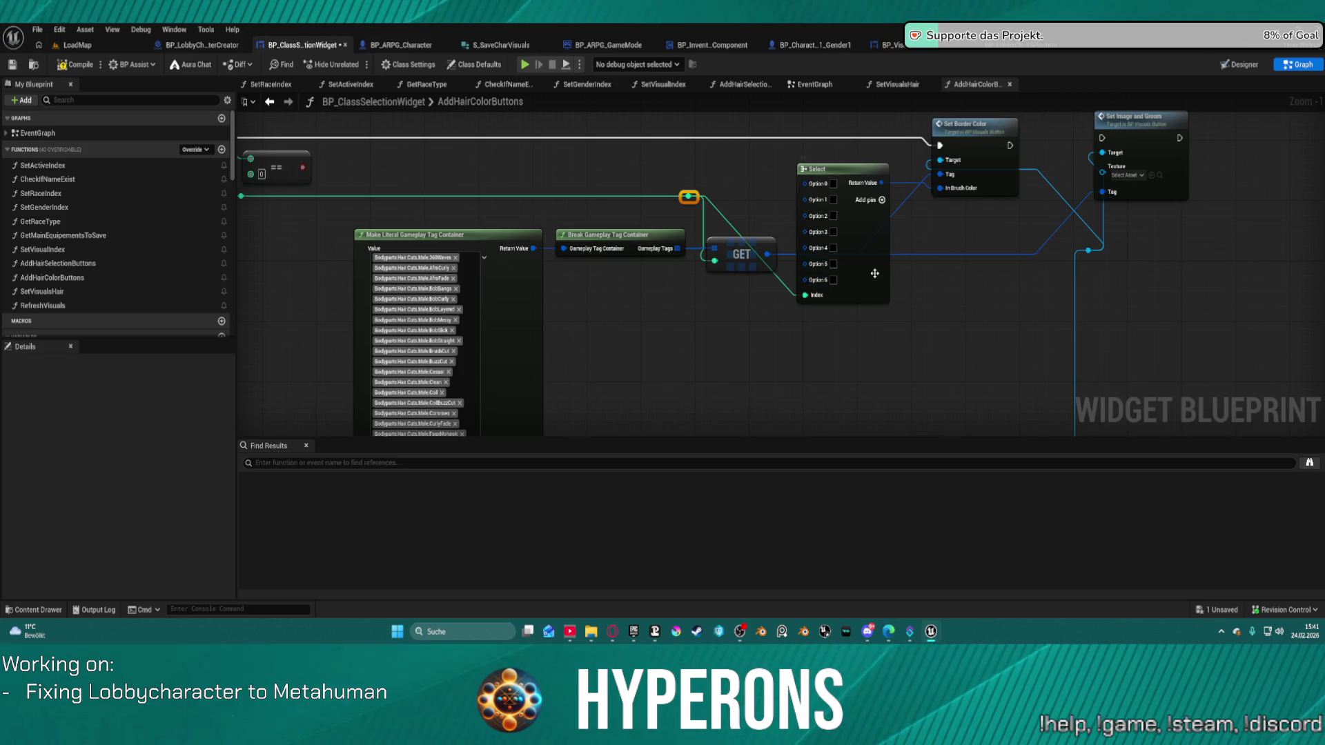
left_click(833, 184)
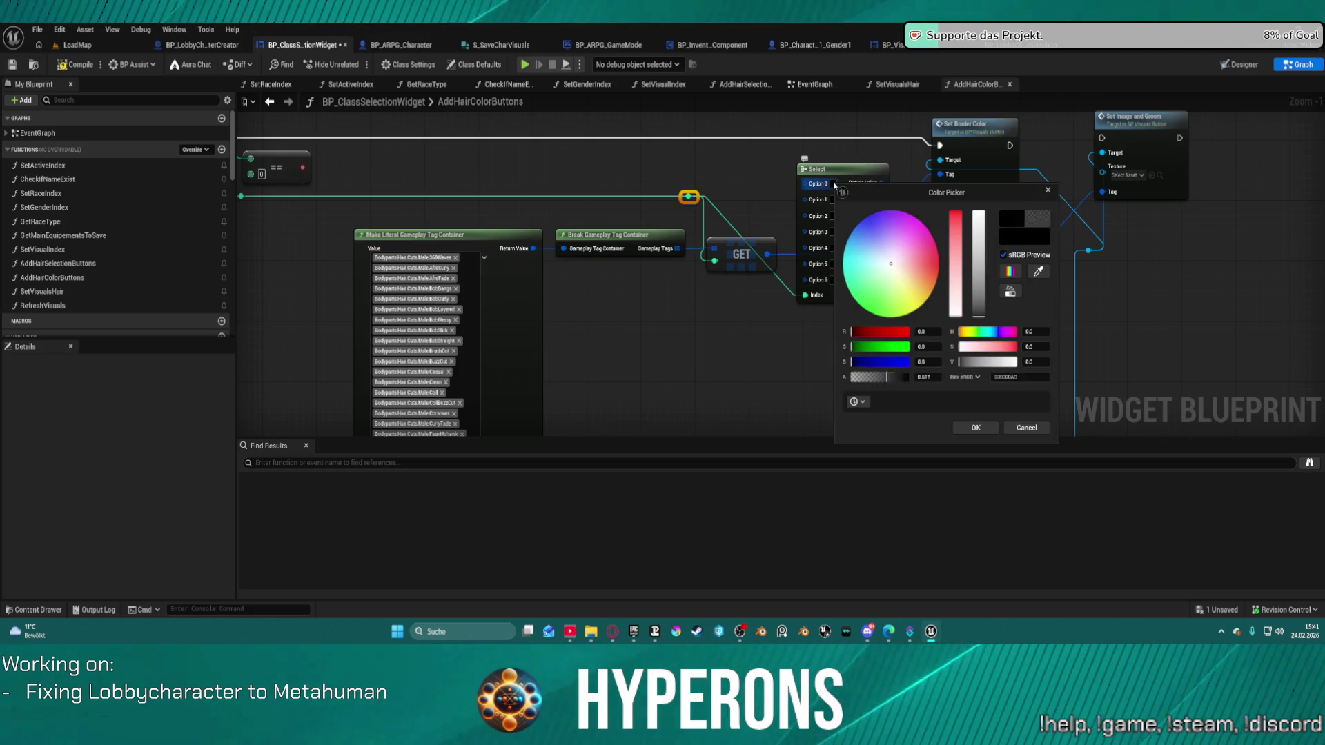
left_click(861, 402)
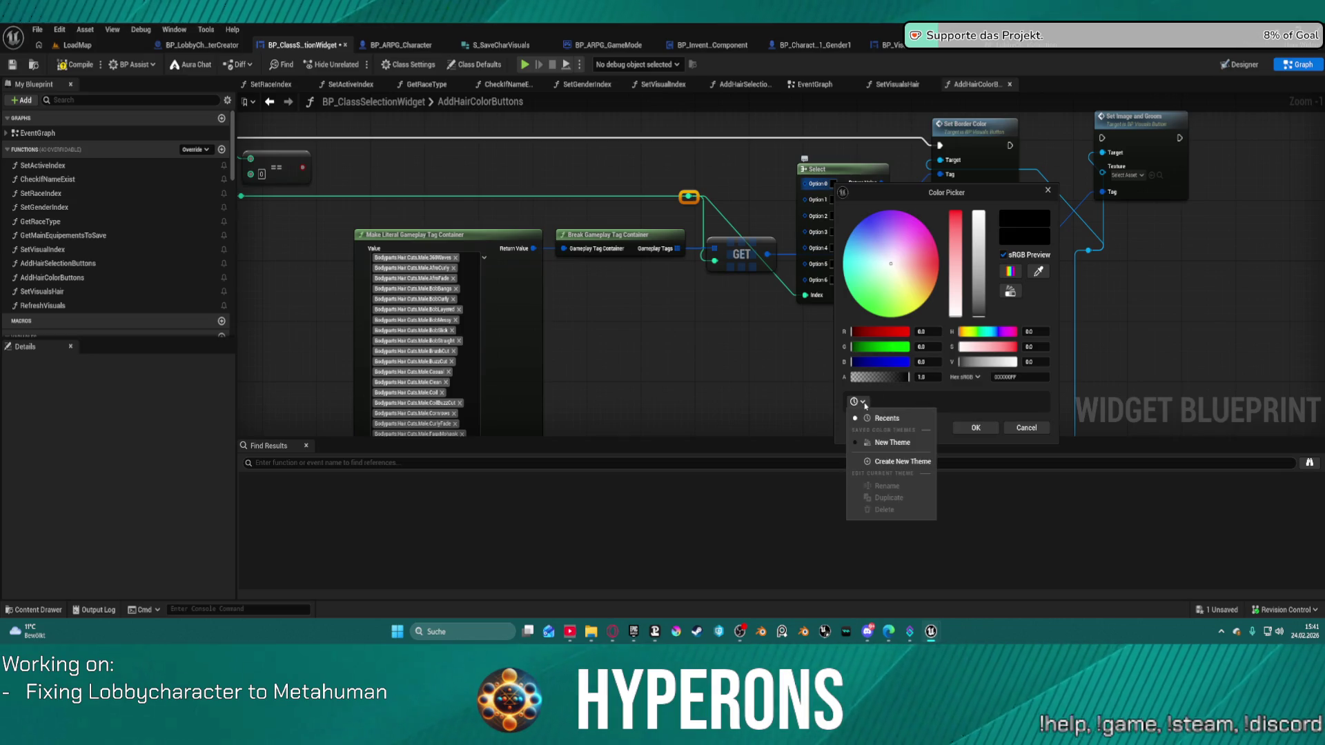
left_click(894, 396)
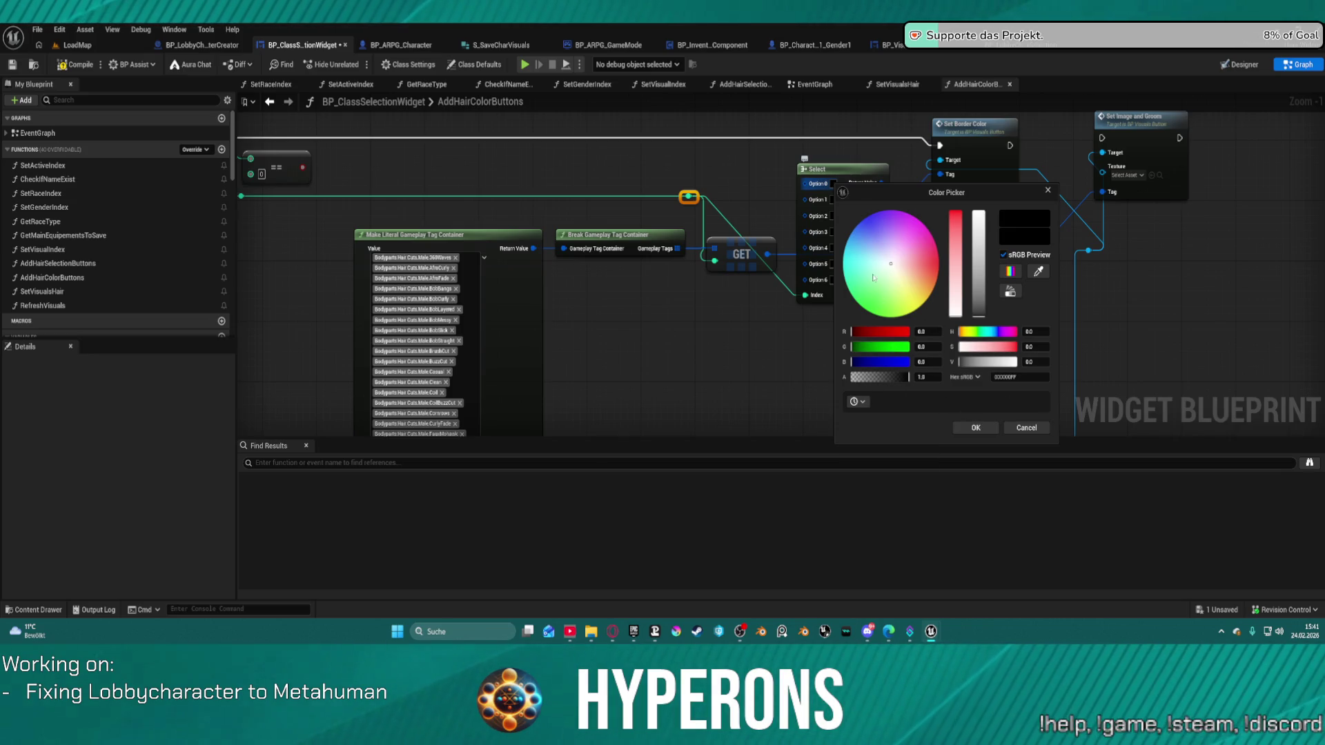
left_click_drag(899, 262, 922, 290)
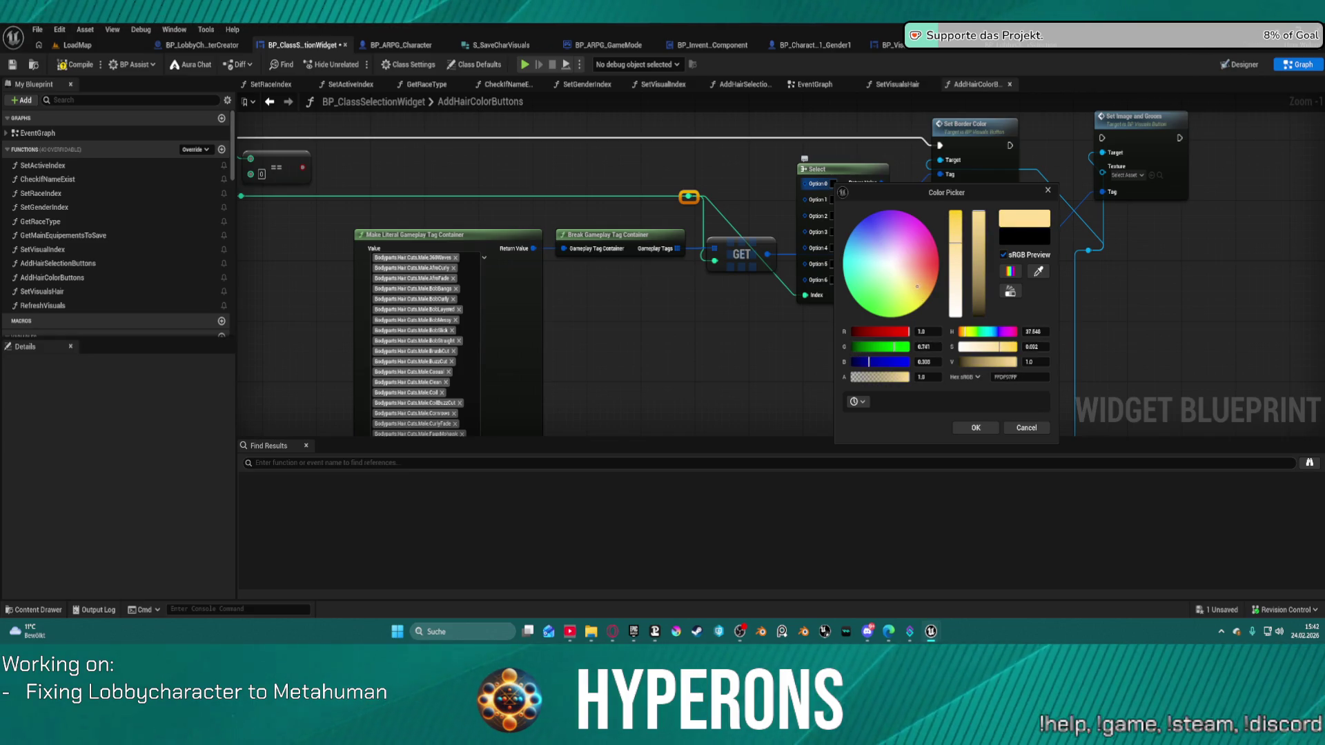
left_click(978, 263)
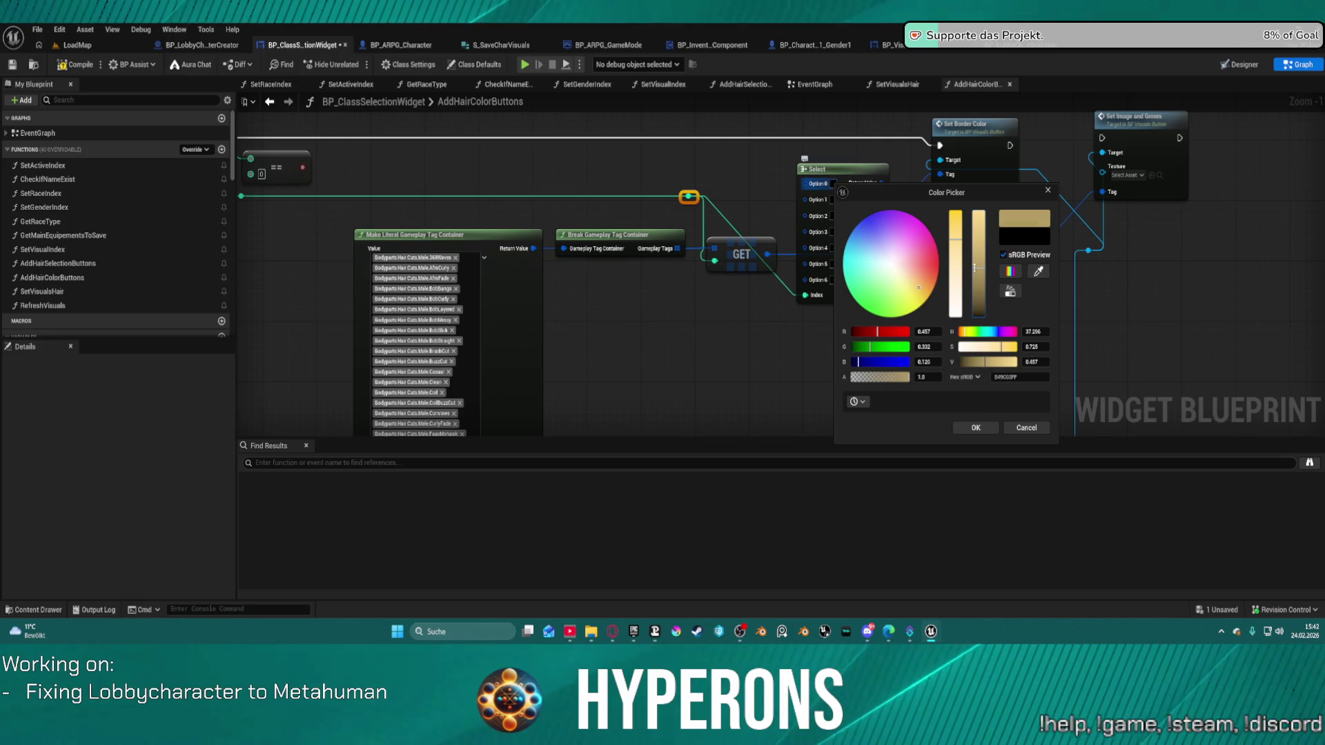
left_click(975, 428)
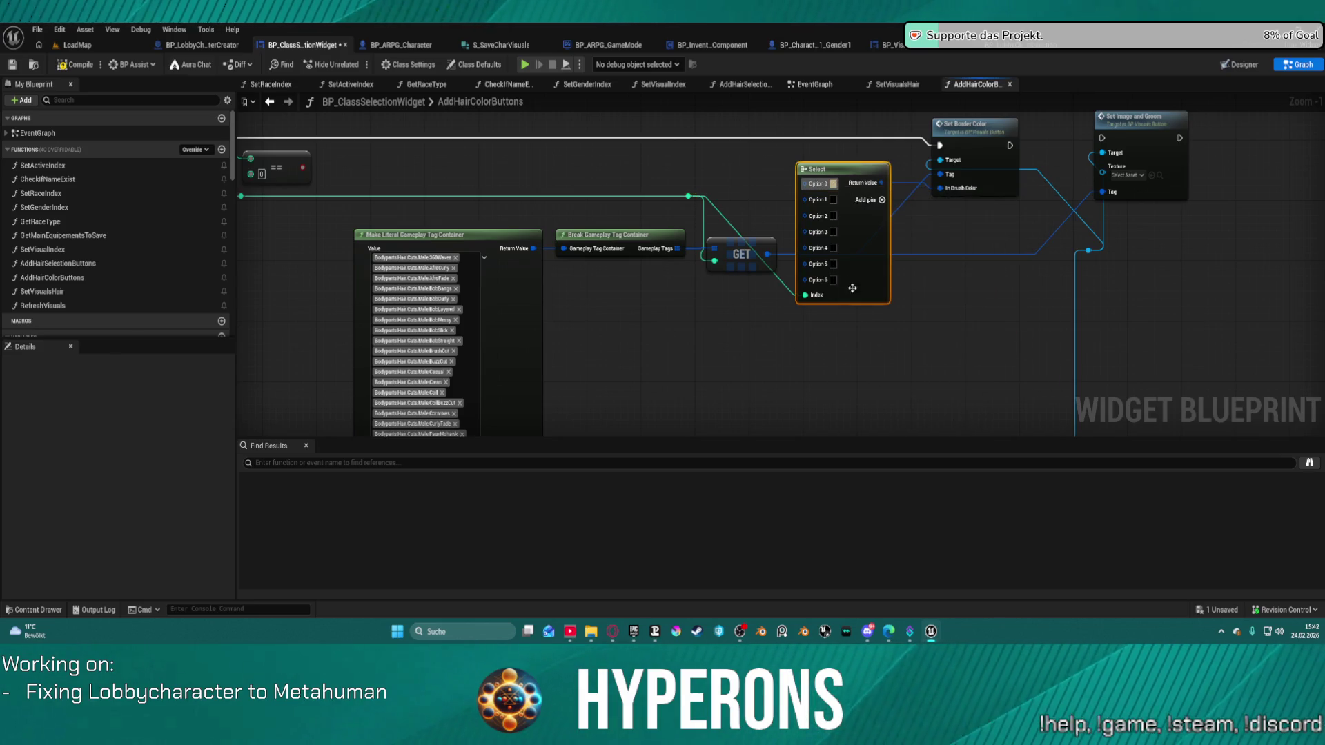
Make Option 1 brown and Option 2 dark brown
left_click(833, 199)
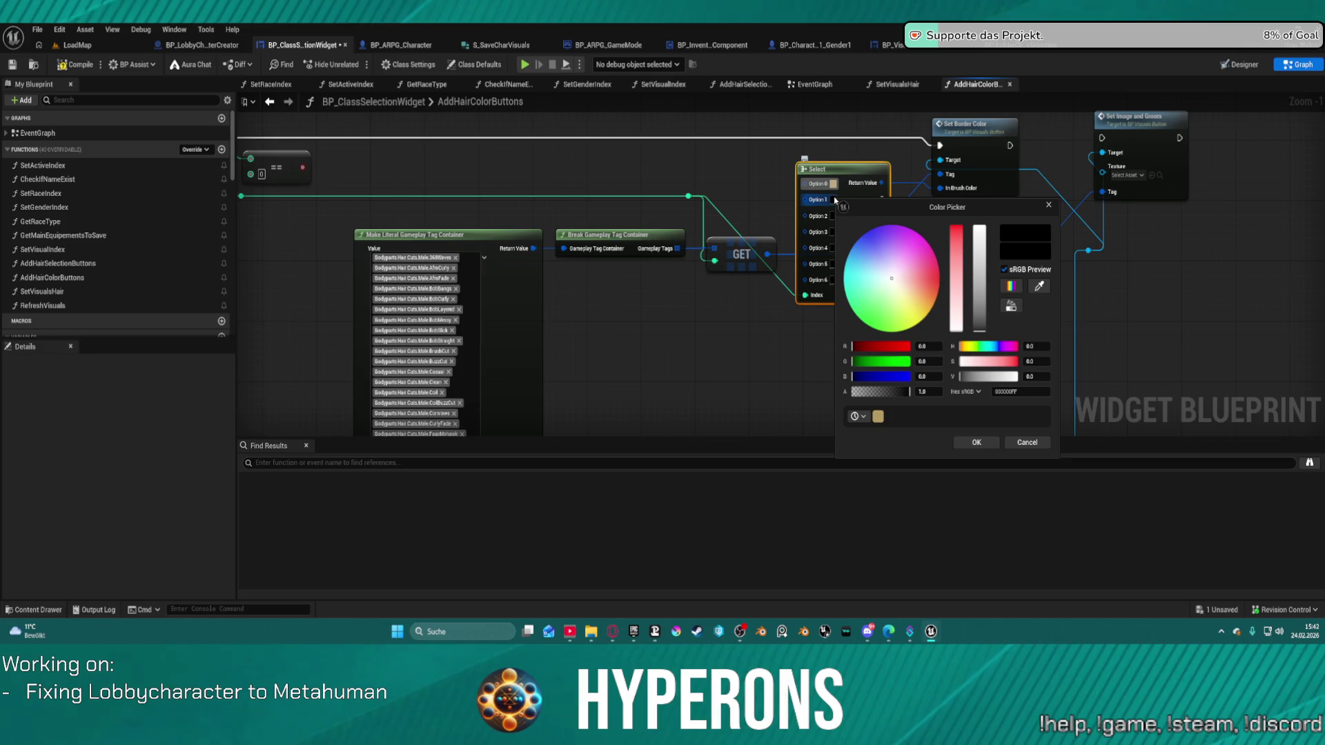
mouse_move(891, 277)
left_mouse_down()
mouse_move(979, 319)
mouse_move(978, 306)
left_mouse_up()
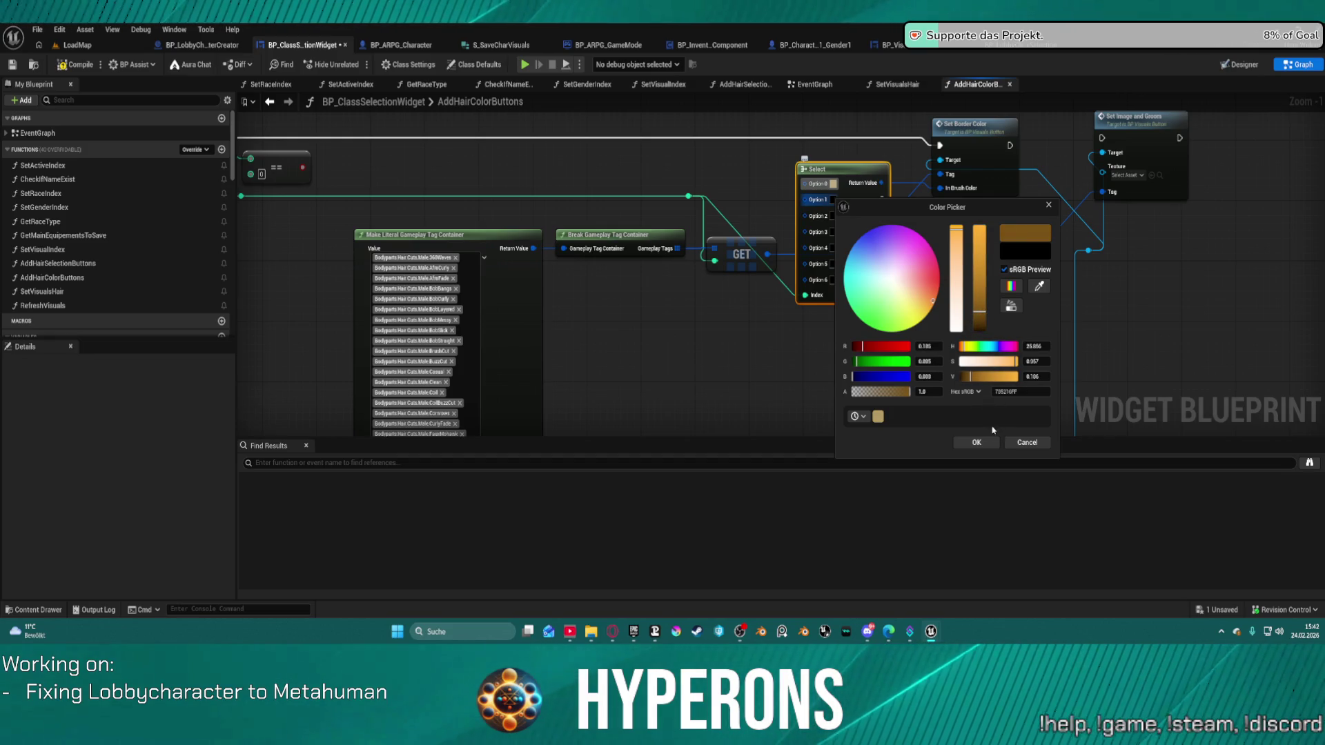
left_click(976, 441)
left_click(833, 216)
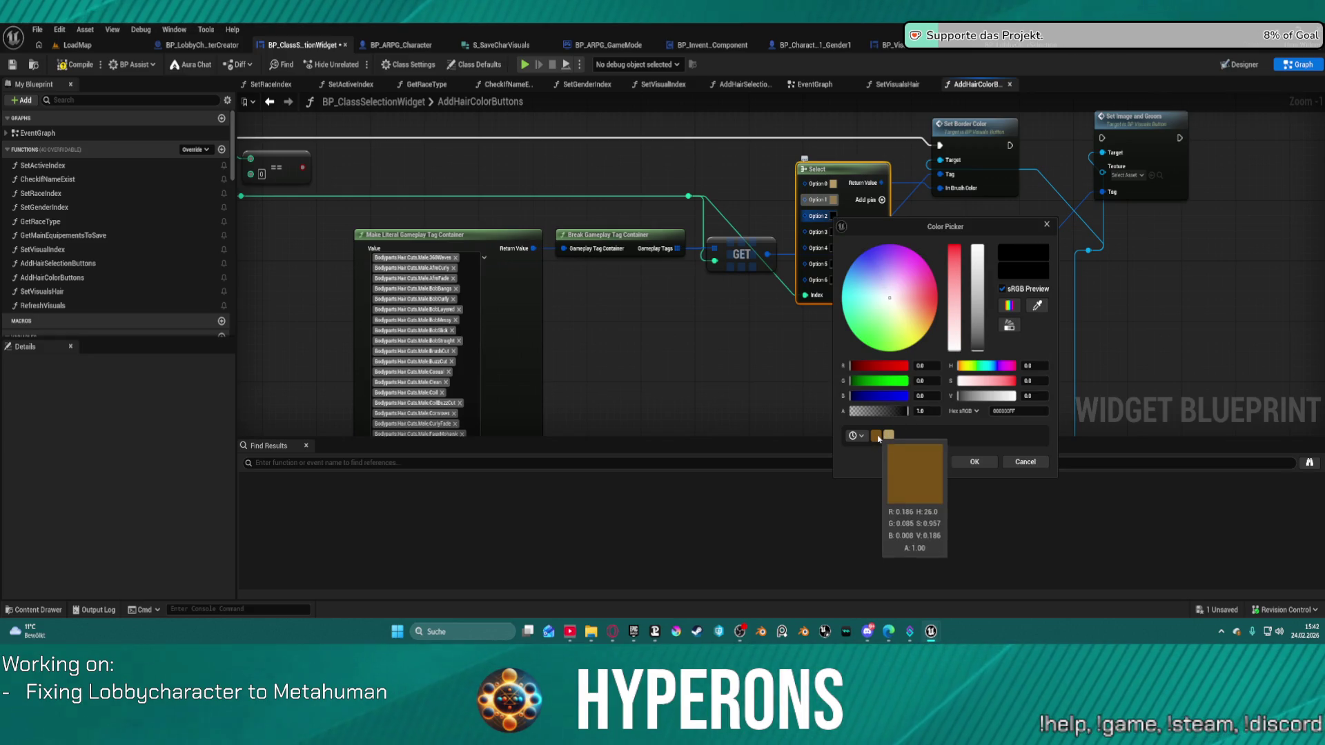
left_click(876, 436)
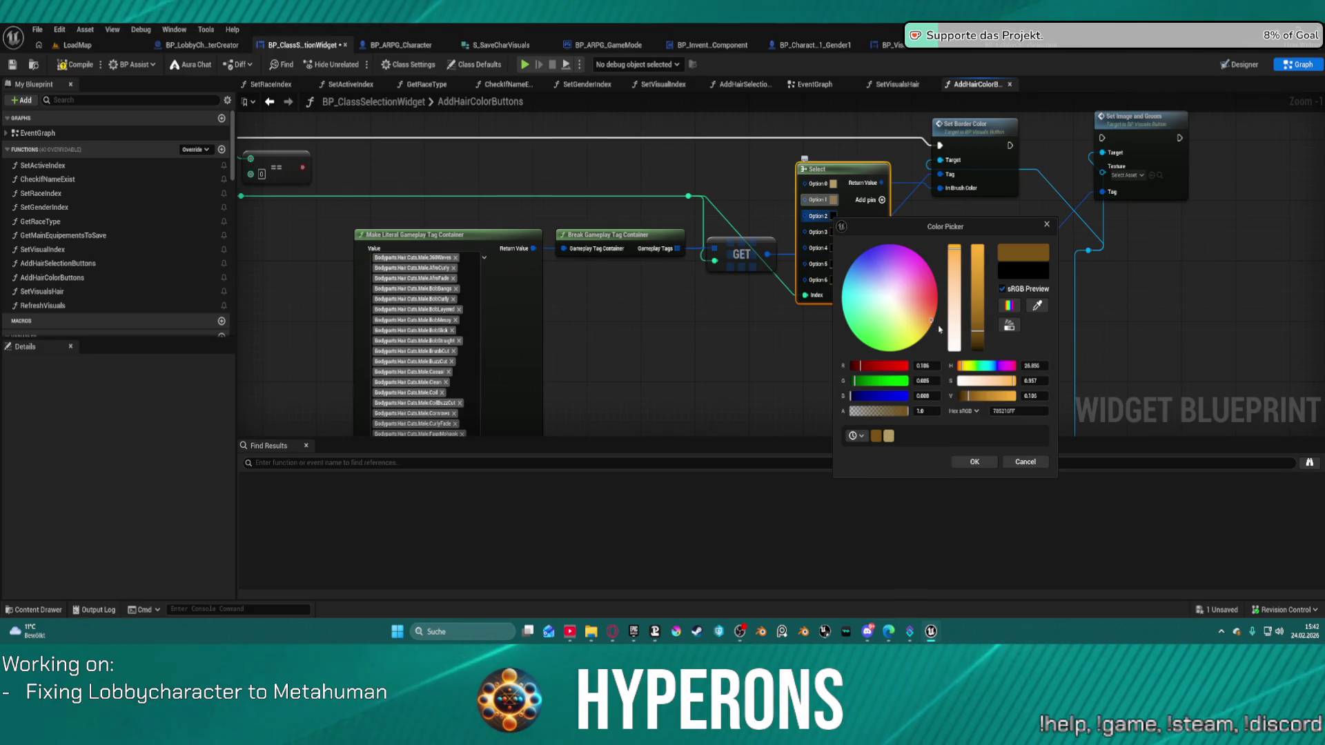
left_click_drag(981, 341, 978, 356)
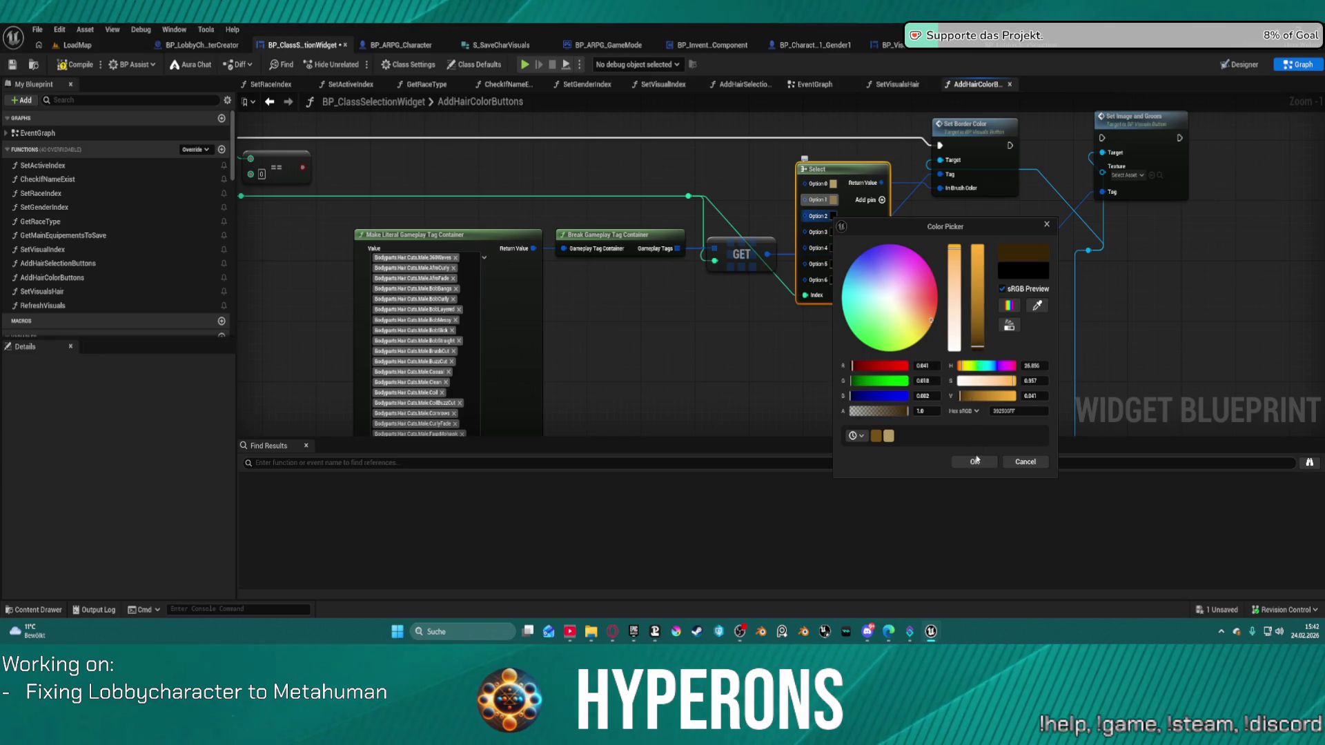
left_click(974, 461)
Make Option 3 pure black and Option 4 dark grey
left_click(833, 233)
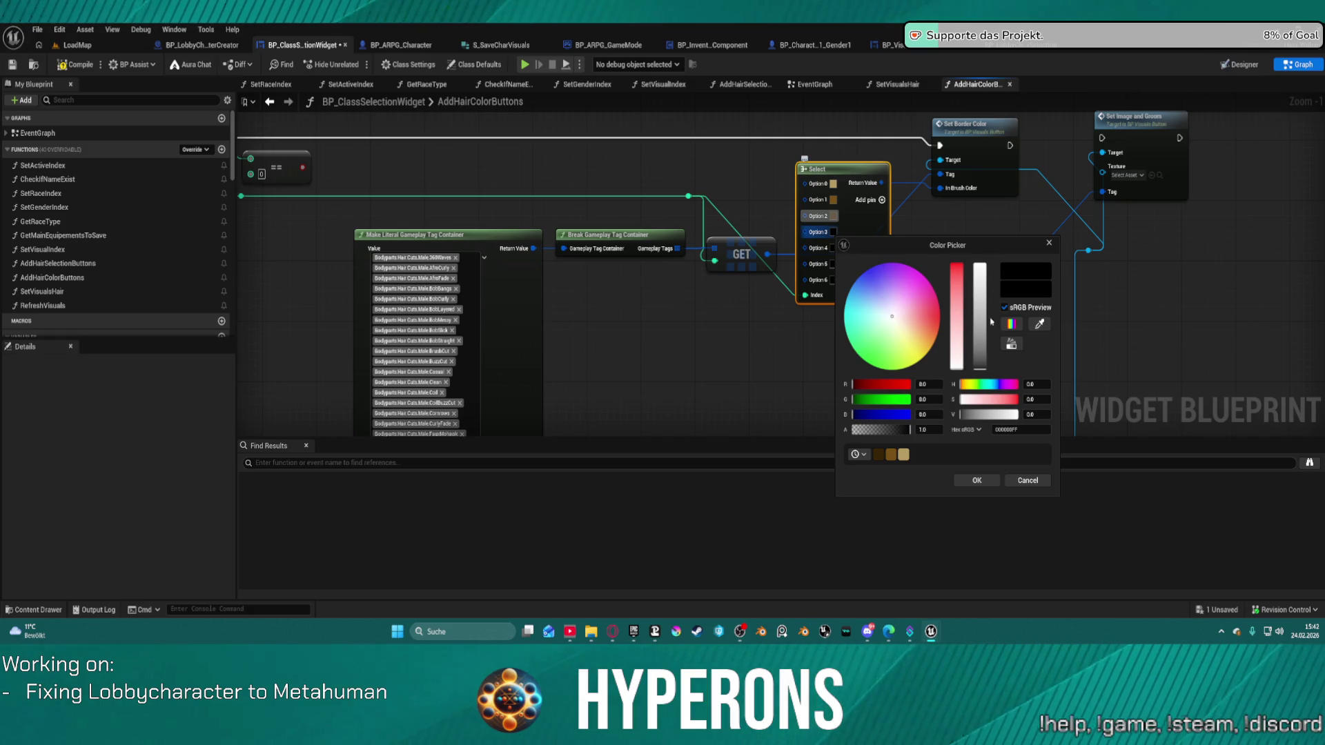
left_click_drag(981, 330, 982, 373)
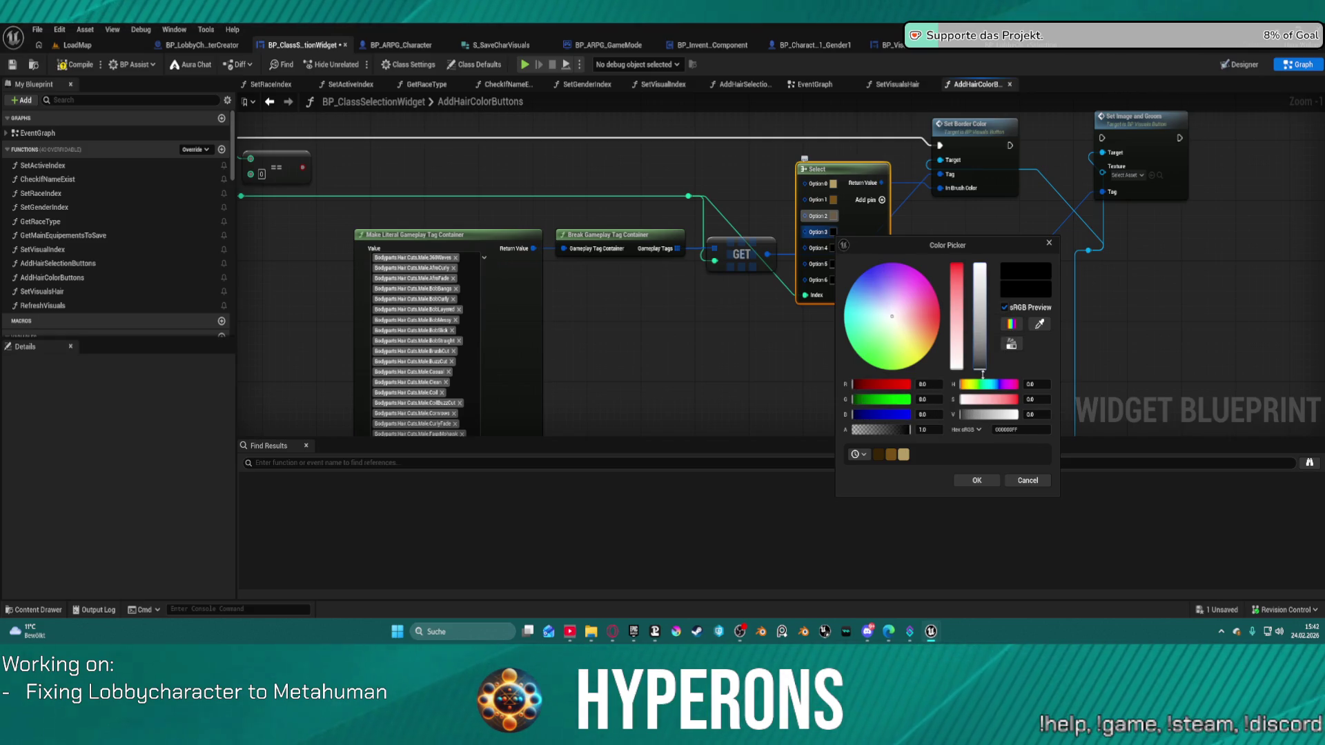
left_click(987, 369)
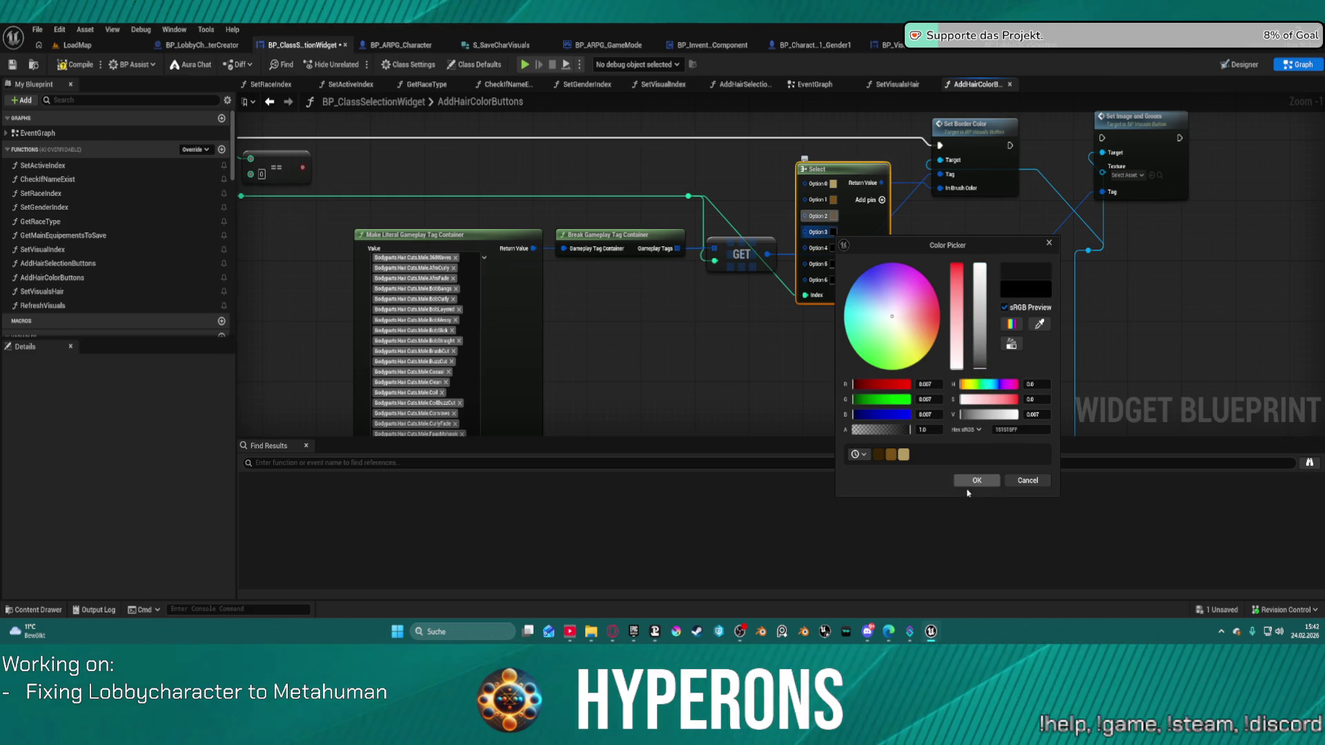
left_click(982, 373)
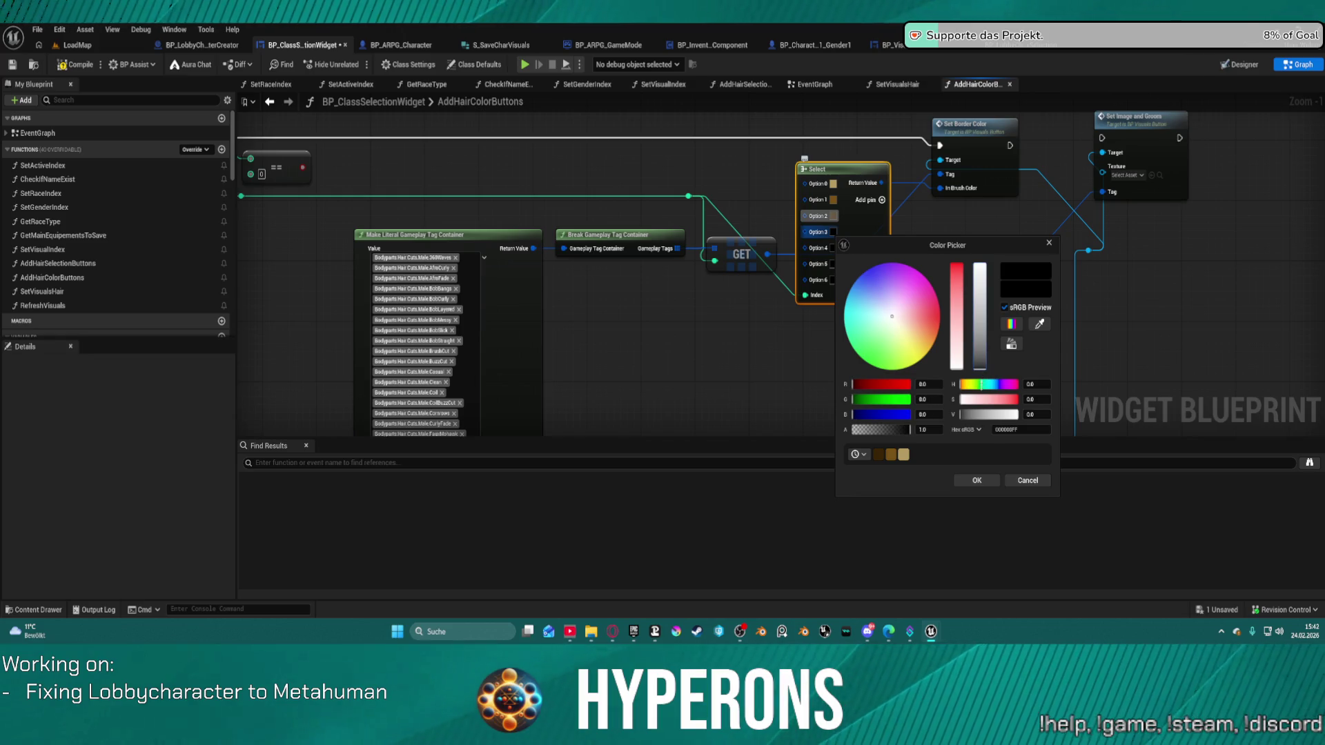
left_click(974, 480)
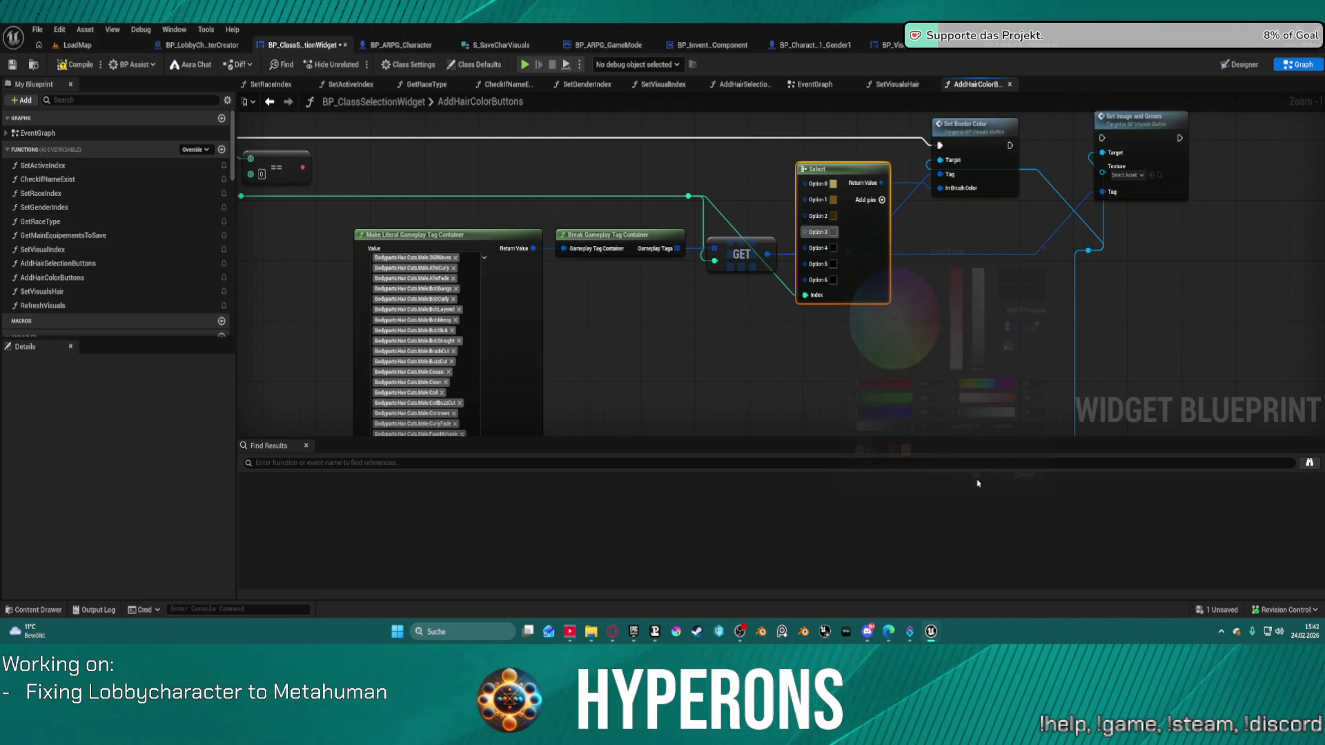
left_click(835, 257)
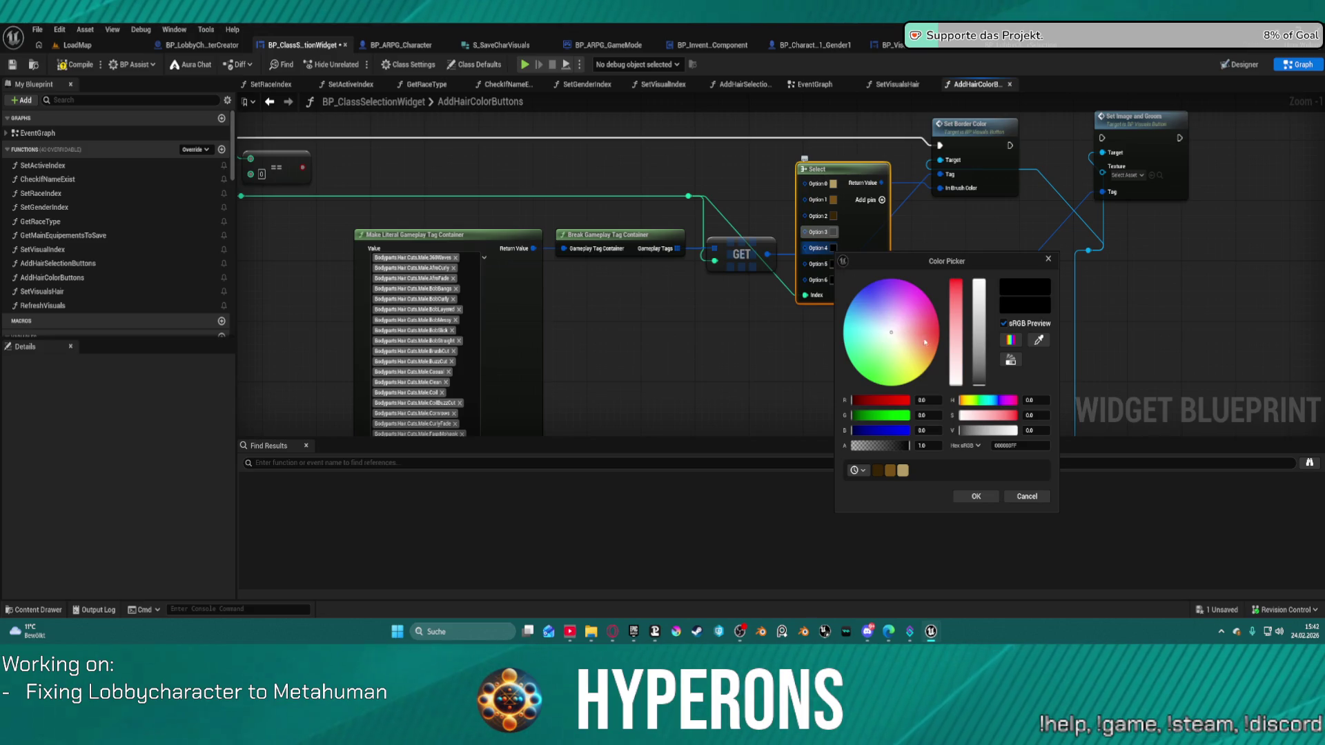
left_click(979, 379)
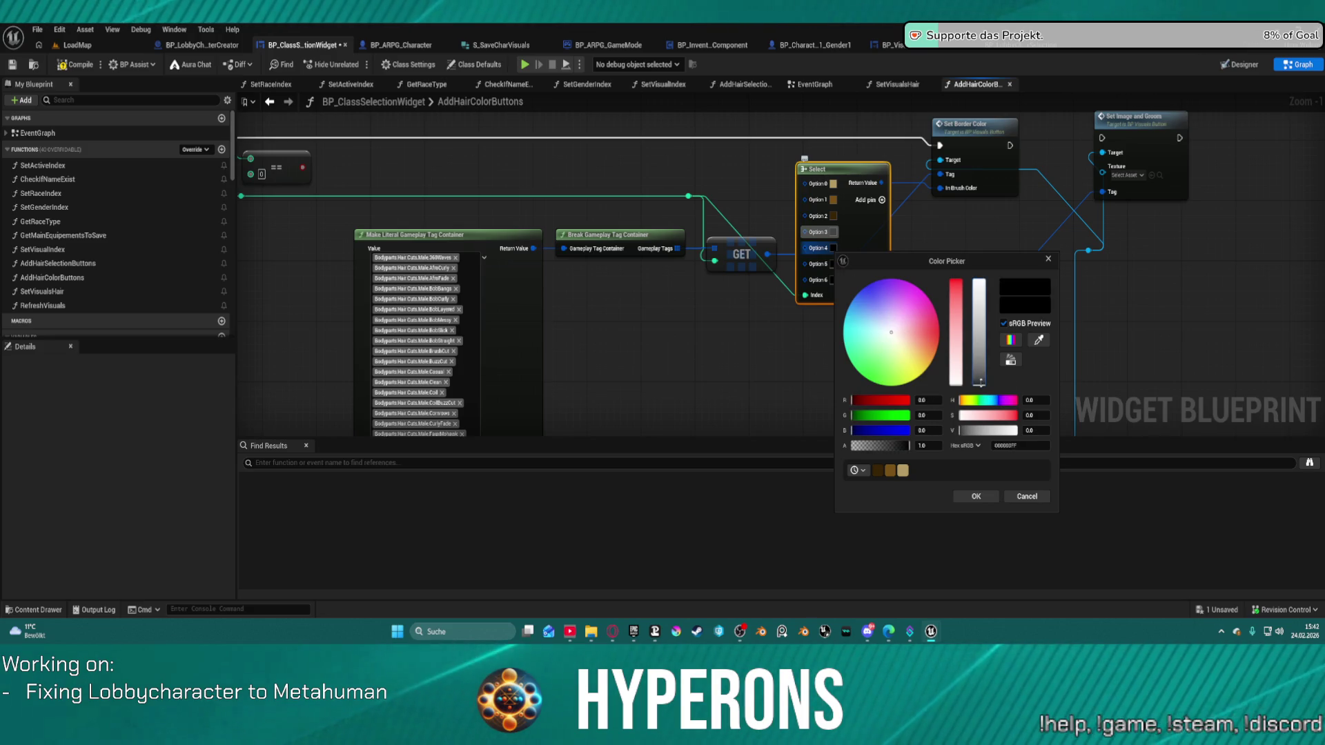
left_click_drag(979, 379, 979, 376)
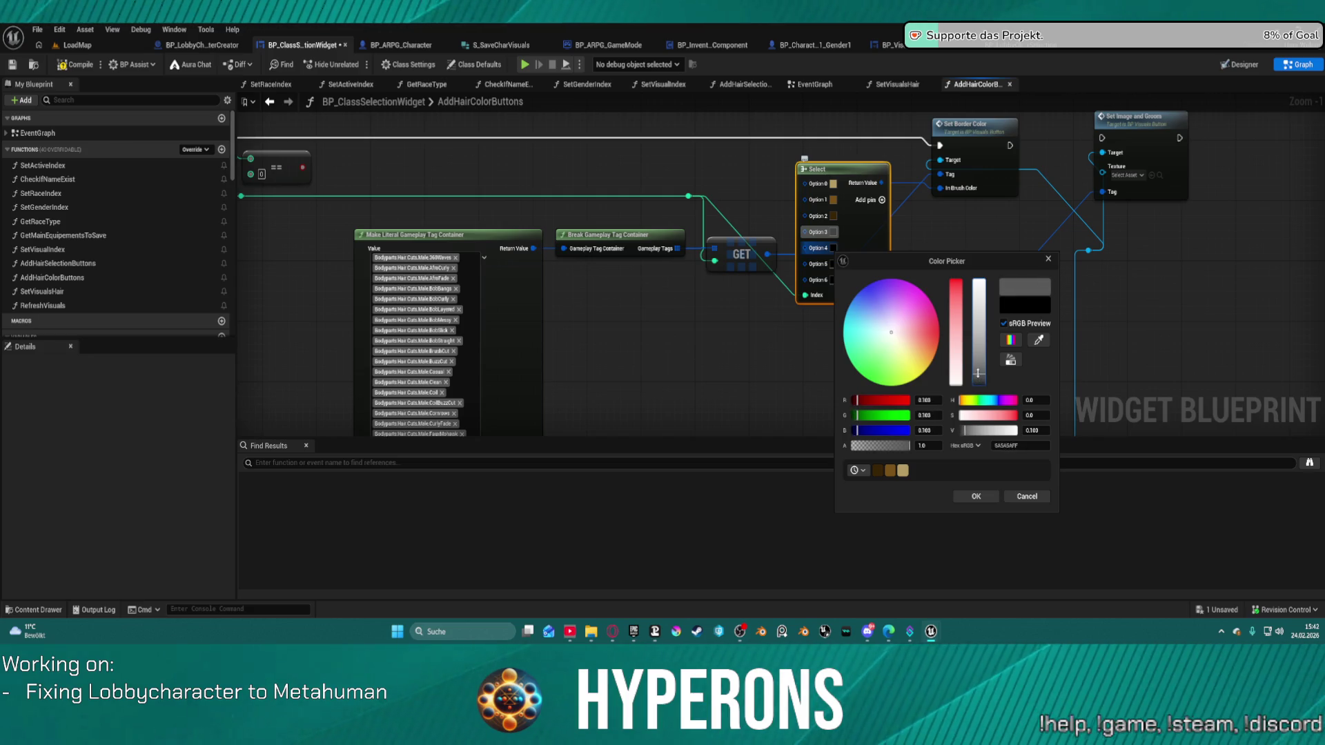
left_click(983, 501)
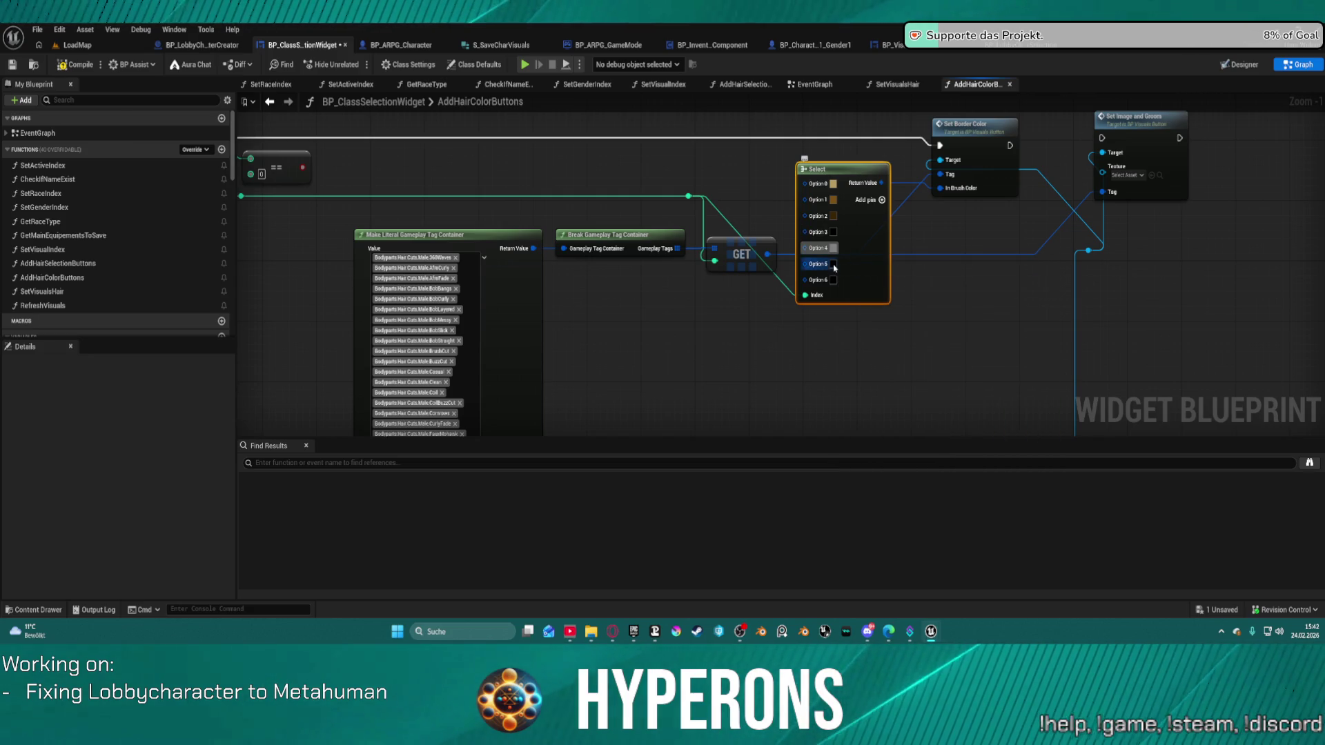
Make Option 5 grey and Option 6 magenta, then save the widget blueprint
left_click(834, 265)
left_click_drag(979, 393, 979, 391)
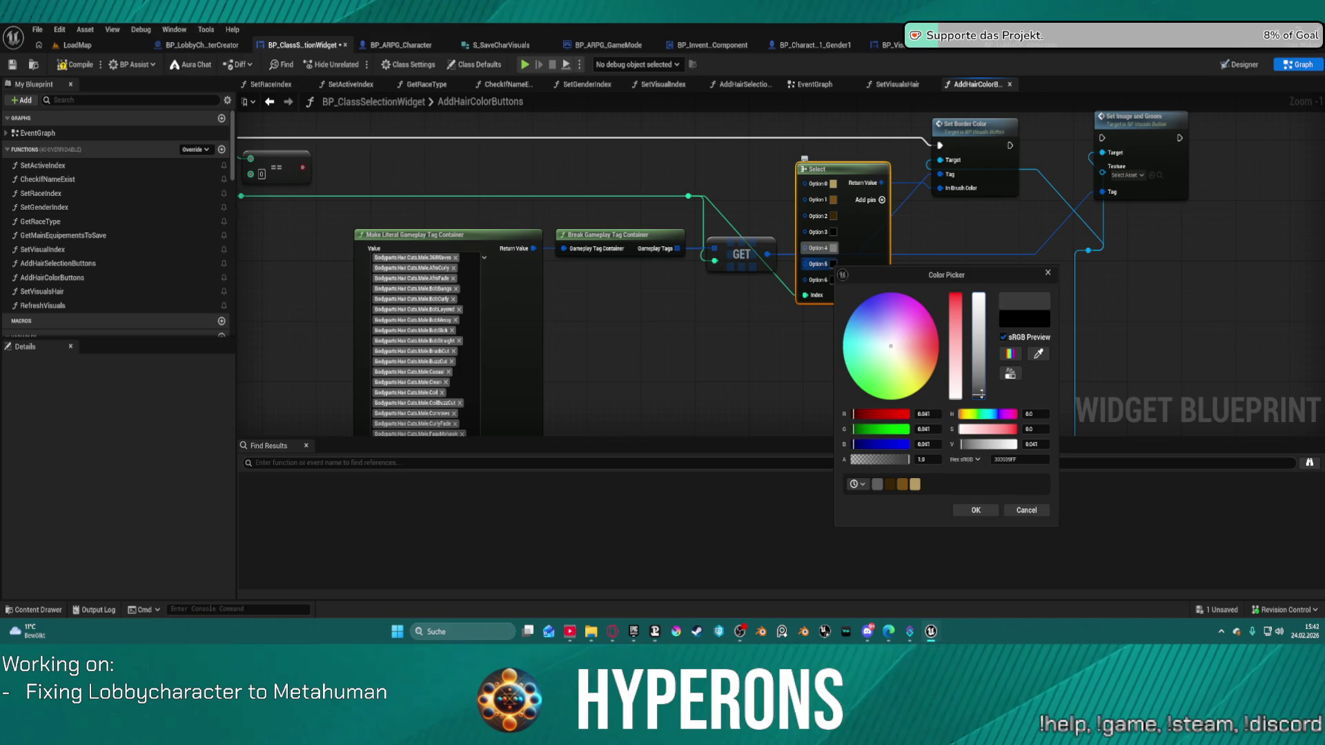
left_click(975, 511)
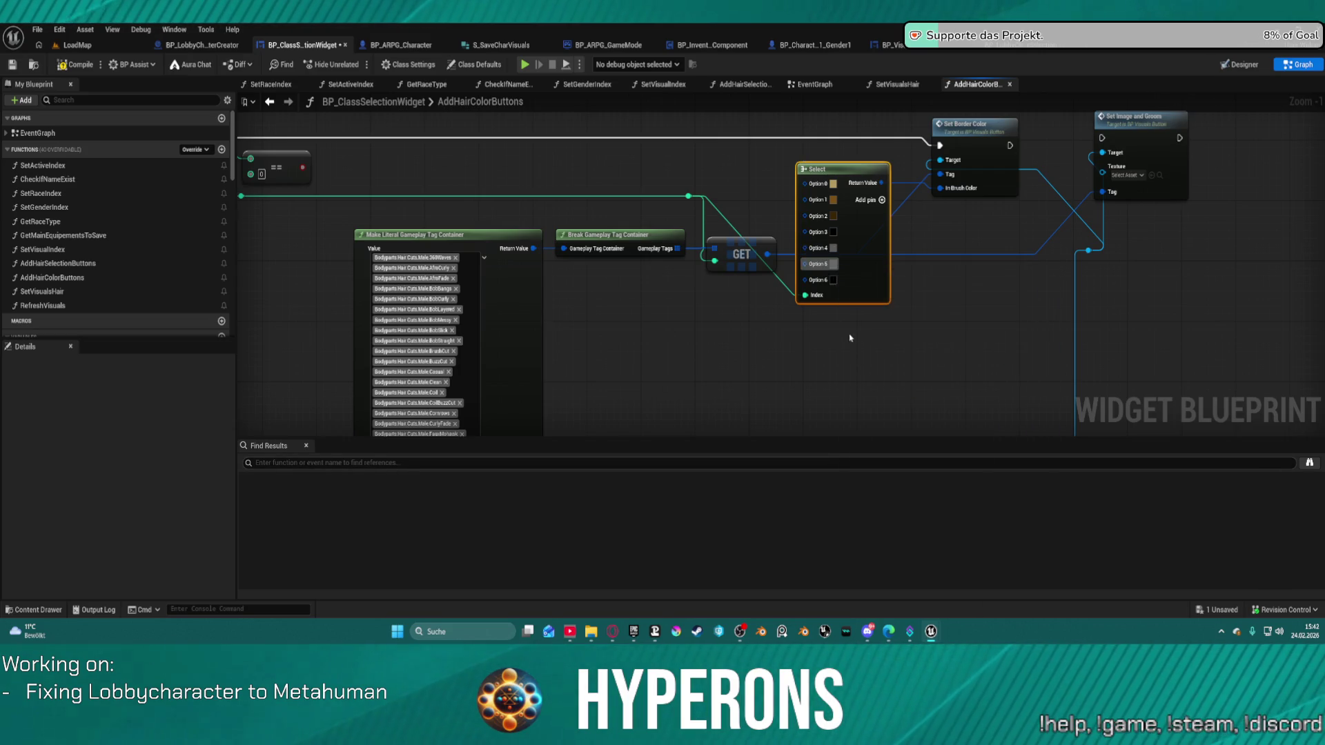
left_click(833, 280)
left_click(928, 329)
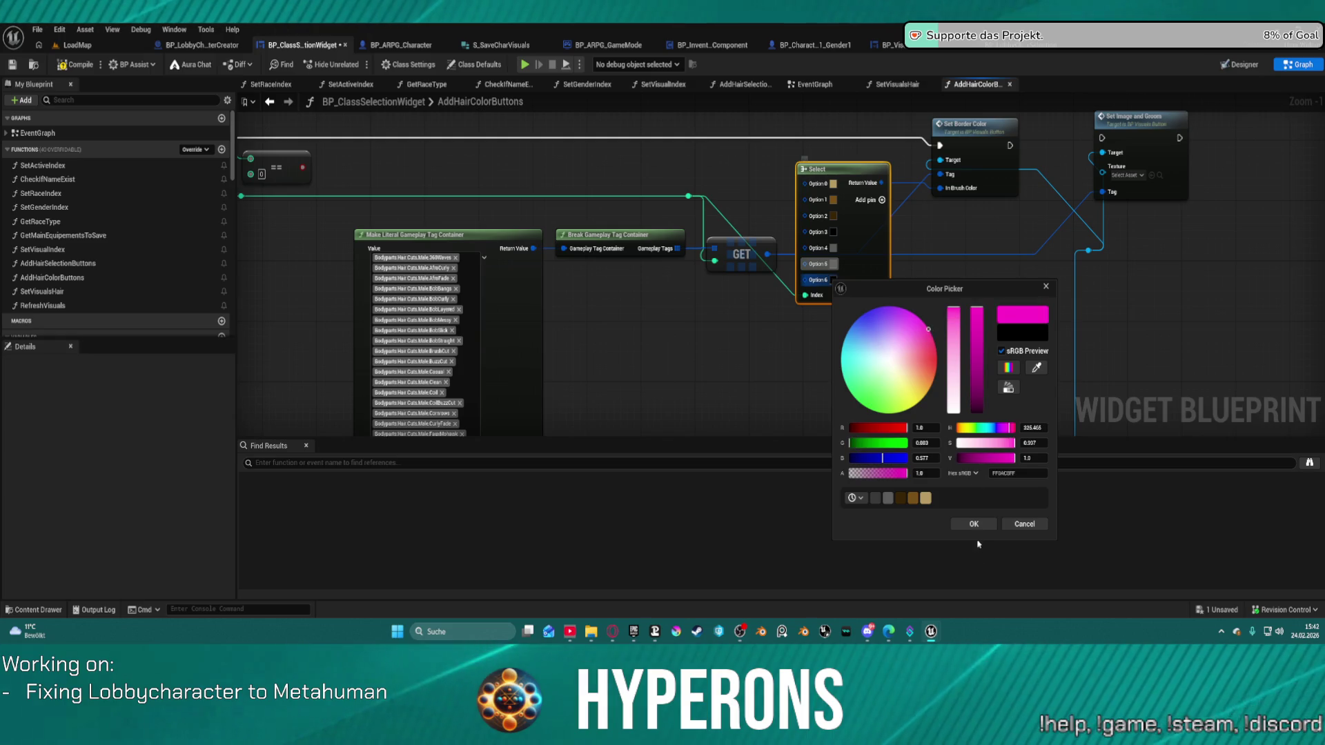
left_click(973, 524)
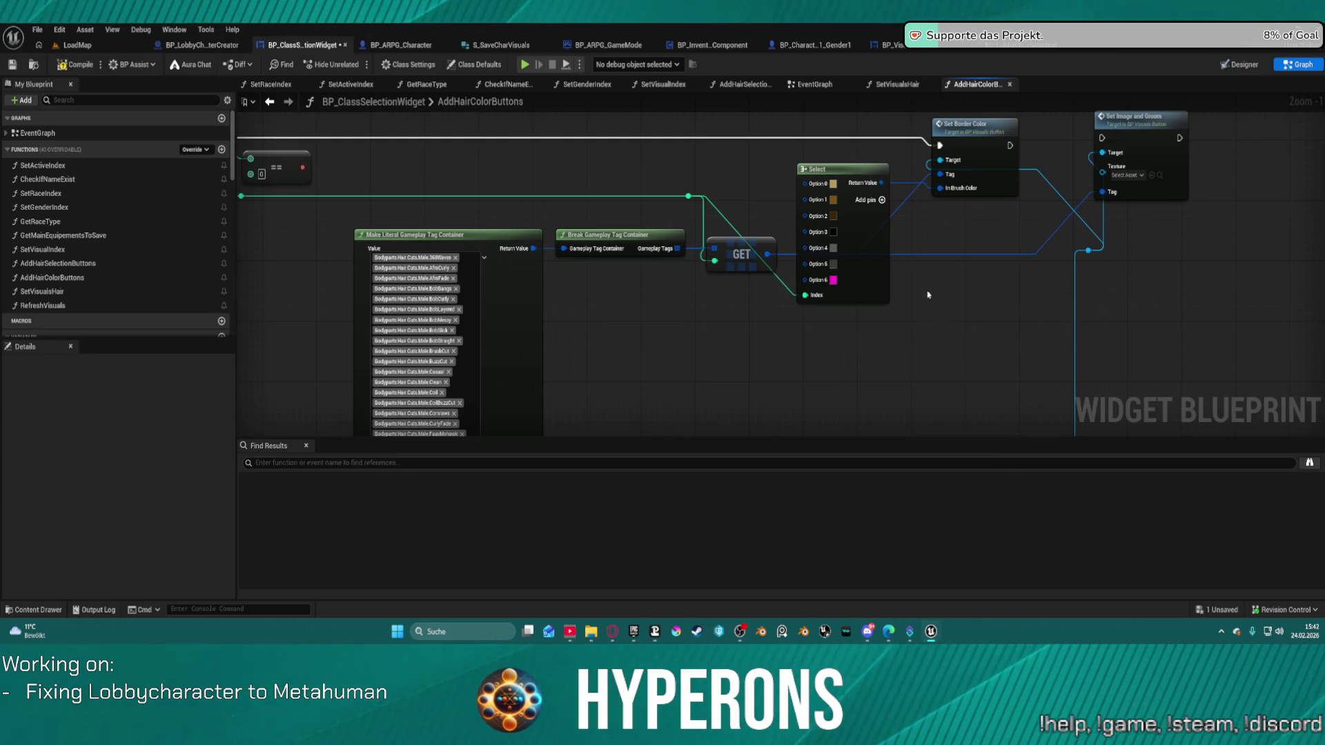
key("ctrl+s")
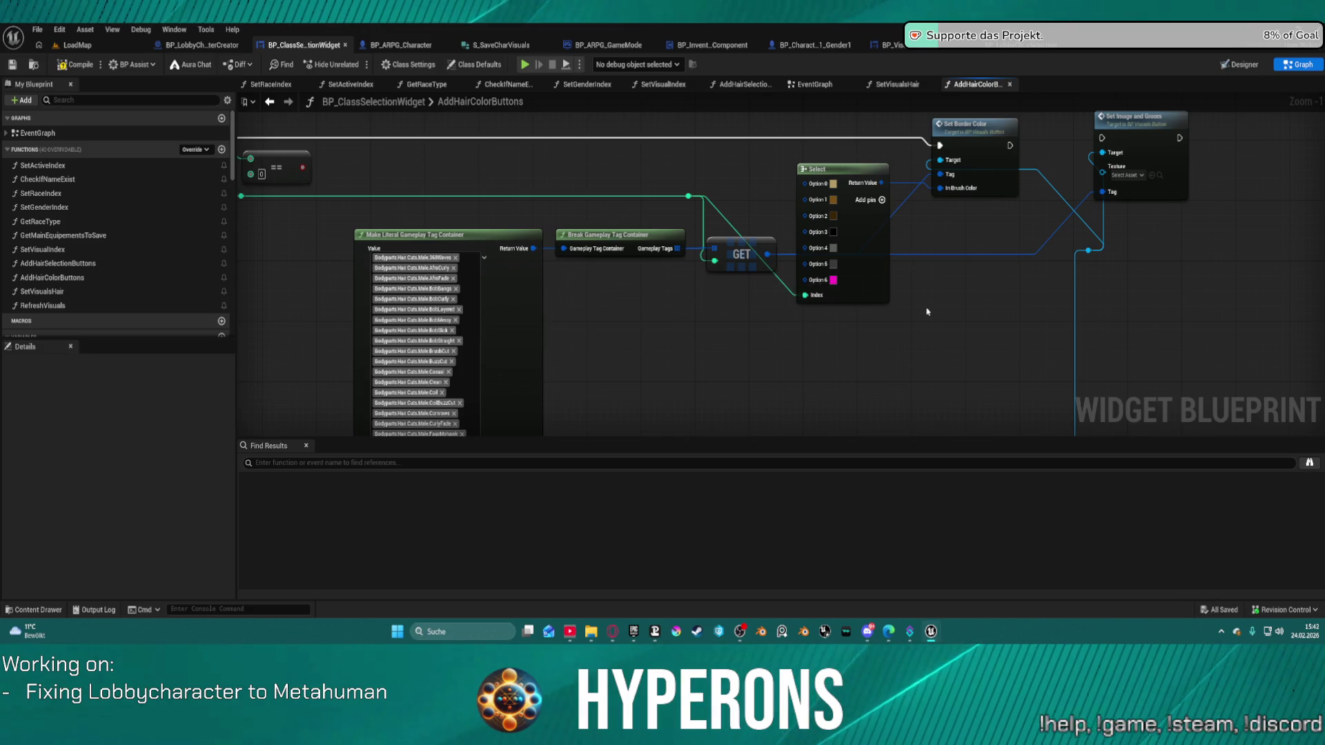
Delete the Set Image and Groom node and shift Set Border Color rightward
left_click(1179, 129)
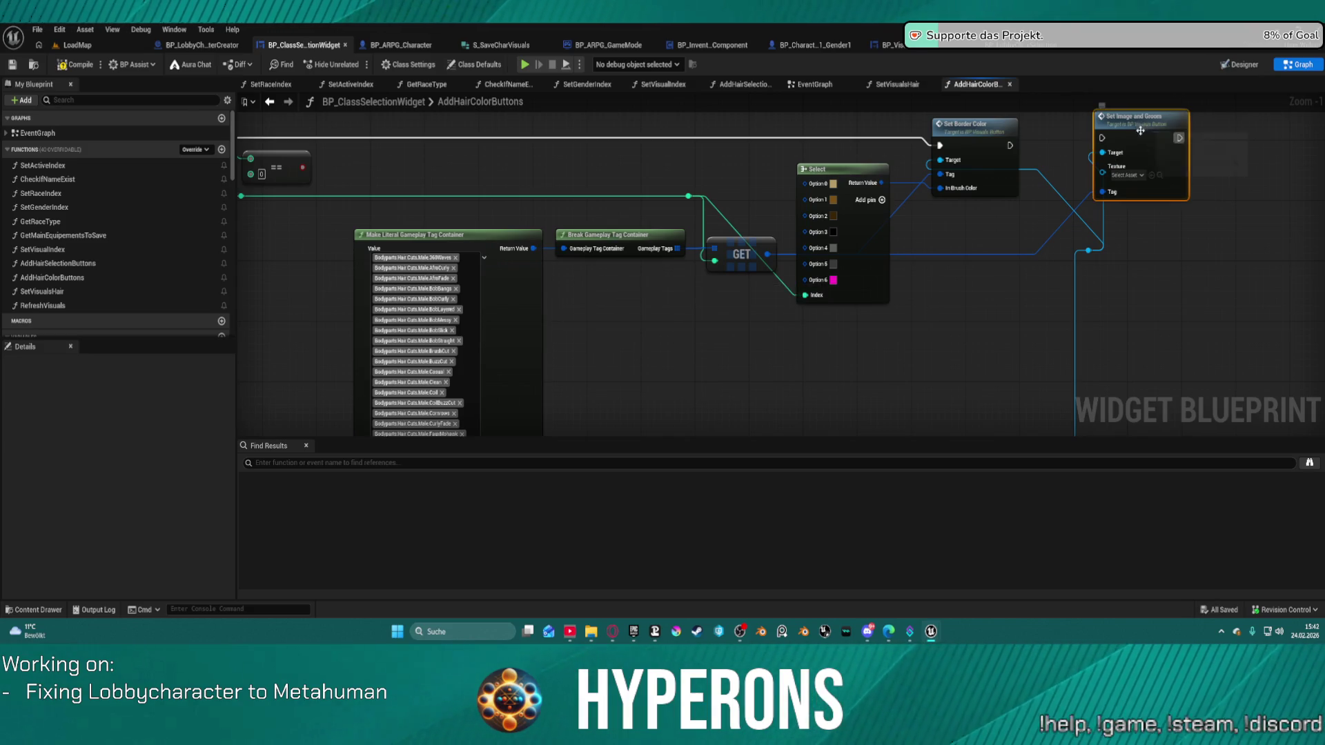
key("Delete")
left_click_drag(961, 136, 1021, 156)
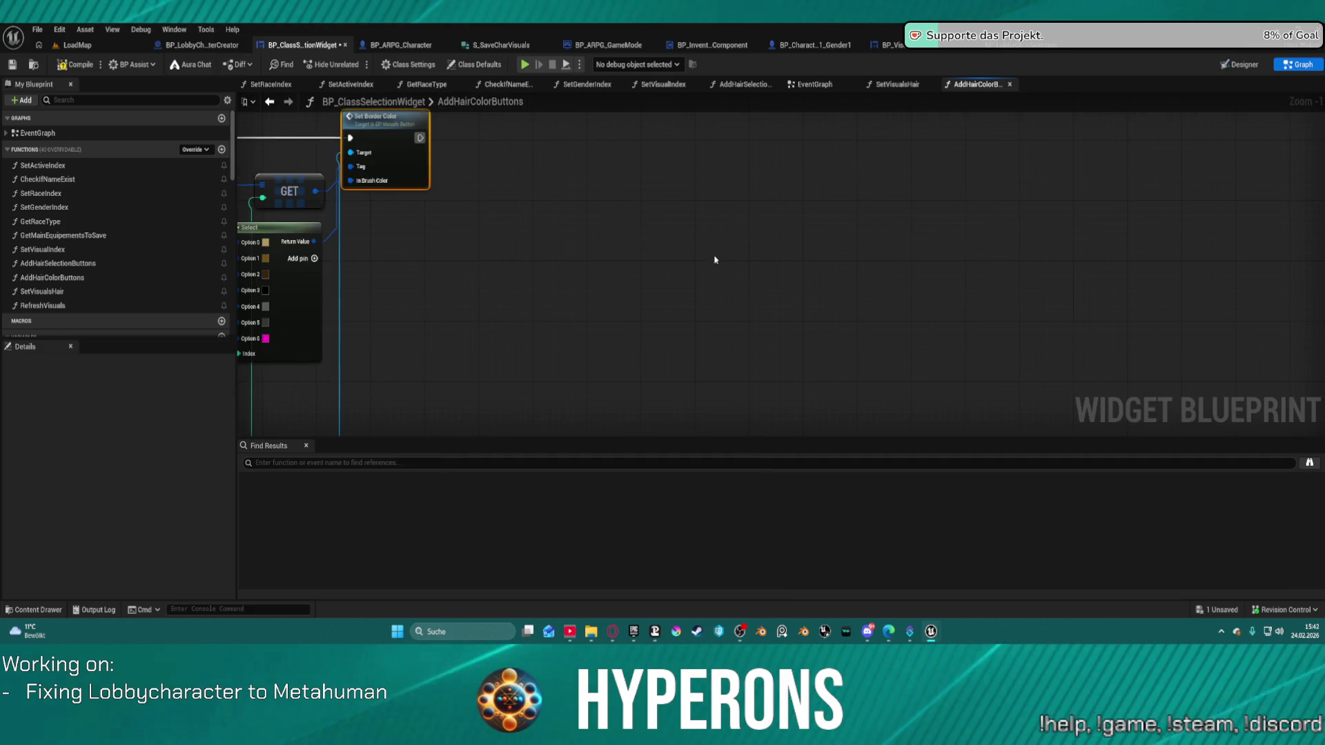
Remove the BobSlick and BobStraight tags from the Make Literal Gameplay Tag Container
left_click_drag(738, 251, 1228, 266)
scroll(1148, 251, "up", 3)
left_click(1067, 200)
mouse_move(1067, 200)
left_mouse_down()
mouse_move(923, 230)
mouse_move(842, 287)
mouse_move(888, 256)
left_mouse_up()
mouse_move(800, 245)
left_mouse_down()
mouse_move(804, 14)
mouse_move(757, 341)
mouse_move(748, 315)
left_mouse_up()
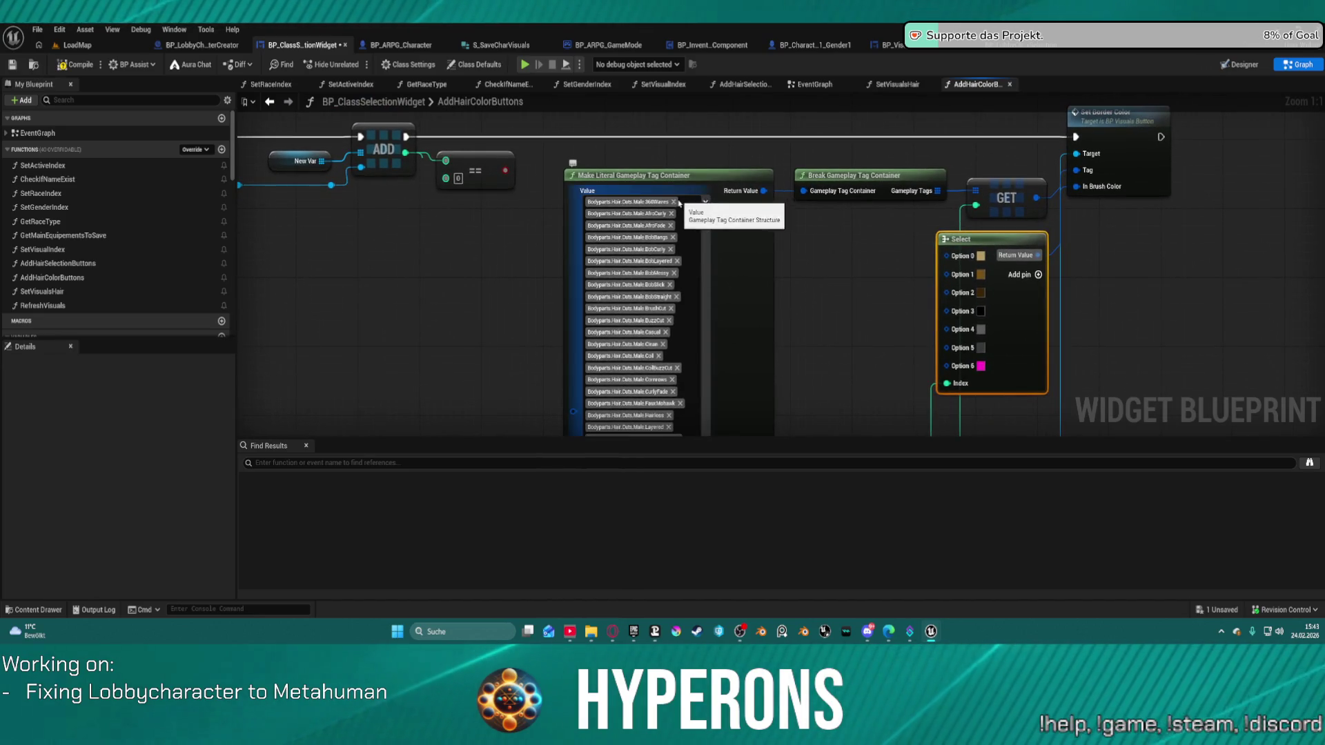
scroll(676, 203, "down", 2)
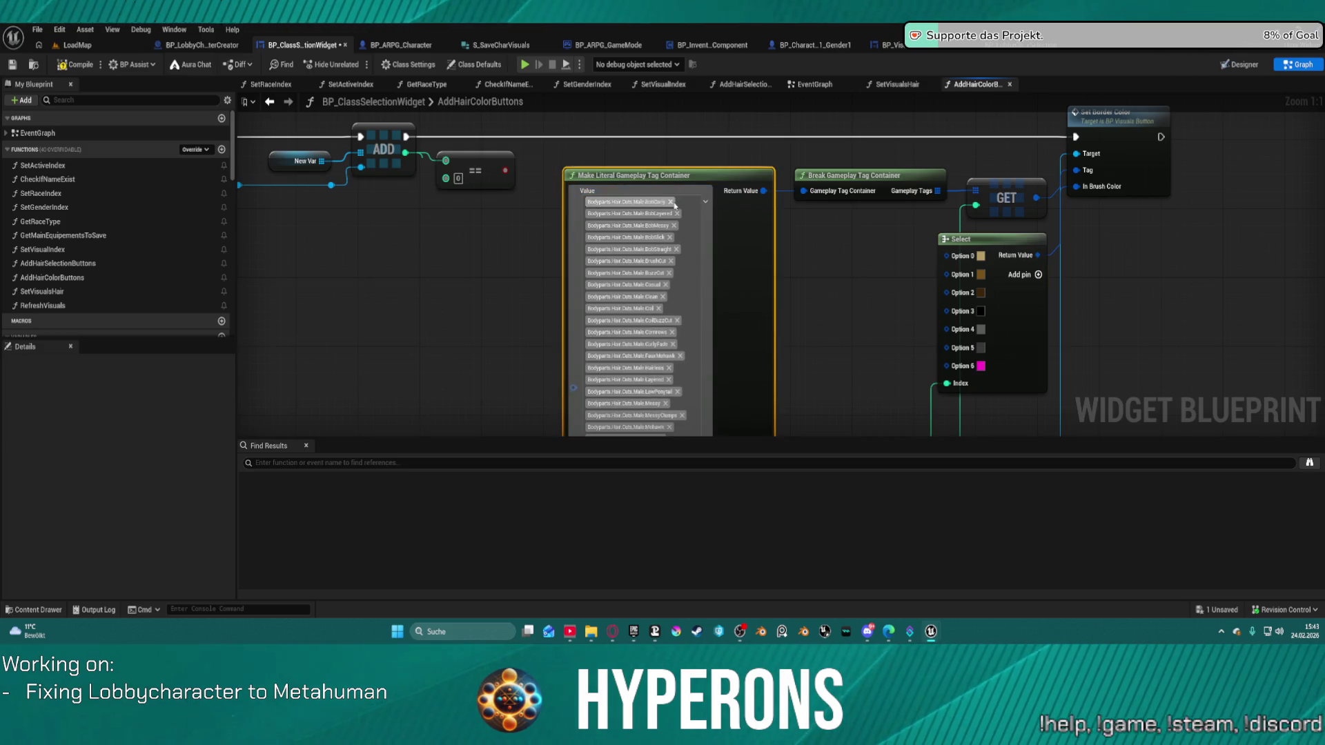
scroll(674, 205, "down", 2)
left_click(675, 204)
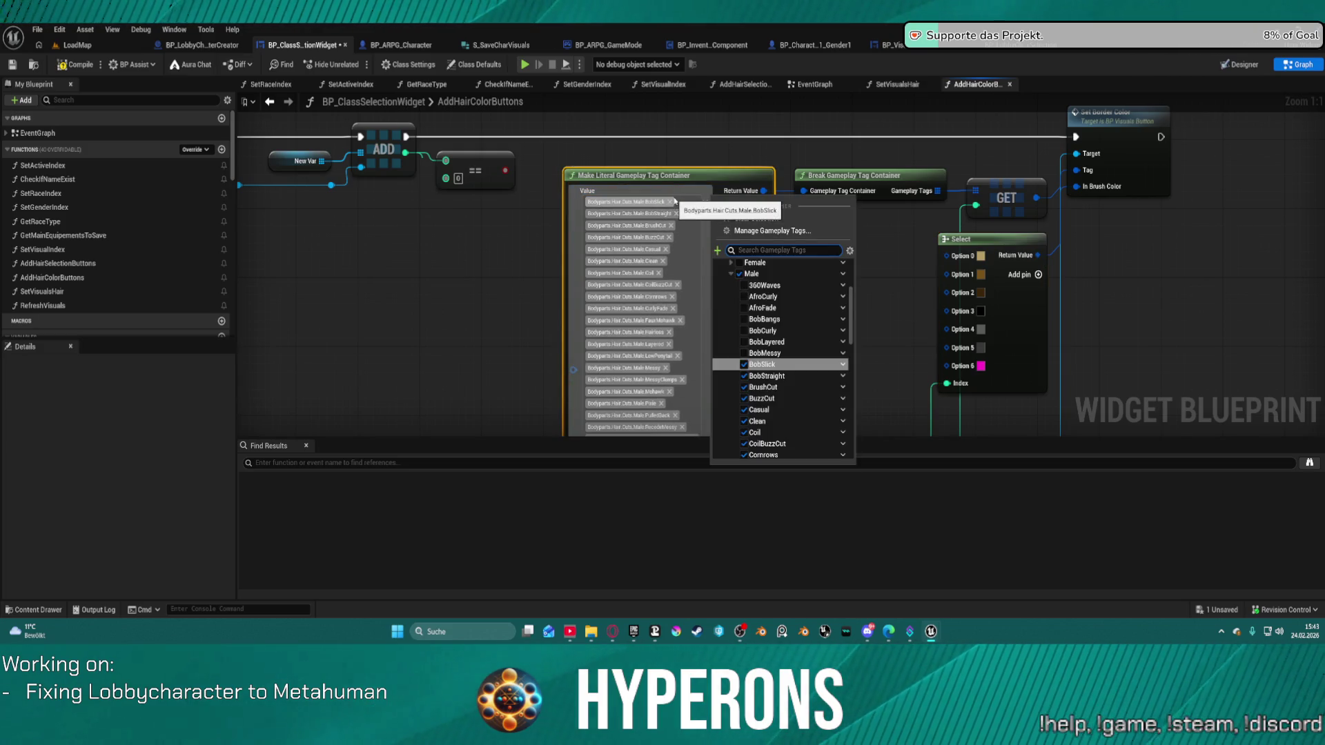
left_click(675, 204)
left_click(676, 203)
left_click(676, 203)
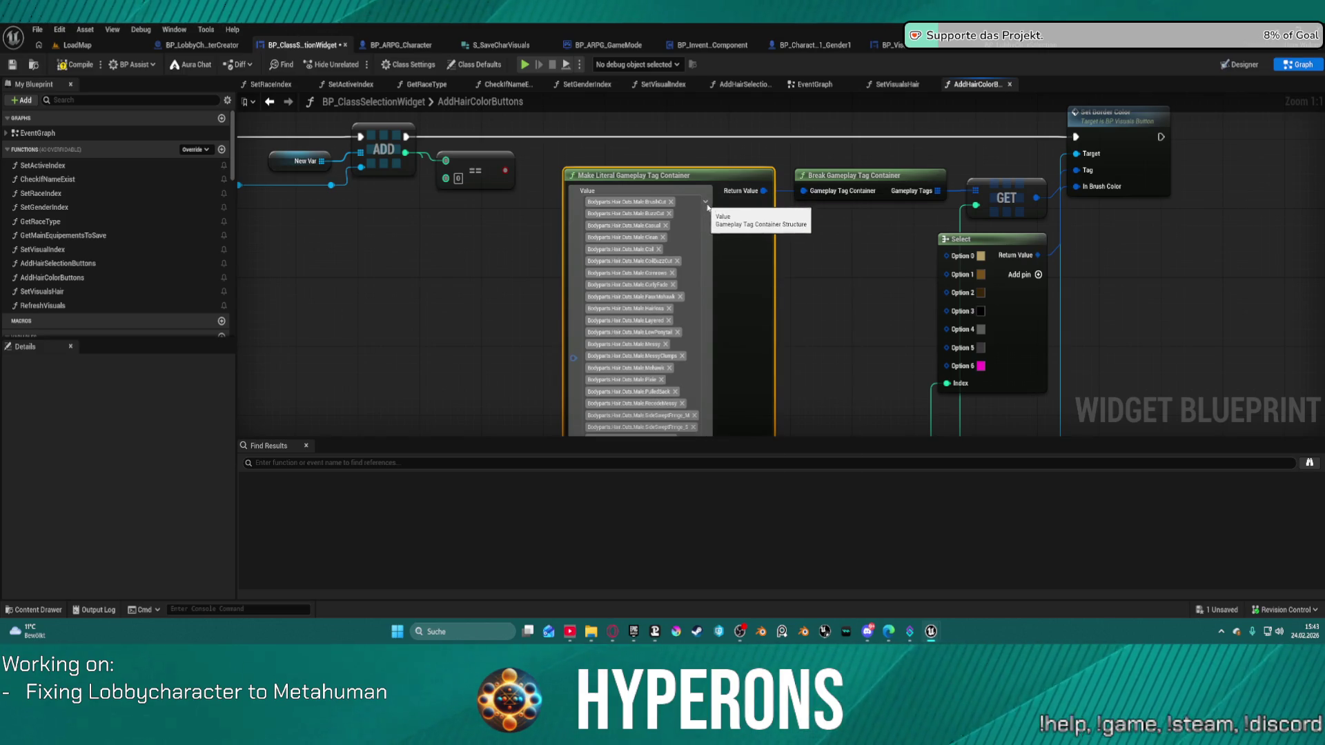
left_click(701, 199)
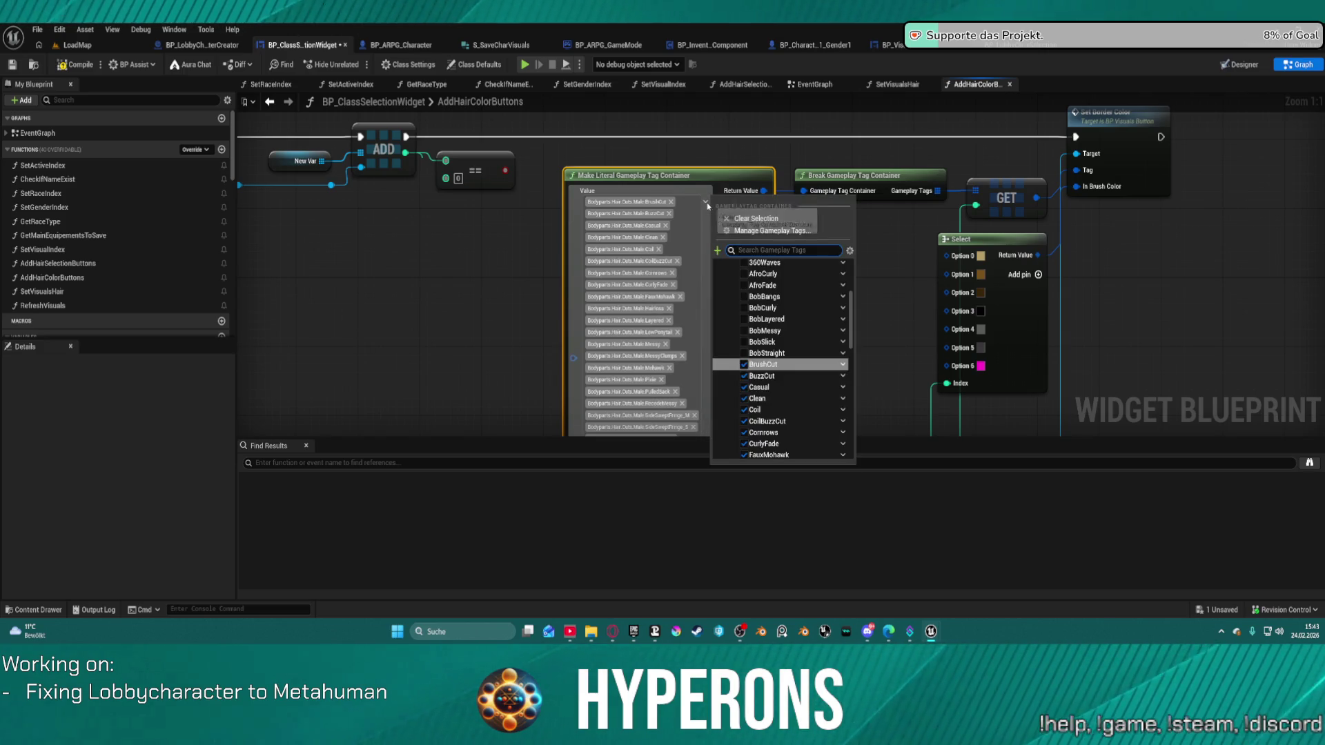
Clear the container and add the eight hair colour tags: _Random, Black, Blond, Brown, DarkGrey, Grey, lightBrown, Pink
left_click(750, 220)
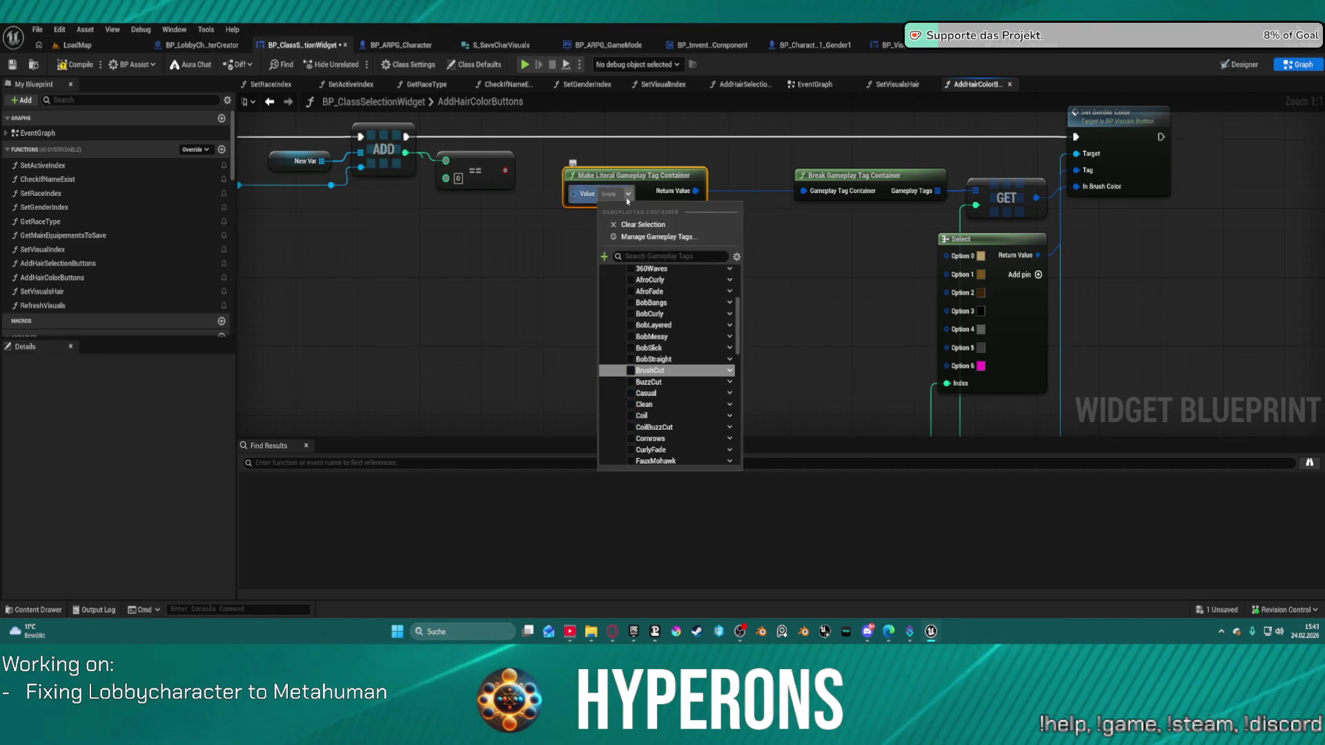
scroll(664, 359, "up", 3)
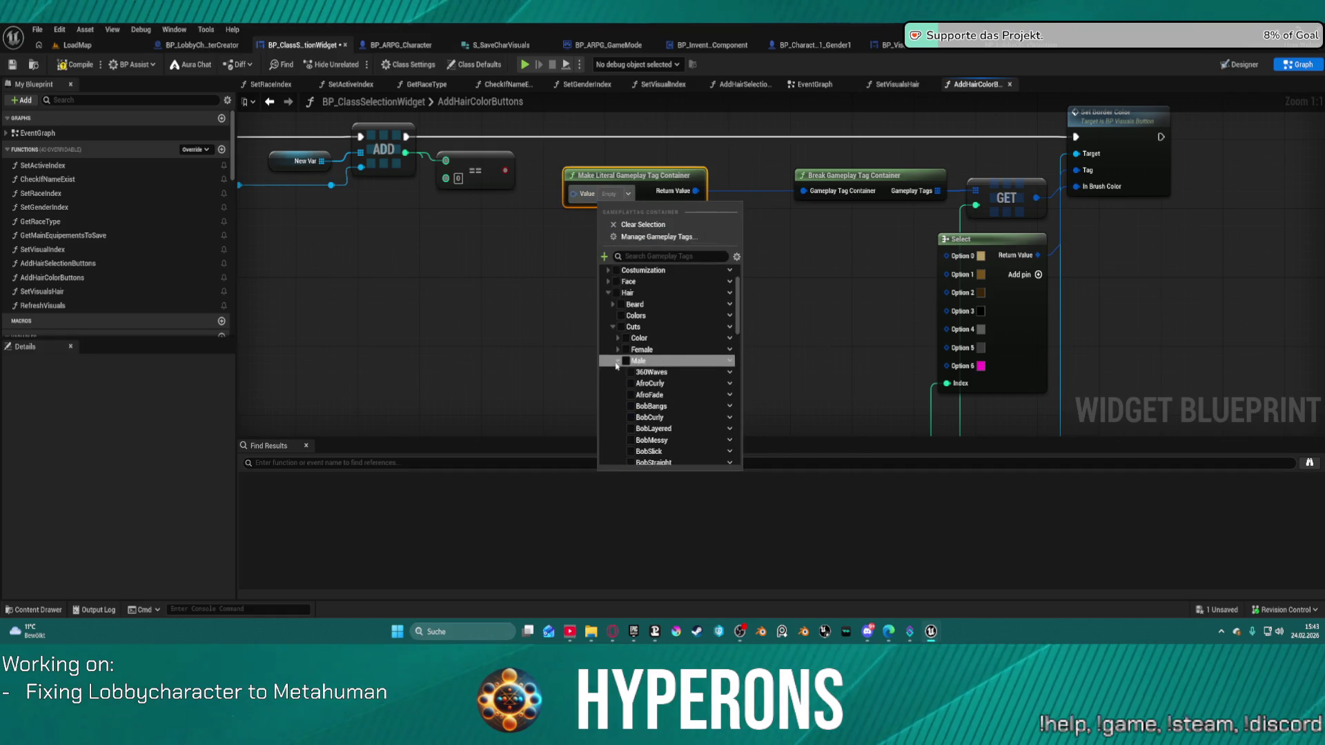
left_click(617, 360)
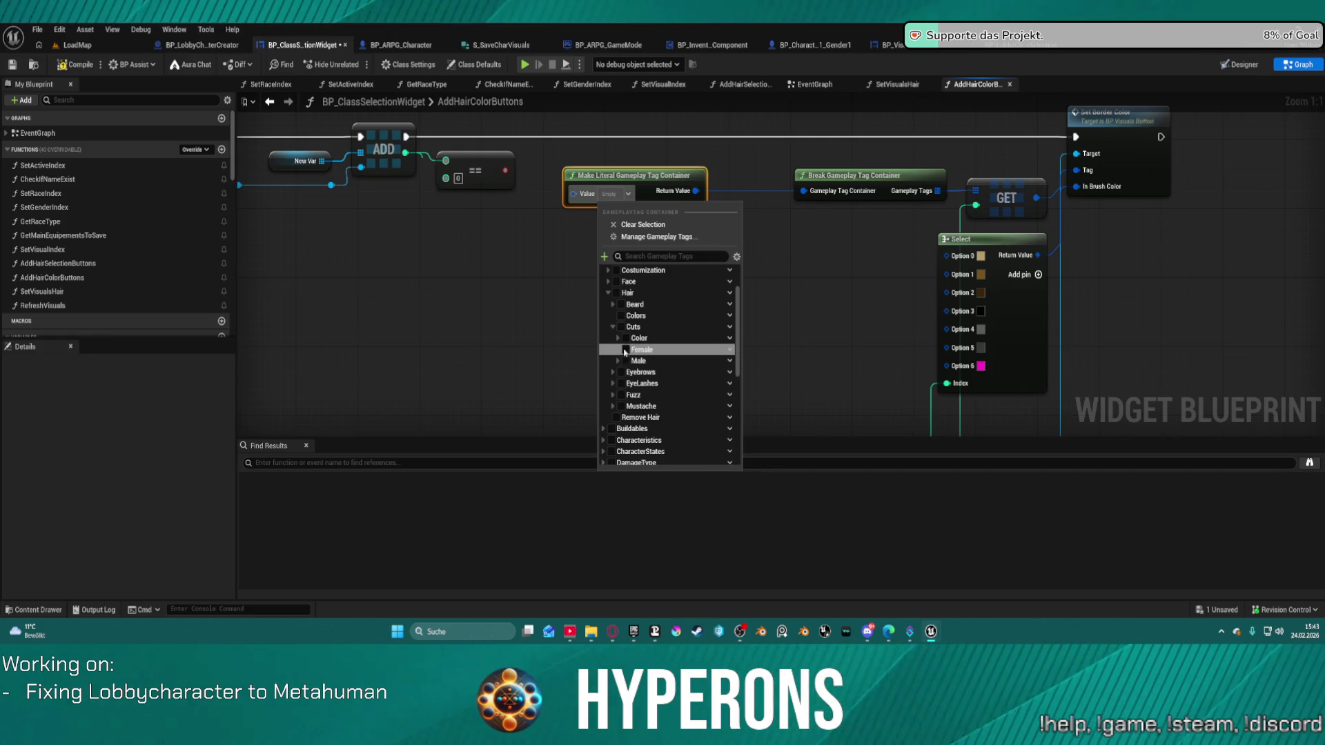
left_click(617, 338)
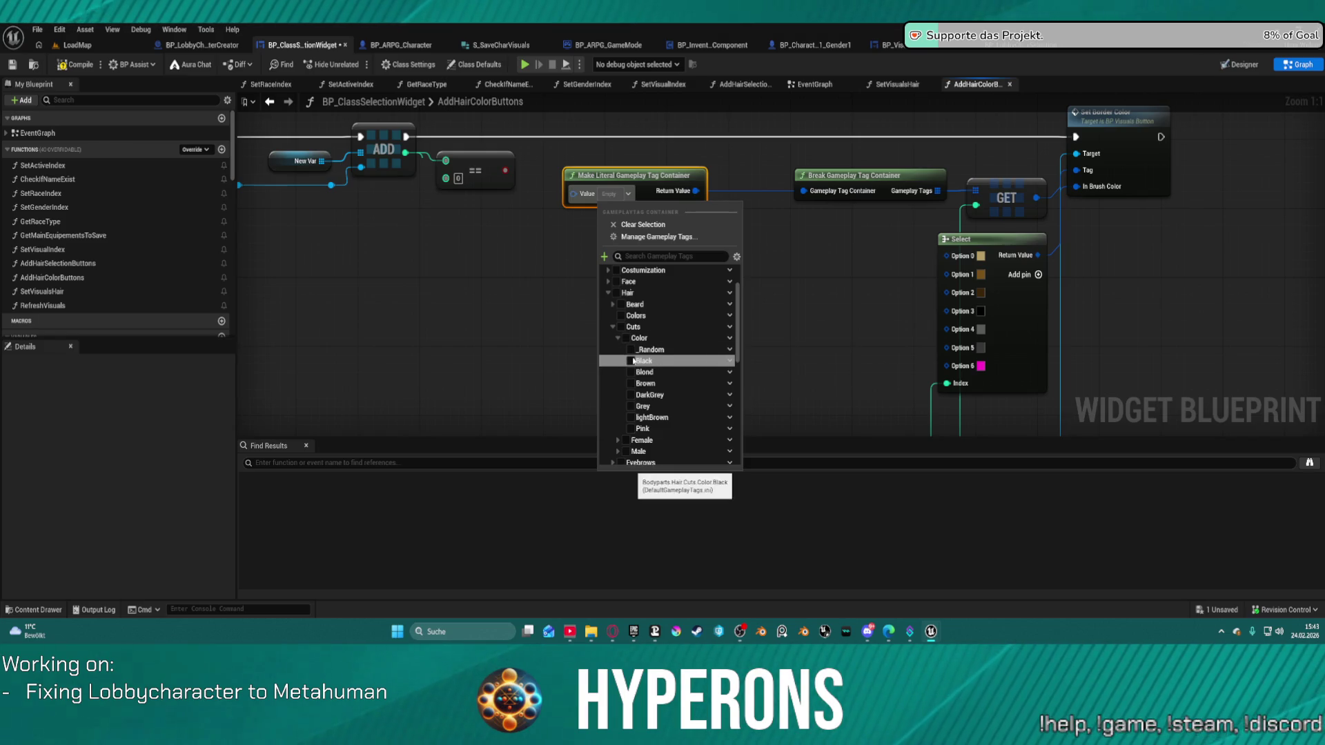
left_click(631, 349)
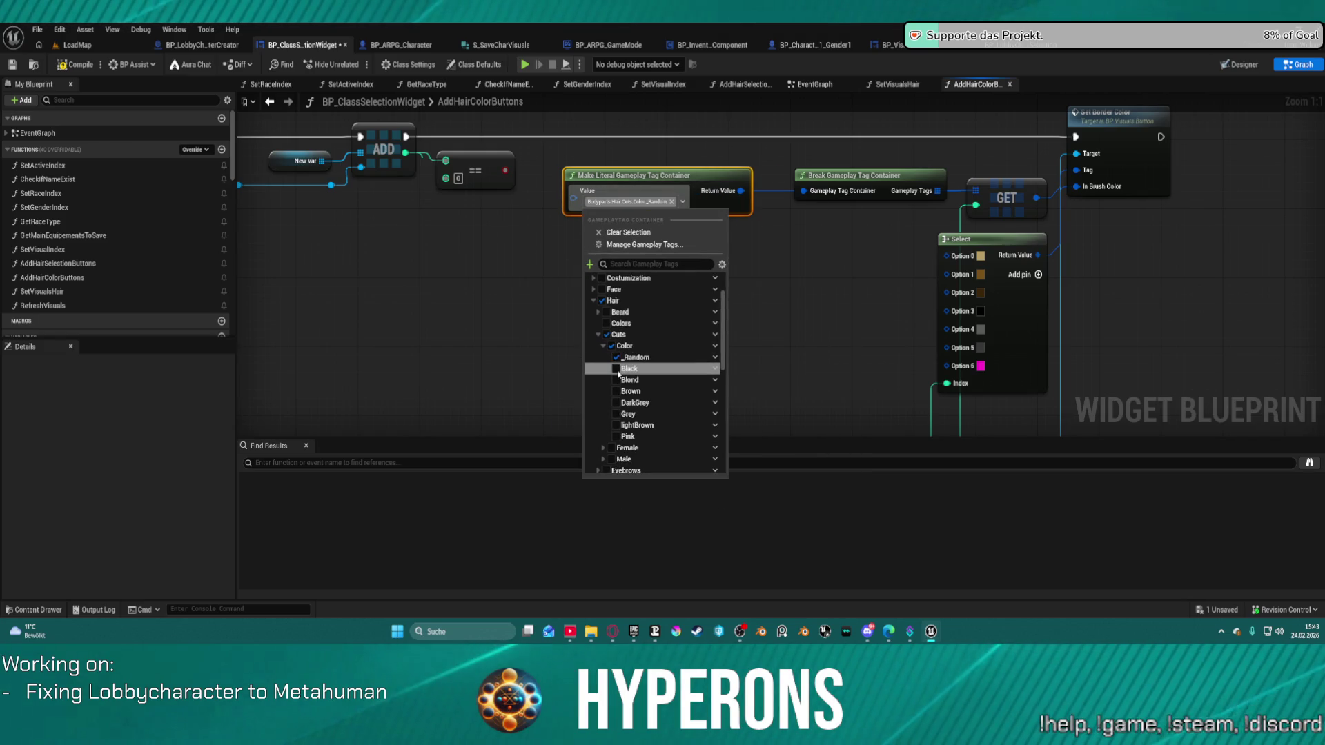
left_click(616, 370)
left_click(617, 392)
left_click(617, 414)
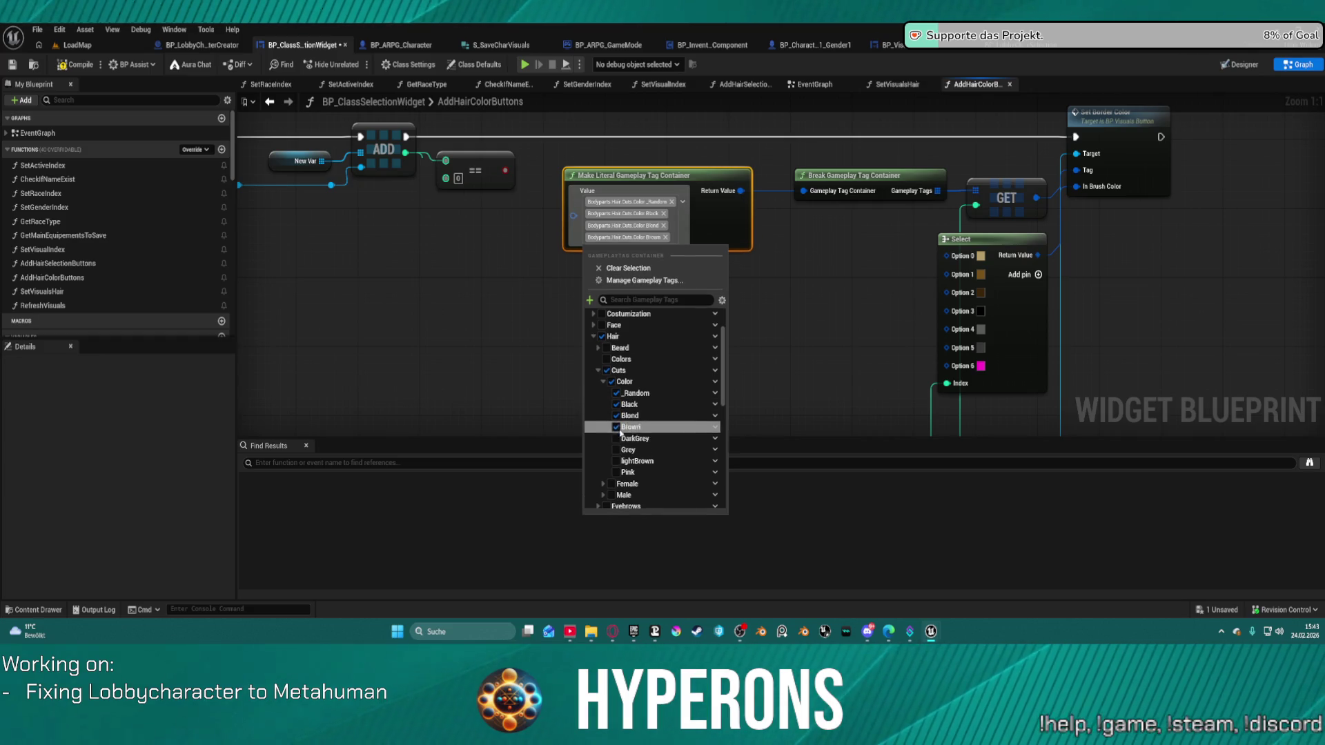
left_click(616, 439)
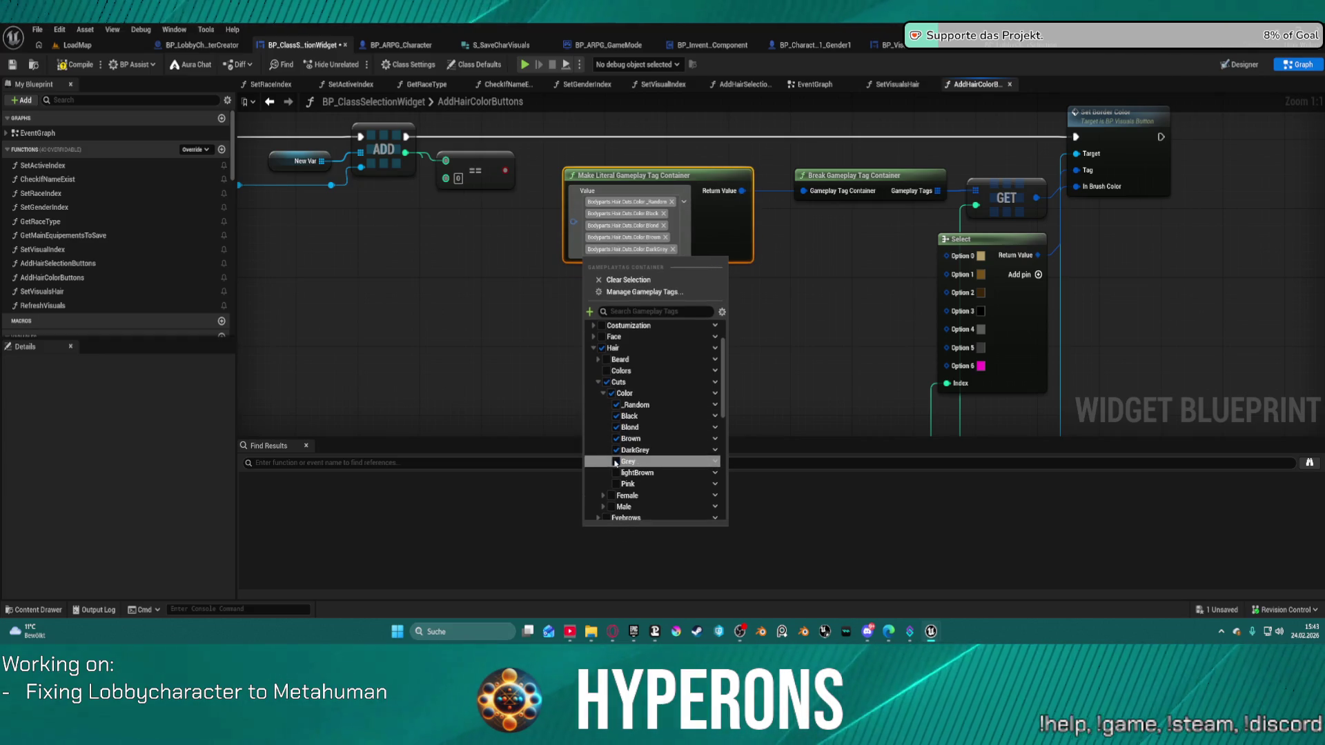
left_click(615, 462)
left_click(616, 485)
left_click(616, 508)
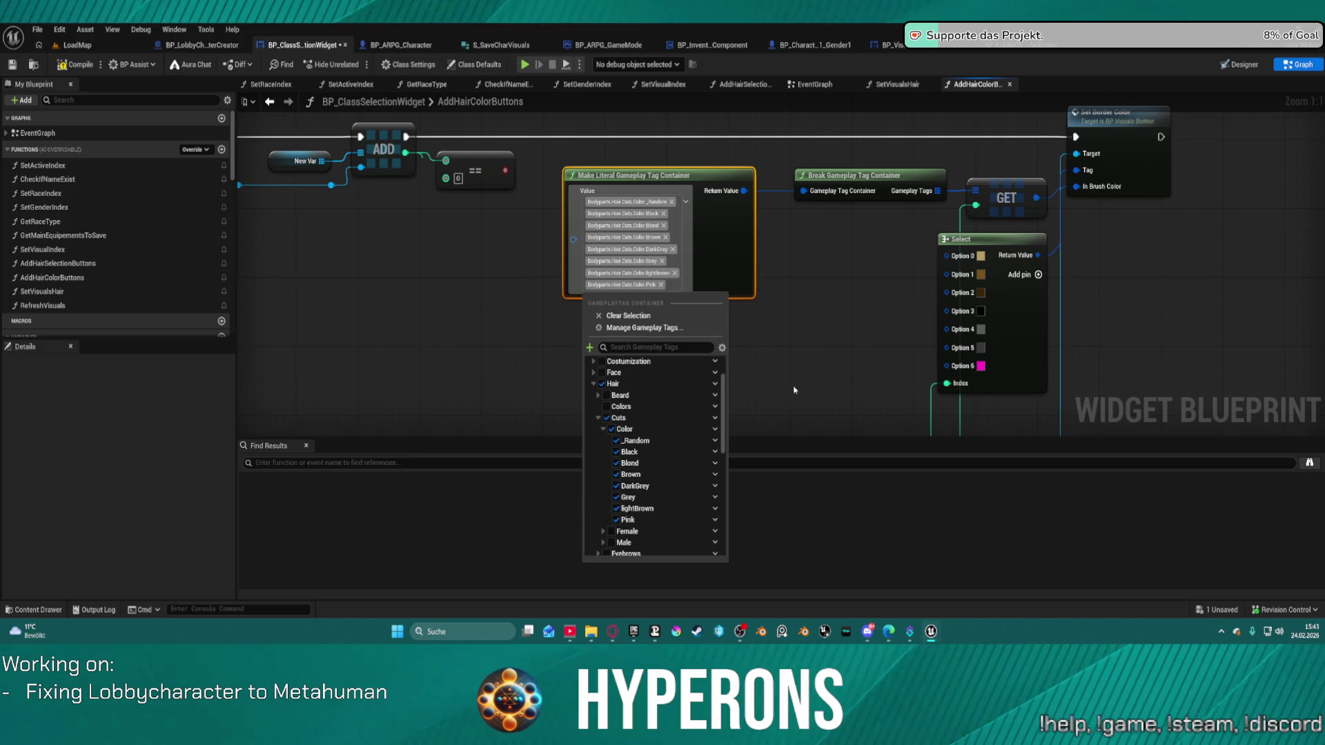
left_click(794, 392)
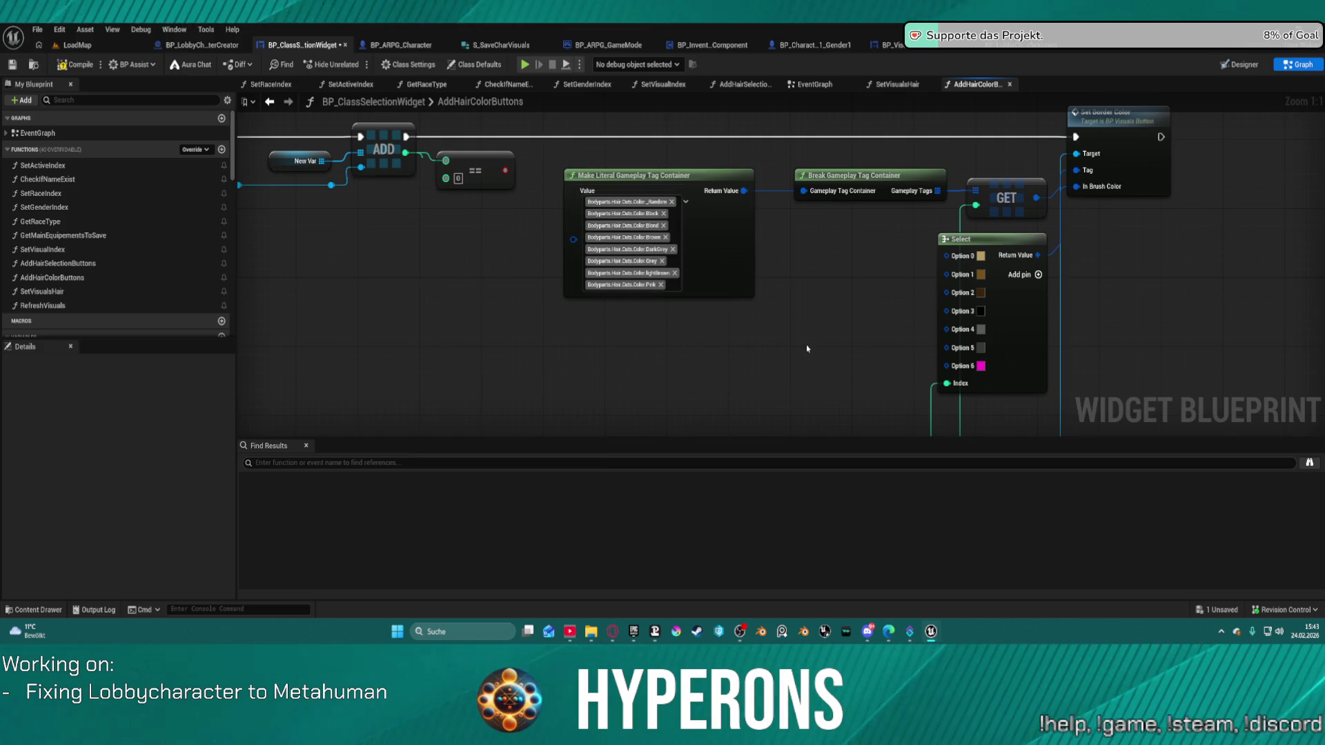
Add an Option 7 input pin to the Select node
left_click(1038, 274)
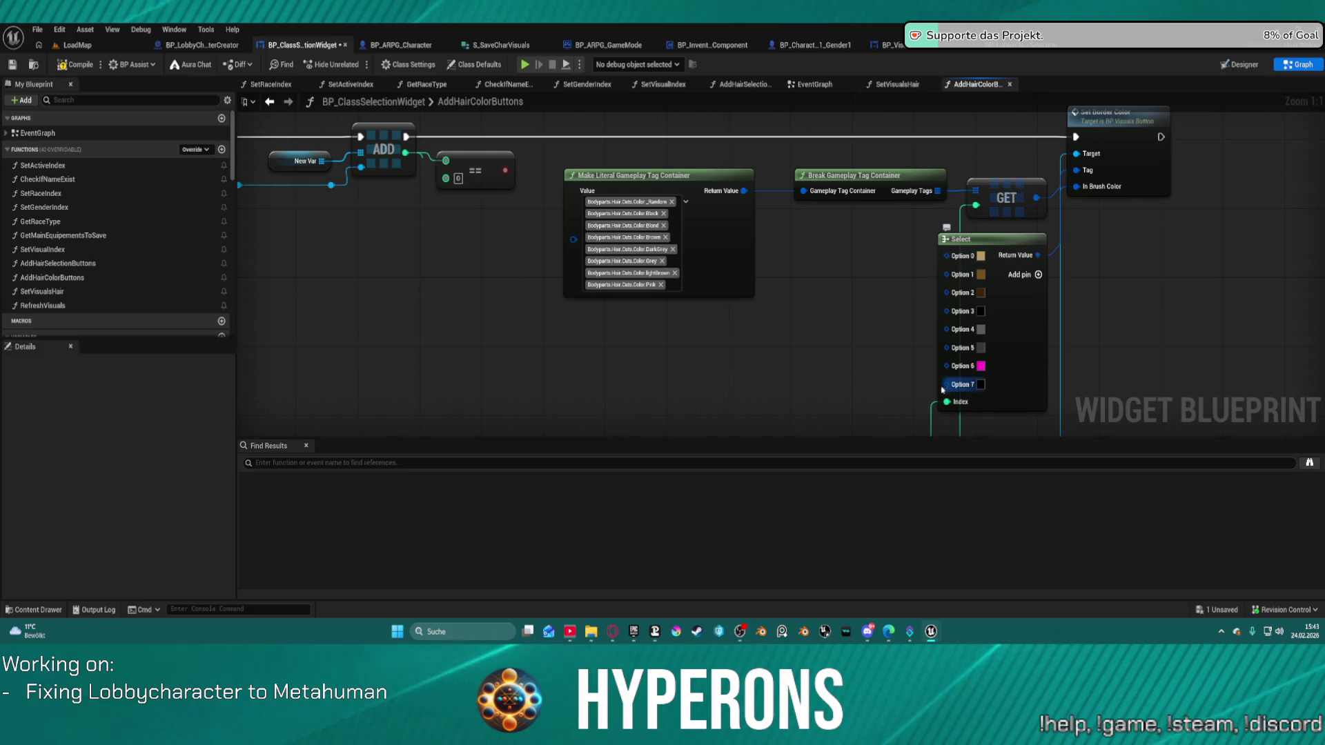
left_click(951, 290)
mouse_move(950, 291)
left_mouse_down()
mouse_move(951, 273)
mouse_move(908, 297)
mouse_move(873, 399)
left_mouse_up()
left_click(919, 363)
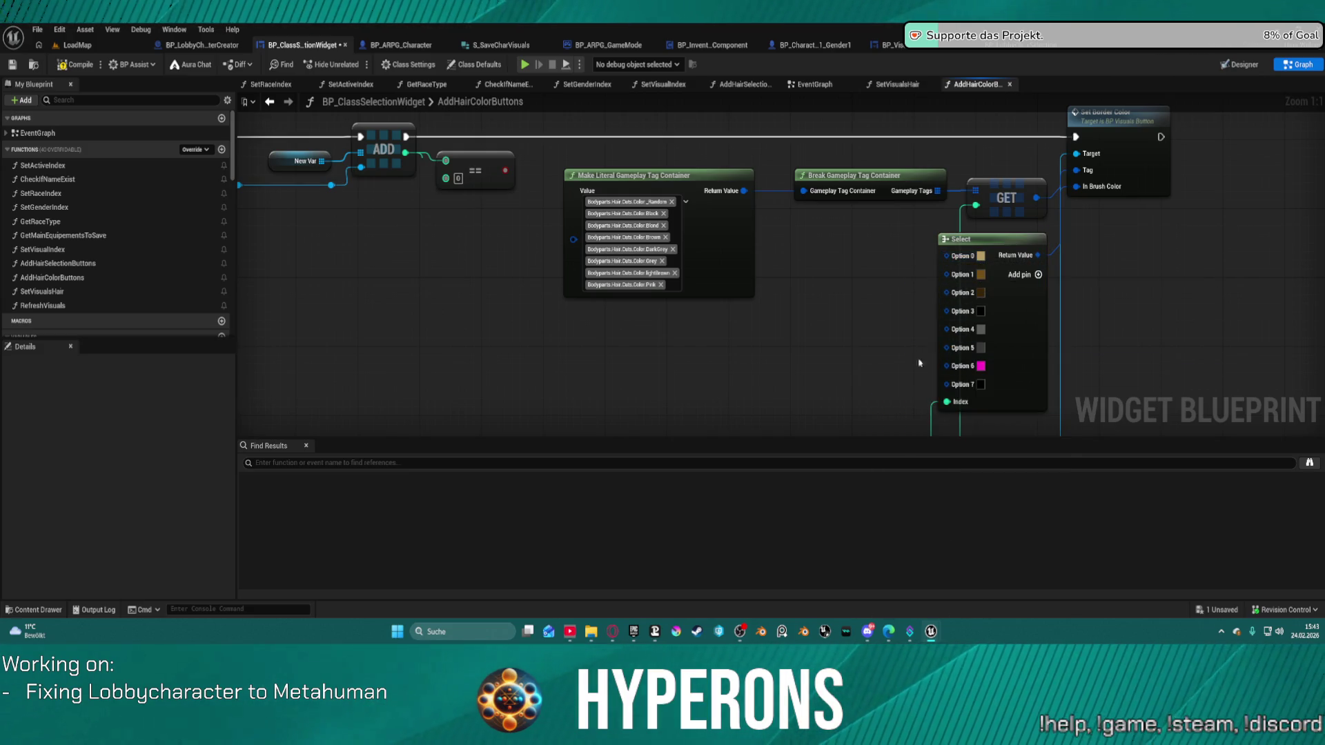
right_click(960, 385)
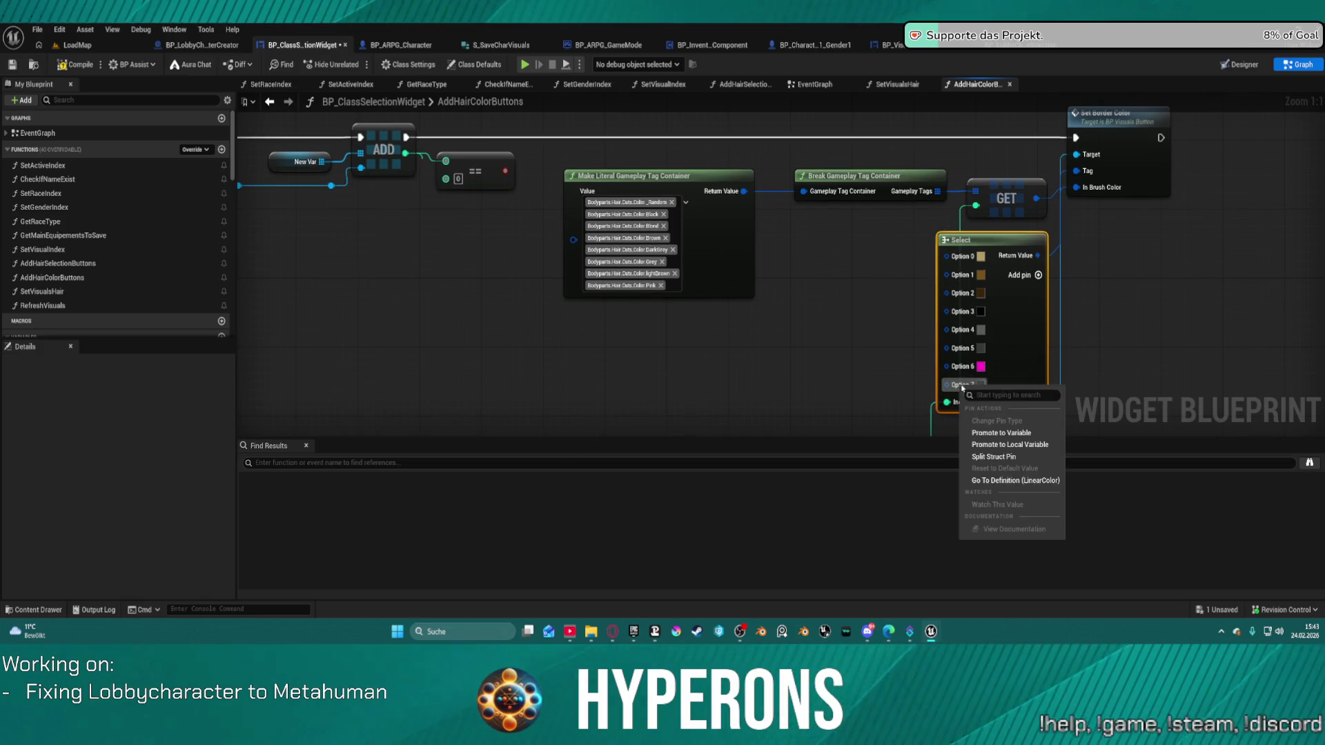
left_click(971, 318)
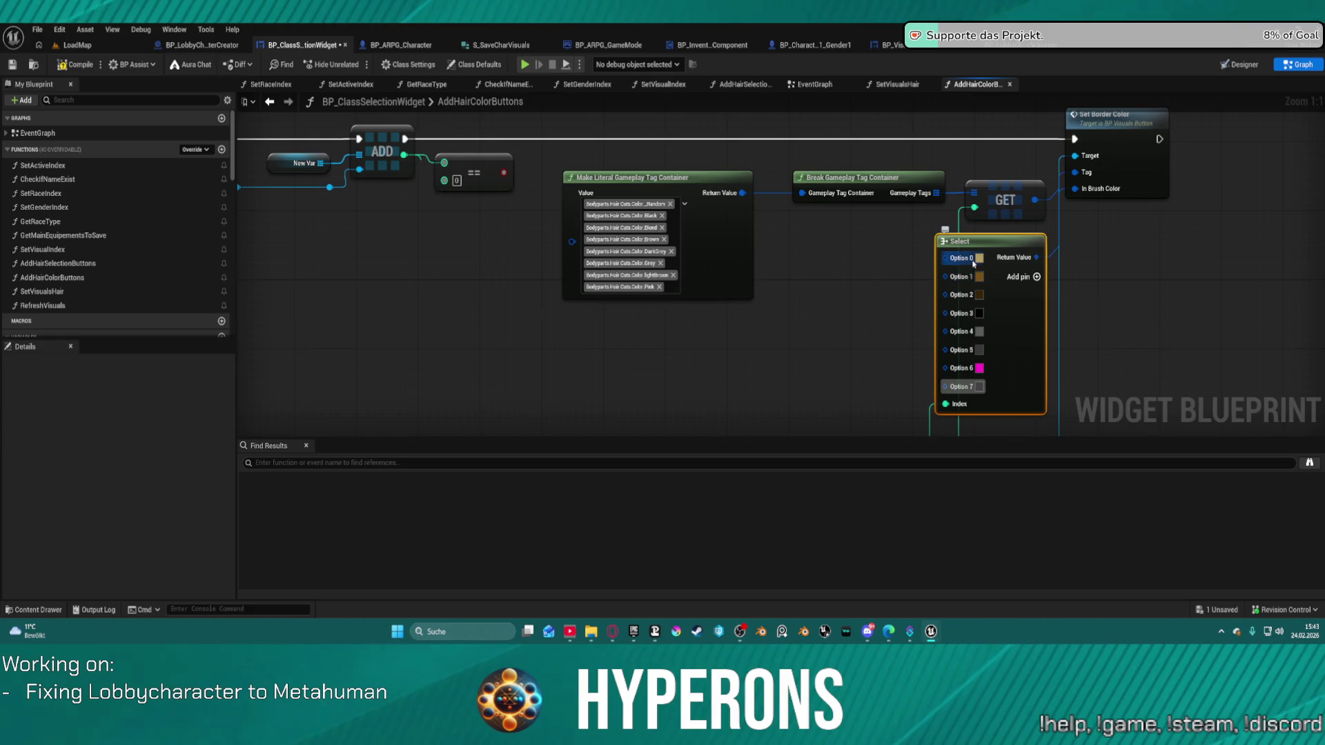
Shift colours one option down: magenta onto Option 7, dark grey onto Option 6, grey onto Option 5
key("ctrl+c")
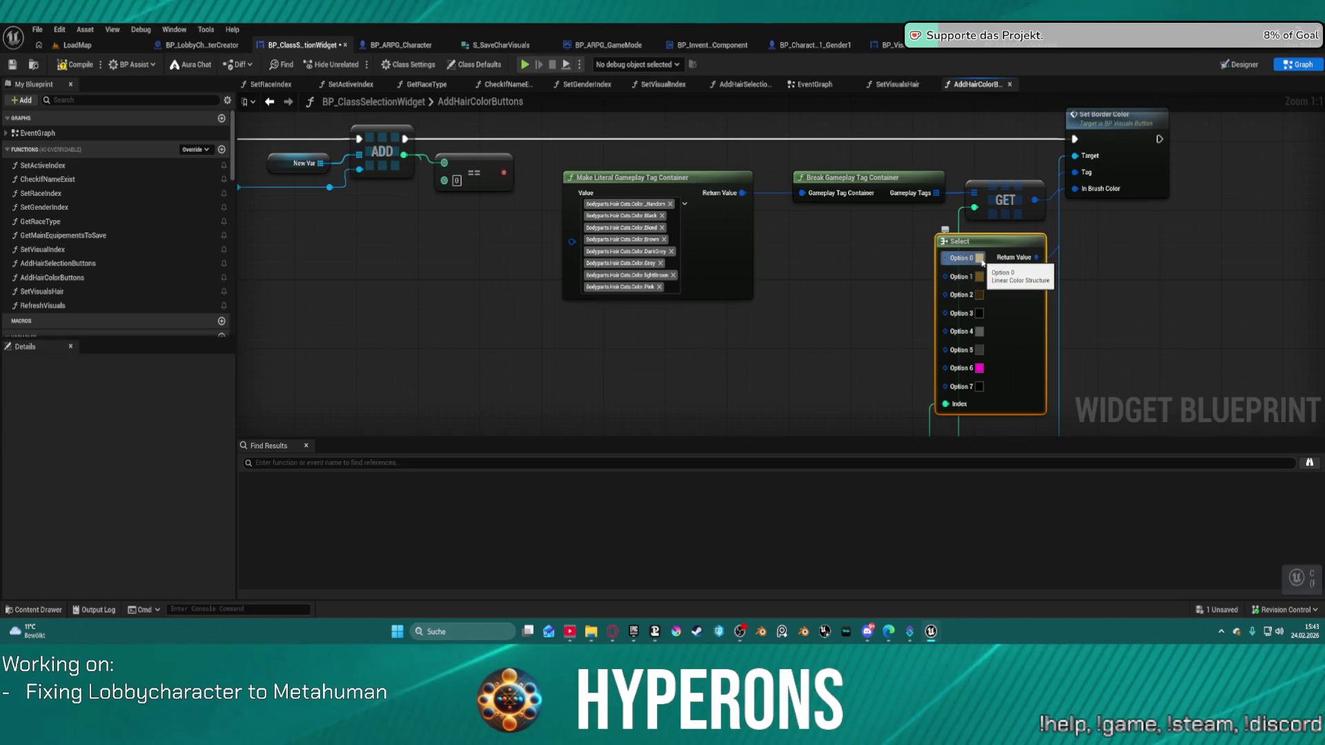
key("ctrl+v")
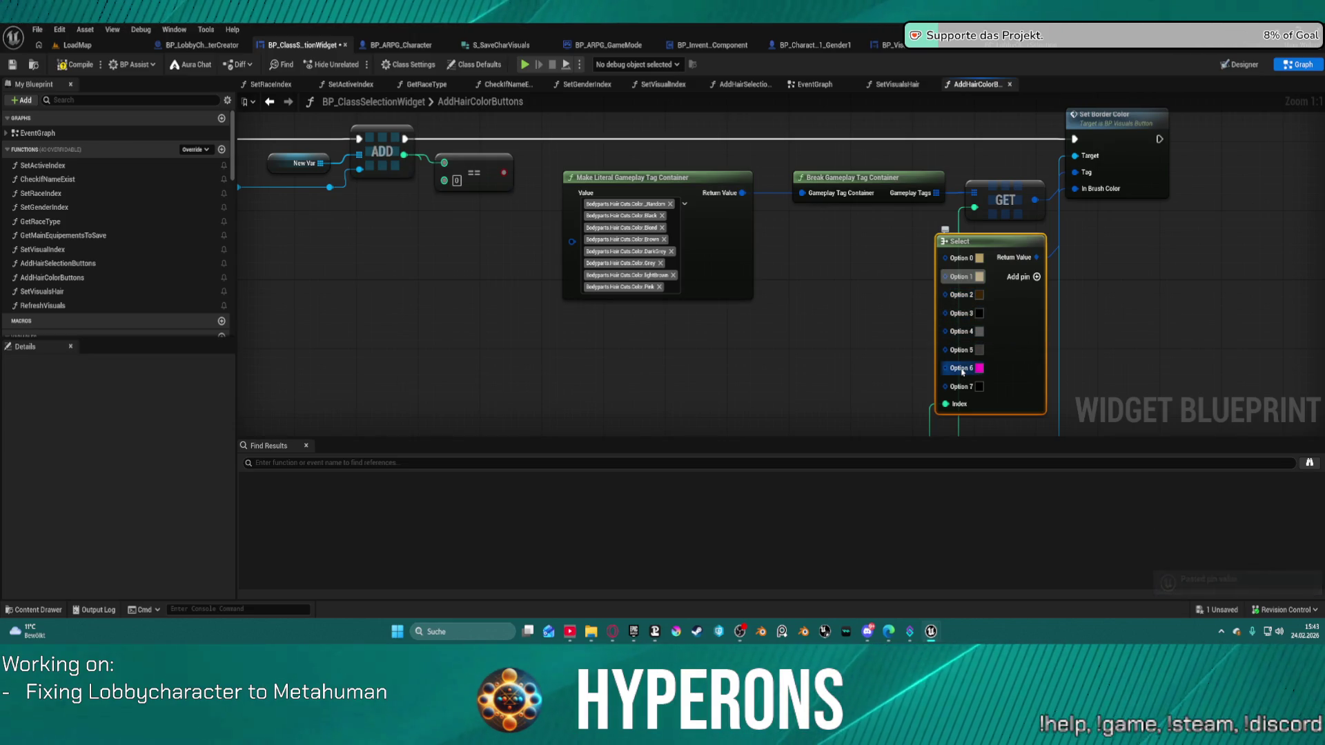
key("ctrl+z")
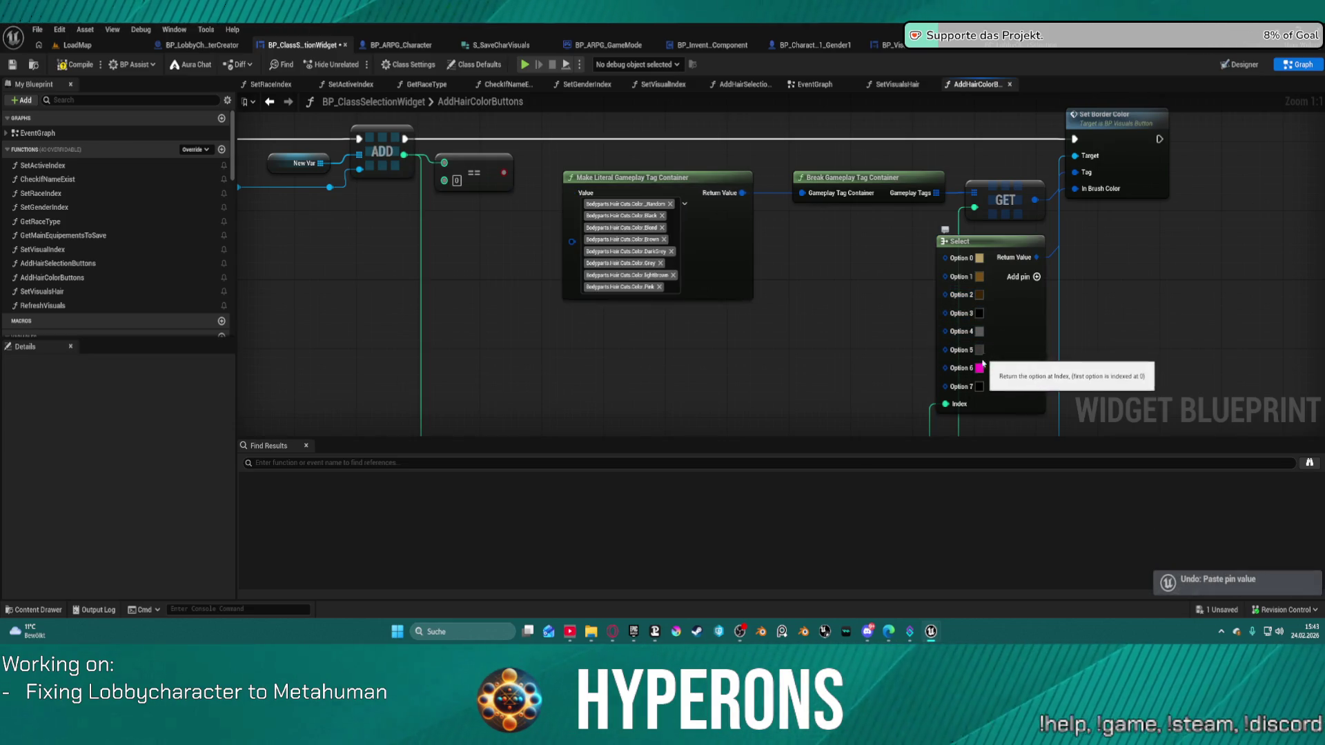
key("ctrl+c")
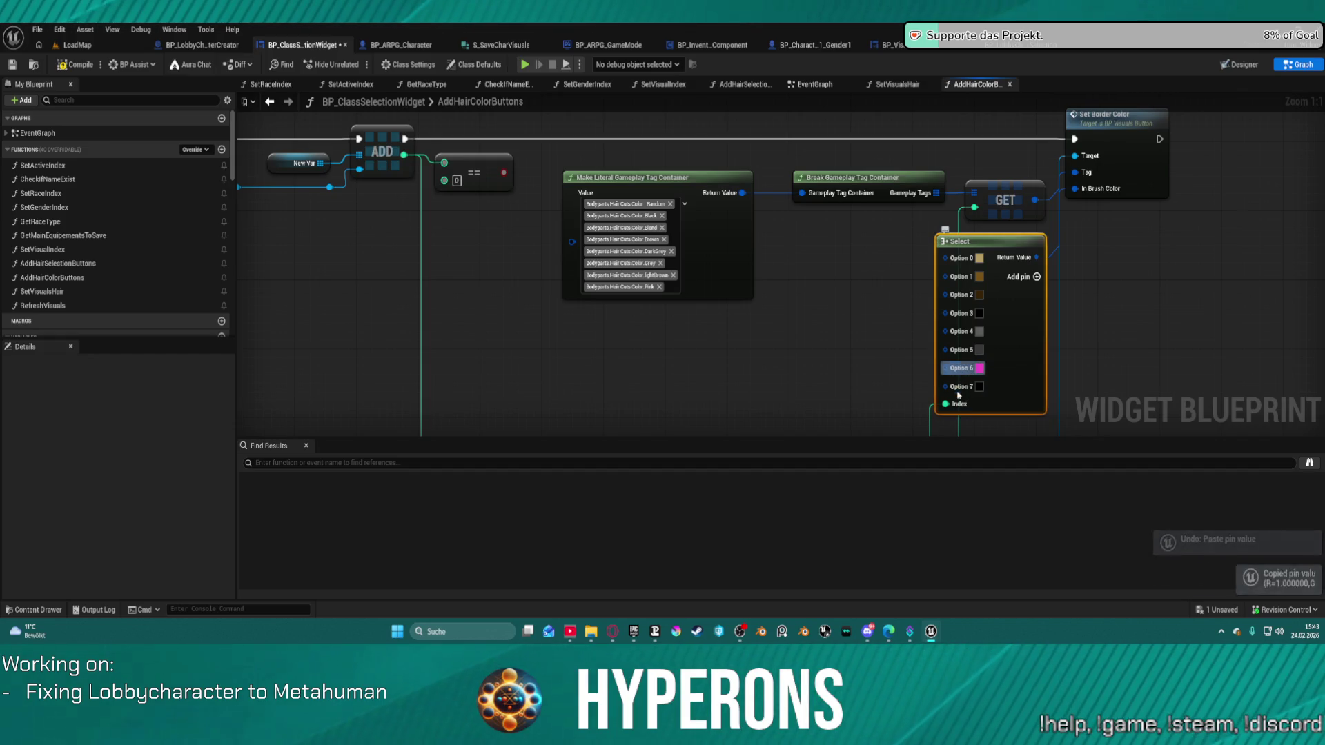
key("ctrl+v")
key("ctrl+c")
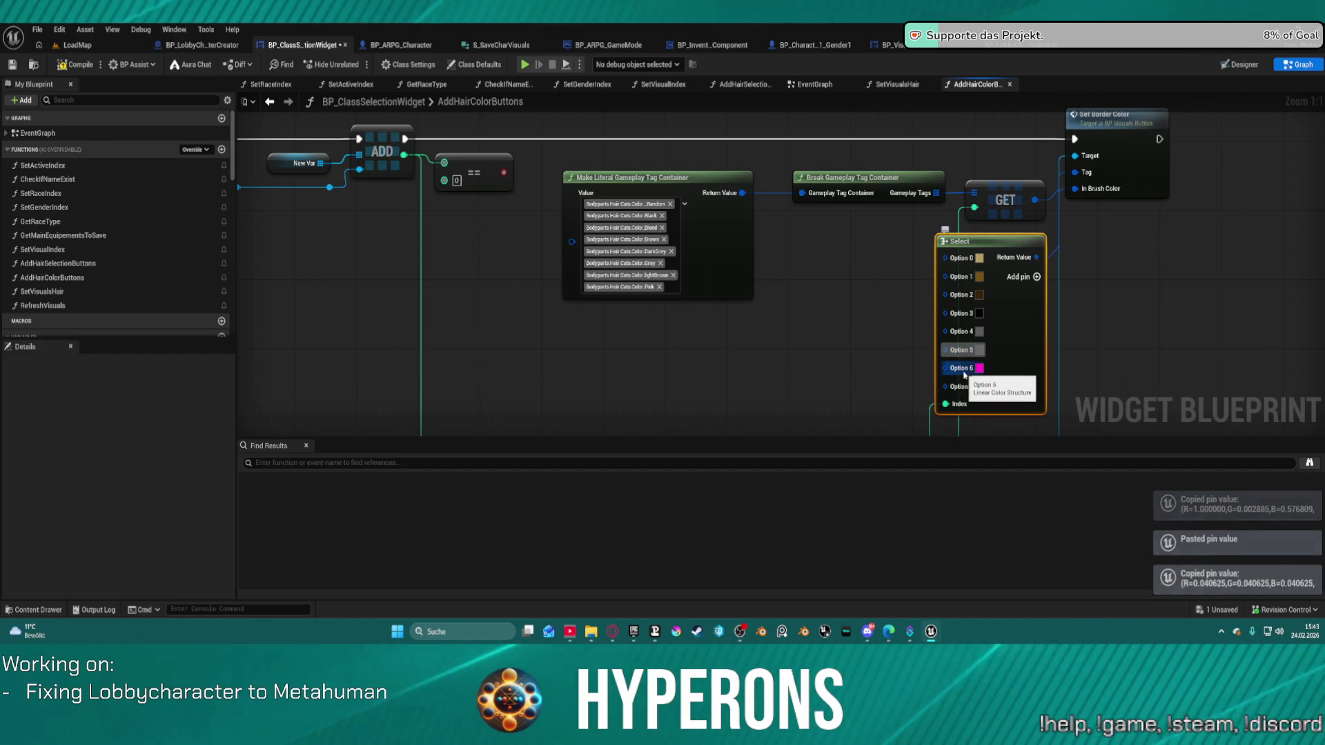
key("ctrl+v")
key("ctrl+c")
key("ctrl+v")
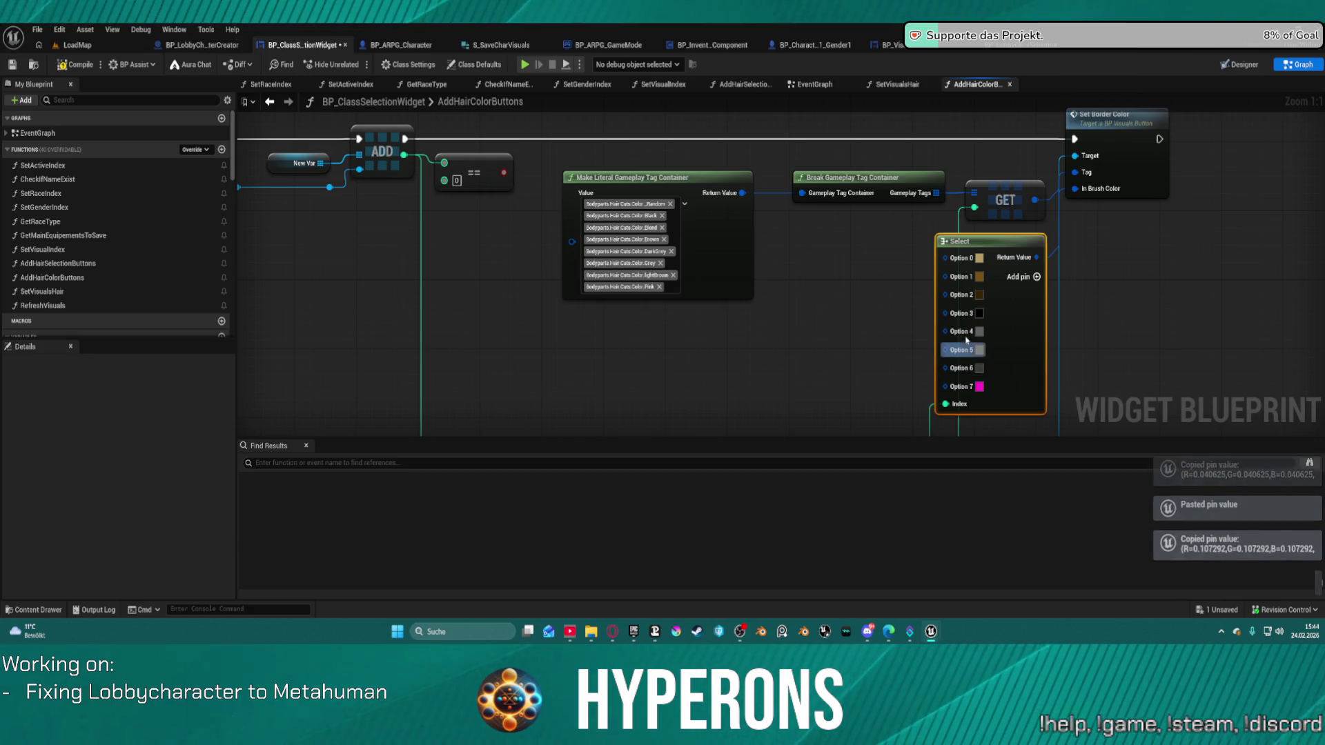
Continue shifting: black onto Option 4, brown onto Options 3 and 2, tan onto Option 1
key("ctrl+c")
key("ctrl+v")
key("ctrl+c")
key("ctrl+v")
key("ctrl+c")
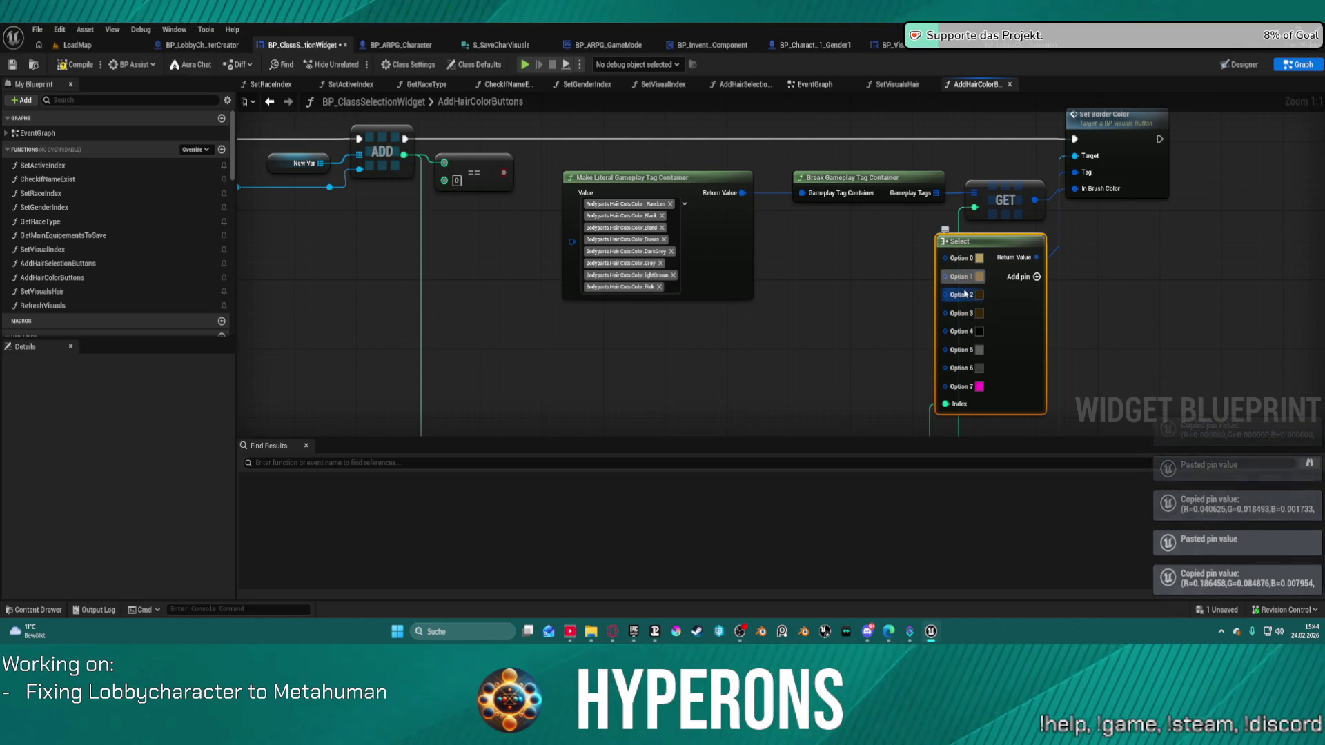
key("ctrl+v")
key("ctrl+c")
key("ctrl+v")
left_click(979, 276)
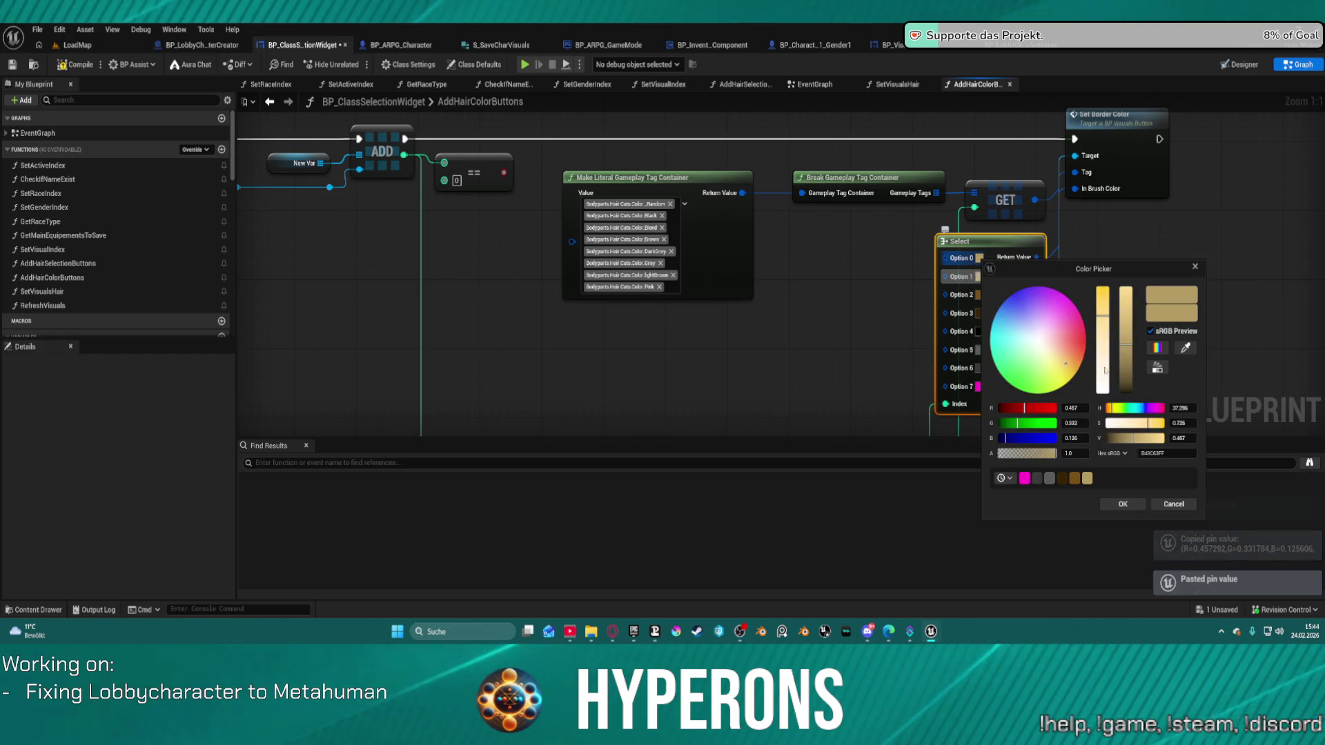
Turn the Option 0 swatch fully saturated red on the colour wheel, then save with Ctrl+S
left_click(1120, 503)
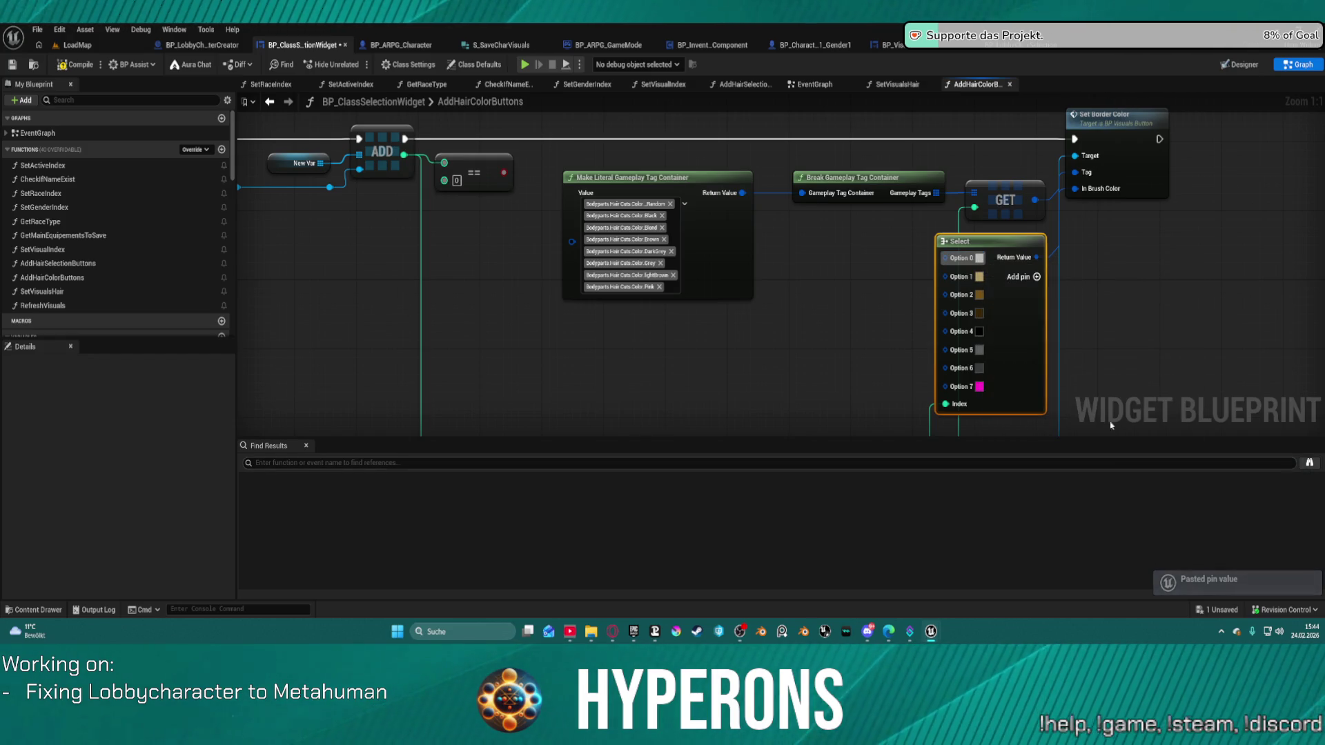
left_click(979, 258)
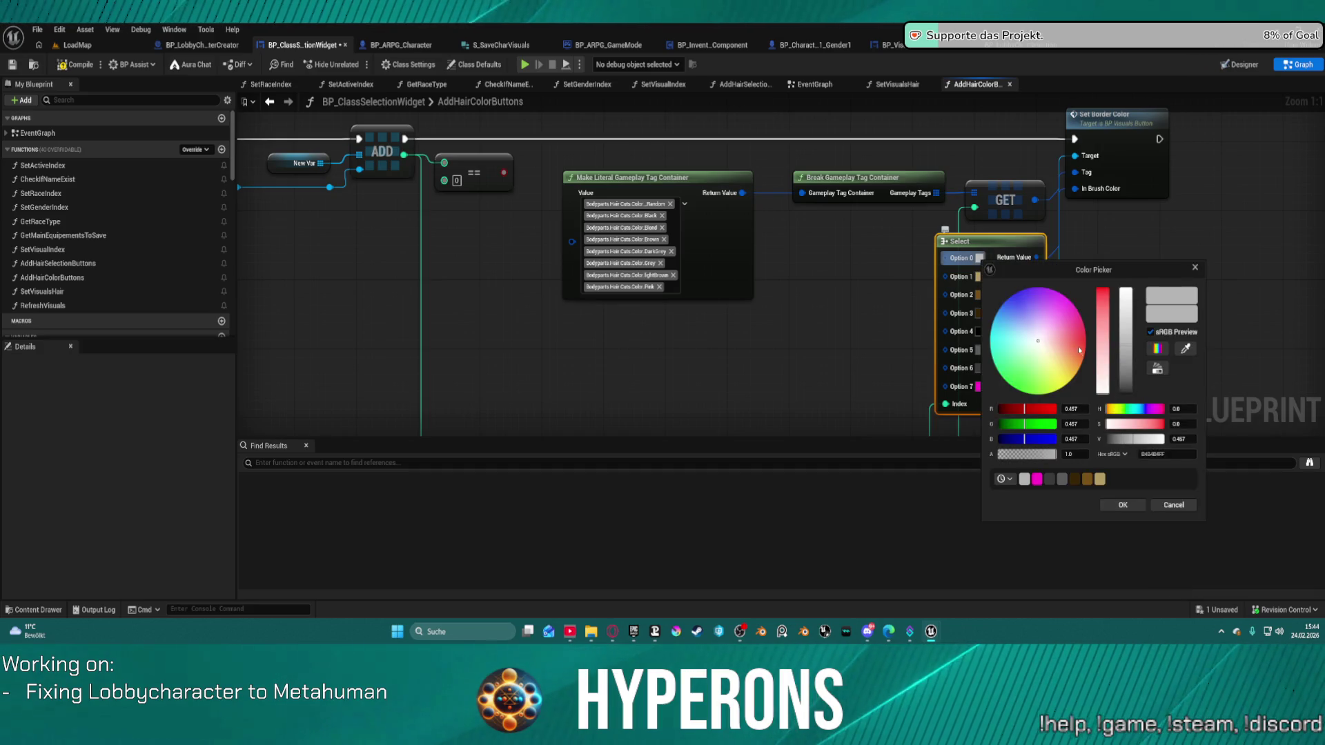
left_click_drag(1075, 341, 1087, 343)
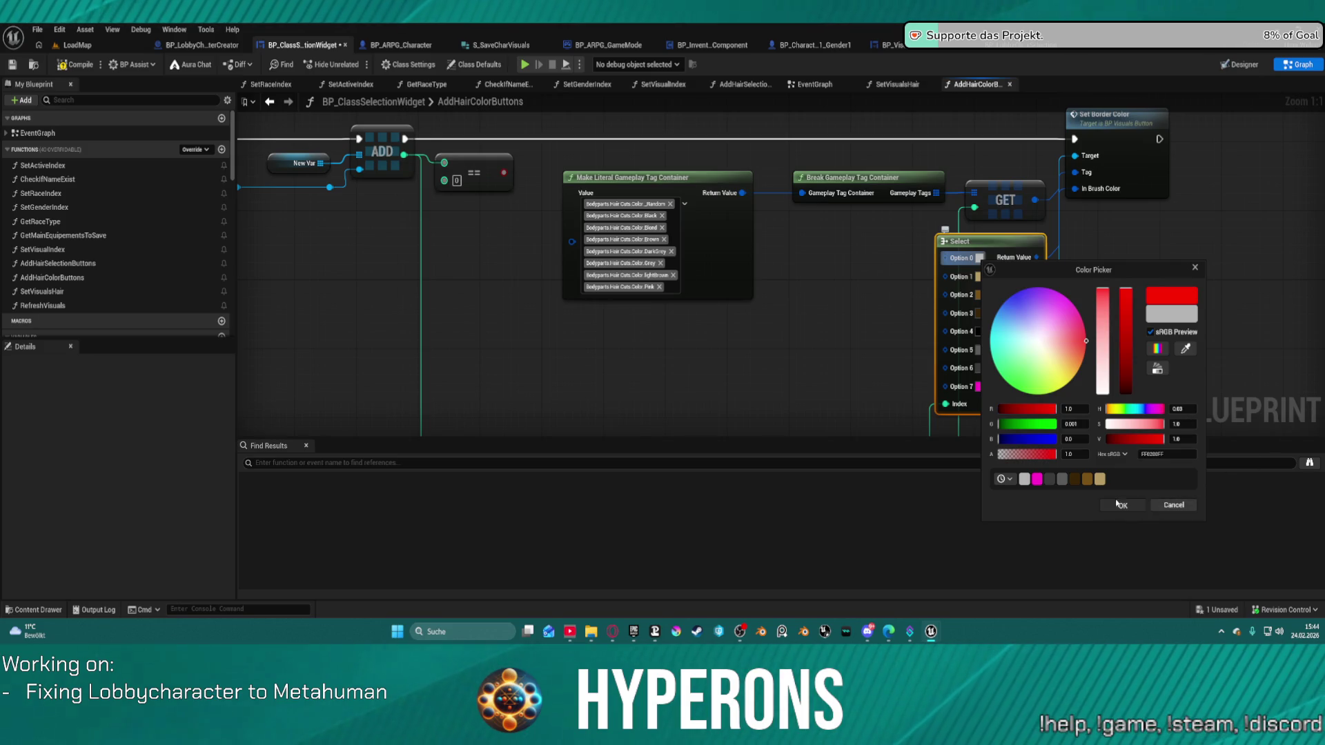
left_click(1119, 504)
left_click(1131, 301)
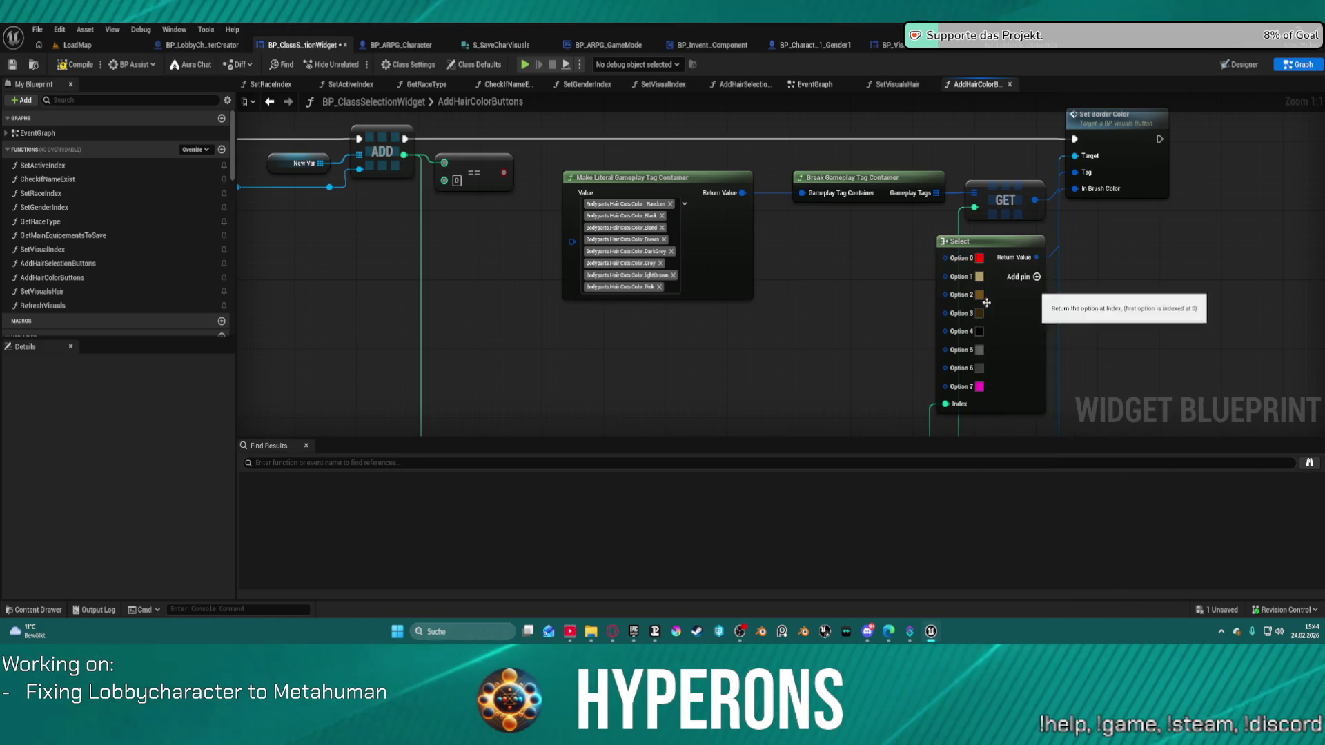
key("ctrl+s")
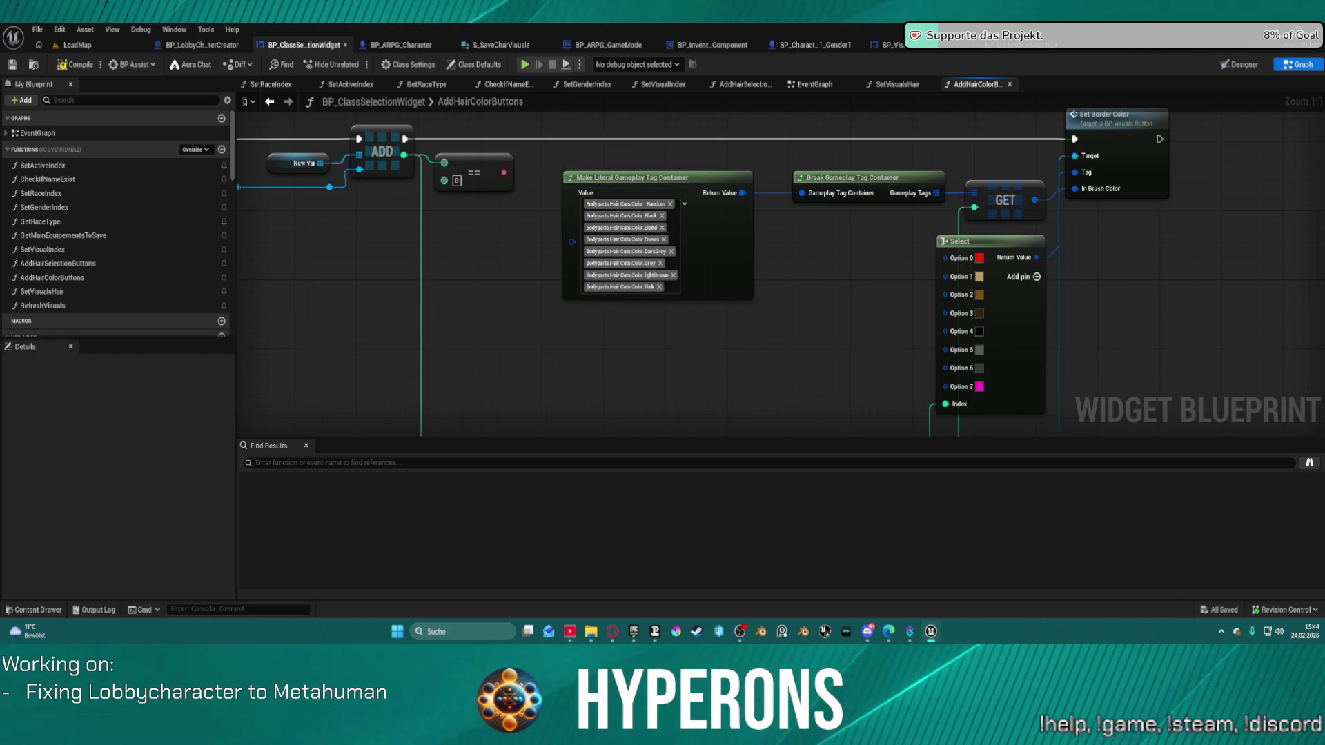
Compile the widget blueprint and refresh the node raising the Tag error
left_click(69, 66)
mouse_move(428, 320)
left_mouse_down()
mouse_move(1033, 367)
mouse_move(934, 271)
mouse_move(956, 208)
mouse_move(1056, 240)
left_mouse_up()
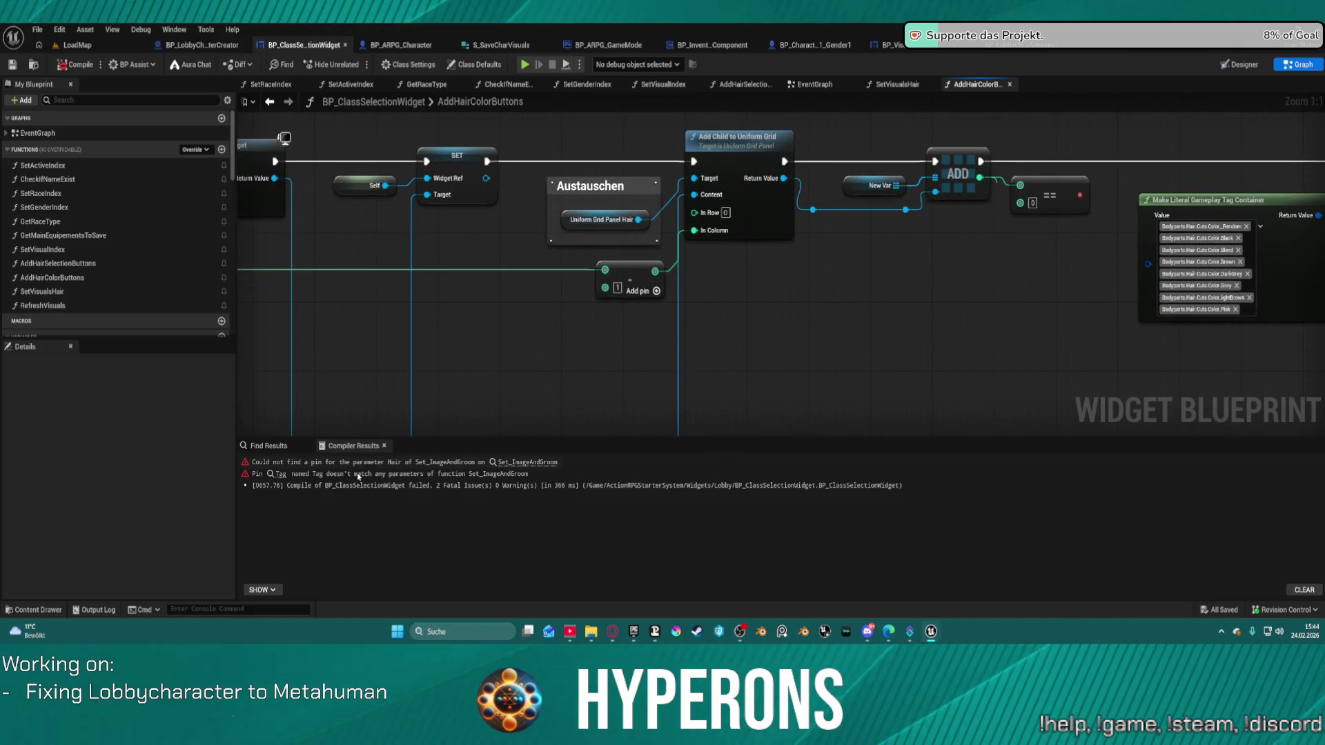
left_click(296, 474)
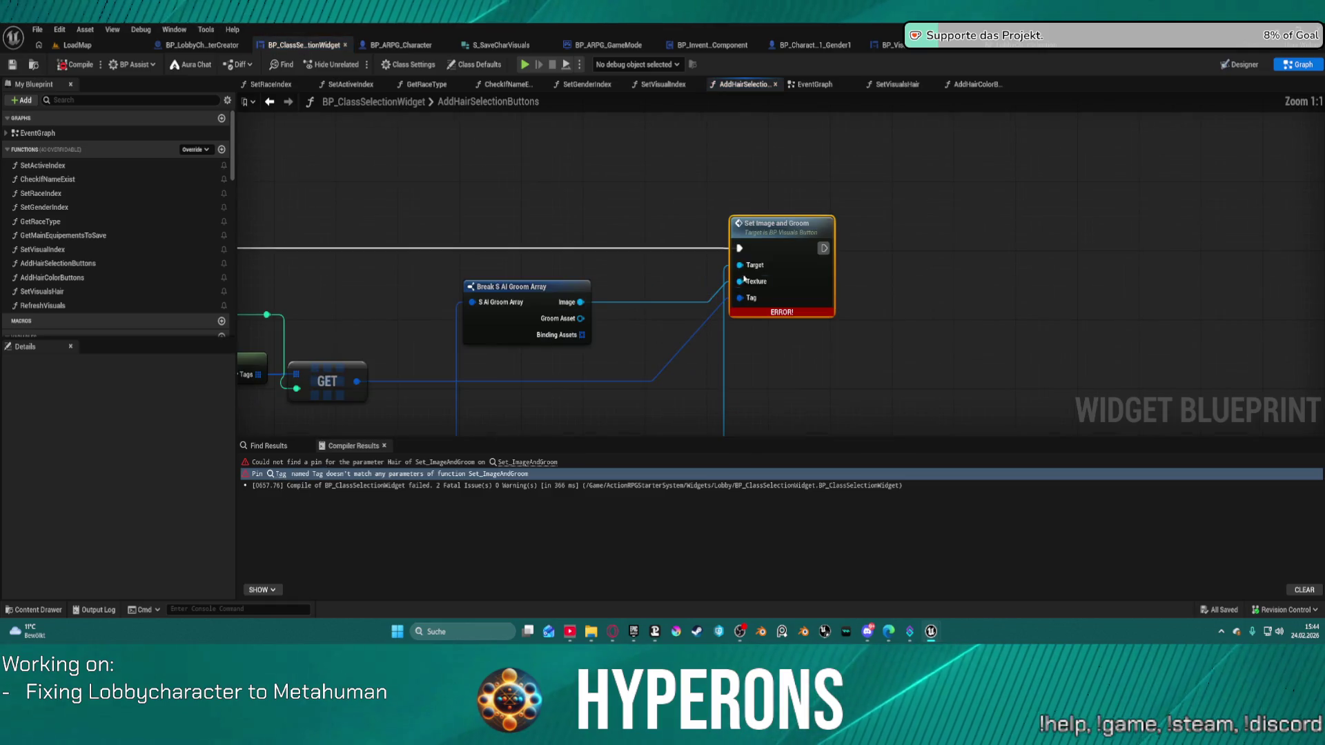
right_click(794, 273)
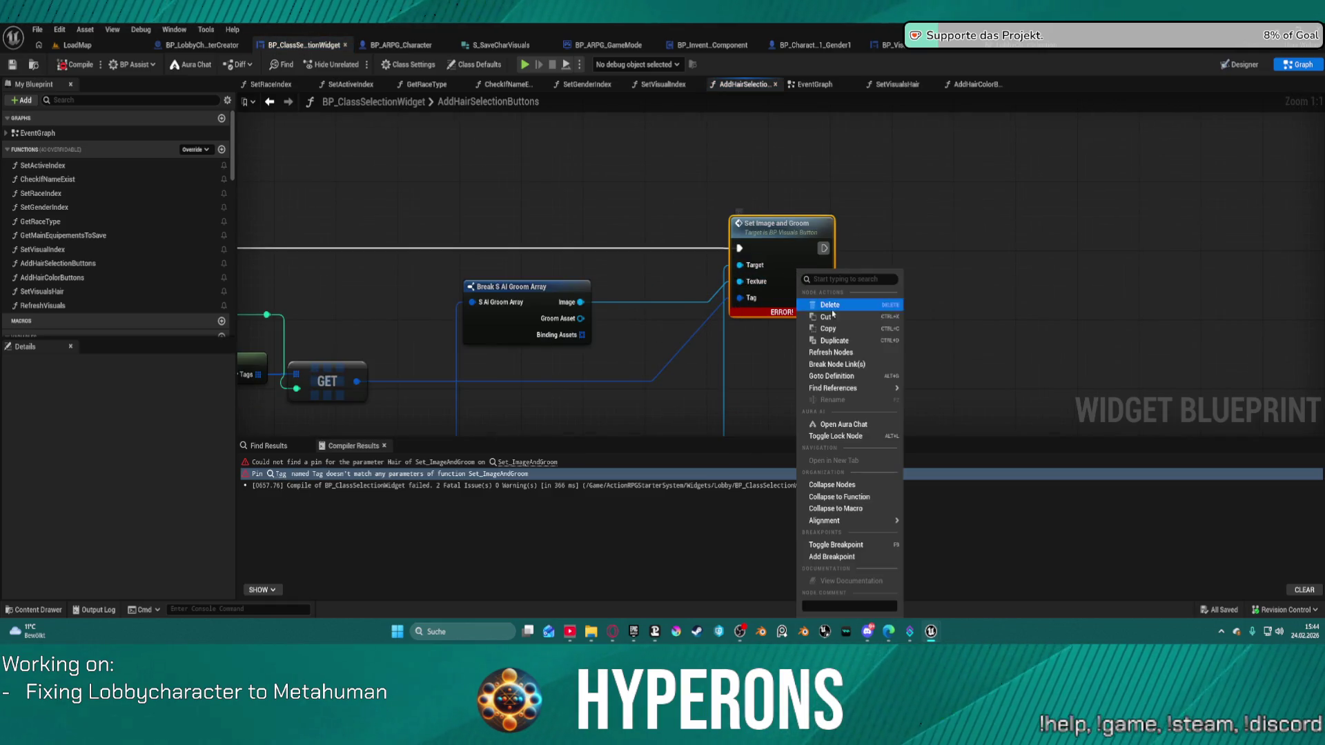
left_click(861, 355)
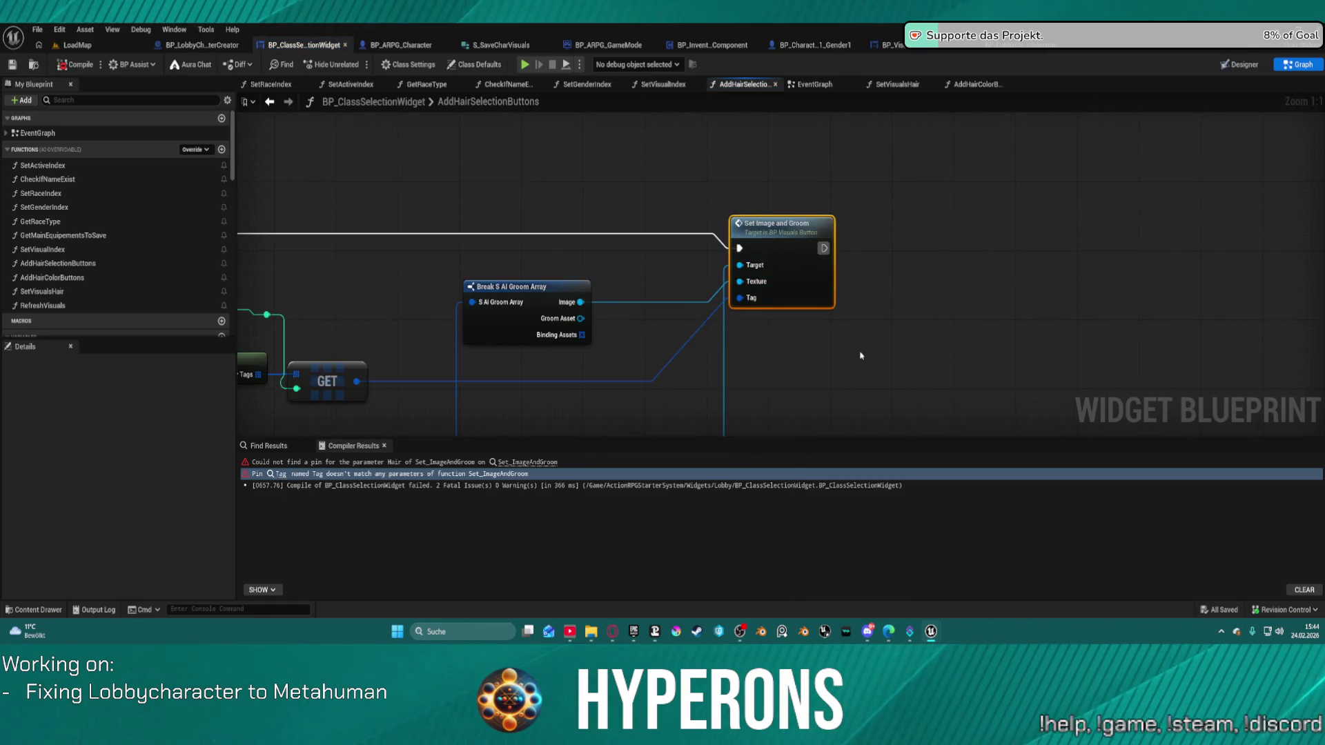
Recompile, then follow the missing Hair pin error to the Set_ImageAndGroom event definition
left_click(78, 67)
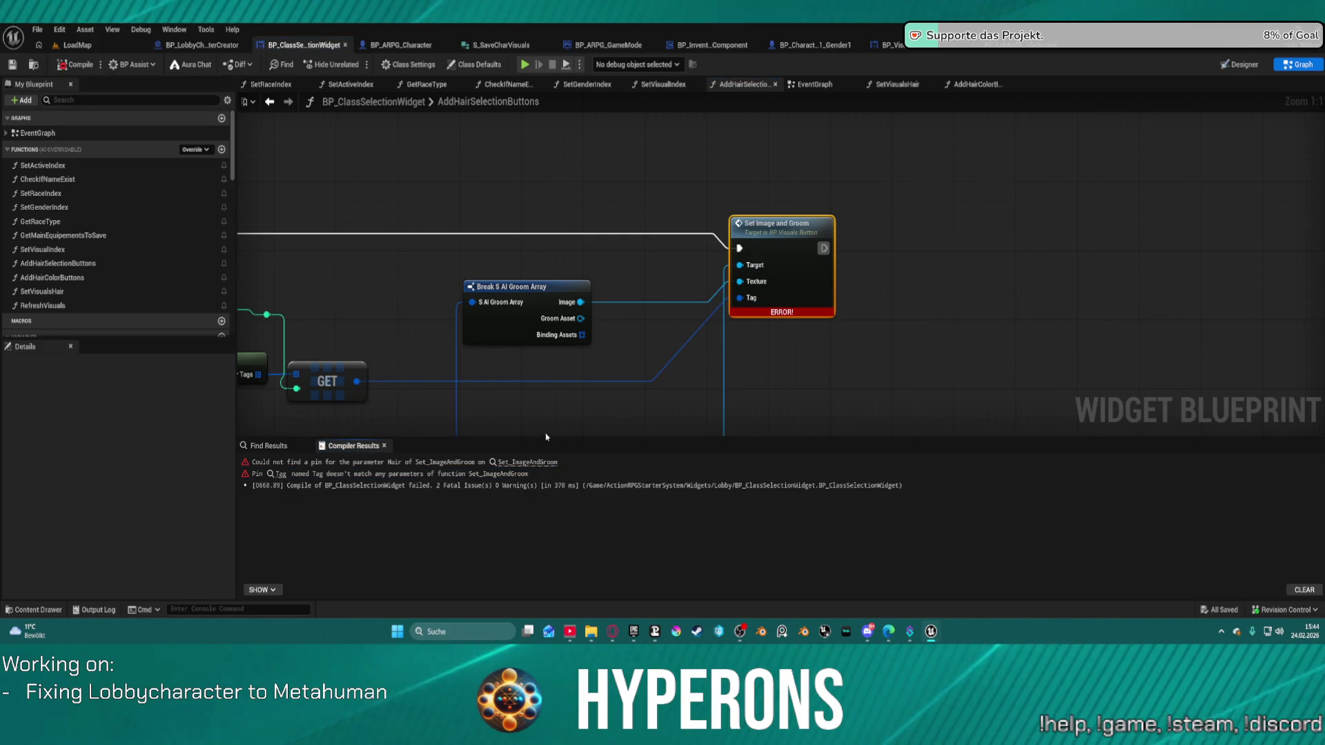
left_click(514, 463)
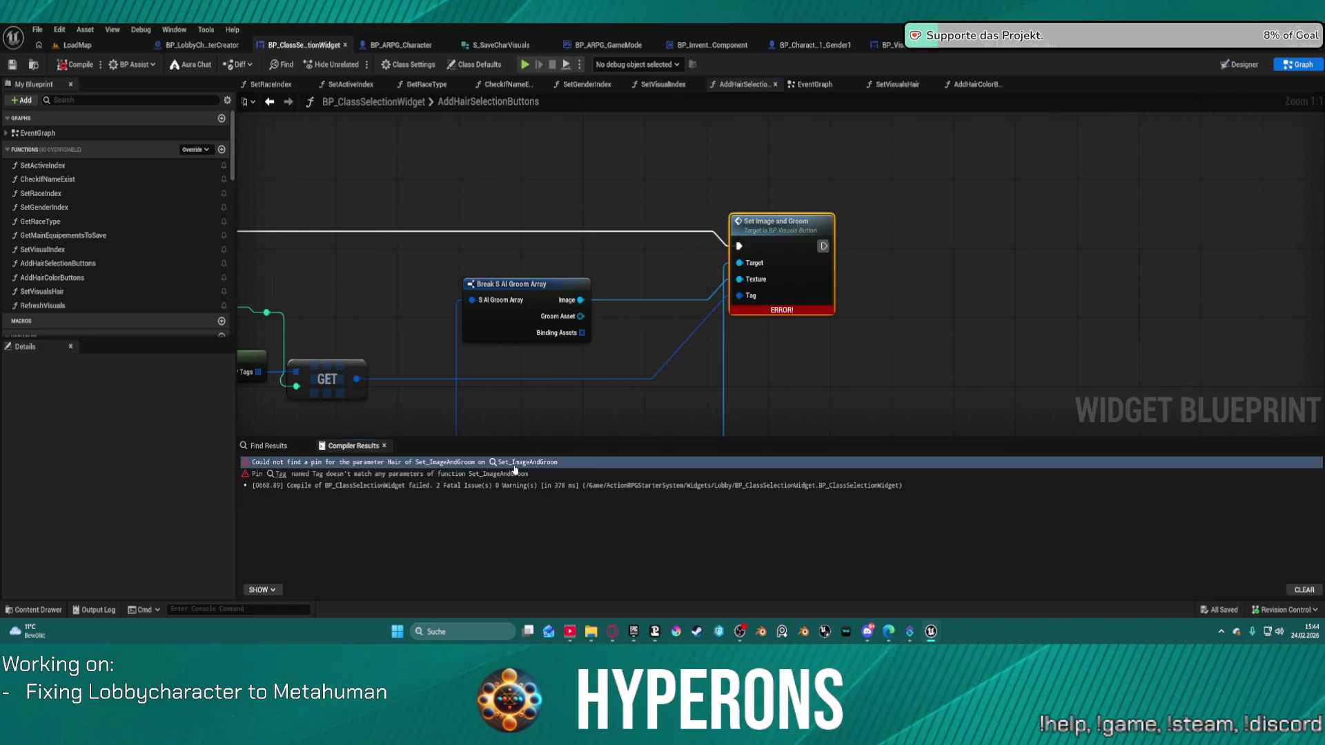
double_click(792, 230)
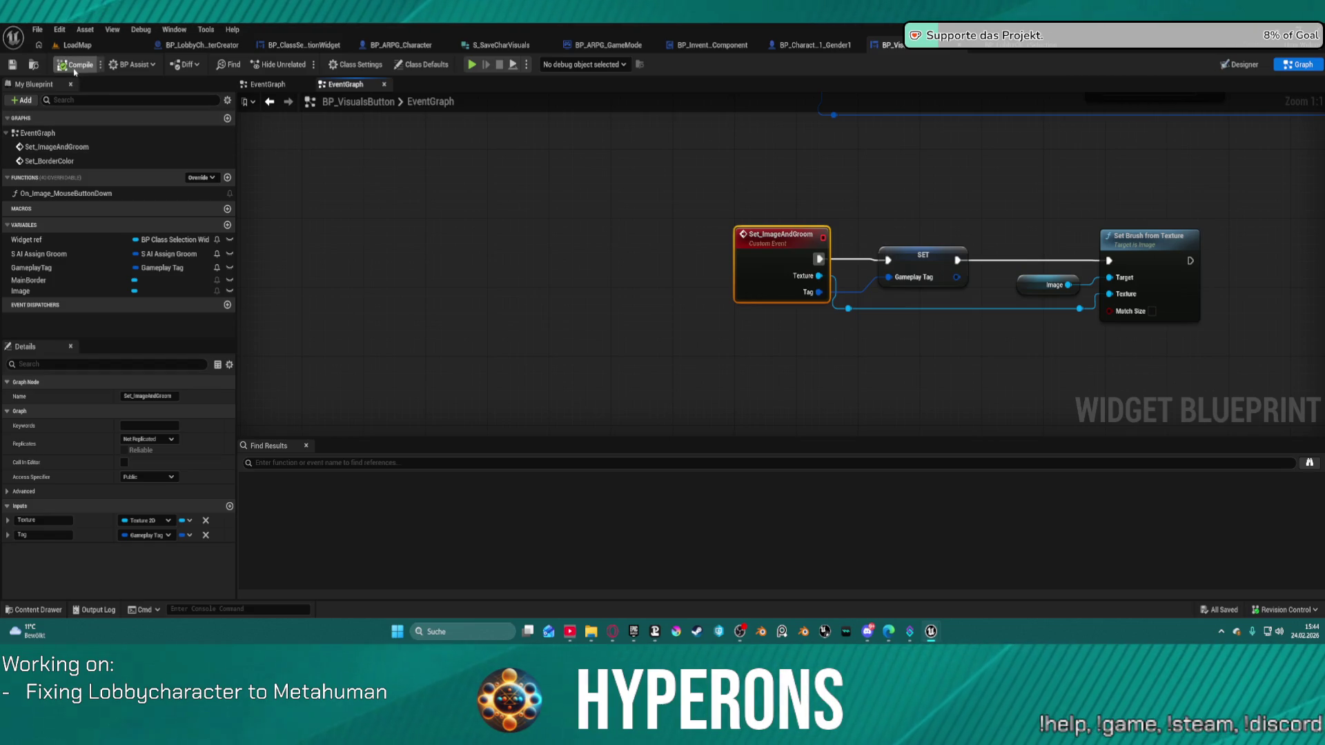
Return to BP_ClassSelectionWidget's AddHairColorButtons graph and raise the Uniform Grid Panel Hair node with its Austauschen comment
left_click(829, 45)
left_click(1014, 45)
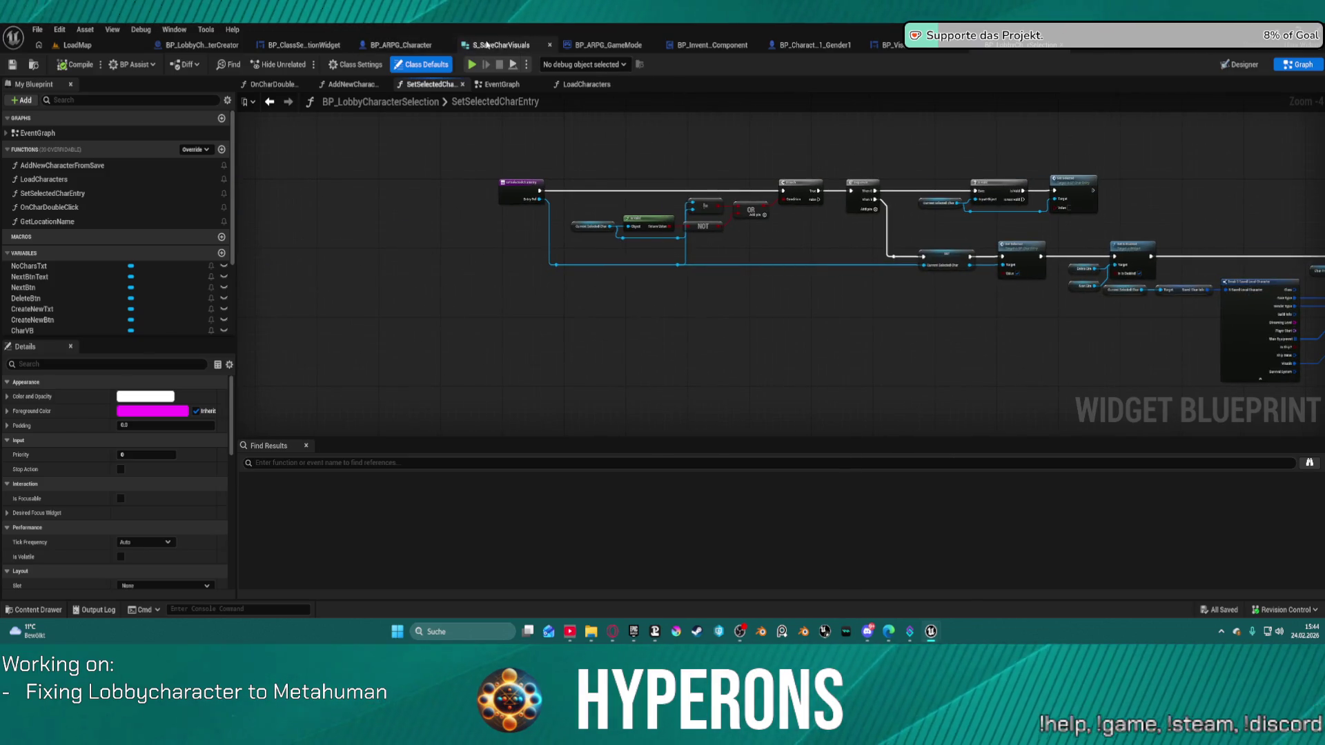
left_click(306, 45)
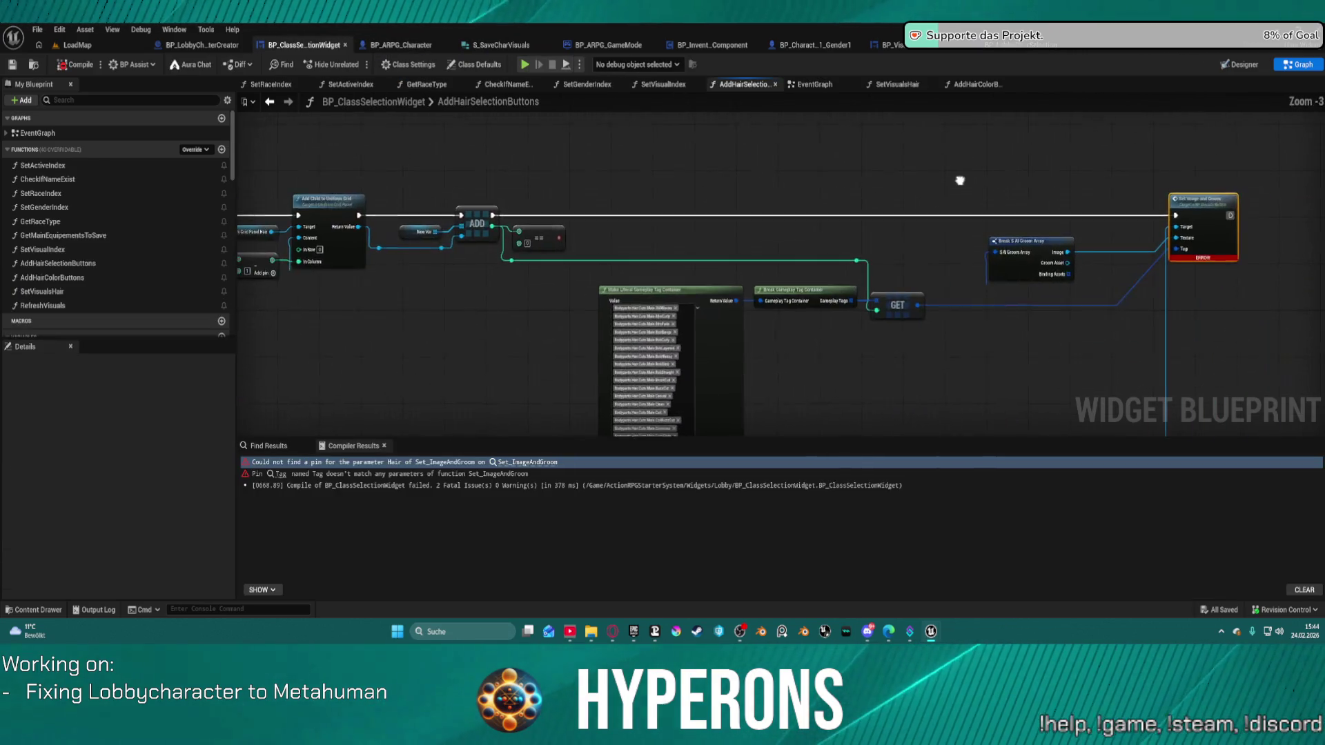
left_click(972, 84)
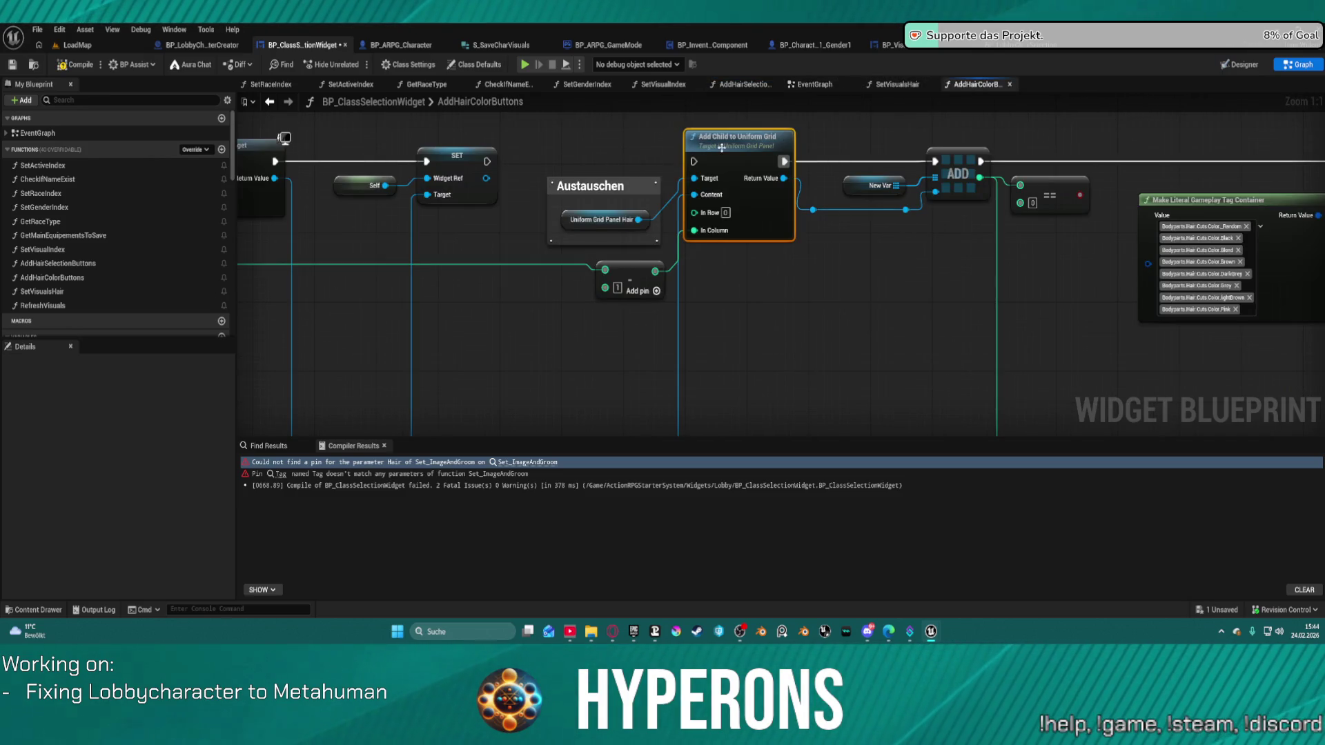
left_click(76, 67)
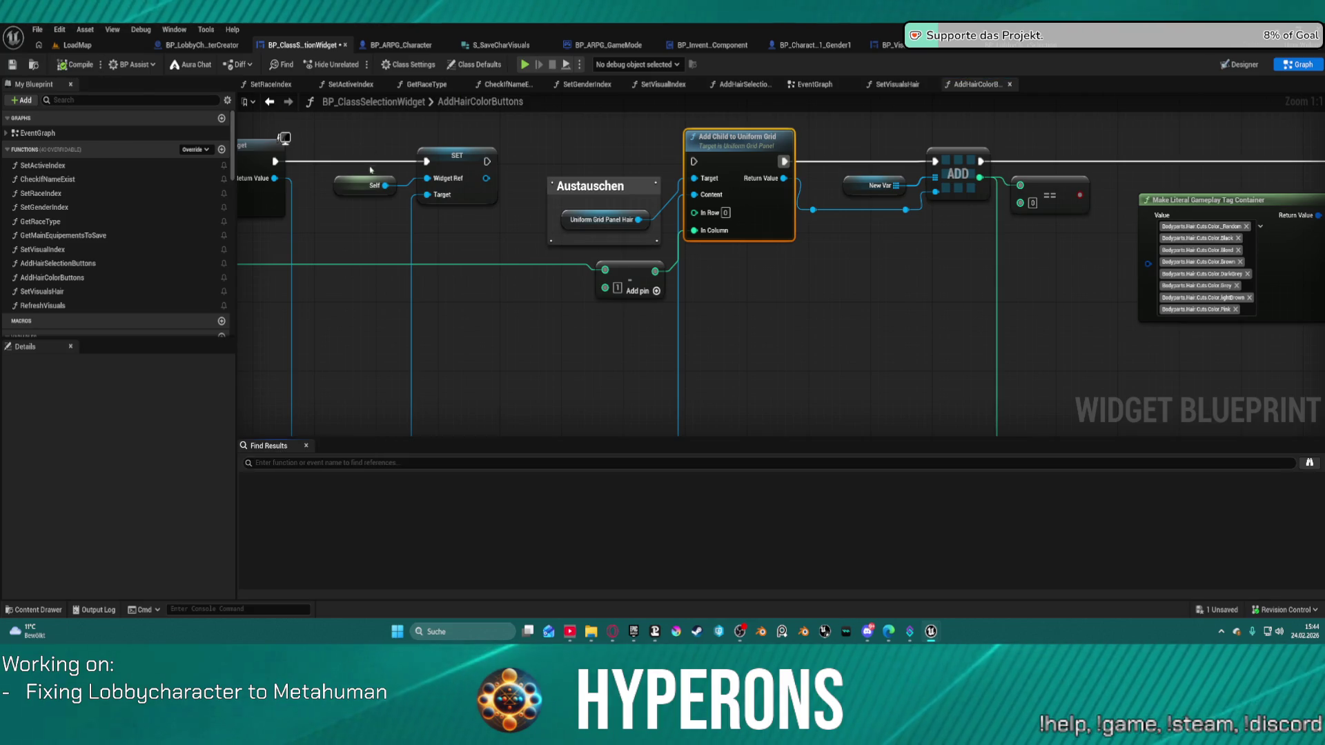
left_click_drag(875, 138, 725, 322)
left_click_drag(634, 322, 628, 160)
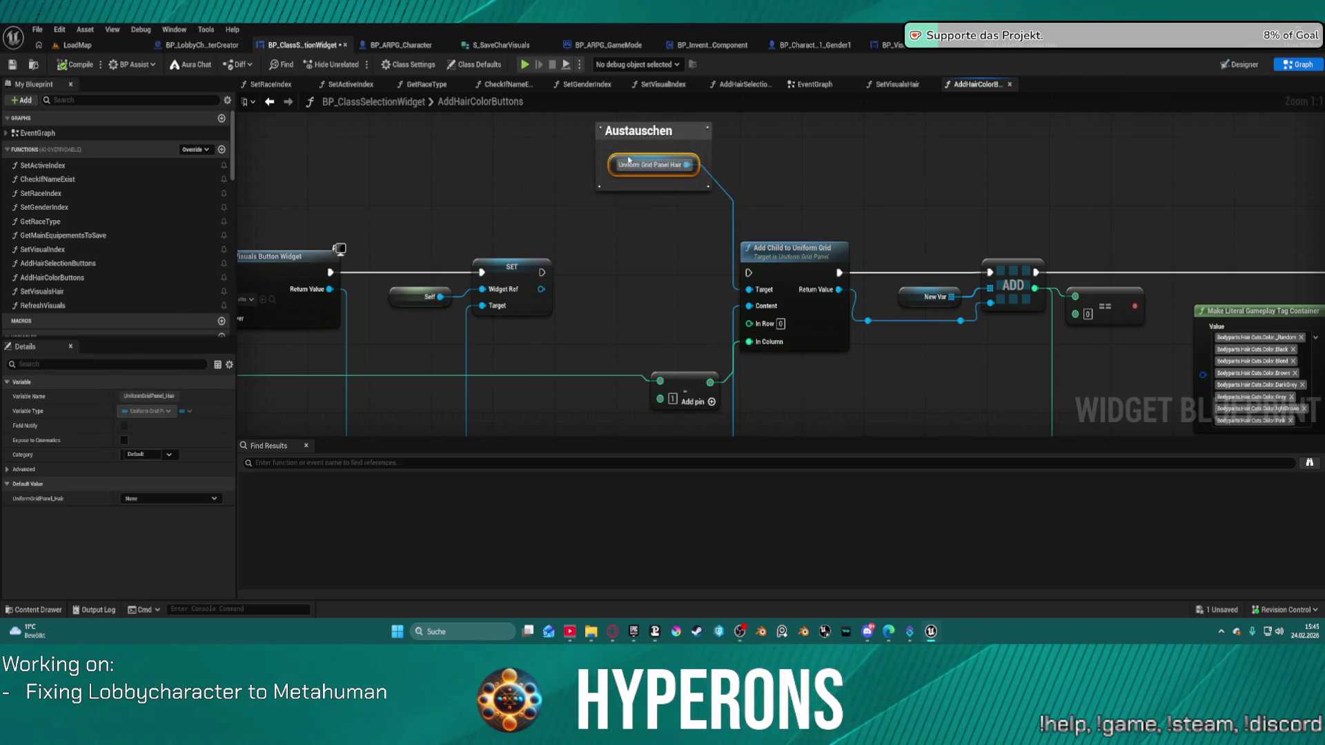
left_click(1240, 64)
scroll(76, 476, "down", 2)
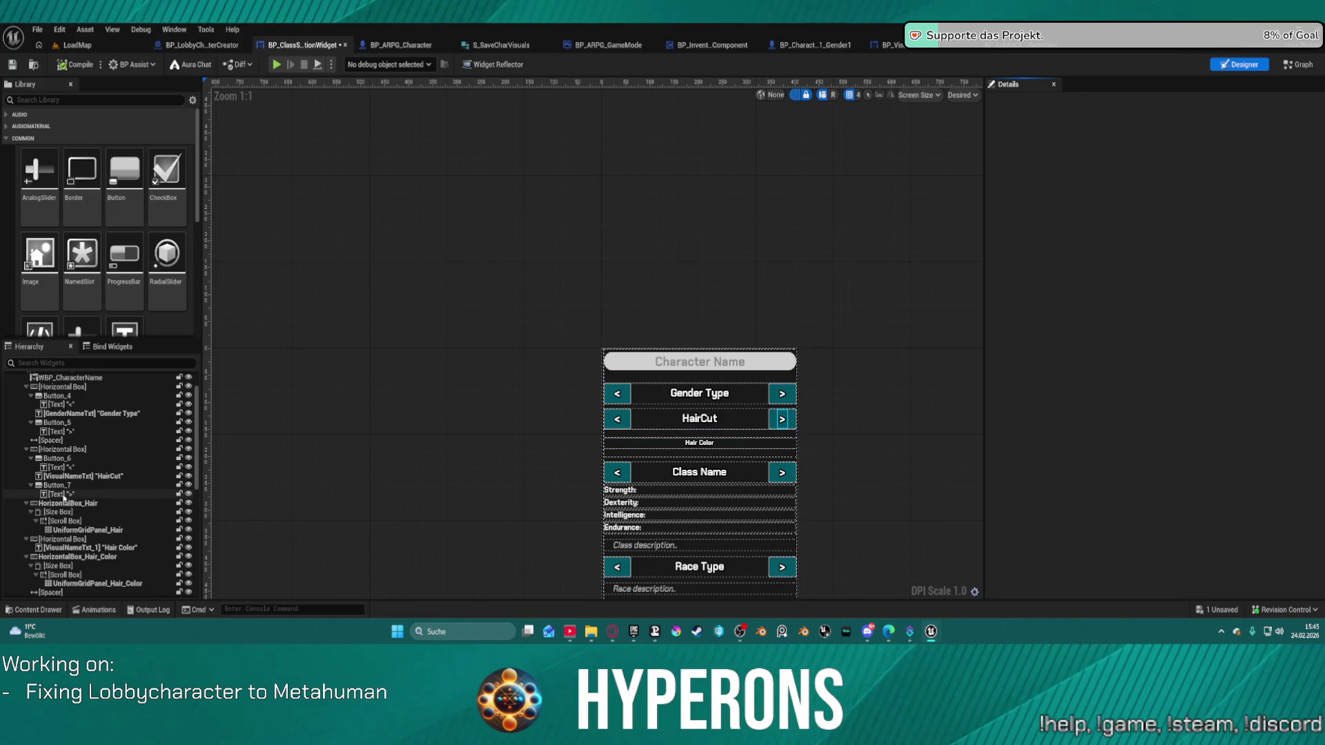
left_click(77, 496)
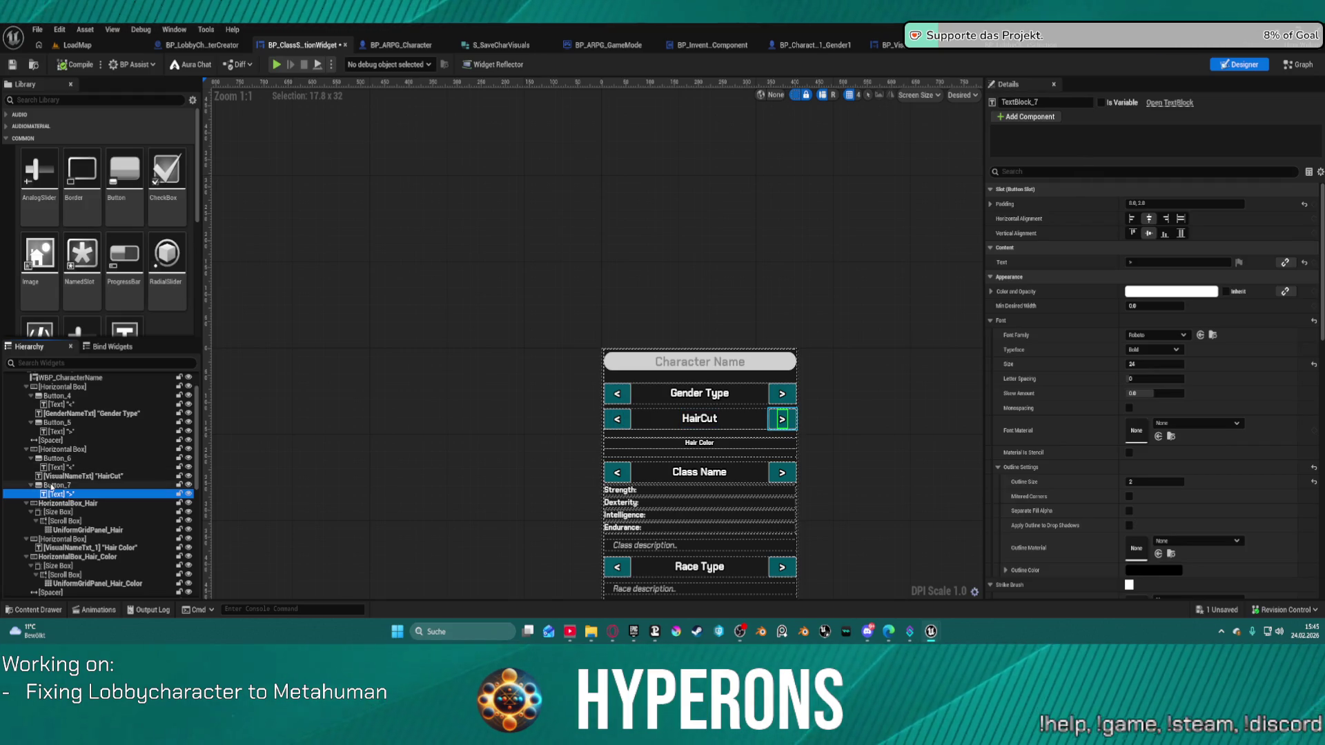
left_click(57, 485)
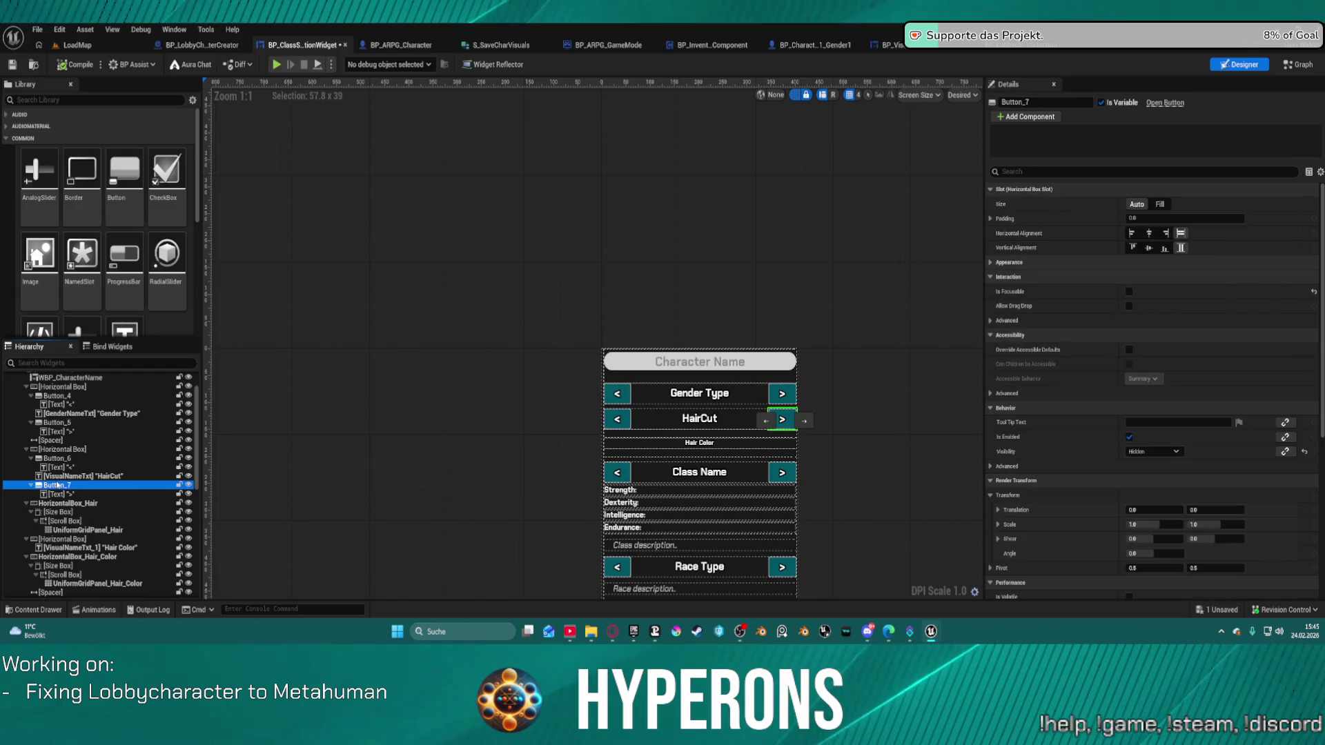
scroll(107, 490, "down", 2)
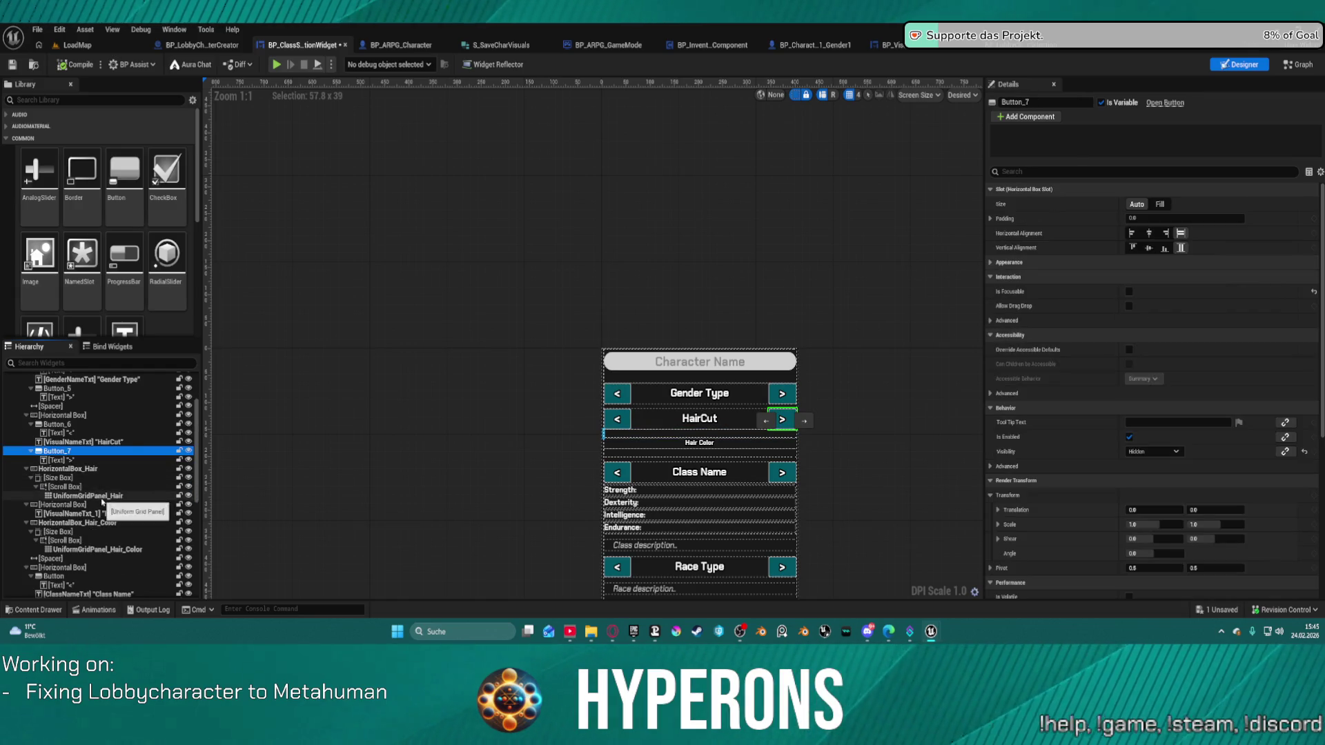
left_click(97, 494)
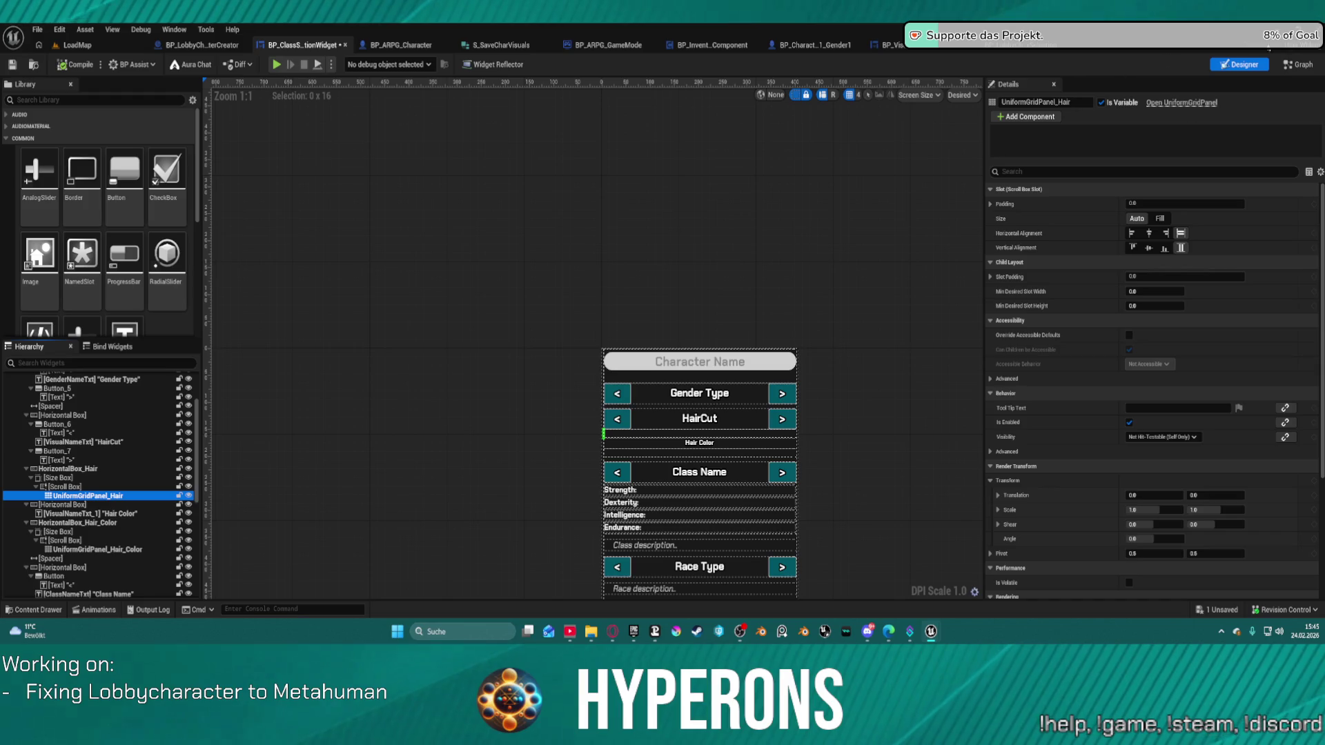
left_click(1303, 69)
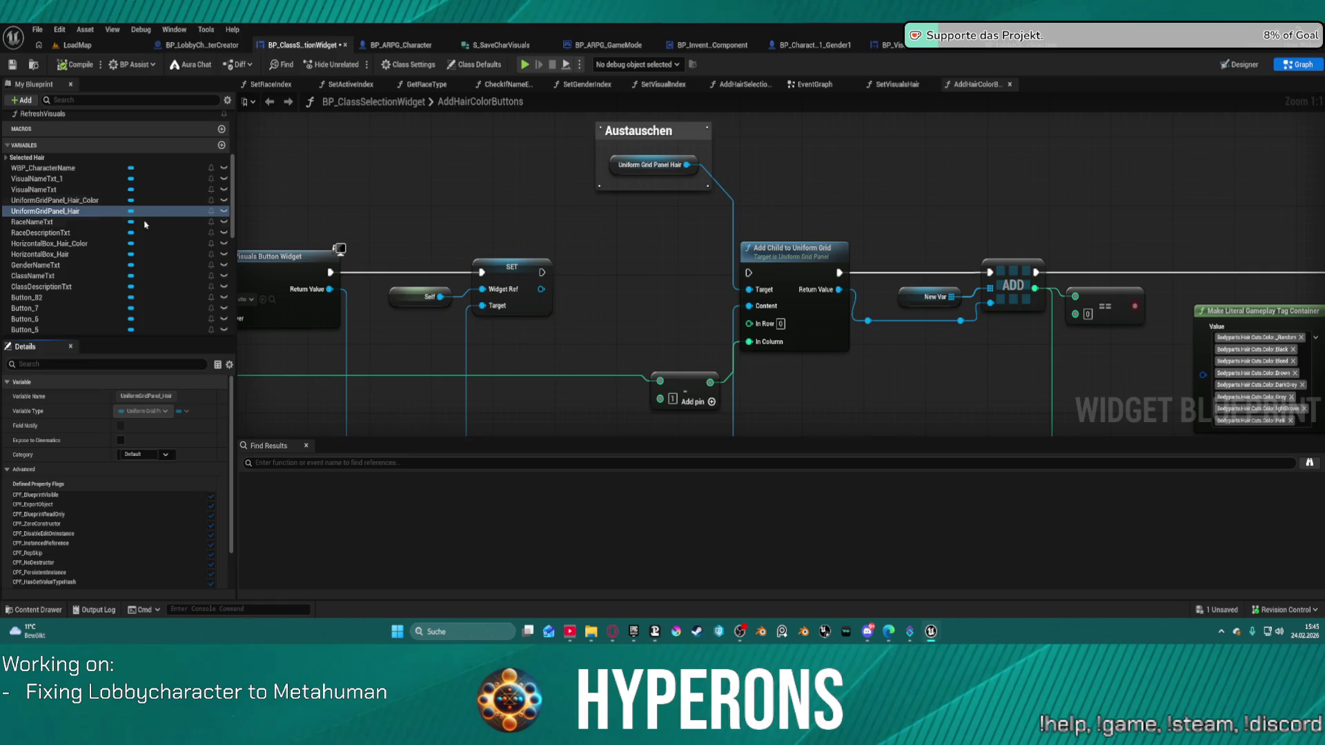
Swap the Uniform Grid Panel Hair node for the UniformGridPanel_Hair_Color variable, then show the LoadMap level
left_click(63, 200)
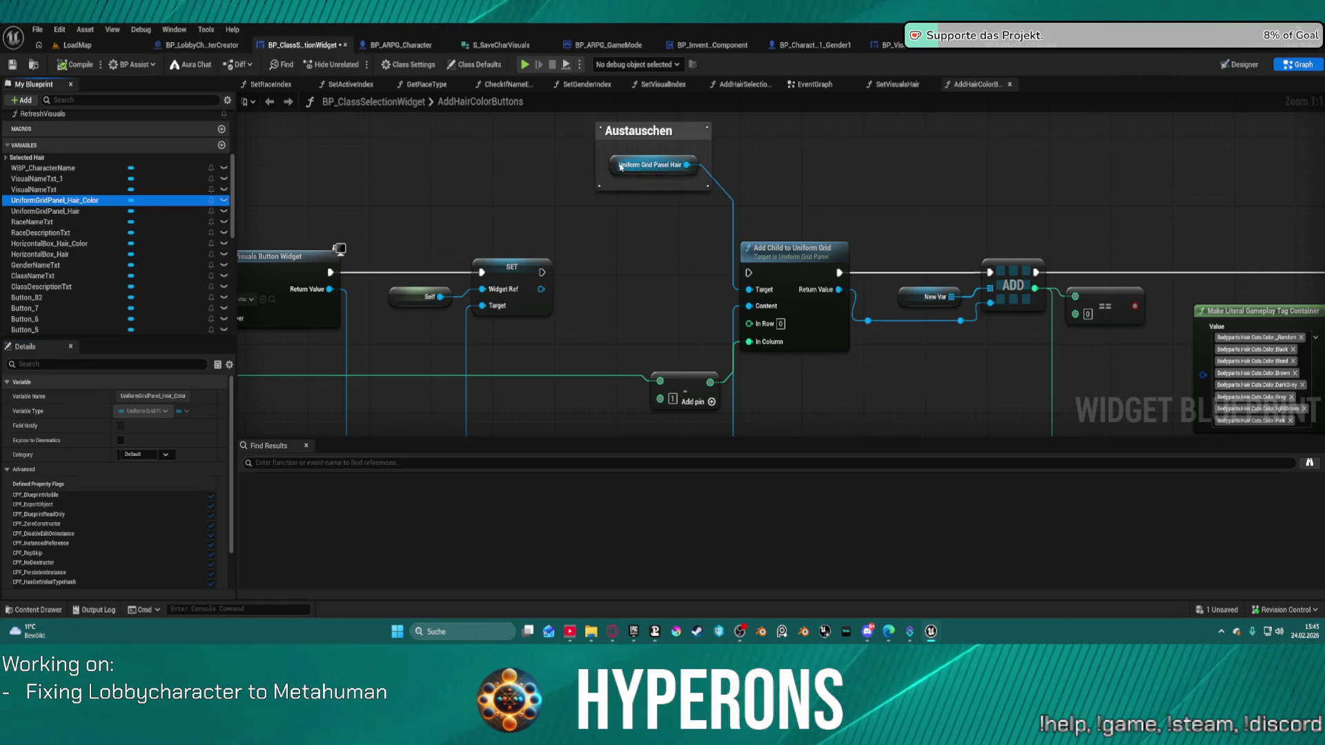
left_click_drag(593, 172, 614, 167)
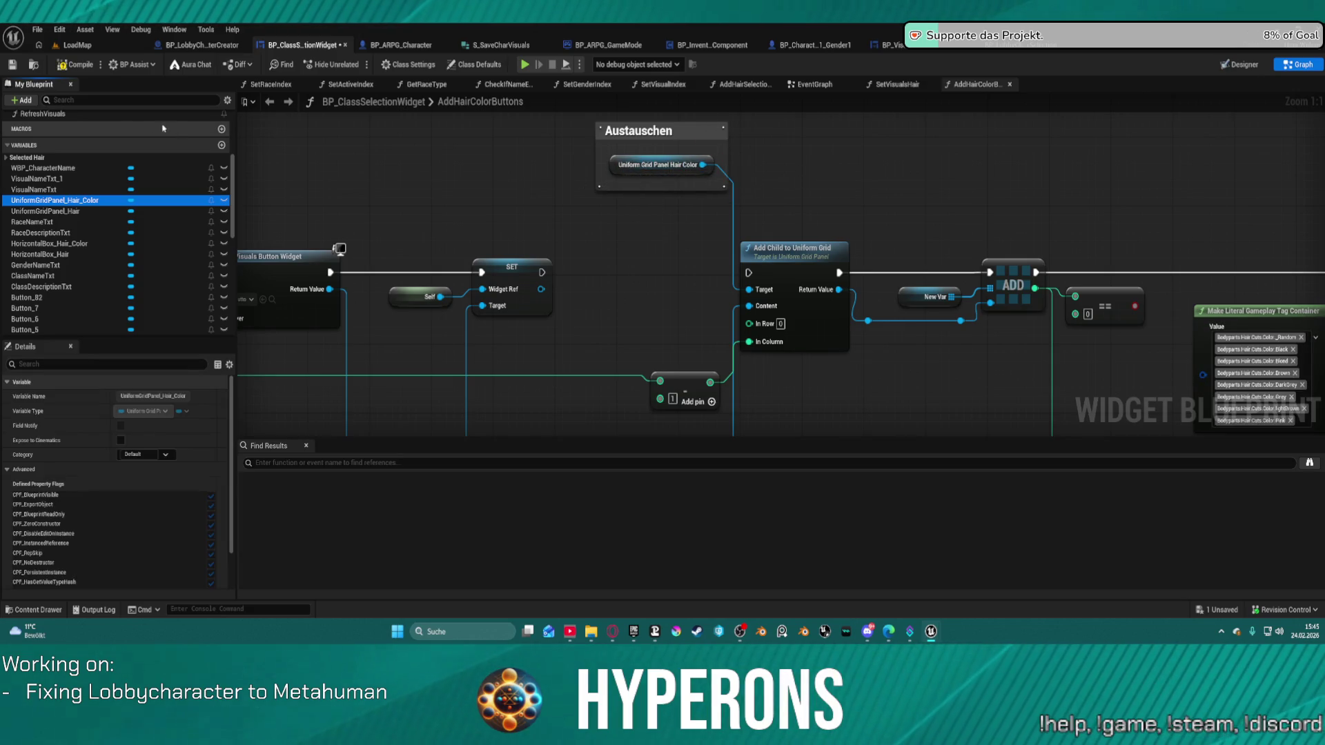
left_click(545, 270)
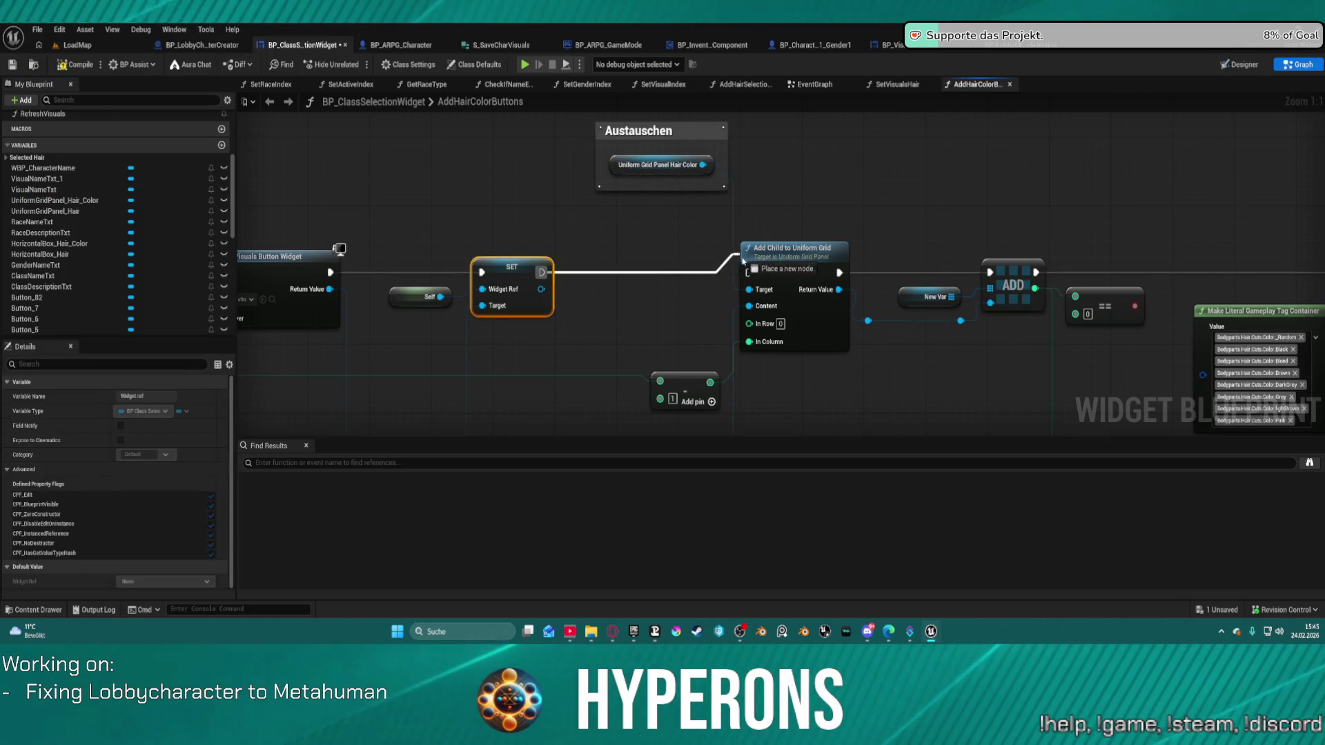
left_click(80, 48)
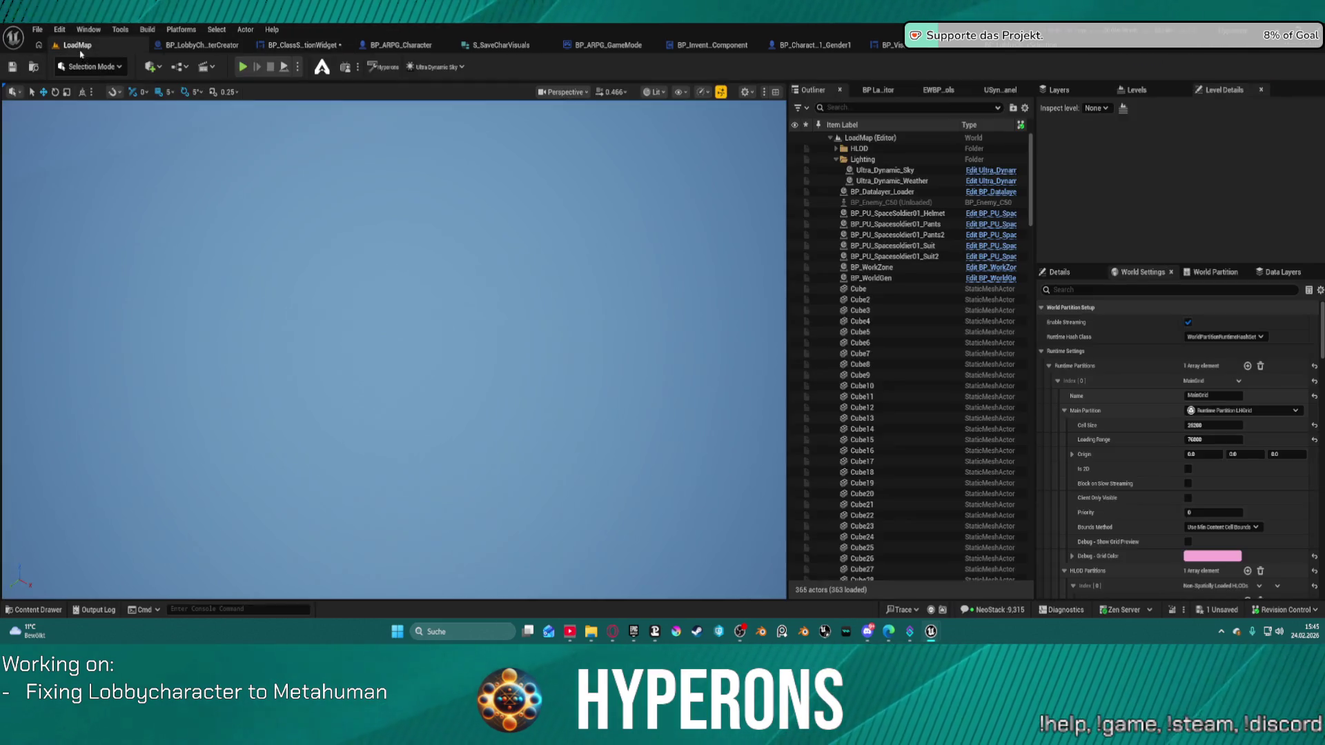
Save all modified packages in the project
left_click(39, 32)
mouse_move(137, 108)
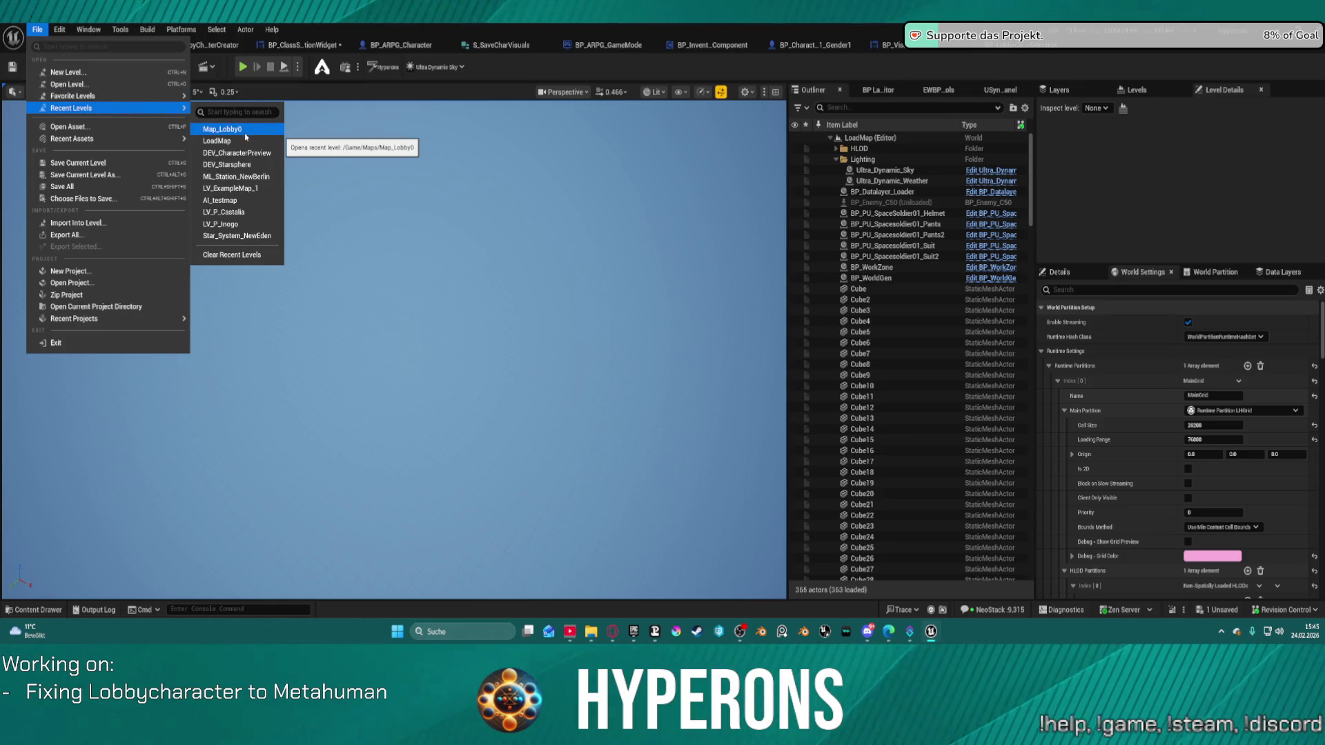
left_click(507, 76)
key("ctrl+s")
Load the Map_Lobby0 level from the recent levels list
left_click(37, 30)
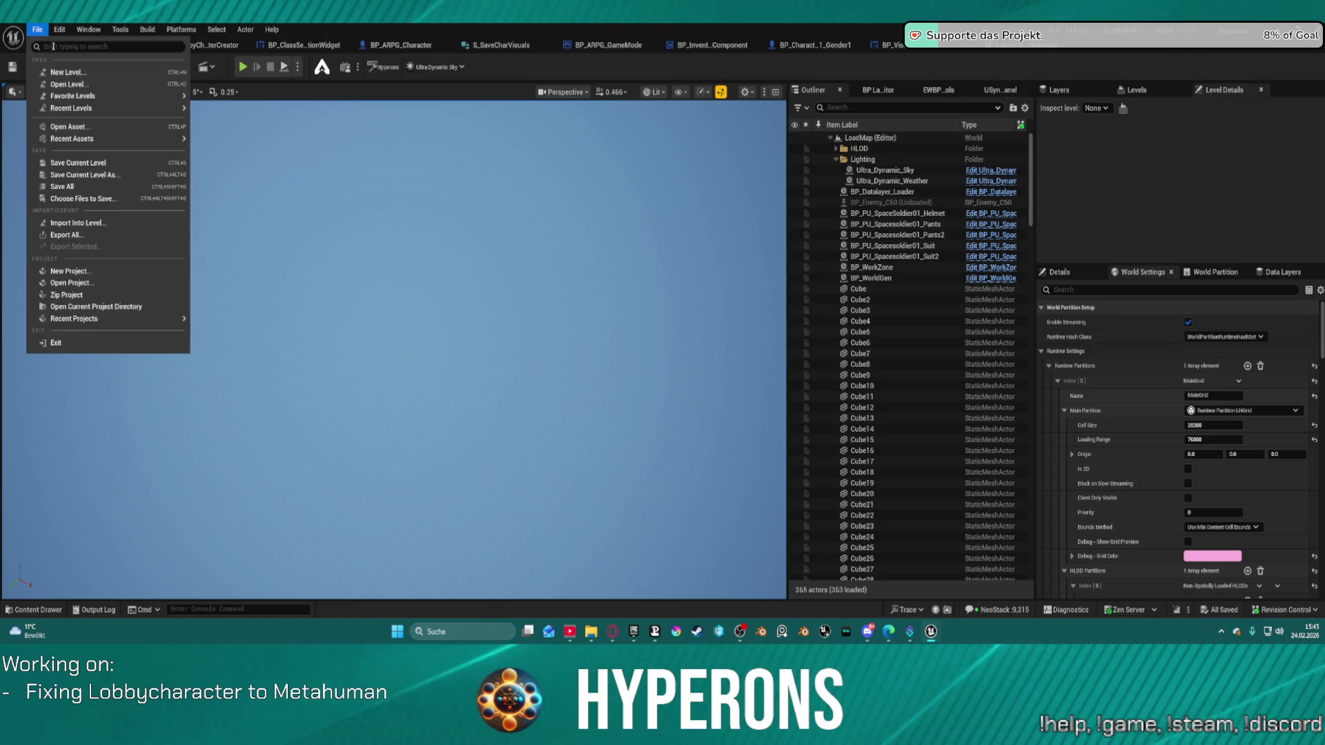
mouse_move(103, 109)
left_click(229, 129)
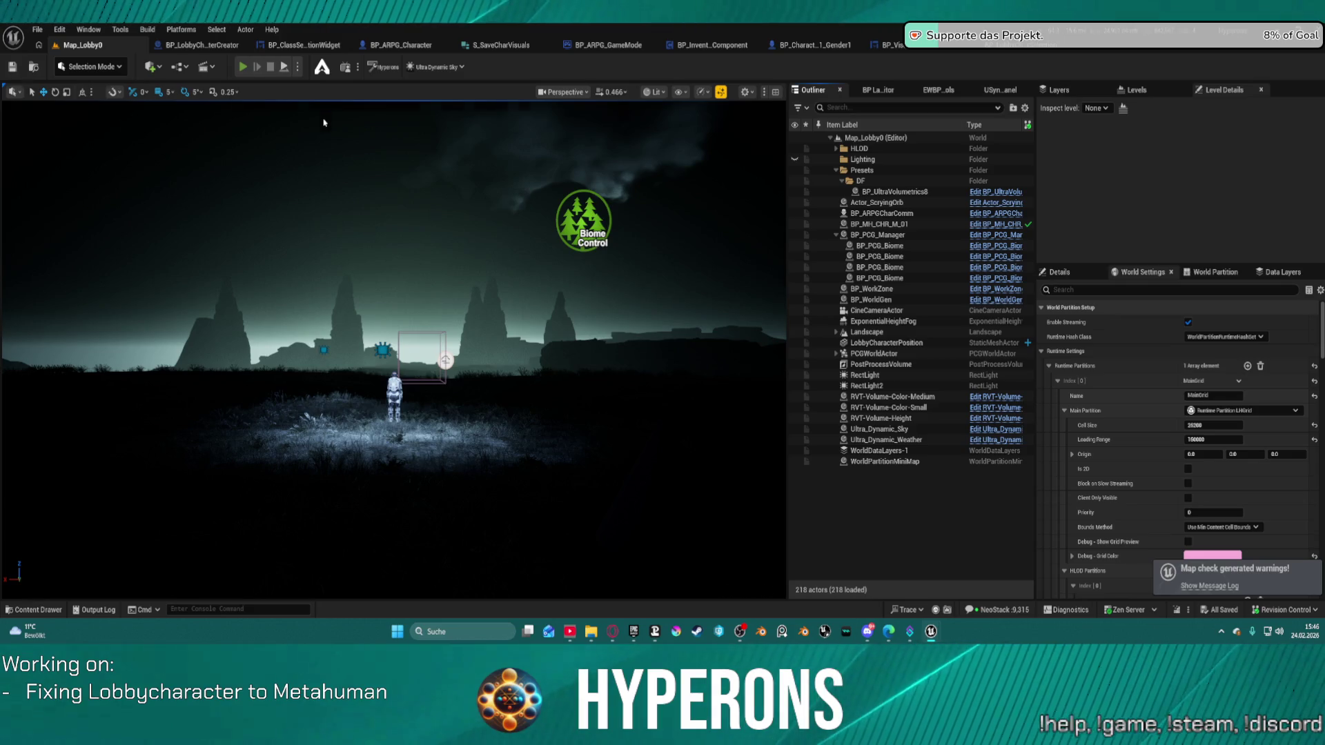
Play in editor, start a new character, and cycle hair through Male.BobLayered and Male.BobBangs
key("alt+p")
left_click(94, 345)
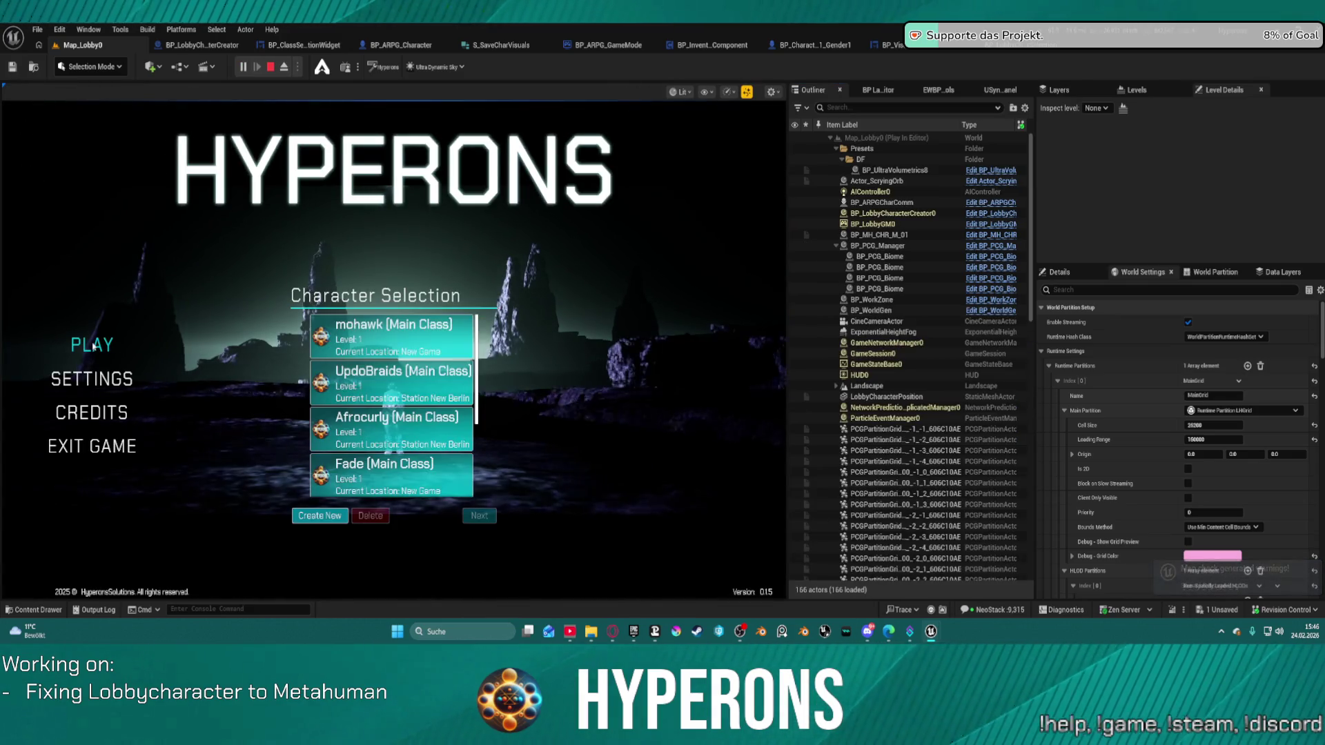
left_click(303, 517)
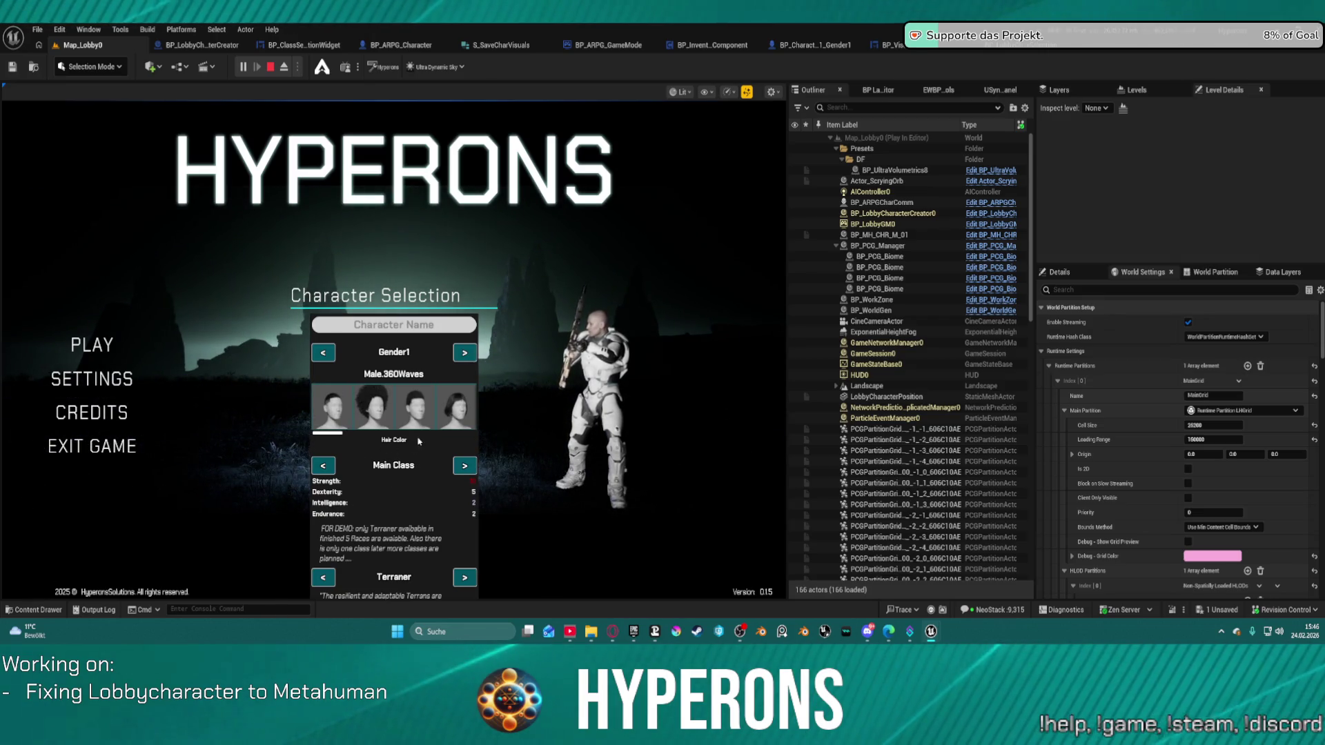
scroll(387, 414, "down", 1)
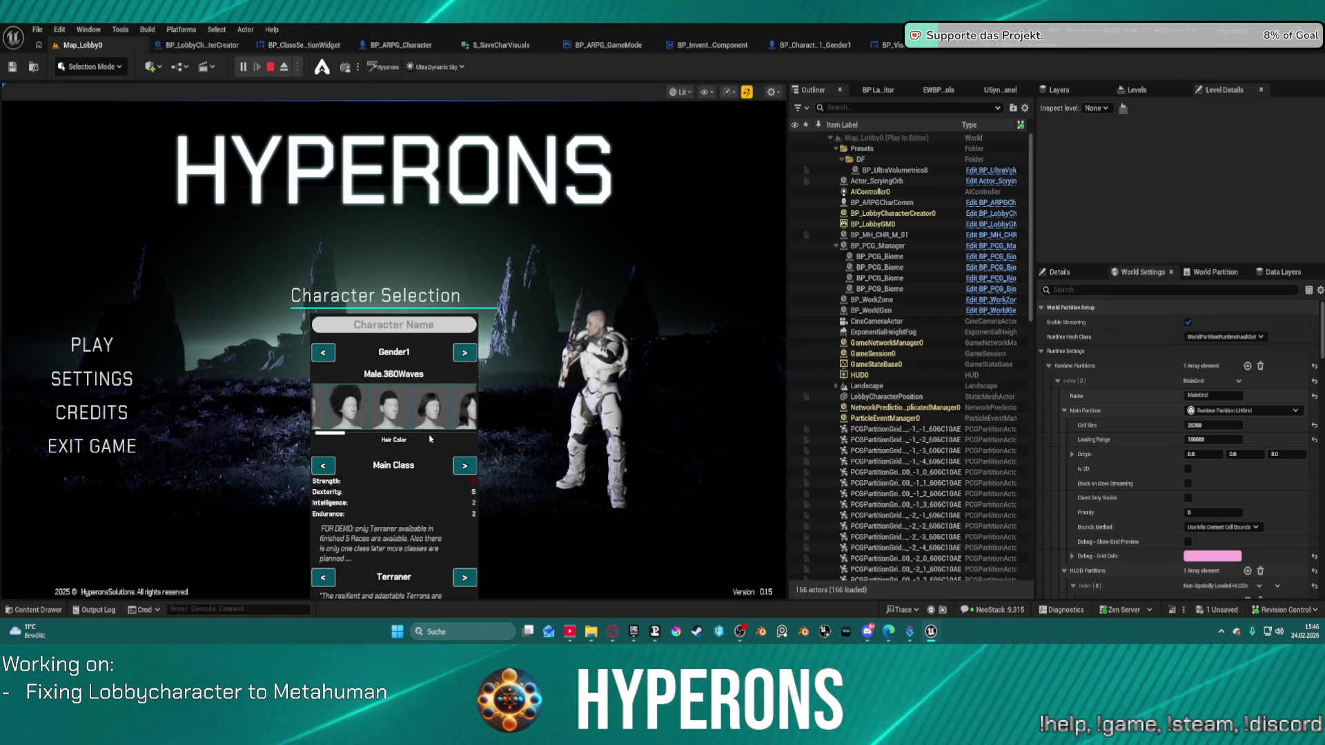
scroll(386, 410, "down", 1)
left_click(378, 417)
left_click(378, 417)
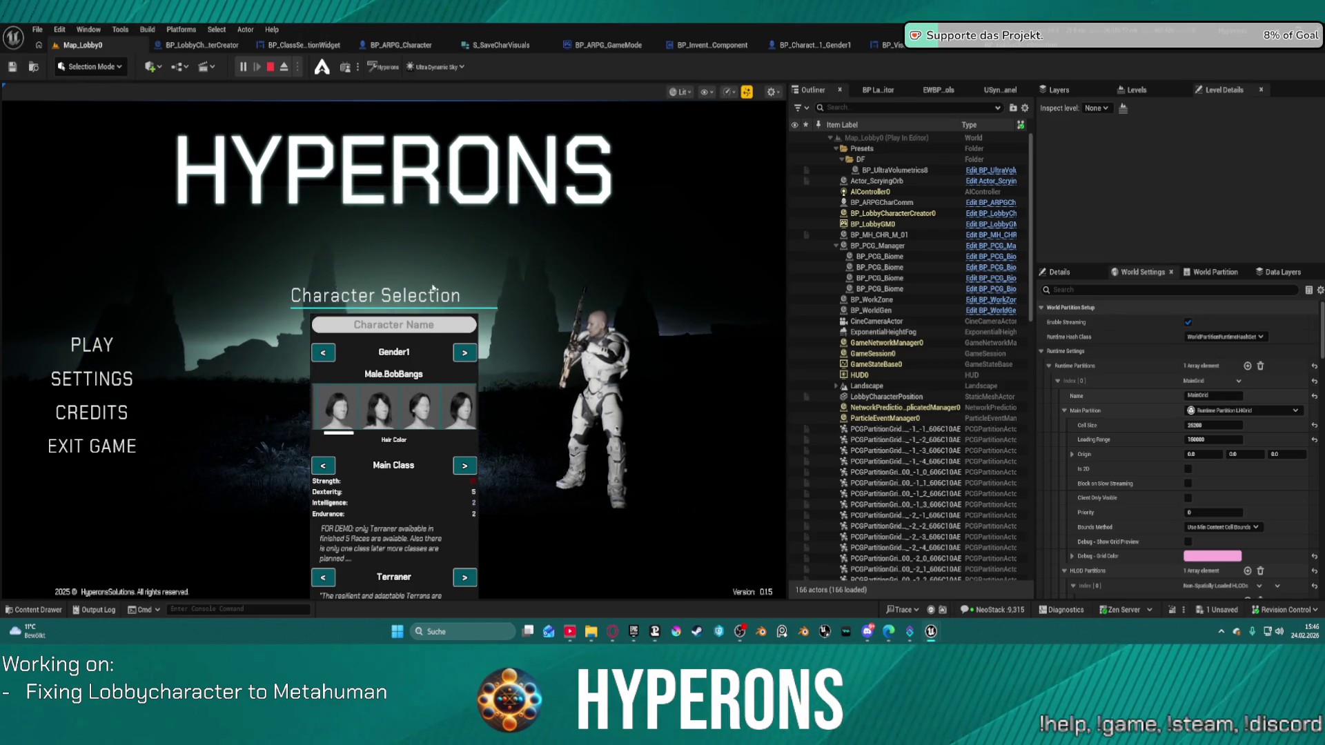
left_click_drag(331, 436, 283, 450)
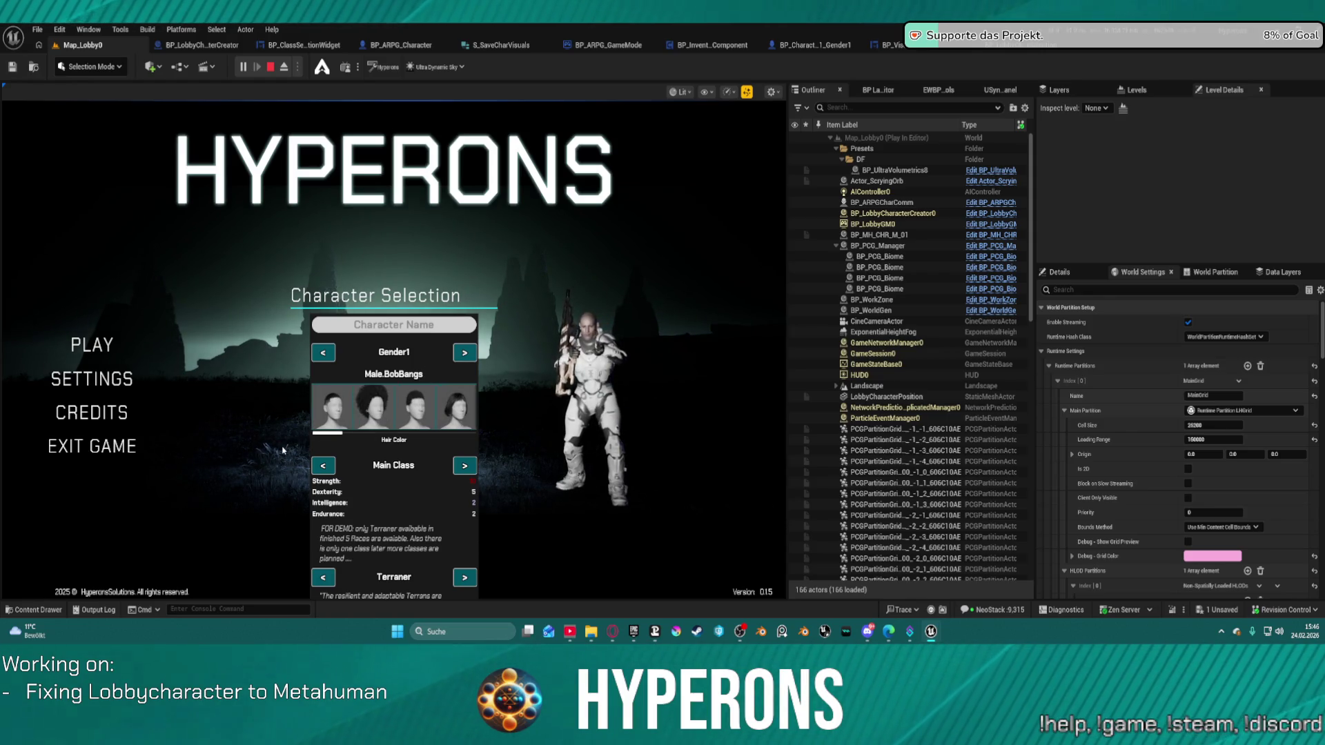
Stop the play session and show BP_LobbyCharacterSelection's AddNewCharacterFromSave graph
key("Escape")
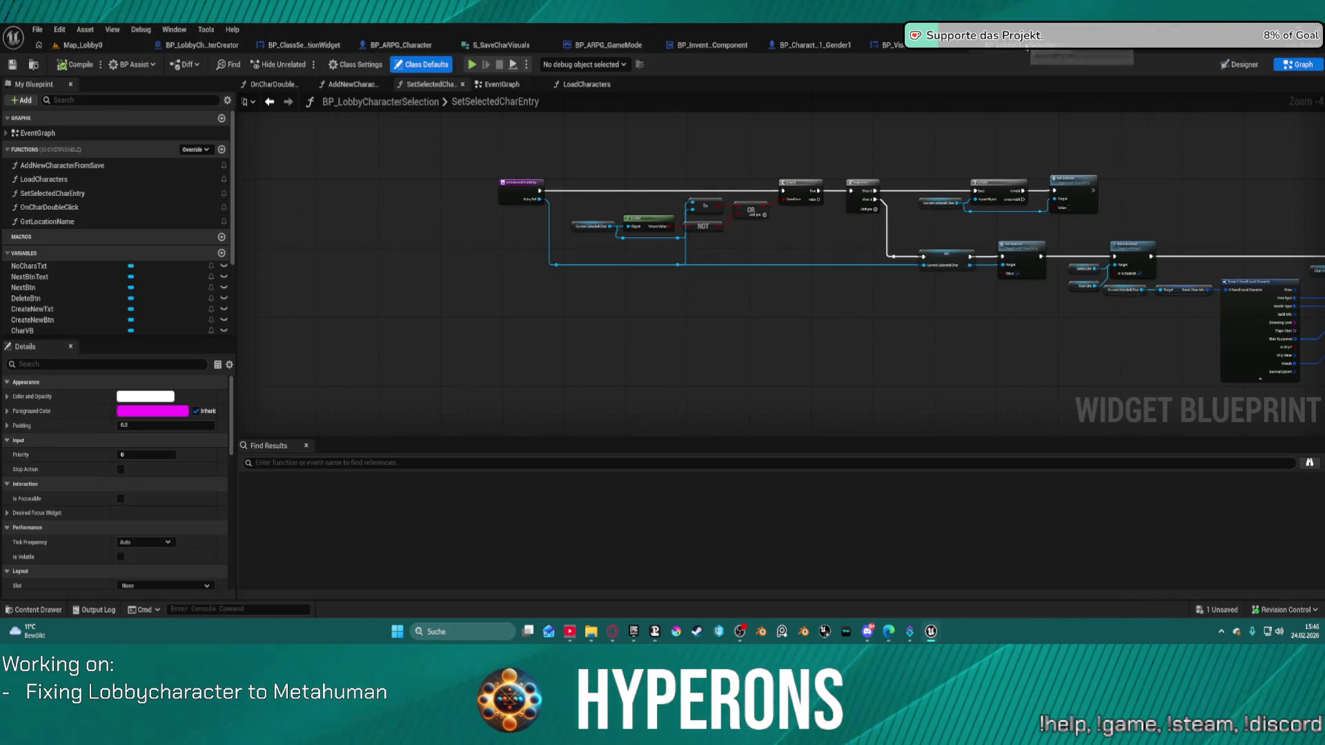
left_click(1080, 49)
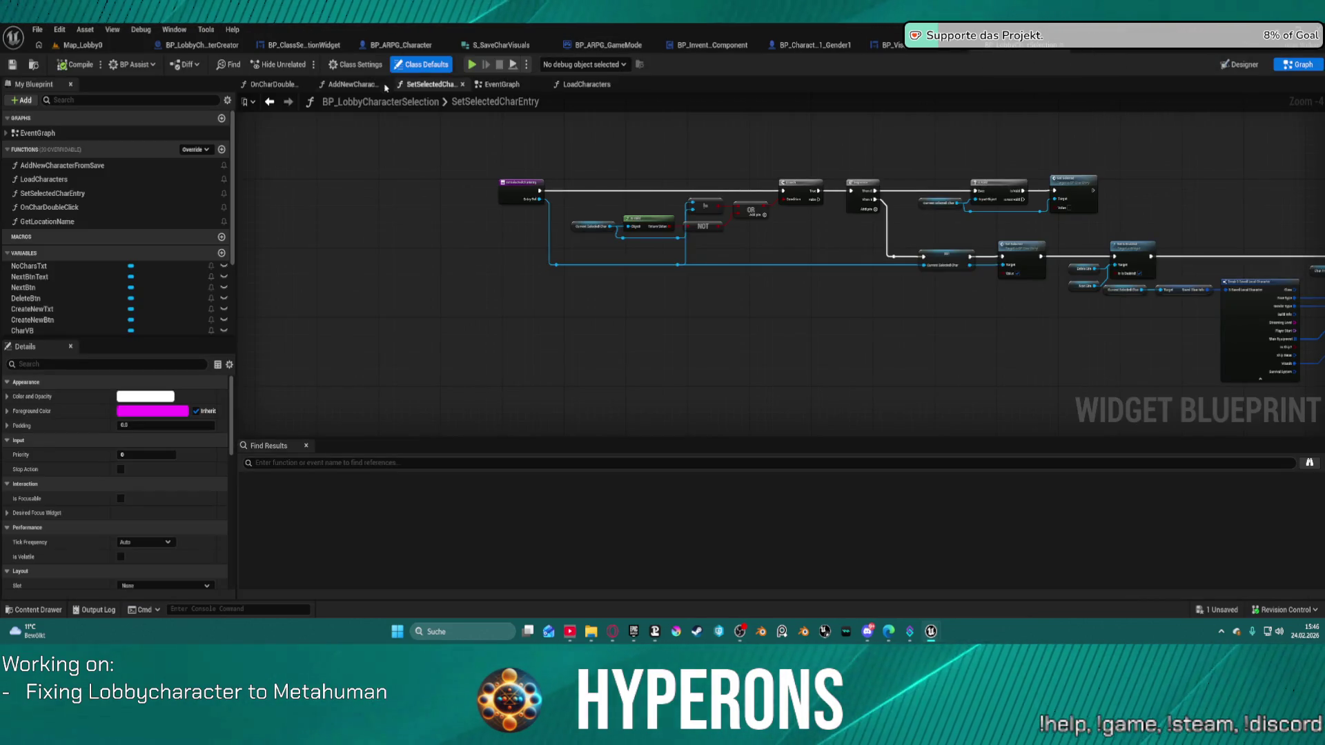
left_click(354, 85)
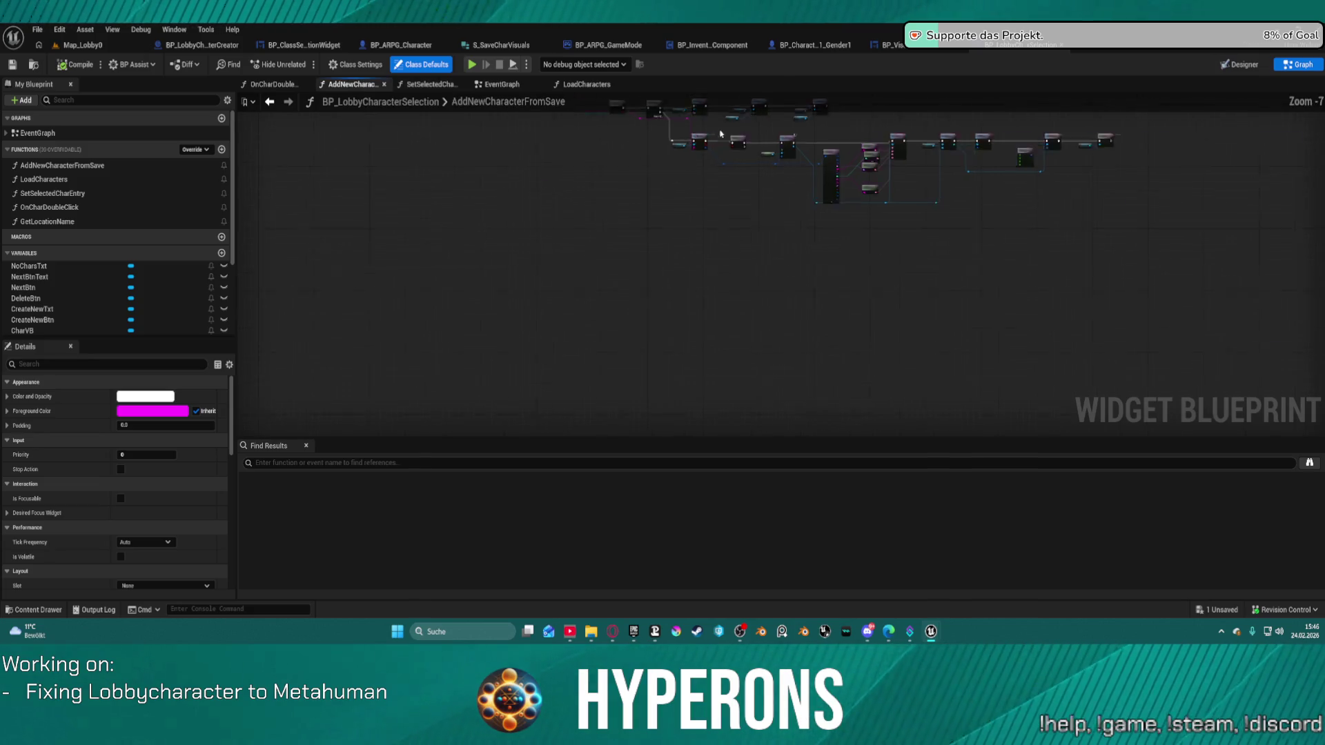
Step through BP_ClassSelectionWidget's AddHairColorButtons, AddHairSelectionButtons and SetVisualsHair graphs
scroll(828, 159, "up", 5)
mouse_move(310, 330)
left_mouse_down()
mouse_move(353, 271)
mouse_move(838, 338)
left_mouse_up()
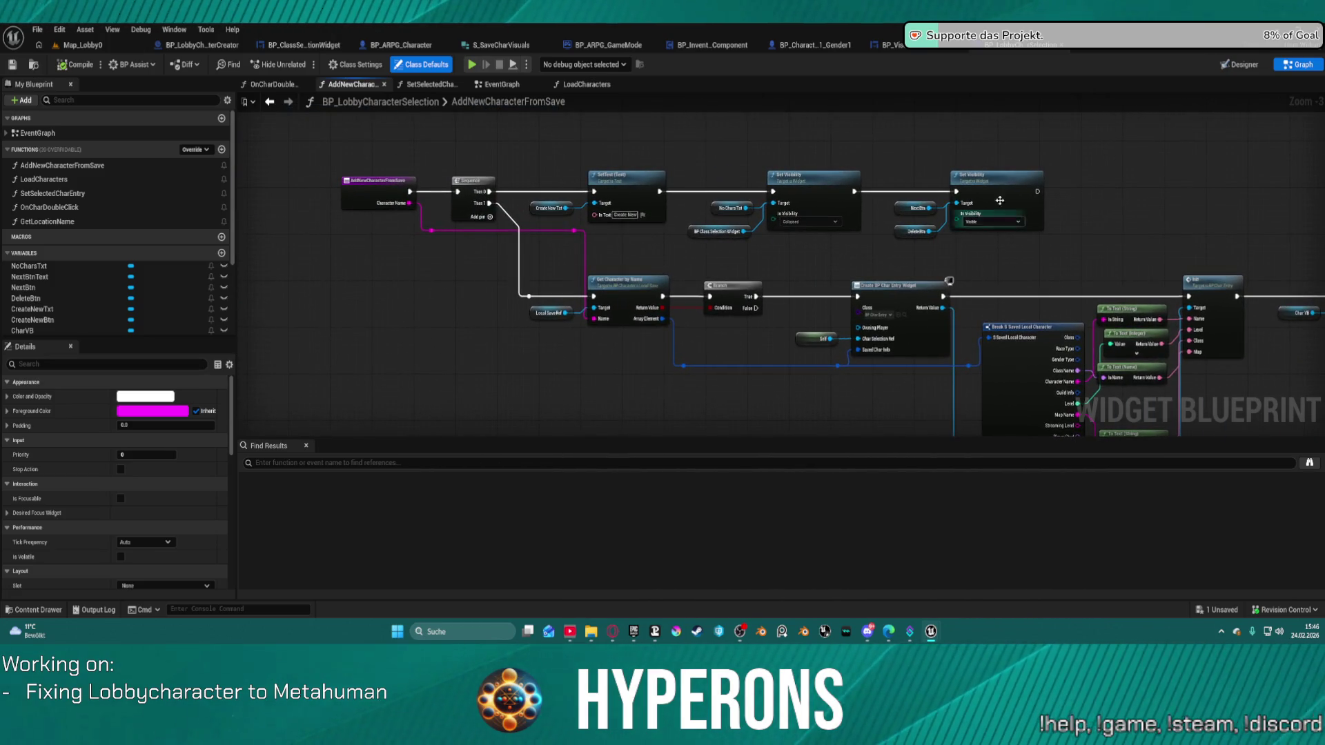
left_click(301, 46)
scroll(497, 169, "down", 5)
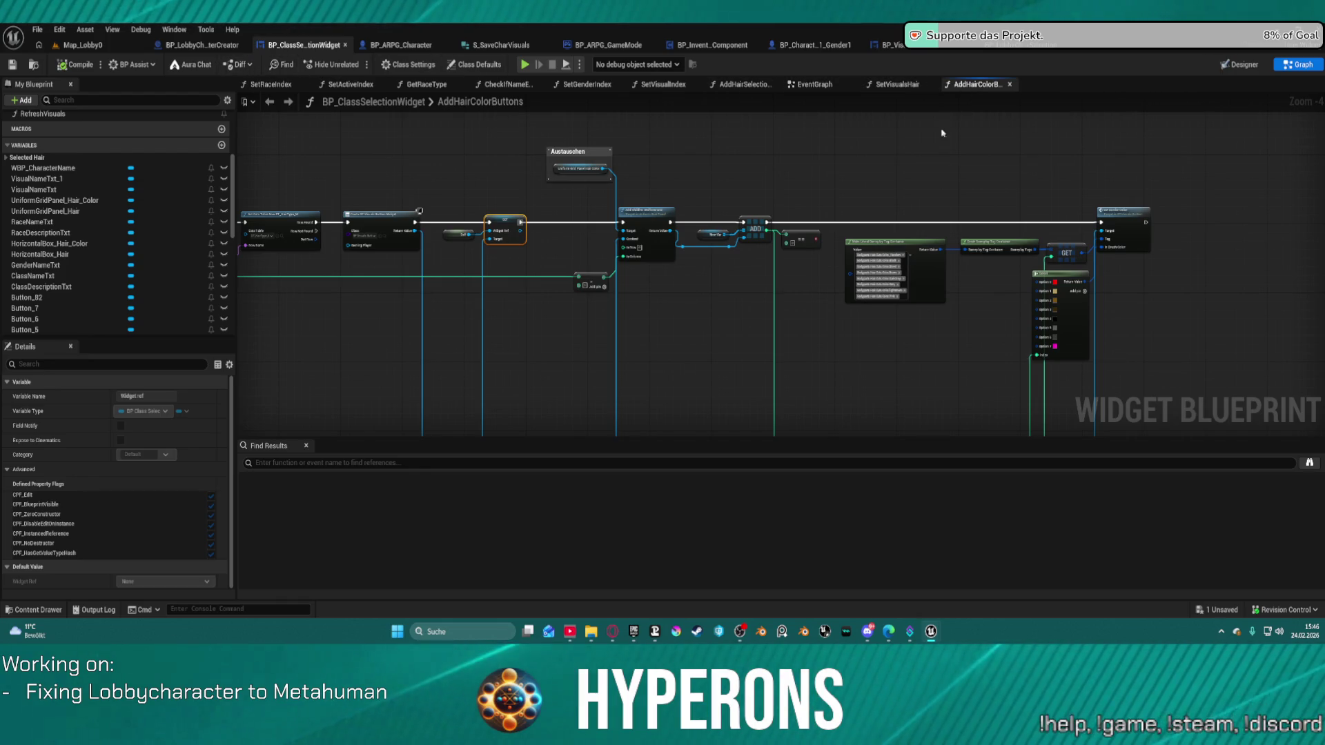
left_click(742, 85)
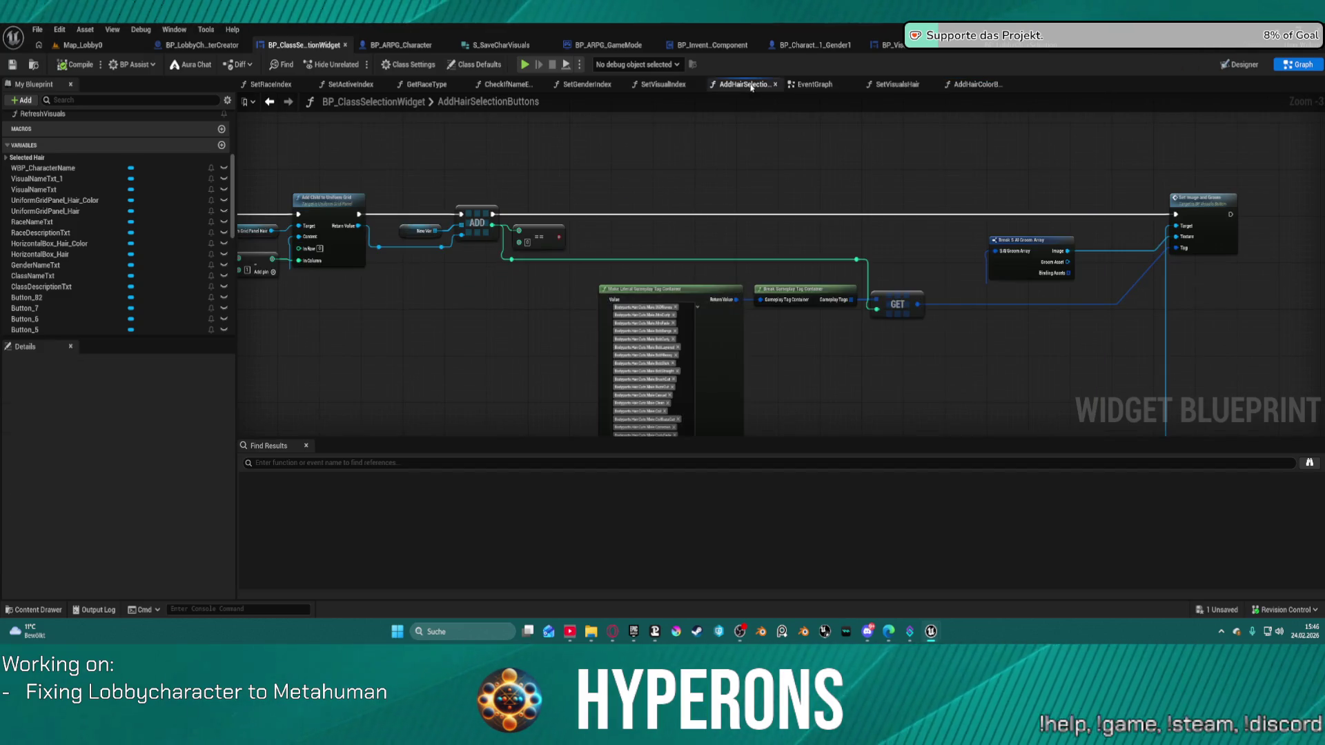
left_click(886, 85)
Inspect the options of the Hair SET node in SetVisualsHair's hair branch
scroll(546, 267, "up", 7)
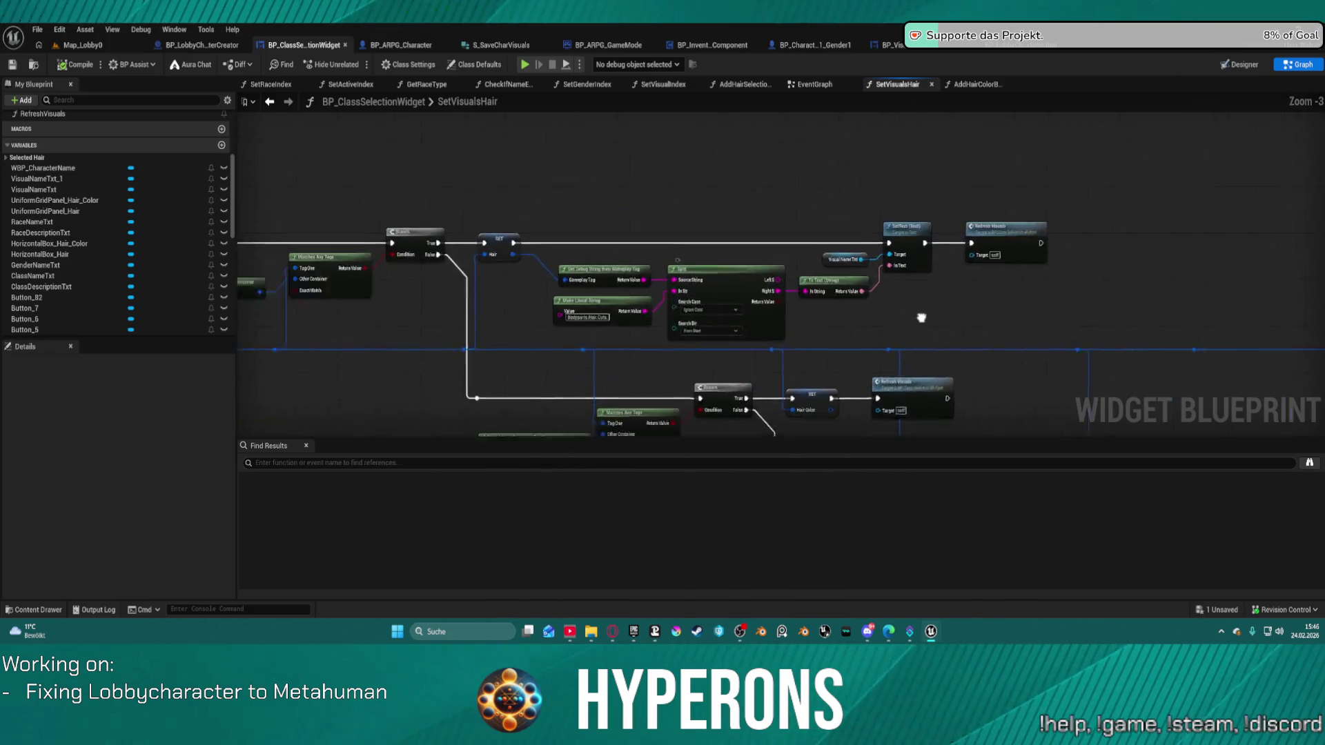
mouse_move(636, 260)
left_mouse_down()
mouse_move(606, 221)
mouse_move(571, 222)
mouse_move(558, 100)
mouse_move(539, 149)
mouse_move(704, 230)
mouse_move(709, 298)
left_mouse_up()
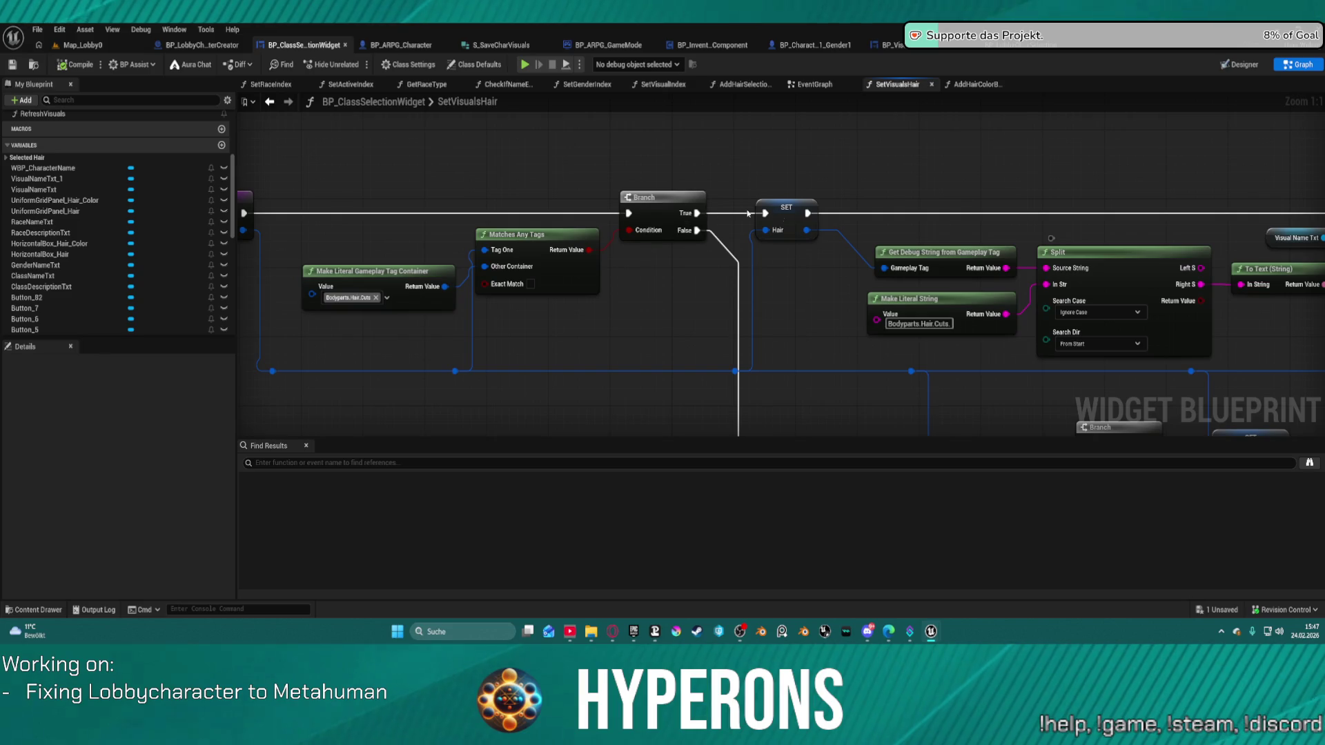
right_click(803, 213)
right_click(784, 212)
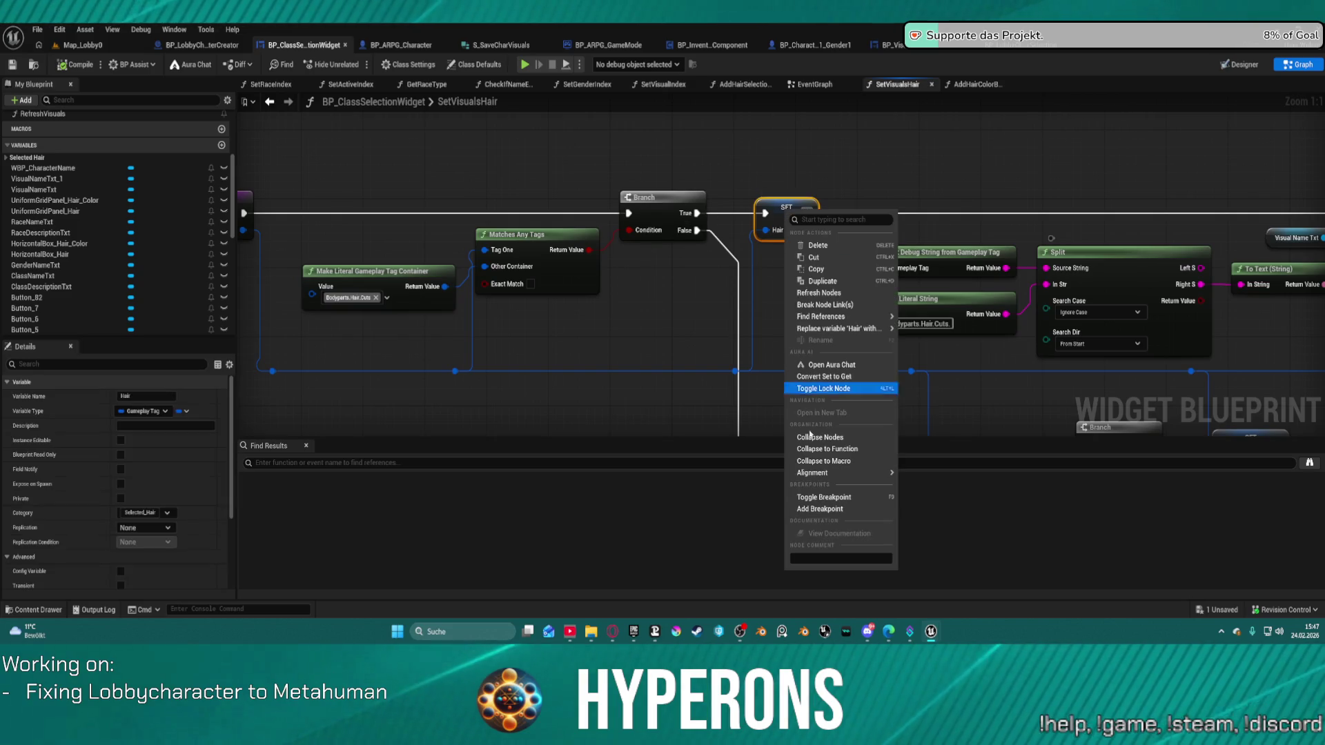
key("Escape")
Follow the Refresh Visuals call into the RefreshVisuals graph and select its entry node
scroll(643, 159, "down", 4)
left_click_drag(643, 159, 426, 186)
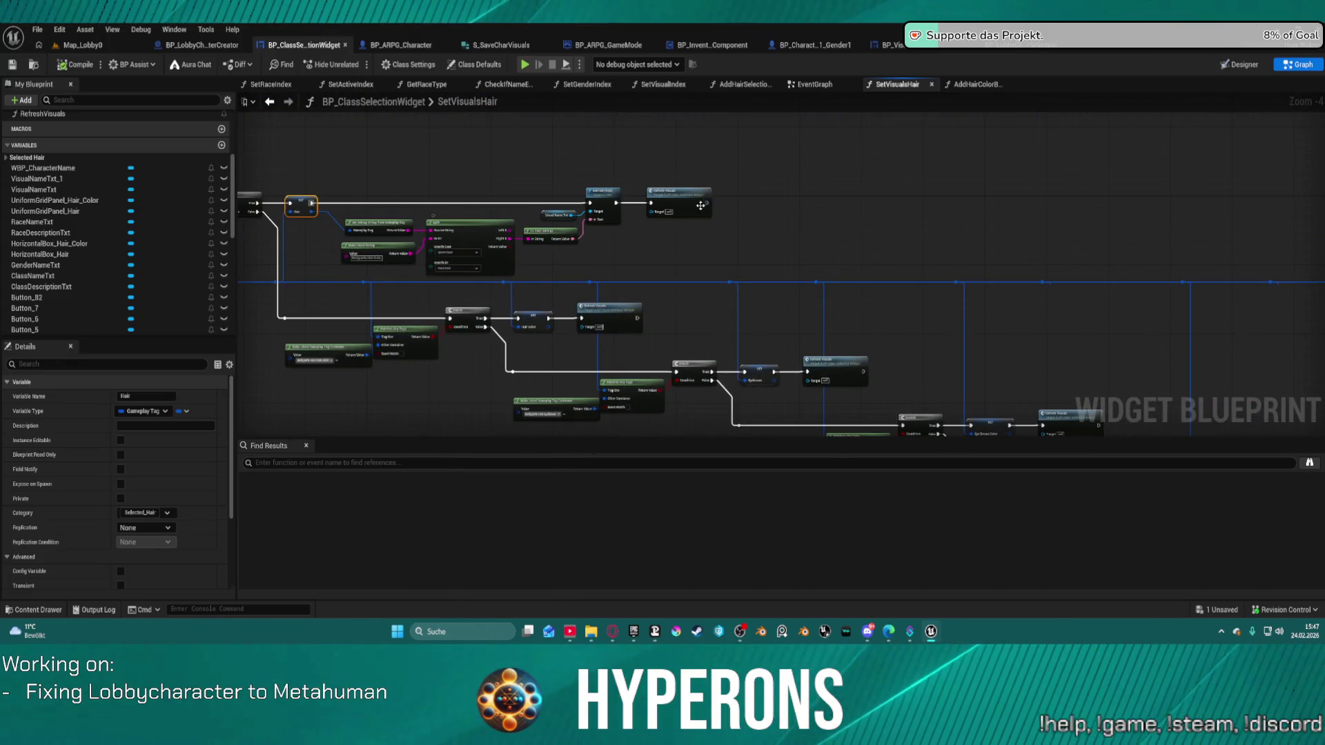
double_click(700, 205)
left_click_drag(762, 267, 817, 324)
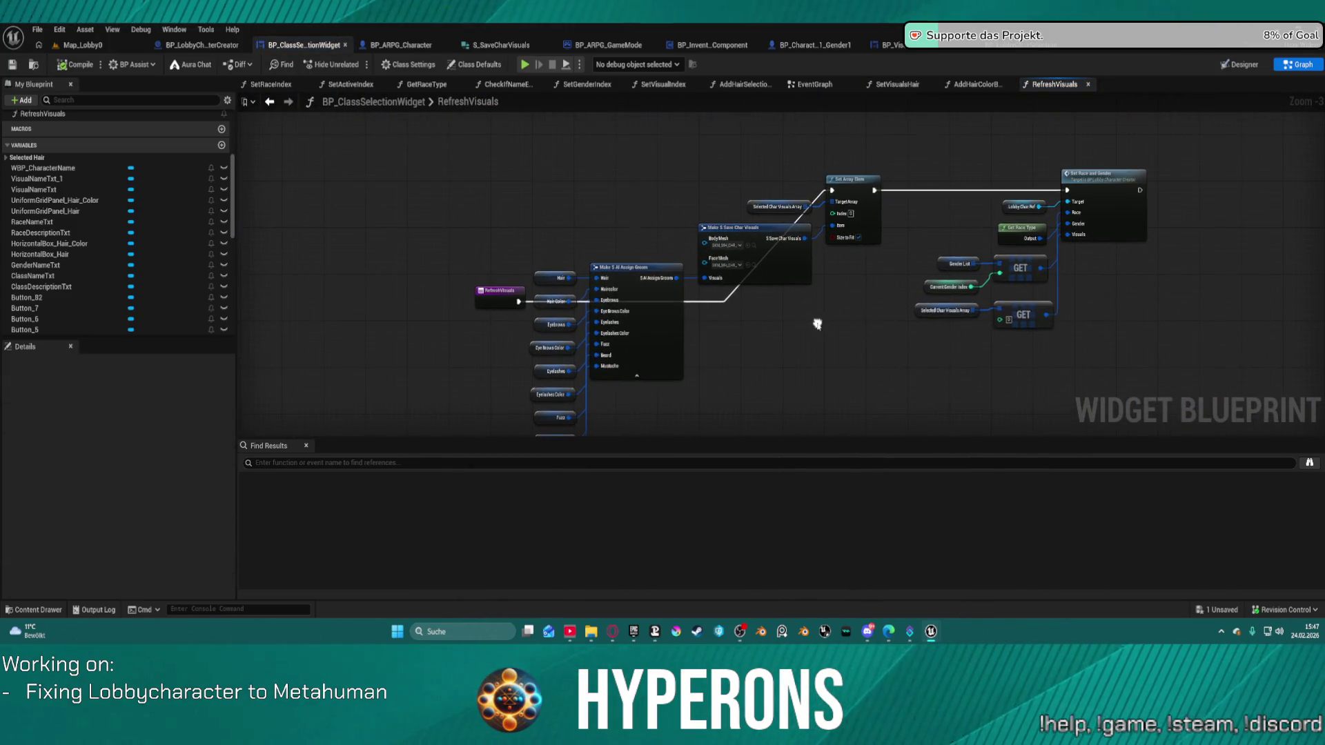
left_click(481, 293)
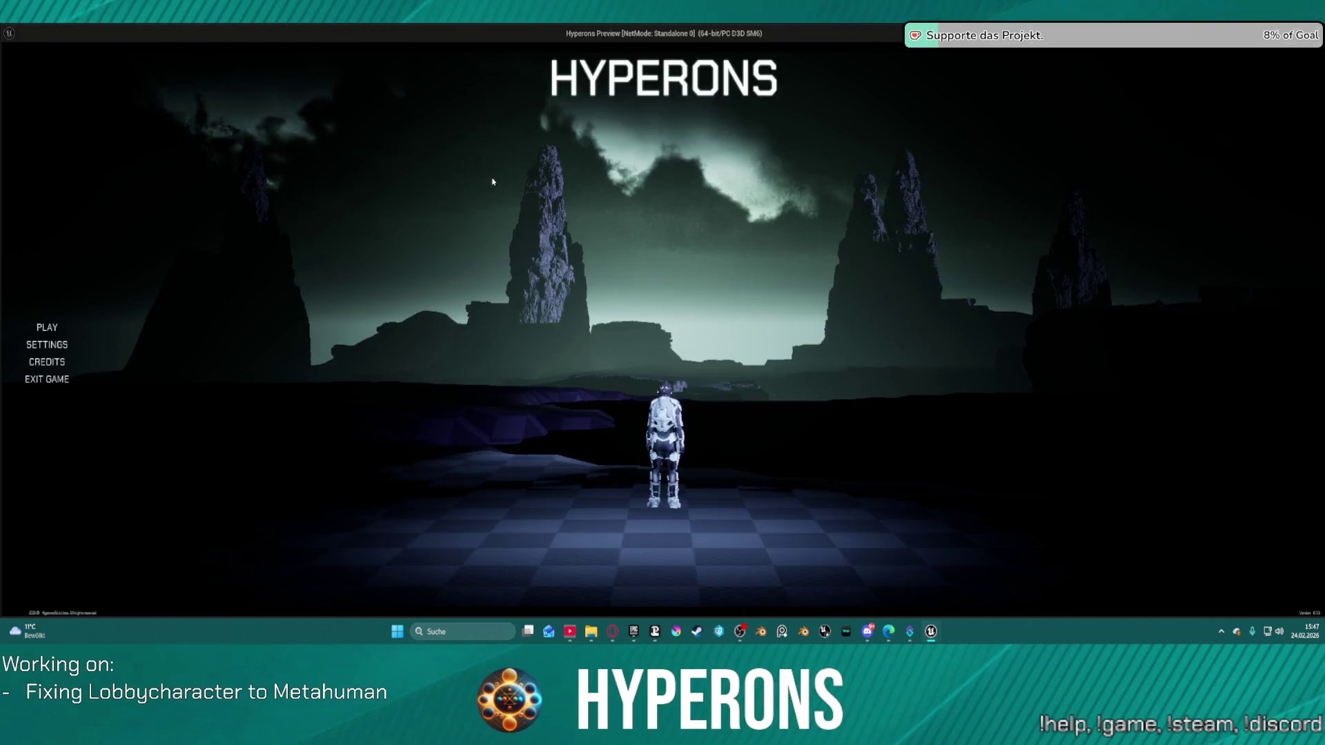
Create a new character and, at the breakpoint, expand Selected Char Visuals Array element [0]
left_click(112, 337)
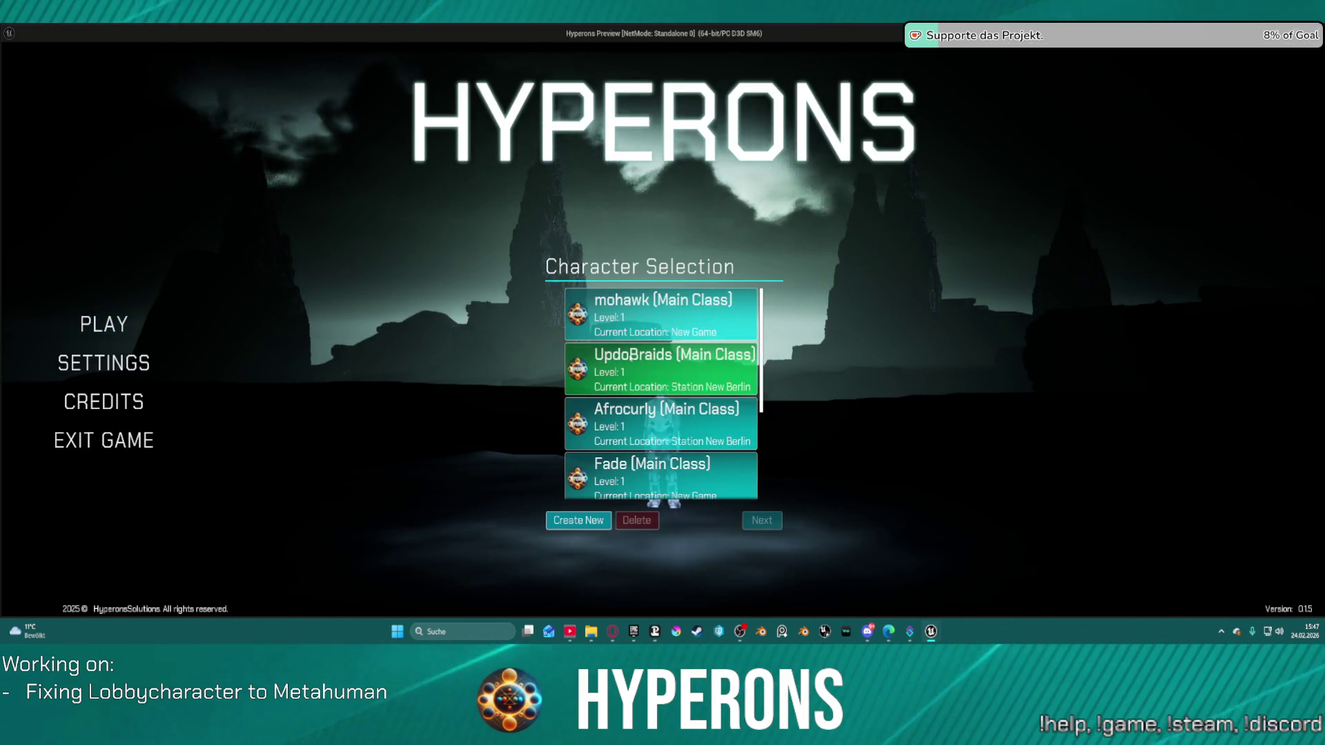
left_click(578, 520)
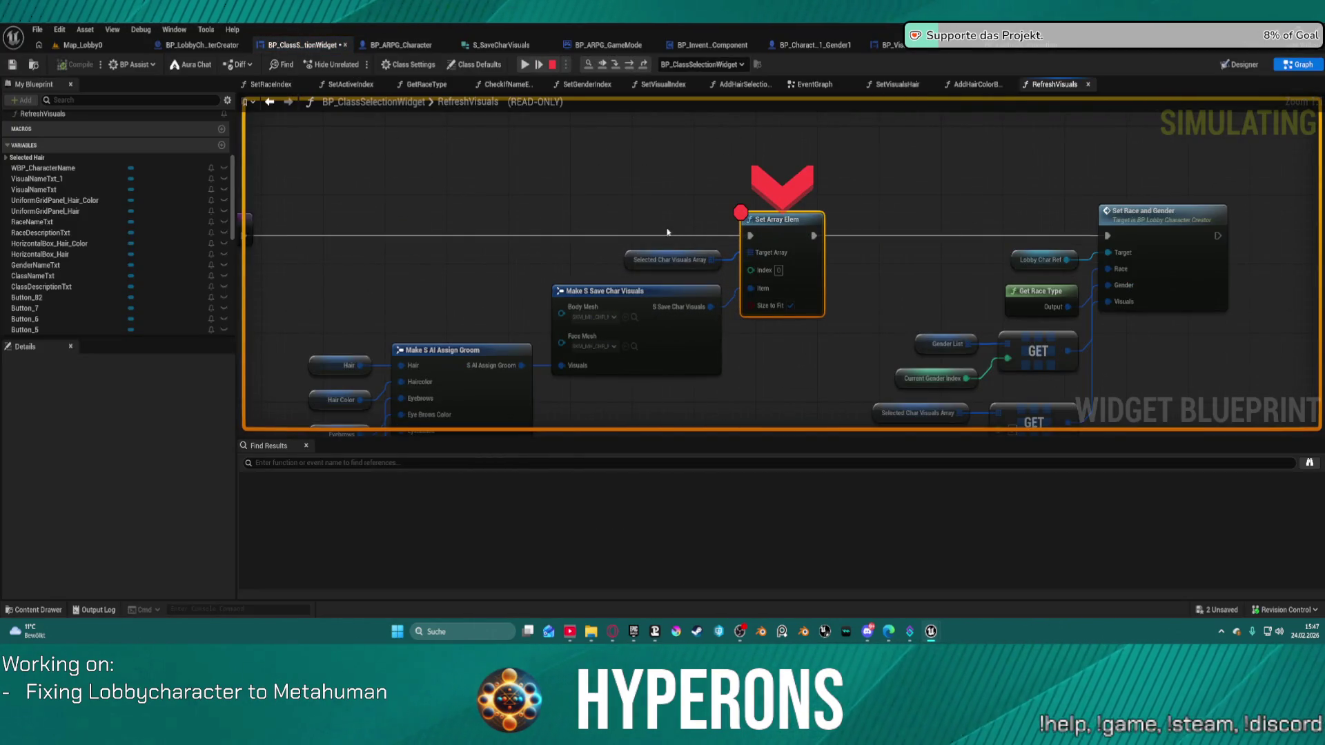
mouse_move(547, 192)
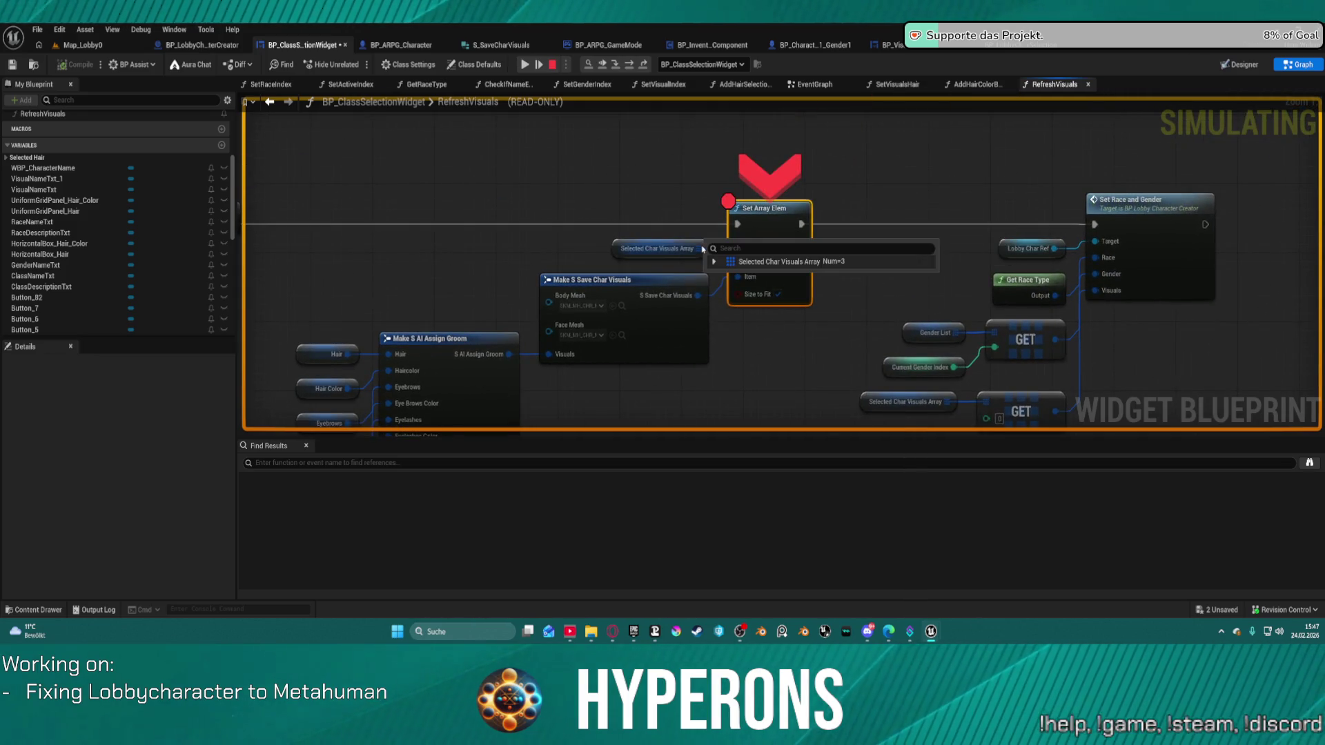
left_click(715, 262)
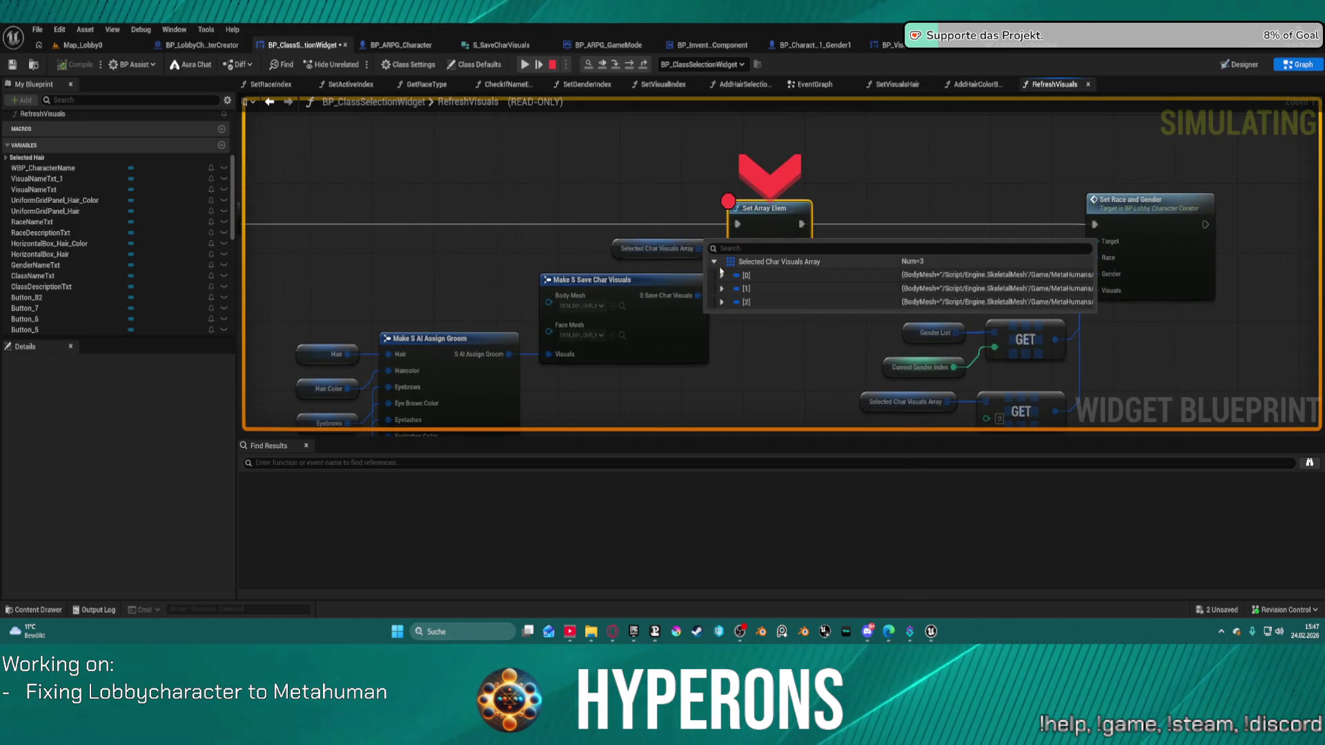
left_click(721, 275)
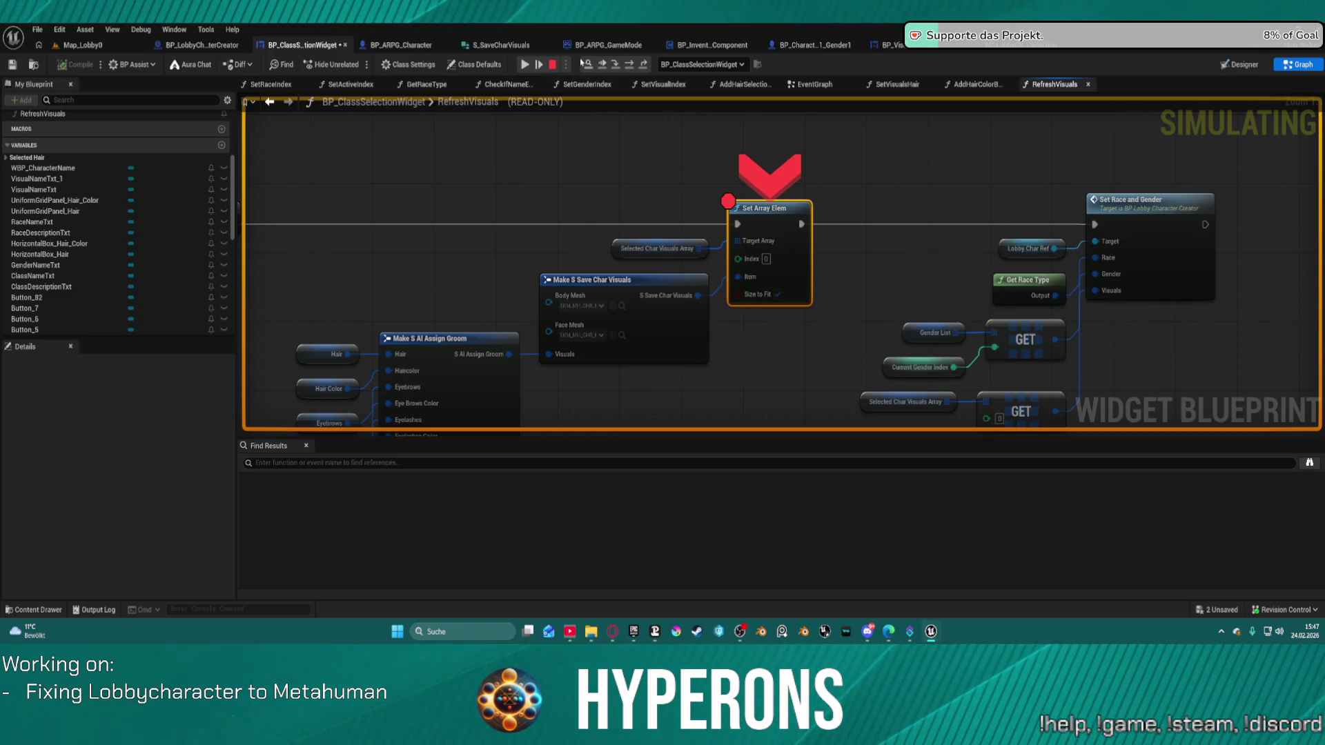
Step on to Set Race and Gender, inspect the Save Char Visuals struct, then resume
left_click(626, 68)
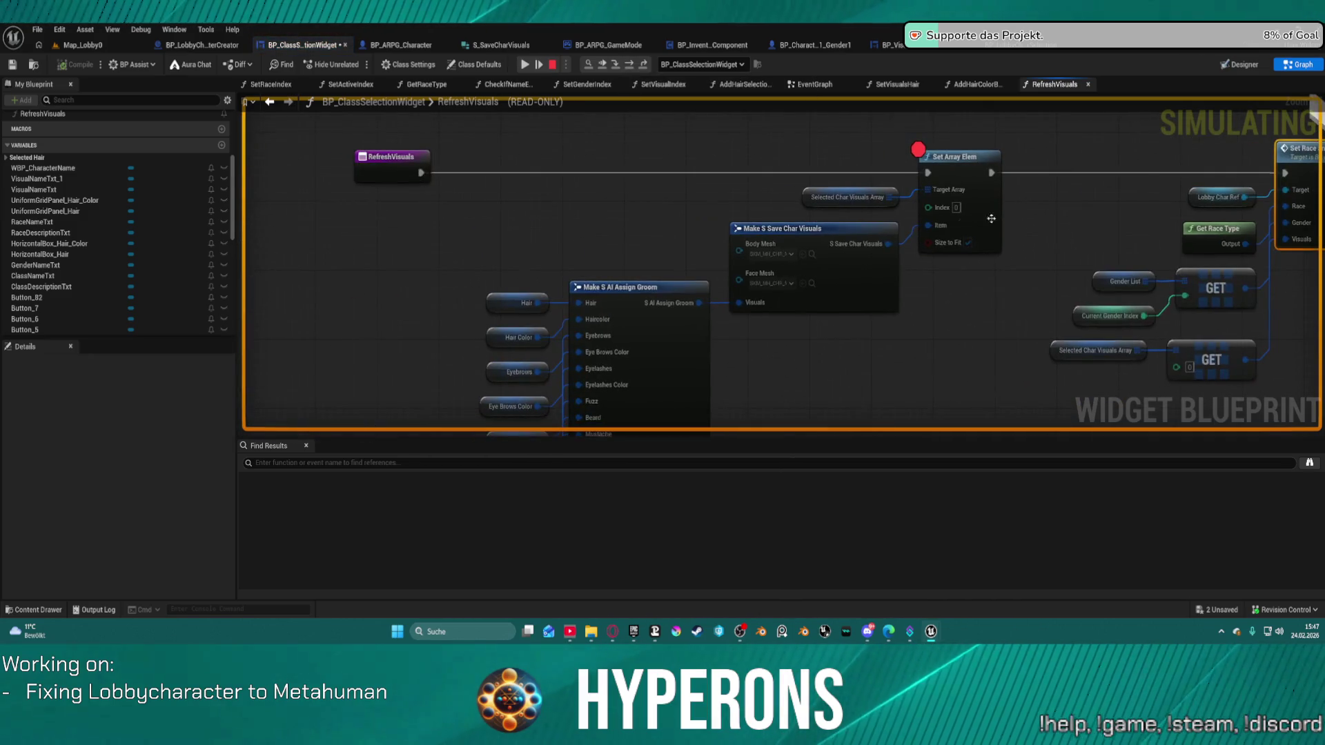
mouse_move(878, 244)
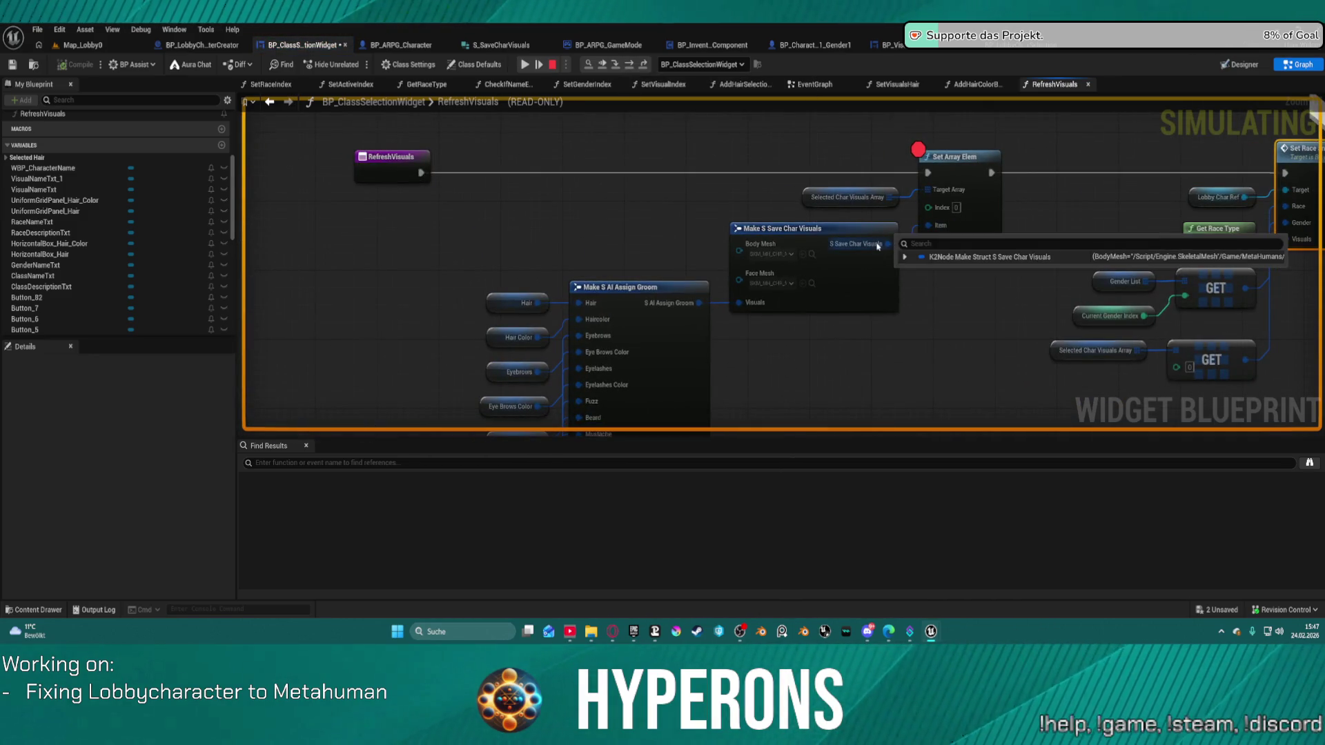
left_click(905, 258)
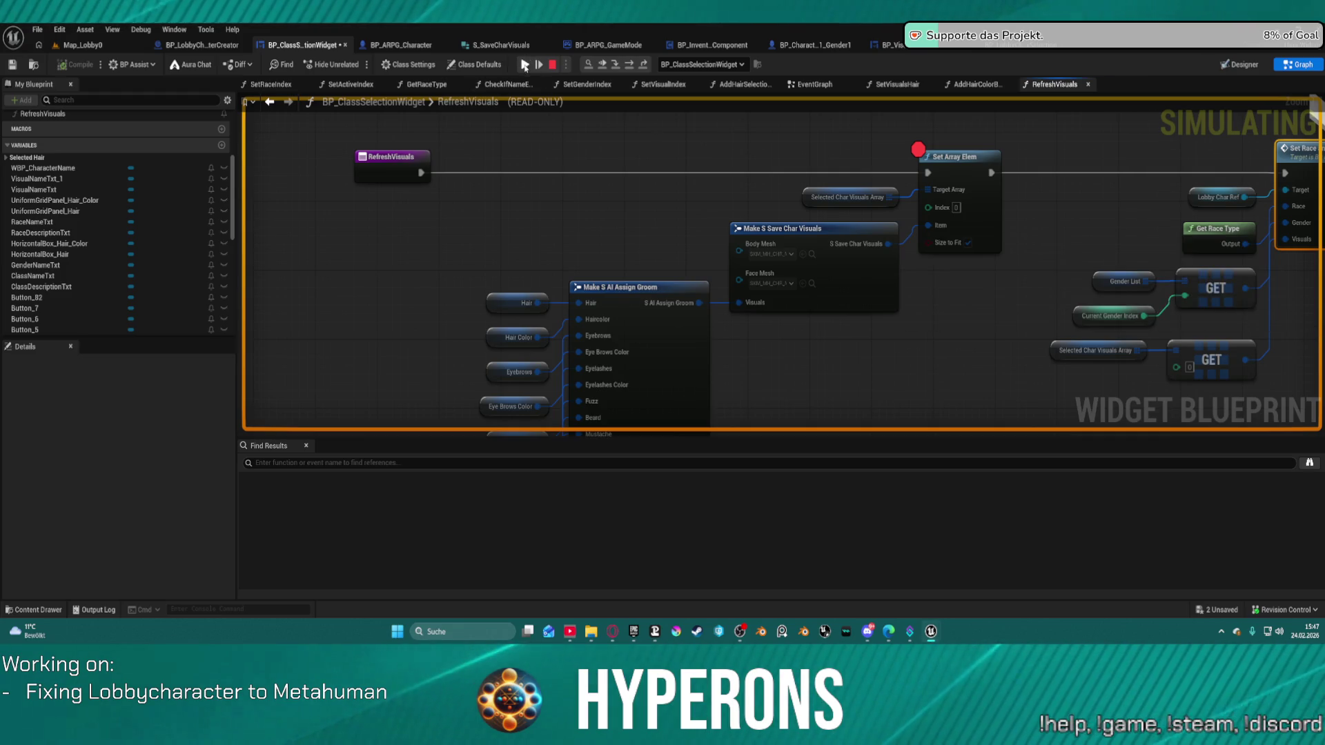
left_click(525, 64)
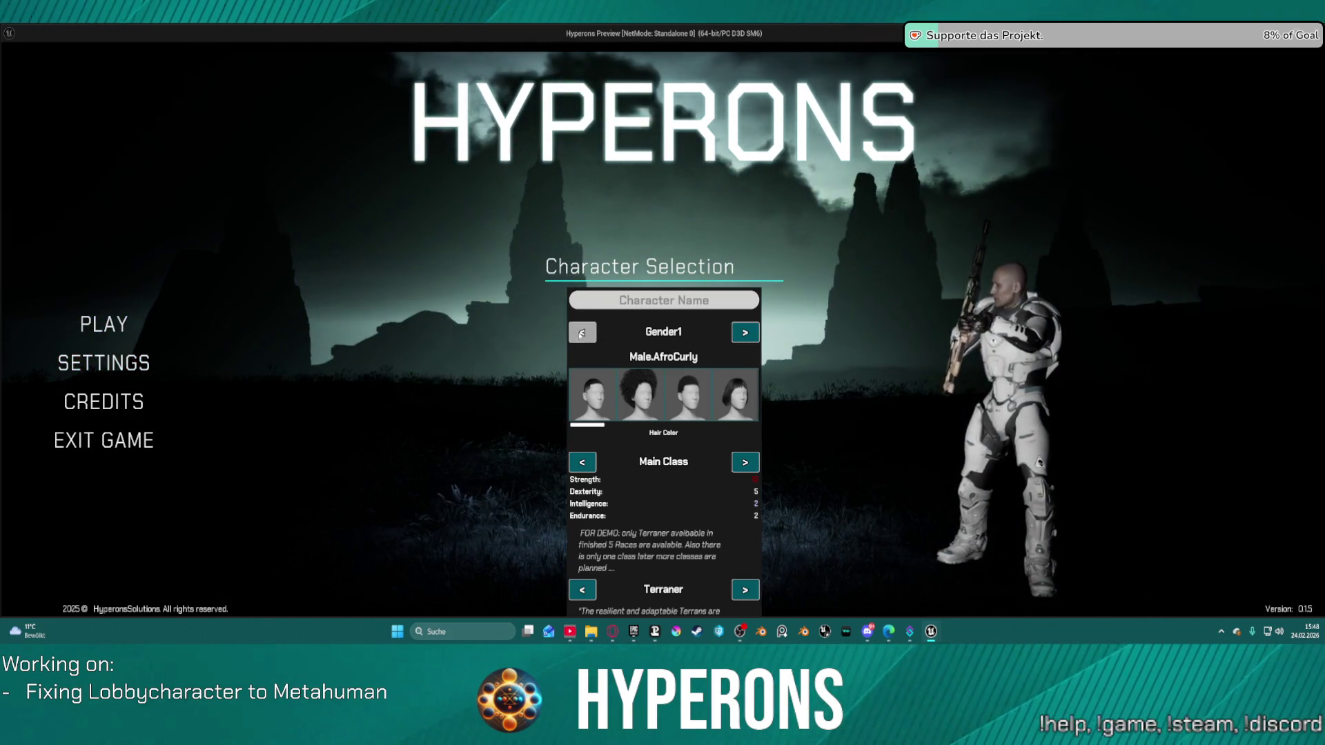
Toggle the new character's gender and hair until RefreshVisuals breaks, resume, then exit the game
left_click(581, 333)
left_click(745, 333)
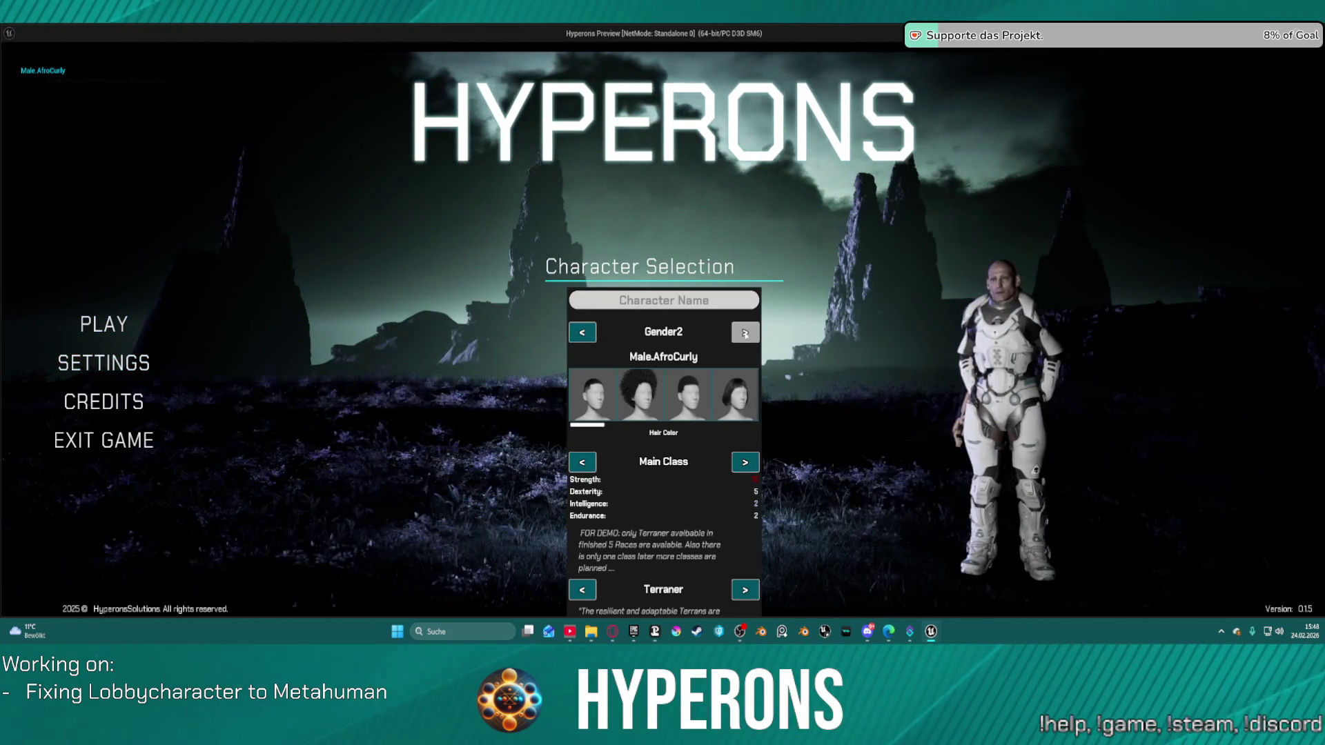
left_click(745, 333)
left_click(745, 333)
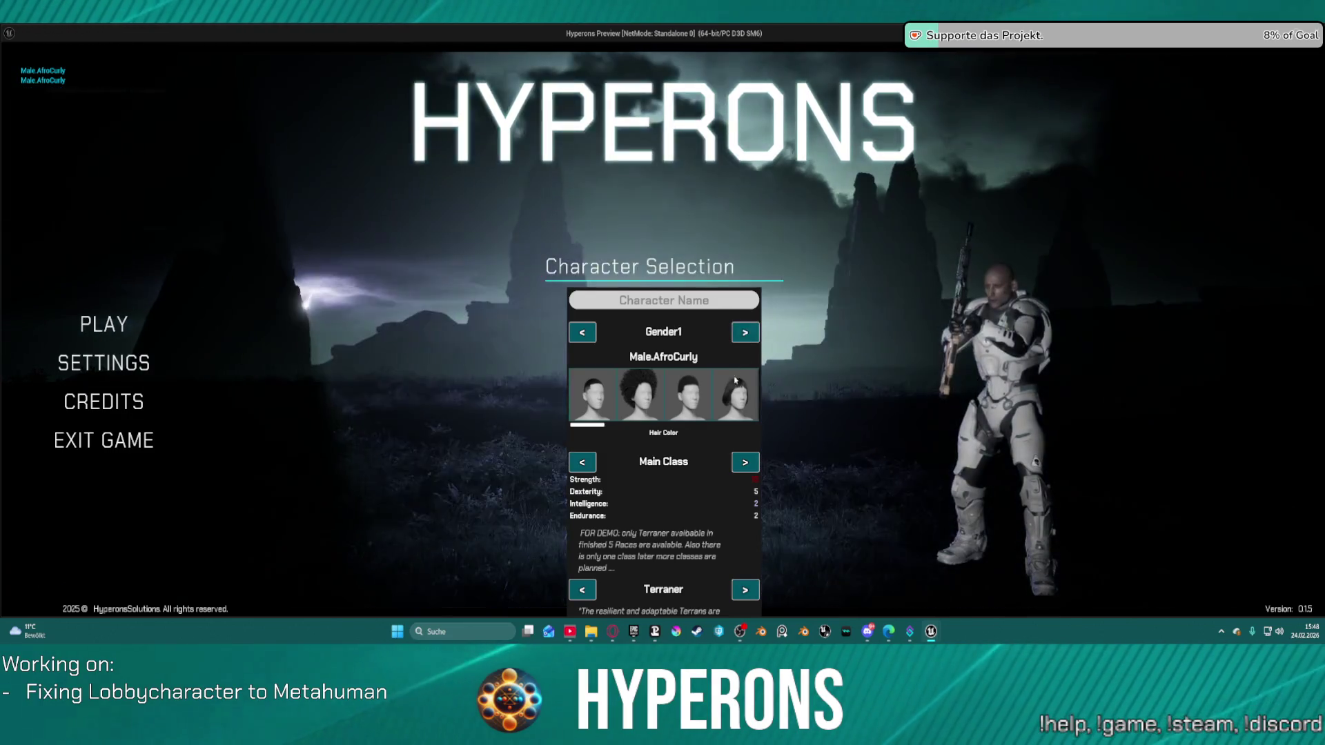
left_click(734, 406)
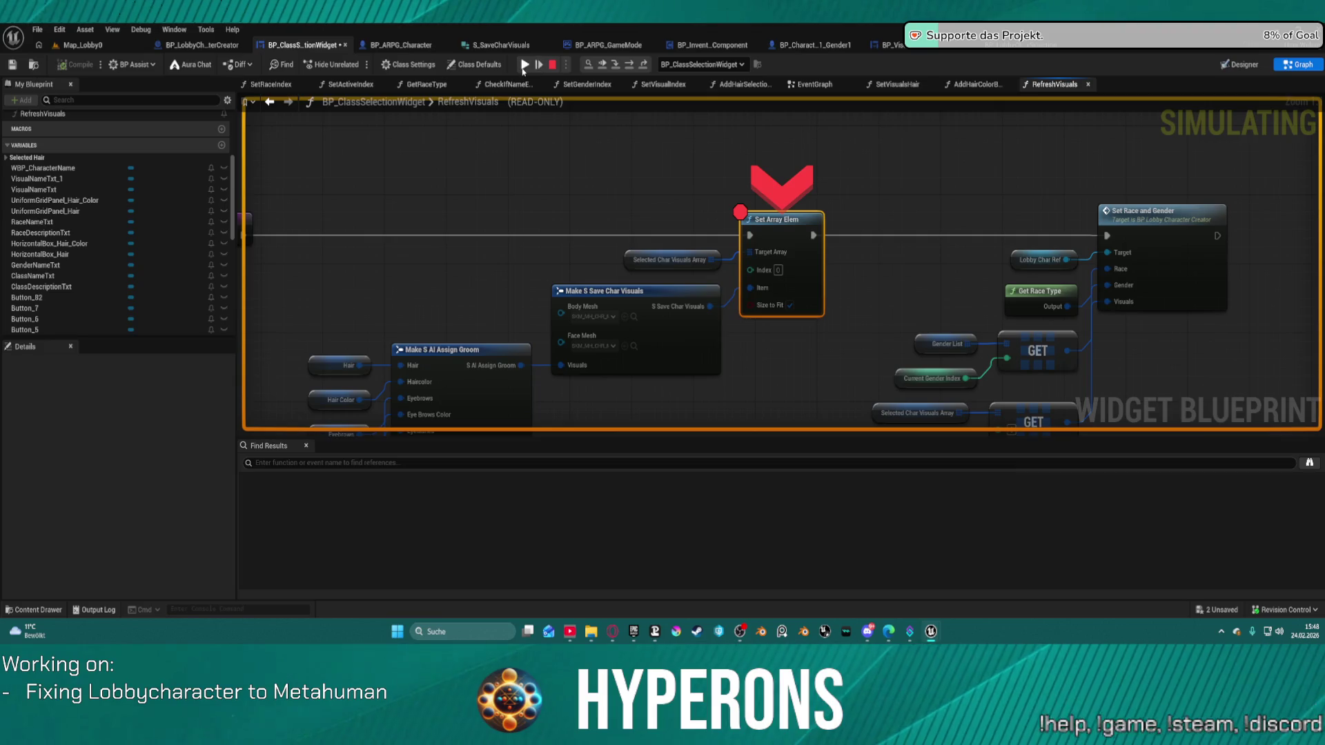
left_click(524, 66)
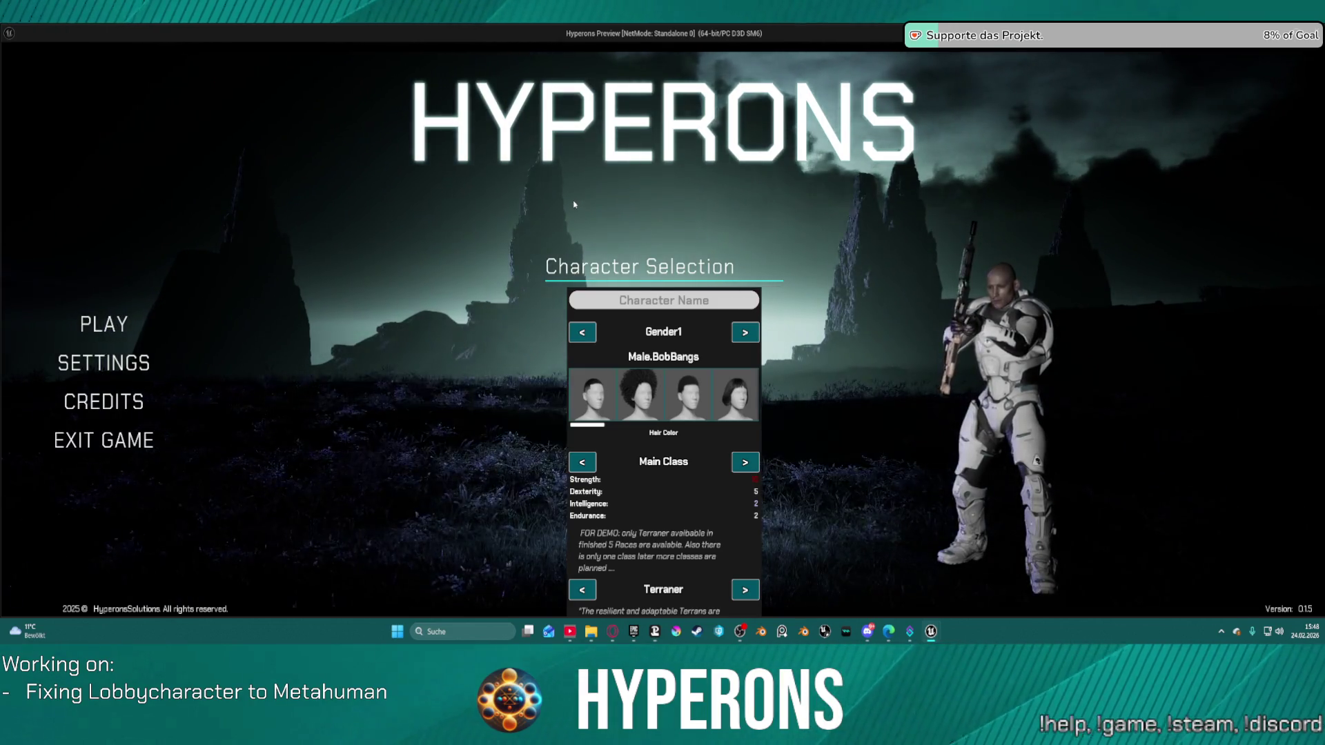
left_click(148, 439)
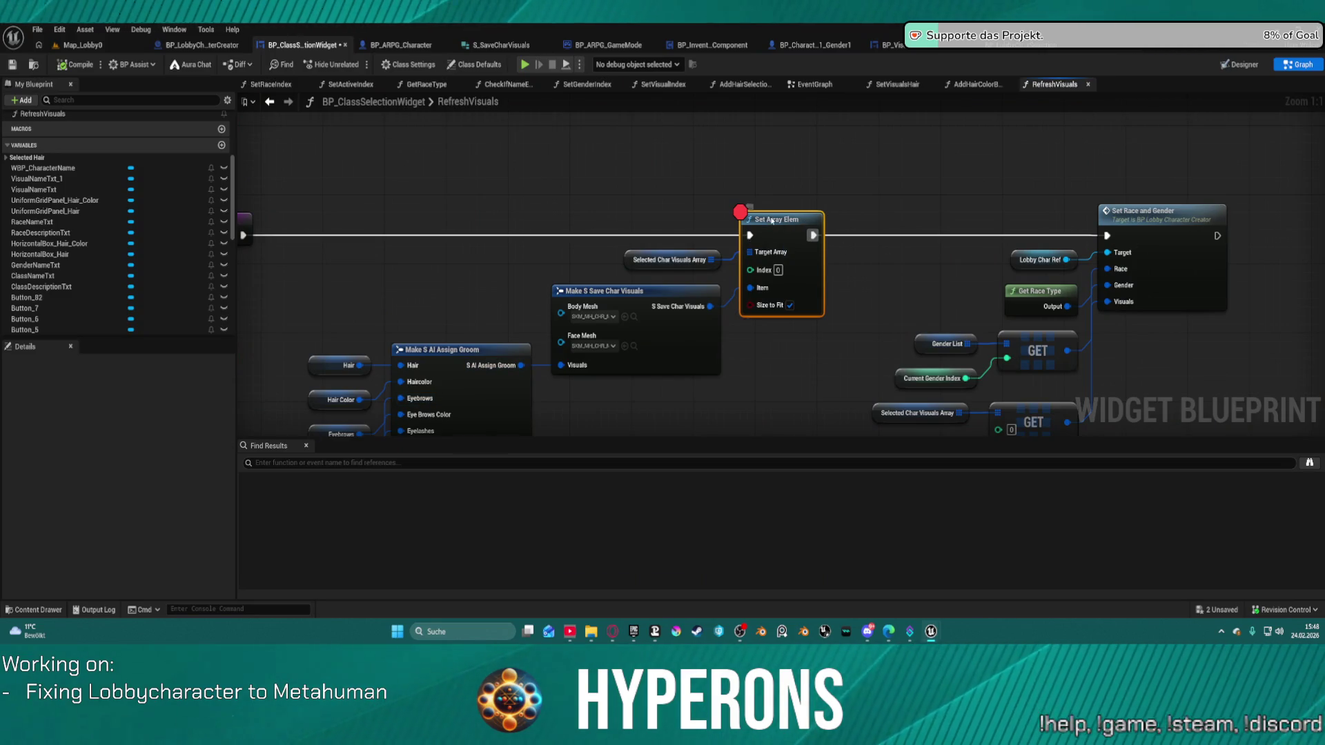
Remove the Set Array Elem breakpoint and move Make S Save Char Visuals to the right
right_click(771, 220)
left_click(822, 530)
mouse_move(619, 194)
left_mouse_down()
mouse_move(653, 131)
mouse_move(524, 138)
mouse_move(389, 191)
left_mouse_up()
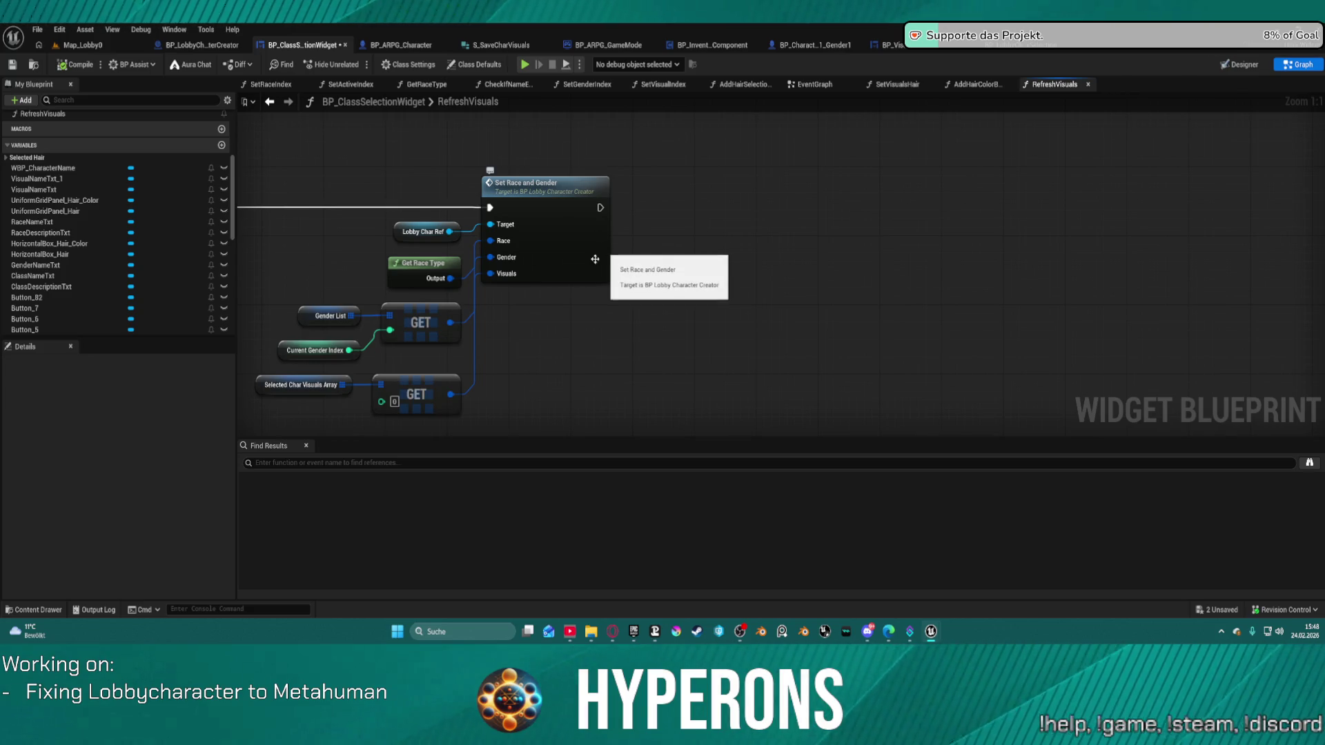
mouse_move(505, 320)
left_mouse_down()
mouse_move(636, 247)
mouse_move(1037, 225)
mouse_move(1084, 256)
mouse_move(1252, 171)
mouse_move(1119, 162)
mouse_move(1053, 225)
left_mouse_up()
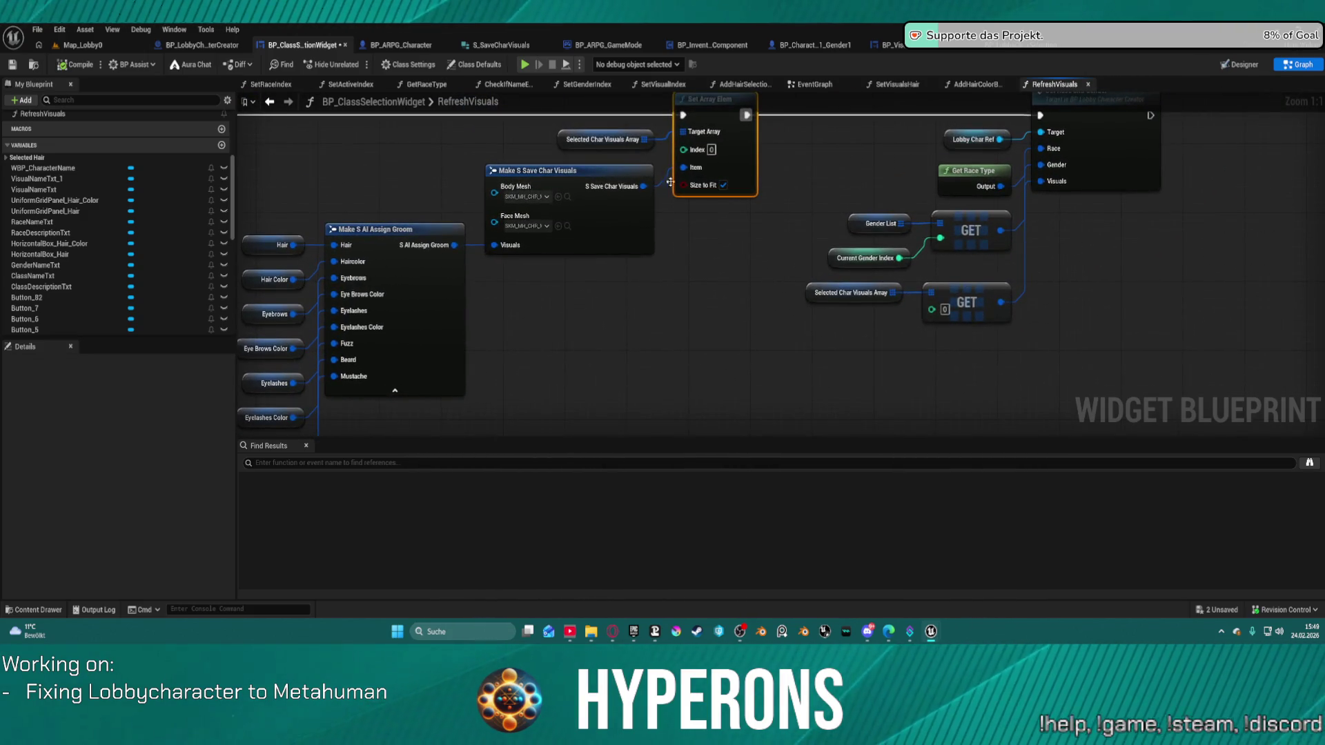
mouse_move(677, 187)
left_mouse_down()
mouse_move(754, 202)
mouse_move(685, 218)
mouse_move(724, 227)
mouse_move(1051, 182)
left_mouse_up()
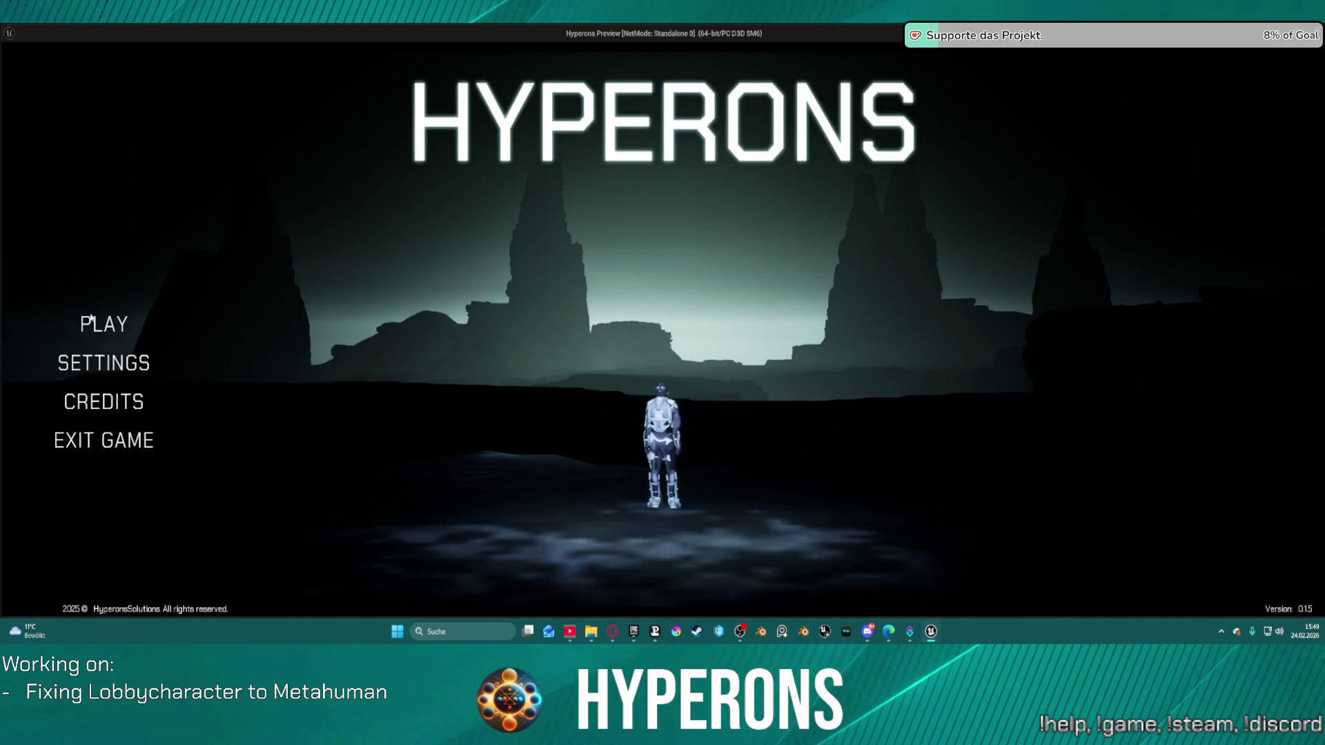
Browse saved characters including Fade, create a new one with Male.AfroFade hair, and stop play
left_click(91, 319)
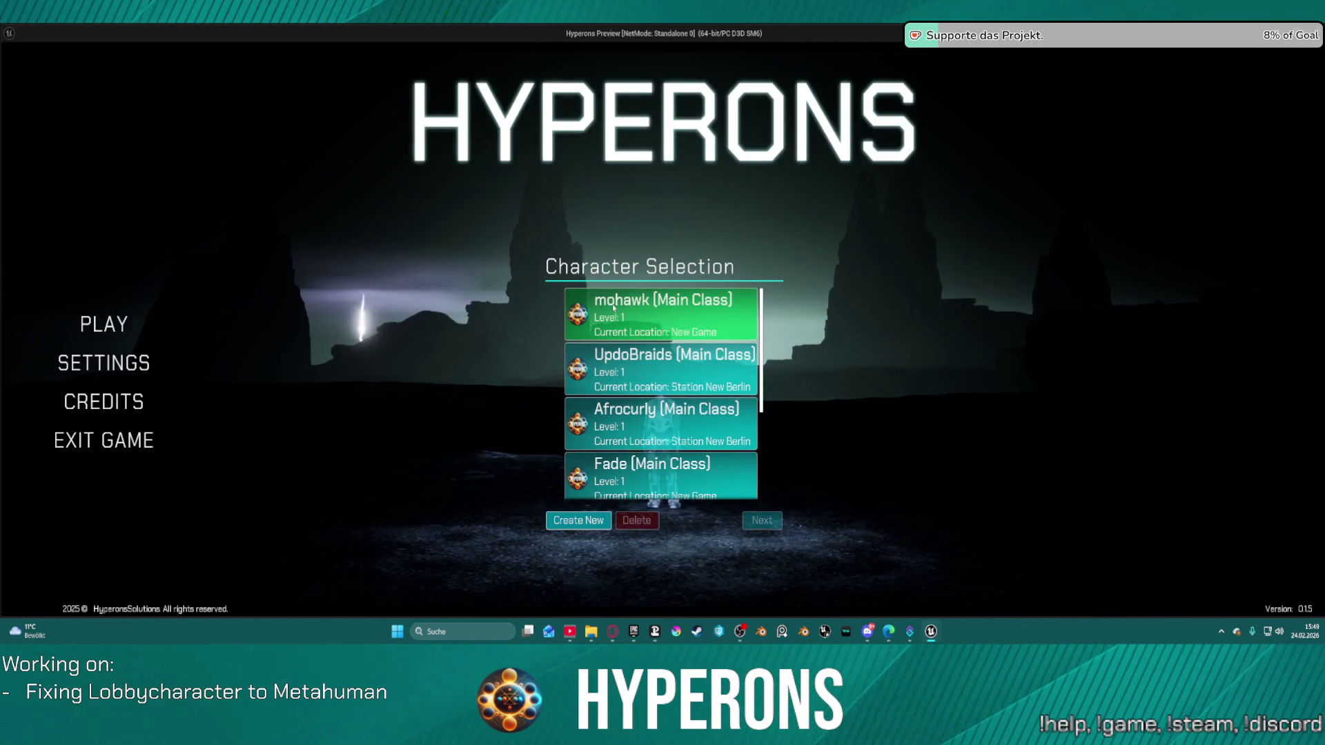
left_click(601, 376)
left_click(590, 424)
left_click(580, 479)
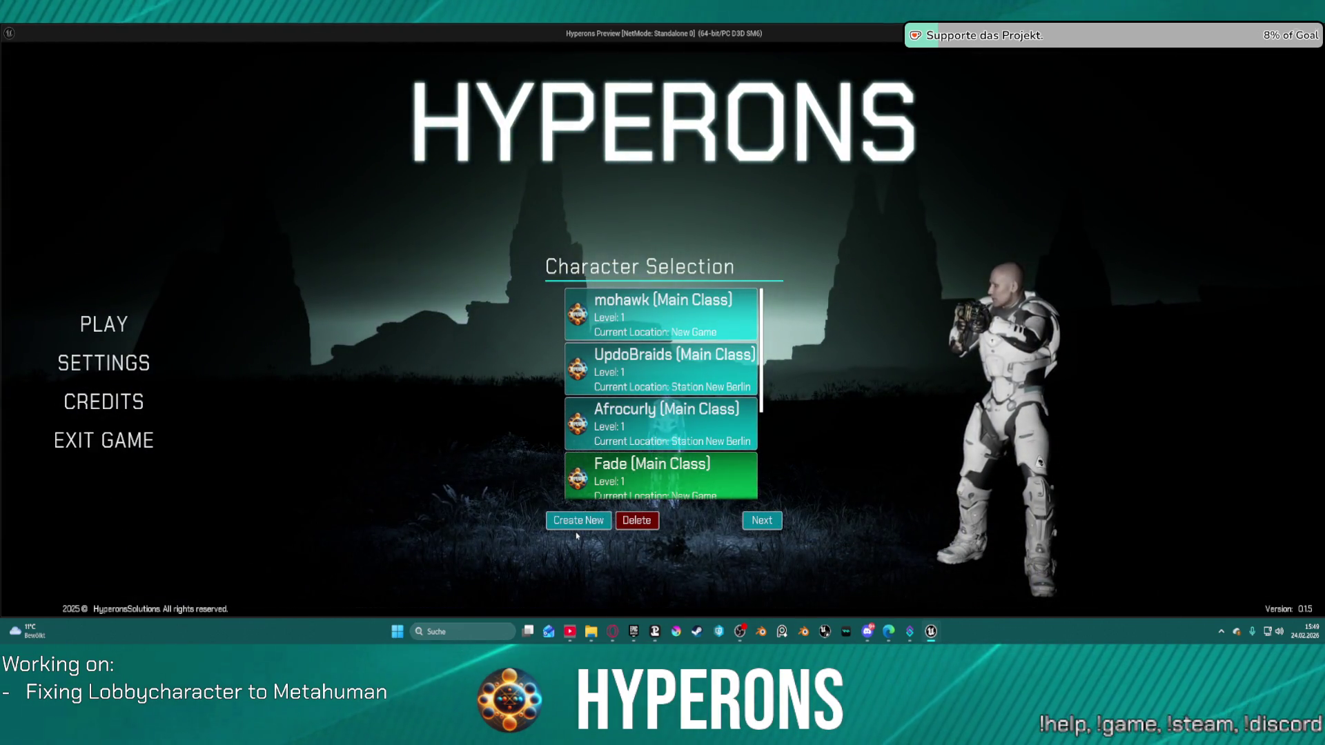
left_click(578, 526)
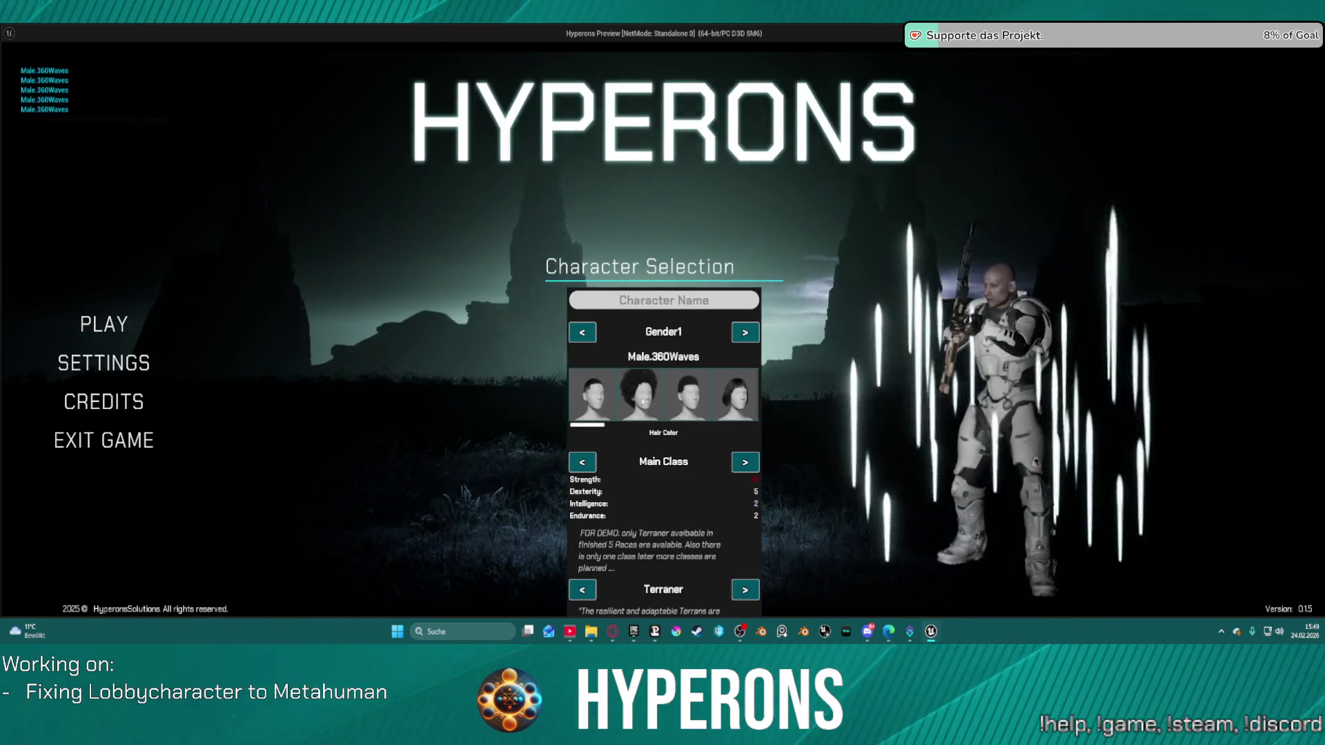
left_click(681, 395)
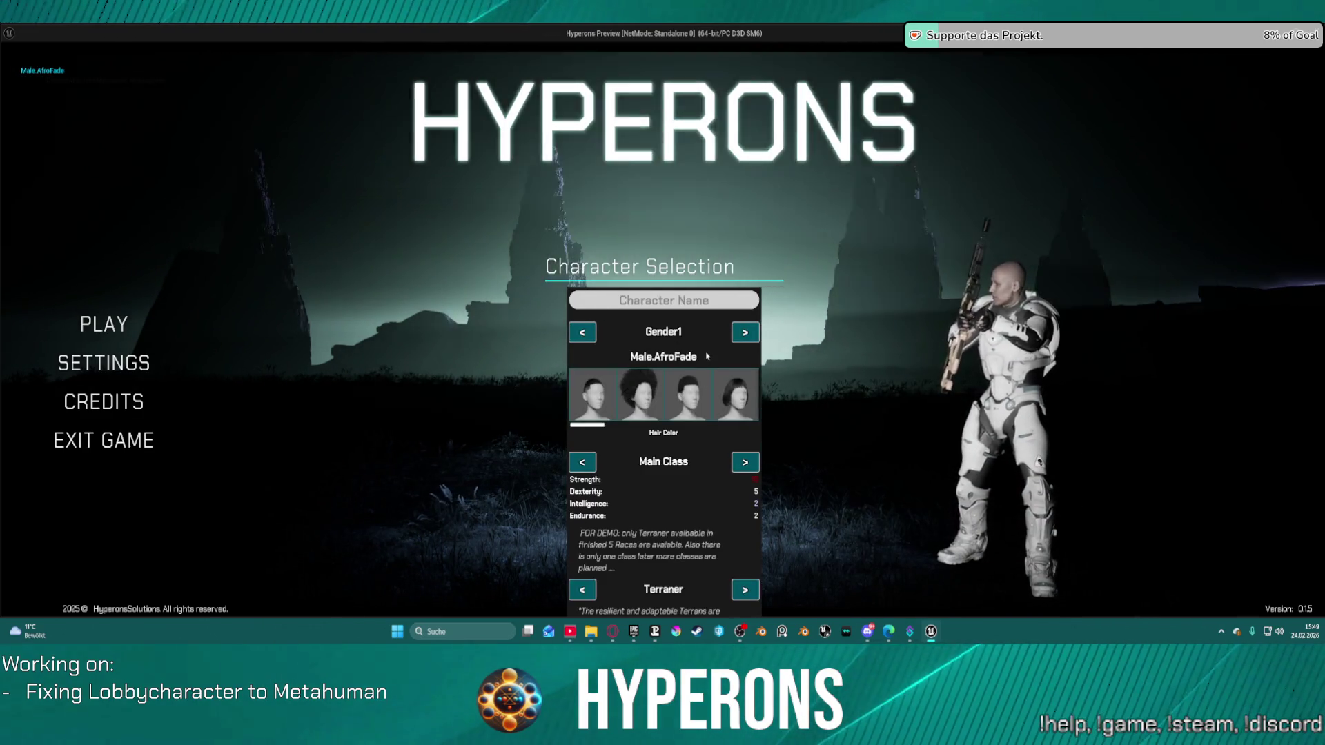
key("alt+Tab")
key("Escape")
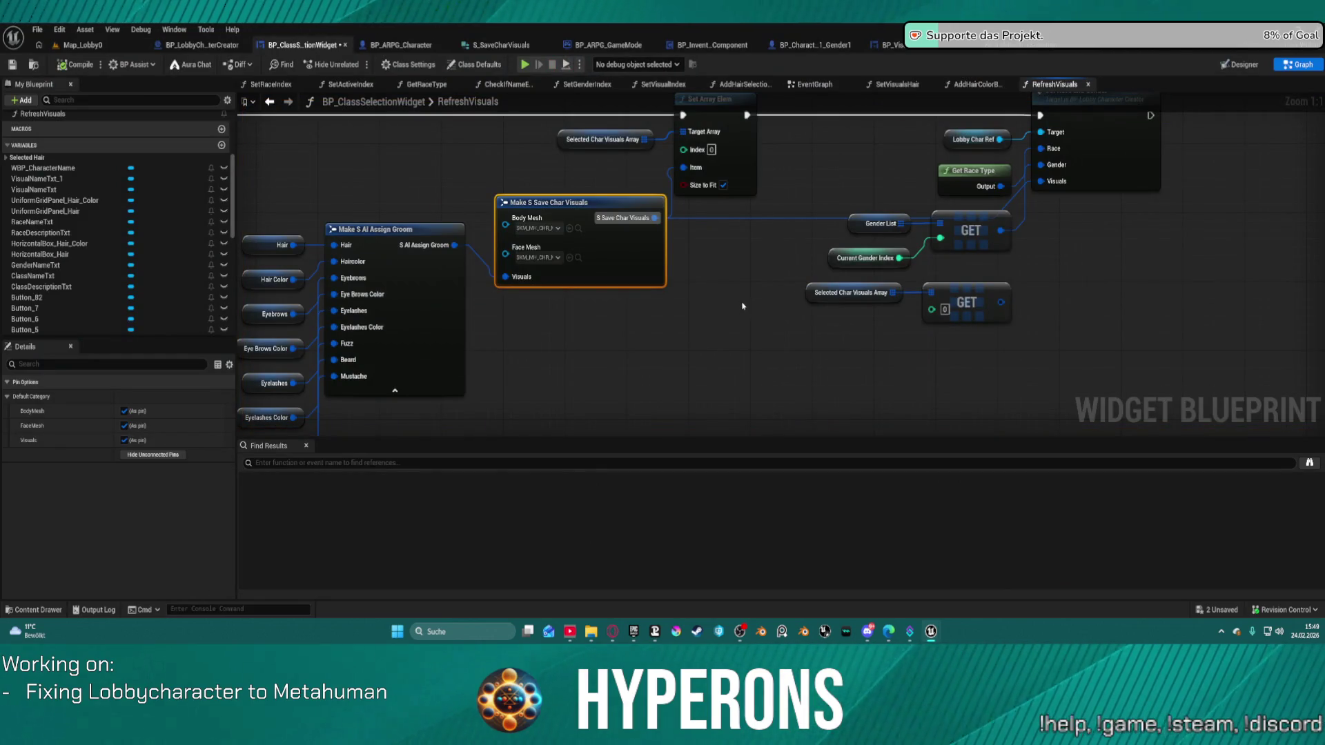
Wire the lower GET element into Set Race and Gender's Visuals, then review S_SaveCharVisuals and SetupCharacter
left_click_drag(1006, 306, 1042, 249)
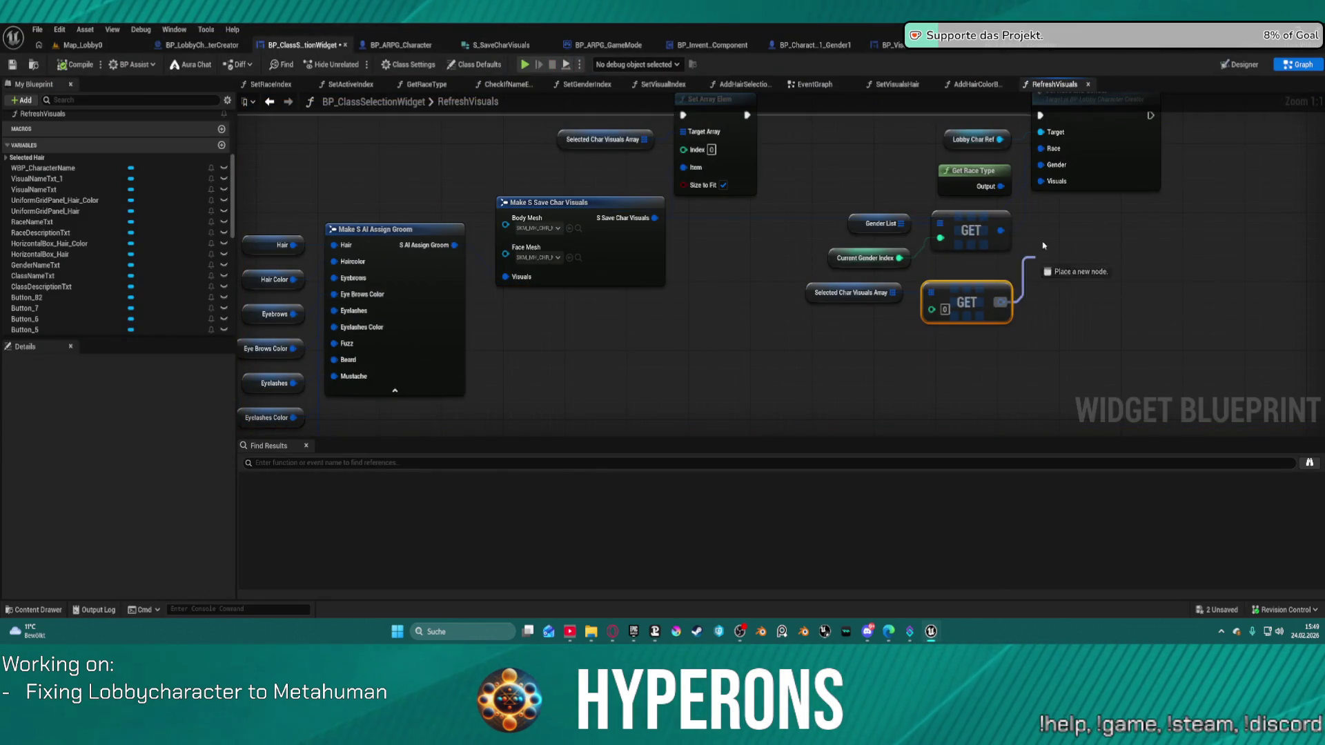
left_click_drag(1033, 191, 1043, 181)
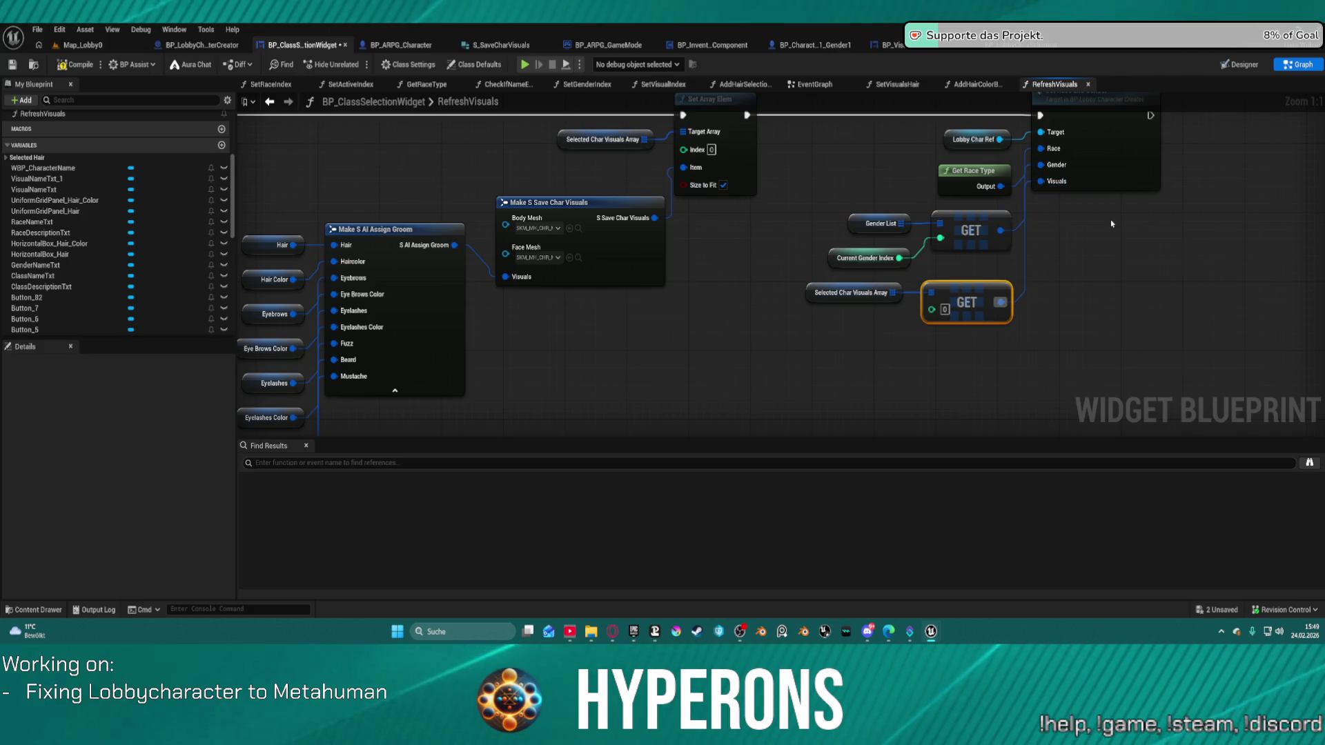
left_click(814, 45)
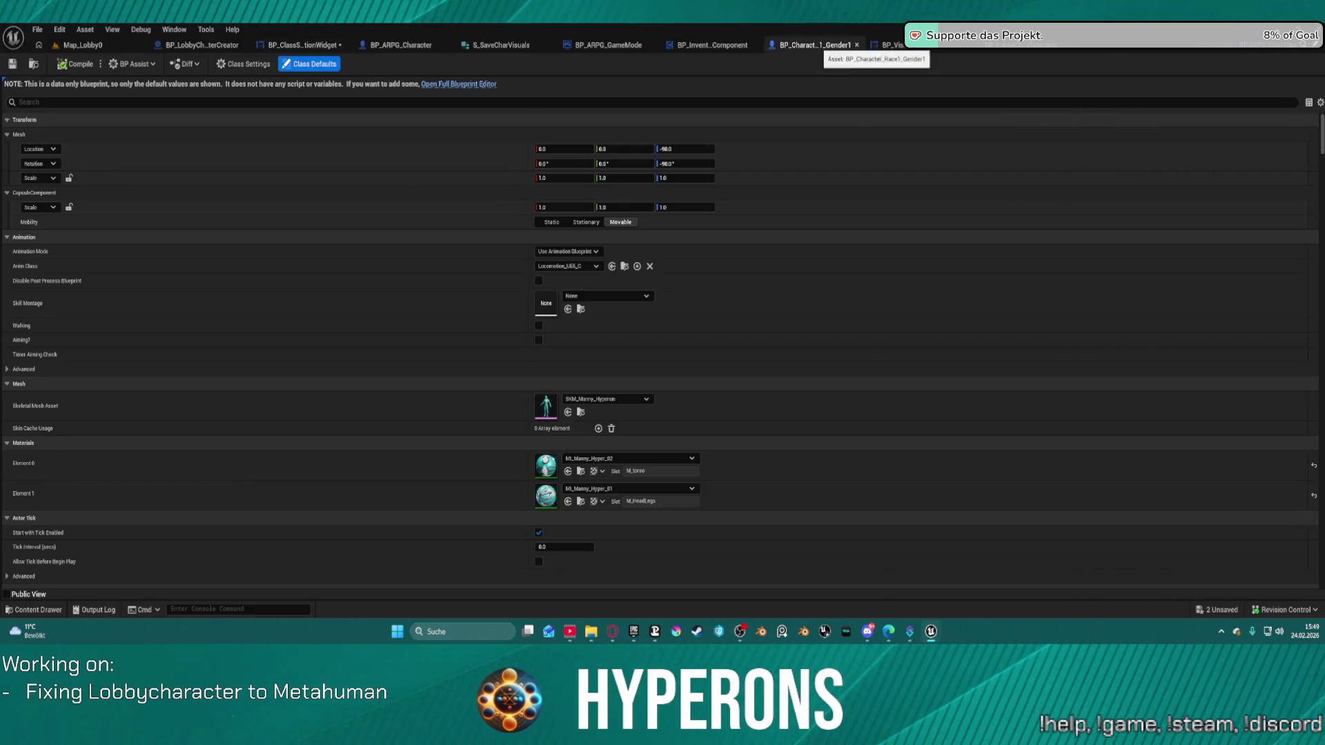
left_click(888, 45)
left_click(607, 45)
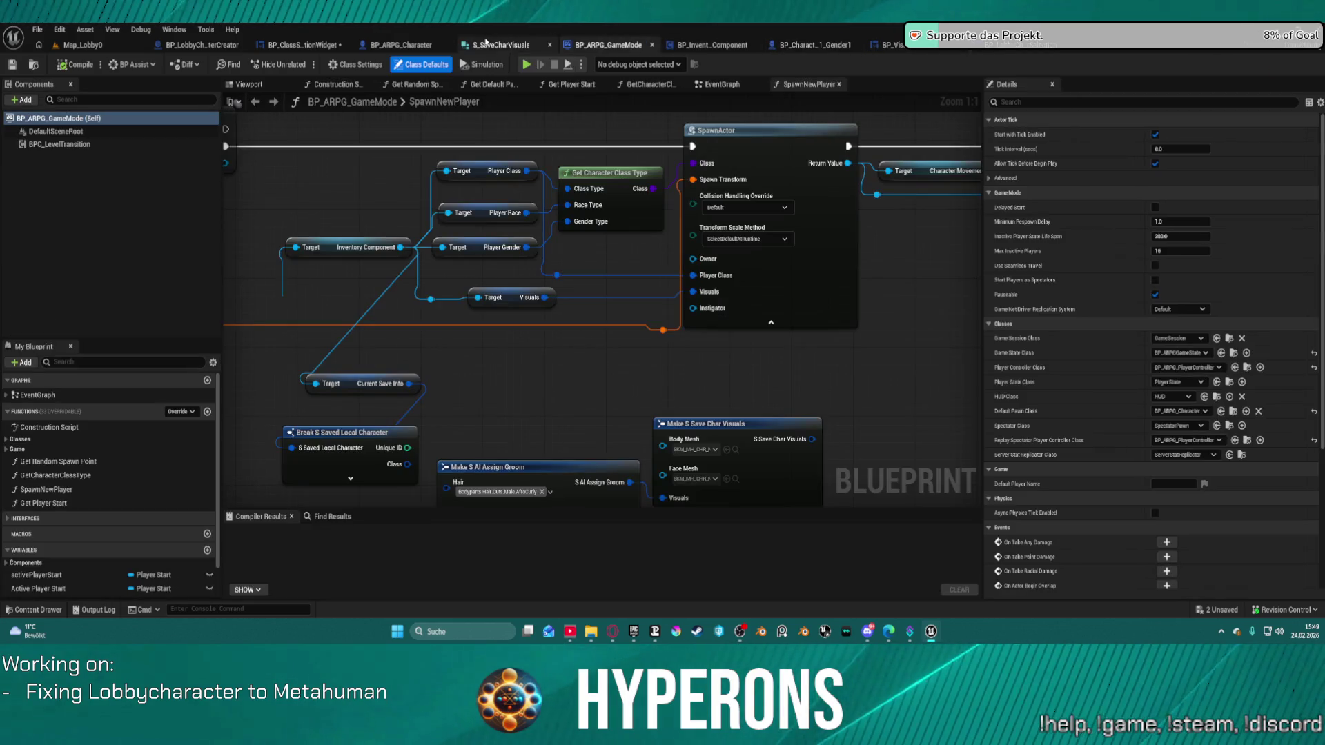
left_click(481, 45)
left_click(407, 45)
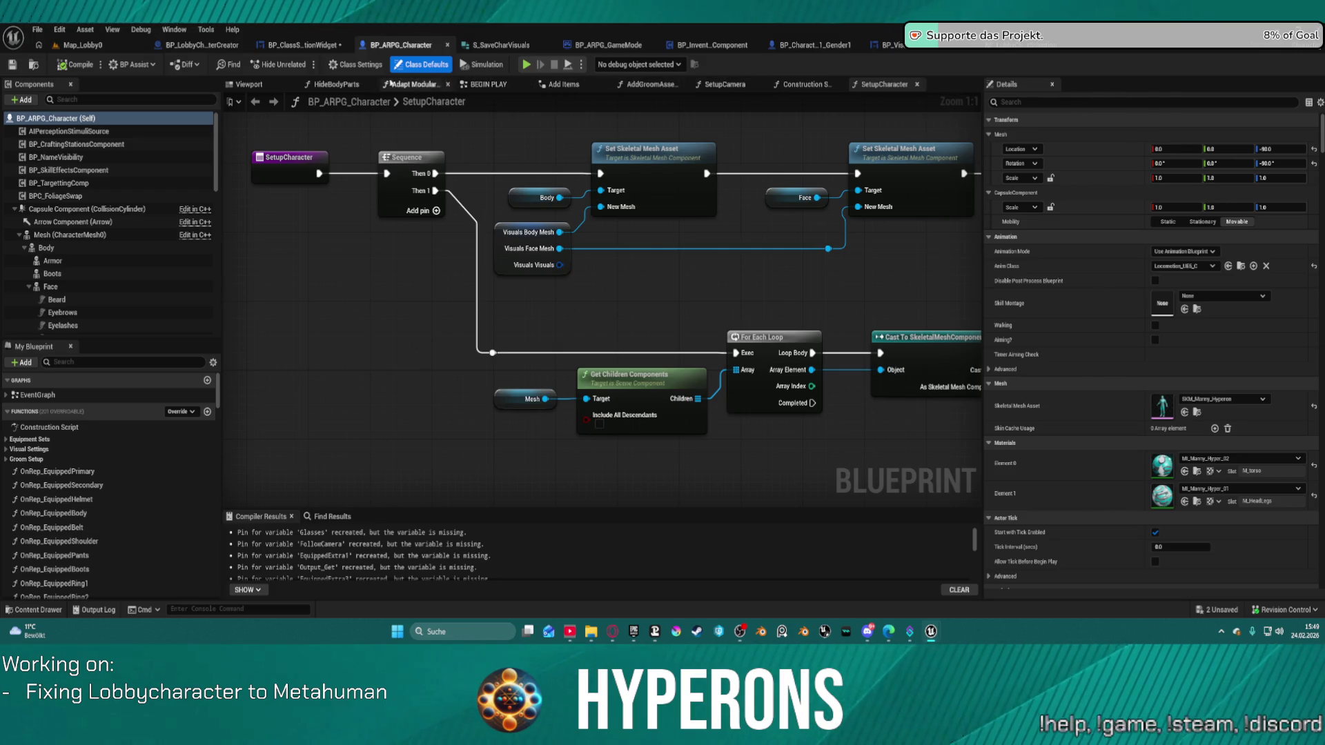
Disconnect the Branch node's False wire in BP_ClassSelectionWidget's SetVisualsHair graph
left_click(295, 46)
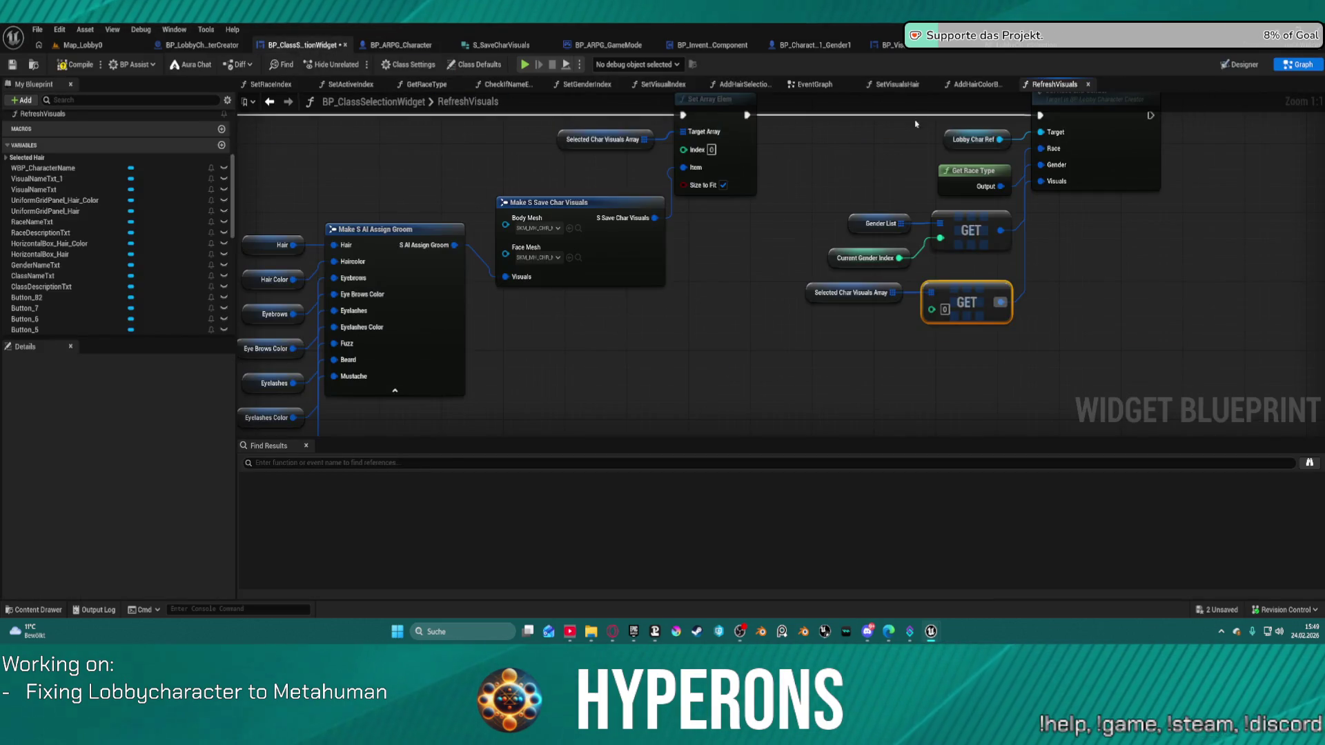
scroll(838, 137, "down", 5)
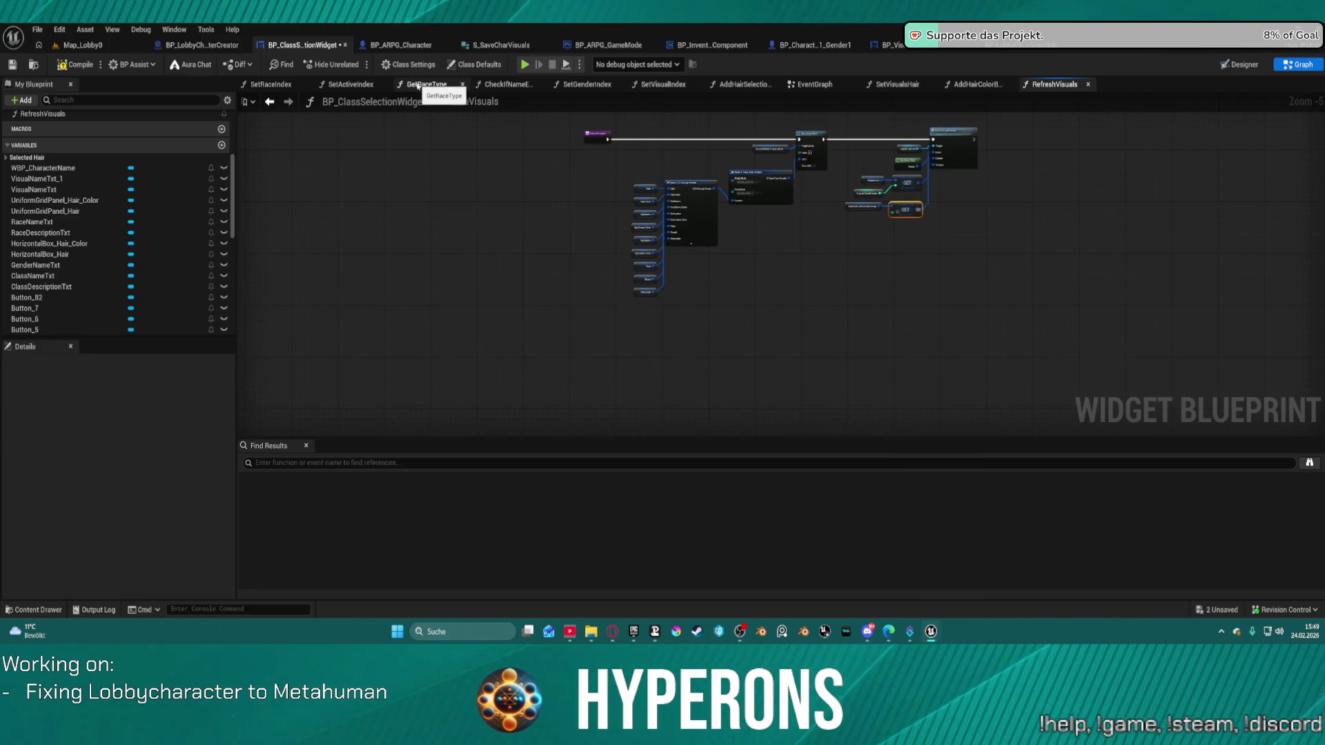
left_click(898, 84)
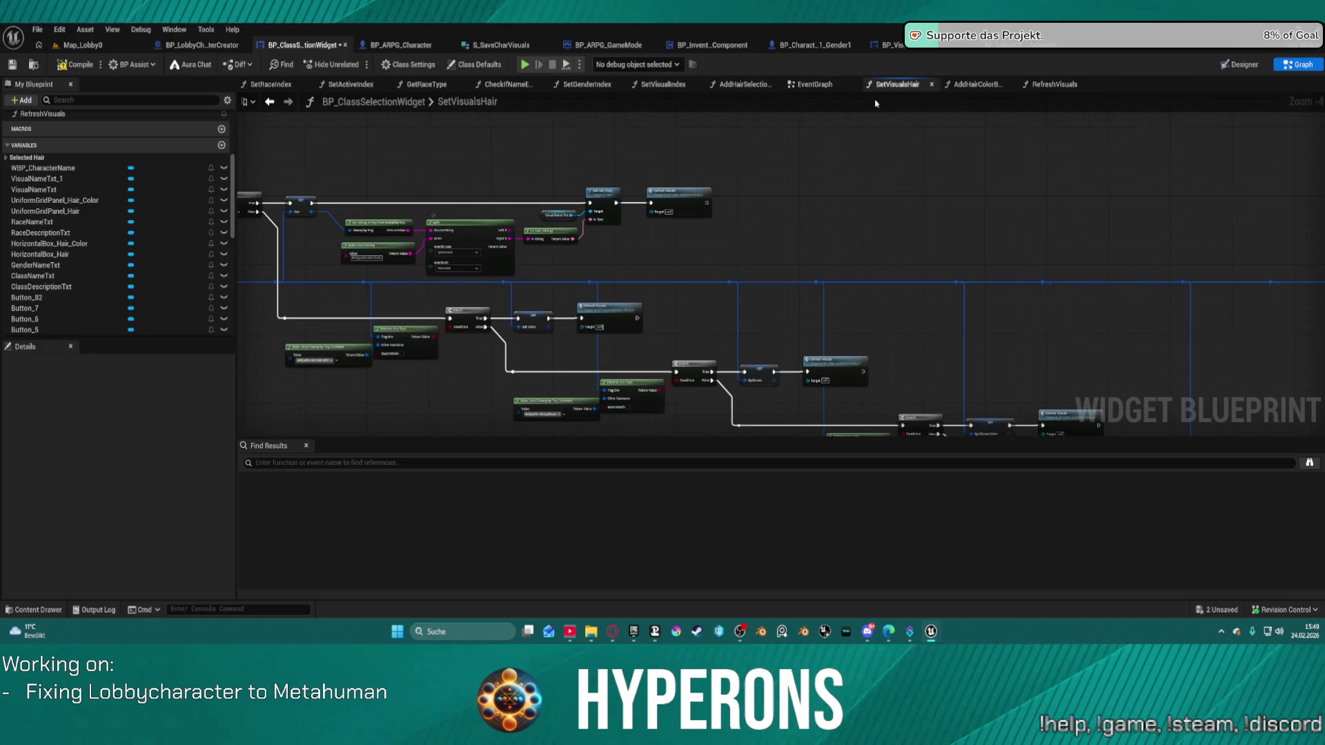
scroll(871, 261, "up", 1)
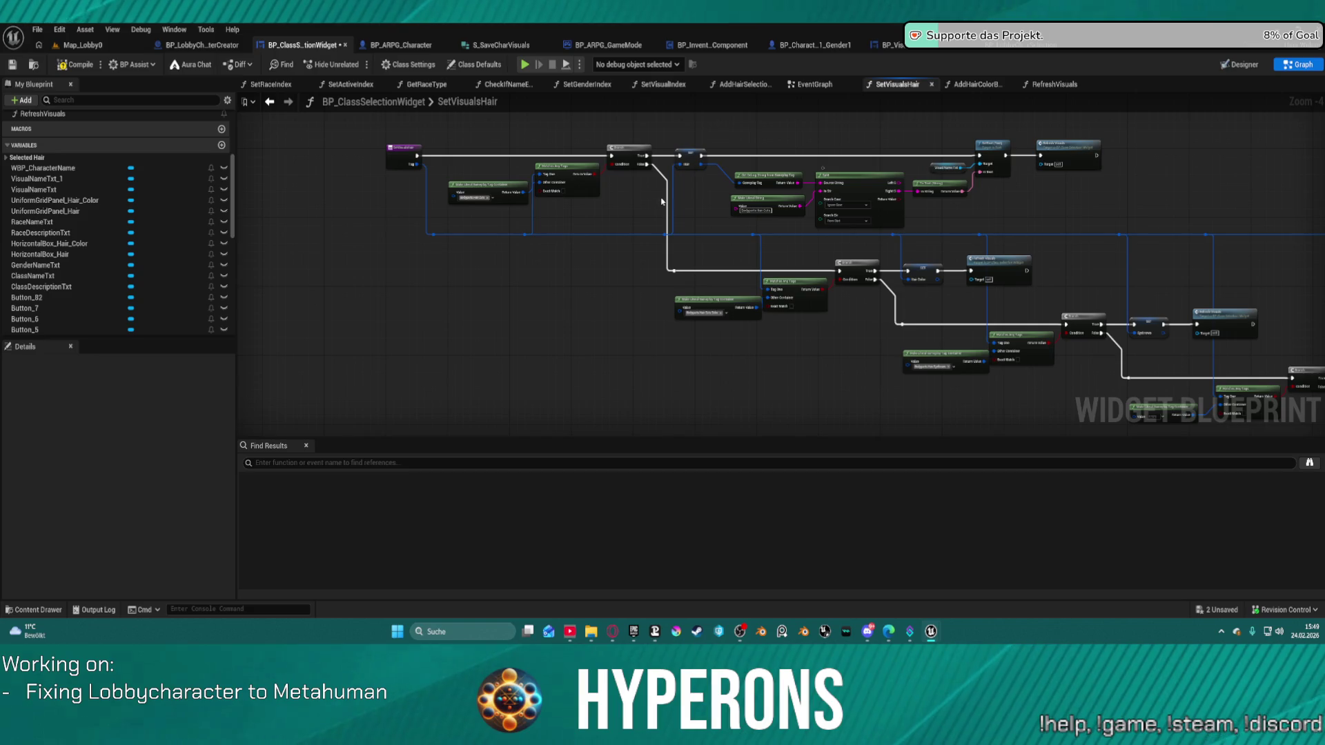
left_click(667, 199, "alt")
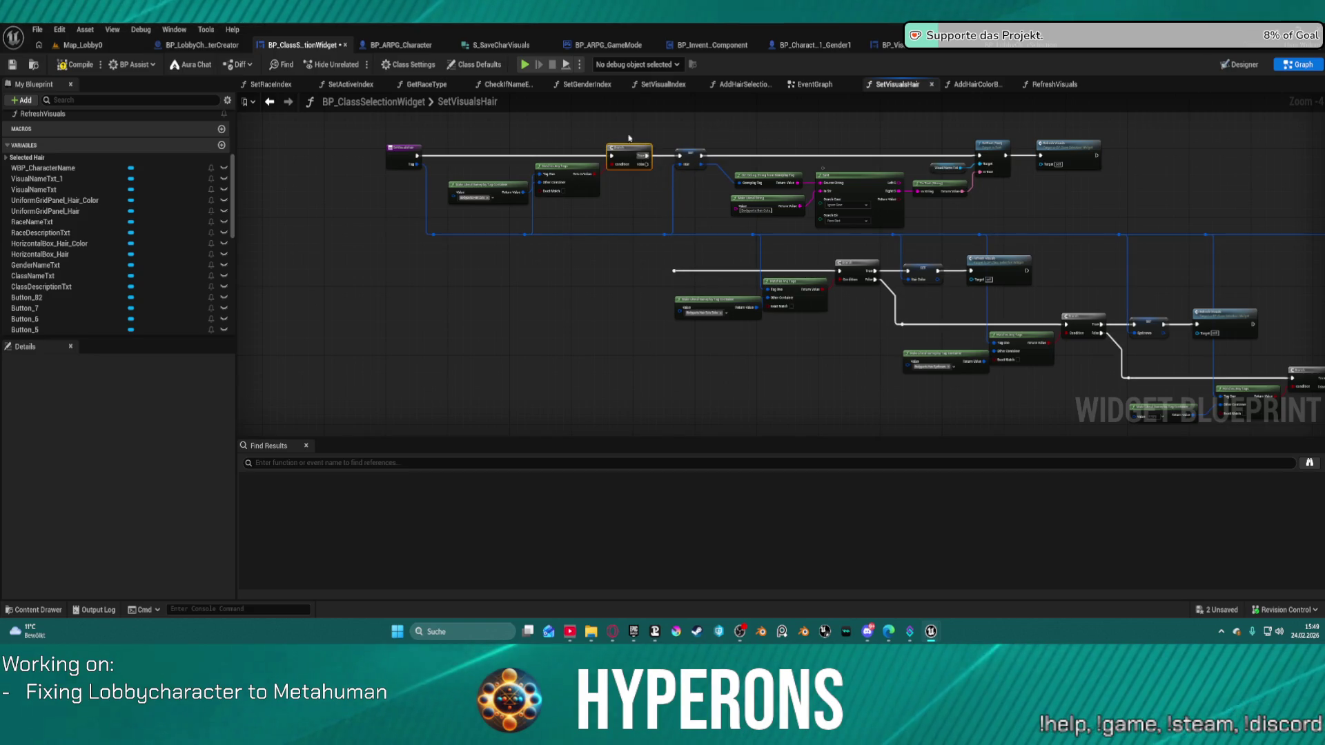
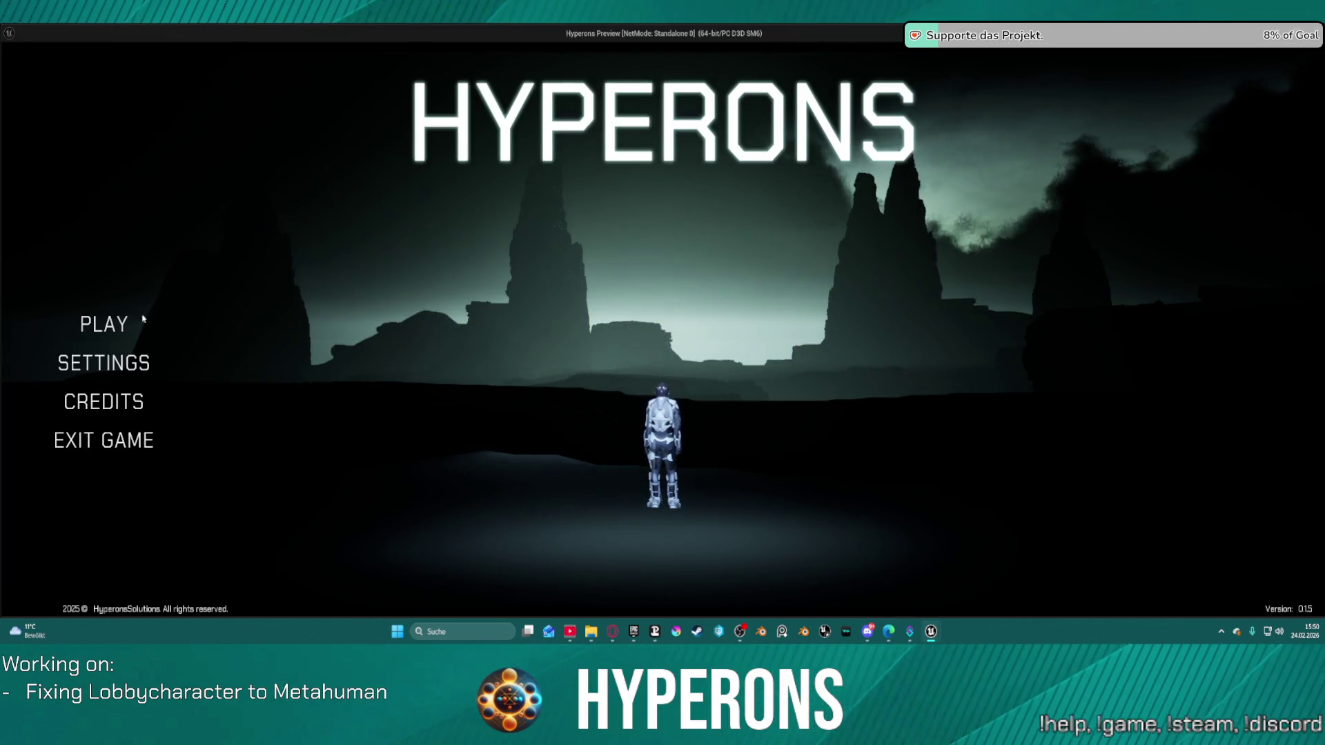
Test character selection in the standalone preview by starting Create New, then exit the game
left_click(158, 319)
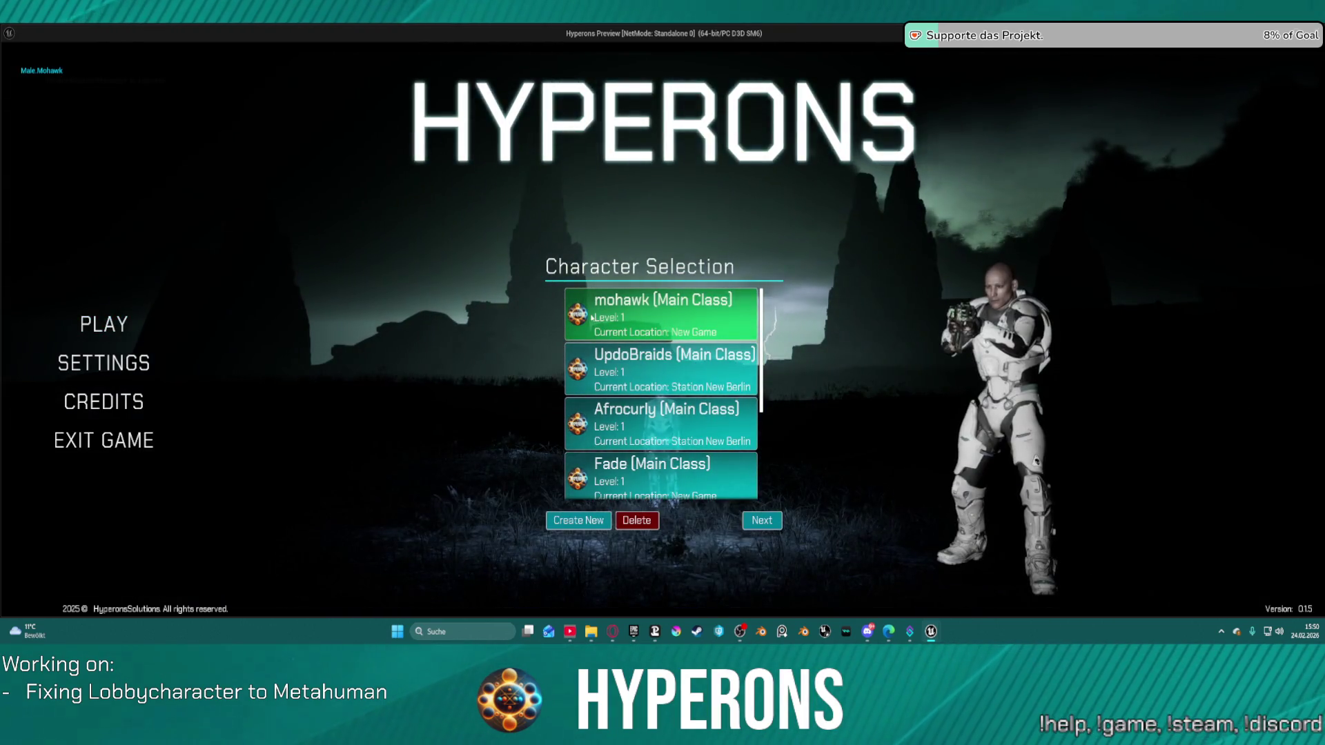
left_click(578, 523)
key("Escape")
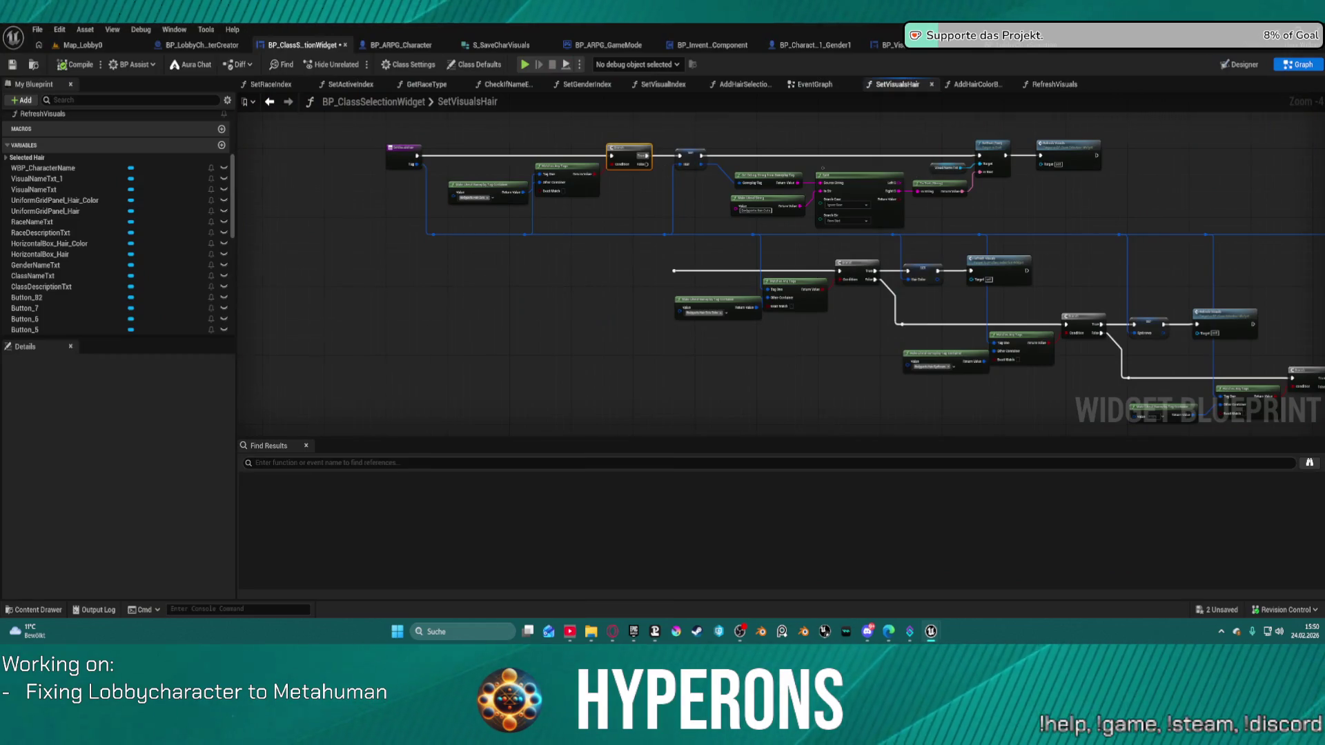
Connect the haircut-tag Branch's False pin to the lower hair-colour Branch's exec input
left_click_drag(1054, 241, 858, 225)
mouse_move(987, 376)
left_mouse_down()
mouse_move(911, 292)
mouse_move(783, 239)
mouse_move(414, 166)
left_mouse_up()
mouse_move(860, 265)
left_mouse_down()
mouse_move(998, 368)
mouse_move(1080, 481)
mouse_move(1081, 397)
left_mouse_up()
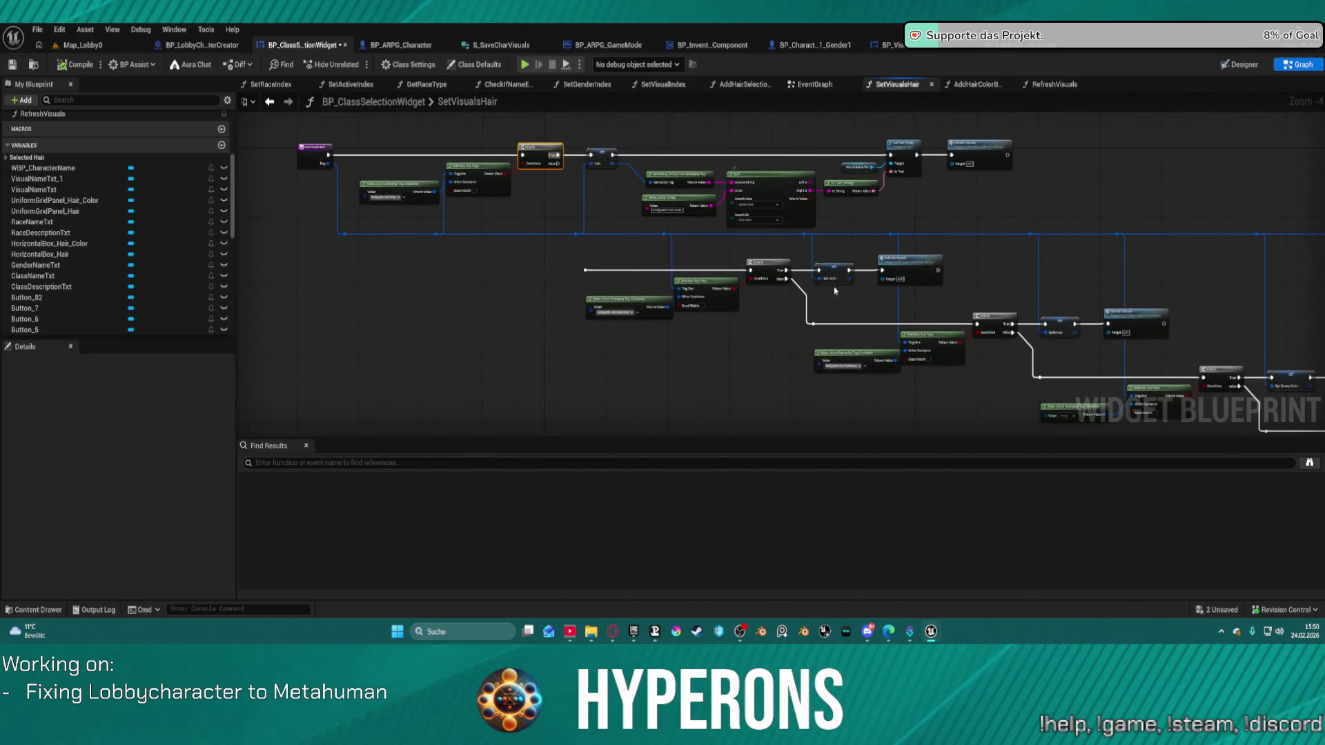
scroll(606, 196, "up", 3)
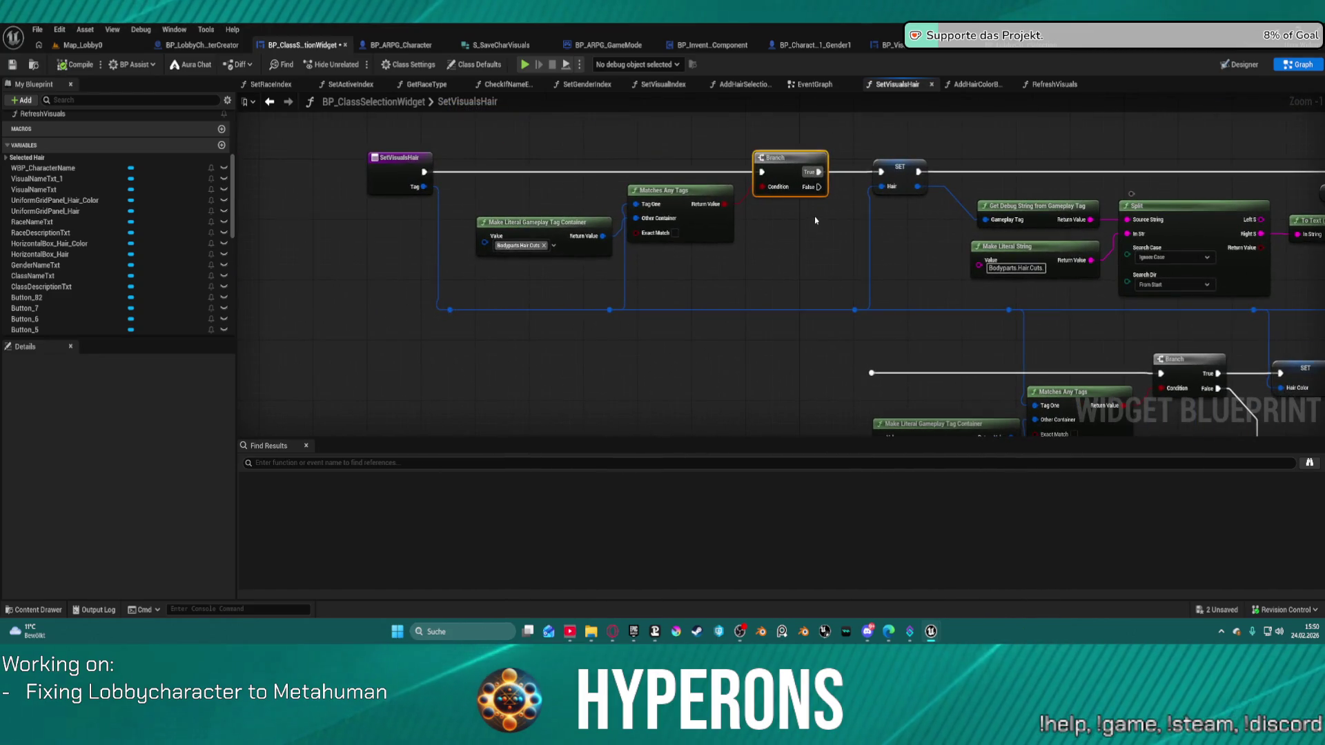
mouse_move(818, 187)
left_mouse_down()
mouse_move(862, 383)
mouse_move(871, 373)
left_mouse_up()
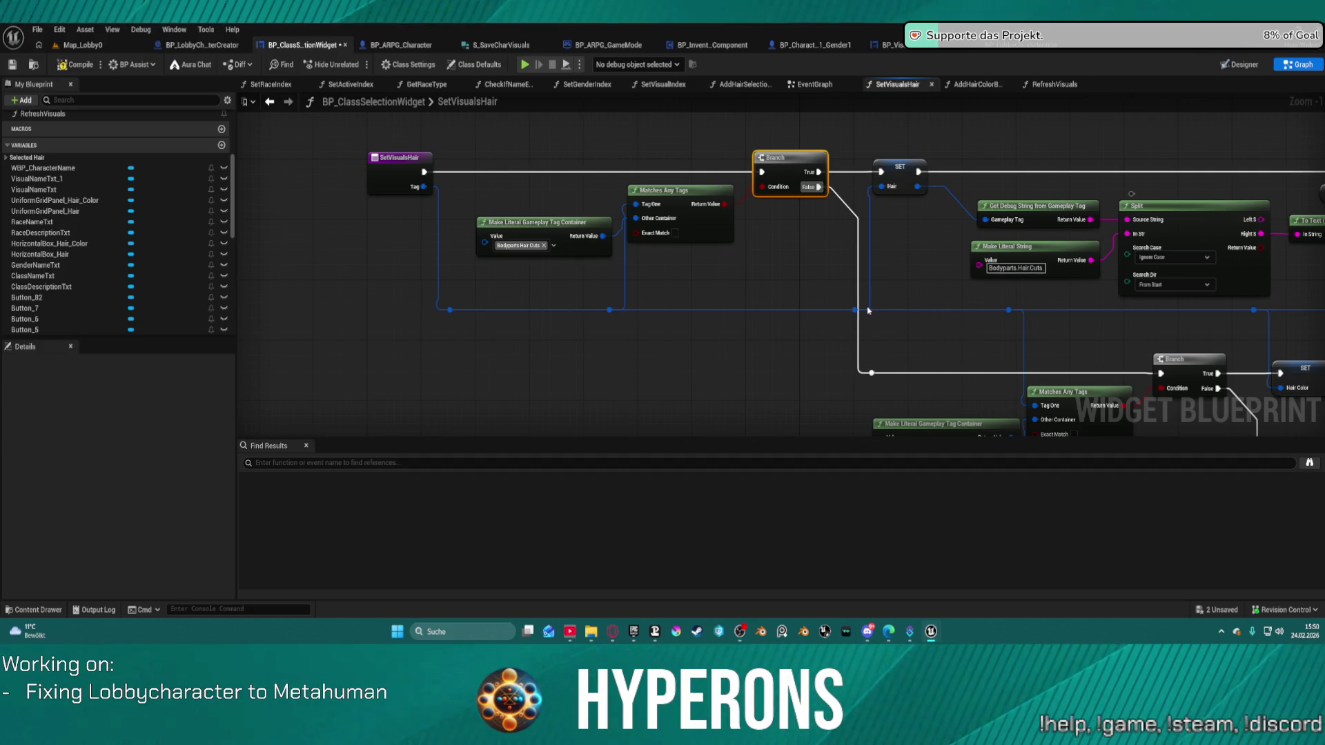
Open the RefreshVisuals function graph from its Refresh Visuals call node
left_click_drag(1195, 248, 640, 243)
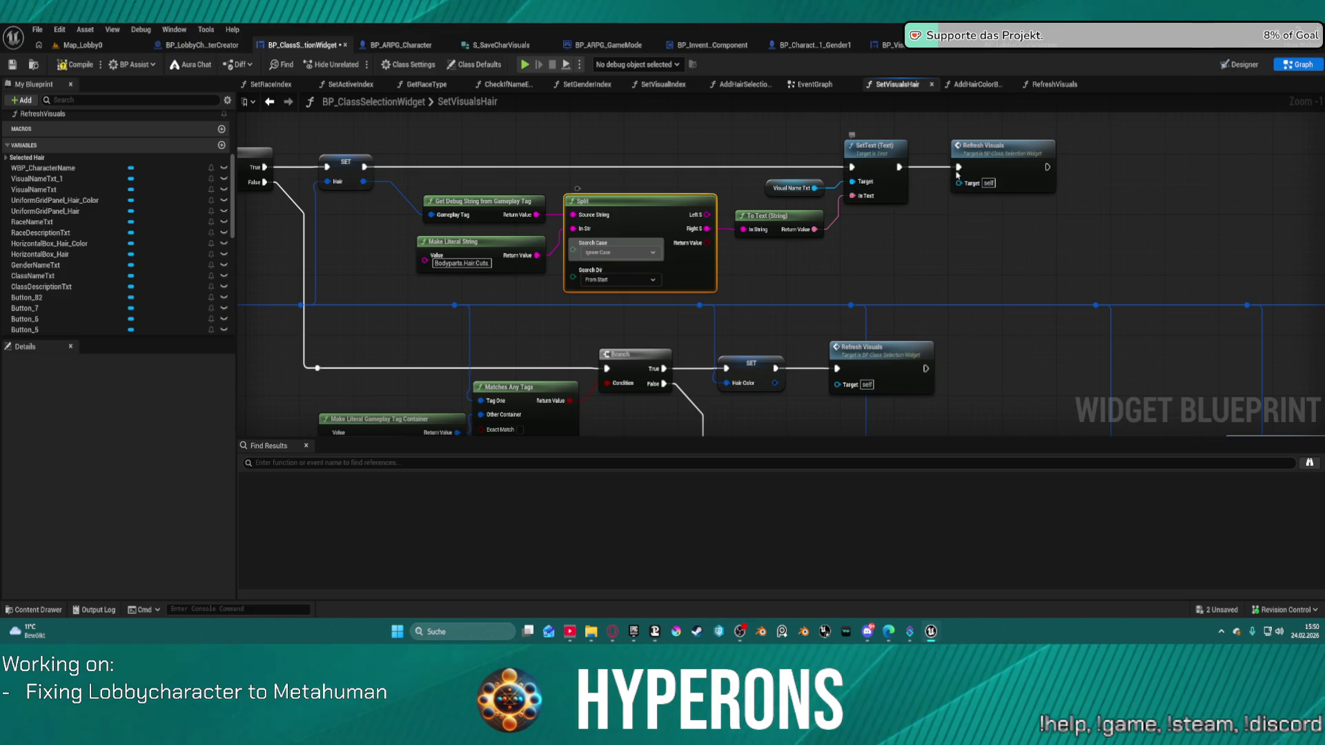
double_click(995, 170)
scroll(770, 161, "up", 3)
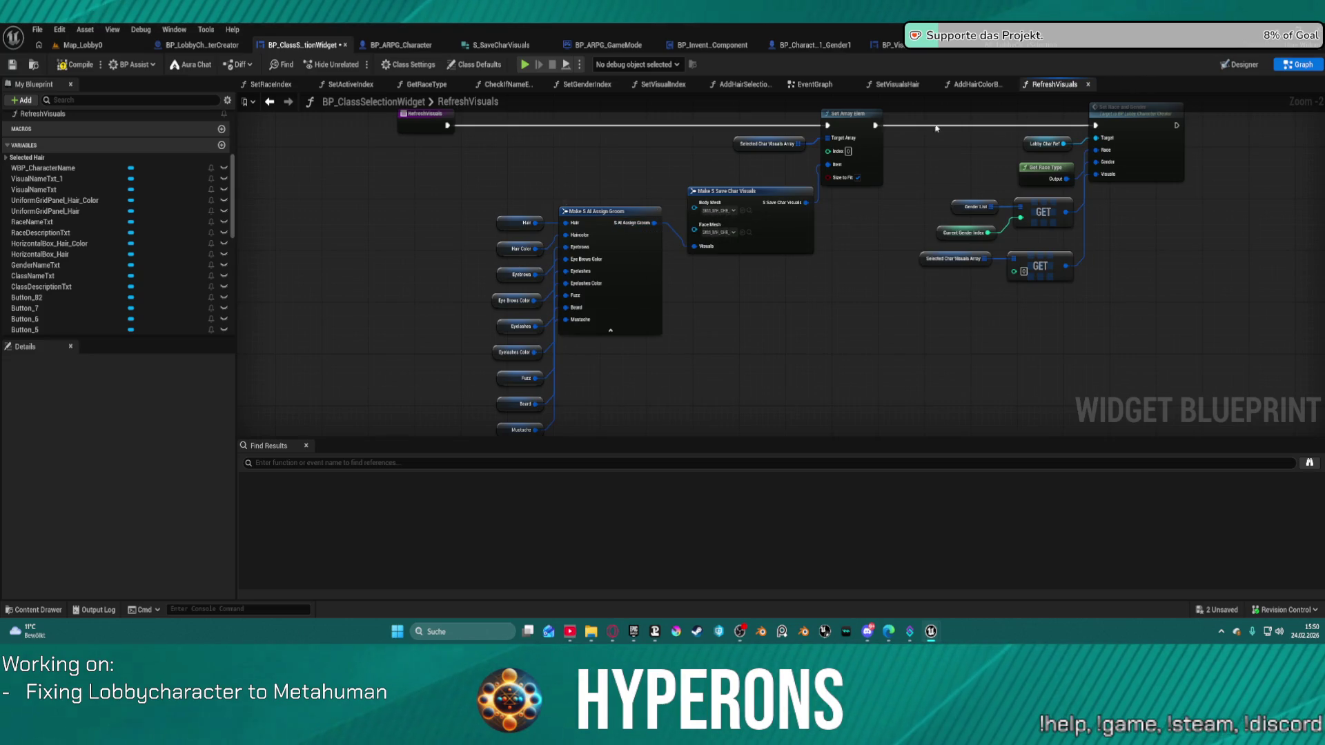
Open SetRaceAndGender from its call node and bring the groom break and split nodes into view
left_click(1136, 162)
double_click(1136, 161)
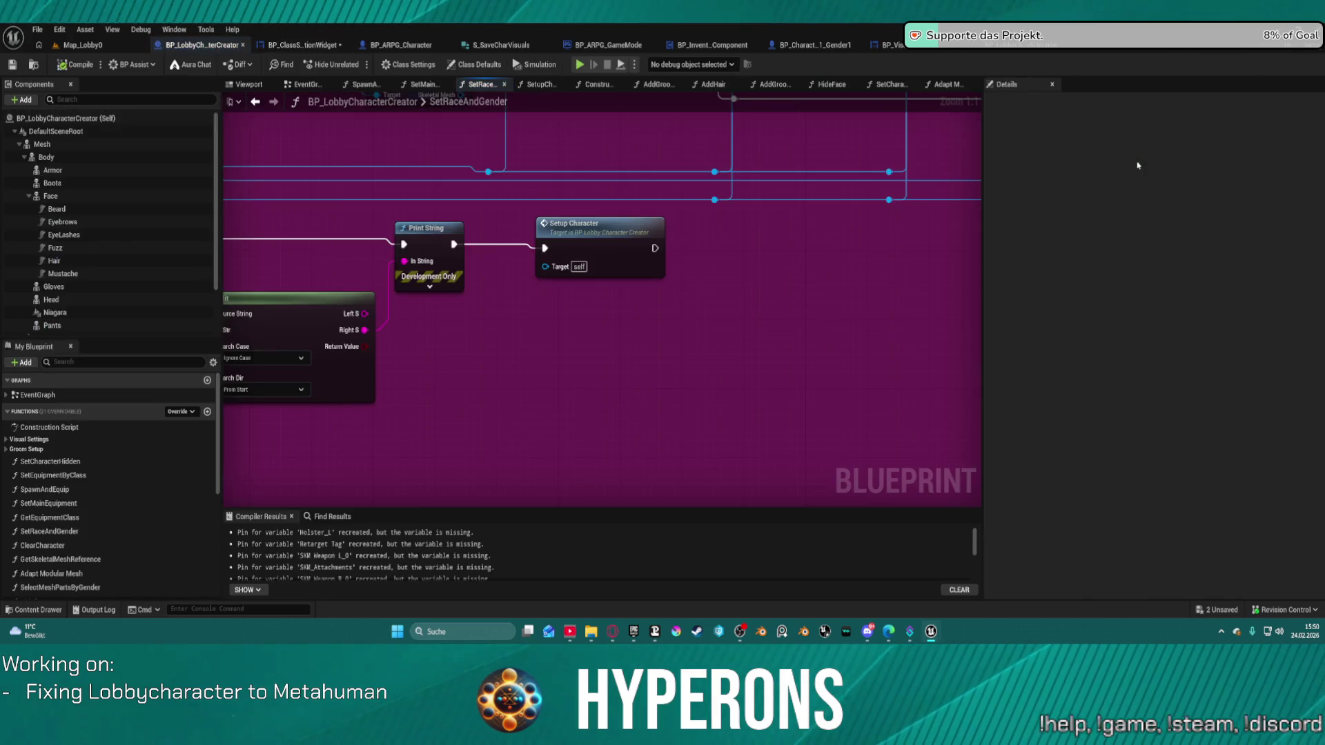
scroll(745, 255, "down", 4)
left_click(690, 243)
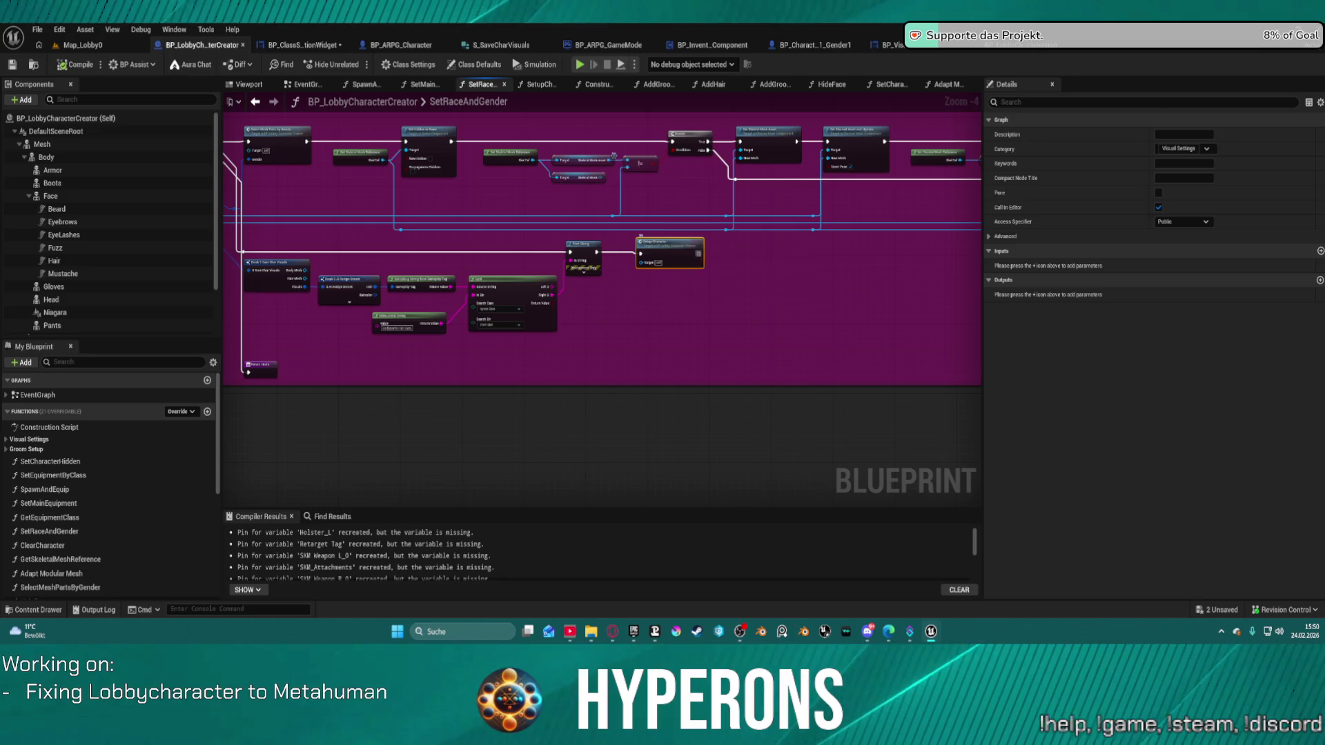
scroll(565, 259, "down", 2)
scroll(651, 370, "up", 2)
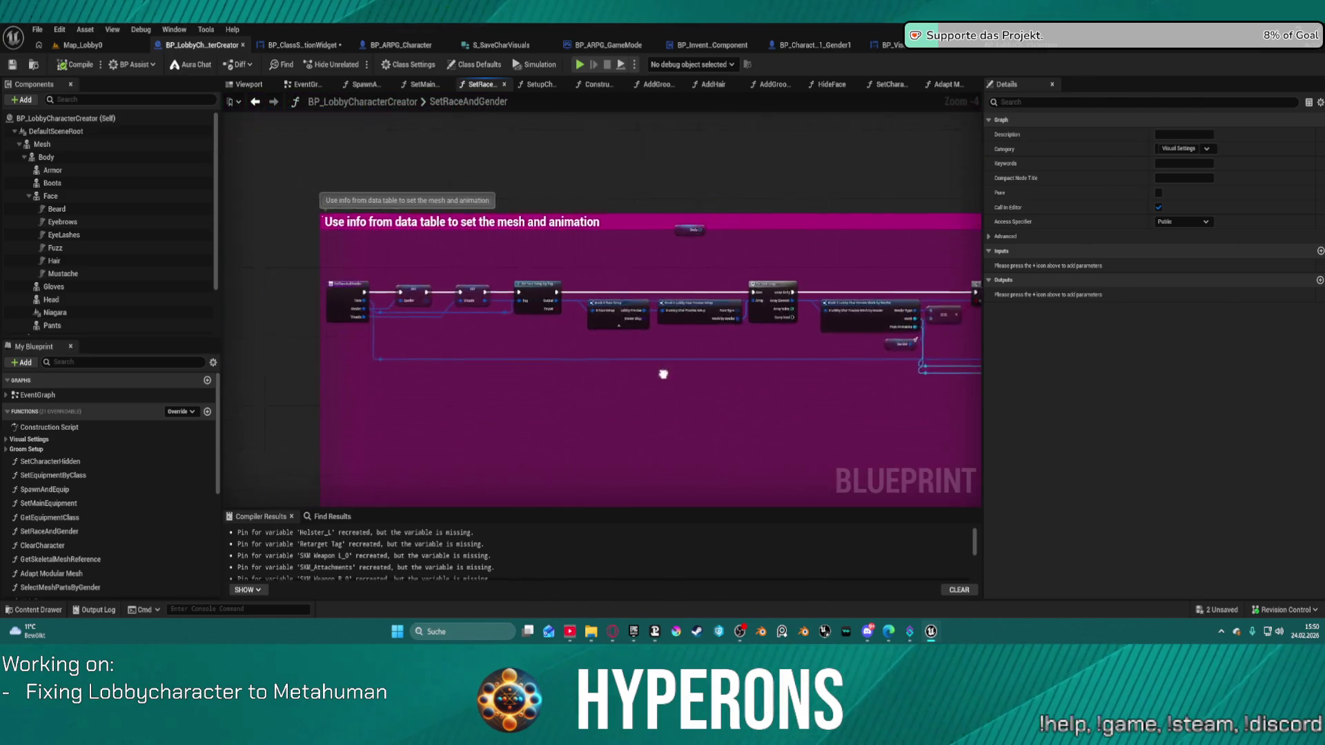
scroll(473, 285, "up", 2)
scroll(690, 276, "down", 2)
scroll(729, 270, "up", 4)
mouse_move(729, 269)
left_mouse_down()
mouse_move(822, 147)
mouse_move(787, 240)
mouse_move(860, 343)
mouse_move(870, 254)
left_mouse_up()
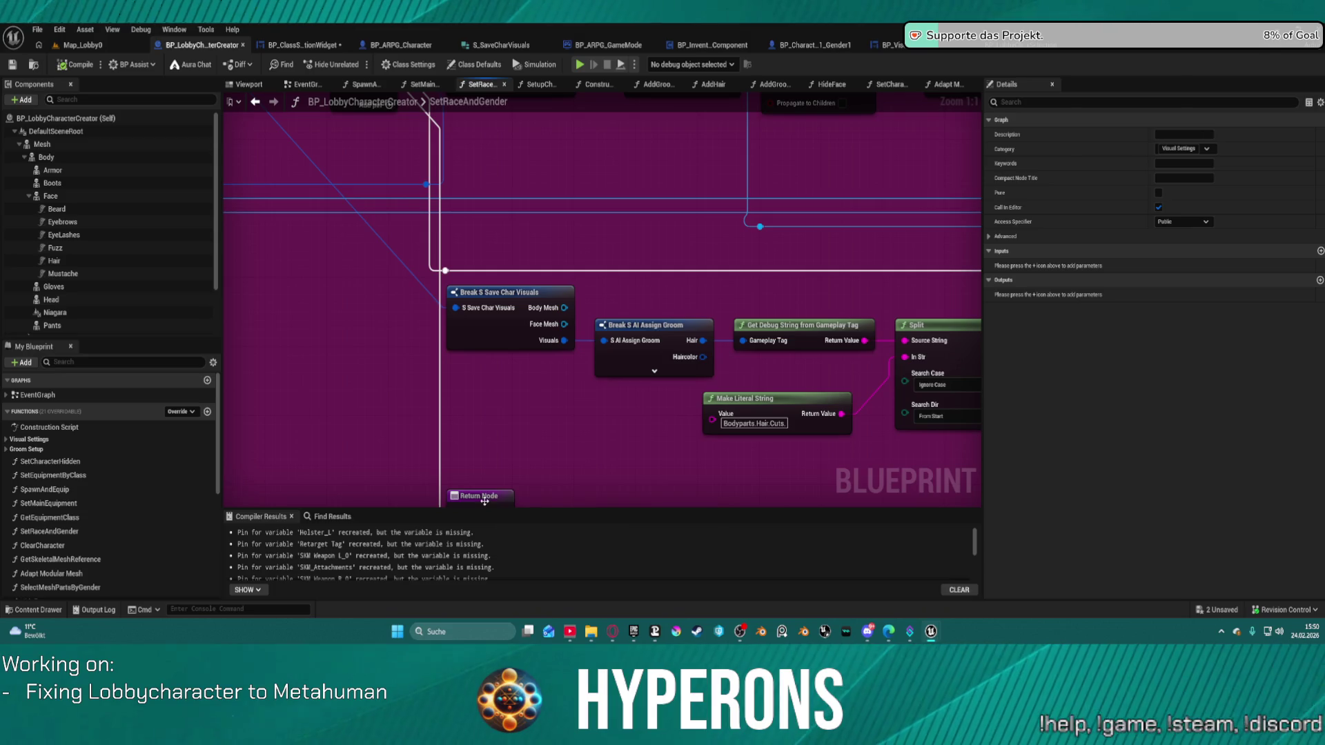
Wire SetRaceAndGender's entry execution down to a Return Node and reposition it lower left
left_click(512, 112)
mouse_move(512, 97)
left_mouse_down()
mouse_move(486, 103)
mouse_move(408, 351)
mouse_move(363, 438)
mouse_move(450, 552)
mouse_move(535, 399)
left_mouse_up()
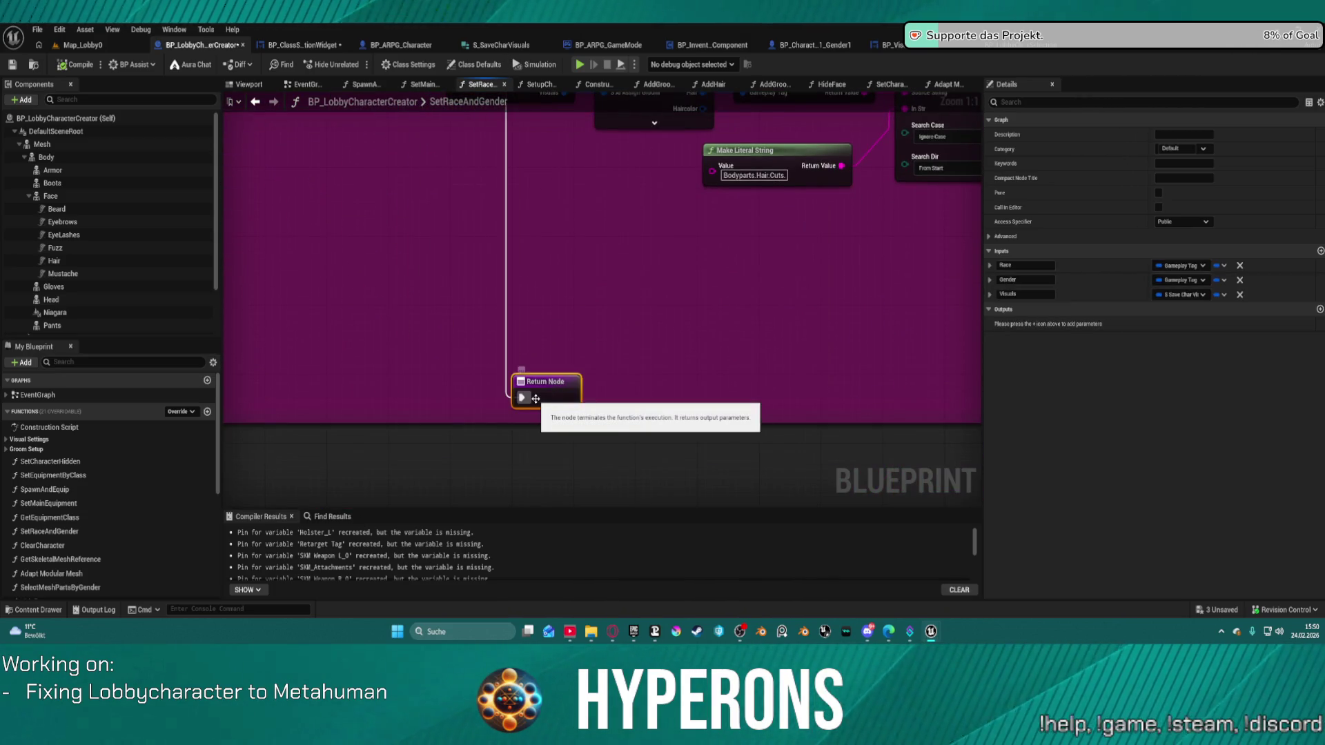
mouse_move(631, 382)
left_mouse_down()
mouse_move(730, 325)
mouse_move(670, 272)
left_mouse_up()
mouse_move(556, 282)
left_mouse_down()
mouse_move(221, 301)
mouse_move(681, 103)
mouse_move(748, 113)
mouse_move(850, 97)
mouse_move(786, 342)
mouse_move(542, 347)
left_mouse_up()
Drill into SetupCharacter and then its AddGroomAssets function graph
double_click(482, 336)
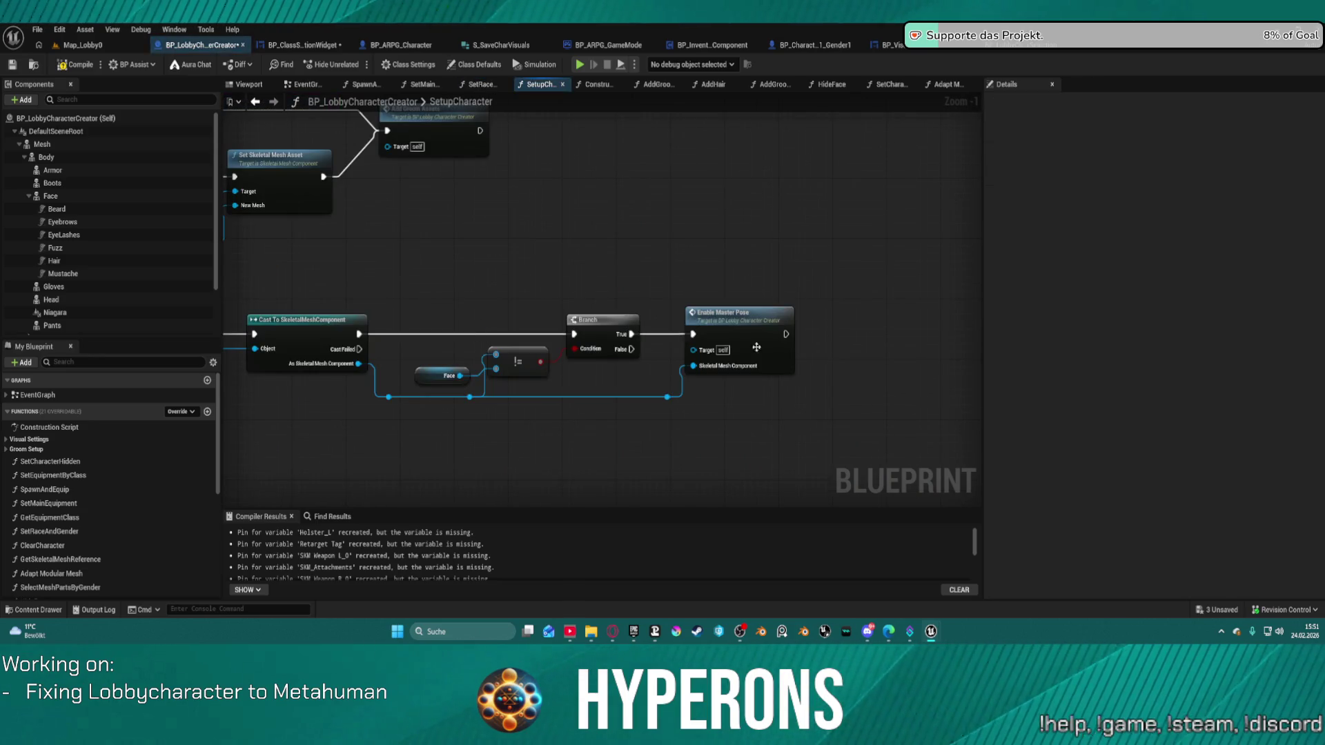
mouse_move(678, 286)
left_mouse_down()
mouse_move(924, 344)
mouse_move(1078, 329)
left_mouse_up()
double_click(846, 155)
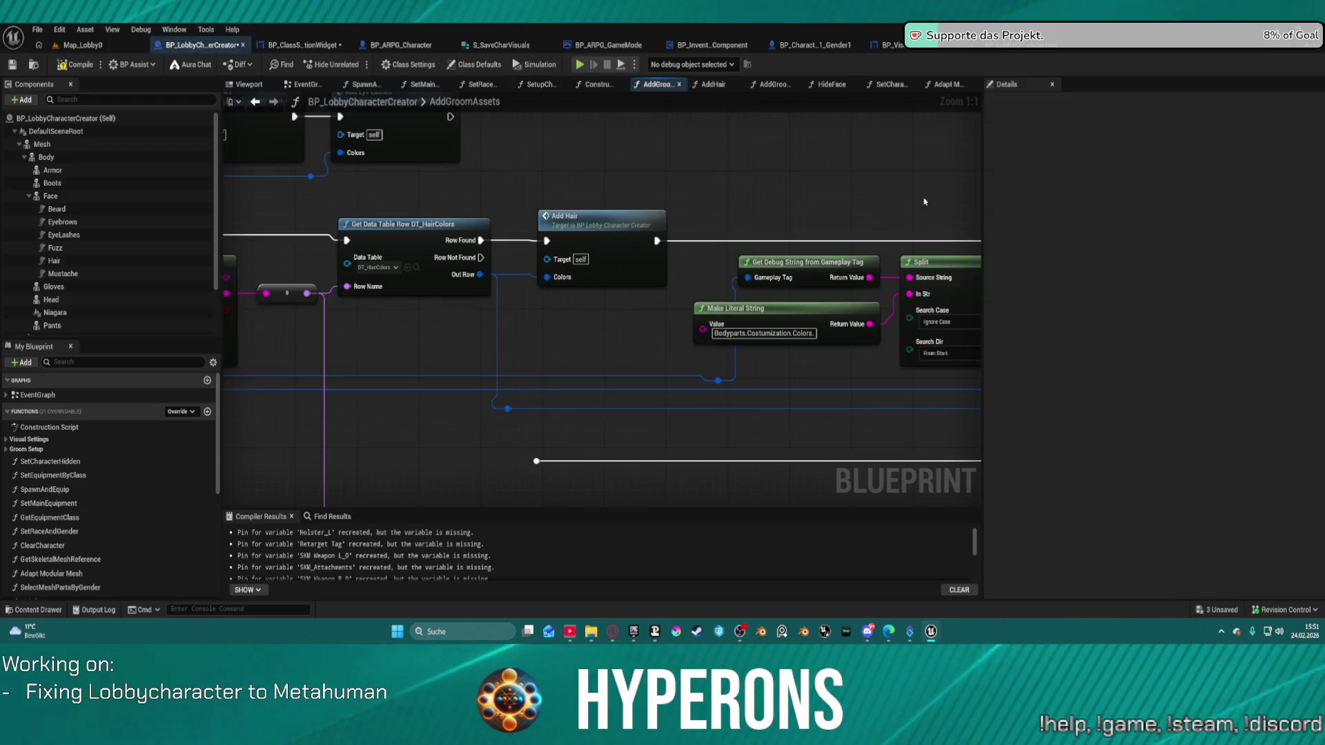
scroll(550, 261, "up", 1)
scroll(550, 261, "down", 4)
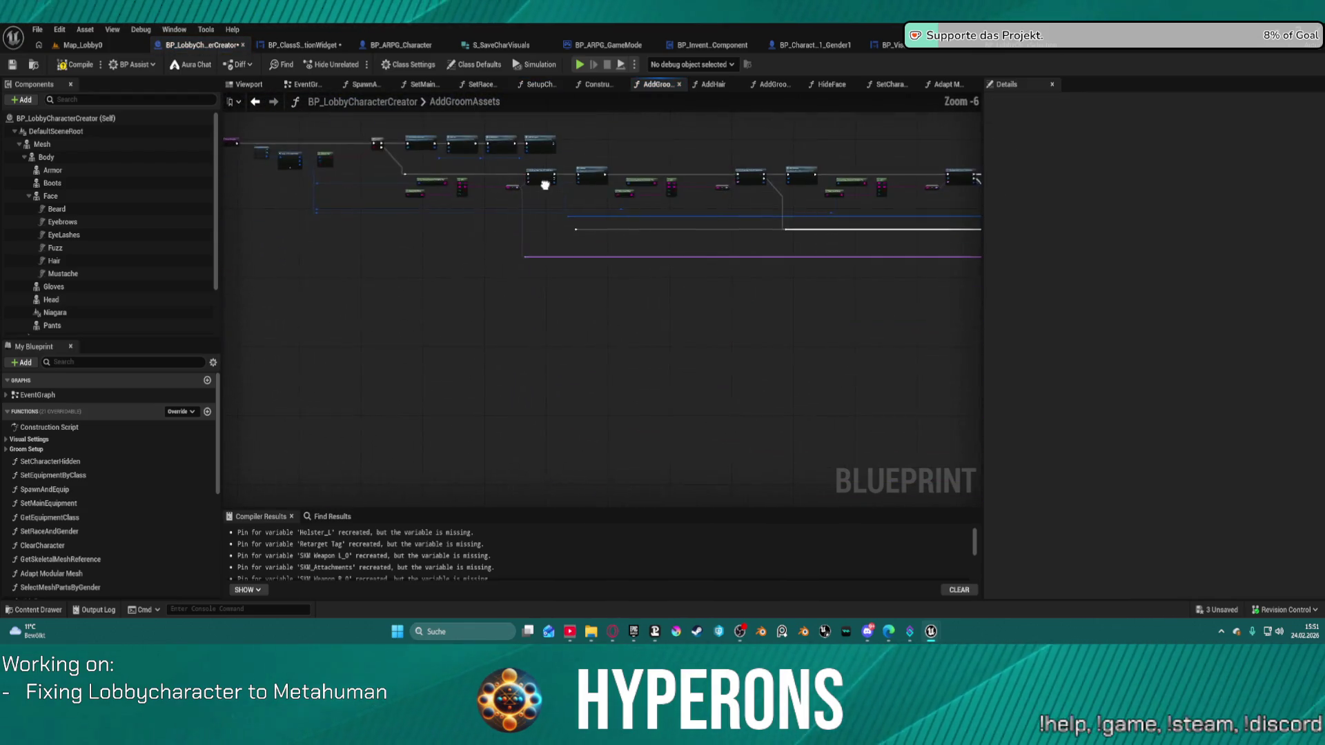
scroll(781, 273, "up", 4)
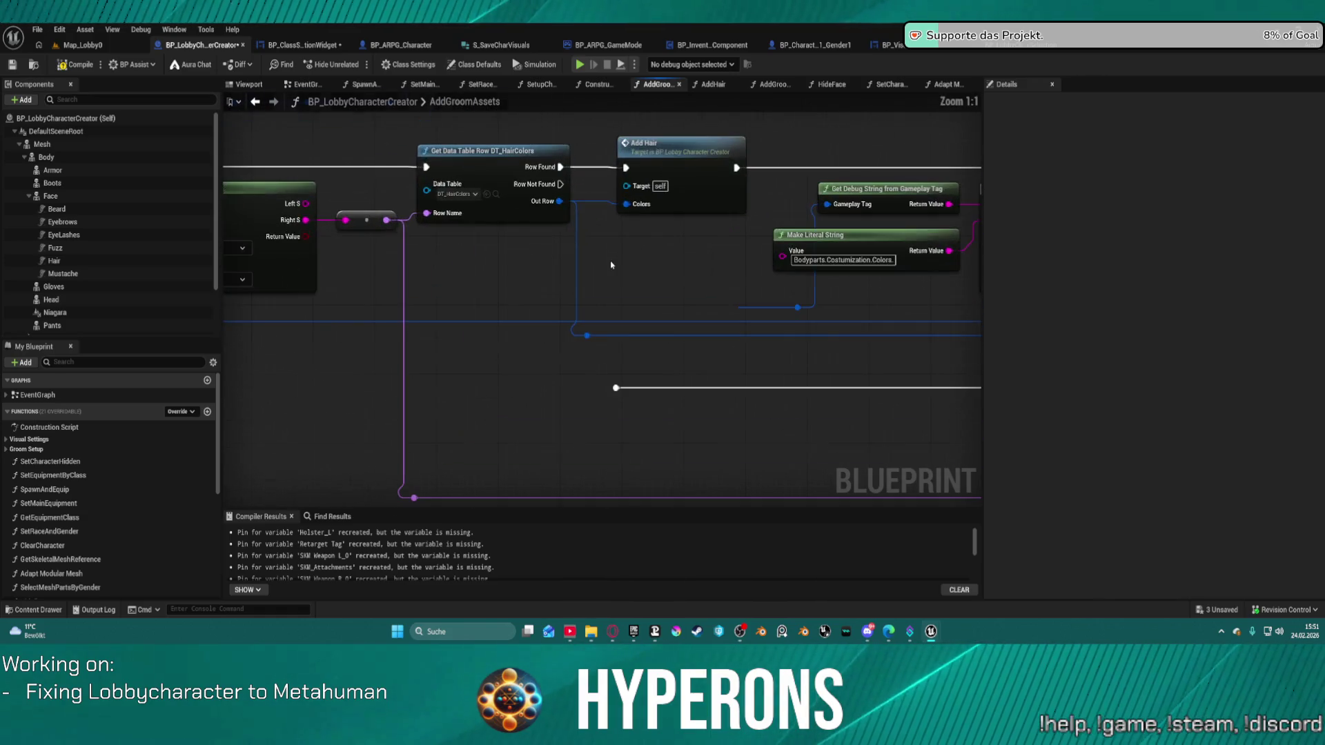
Route the DT_HairColors Get Data Table Row's Row Not Found pin to the reroute below
mouse_move(796, 279)
left_mouse_down()
mouse_move(890, 328)
mouse_move(970, 325)
left_mouse_up()
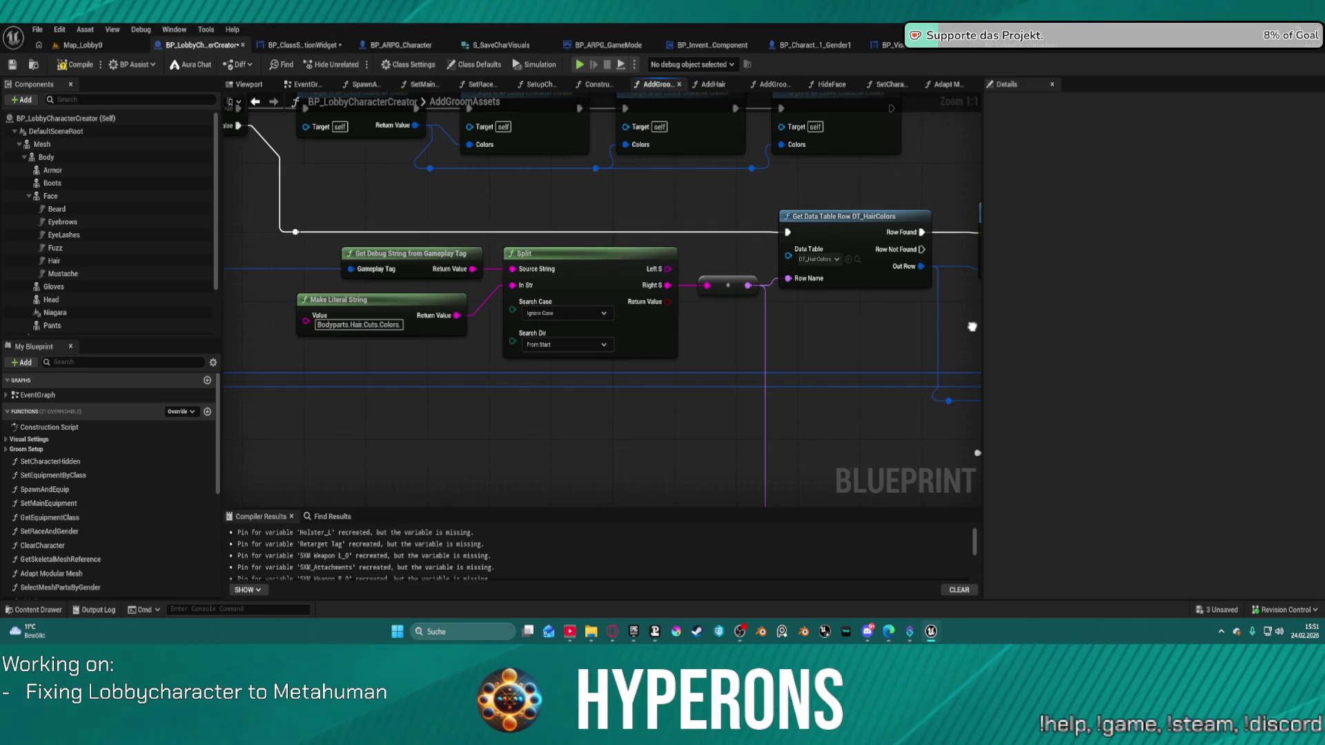
left_click_drag(971, 326, 822, 344)
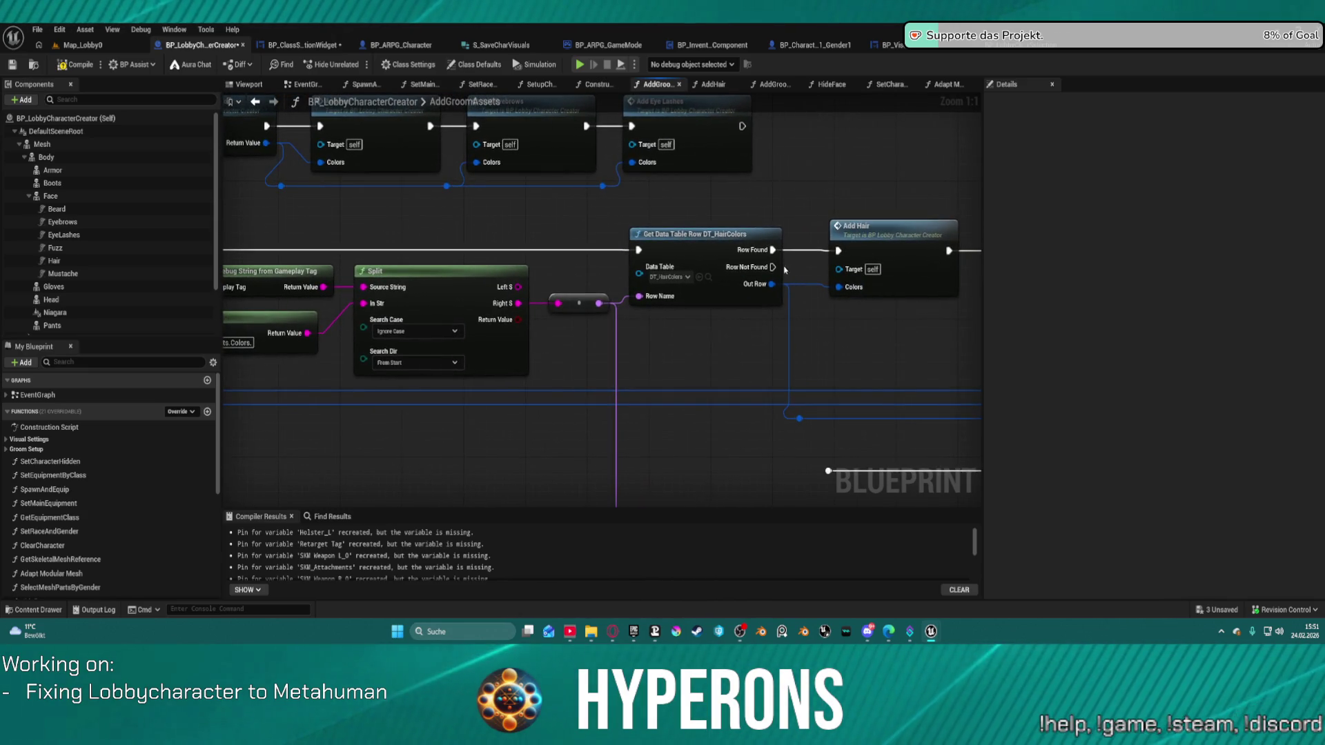
mouse_move(769, 266)
left_mouse_down()
mouse_move(784, 270)
mouse_move(855, 461)
mouse_move(828, 470)
left_mouse_up()
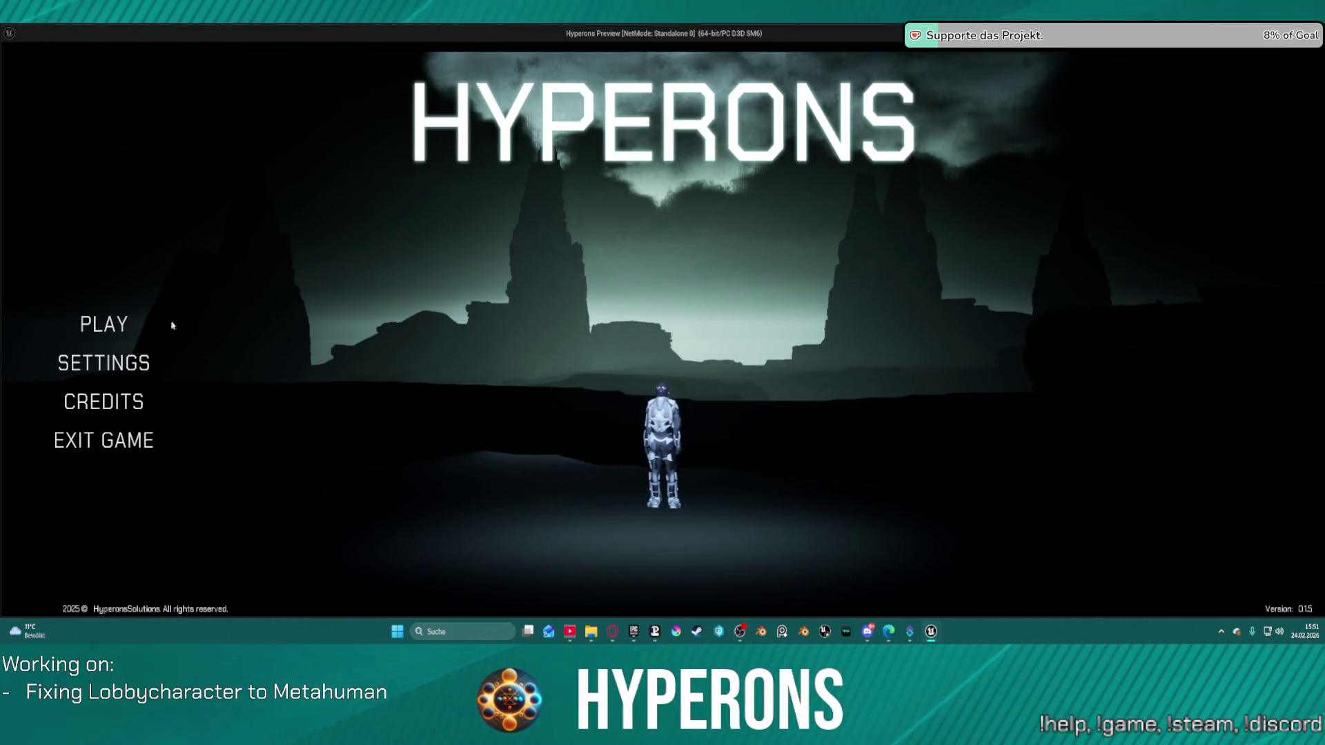
left_click(171, 325)
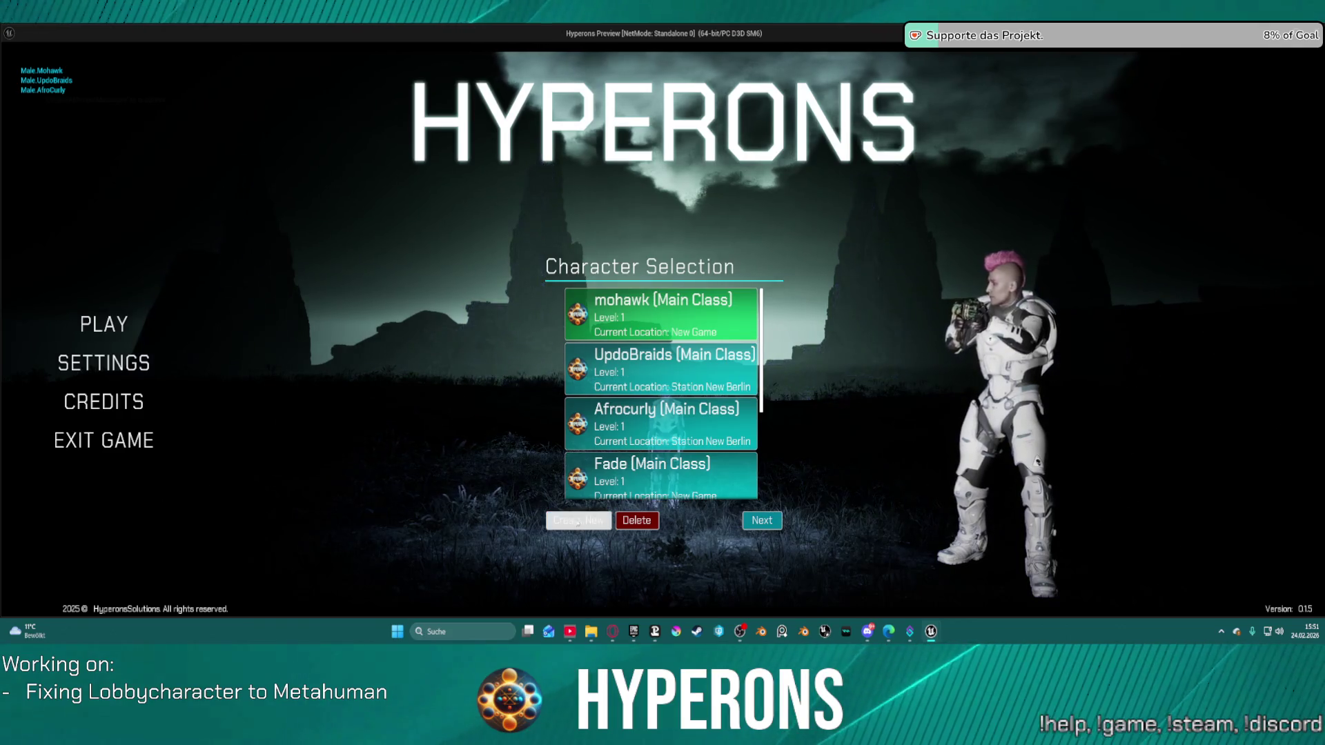
left_click(578, 521)
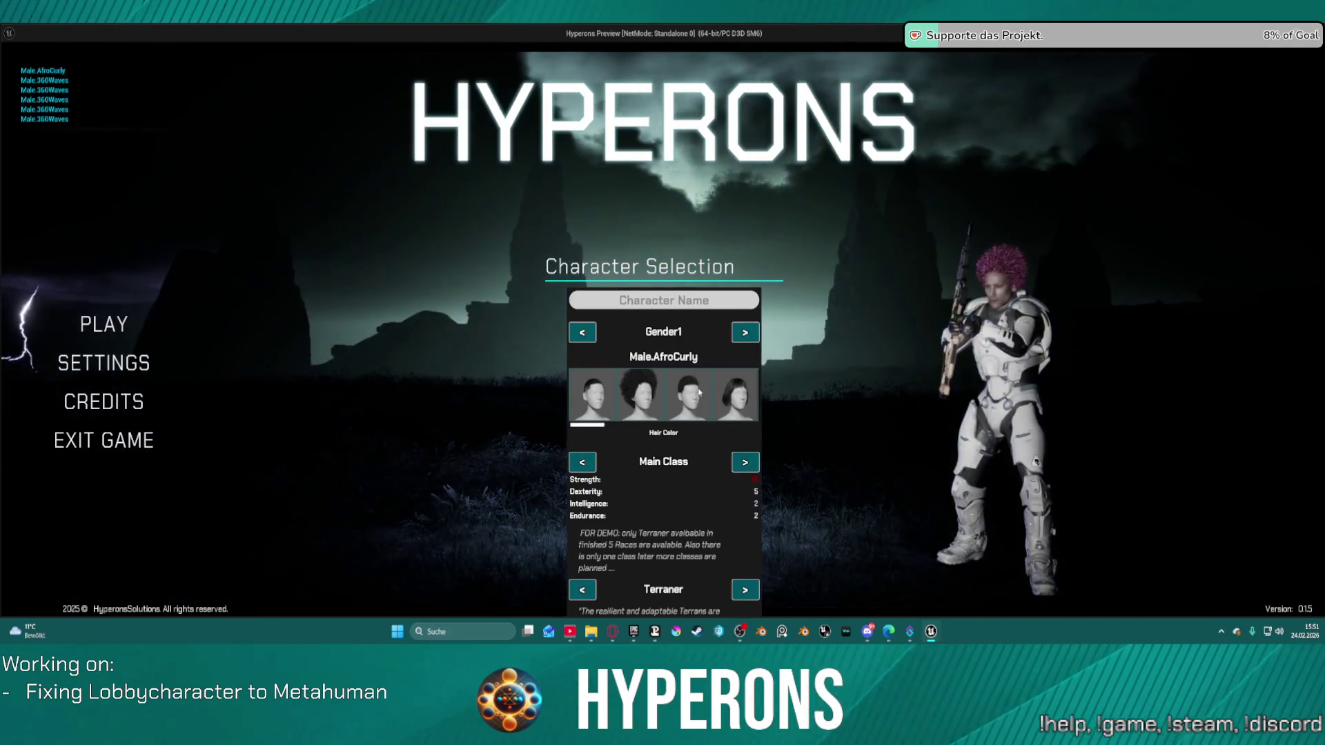
left_click(690, 393)
left_click(735, 394)
left_click(600, 392)
left_click(691, 402)
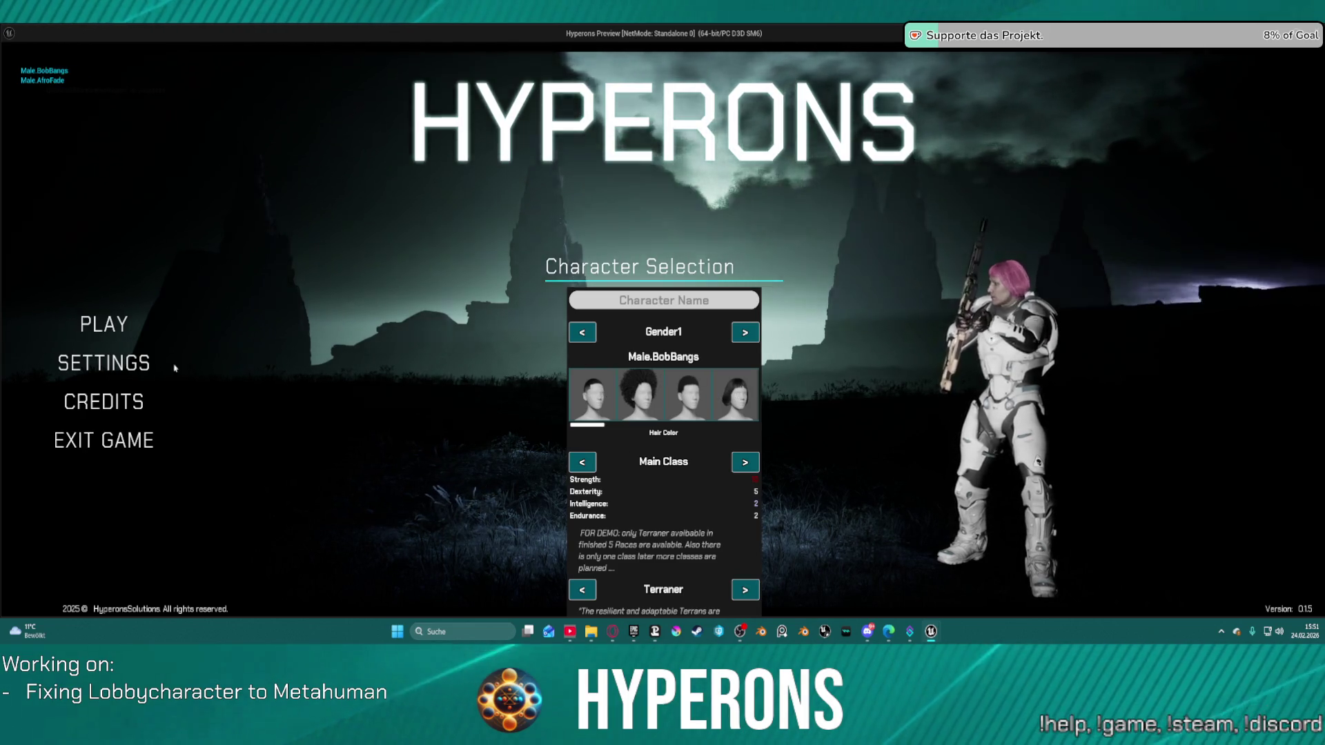
key("alt+F4")
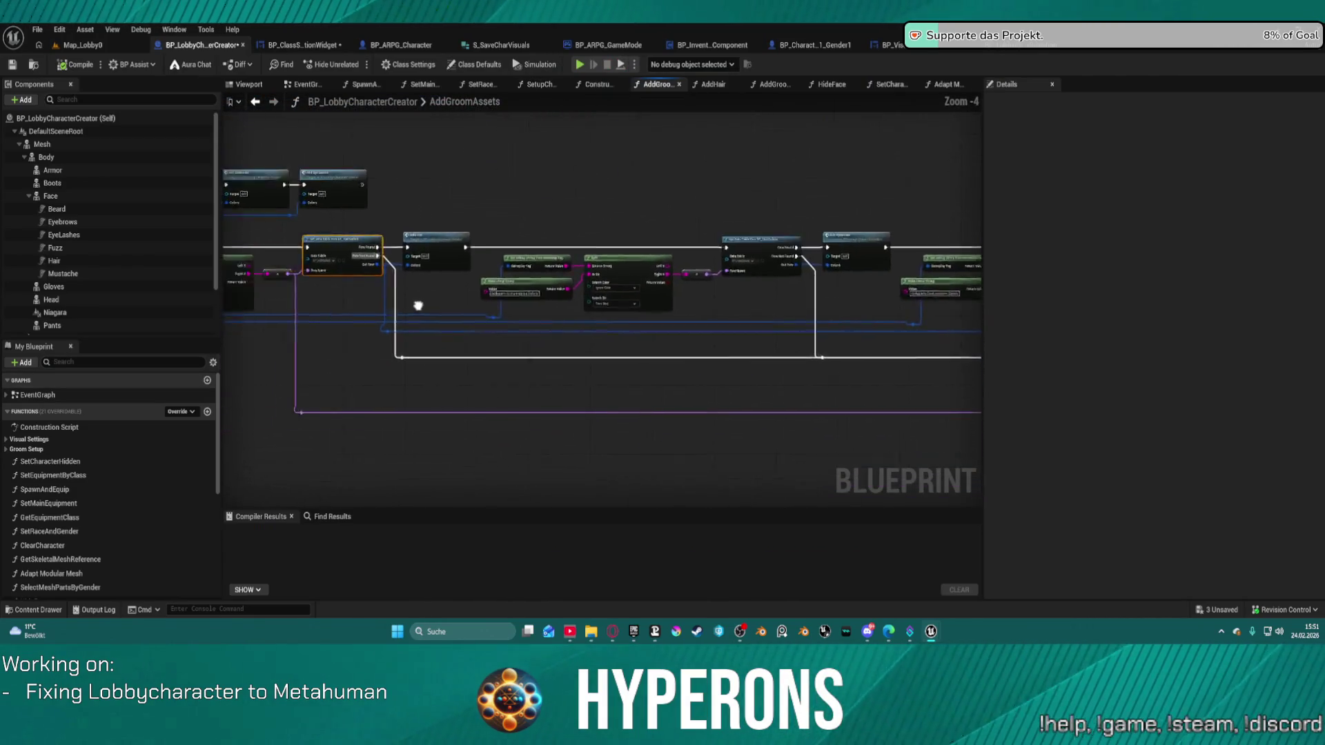
Look over AddGroomAssets' entry, tag check and groom chain, then return to BP_ClassSelectionWidget's RefreshVisuals
scroll(610, 260, "up", 2)
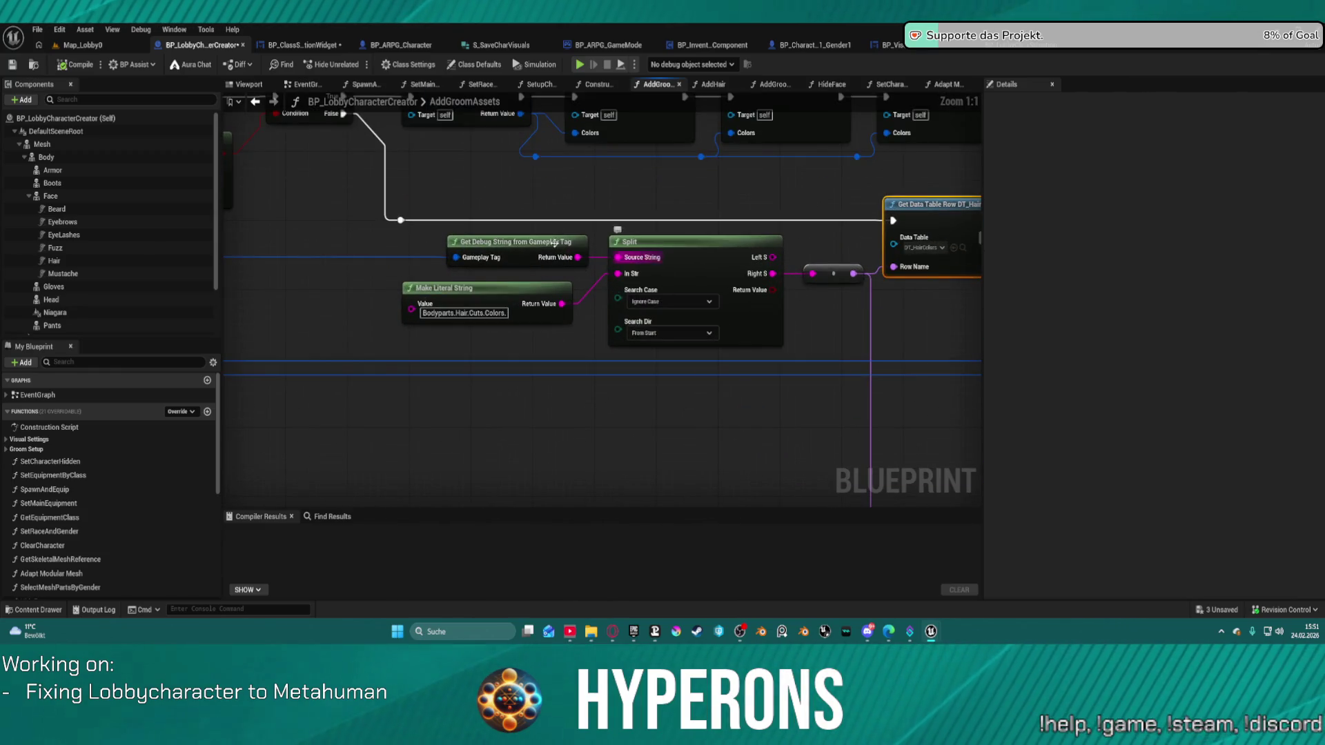
scroll(609, 260, "down", 2)
mouse_move(482, 244)
left_mouse_down()
mouse_move(506, 156)
mouse_move(423, 274)
left_mouse_up()
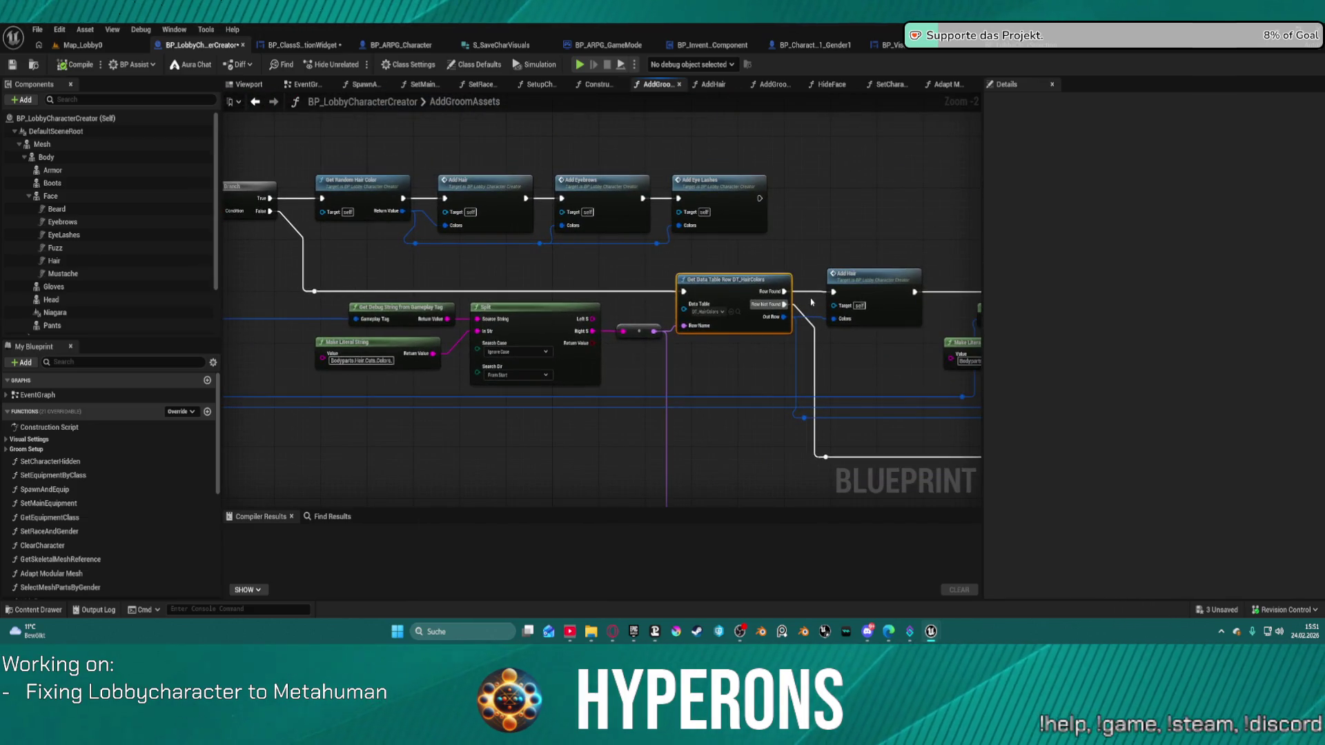
mouse_move(501, 270)
left_mouse_down()
mouse_move(863, 201)
mouse_move(962, 213)
mouse_move(939, 259)
left_mouse_up()
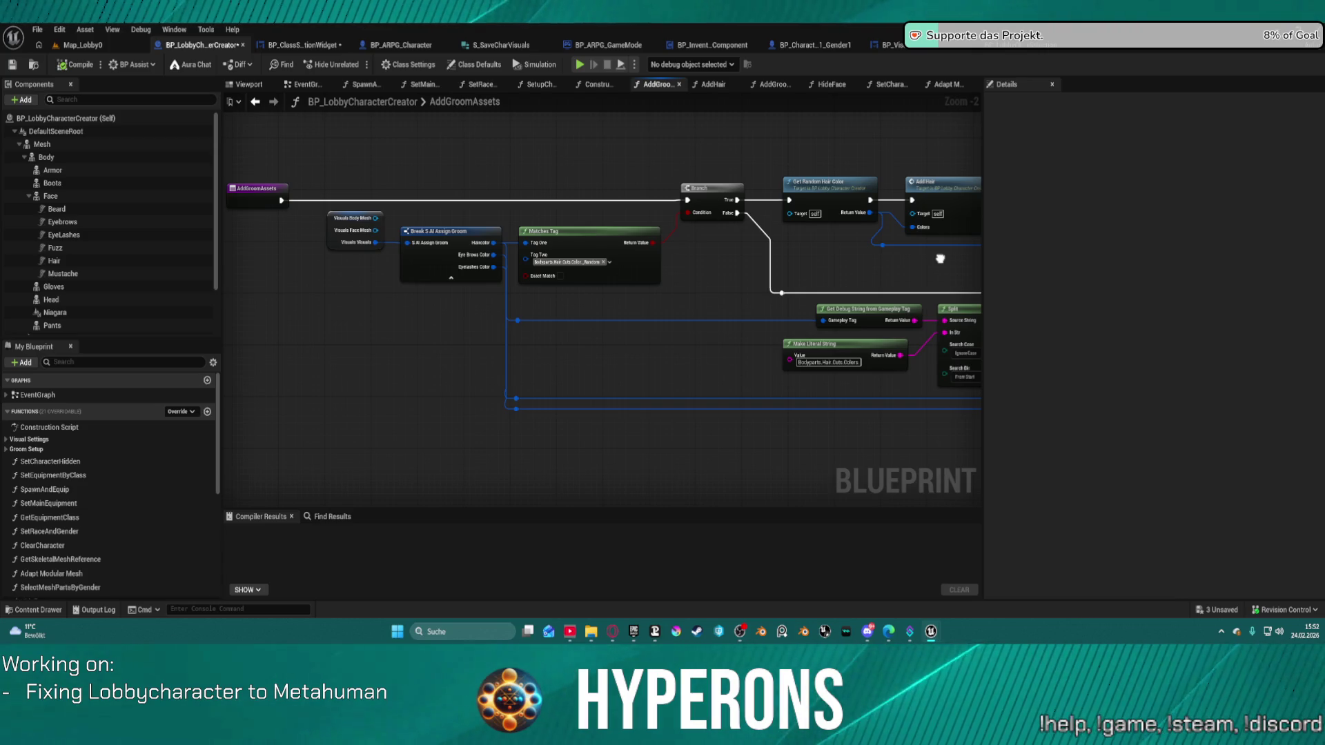
mouse_move(940, 259)
left_mouse_down()
mouse_move(813, 261)
mouse_move(506, 185)
mouse_move(442, 124)
mouse_move(322, 183)
mouse_move(593, 263)
mouse_move(870, 225)
mouse_move(859, 242)
left_mouse_up()
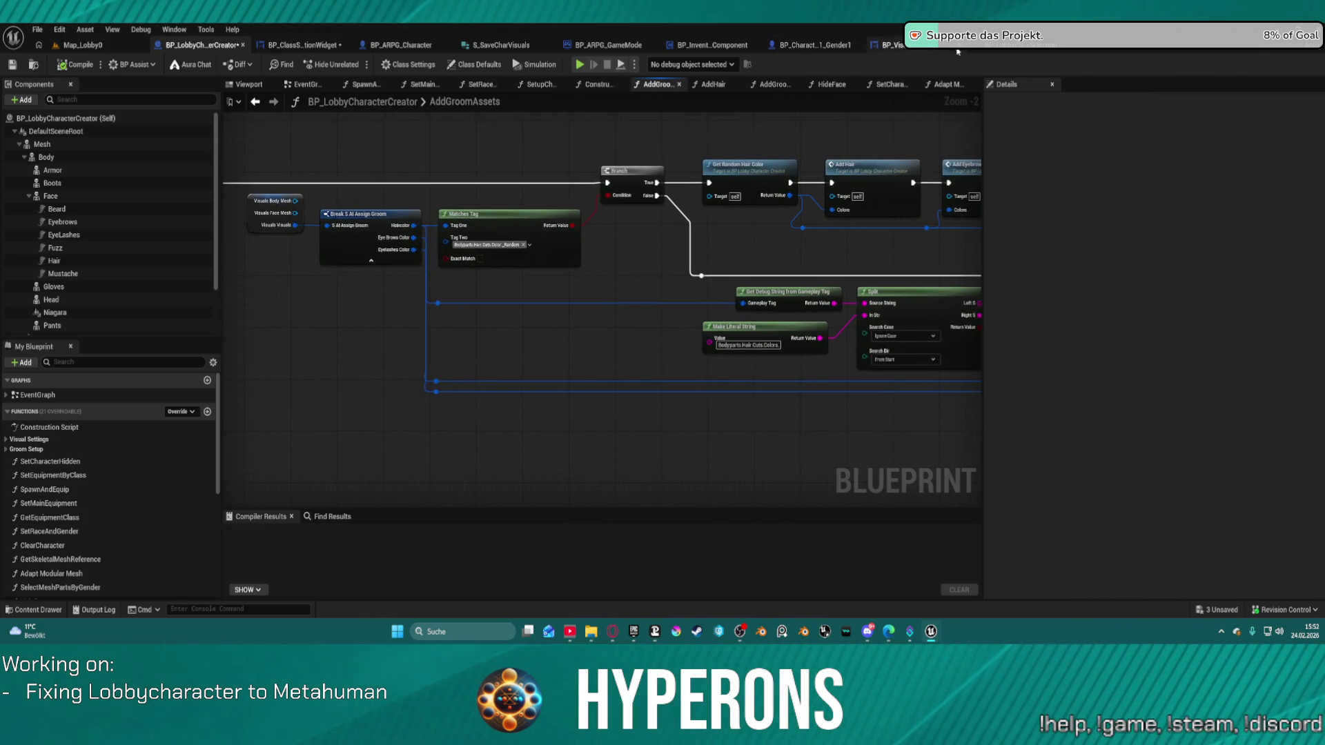
left_click(320, 46)
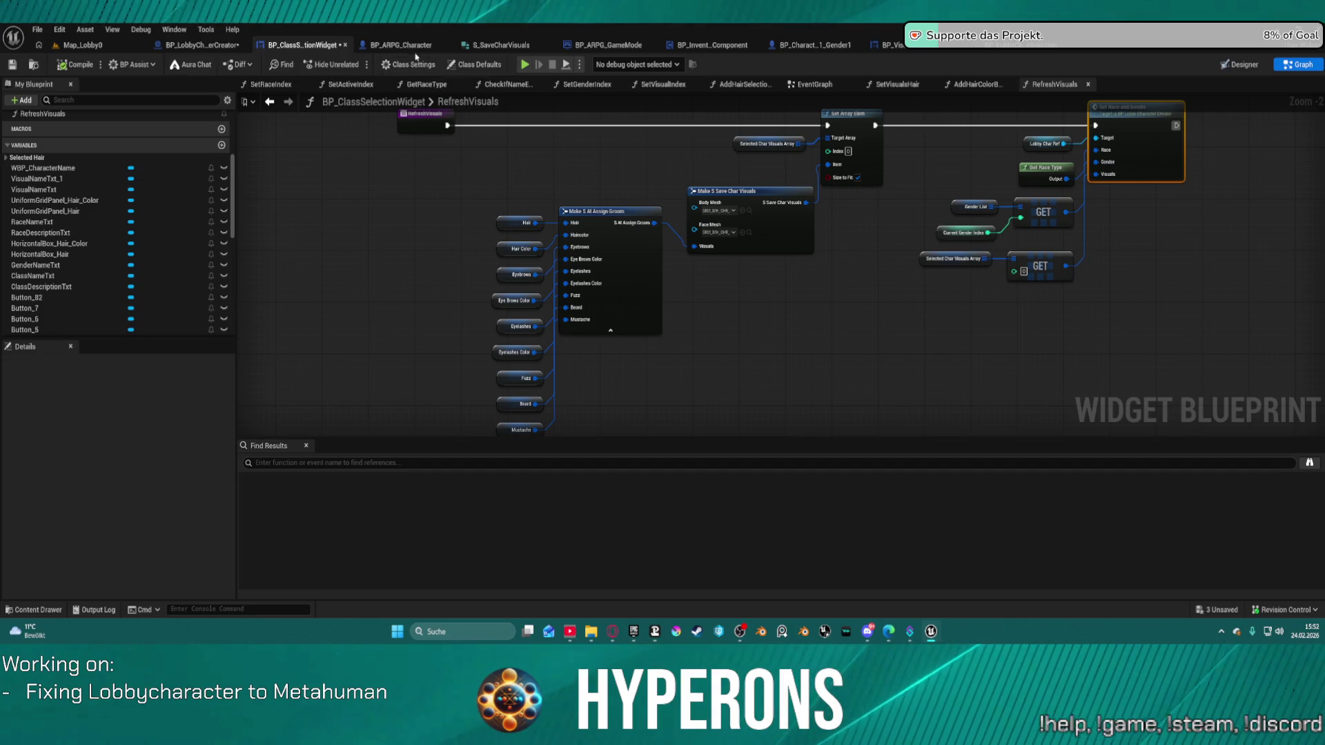
Disconnect the Hair Color variable from the groom's Haircolor input in RefreshVisuals
left_click(415, 47)
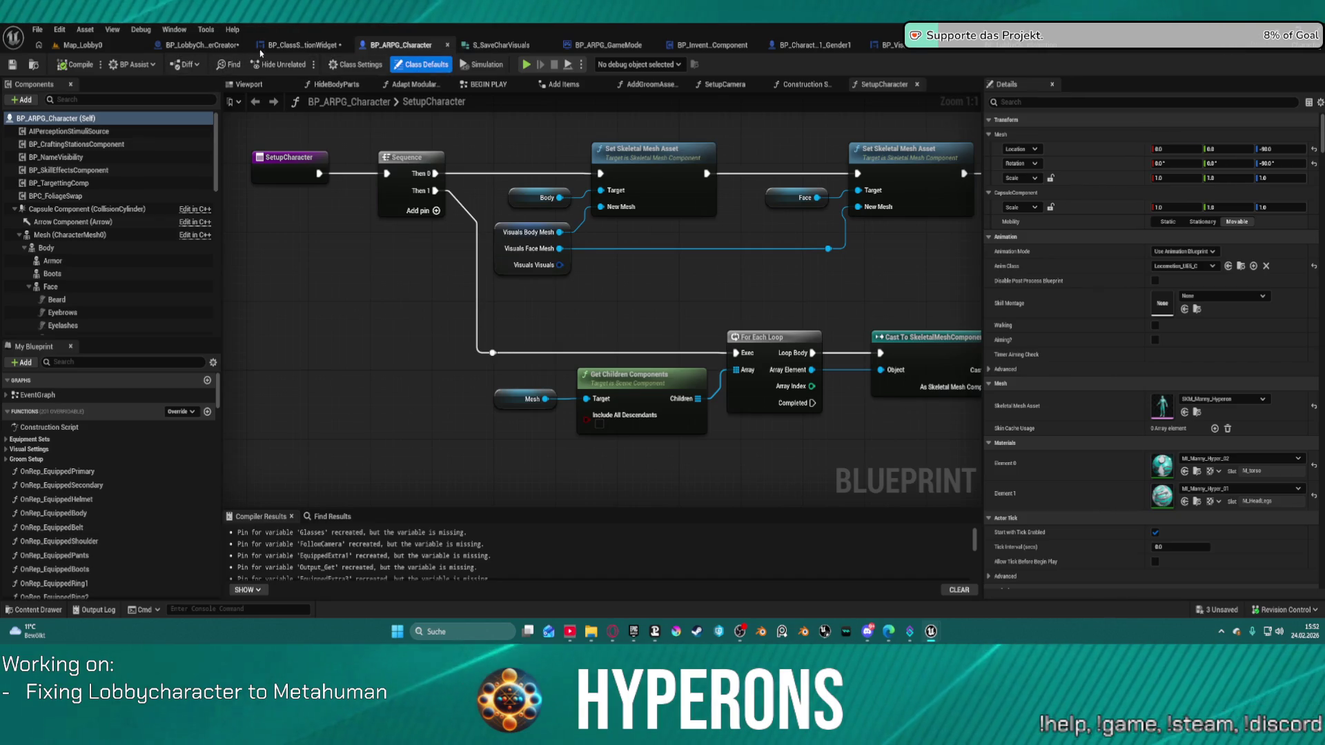
left_click(303, 45)
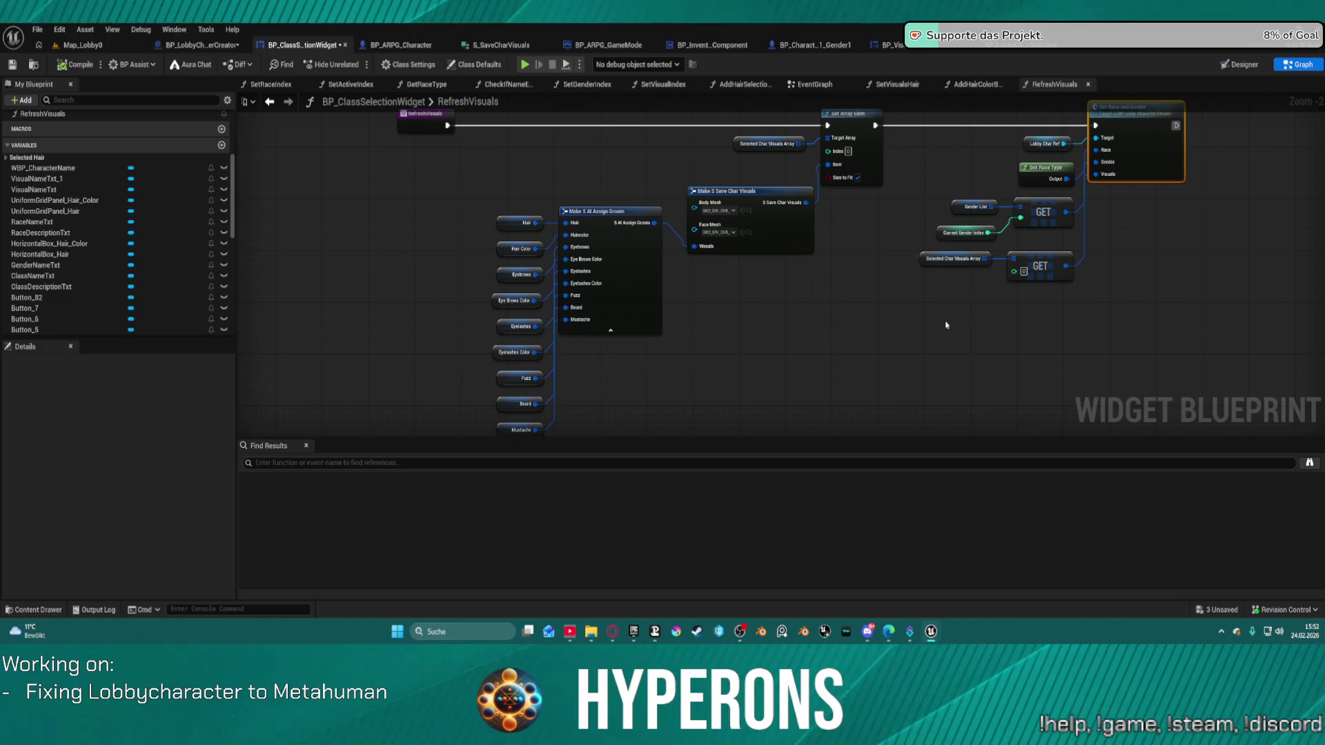
mouse_move(926, 323)
left_mouse_down()
mouse_move(819, 295)
mouse_move(736, 295)
mouse_move(793, 331)
mouse_move(875, 354)
mouse_move(1020, 375)
left_mouse_up()
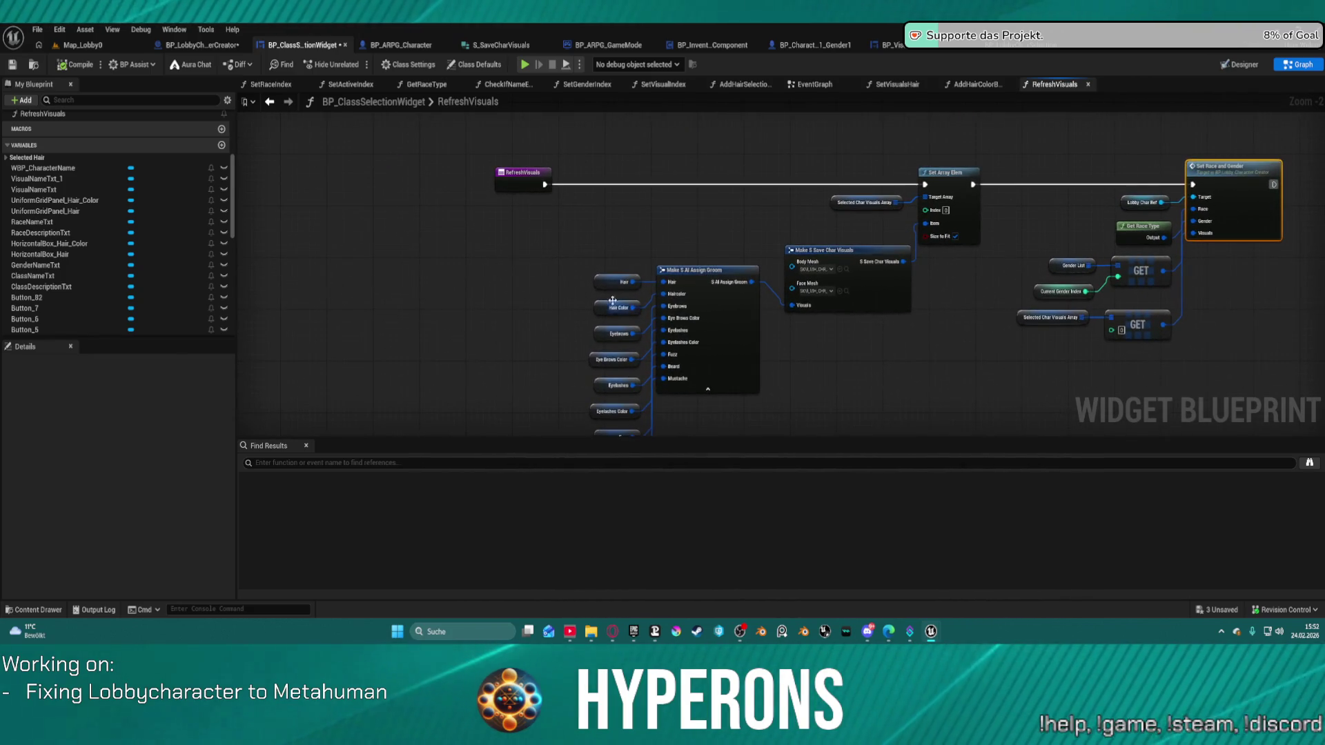
mouse_move(607, 302)
left_mouse_down()
mouse_move(518, 307)
mouse_move(467, 289)
left_mouse_up()
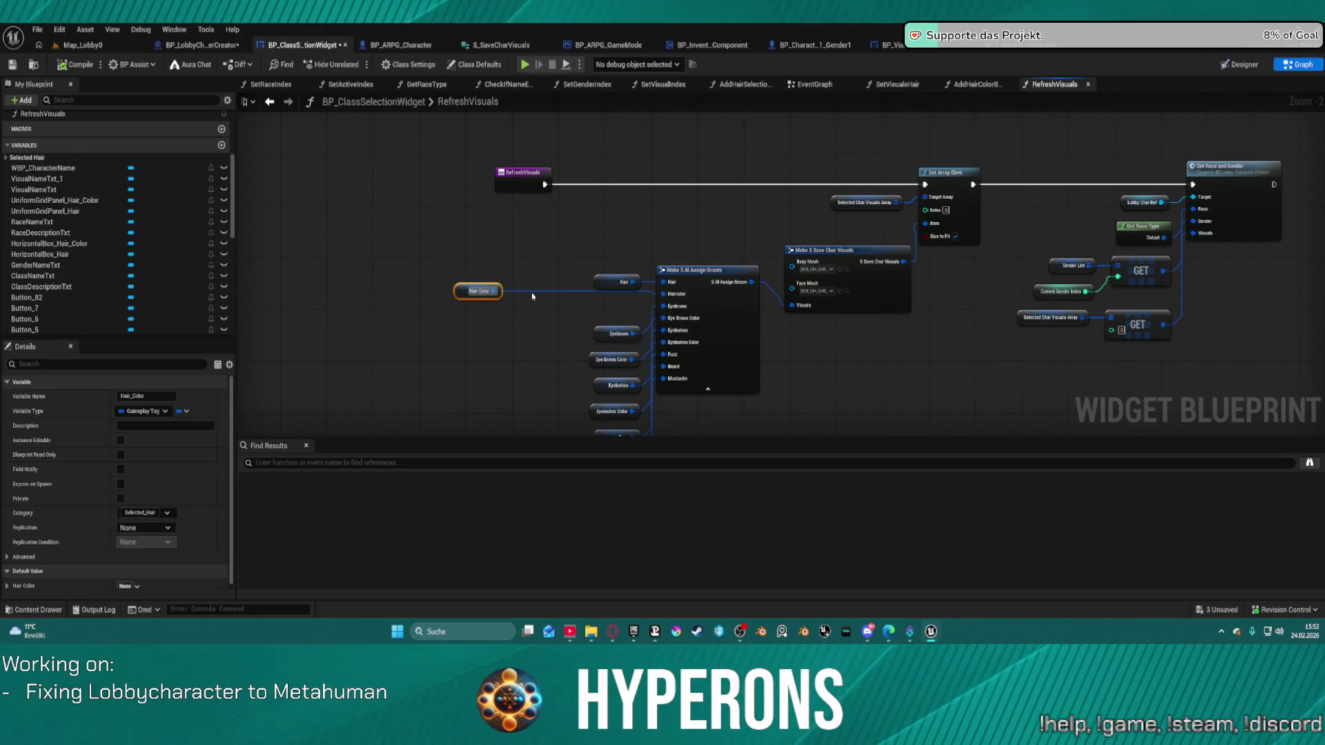
left_click(600, 303)
key("ctrl+z")
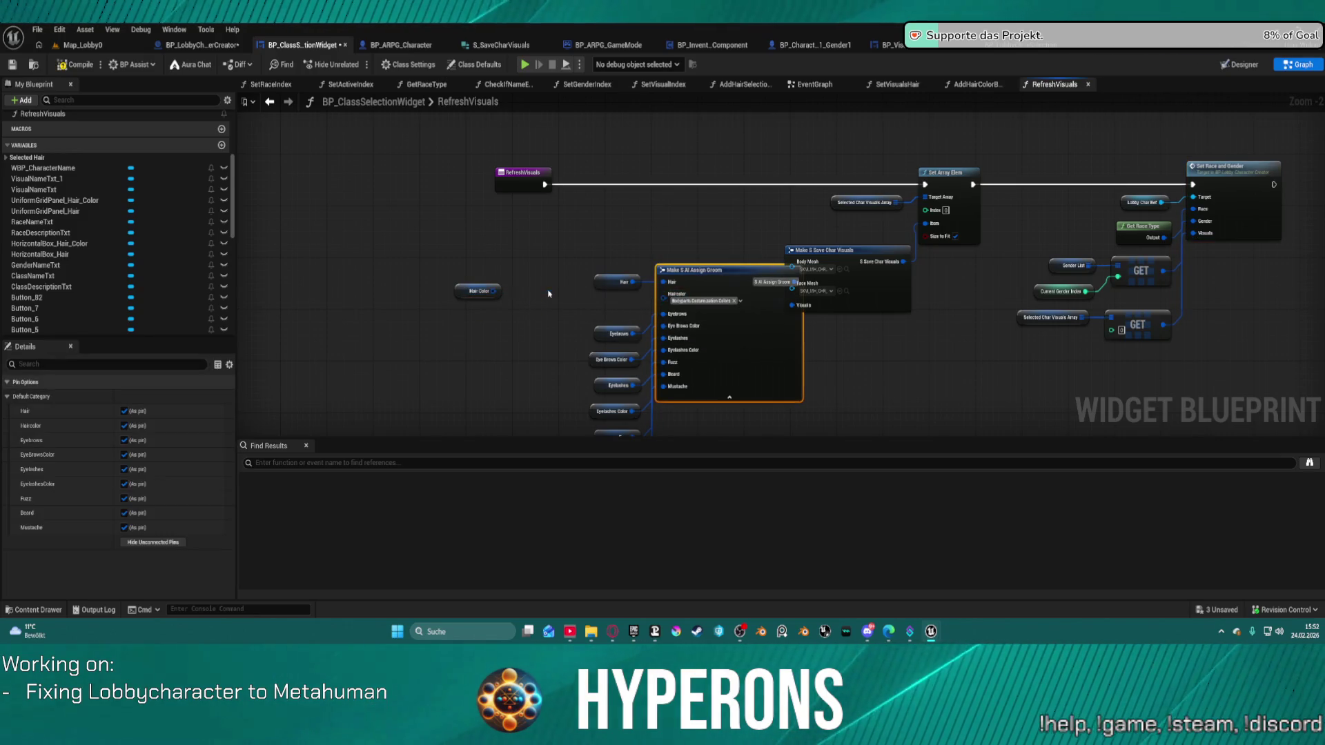
Feed Haircolor from a Make Literal Gameplay Tag set to Bodyparts.Hair.Cuts.Color.Black
left_click_drag(661, 304, 570, 307)
type("make")
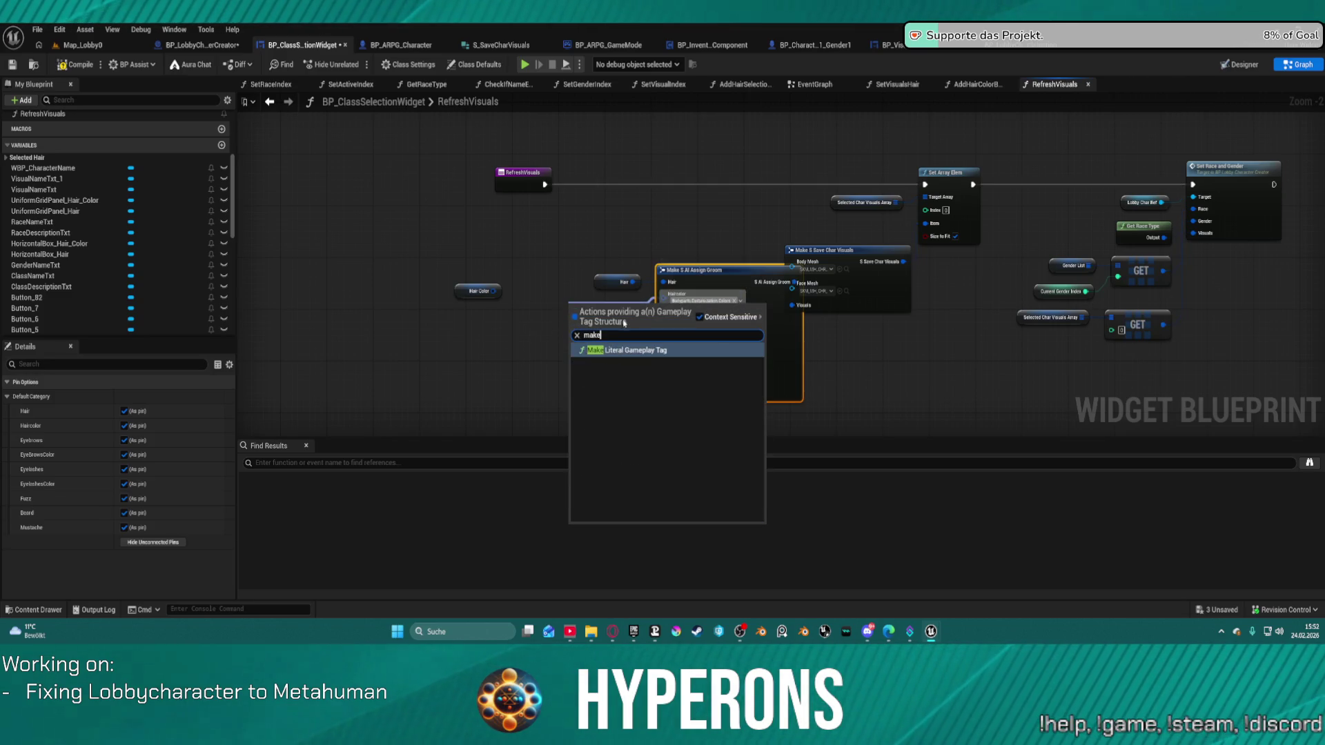
left_click(634, 351)
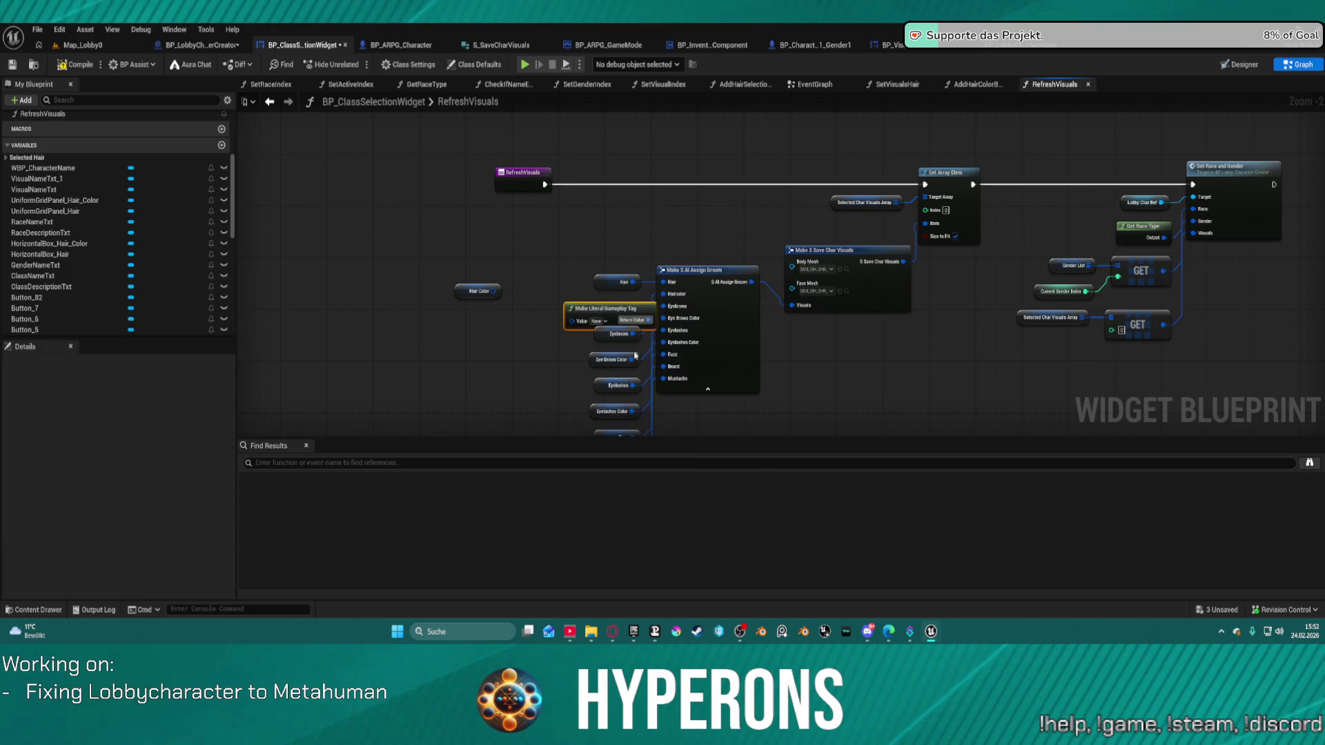
left_click(598, 321)
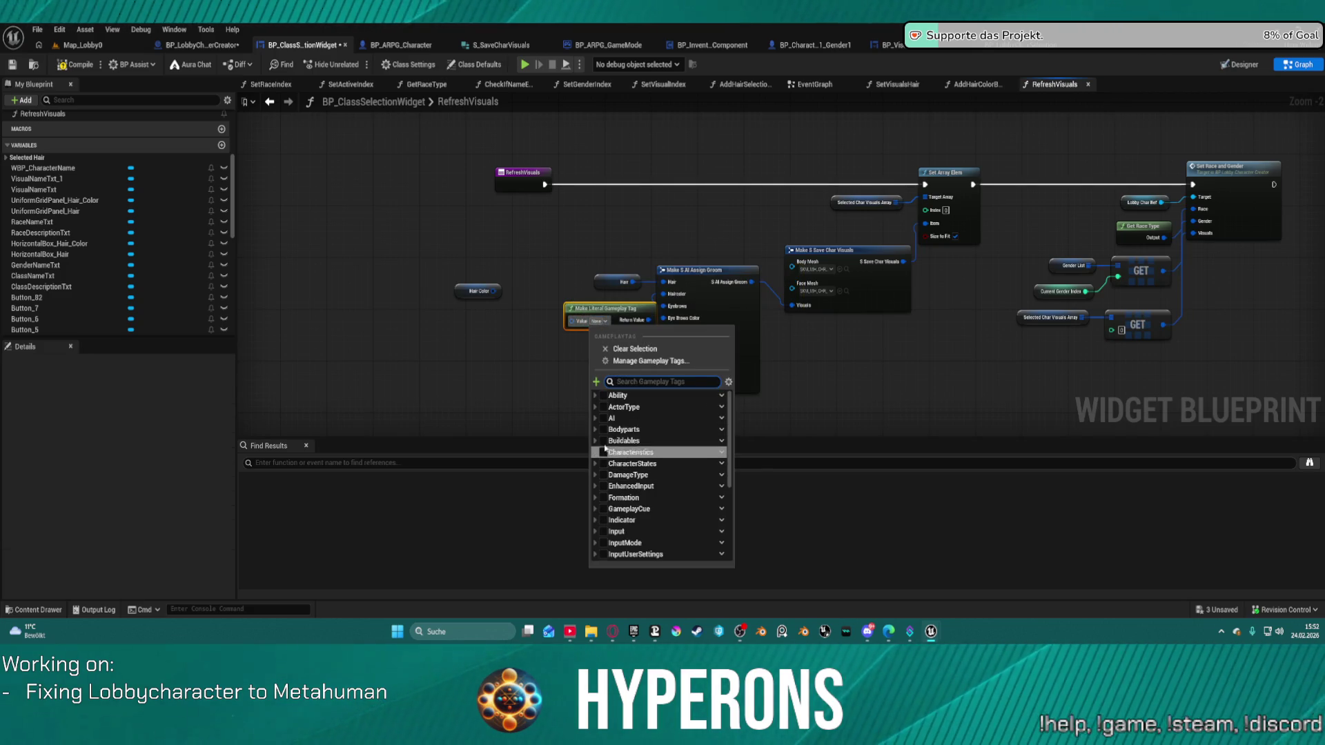
left_click(595, 429)
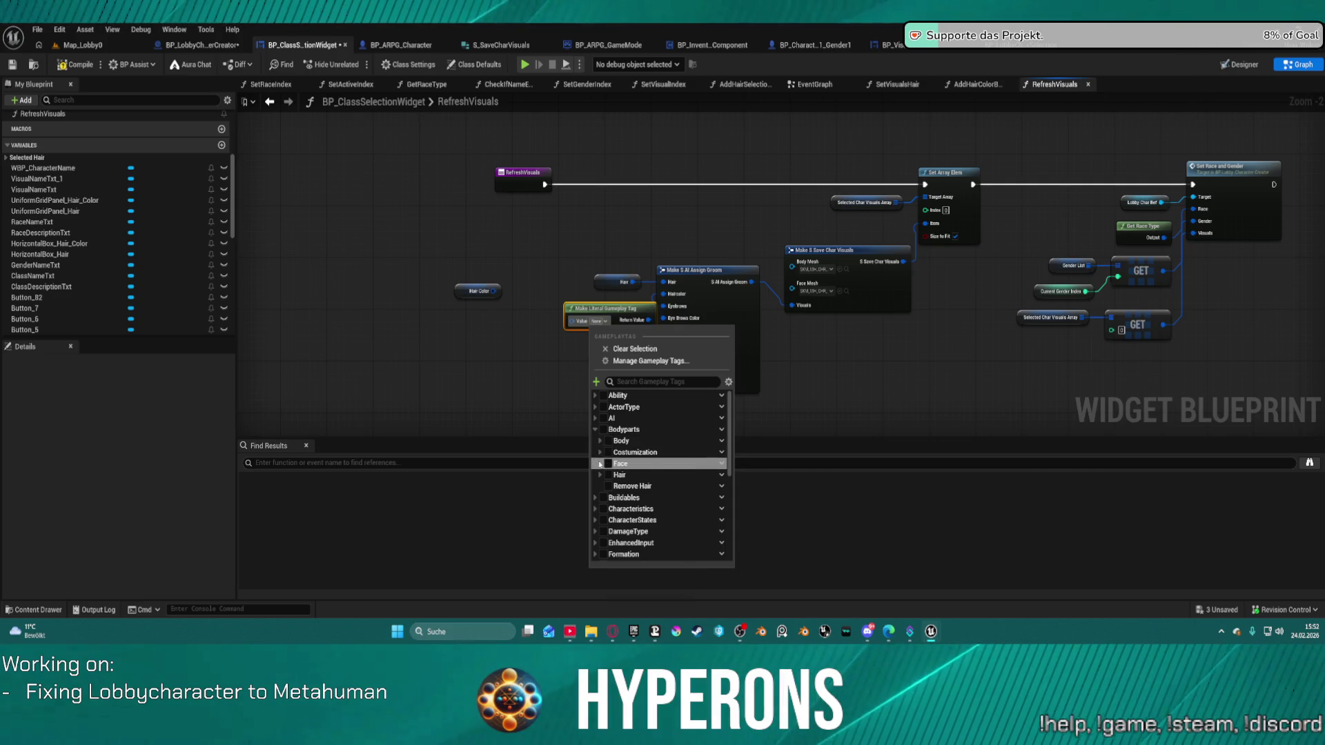
left_click(599, 475)
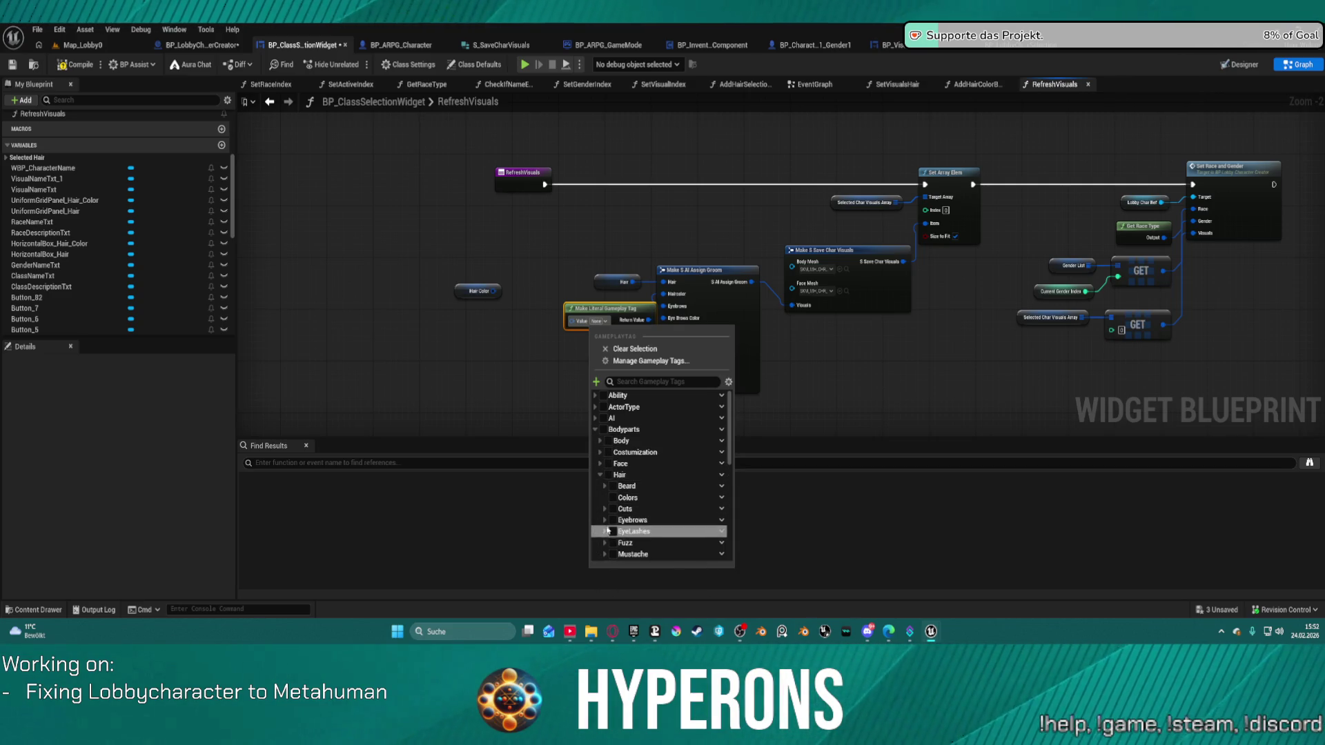
left_click(609, 512)
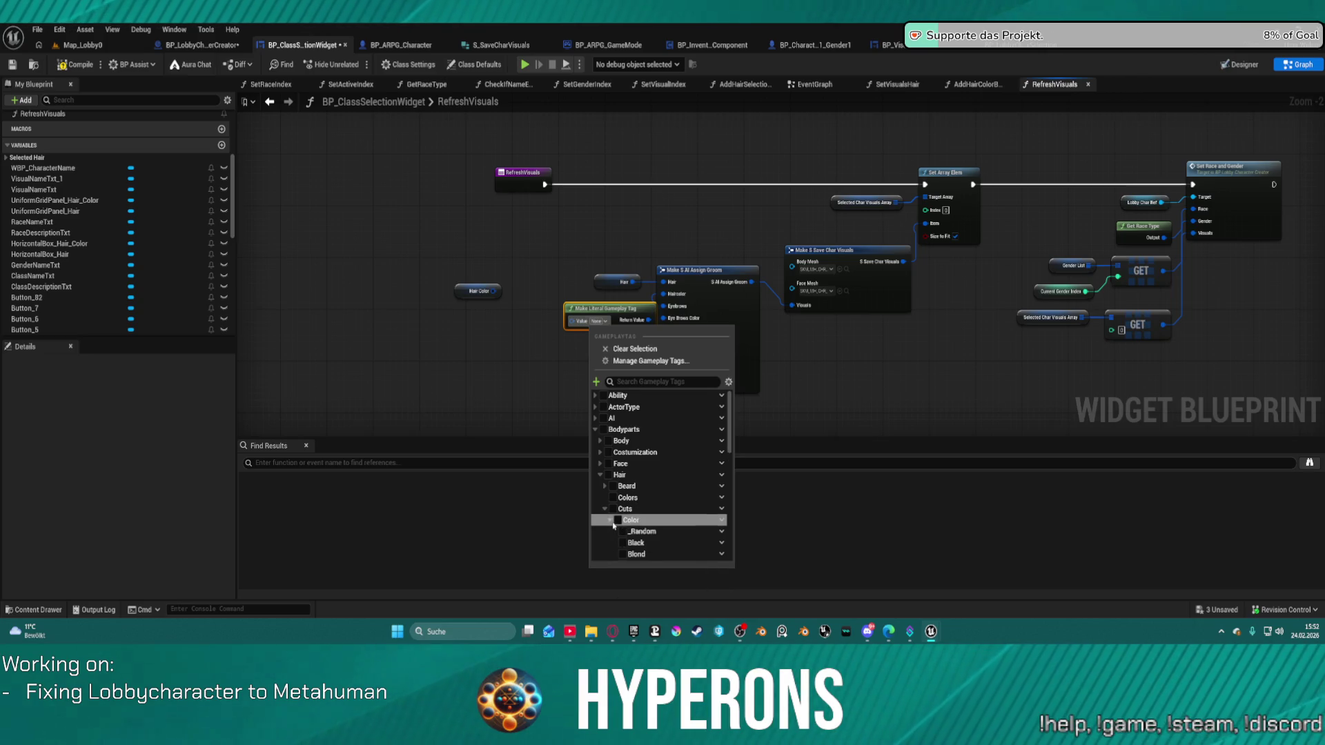
left_click(610, 520)
left_click(629, 544)
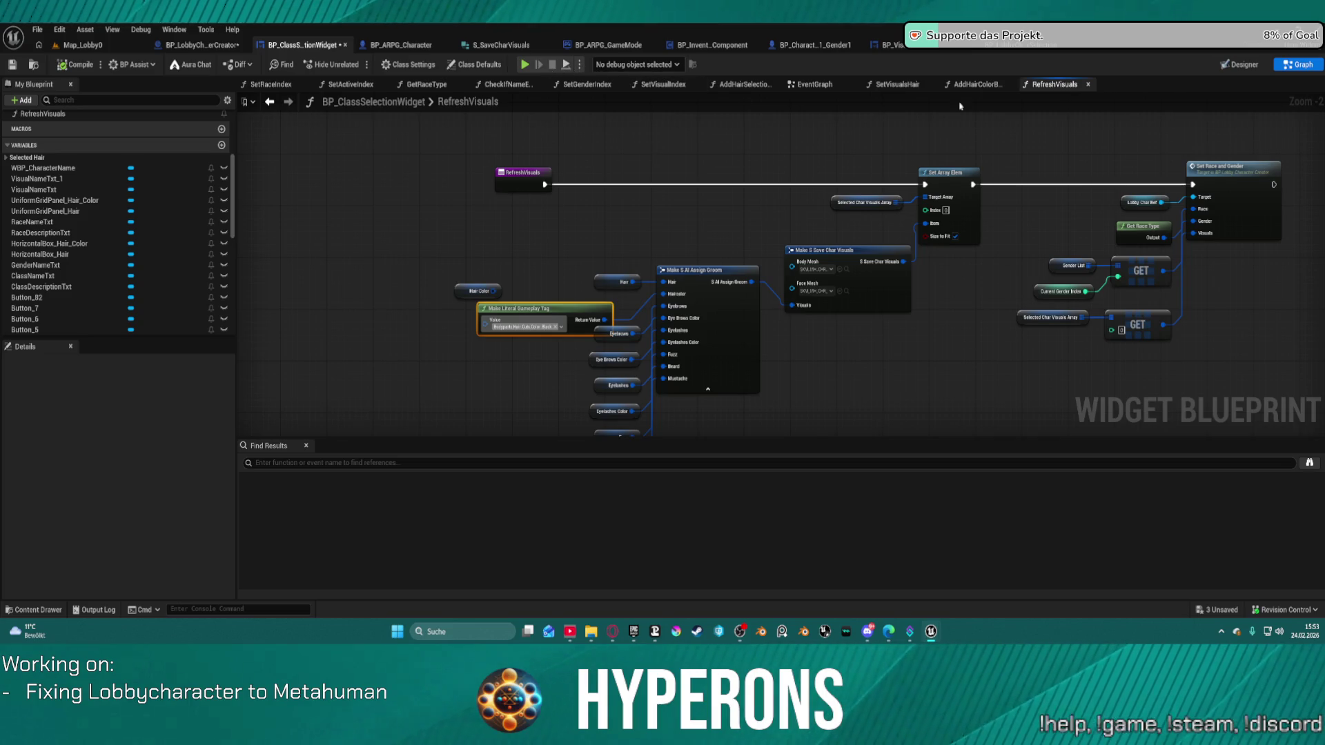
left_click(1020, 53)
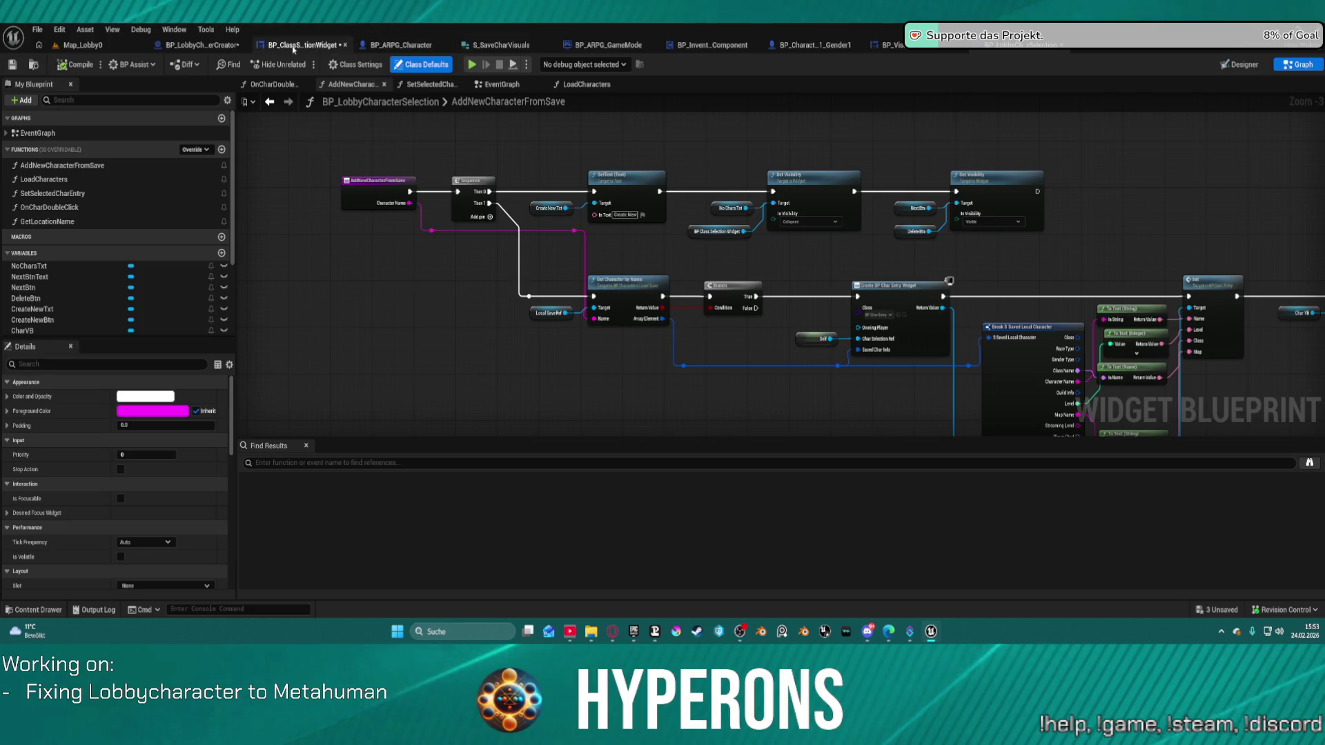
Toggle a breakpoint on the Add Hair node following the DT_HairColors lookup in BP_LobbyCharacterCreator
left_click(204, 46)
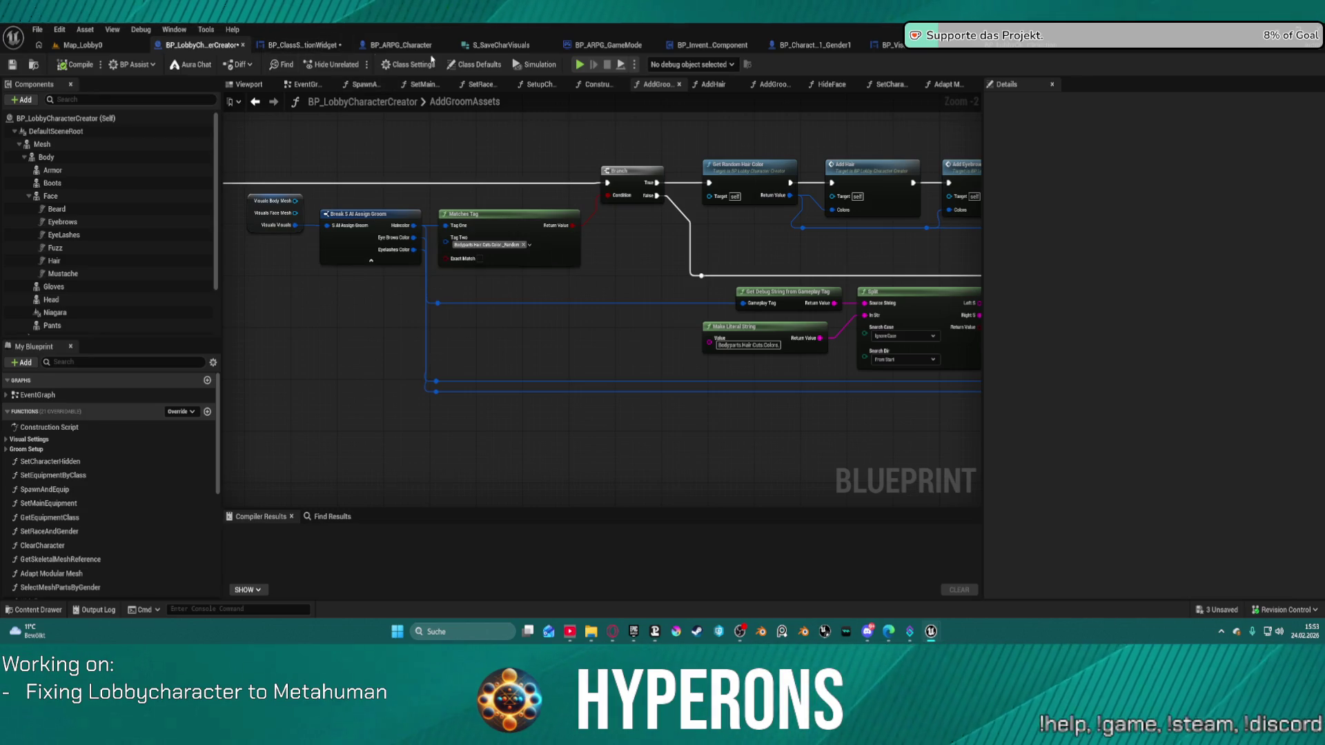
left_click_drag(731, 244, 378, 201)
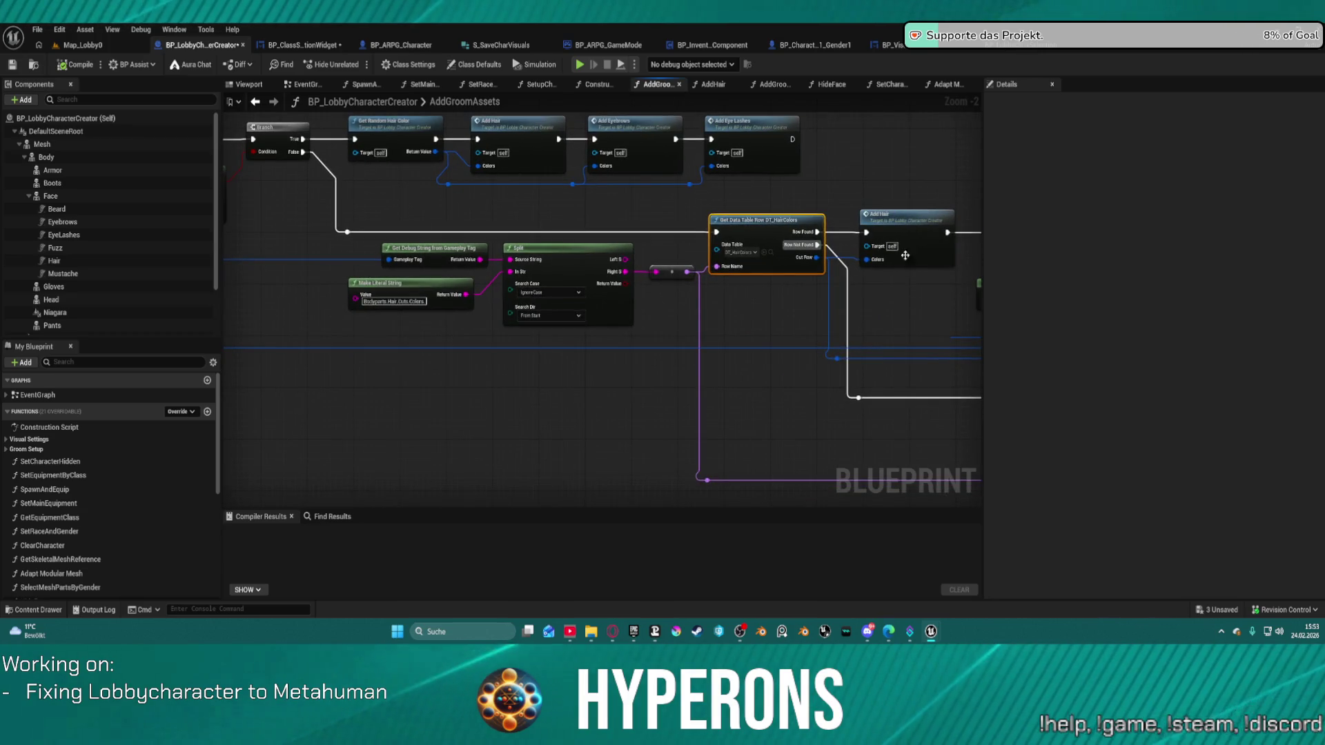
right_click(896, 227)
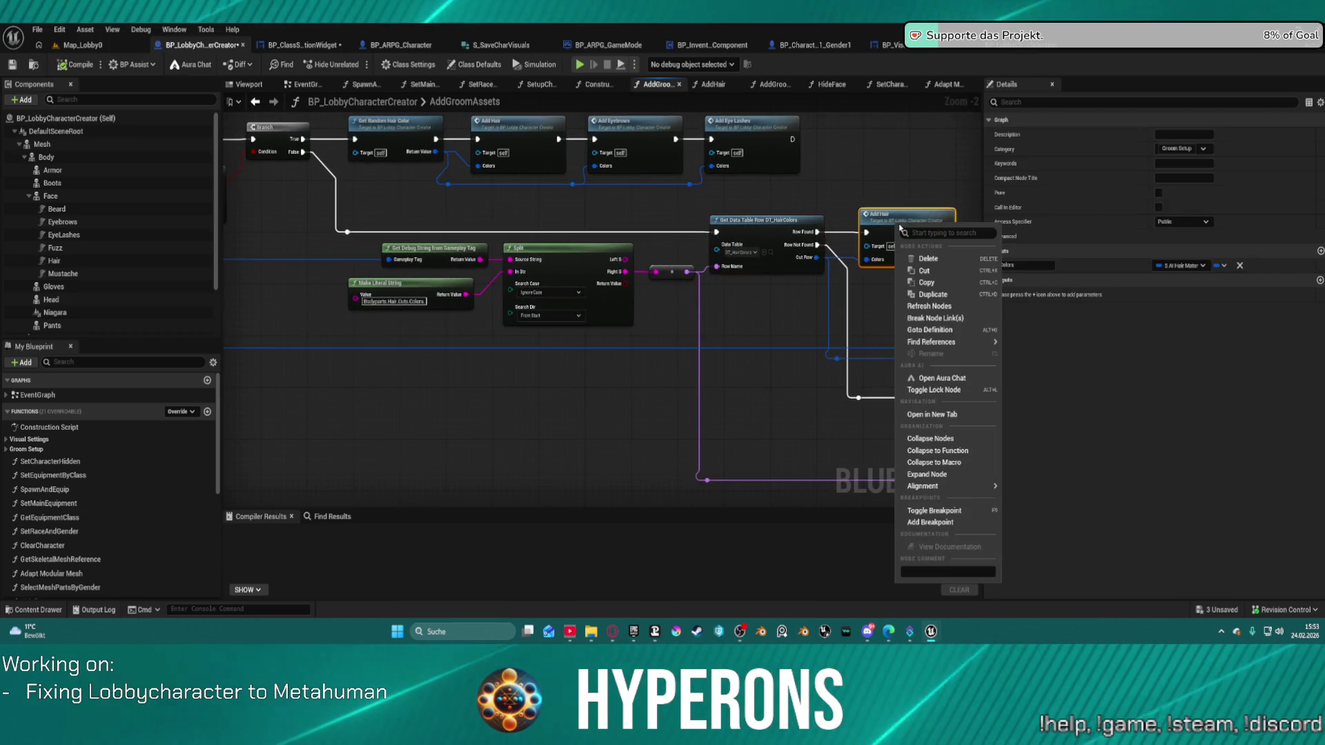
left_click(943, 510)
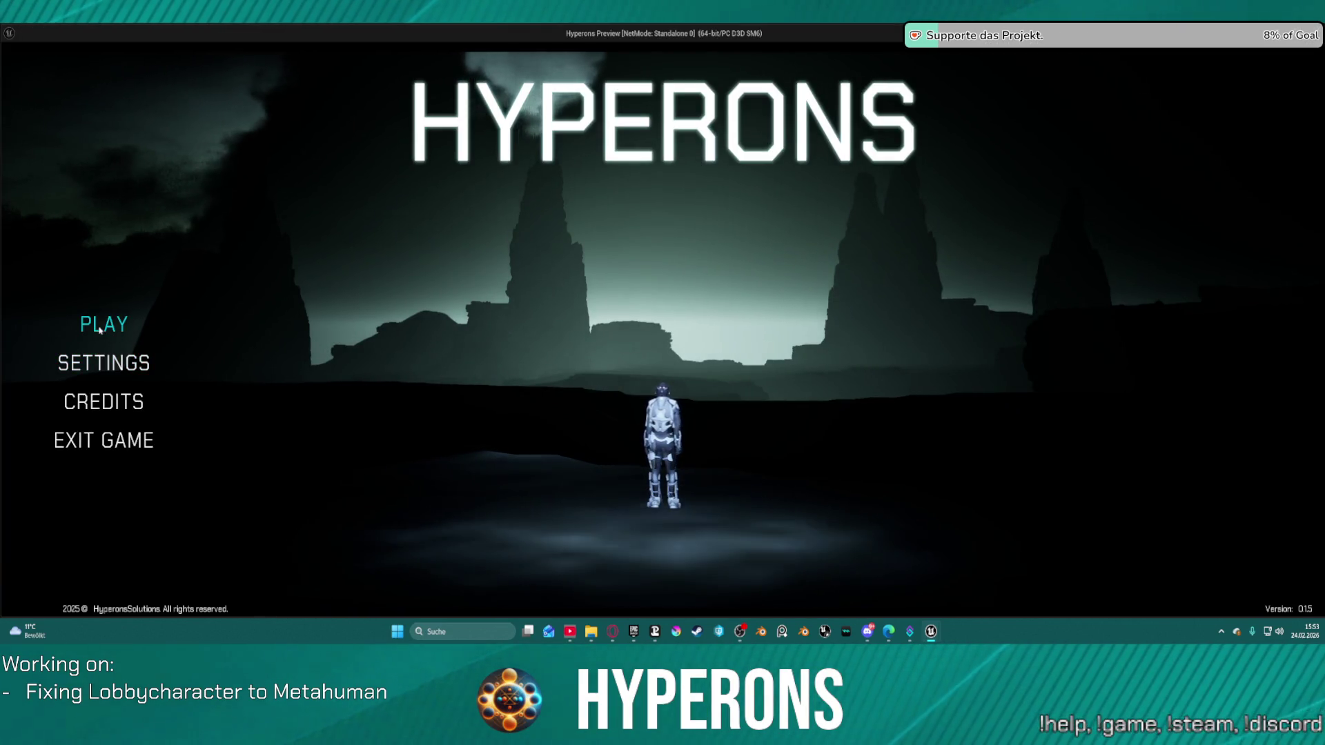
left_click(104, 324)
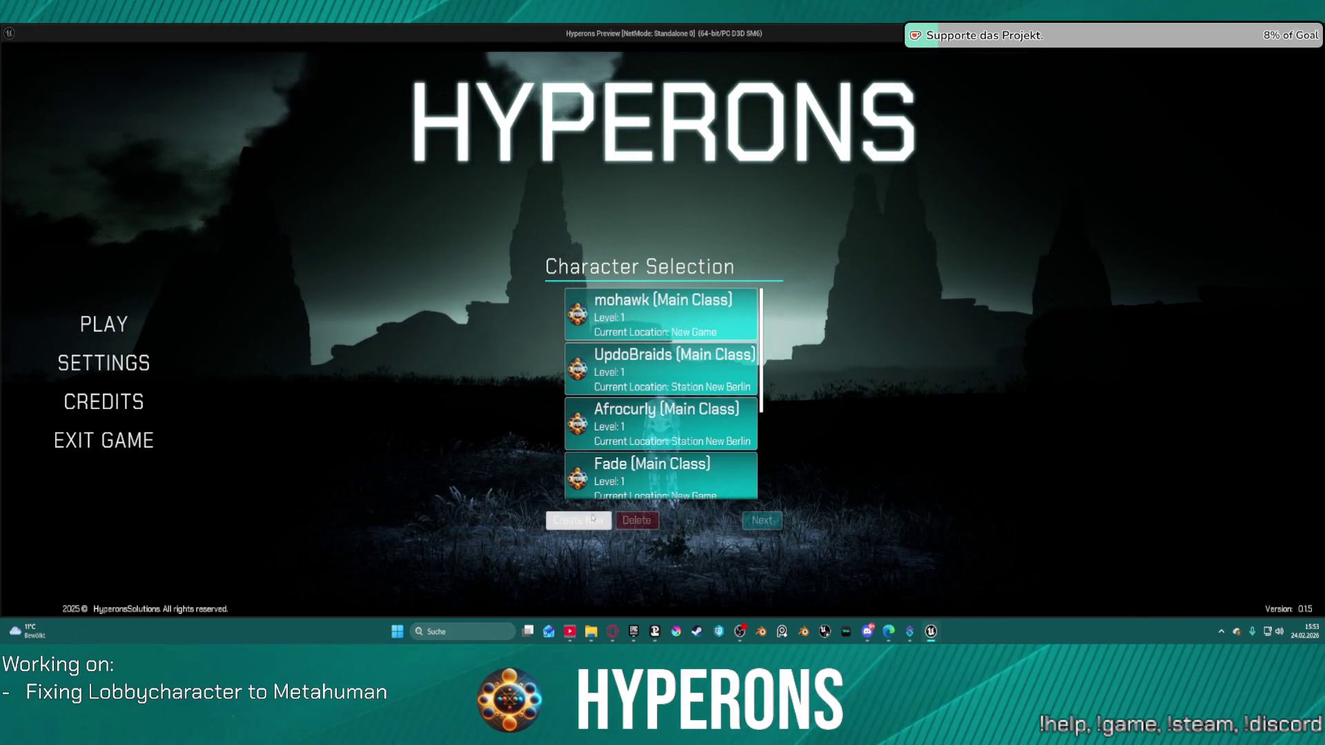
left_click(578, 520)
left_click(639, 395)
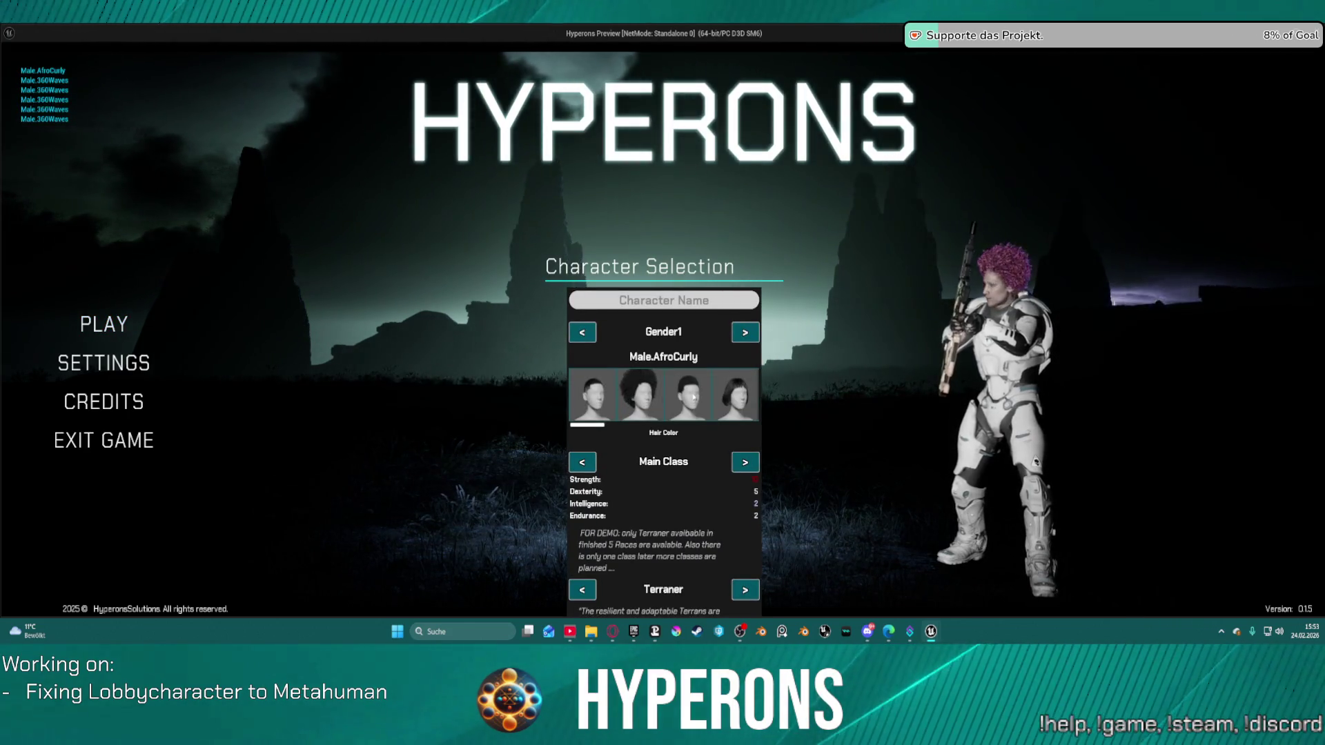
left_click(688, 394)
left_click(744, 394)
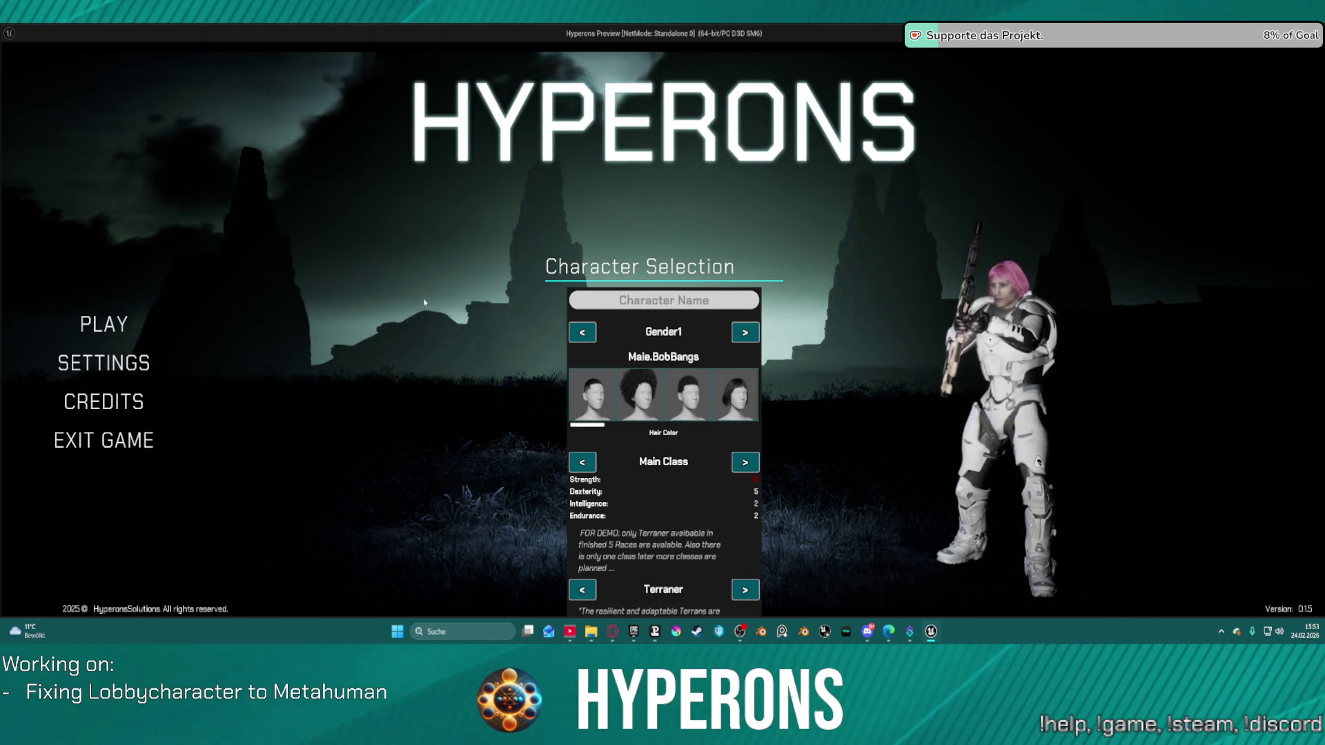
key("Escape")
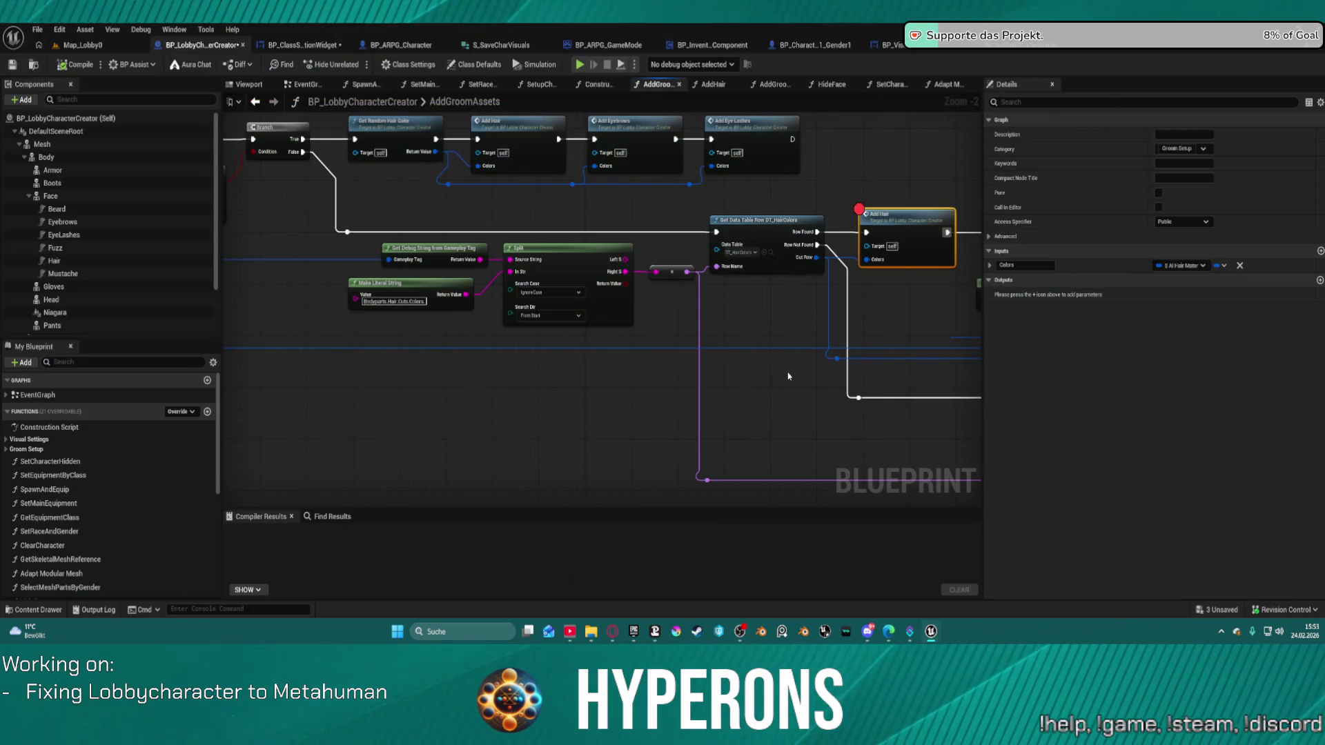
Remove the Add Hair node's breakpoint, then pan back to the AddGroomAssets function's start
left_click_drag(752, 319, 702, 325)
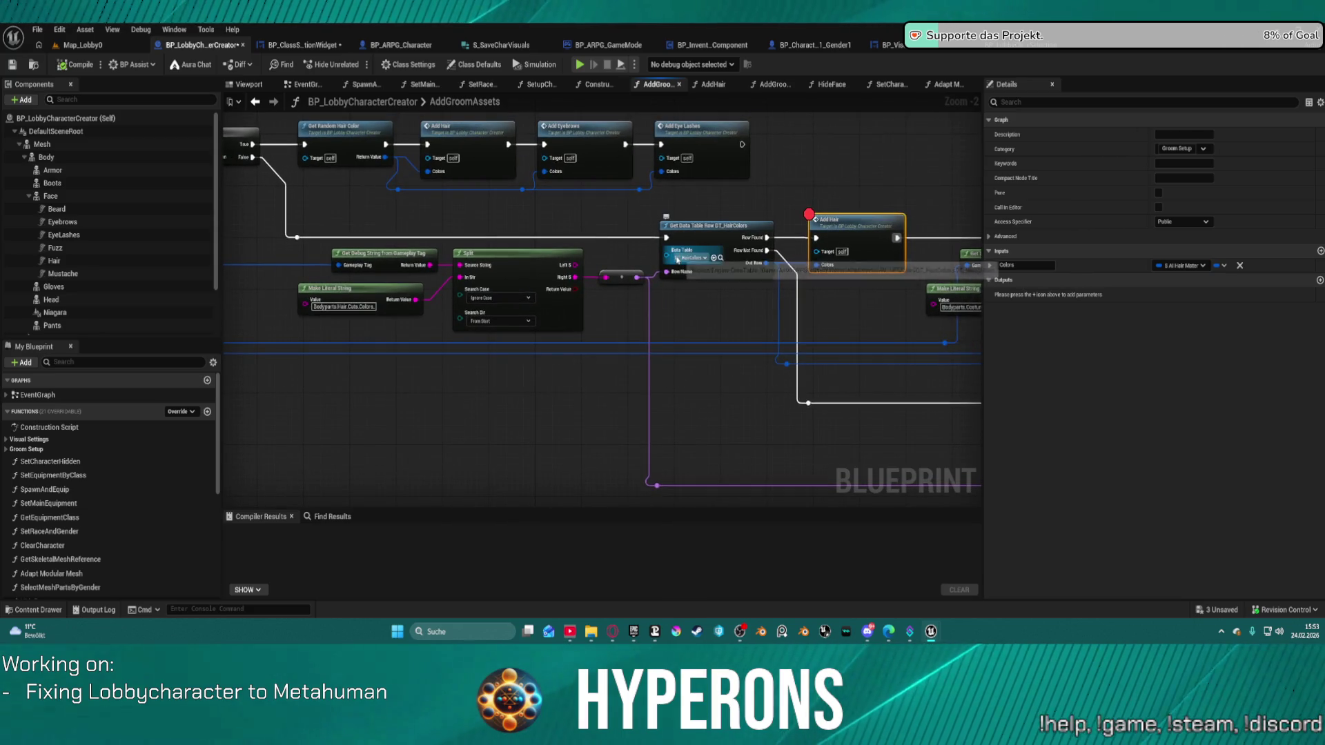
mouse_move(688, 268)
left_mouse_down()
mouse_move(866, 296)
mouse_move(1099, 270)
left_mouse_up()
mouse_move(1045, 304)
left_mouse_down()
mouse_move(1037, 317)
mouse_move(966, 316)
mouse_move(710, 255)
left_mouse_up()
left_click_drag(929, 228, 771, 222)
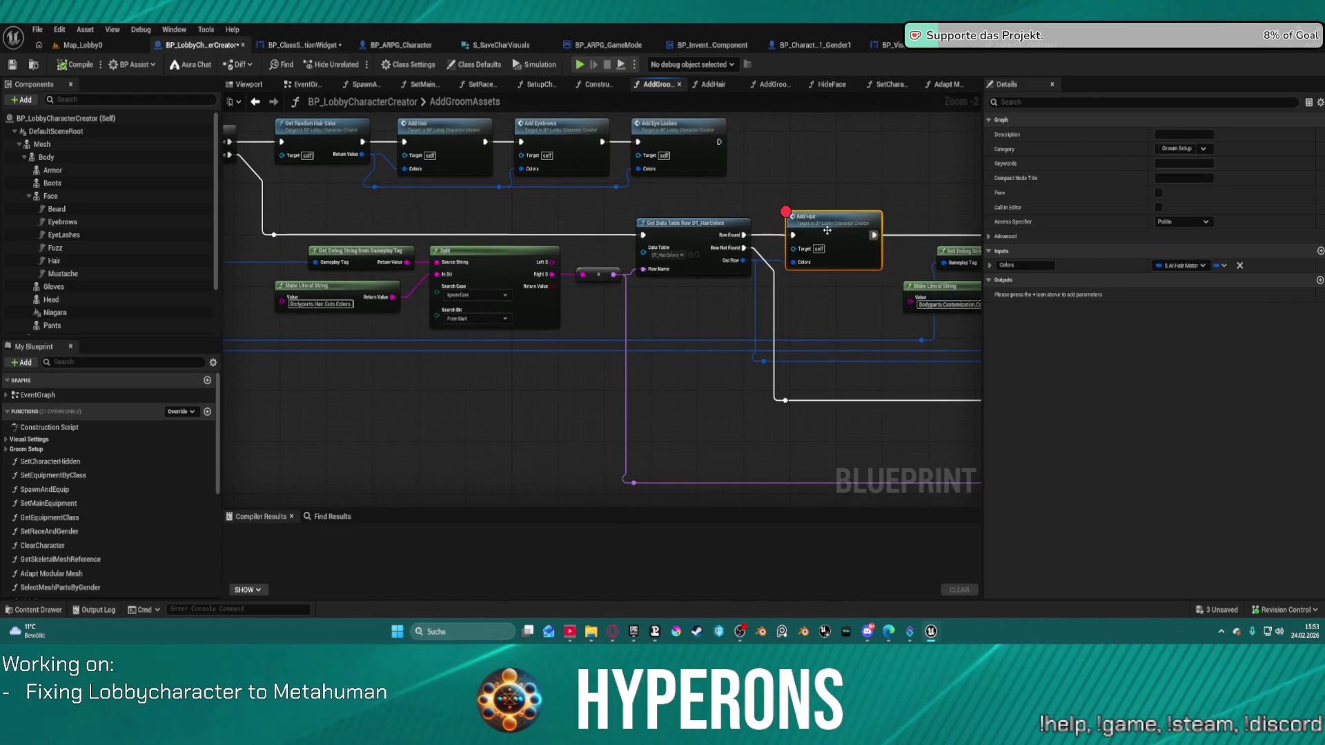
right_click(839, 233)
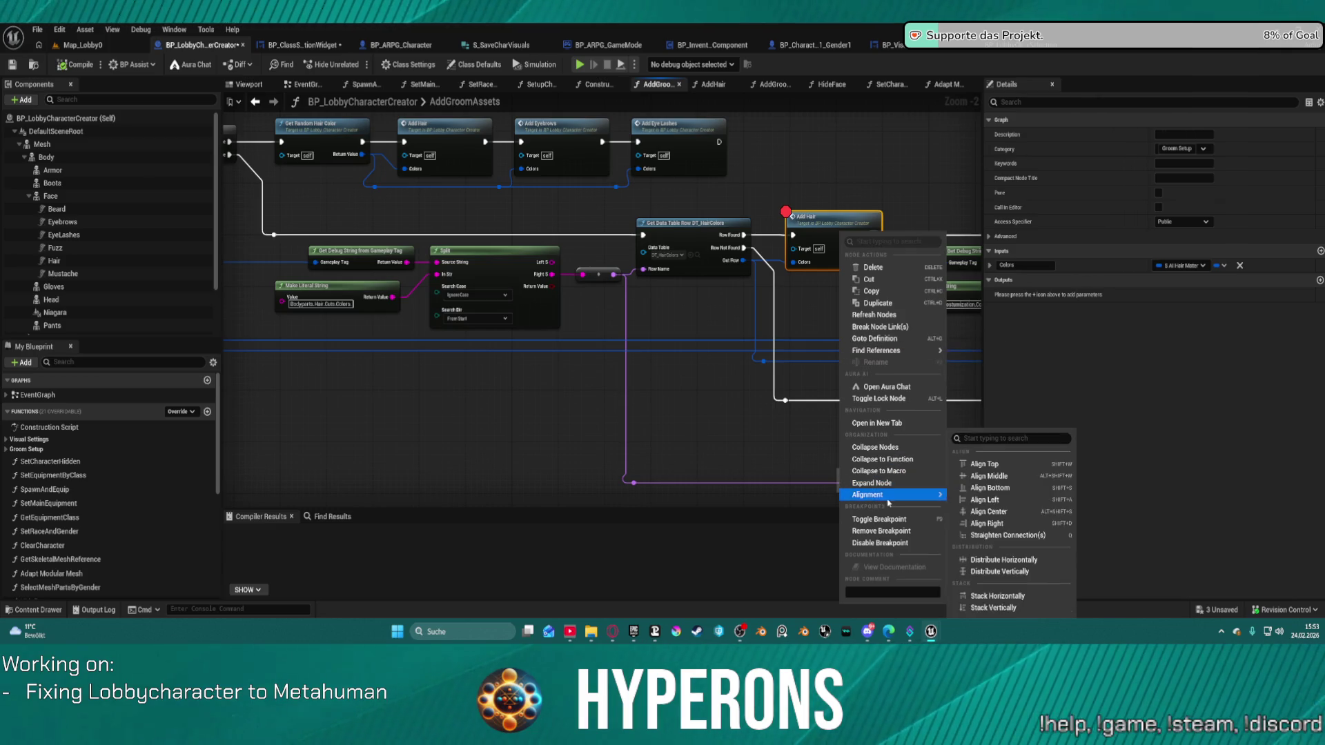
mouse_move(890, 351)
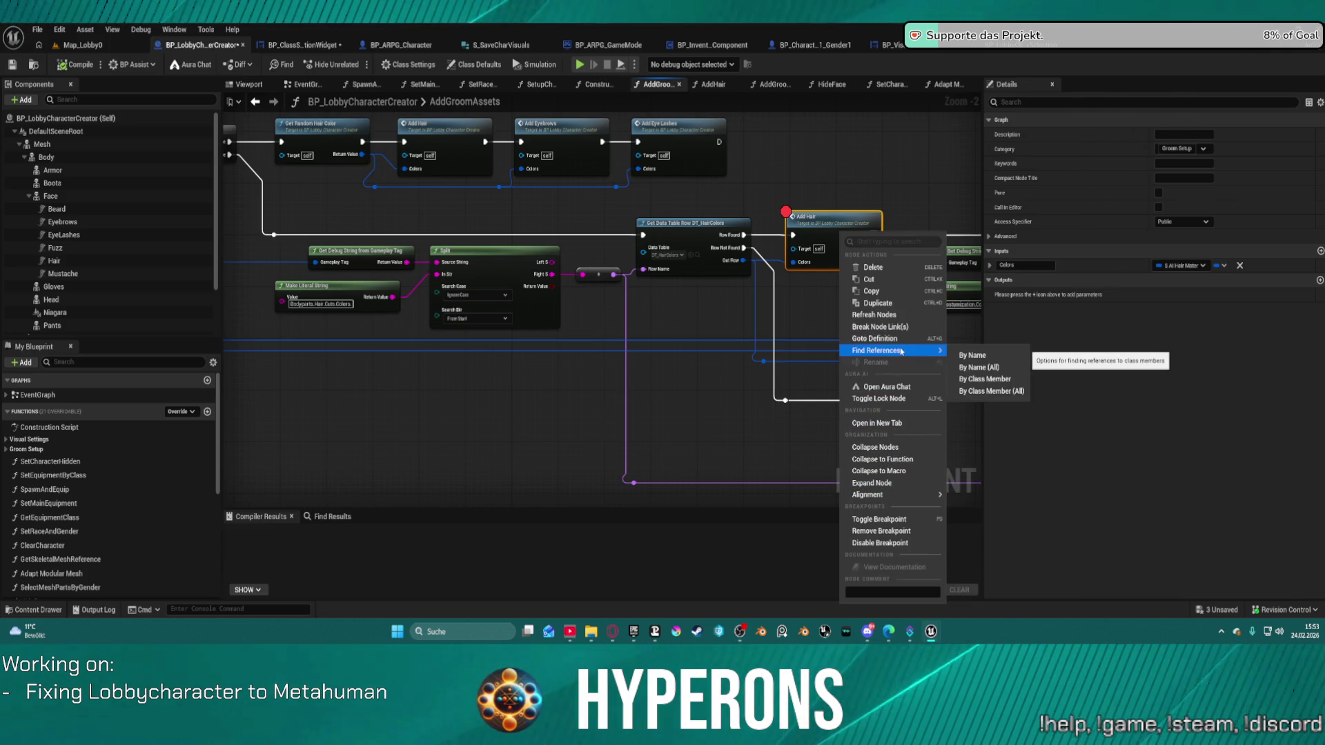
left_click(879, 530)
left_click_drag(519, 320, 789, 324)
left_click_drag(541, 184, 750, 202)
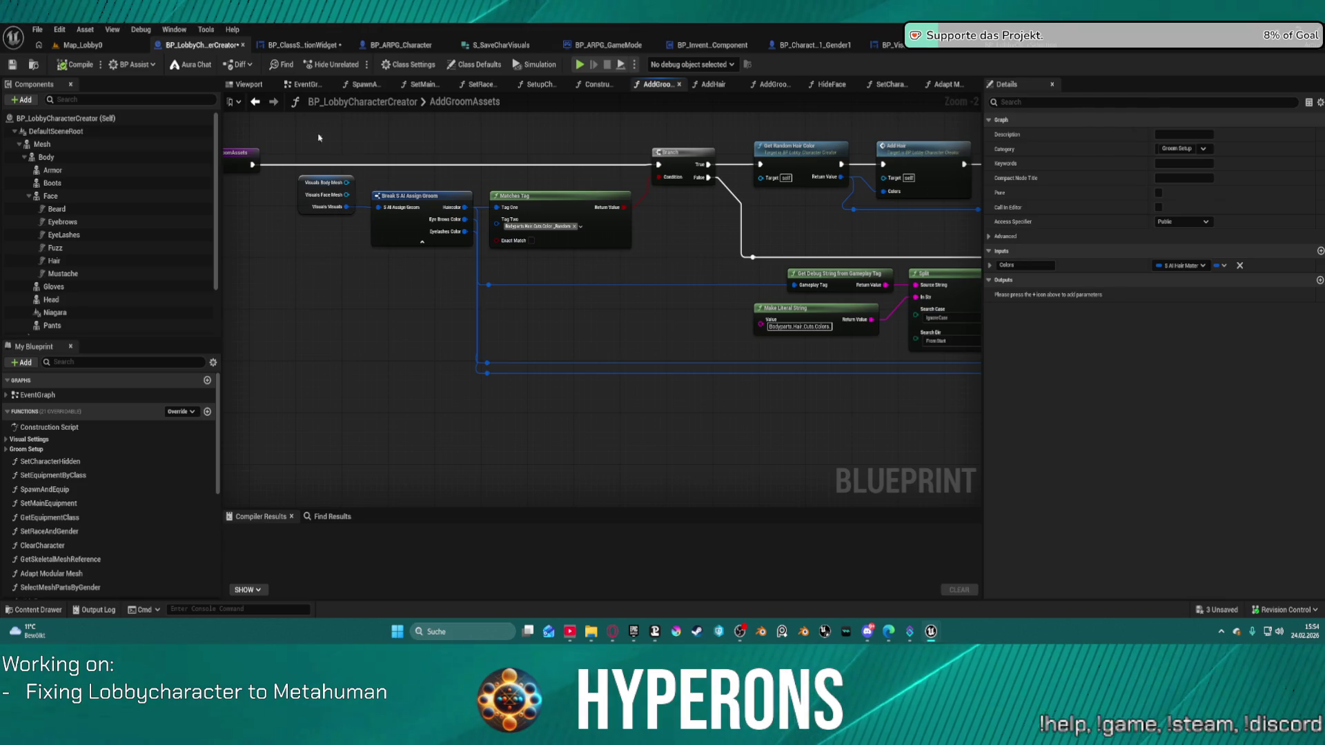
Step through the Set Race and Gender, SetupCharacter and Adapt Modular Mesh graphs
left_click(303, 44)
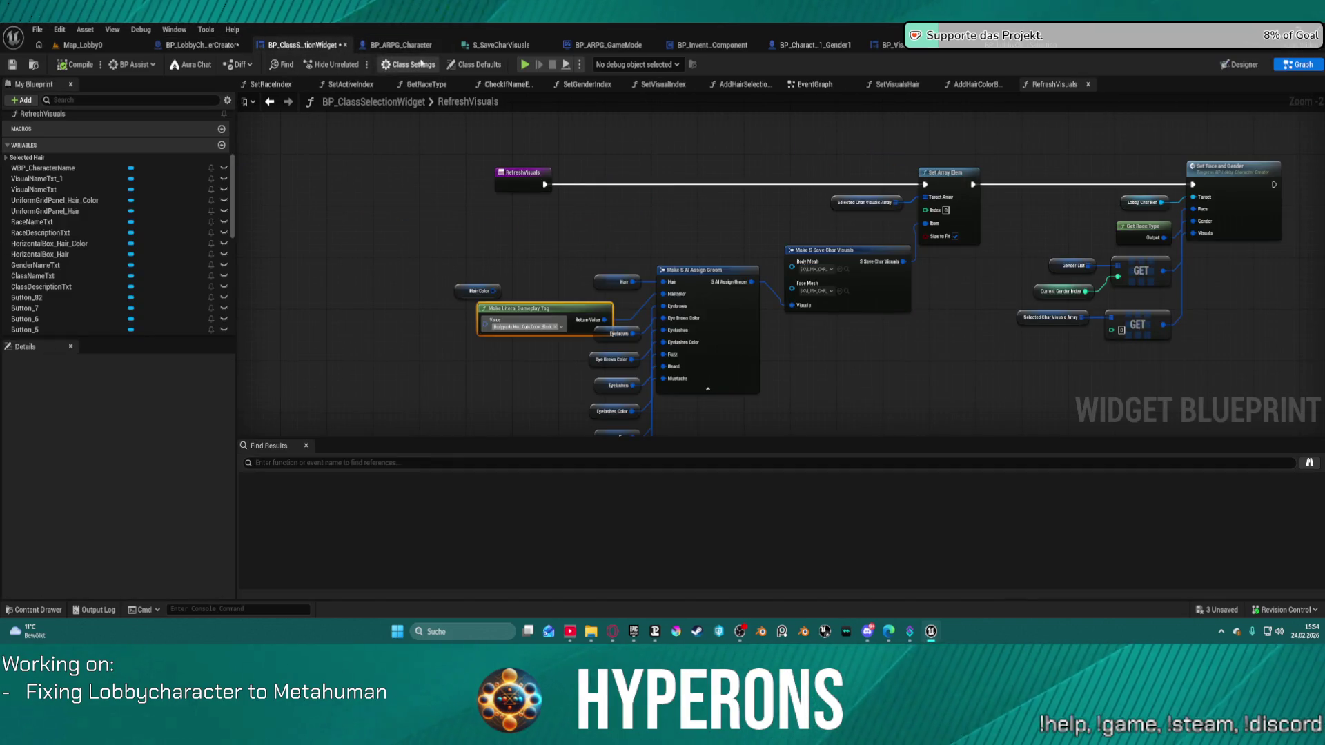
double_click(1258, 200)
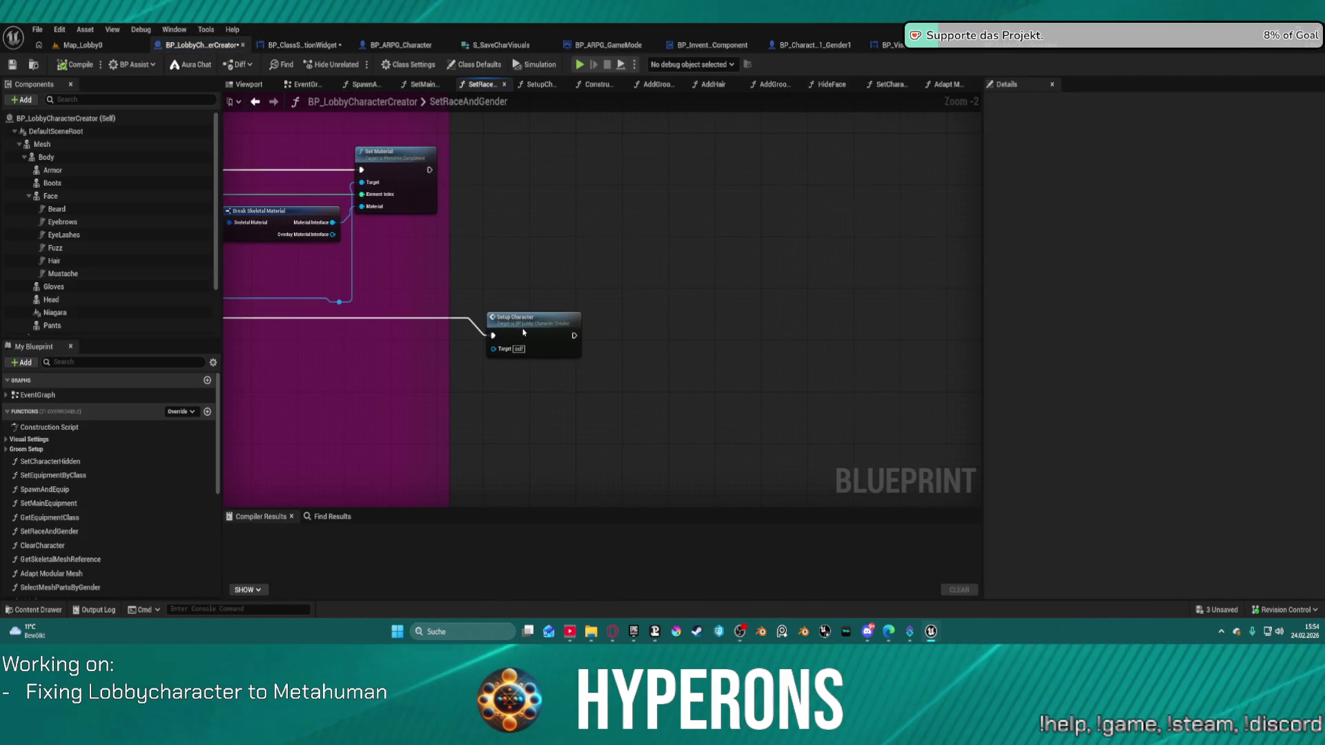
double_click(534, 319)
mouse_move(728, 319)
left_mouse_down()
mouse_move(731, 296)
mouse_move(624, 352)
mouse_move(295, 357)
mouse_move(328, 328)
left_mouse_up()
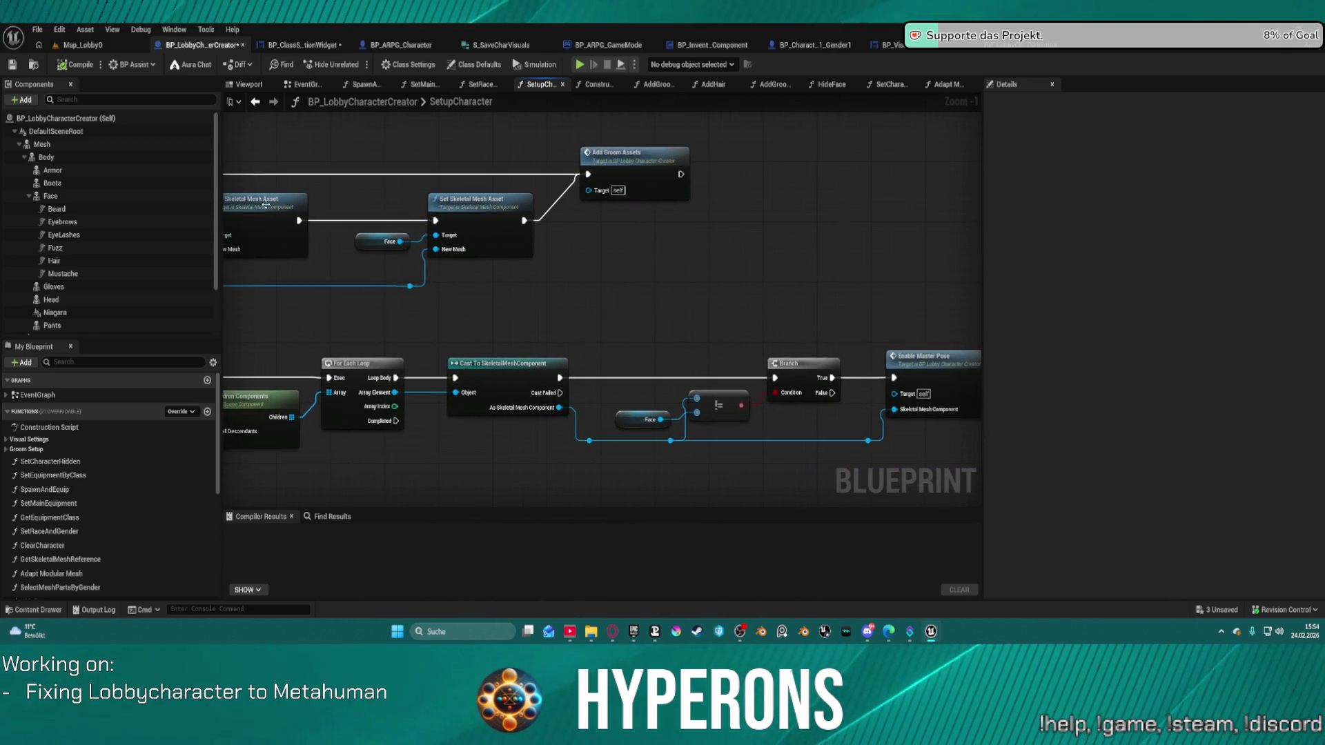
left_click(255, 103)
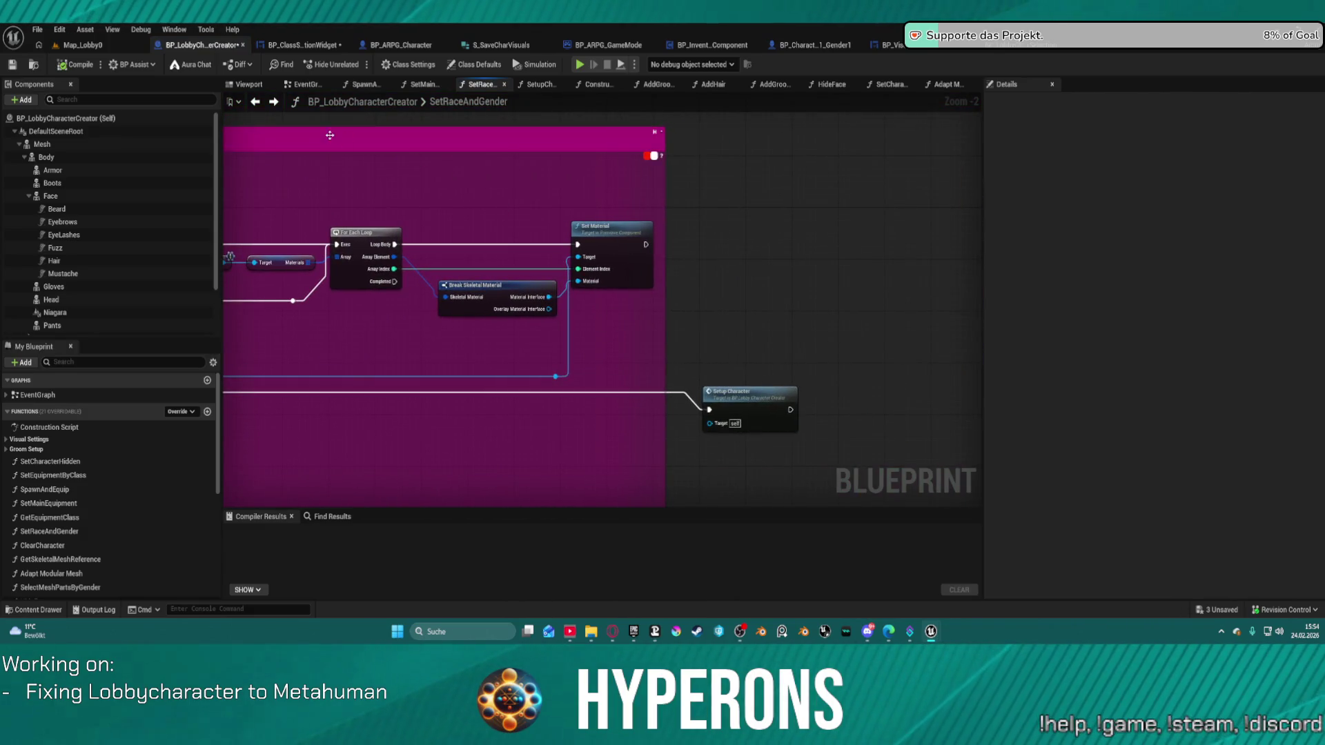
left_click(255, 103)
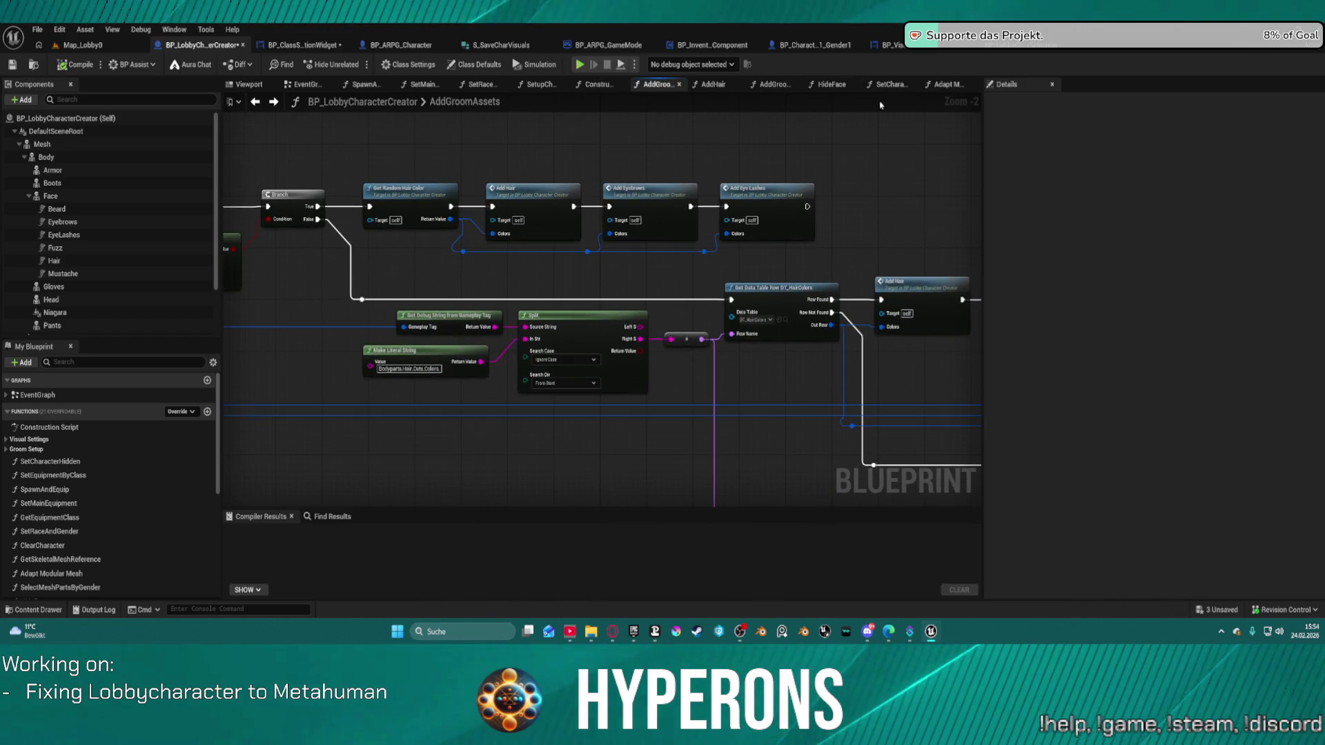
left_click(942, 84)
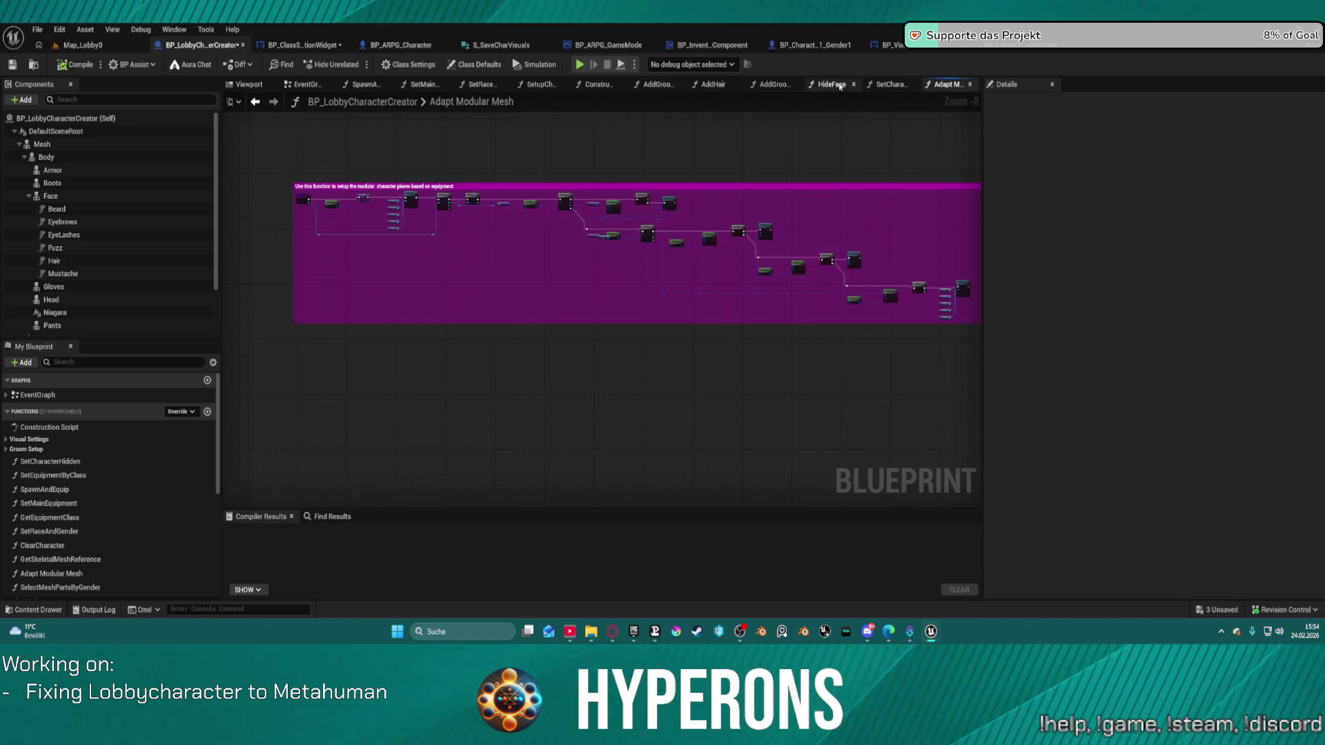
Move the array GET node in the widget's RefreshVisuals graph further right
left_click(297, 45)
left_click_drag(975, 326, 896, 316)
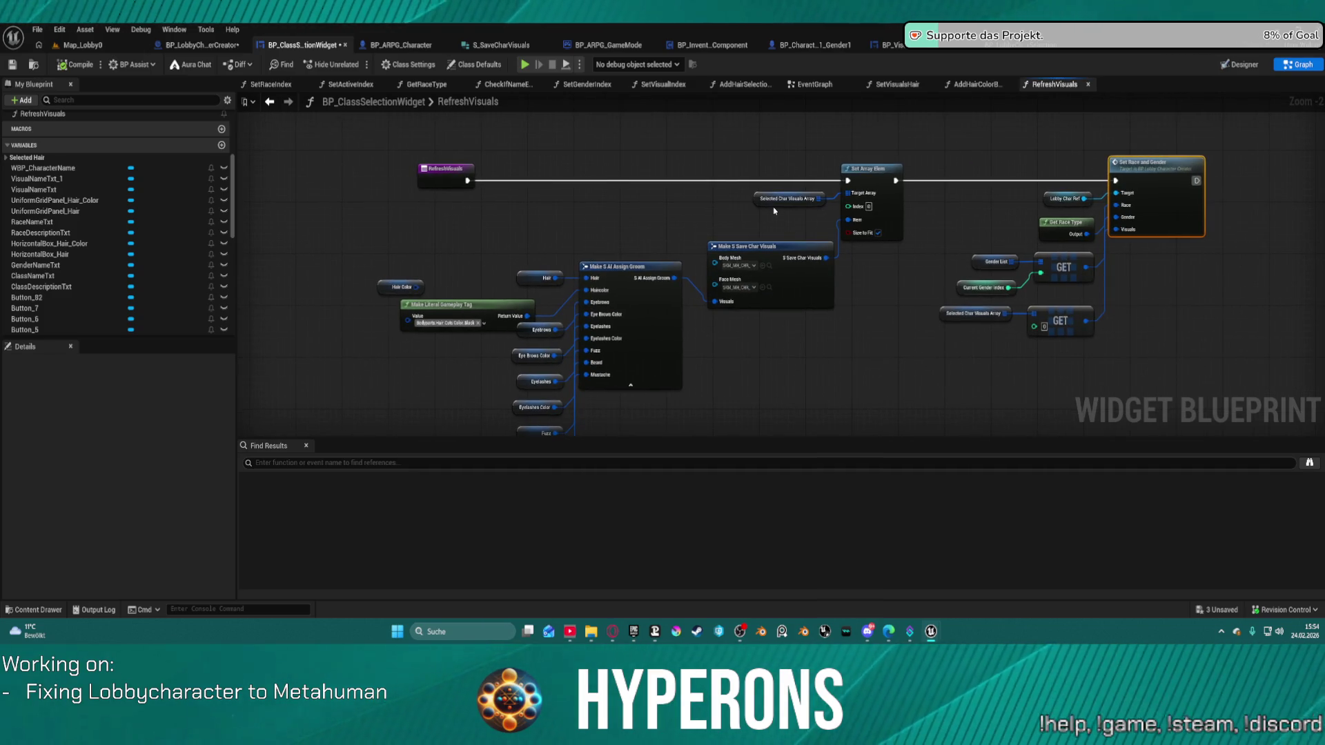
mouse_move(1062, 332)
left_mouse_down()
mouse_move(1155, 292)
mouse_move(1107, 332)
left_mouse_up()
Inspect SetRaceAndGender's entry, Branch and For Each Loop nodes, then go to AddHairColorButtons
double_click(1166, 200)
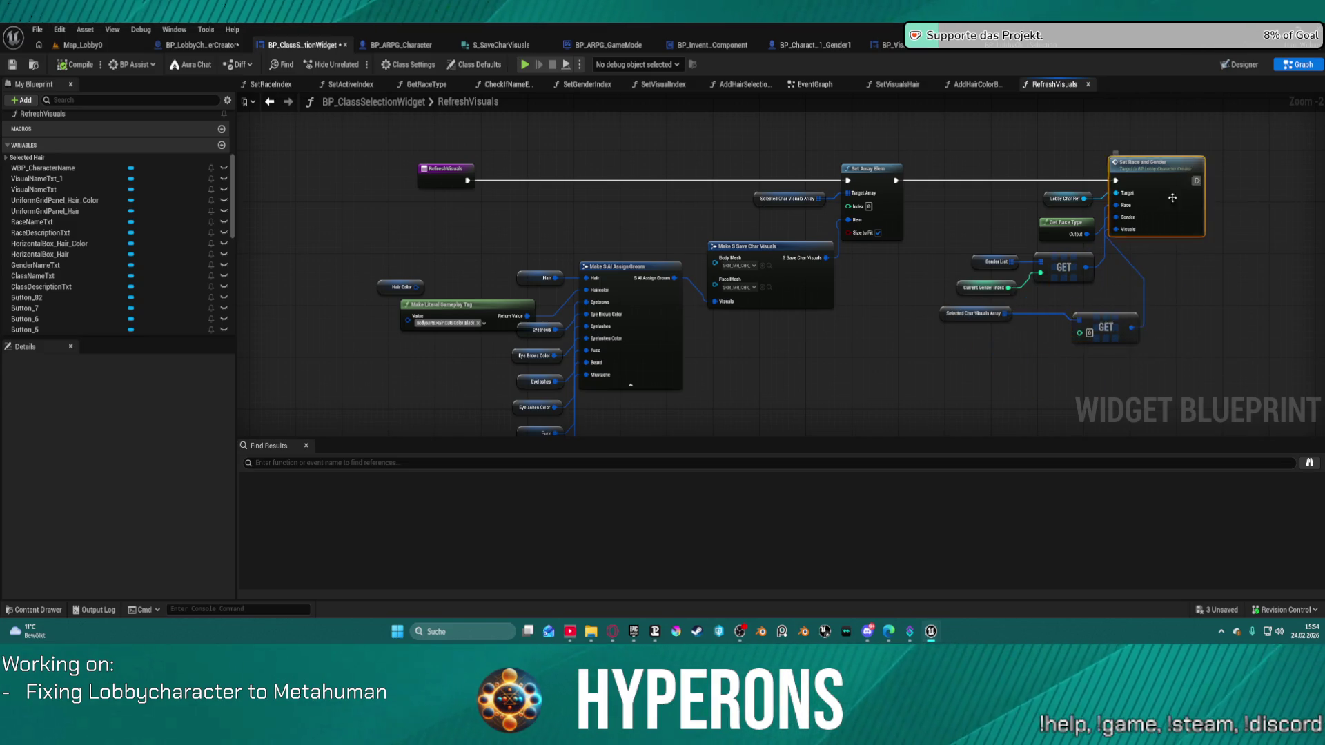
left_click_drag(964, 274, 1297, 257)
mouse_move(600, 310)
left_mouse_down()
mouse_move(545, 290)
mouse_move(1256, 359)
left_mouse_up()
mouse_move(759, 311)
left_mouse_down()
mouse_move(739, 332)
mouse_move(621, 356)
mouse_move(592, 333)
left_mouse_up()
mouse_move(914, 334)
left_mouse_down()
mouse_move(712, 331)
mouse_move(511, 358)
mouse_move(592, 296)
mouse_move(787, 298)
left_mouse_up()
left_click(263, 103)
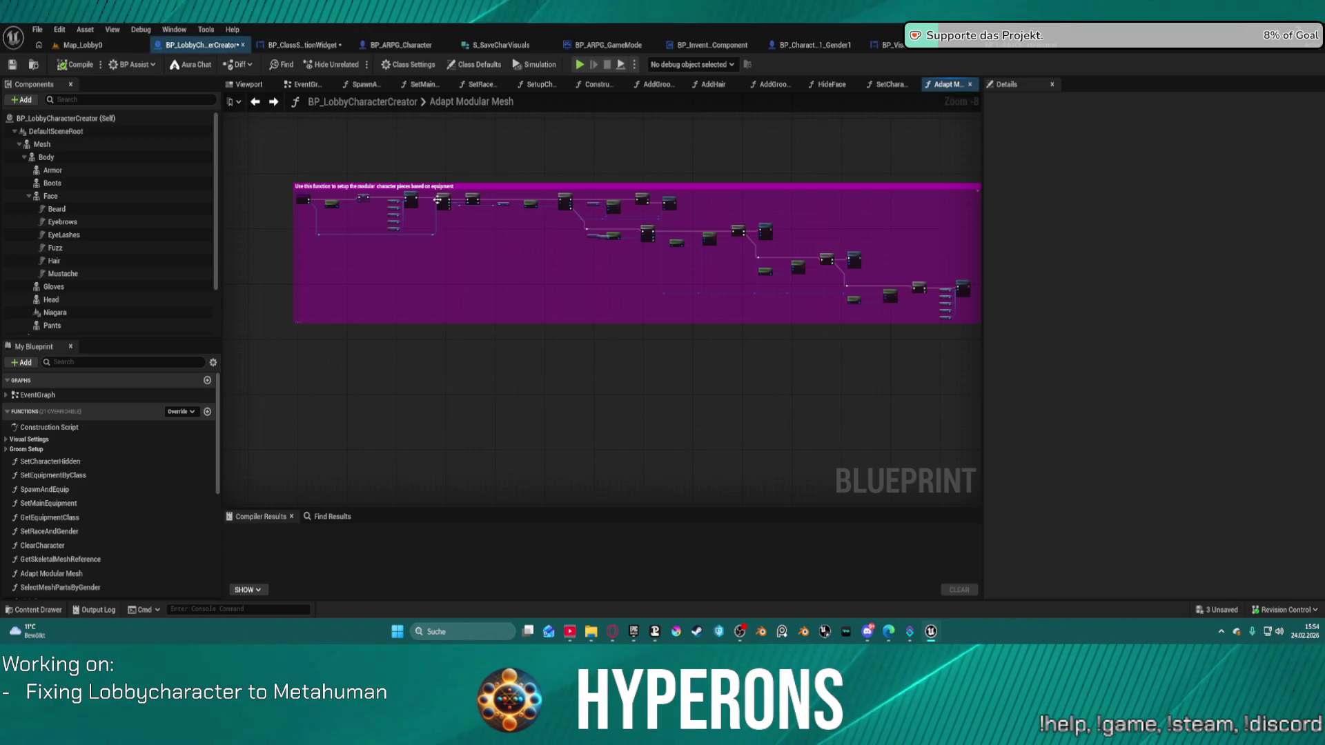
left_click_drag(611, 251, 581, 262)
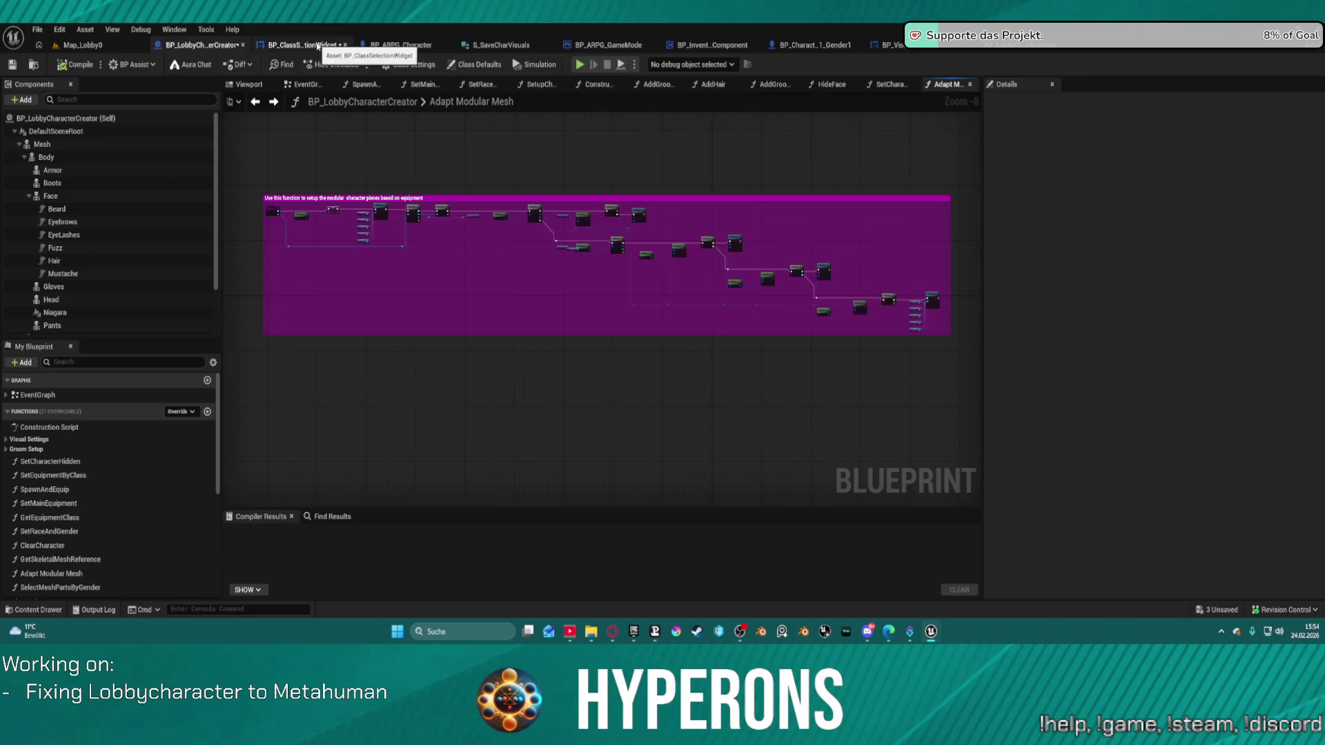
left_click(318, 46)
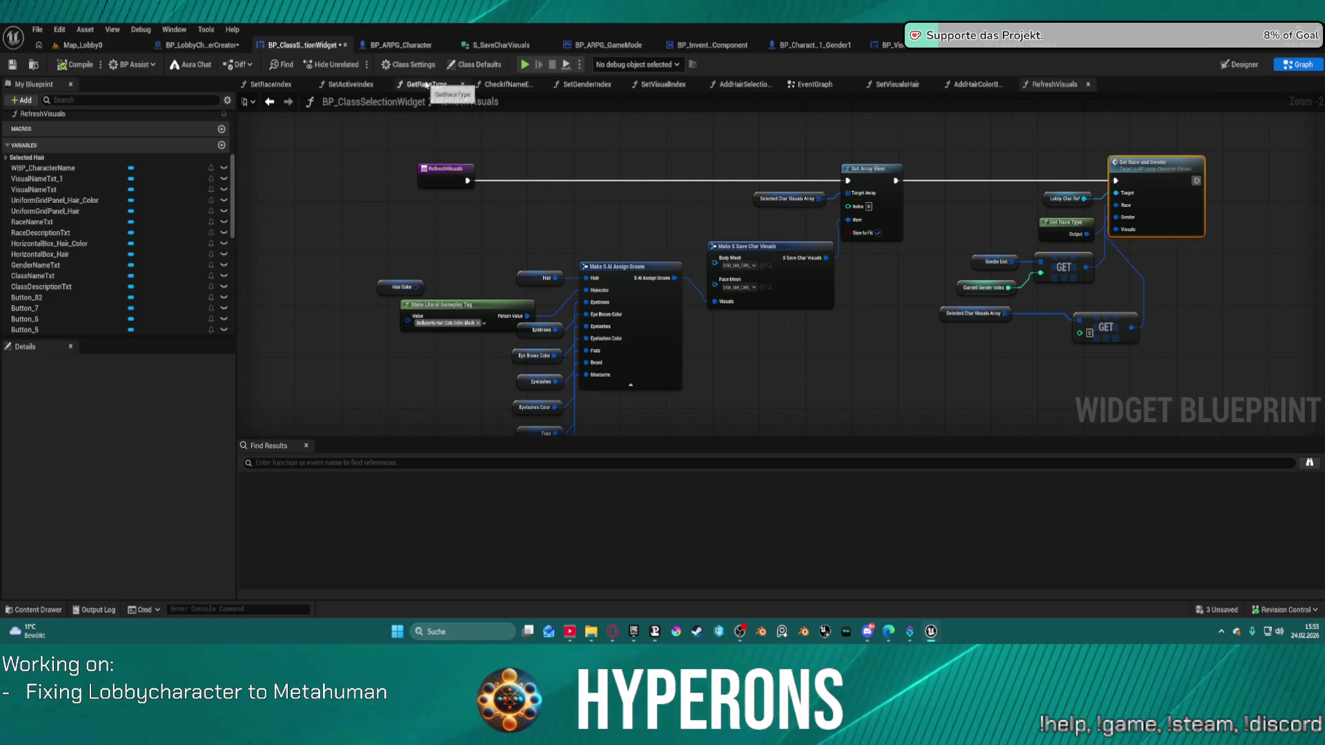
left_click(985, 86)
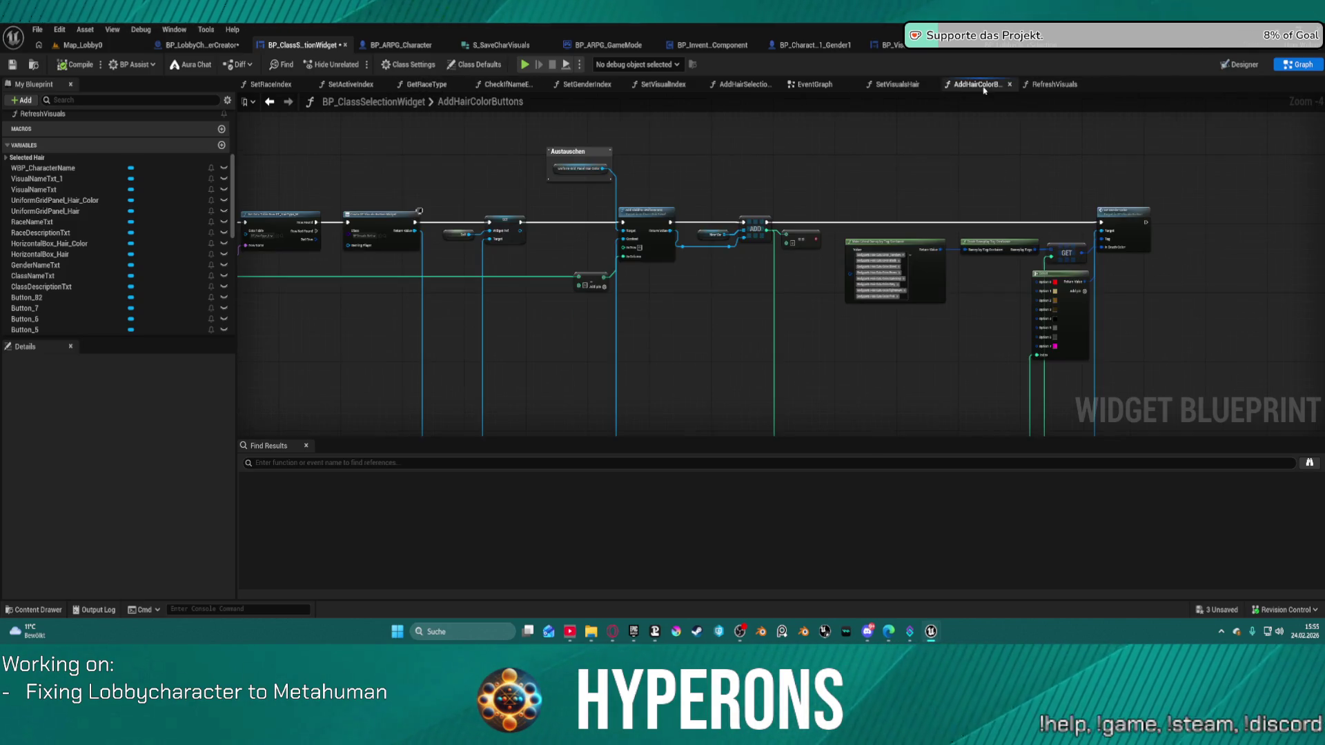
Break the Branch False link in SetVisualsHair and play the game into Character Selection
left_click(909, 85)
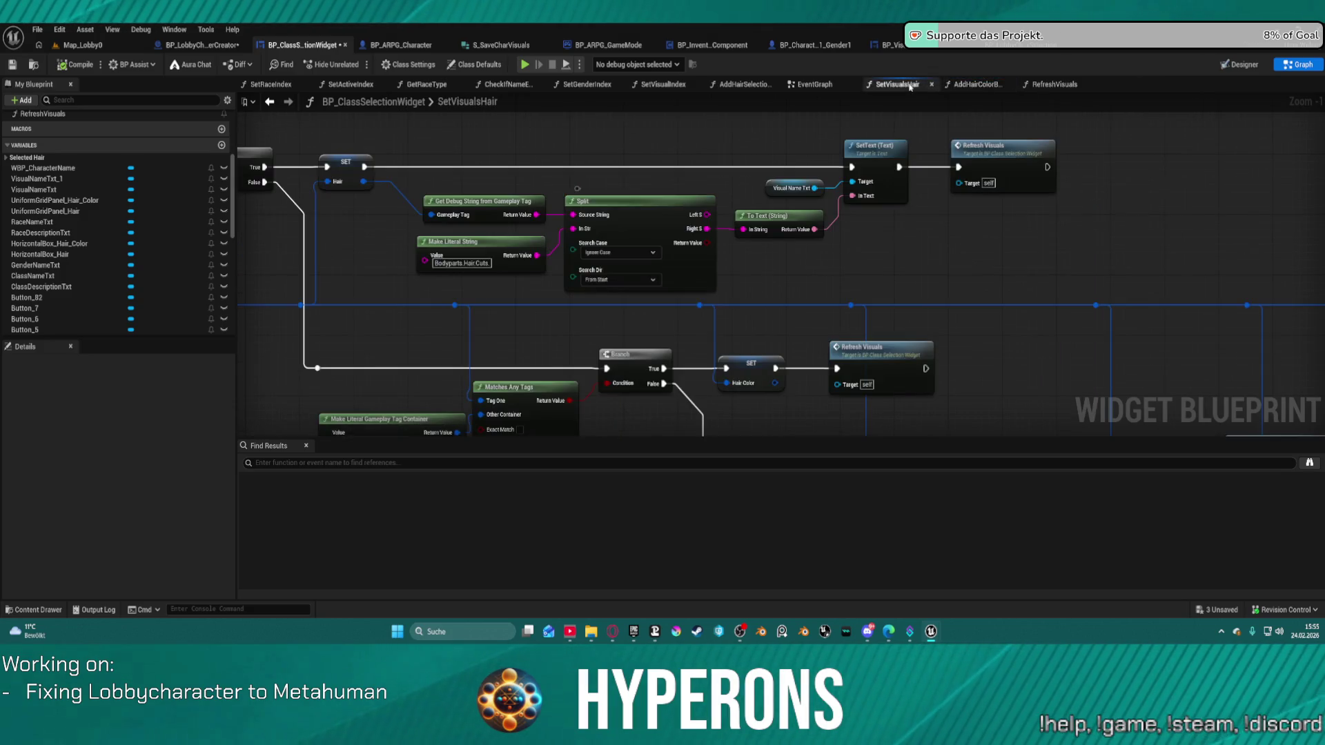
scroll(894, 242, "down", 3)
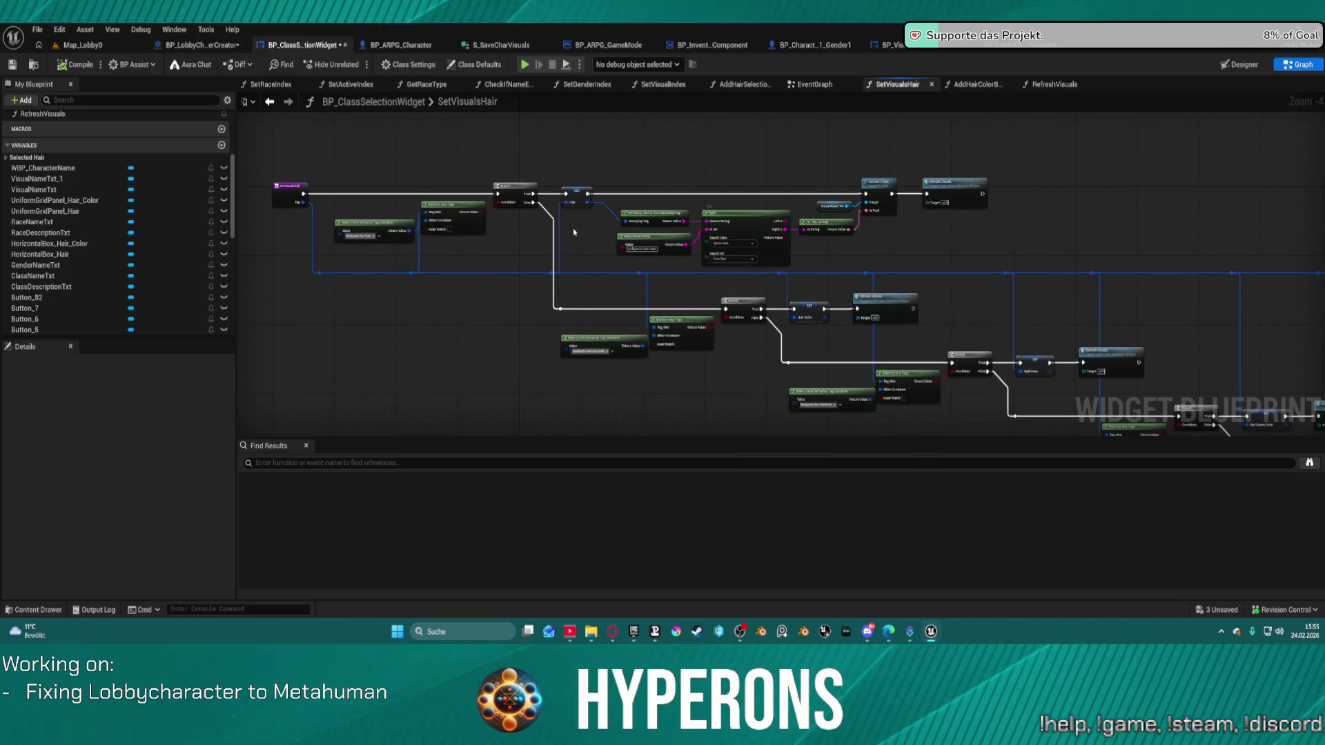
left_click(533, 203, "alt")
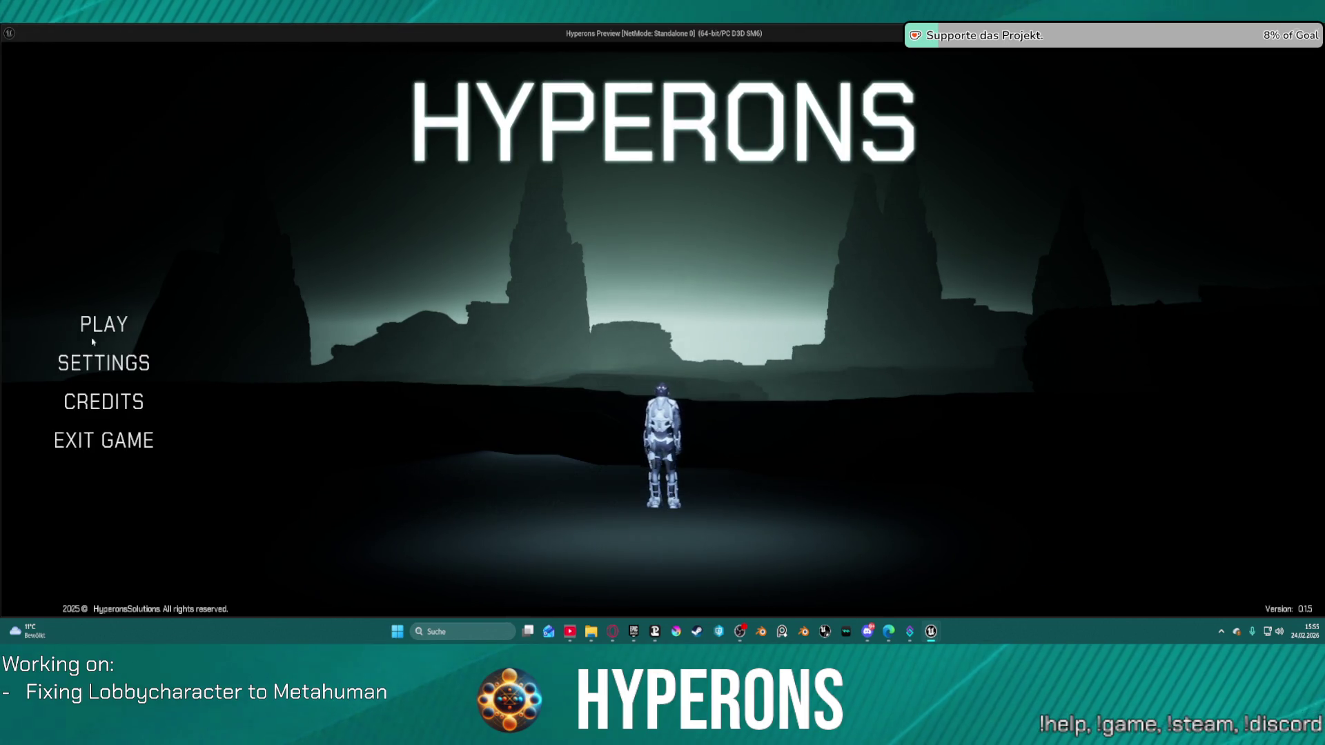
left_click(131, 324)
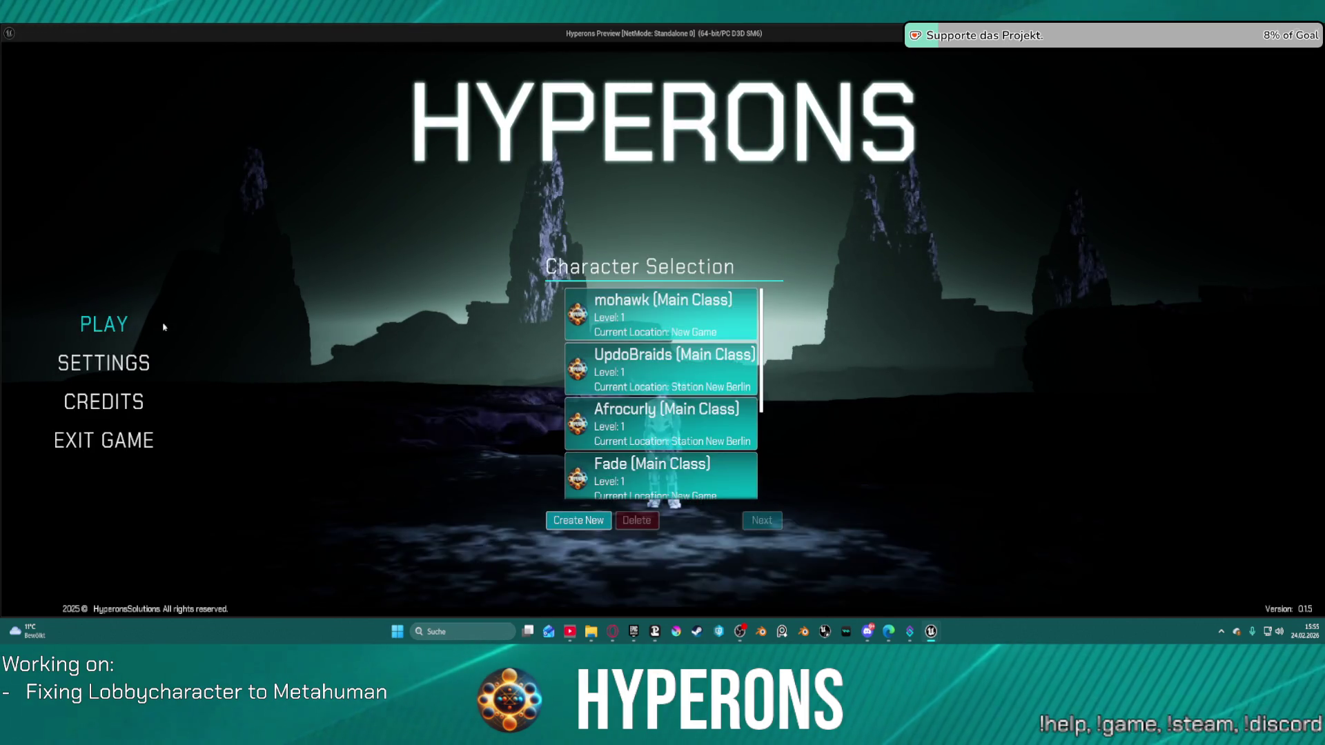
Start a new character, try a different hair style, then end the play session
left_click(601, 522)
left_click(639, 395)
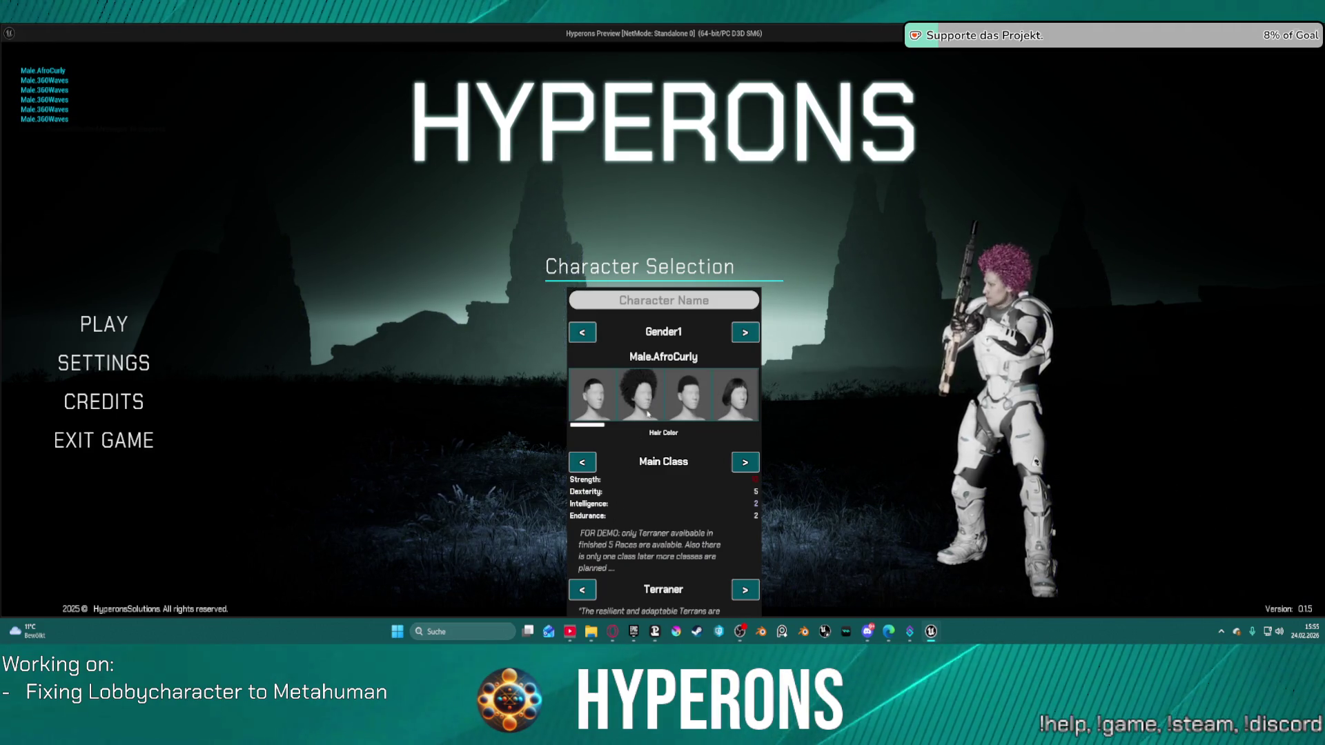
key("alt+Tab")
key("Escape")
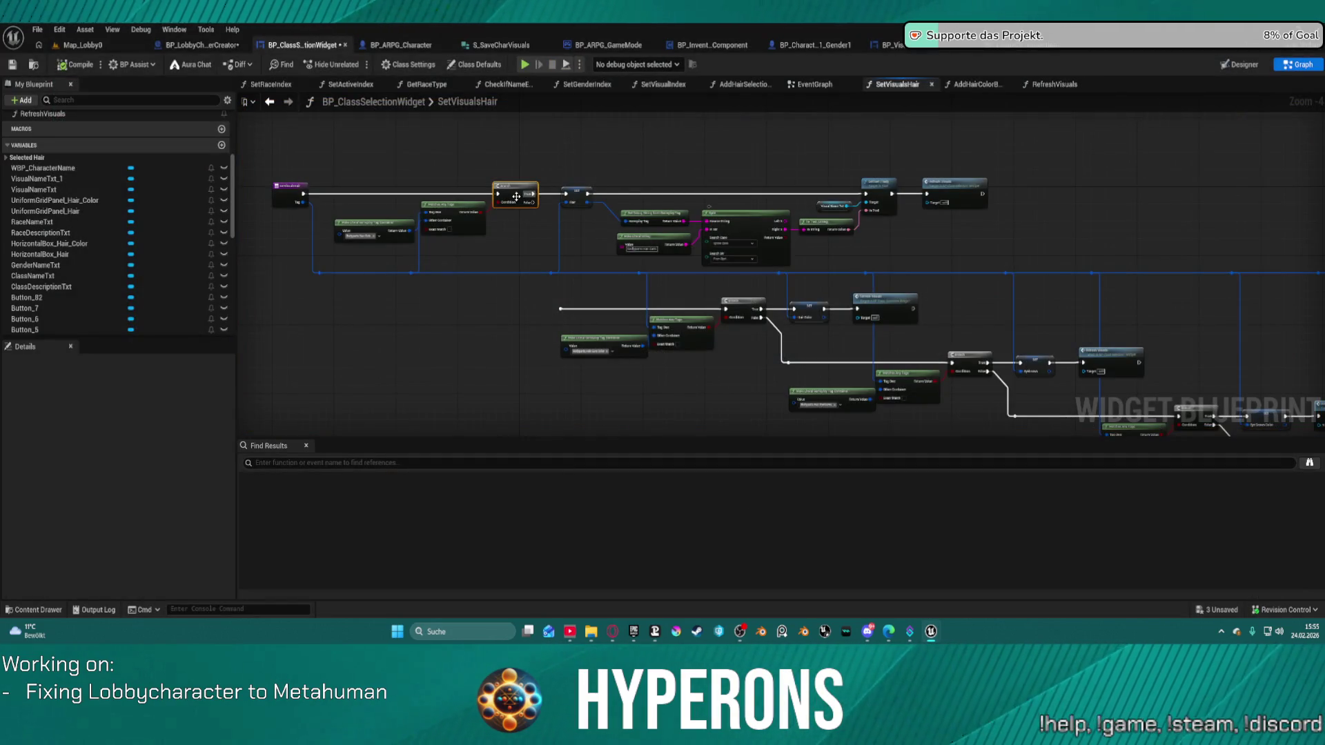
Reconnect the Branch False pin to the lower exec line, then open RefreshVisuals and SetRaceAndGender
left_click_drag(529, 207, 561, 310)
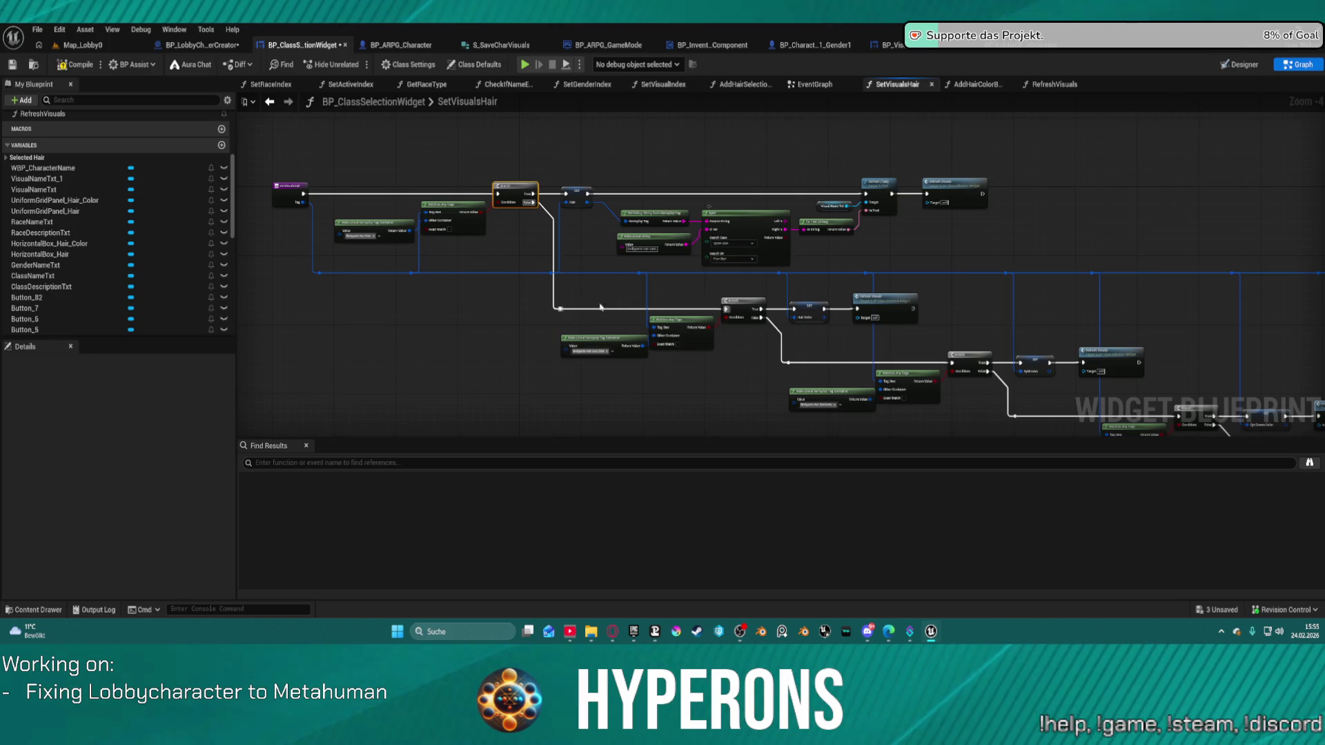
double_click(973, 183)
mouse_move(897, 260)
left_mouse_down()
mouse_move(875, 222)
mouse_move(779, 302)
left_mouse_up()
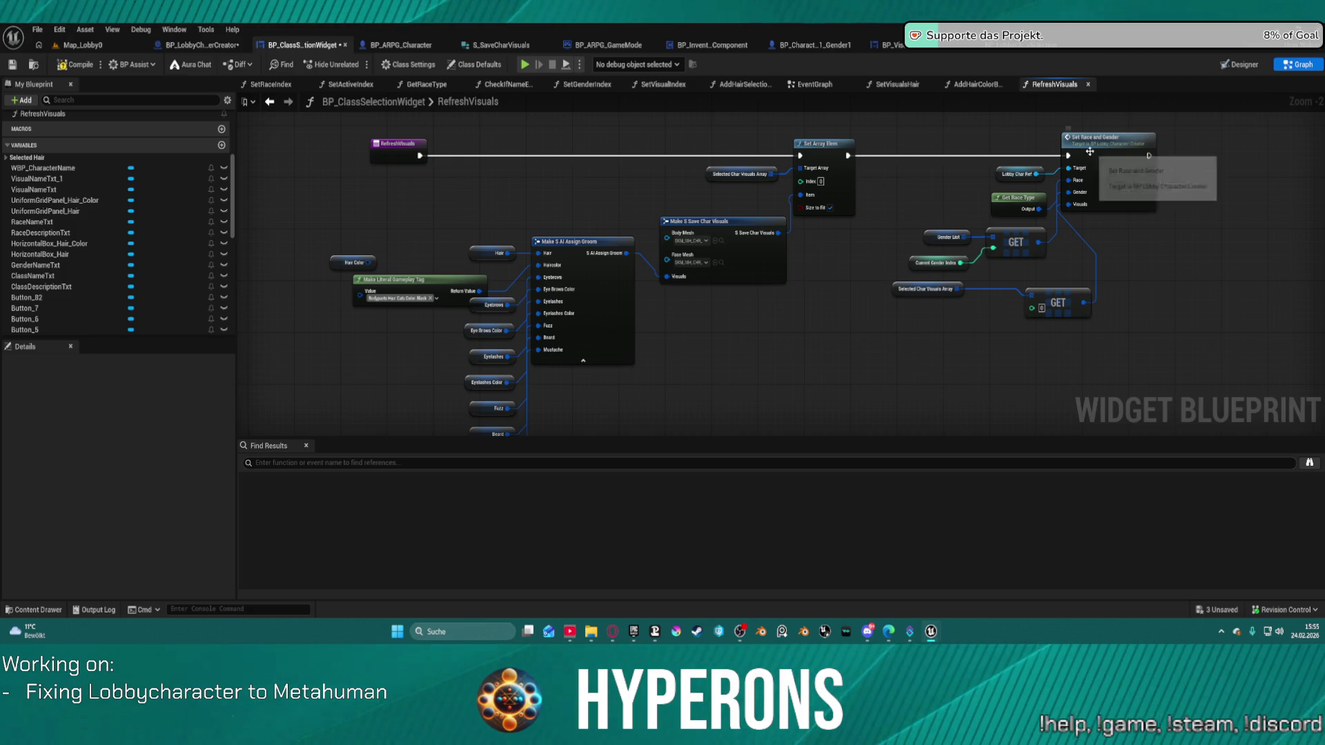
double_click(1144, 163)
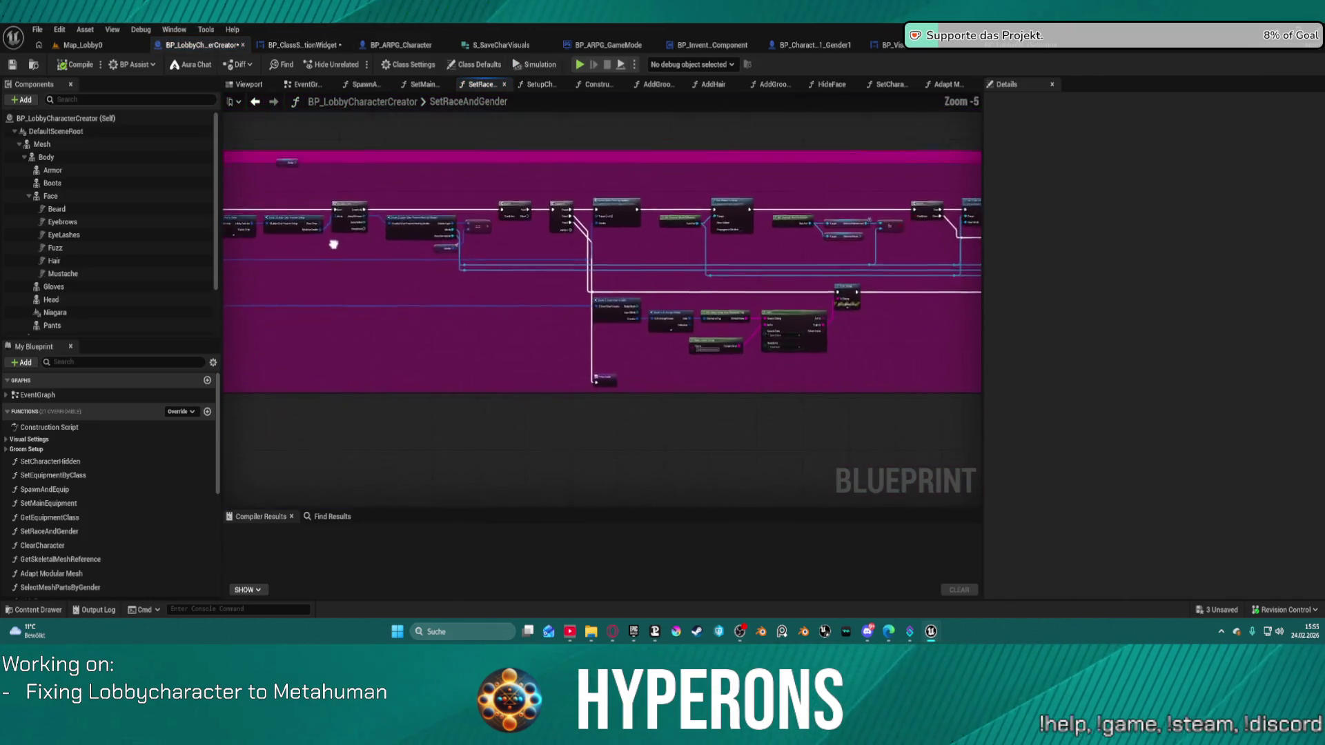
Follow the exec wire from Set Race and Gender and centre the view on the Setup Character node
scroll(707, 285, "down", 1)
mouse_move(707, 285)
left_mouse_down()
mouse_move(237, 260)
mouse_move(231, 246)
mouse_move(334, 245)
left_mouse_up()
left_click(659, 224)
mouse_move(496, 242)
left_mouse_down()
mouse_move(815, 280)
mouse_move(877, 349)
left_mouse_up()
mouse_move(579, 222)
left_mouse_down()
mouse_move(872, 216)
mouse_move(982, 311)
left_mouse_up()
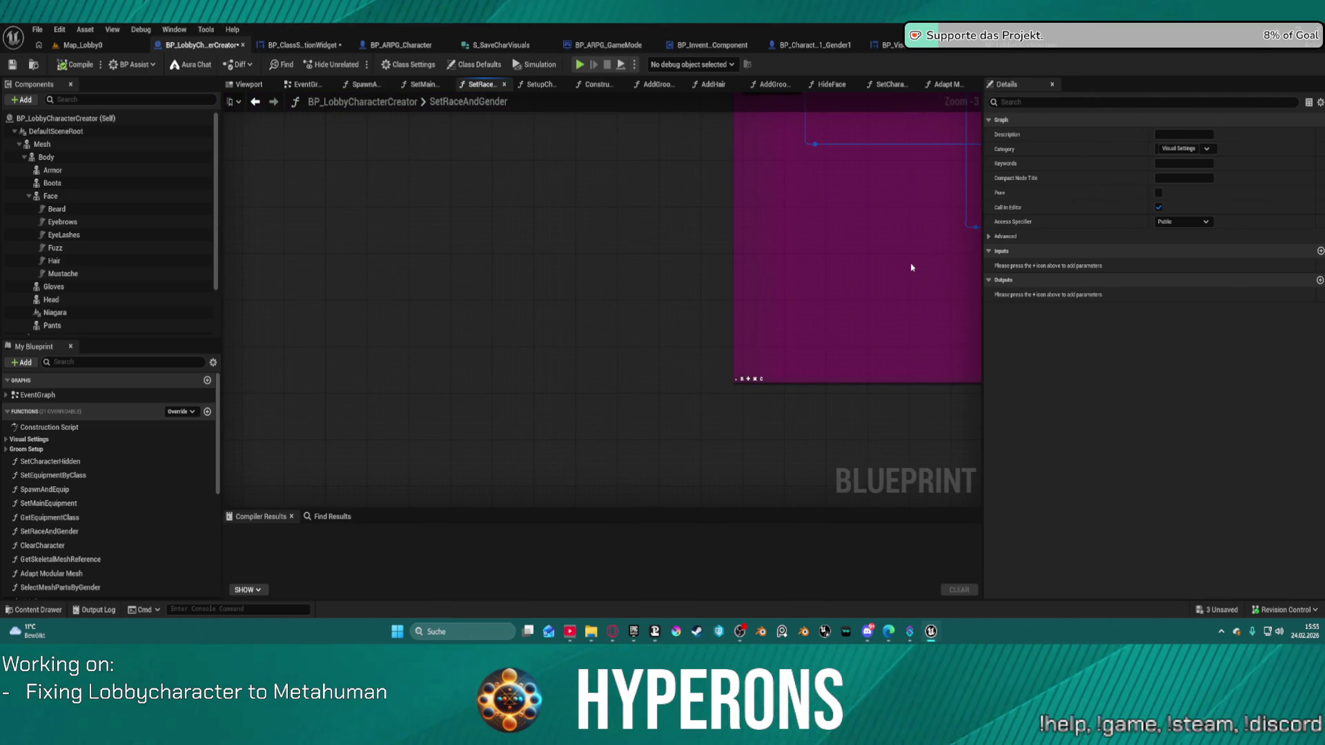
key("Home")
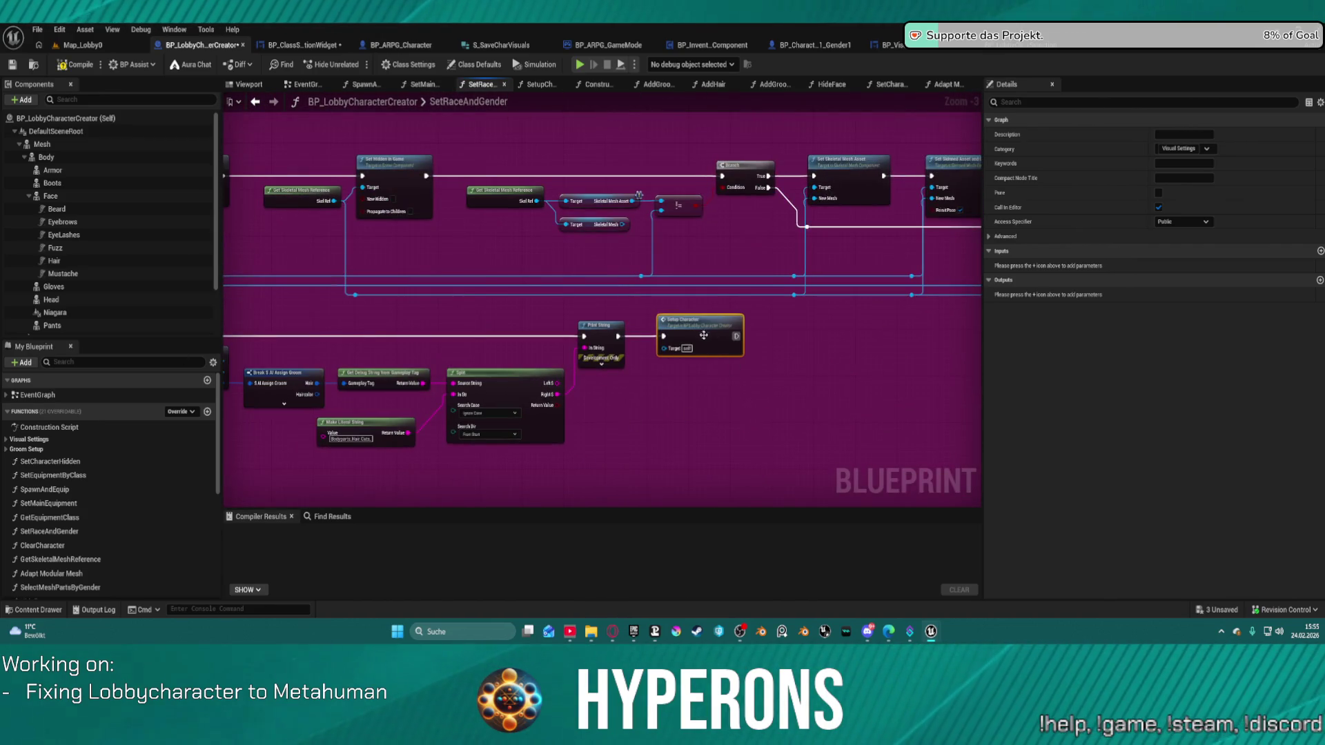
Drill into SetupCharacter, then AddGroomAssets, and bring up the Branch node's context menu
double_click(710, 337)
mouse_move(725, 347)
left_mouse_down()
mouse_move(729, 285)
mouse_move(714, 301)
left_mouse_up()
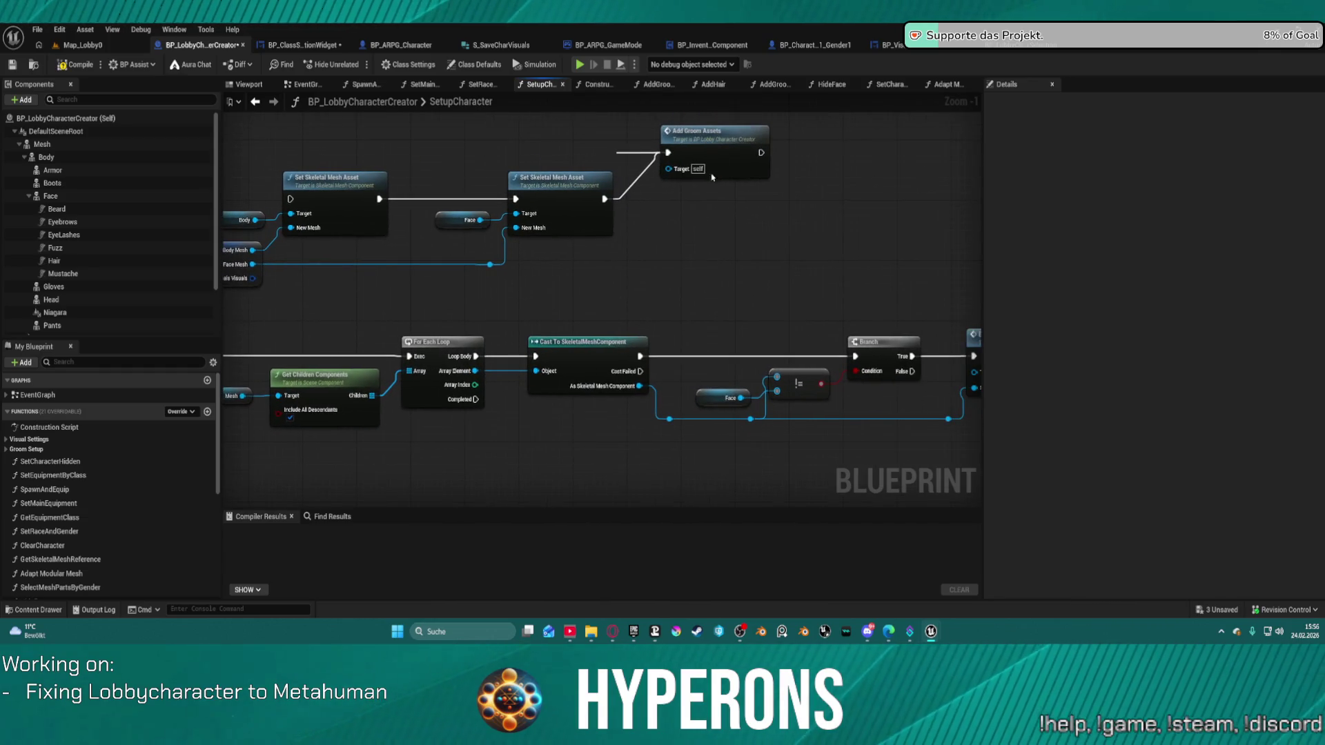
double_click(704, 173)
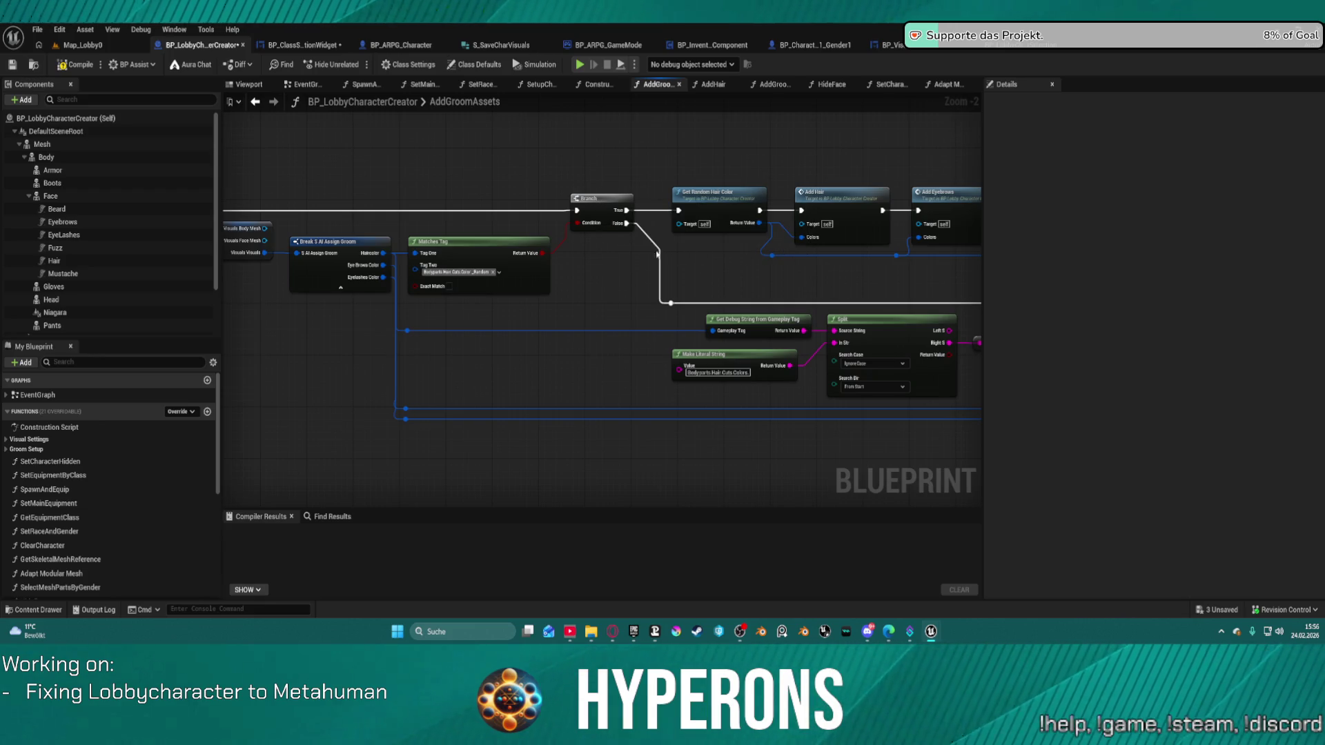
right_click(602, 204)
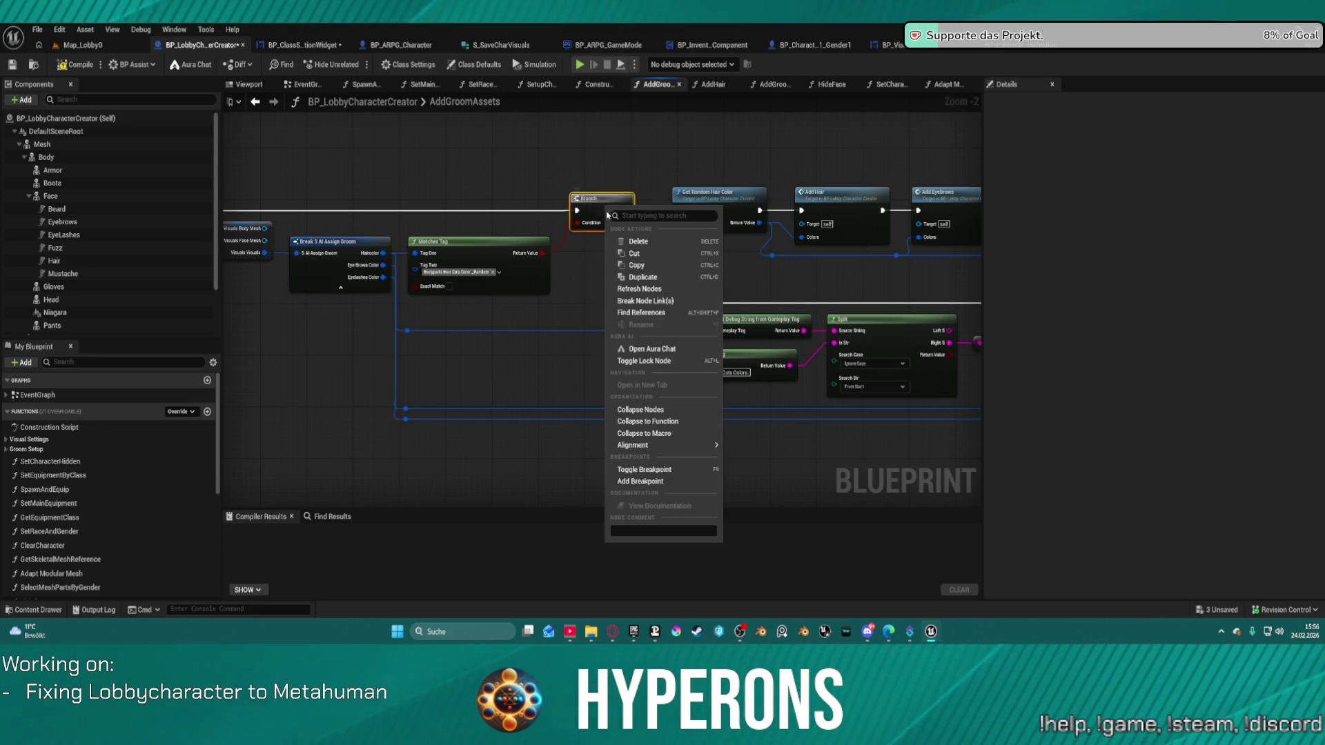
Put a breakpoint on the Branch node and step forward to the Get Data Table Row DT_HairColors node
left_click(642, 481)
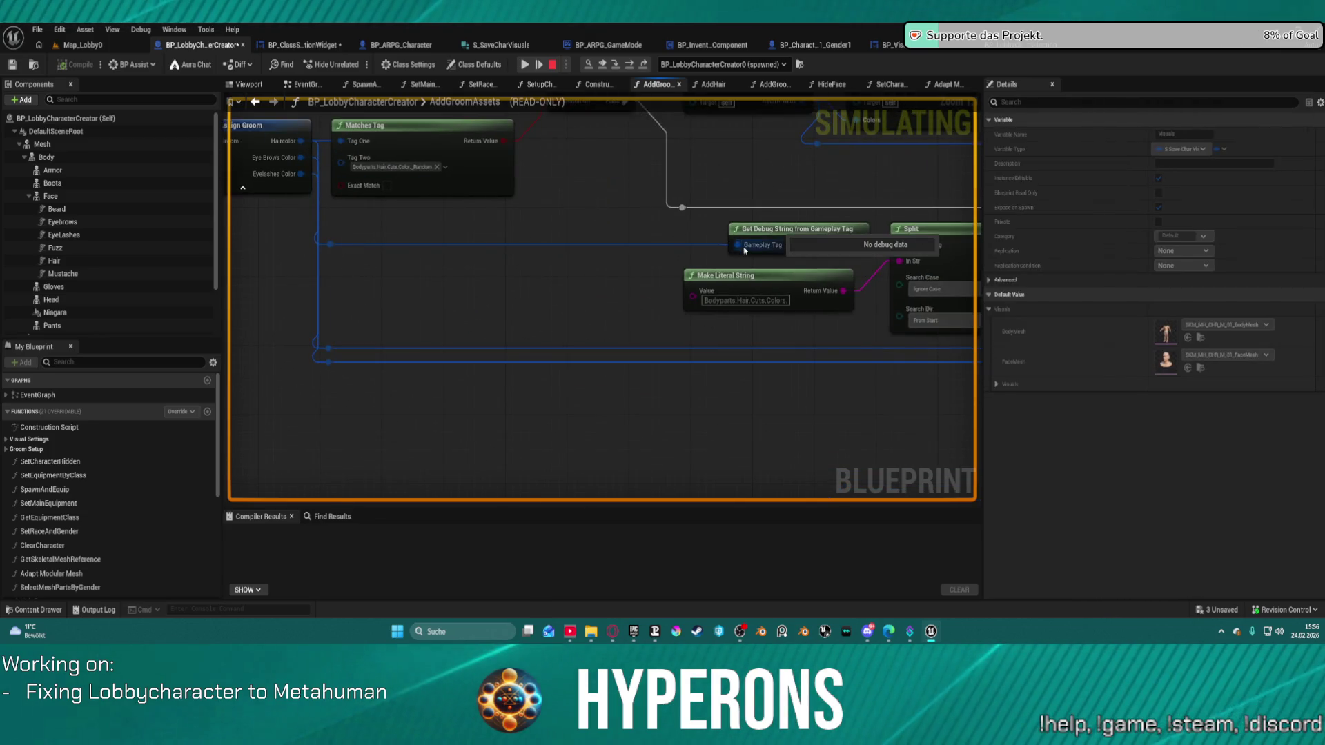
key("F10")
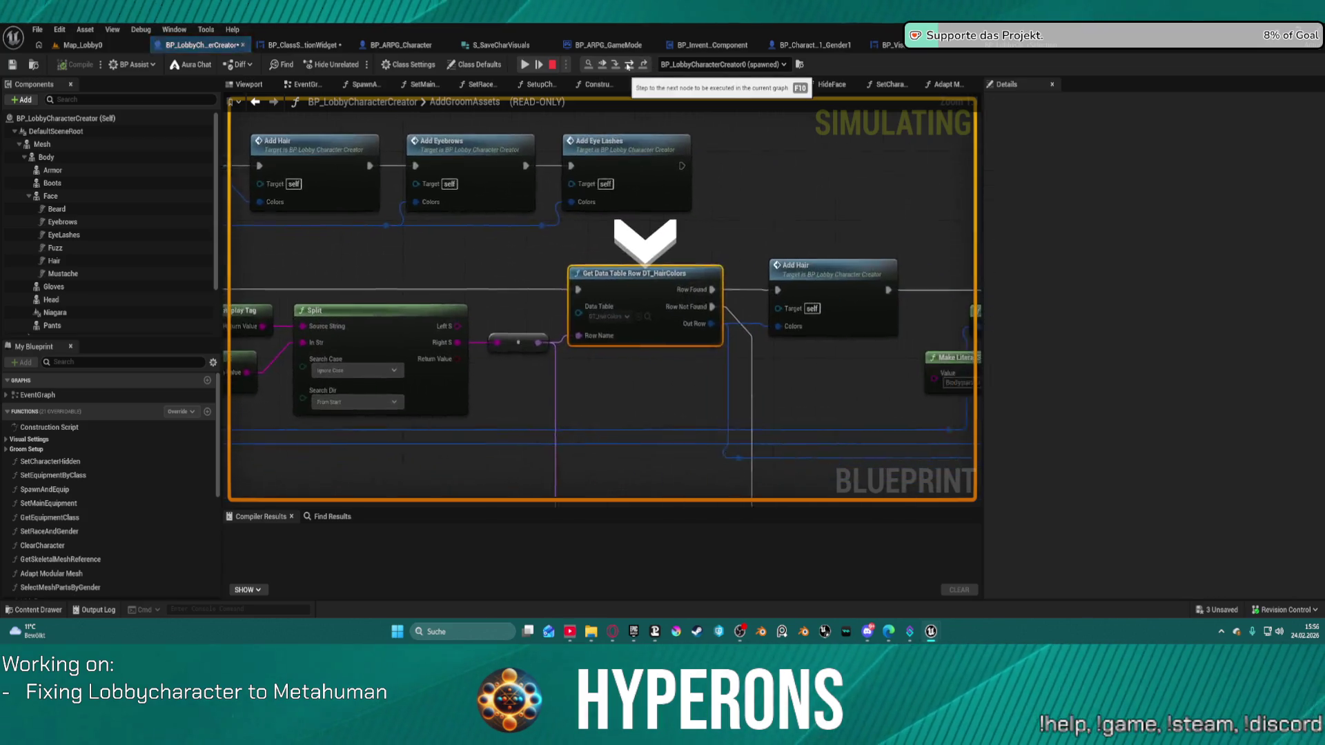
key("F10")
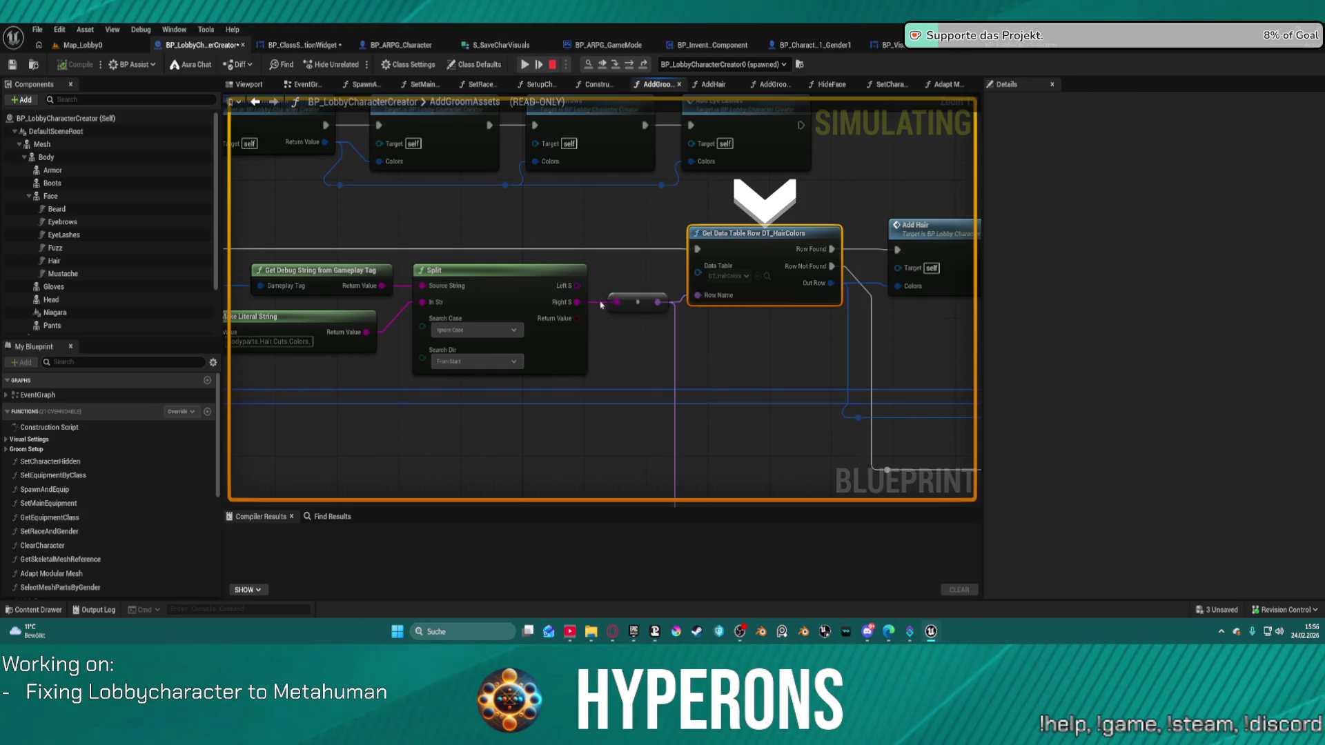
Read the Split node's debug pin values, then step over to the next executed node
mouse_move(453, 286)
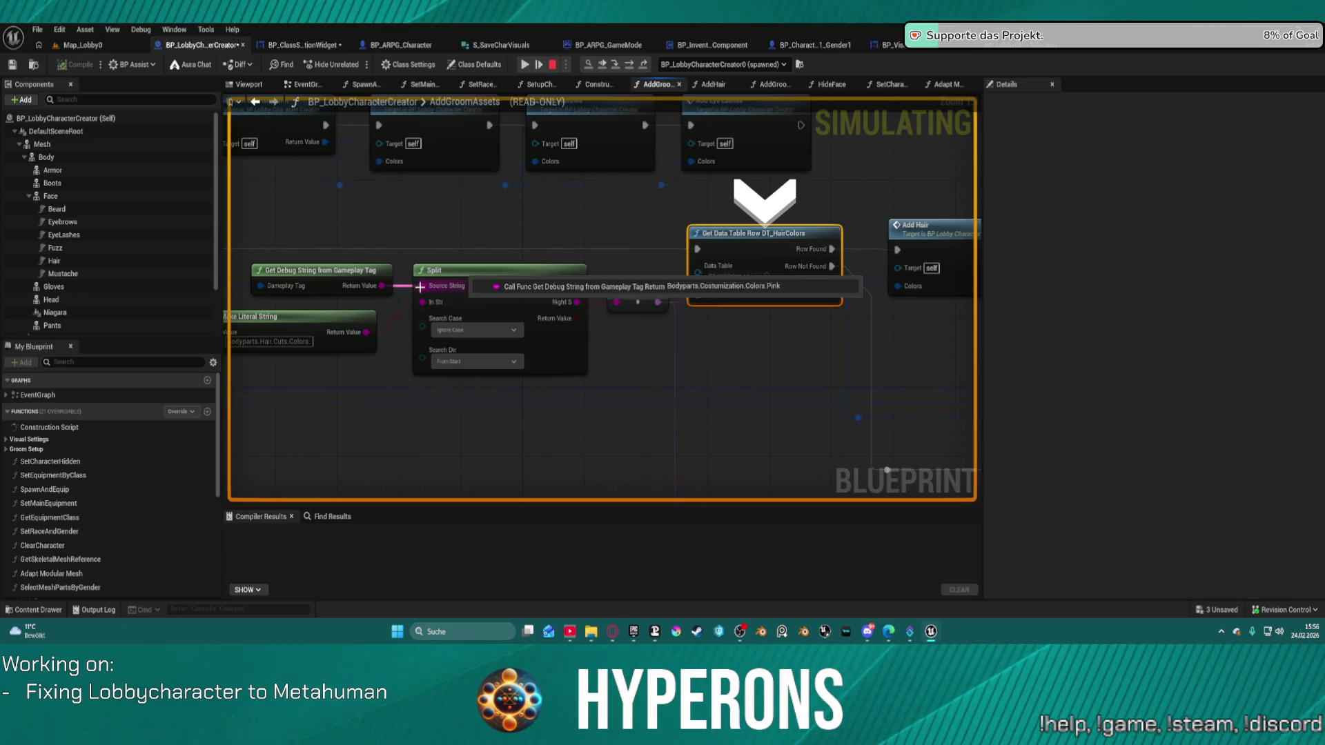
mouse_move(423, 302)
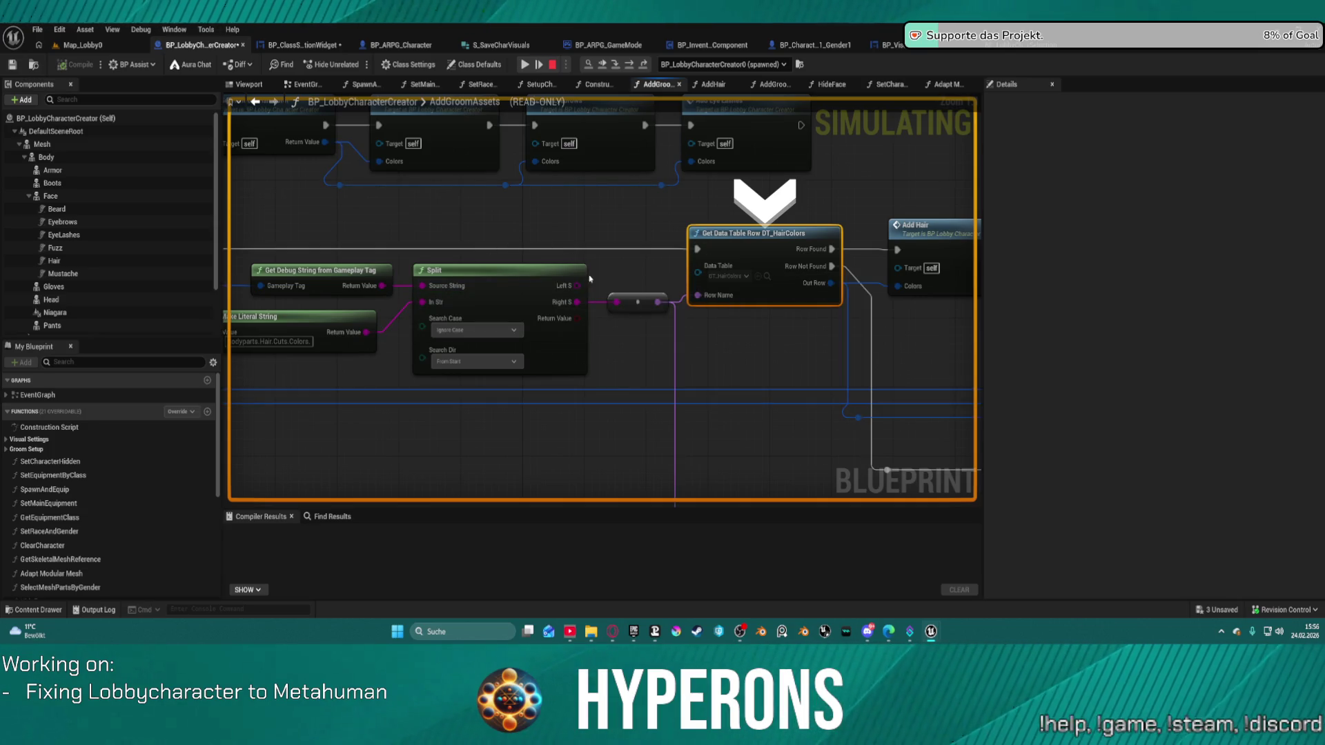
mouse_move(623, 307)
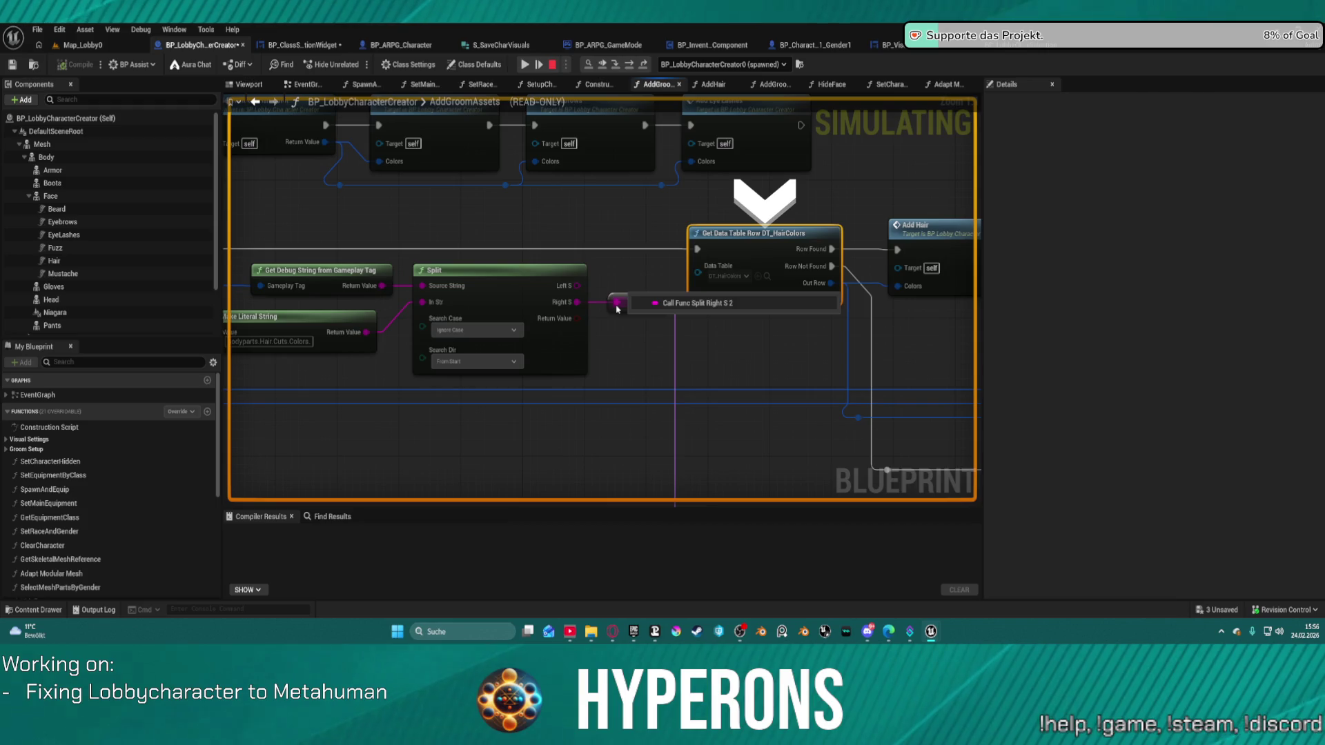
mouse_move(543, 289)
left_mouse_down()
mouse_move(748, 198)
mouse_move(653, 196)
left_mouse_up()
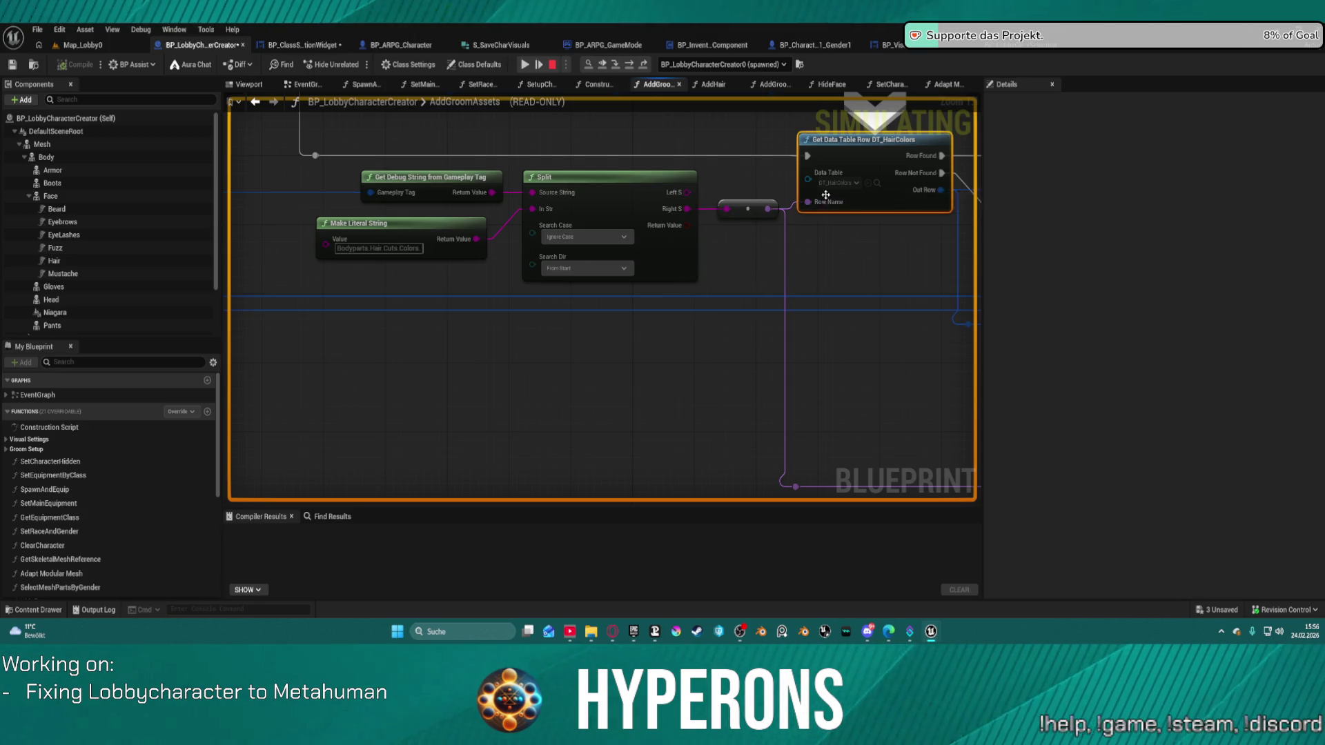
mouse_move(818, 202)
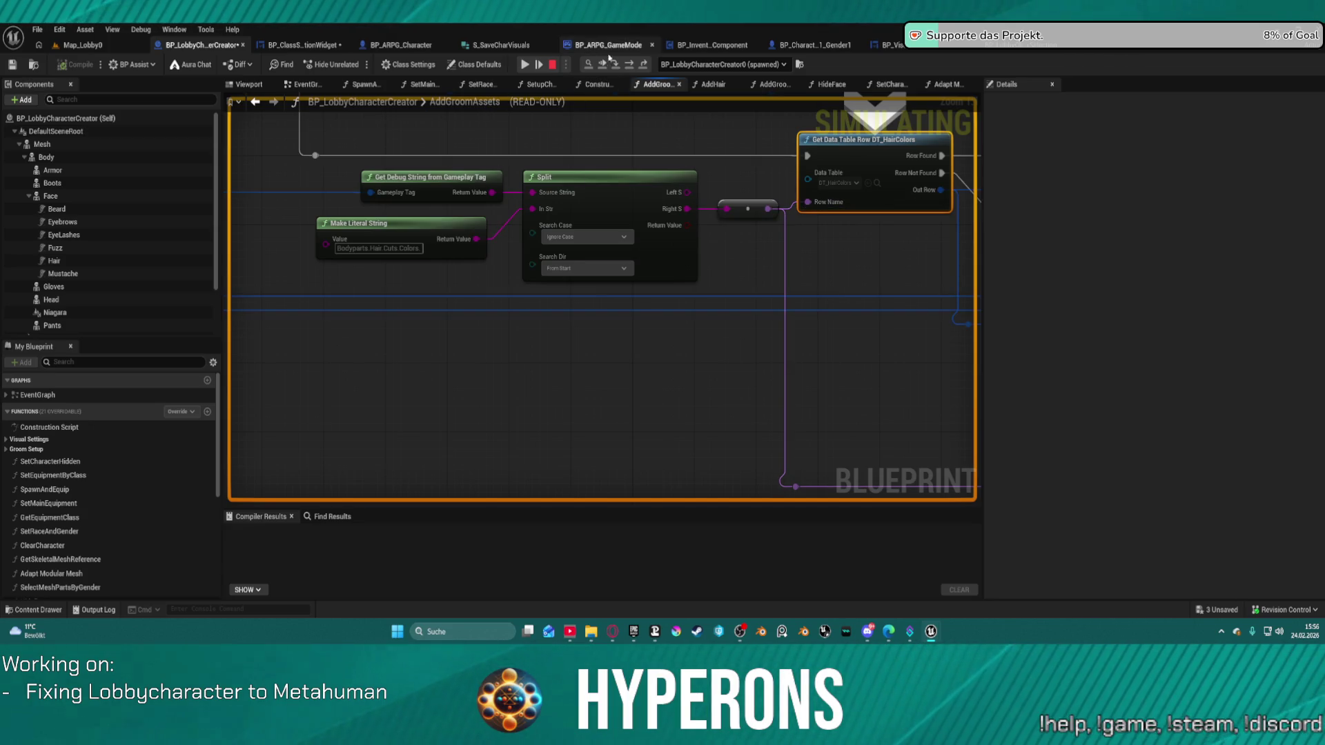
left_click(628, 67)
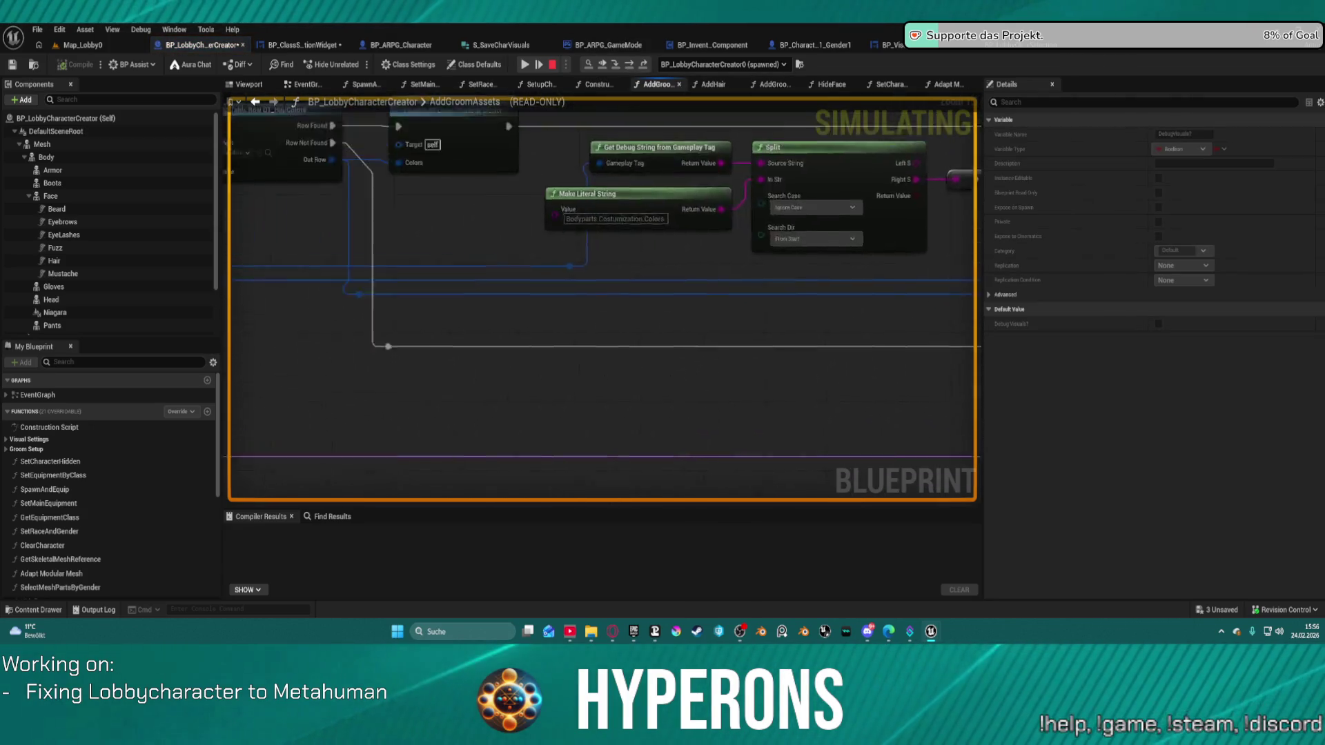
Step once more, check the pin values, and stop the simulation
mouse_move(470, 235)
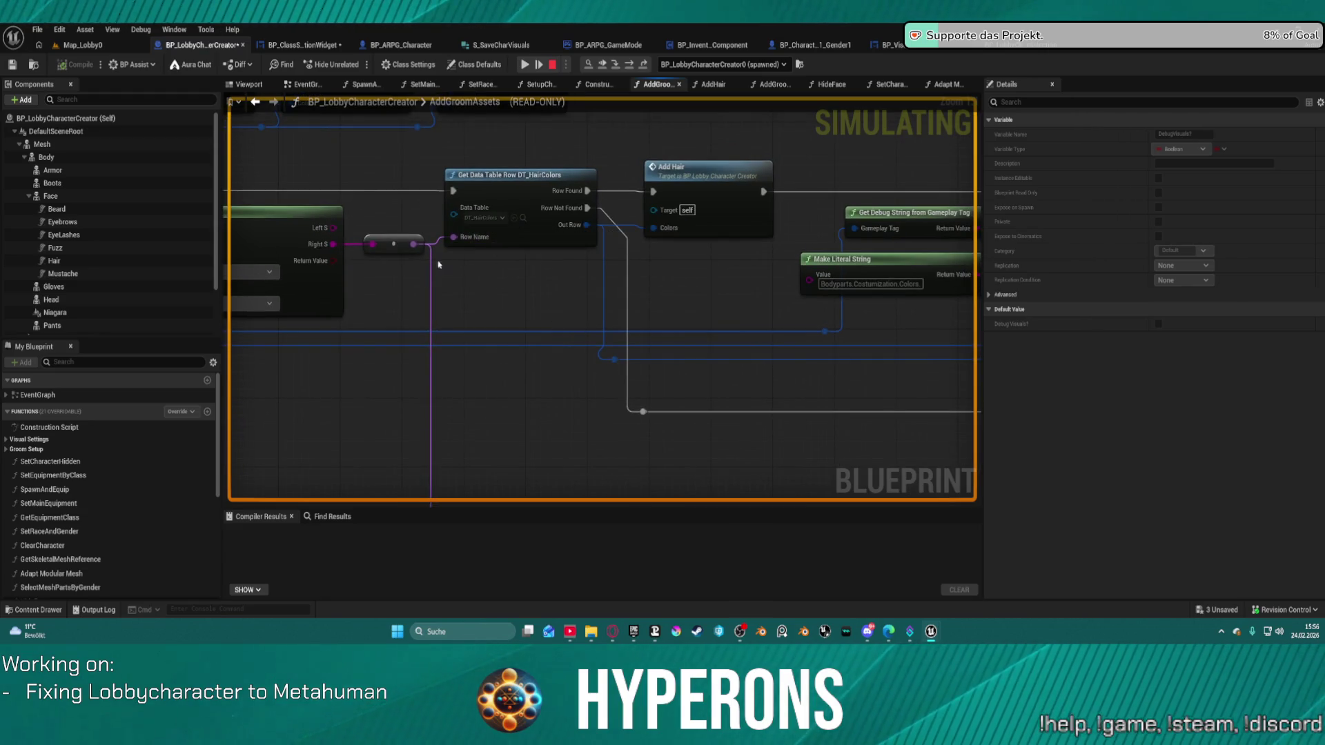
key("F10")
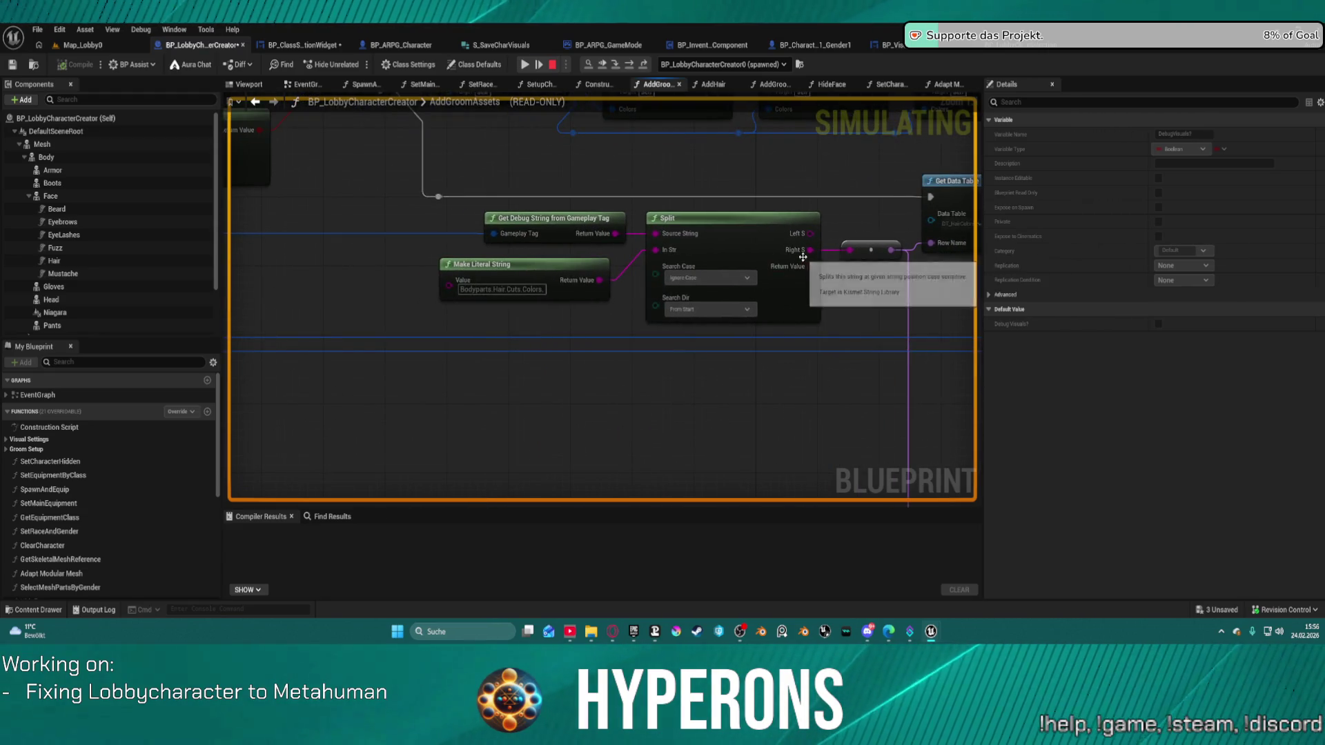
mouse_move(654, 288)
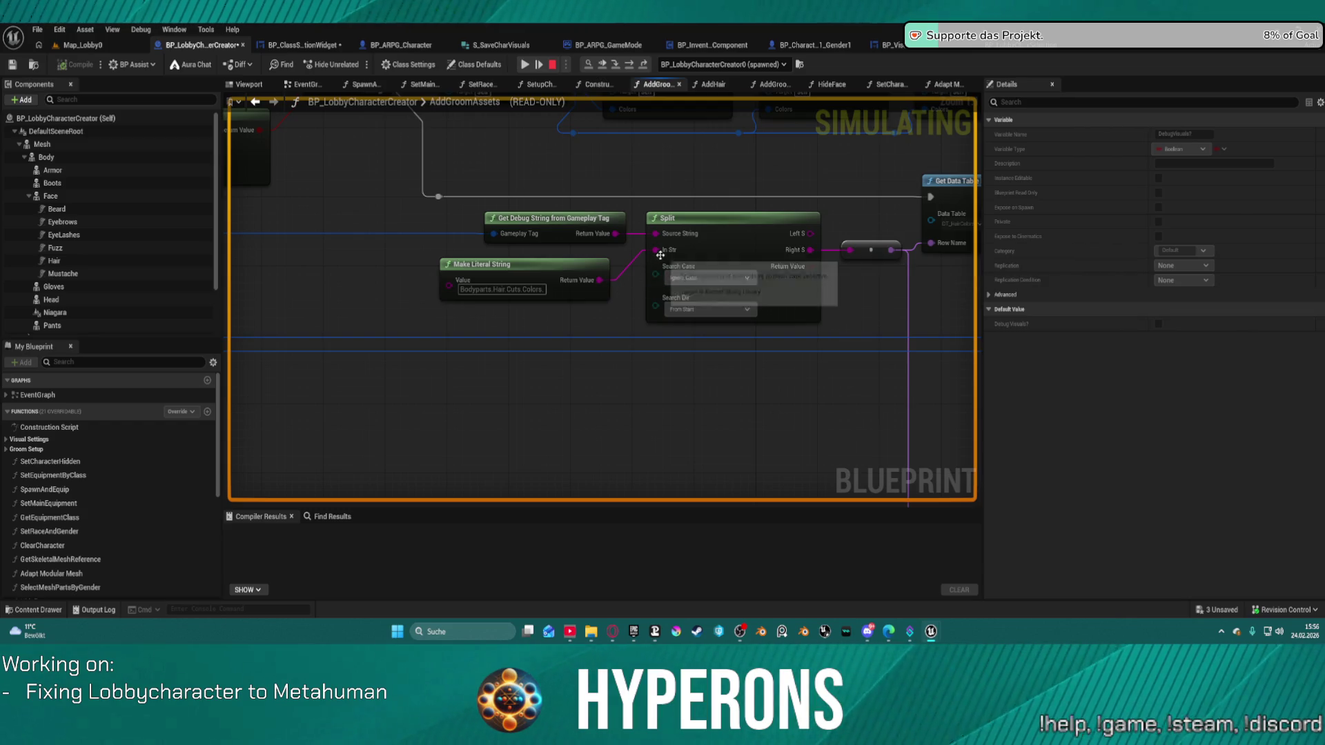
mouse_move(666, 255)
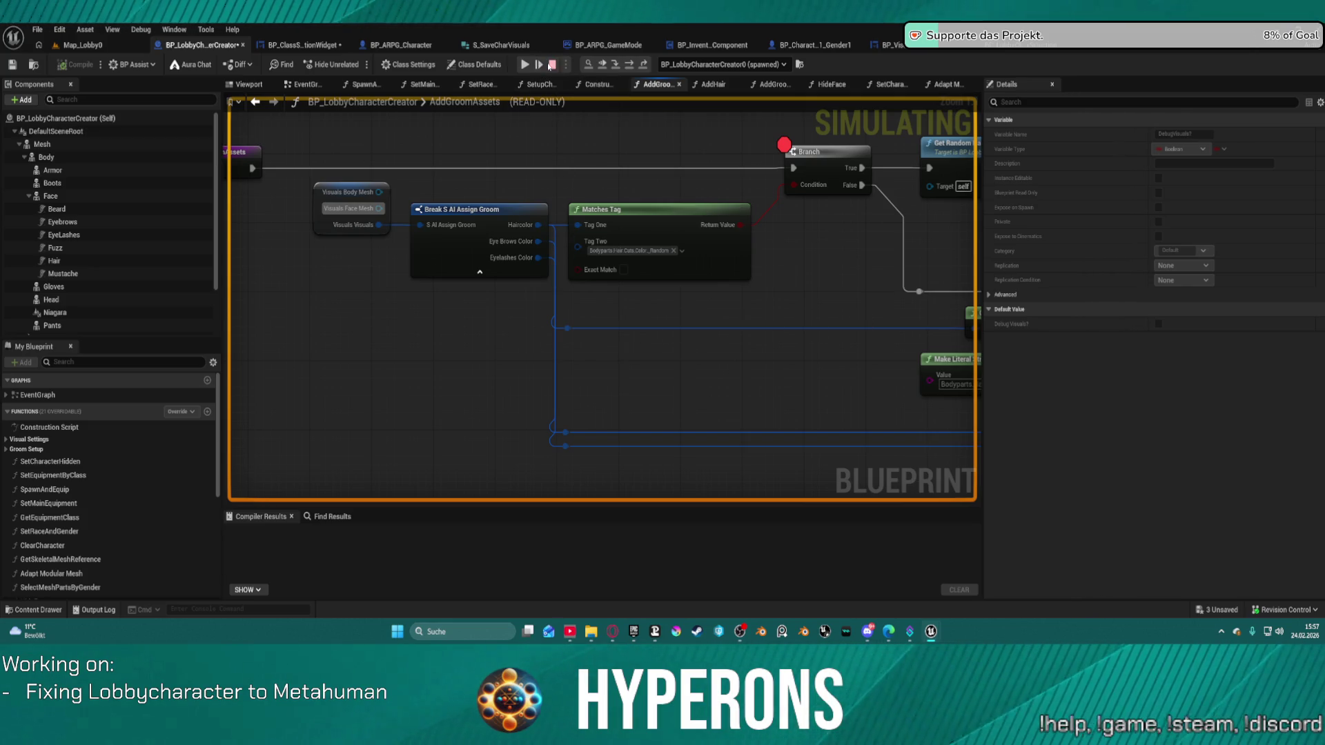
key("Escape")
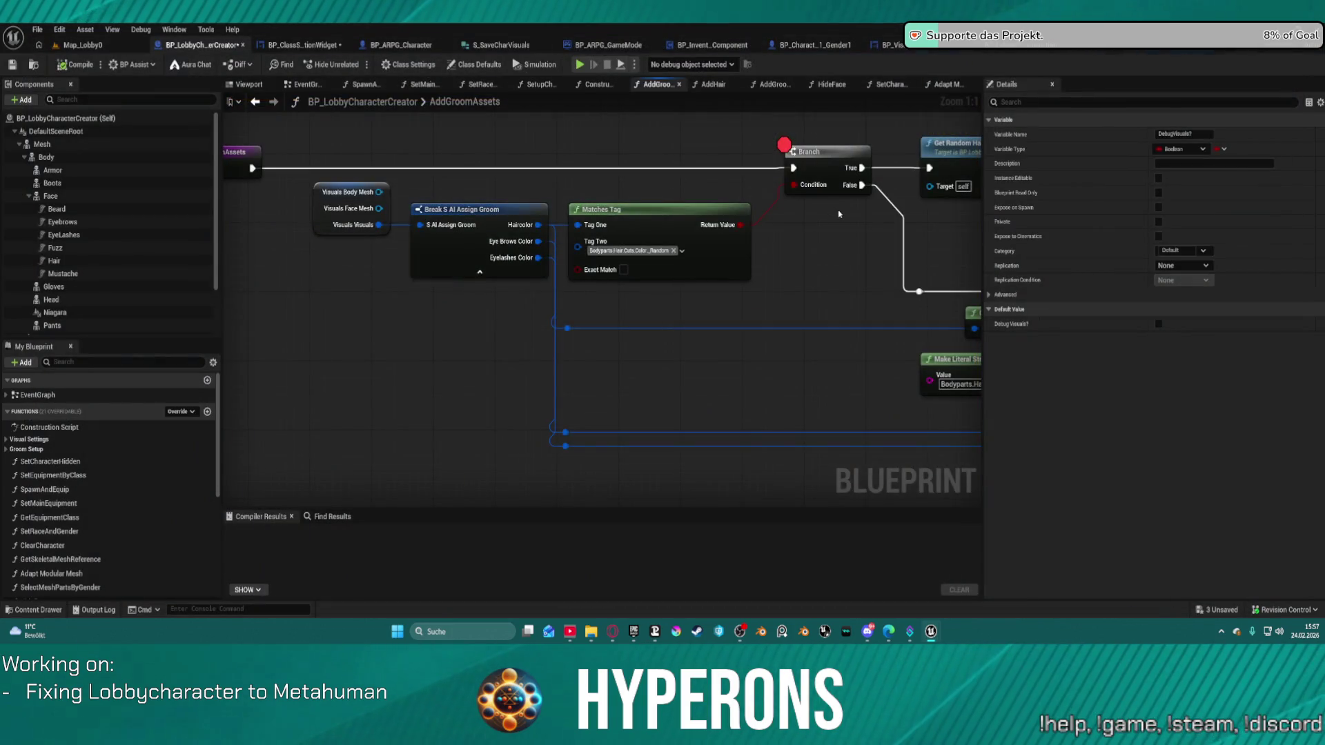
Switch to BP_ClassSelectionWidget's RefreshVisuals graph and add a breakpoint on Set Race and Gender
left_click_drag(642, 276, 852, 279)
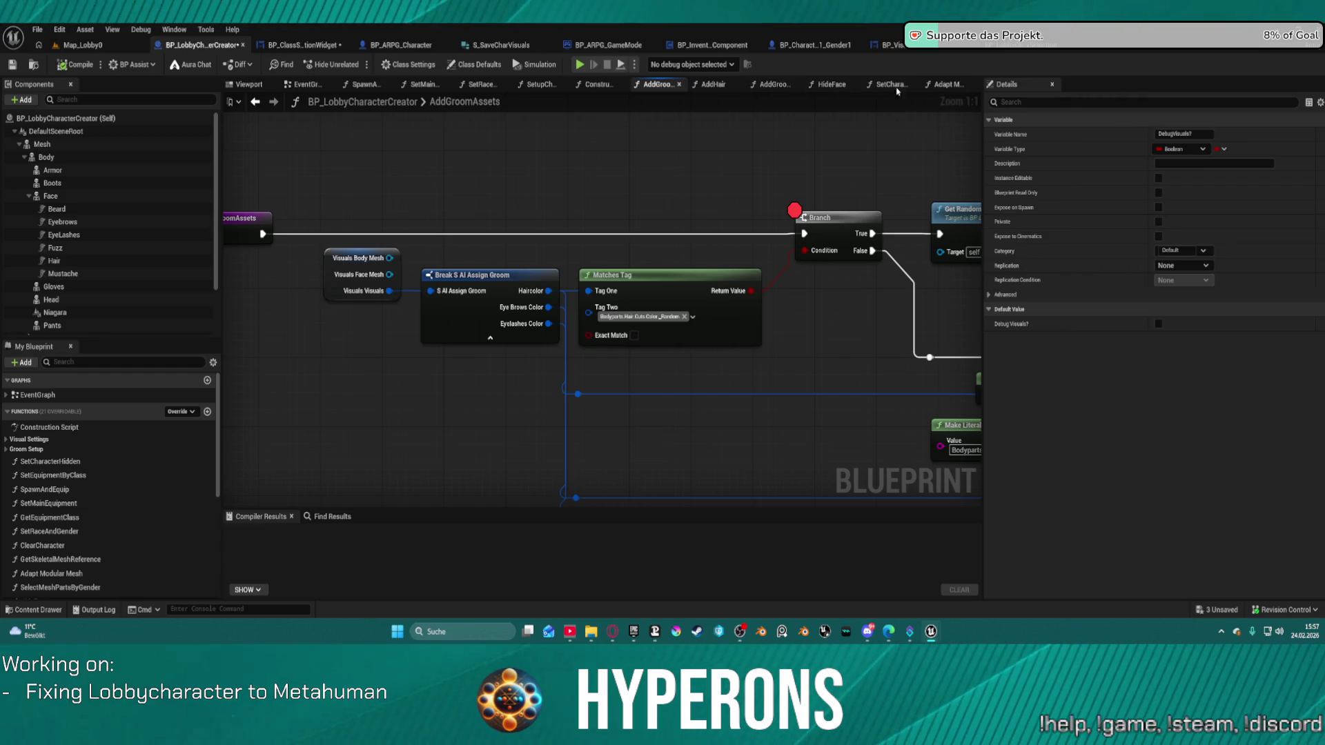
key("ctrl+Tab")
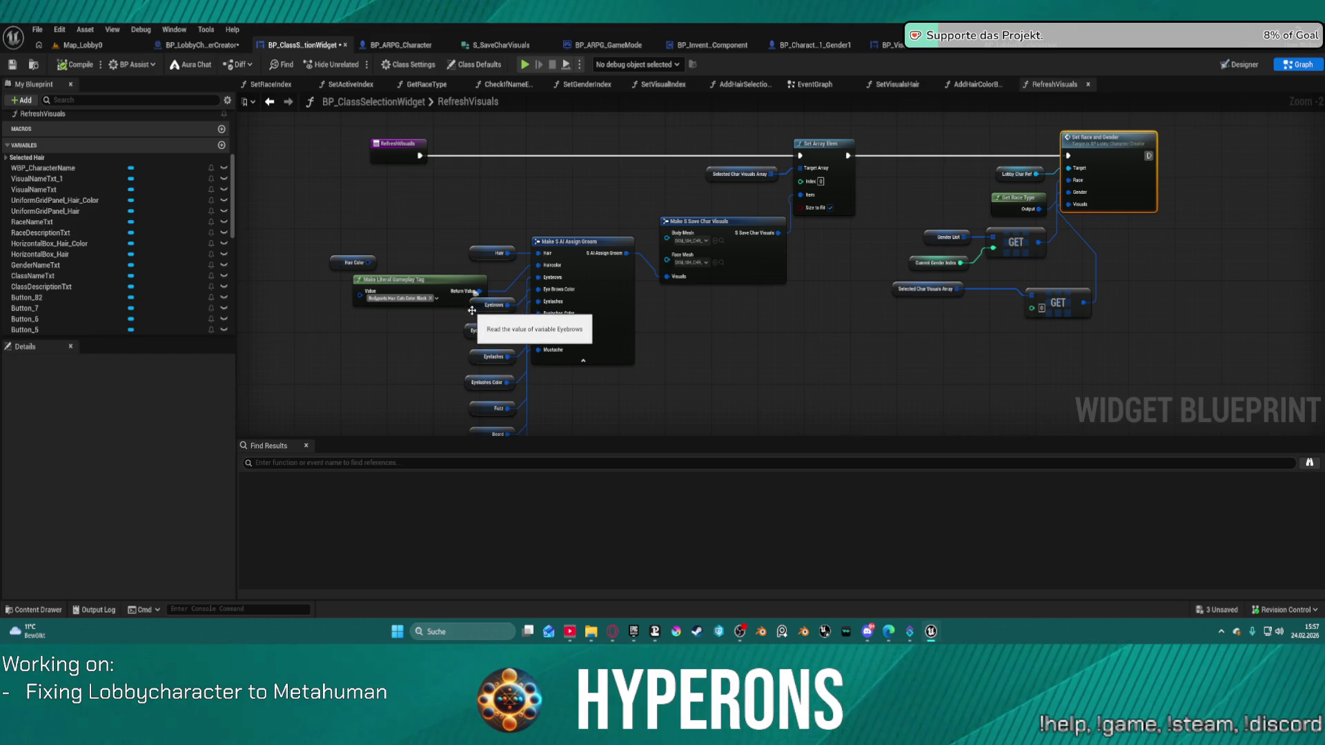
right_click(1149, 170)
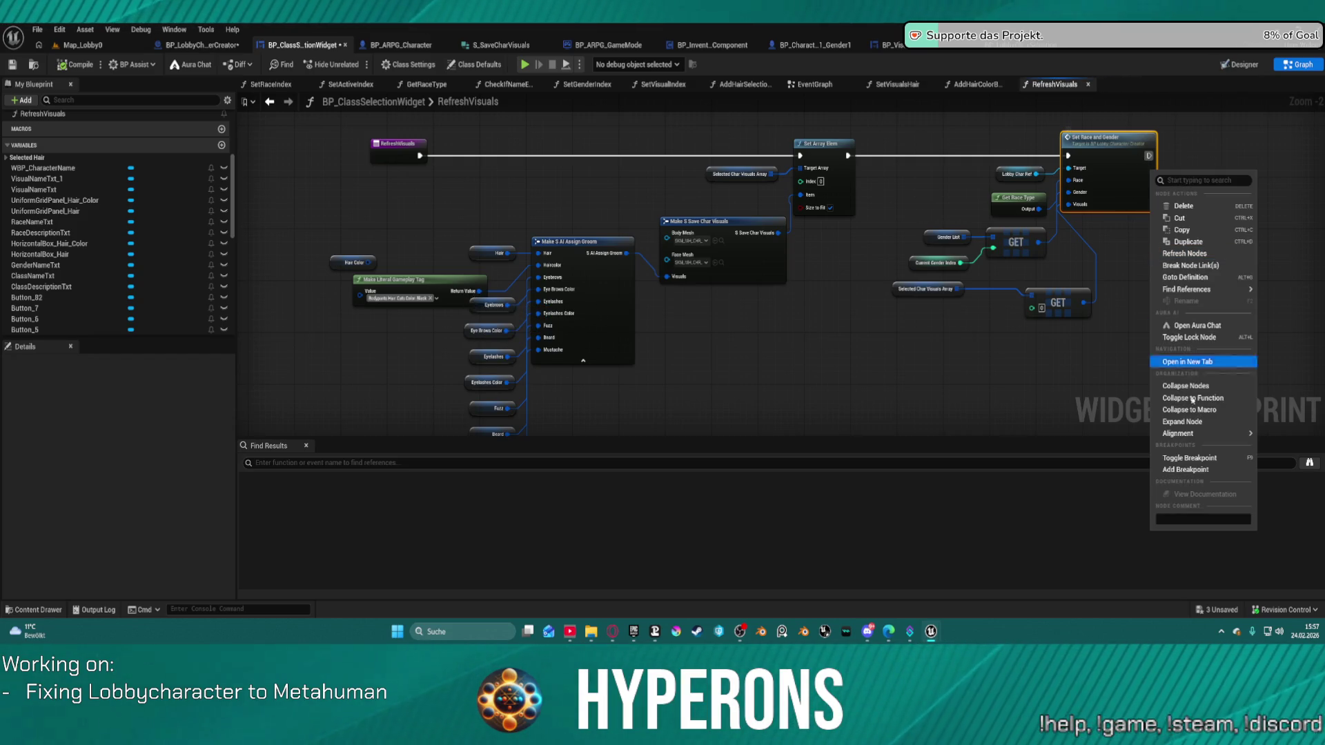
left_click(1186, 469)
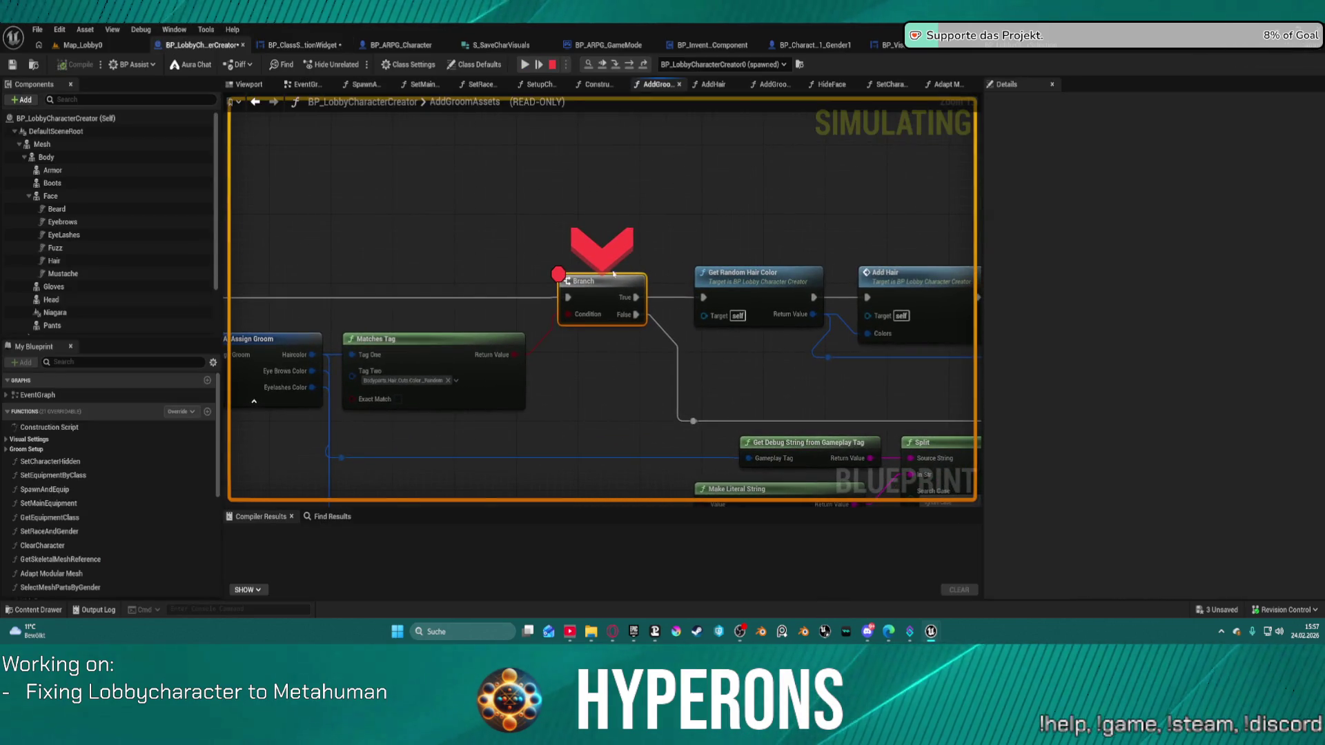
Resume the session and press PLAY in the game so execution heads for the new breakpoint
right_click(607, 310)
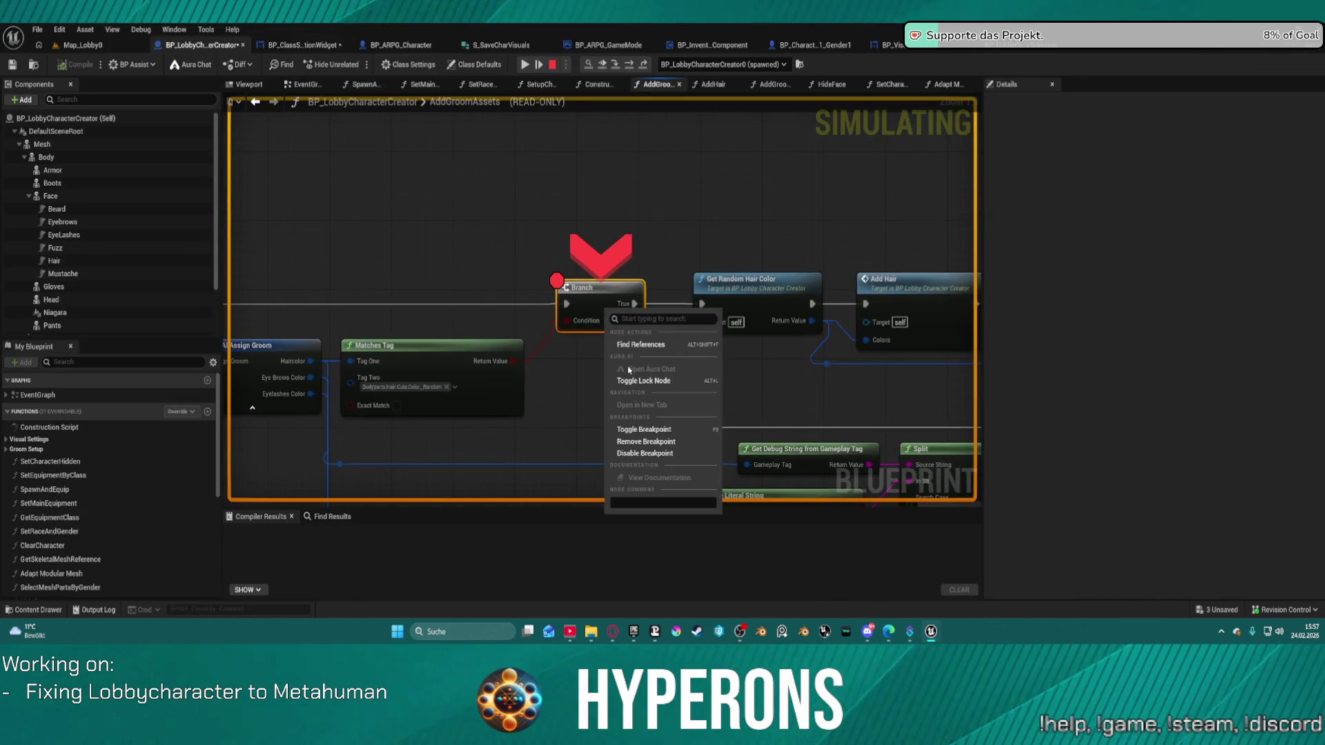
left_click(526, 64)
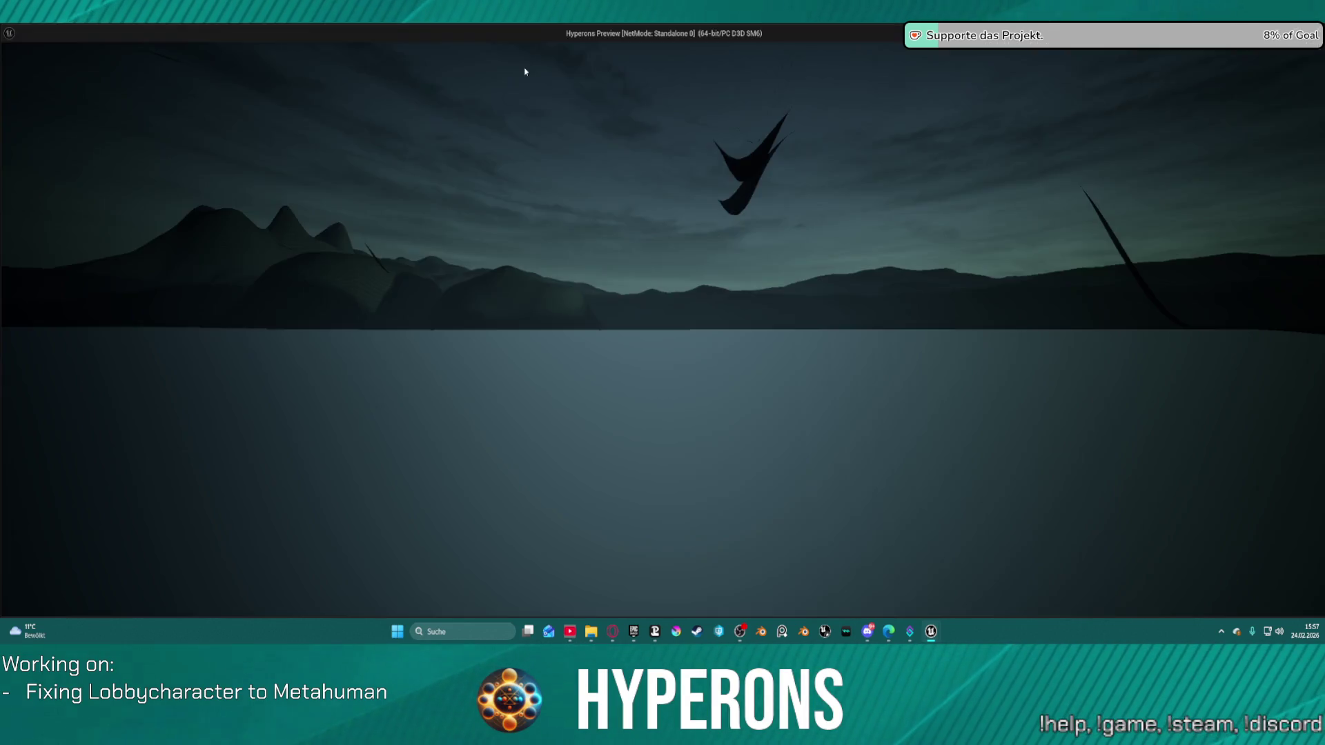
left_click(103, 323)
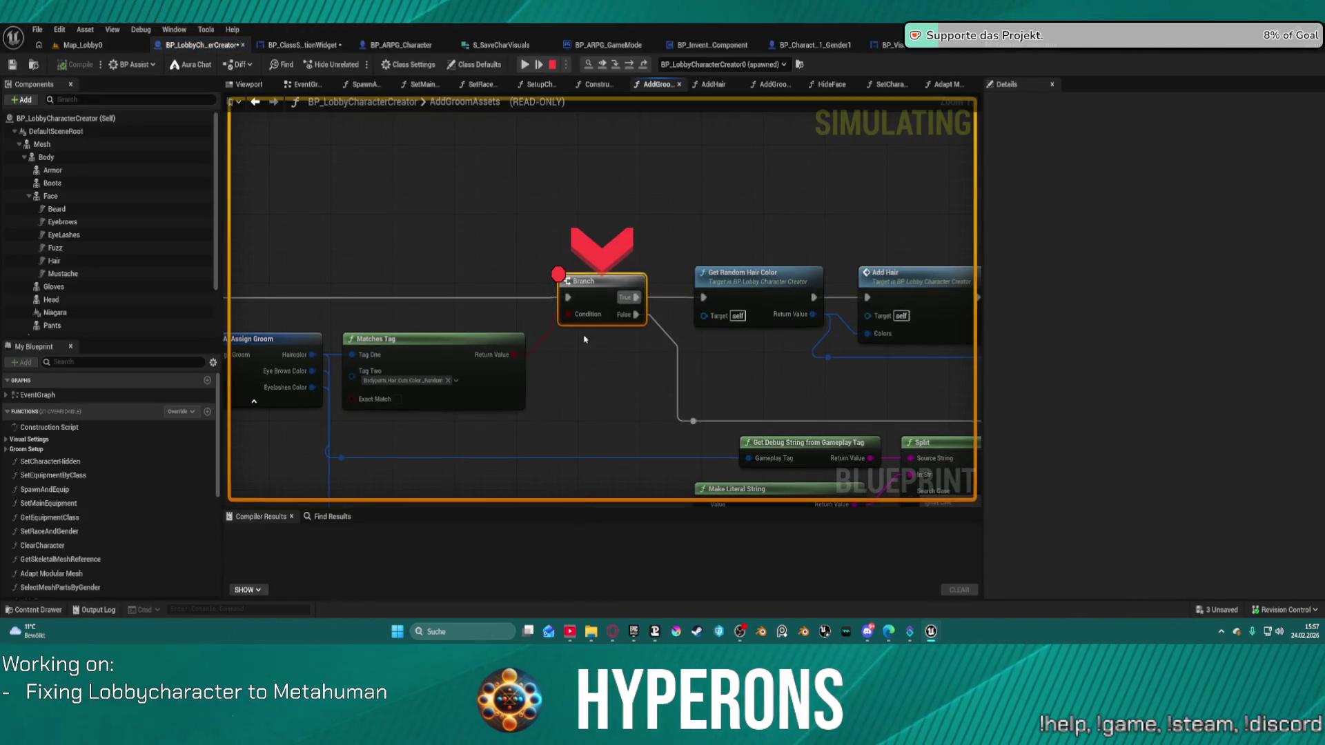
mouse_move(576, 320)
left_click_drag(576, 317, 927, 302)
mouse_move(834, 250)
left_mouse_down()
mouse_move(600, 212)
mouse_move(465, 268)
left_mouse_up()
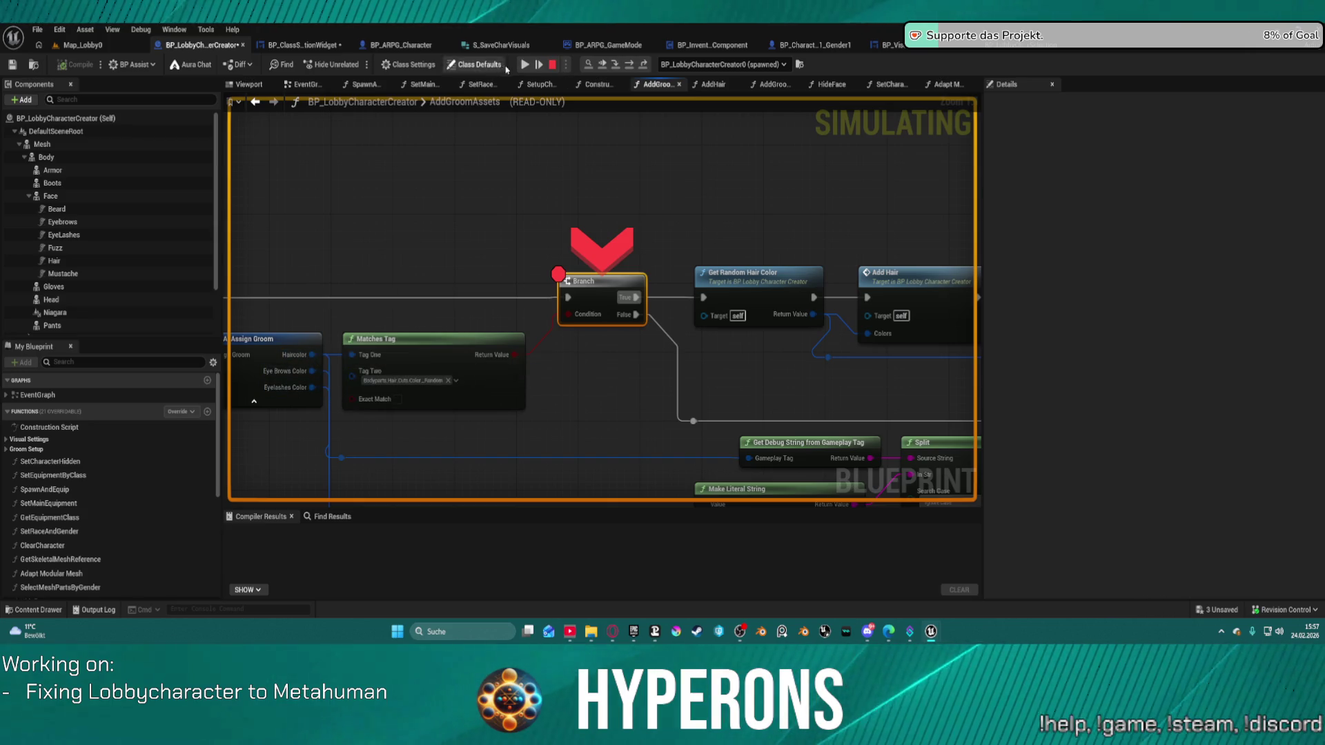
left_click(533, 72)
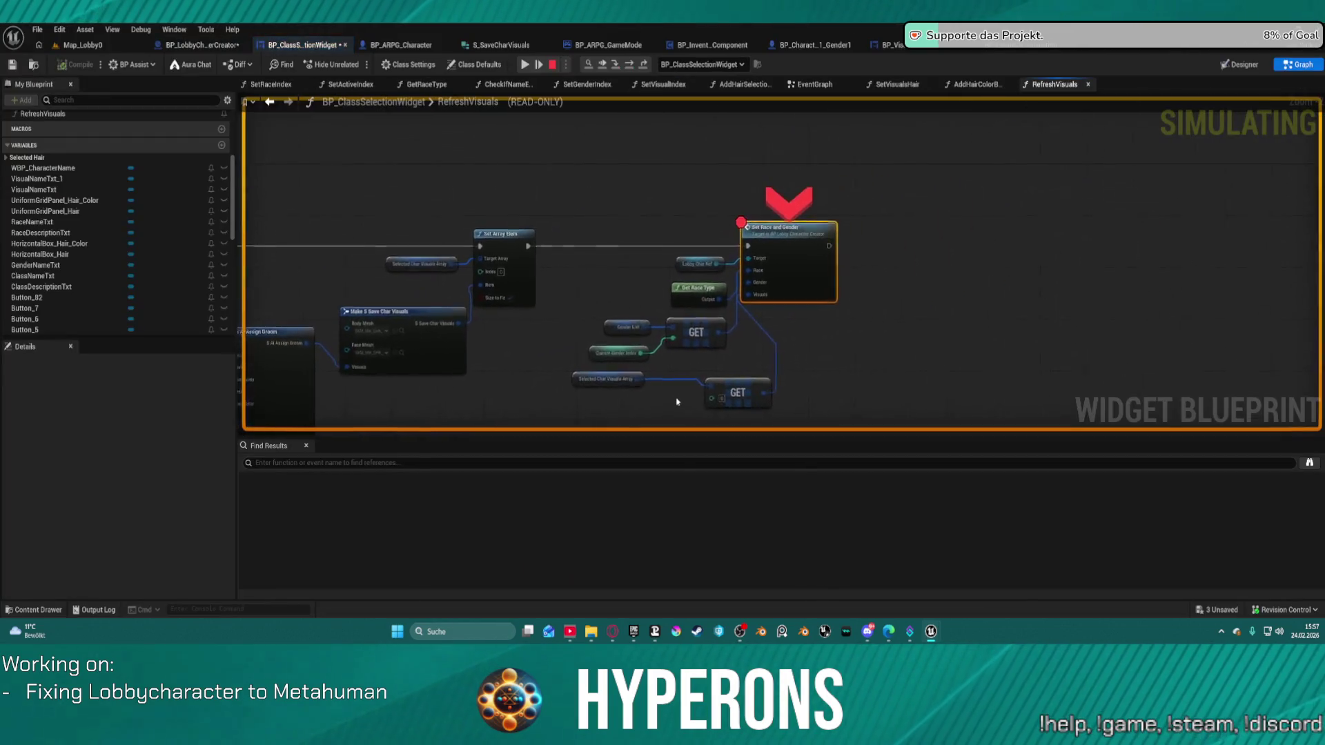
Expand the S Save Char Visuals and Visuals bubbles to confirm AfroFade hair and Black colour, then step into SetRaceAndGender
left_click(595, 336)
mouse_move(541, 256)
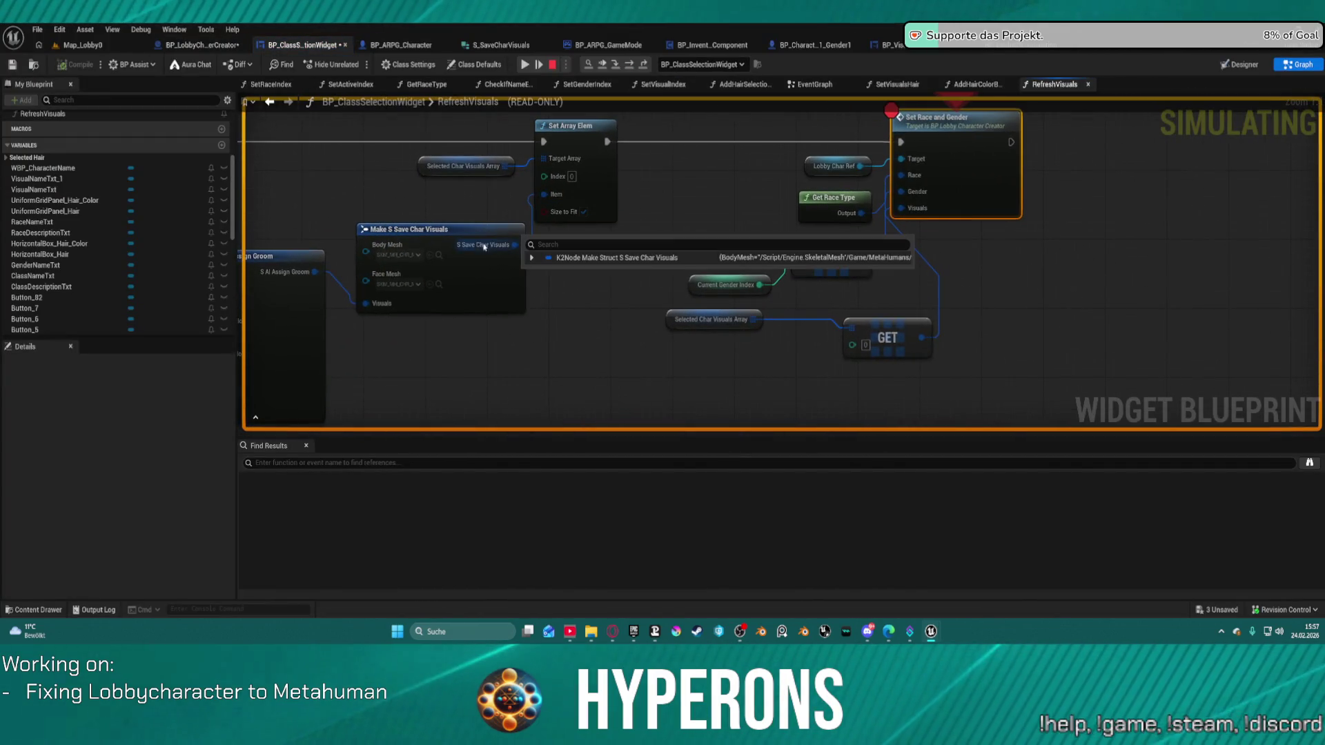
left_click(532, 257)
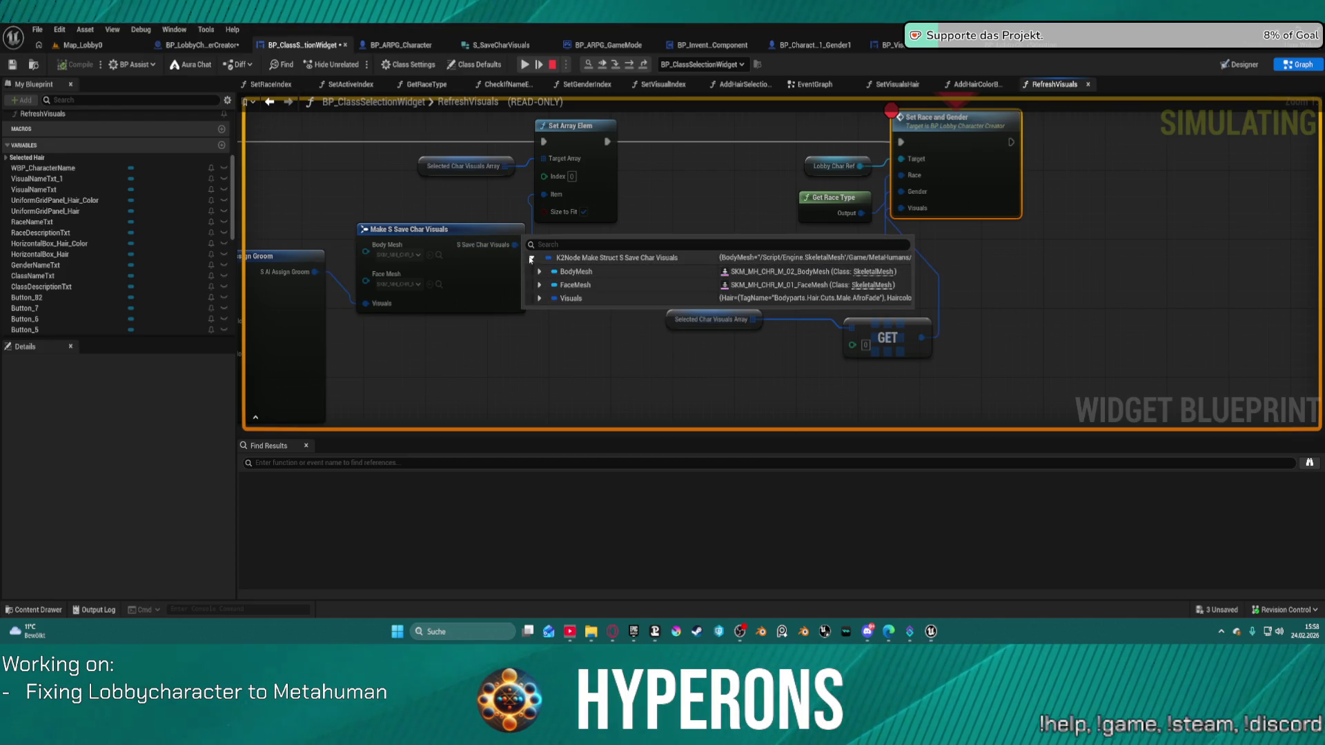
left_click(539, 298)
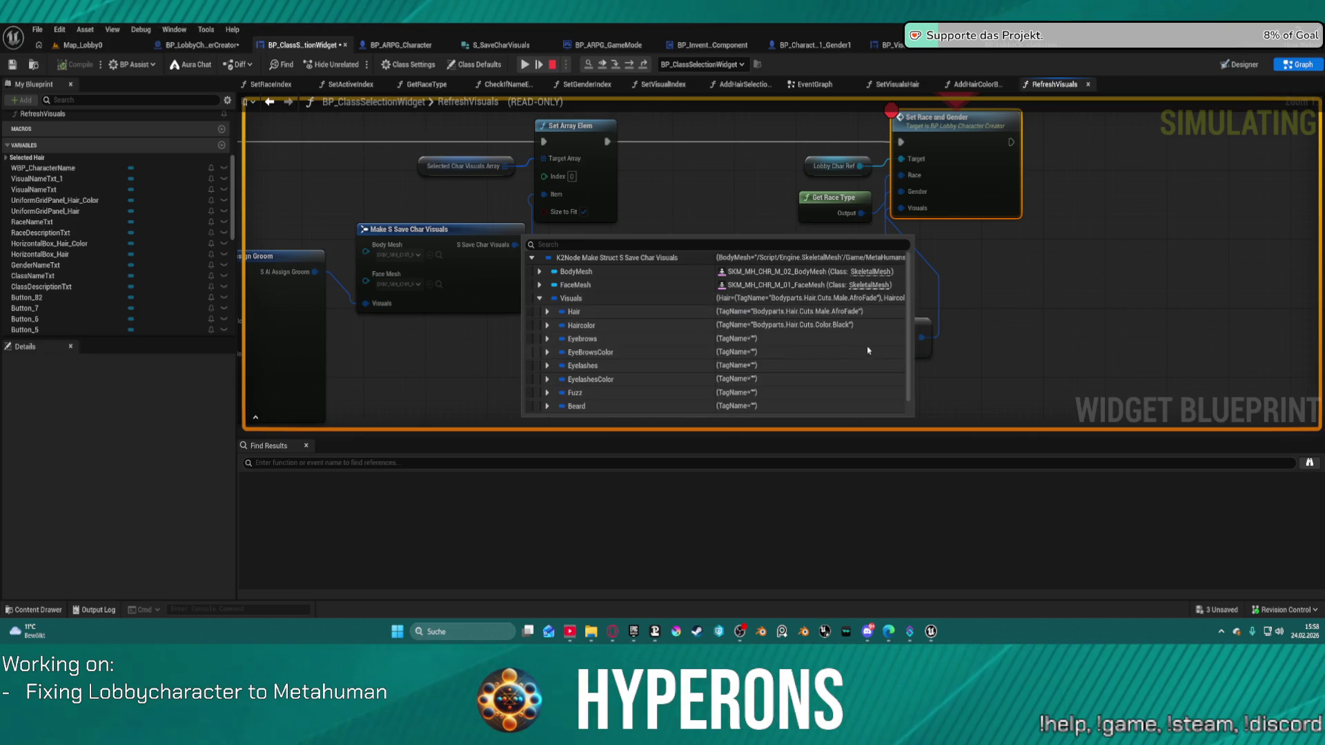
mouse_move(922, 218)
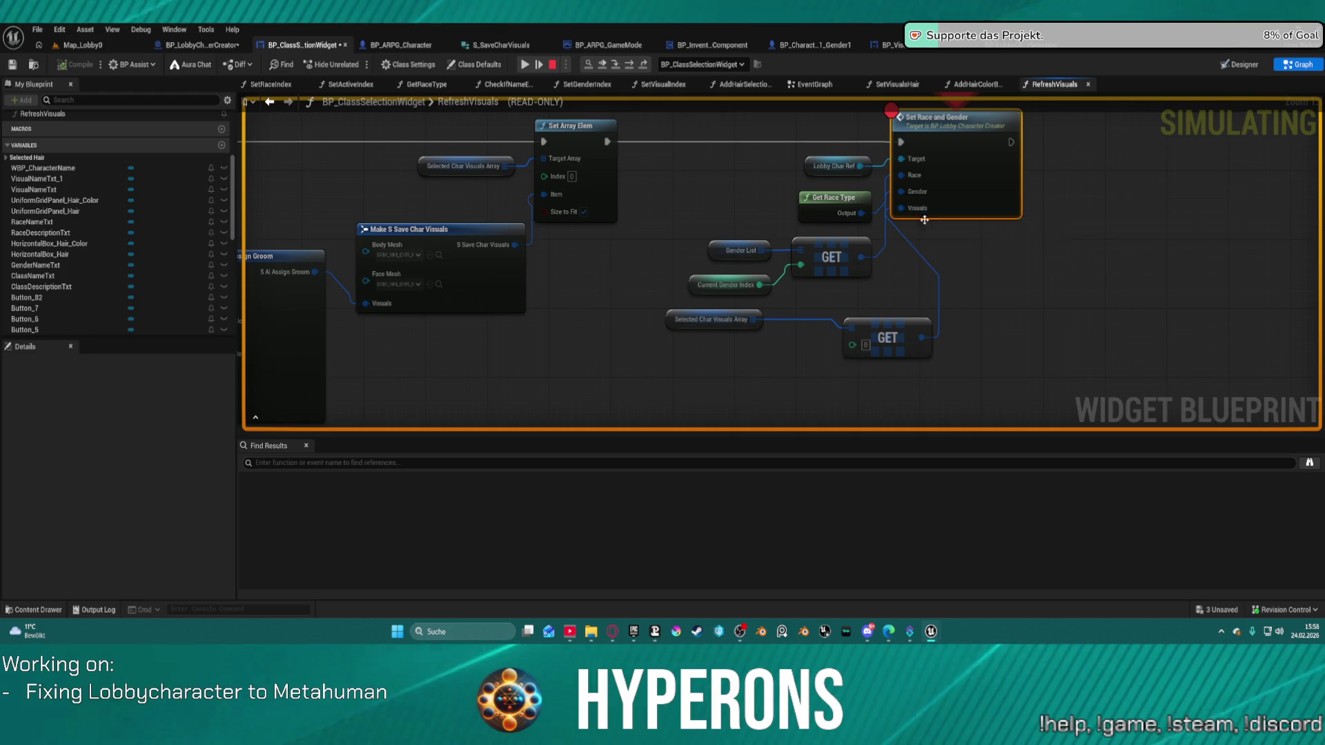
left_click(939, 221)
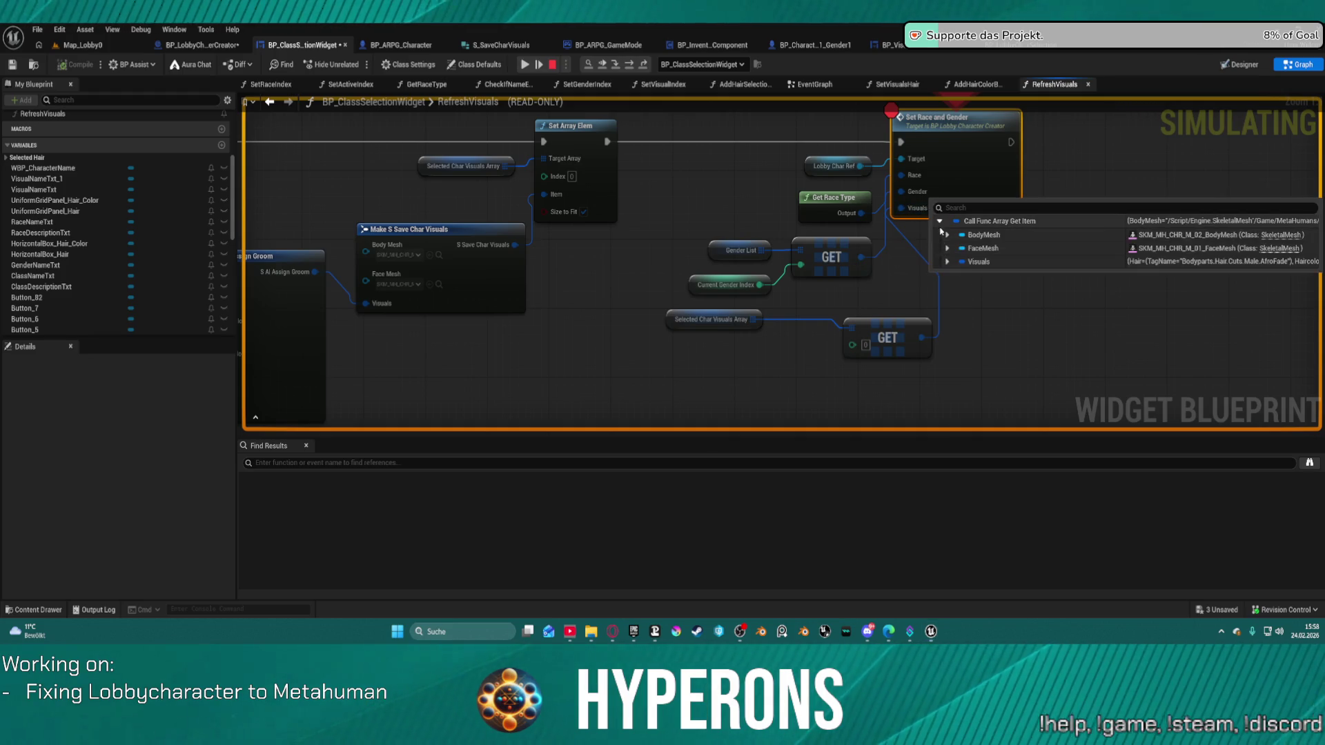
left_click(945, 262)
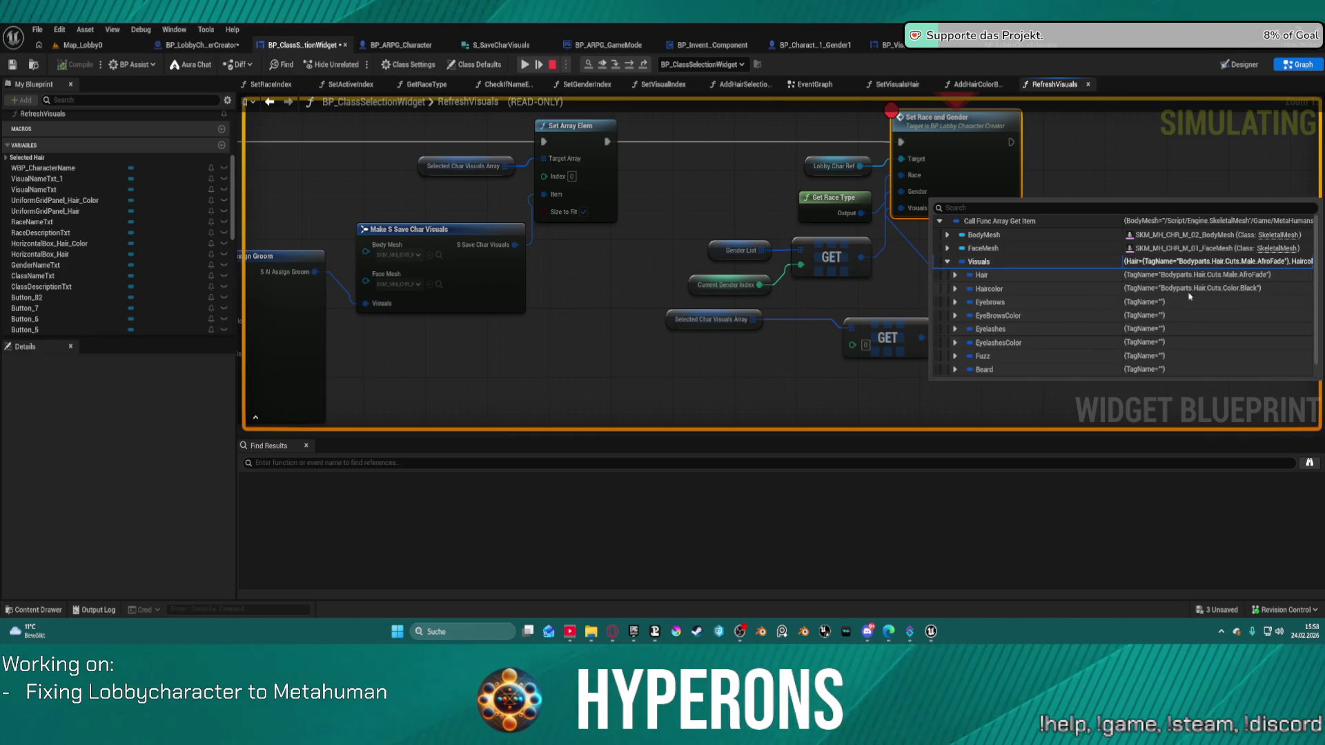
left_click(629, 64)
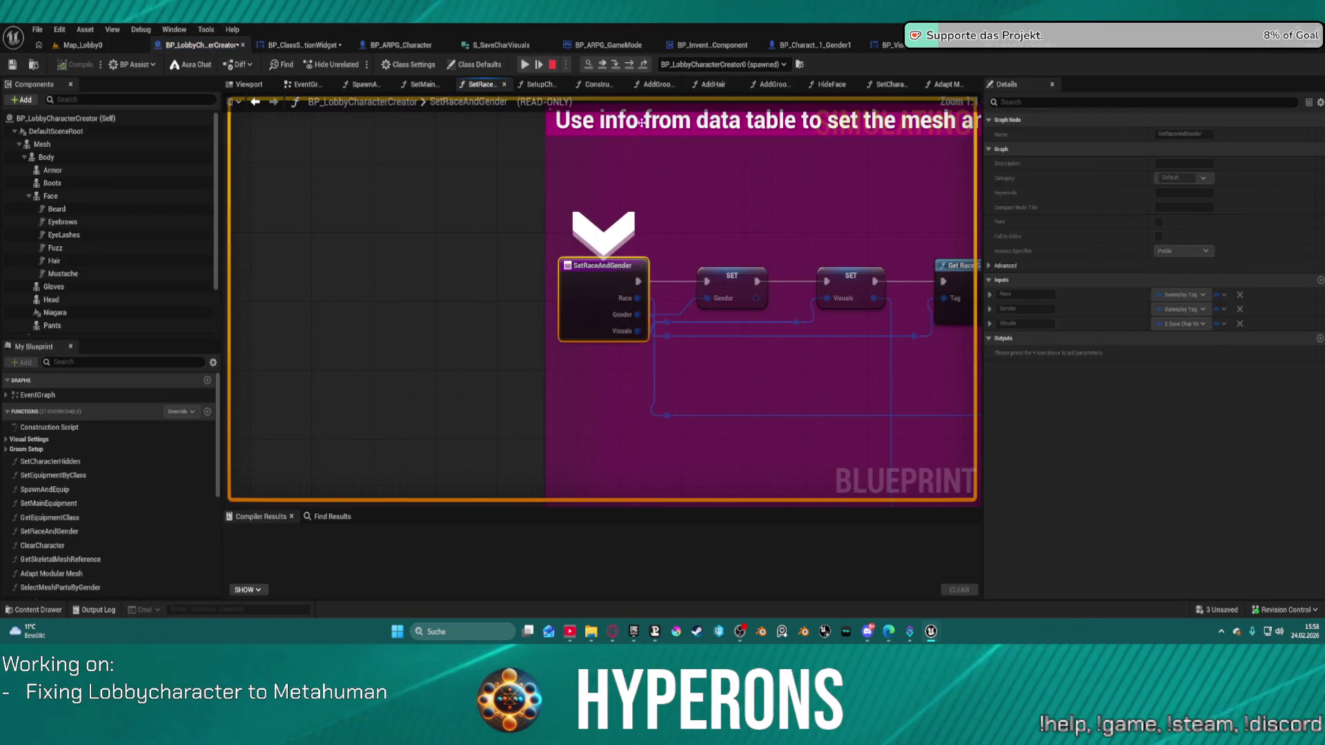
Step to the Gender and Visuals assignments and expand the stored Visuals to check its hair tags
left_click(629, 64)
left_click(628, 65)
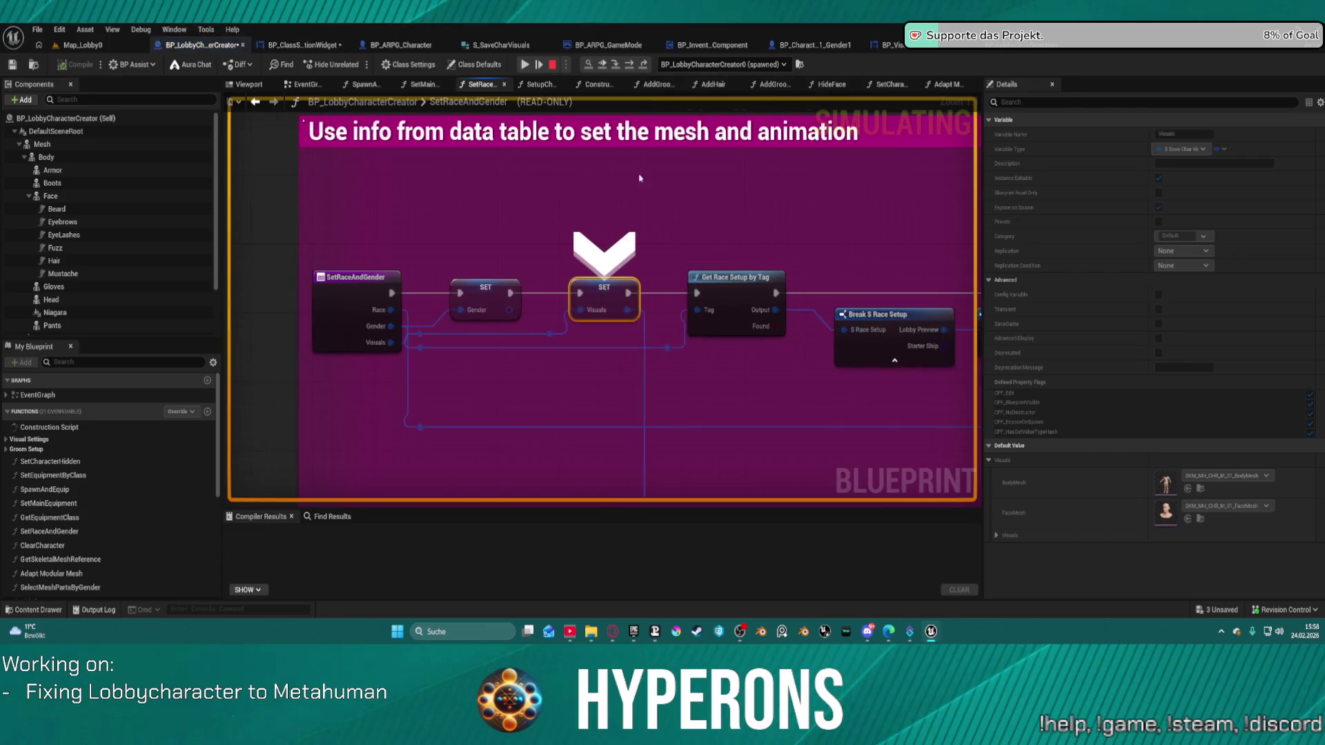
mouse_move(591, 314)
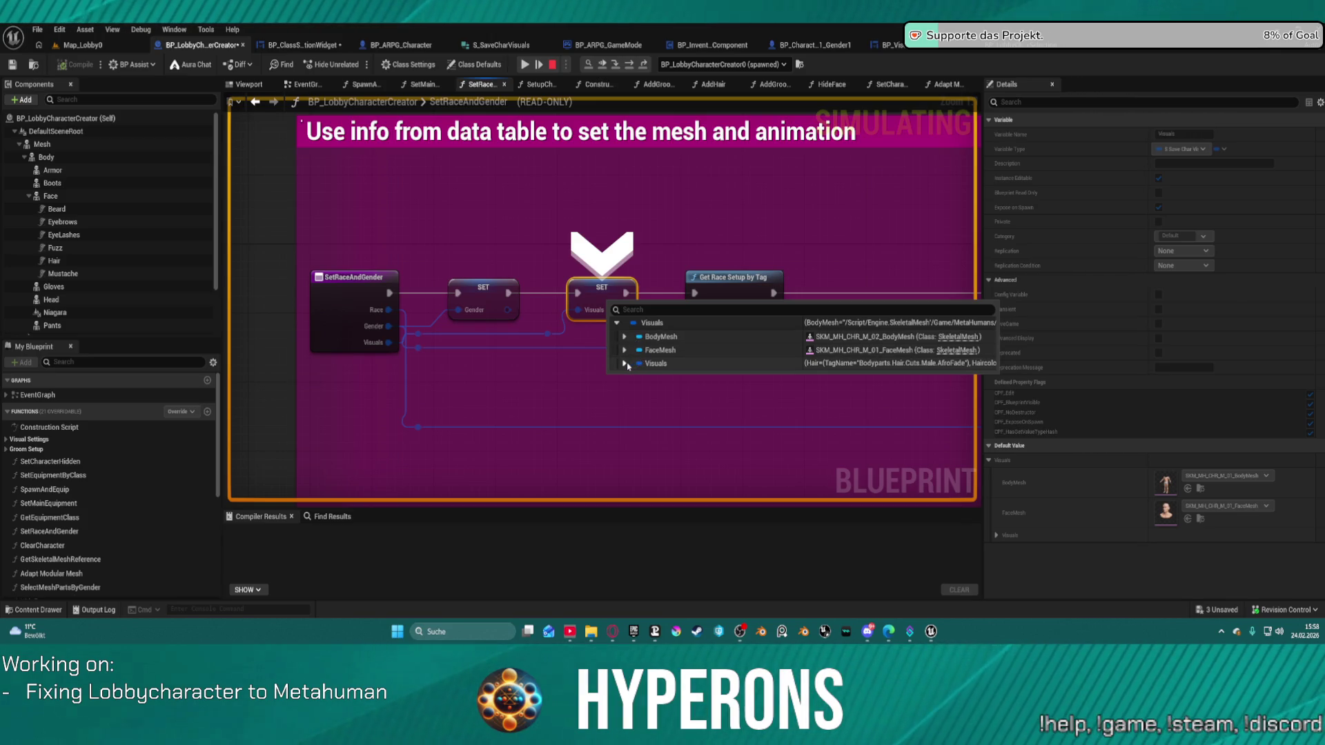
left_click(625, 364)
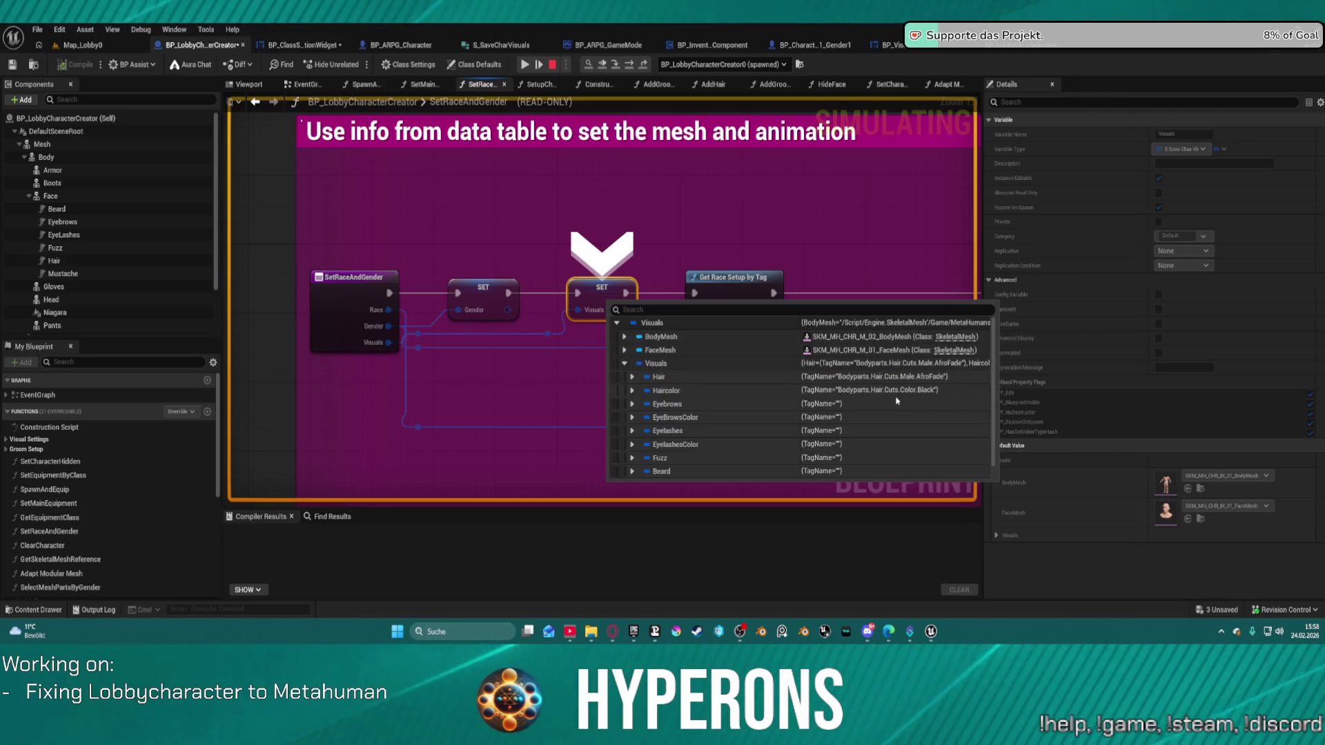
Keep stepping past the Set Material node until execution leaves SetRaceAndGender for AddGroomAssets
left_click(630, 64)
left_click(631, 64)
left_click(630, 64)
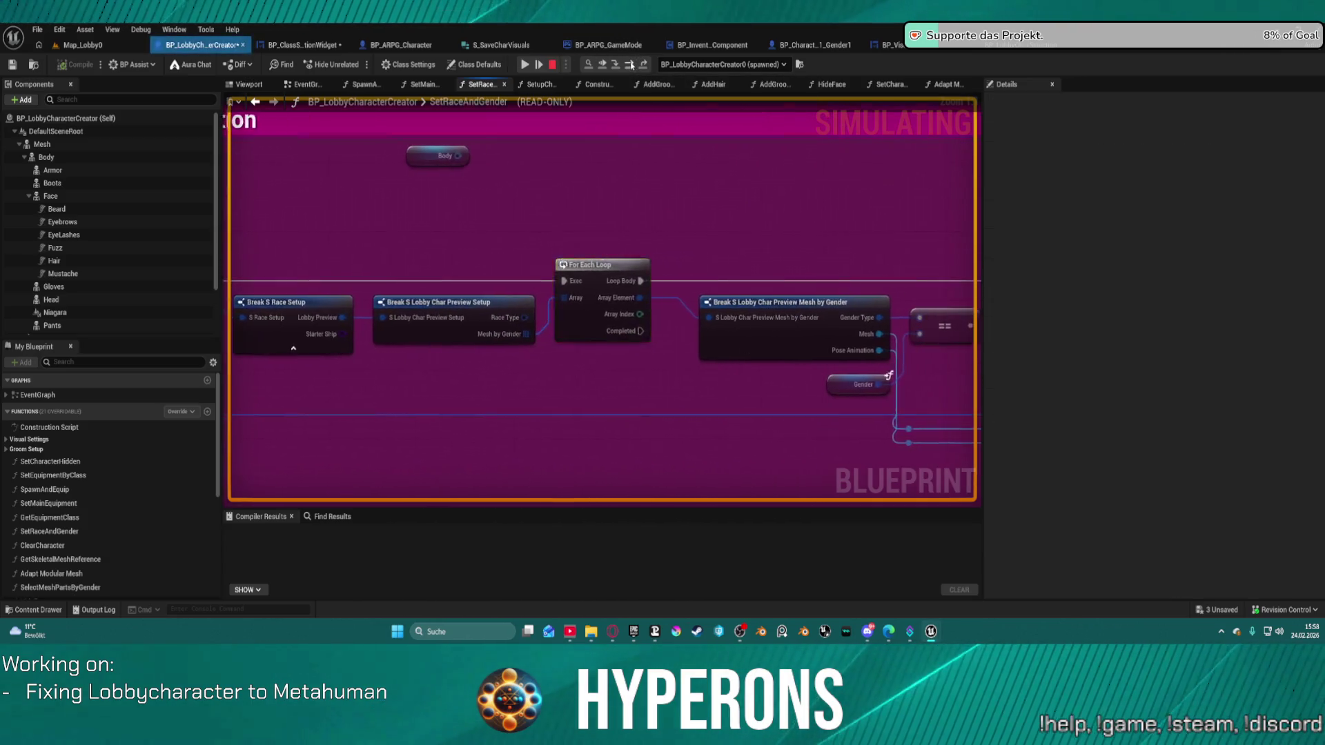
left_click(631, 65)
left_click(630, 64)
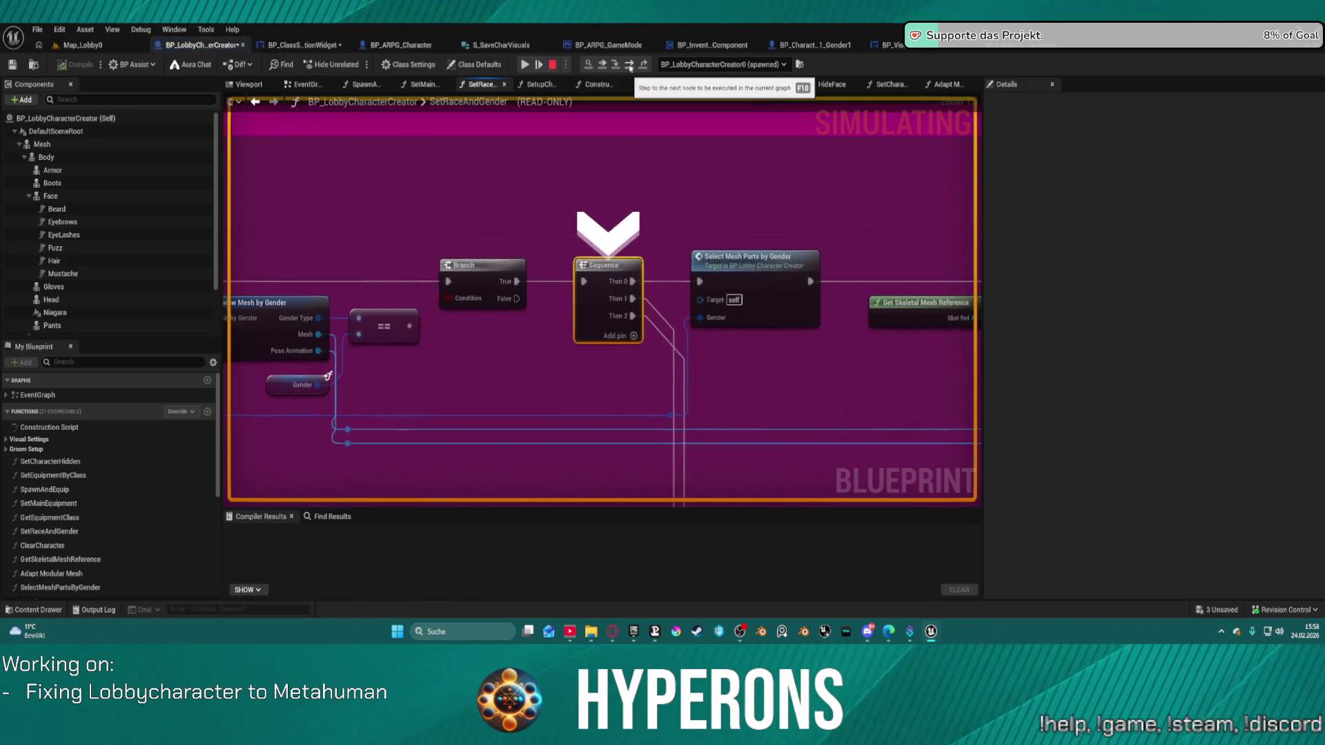
left_click(631, 64)
left_click(631, 64)
left_click(631, 64)
left_click(630, 64)
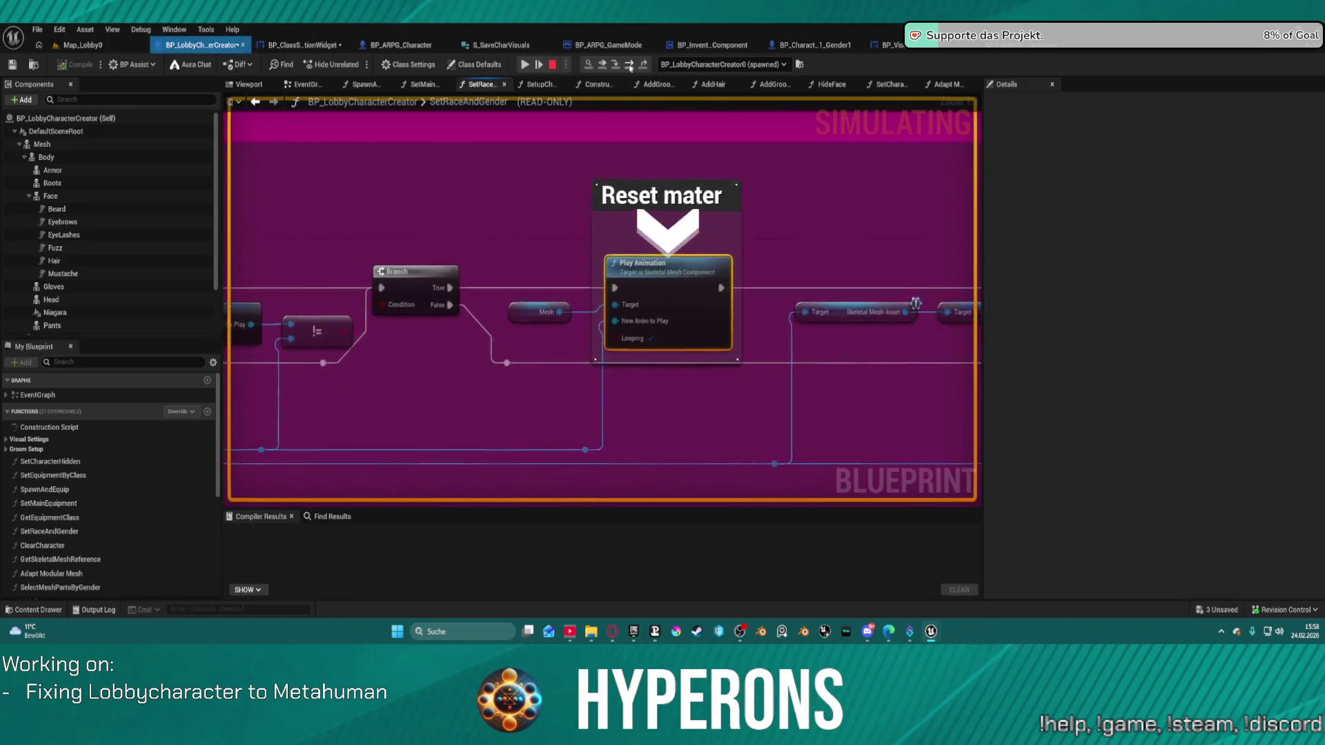
left_click(630, 64)
left_click(631, 64)
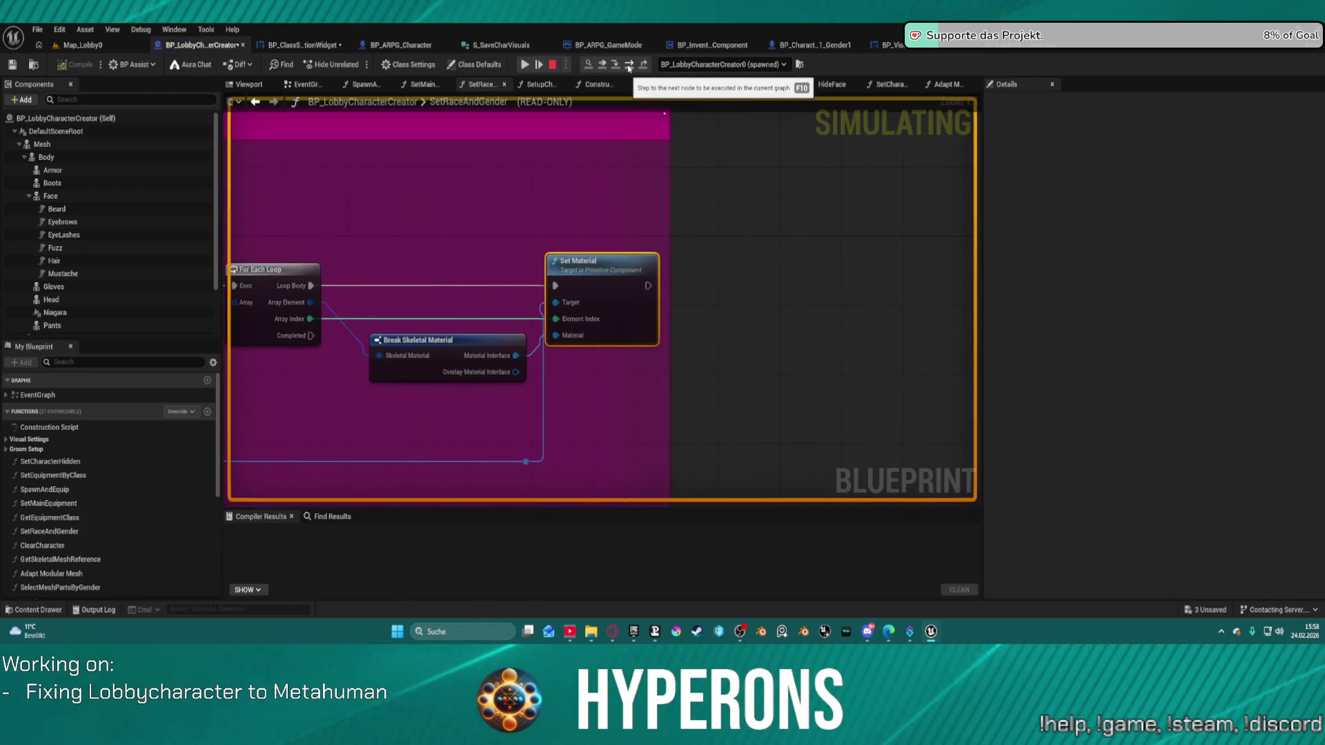
left_click(629, 66)
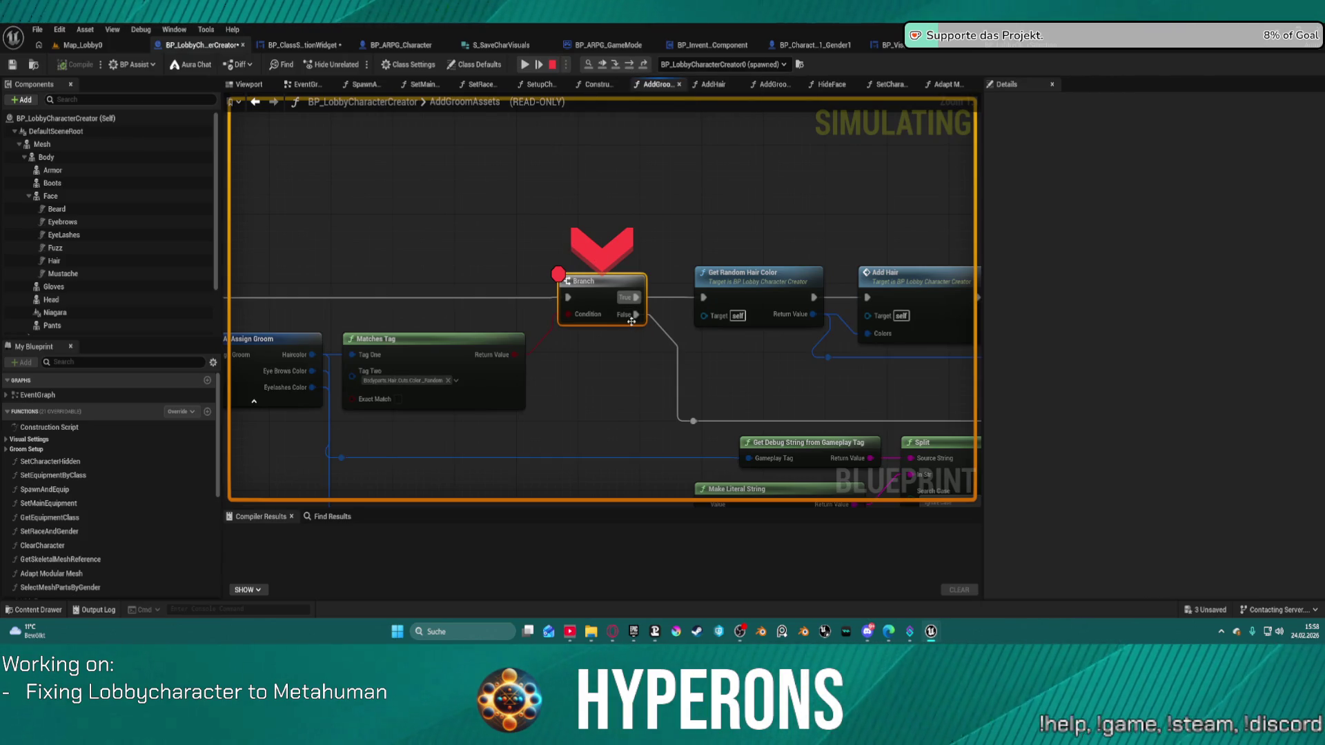
Read the Branch and Split pin debug values at the start of AddGroomAssets
mouse_move(690, 395)
left_mouse_down()
mouse_move(696, 318)
mouse_move(872, 274)
mouse_move(976, 280)
left_mouse_up()
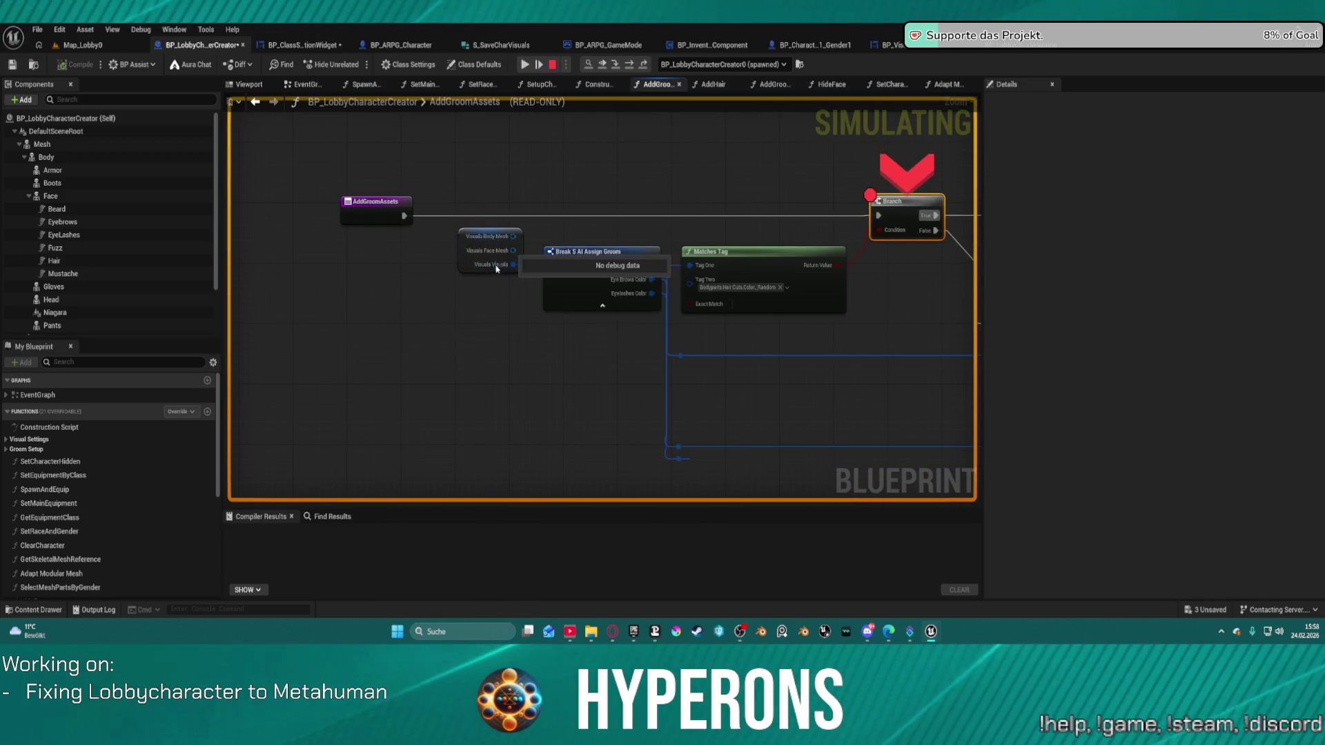
mouse_move(509, 258)
mouse_move(577, 272)
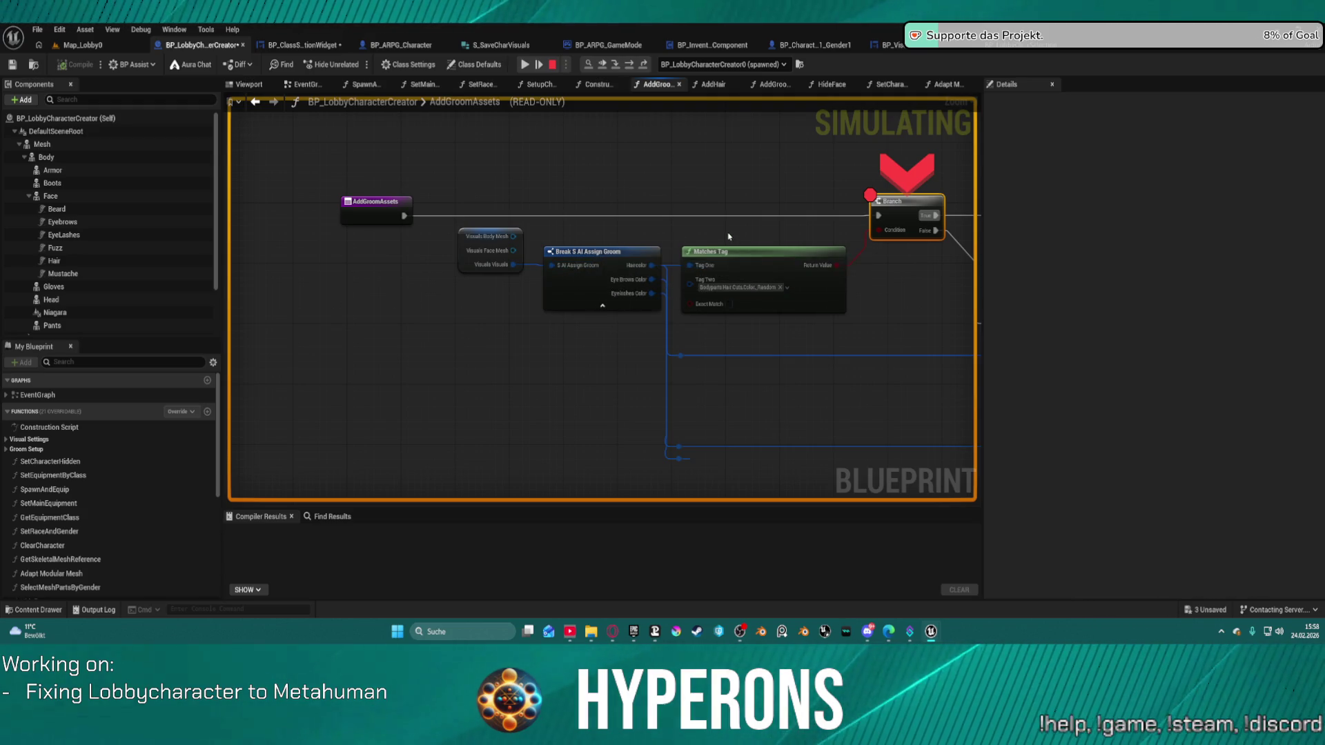
mouse_move(895, 234)
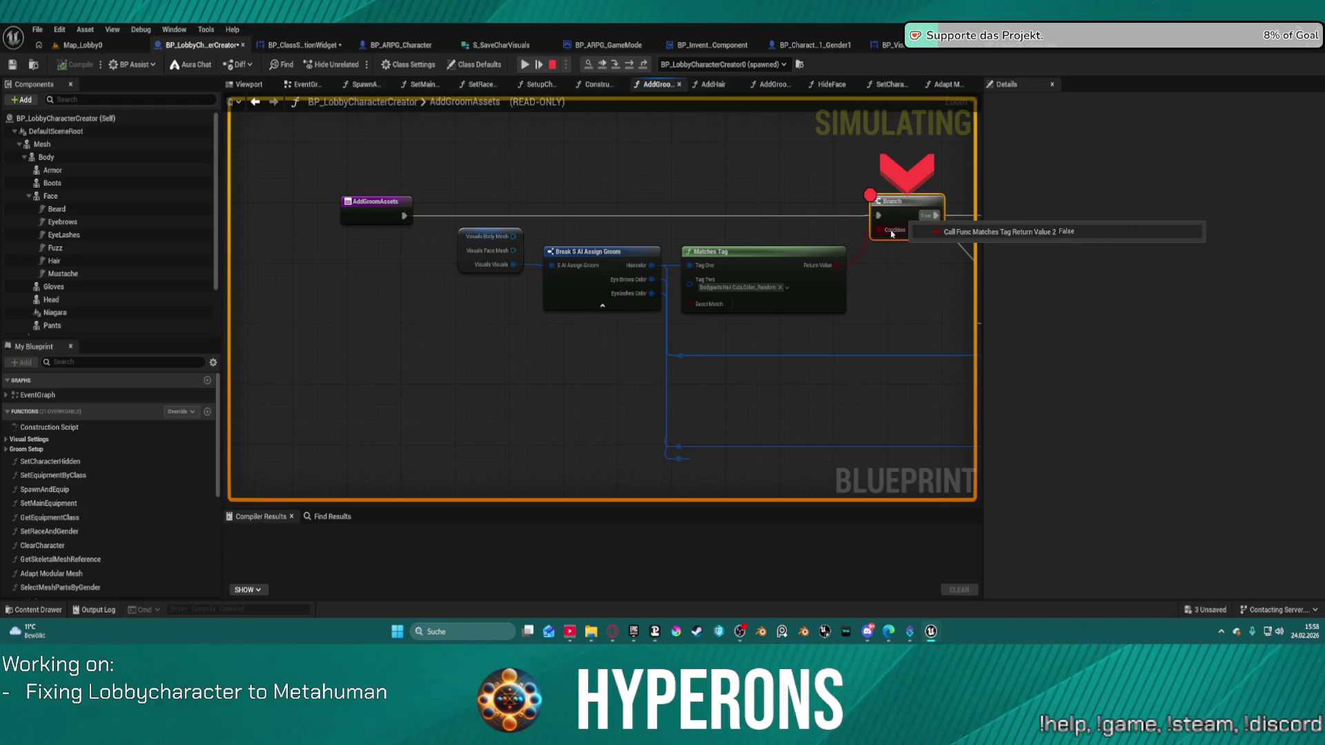
left_click_drag(654, 324, 528, 278)
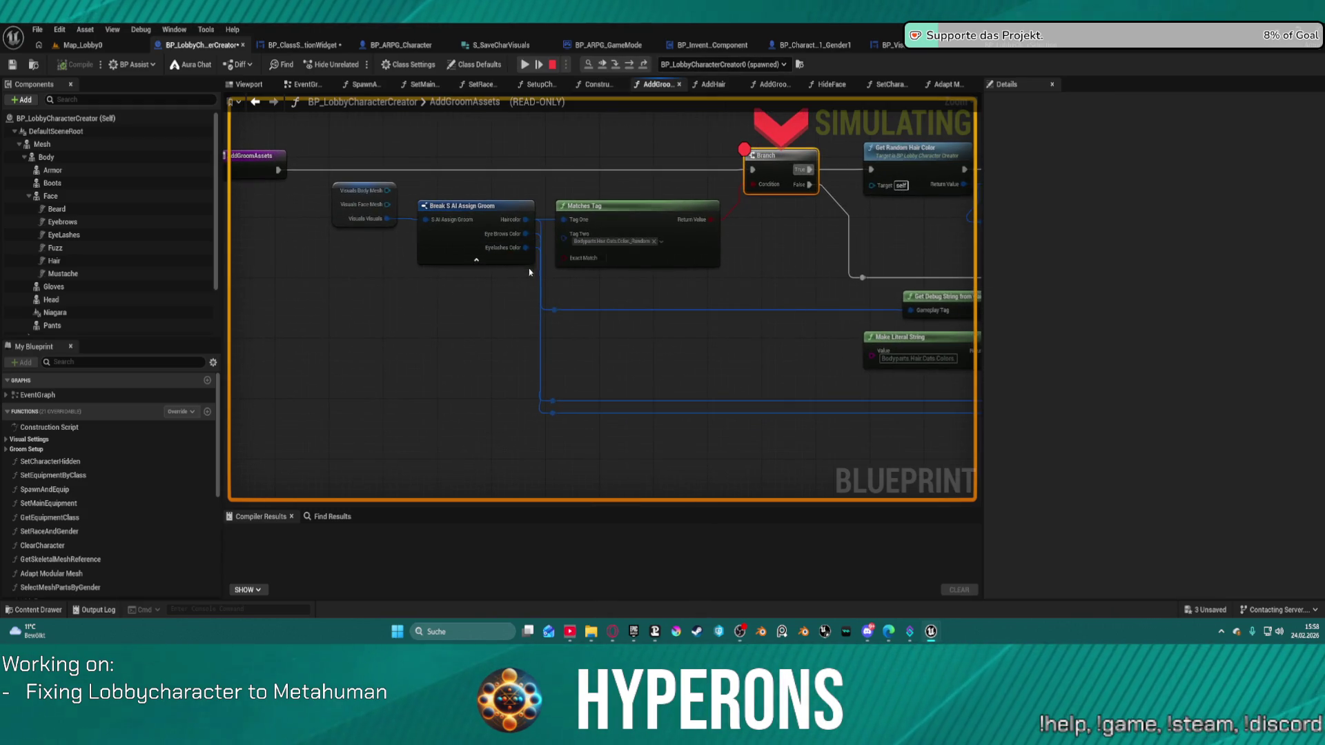
Step to the DT_HairColors lookup, confirm the Split input reads Bodyparts.Hair.Cuts.Color.Black, then stop the simulation
key("F10")
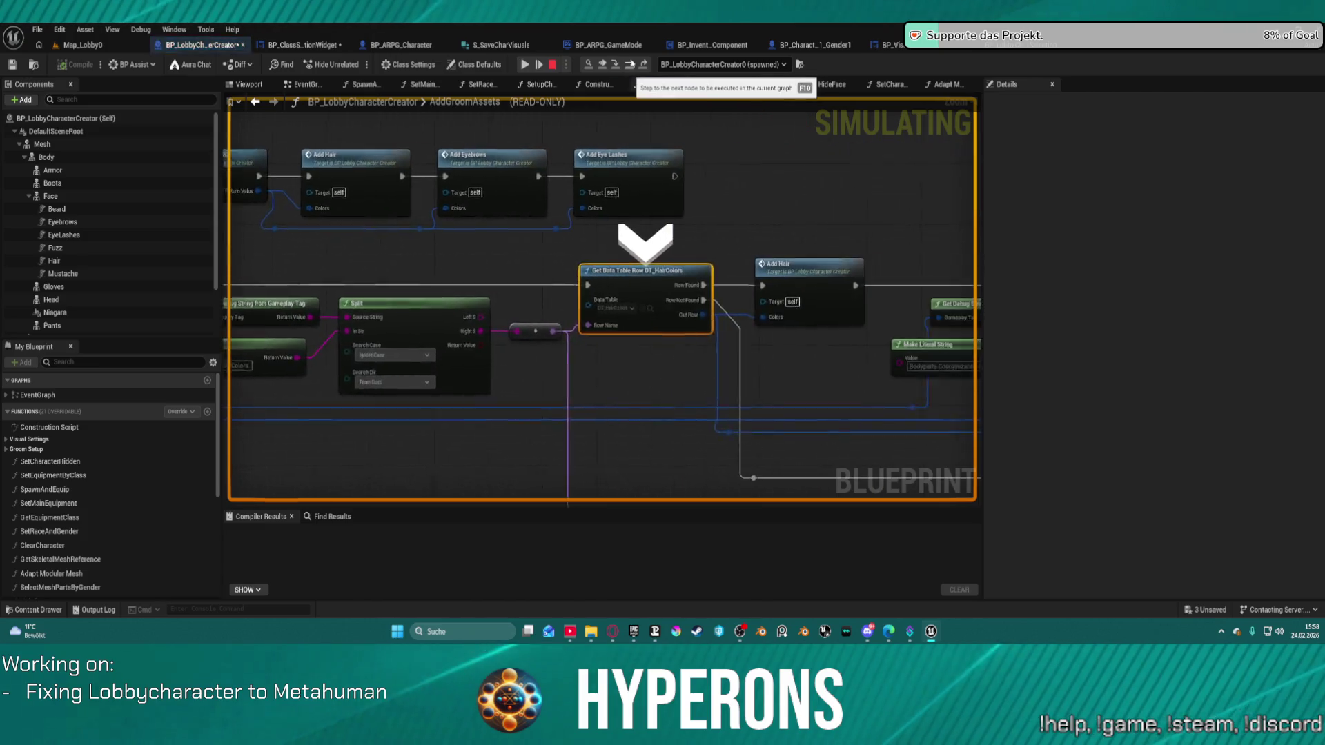
mouse_move(552, 331)
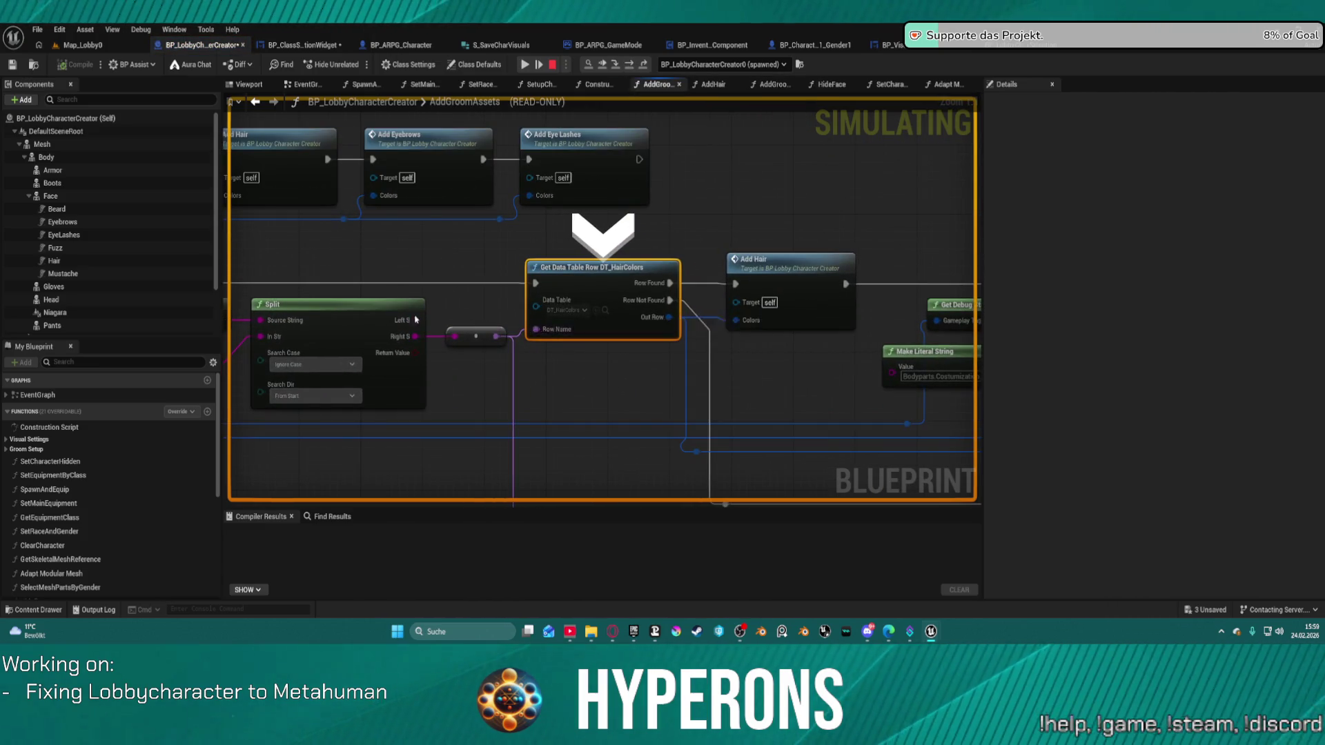
mouse_move(295, 322)
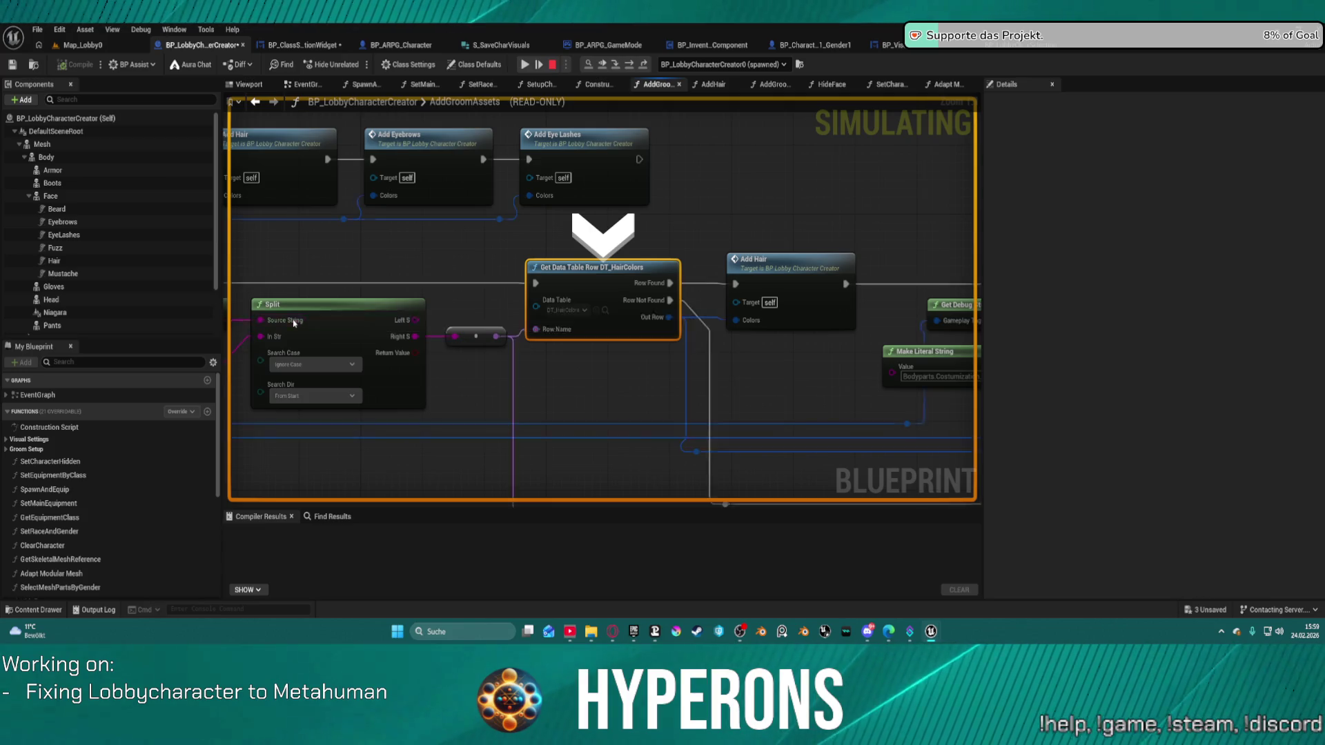
left_click_drag(296, 322, 648, 223)
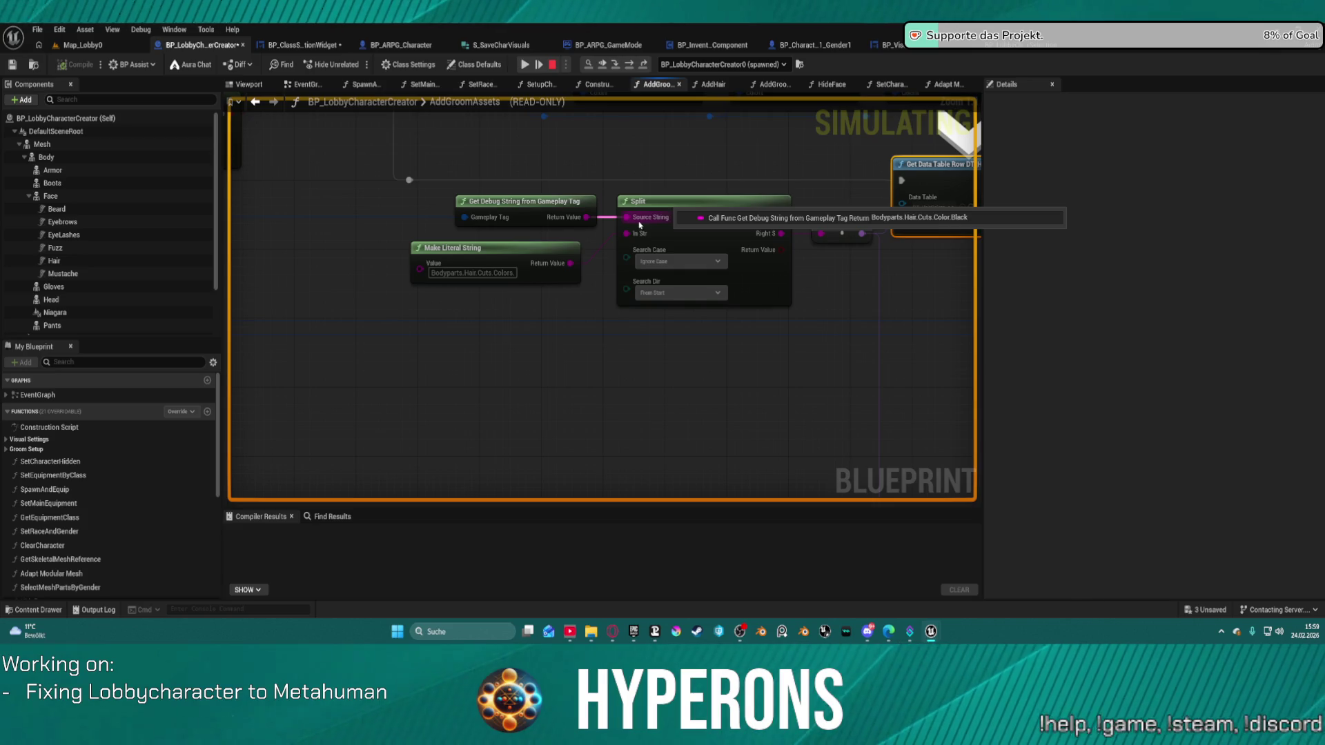
key("Escape")
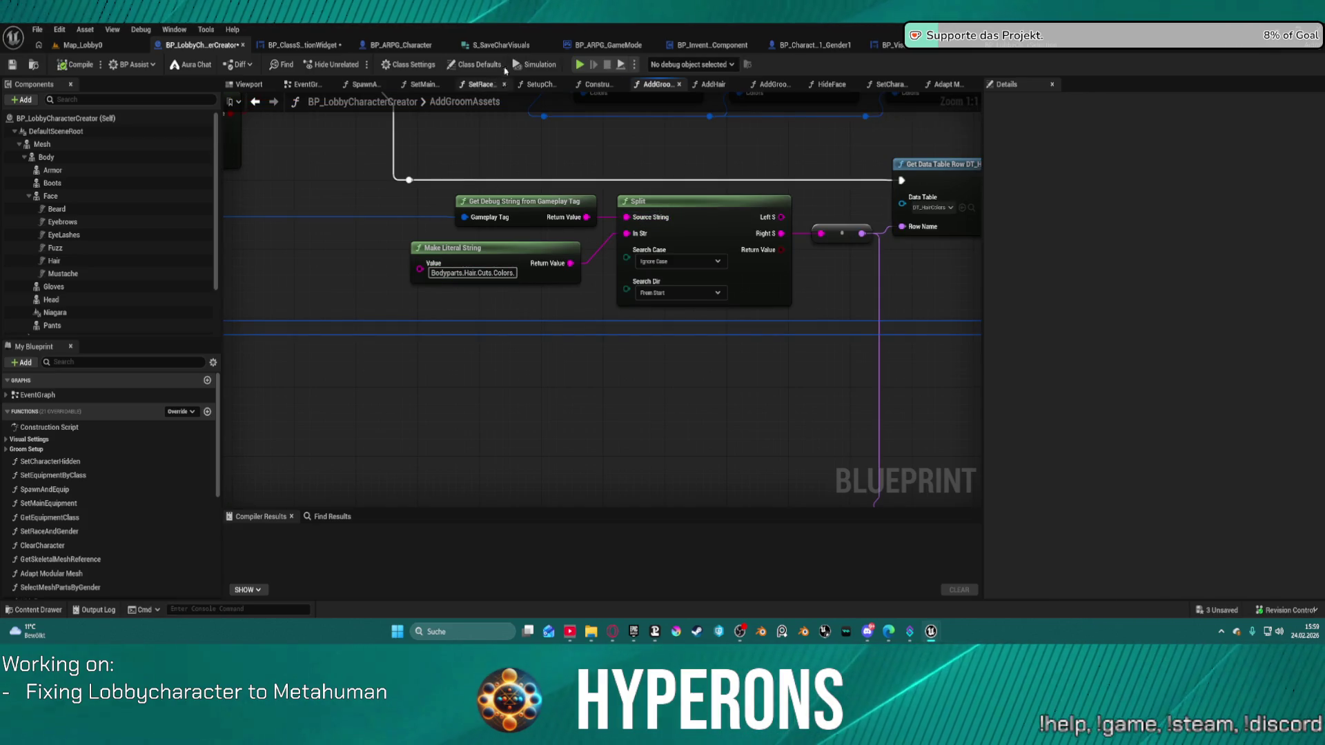
Remove the breakpoint from the Branch node in AddGroomAssets
left_click(508, 272)
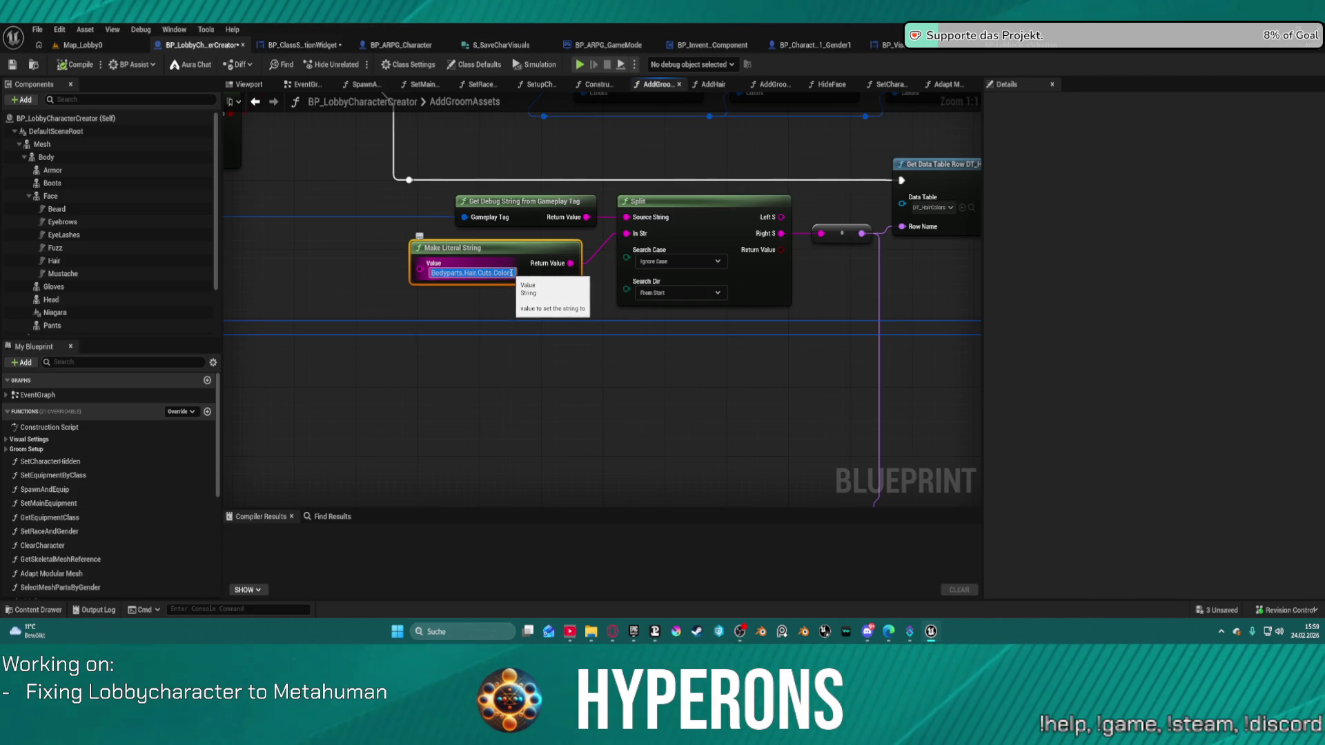
left_click_drag(511, 273, 757, 338)
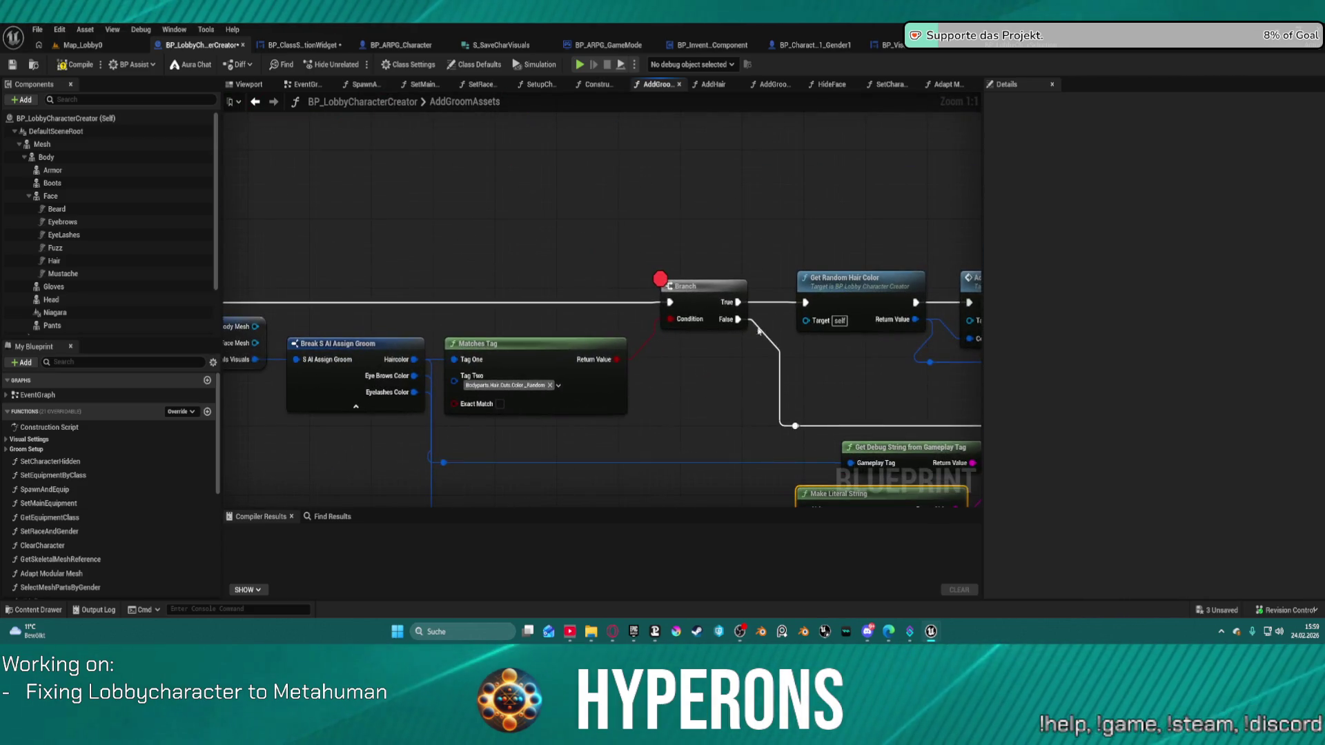
right_click(700, 307)
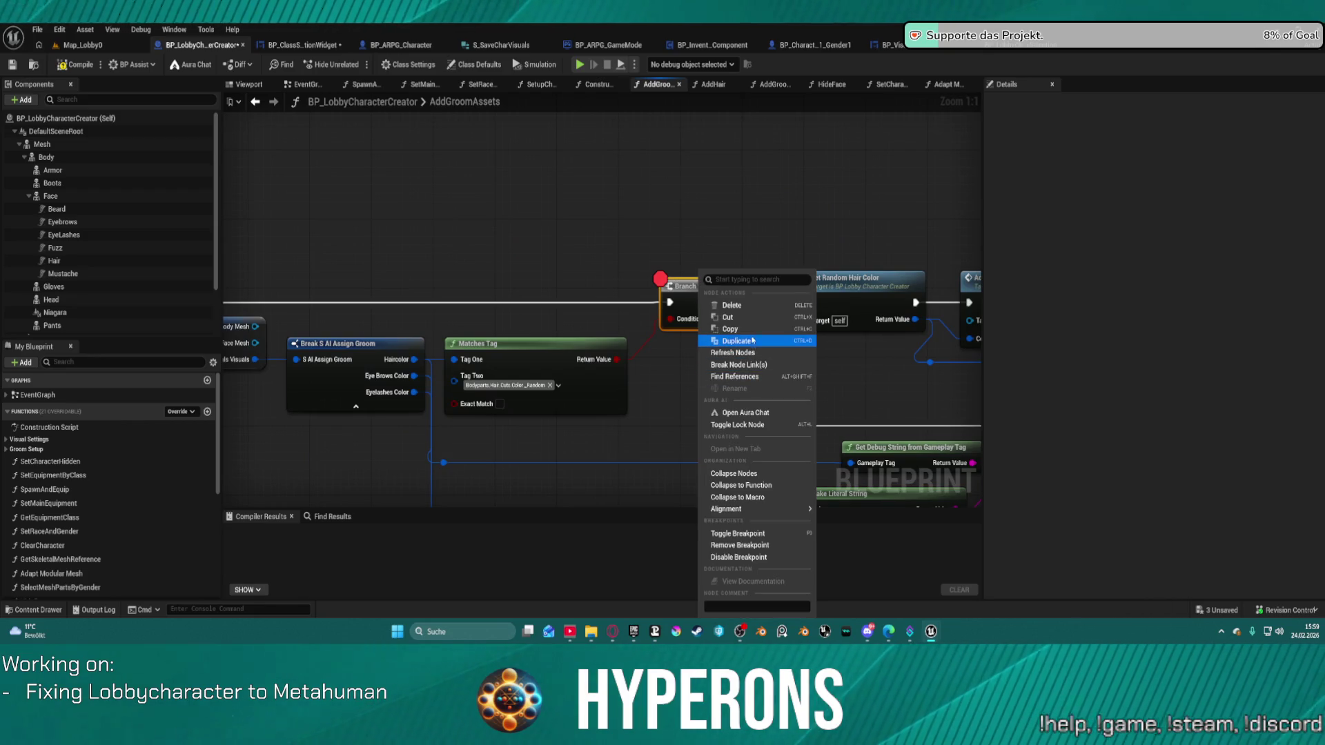
left_click(776, 545)
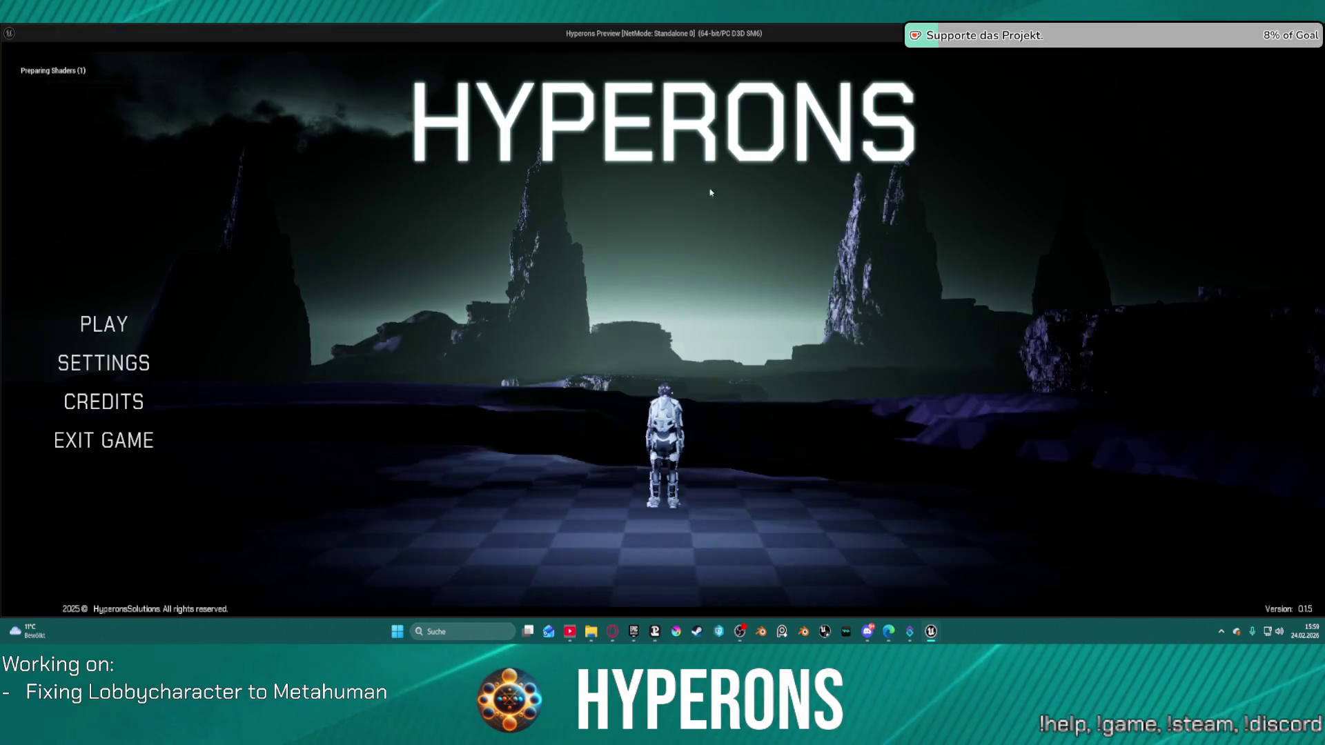
Start creating a new character in game, remove the Set Race and Gender breakpoint, and resume
left_click(103, 324)
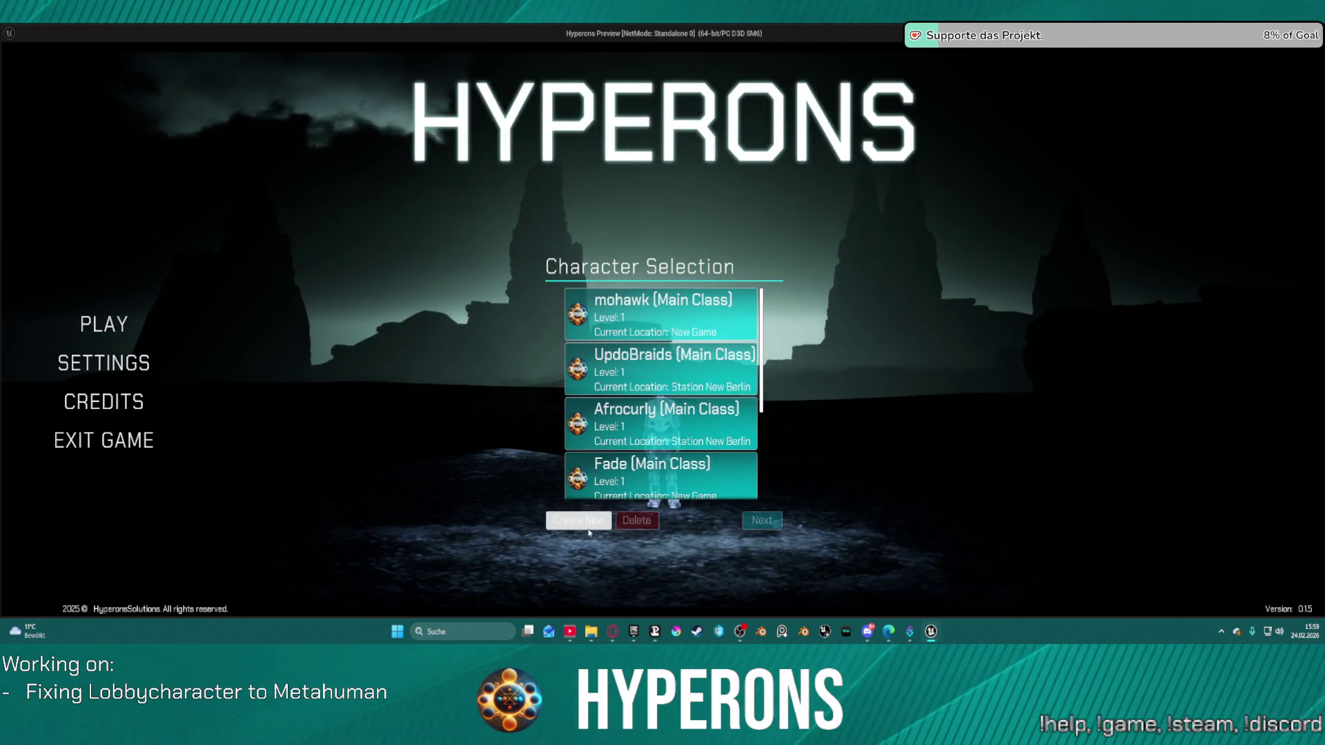
left_click(590, 526)
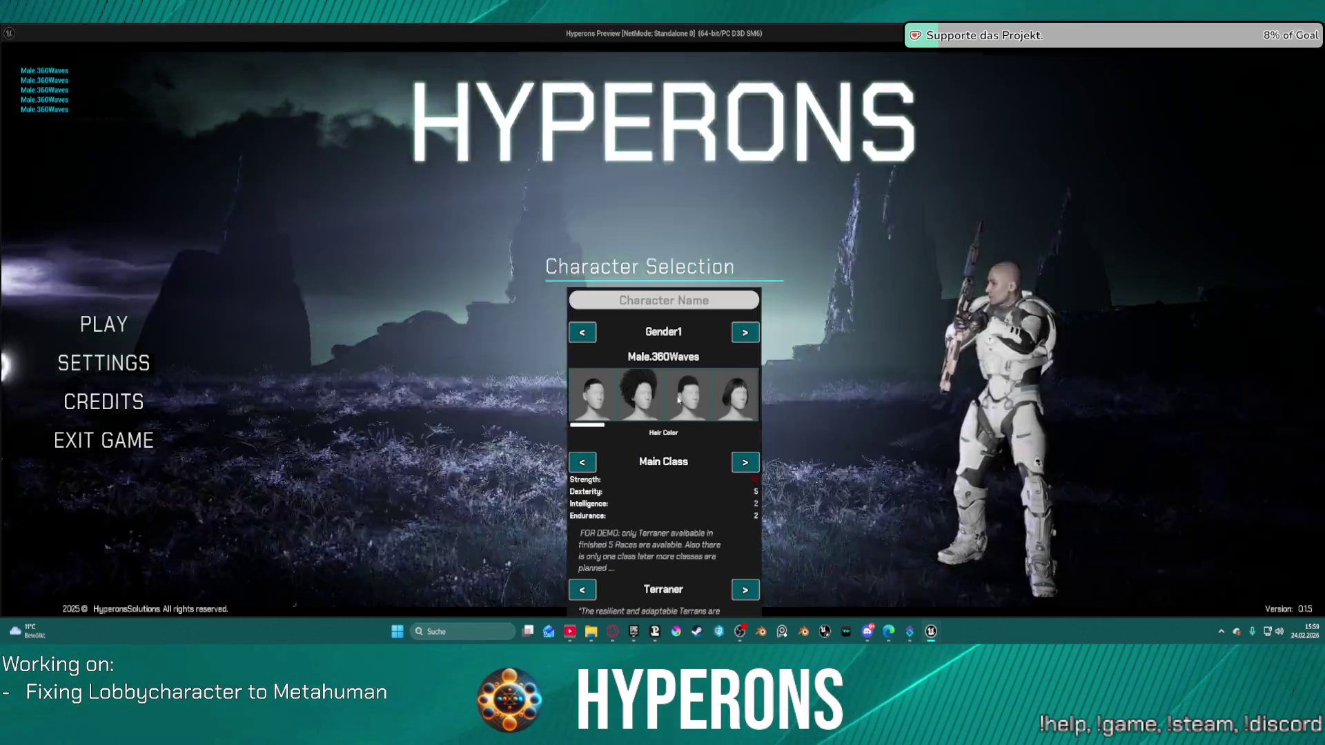
left_click(678, 399)
right_click(759, 236)
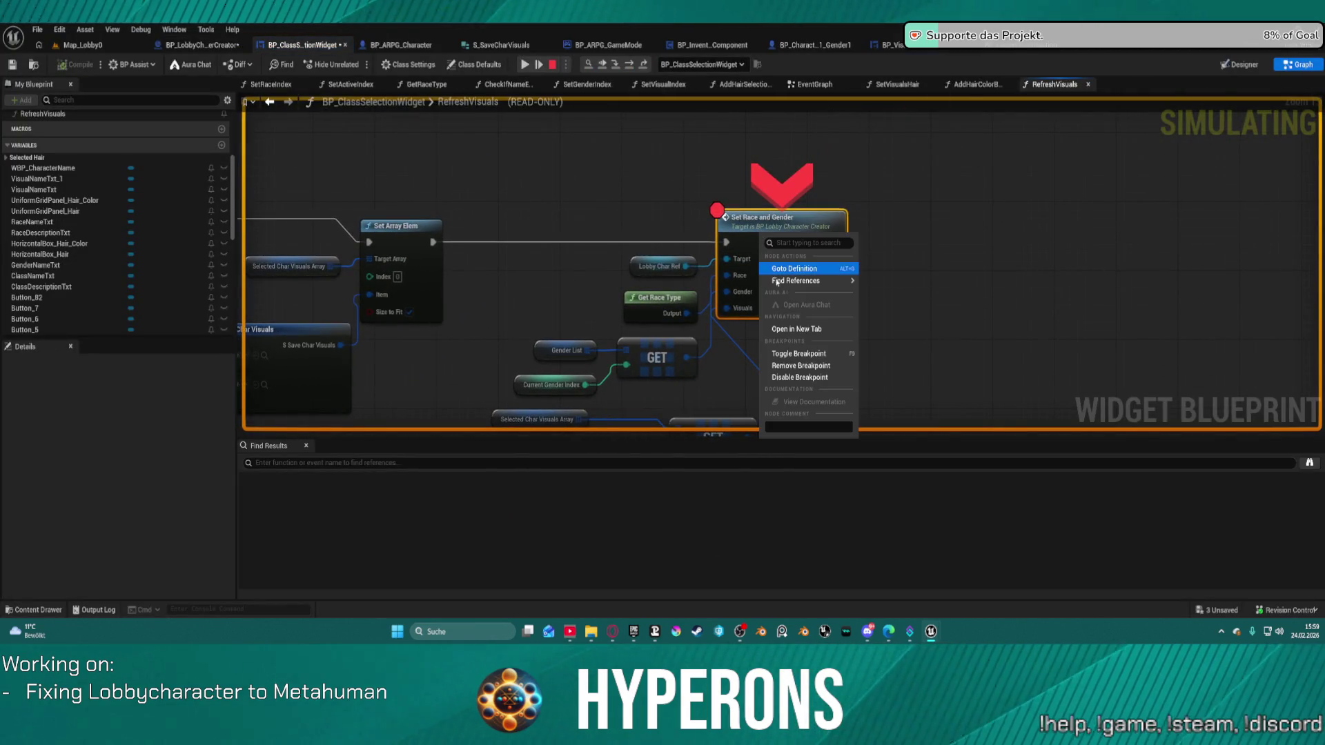
left_click(798, 366)
left_click(523, 64)
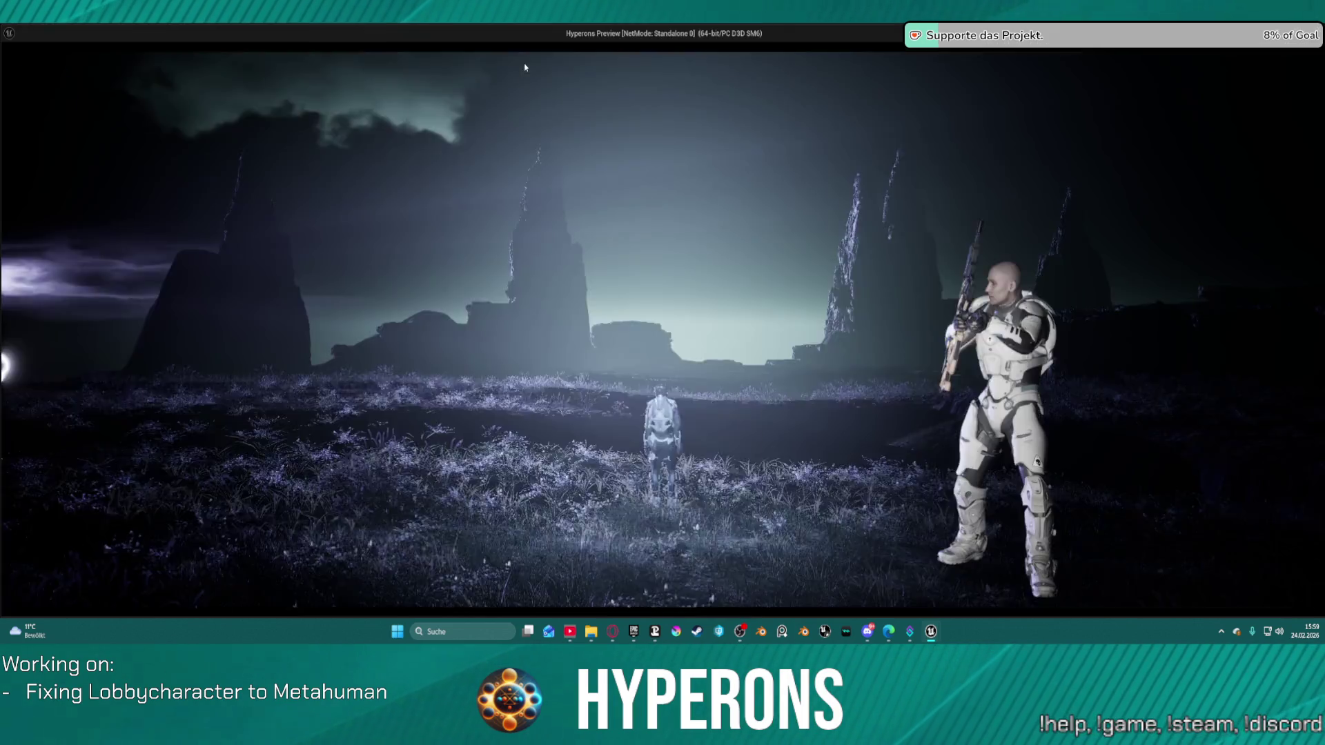
Cycle the lobby character through hairstyles such as AfroCurly and BobBangs
left_click(643, 393)
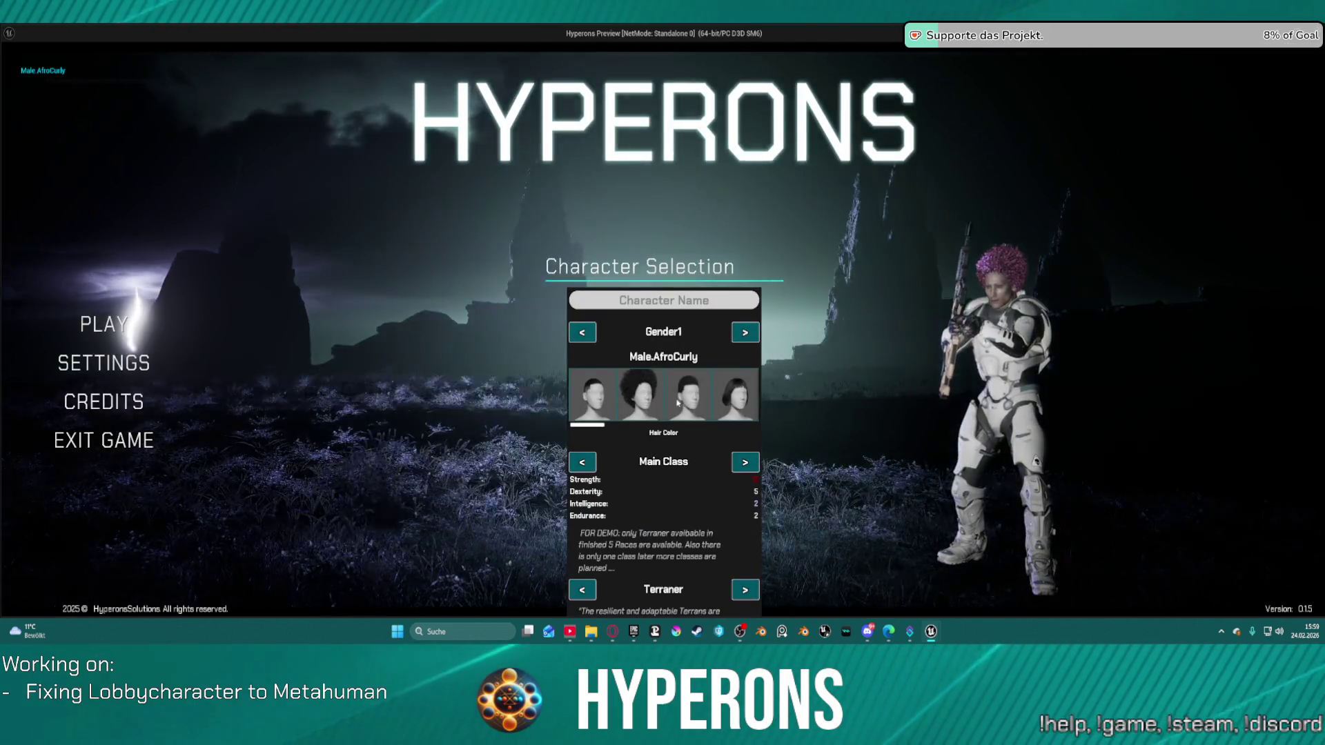
left_click(687, 397)
left_click(728, 404)
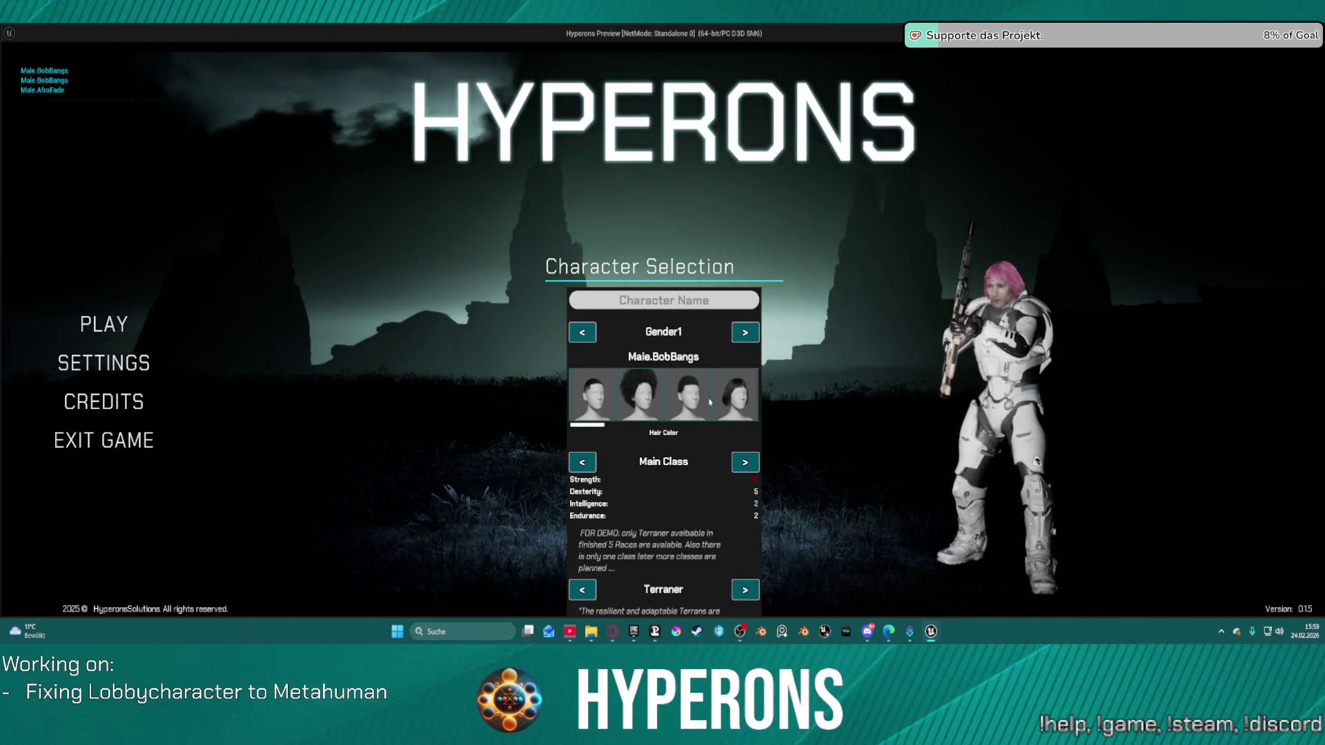
left_click(647, 396)
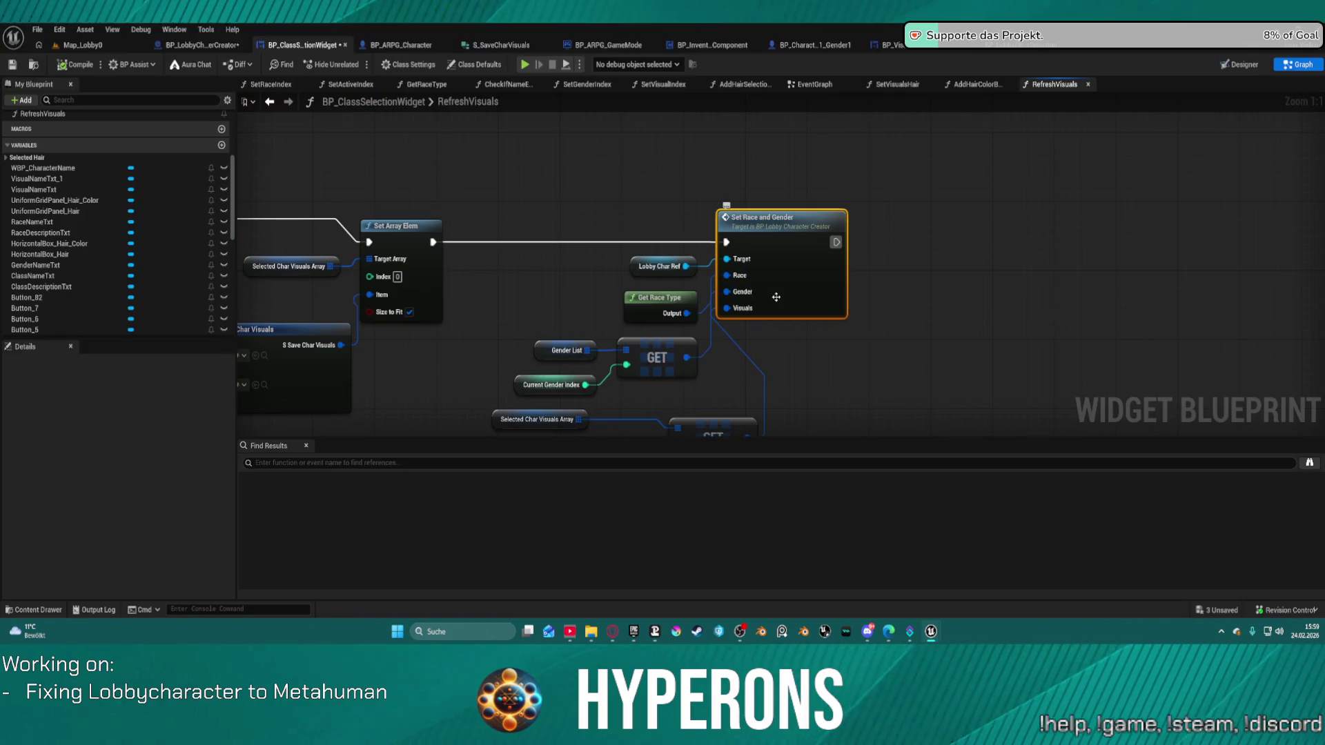
mouse_move(776, 296)
left_mouse_down()
mouse_move(838, 155)
mouse_move(829, 166)
left_mouse_up()
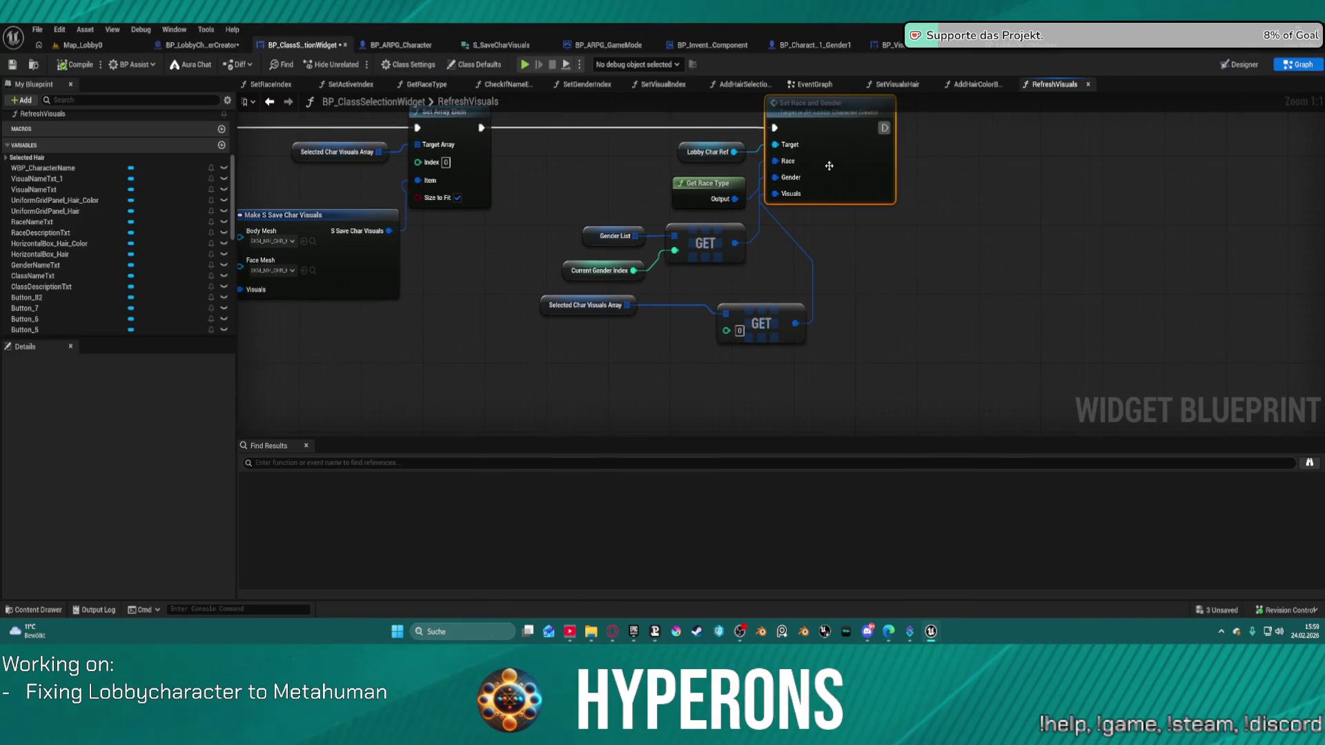
Drill from Set Race and Gender through Setup Character into the AddGroomAssets function graph
double_click(829, 165)
double_click(600, 287)
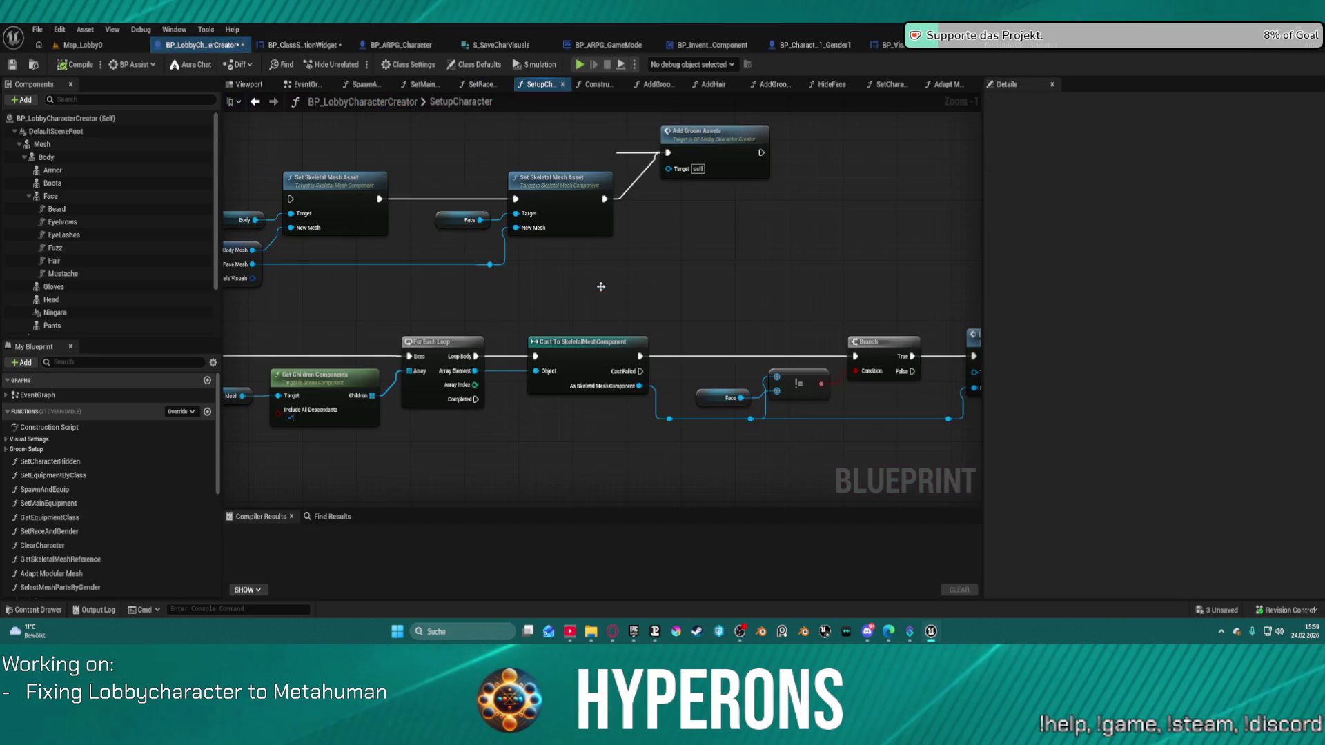
mouse_move(586, 331)
left_mouse_down()
mouse_move(754, 272)
mouse_move(973, 307)
mouse_move(450, 305)
left_mouse_up()
left_click(509, 235)
left_click_drag(424, 389, 686, 376)
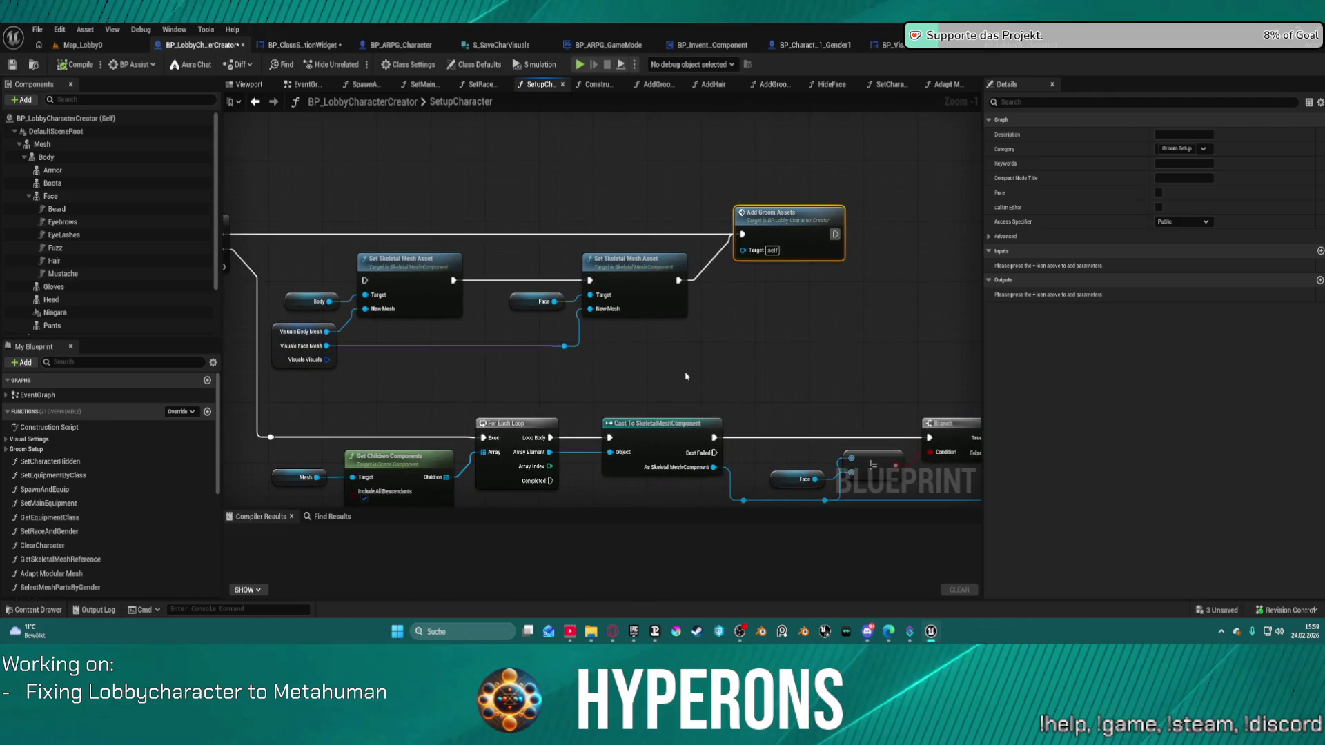
double_click(791, 213)
Locate the Get Data Table Row DT_HairColors node and add a breakpoint to it
left_click_drag(583, 411, 536, 383)
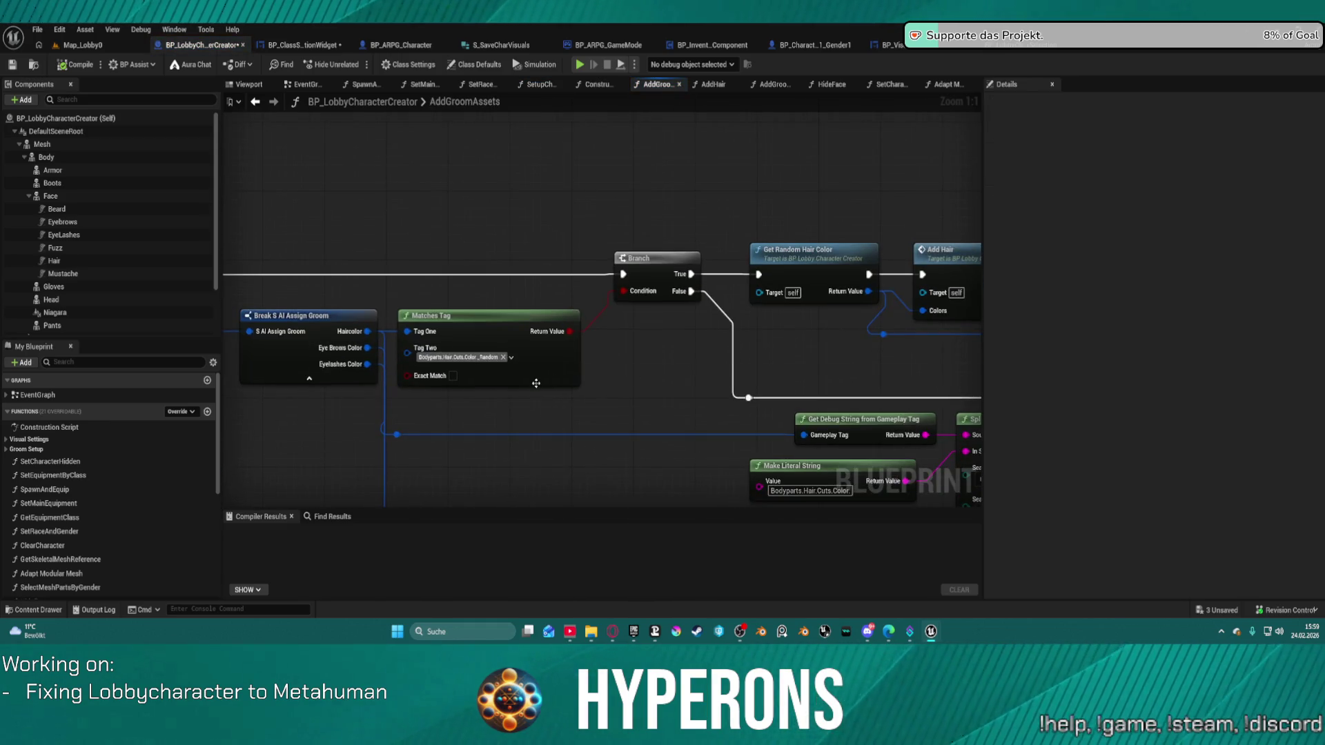
mouse_move(716, 358)
left_mouse_down()
mouse_move(606, 290)
mouse_move(779, 298)
left_mouse_up()
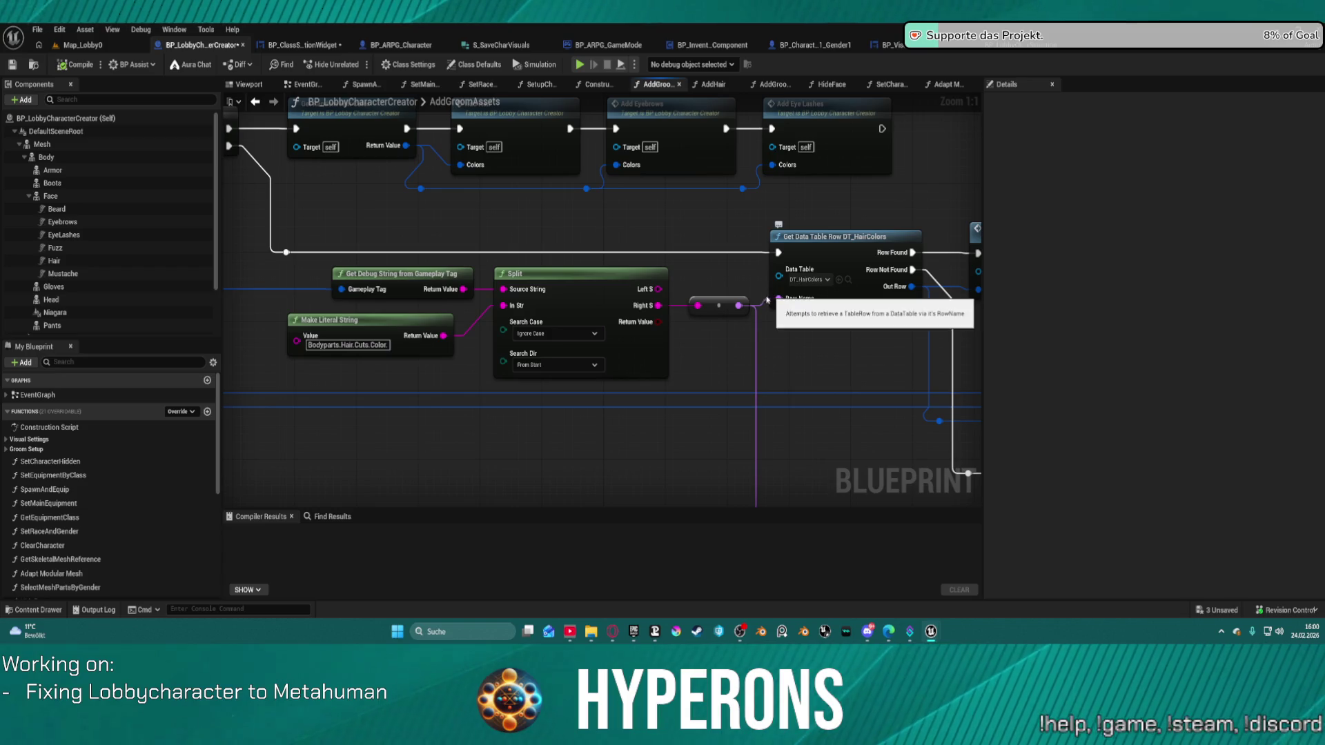
left_click_drag(870, 275, 678, 260)
left_click_drag(837, 243, 660, 274)
right_click(660, 273)
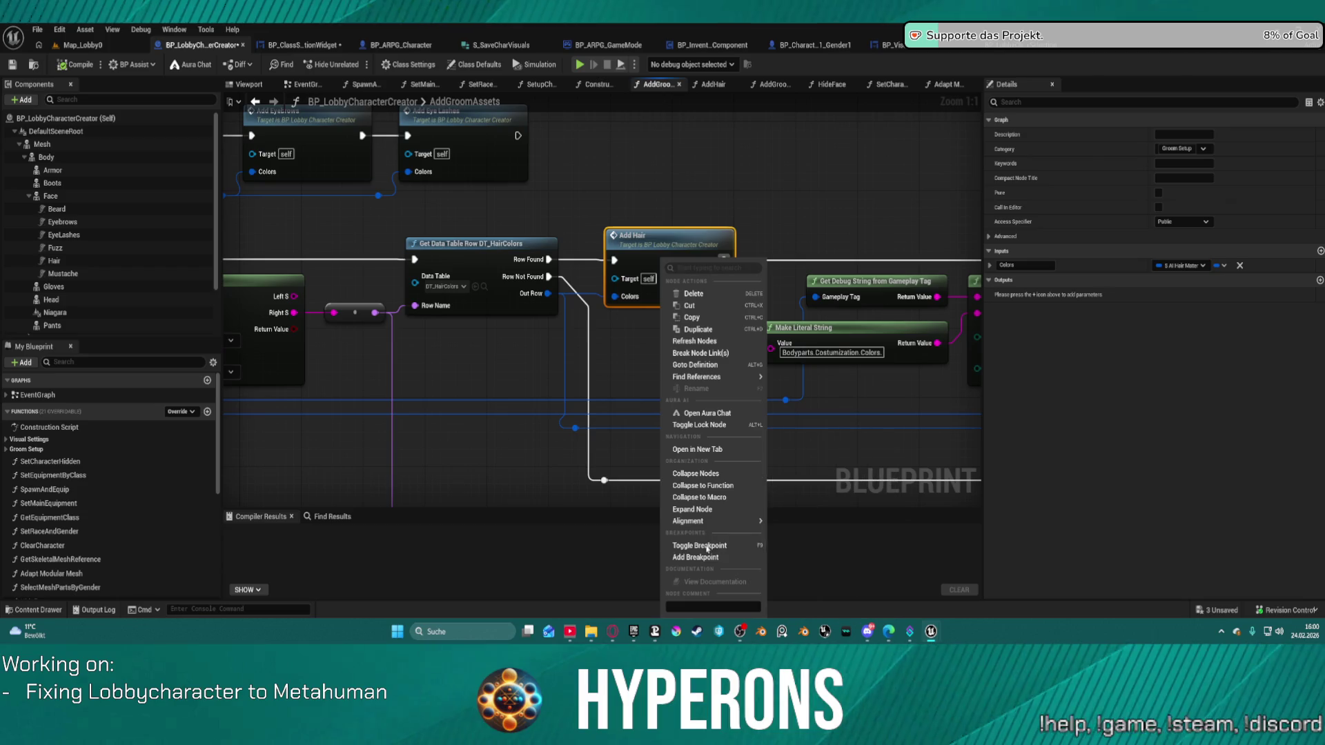
right_click(501, 218)
right_click(463, 249)
left_click(533, 524)
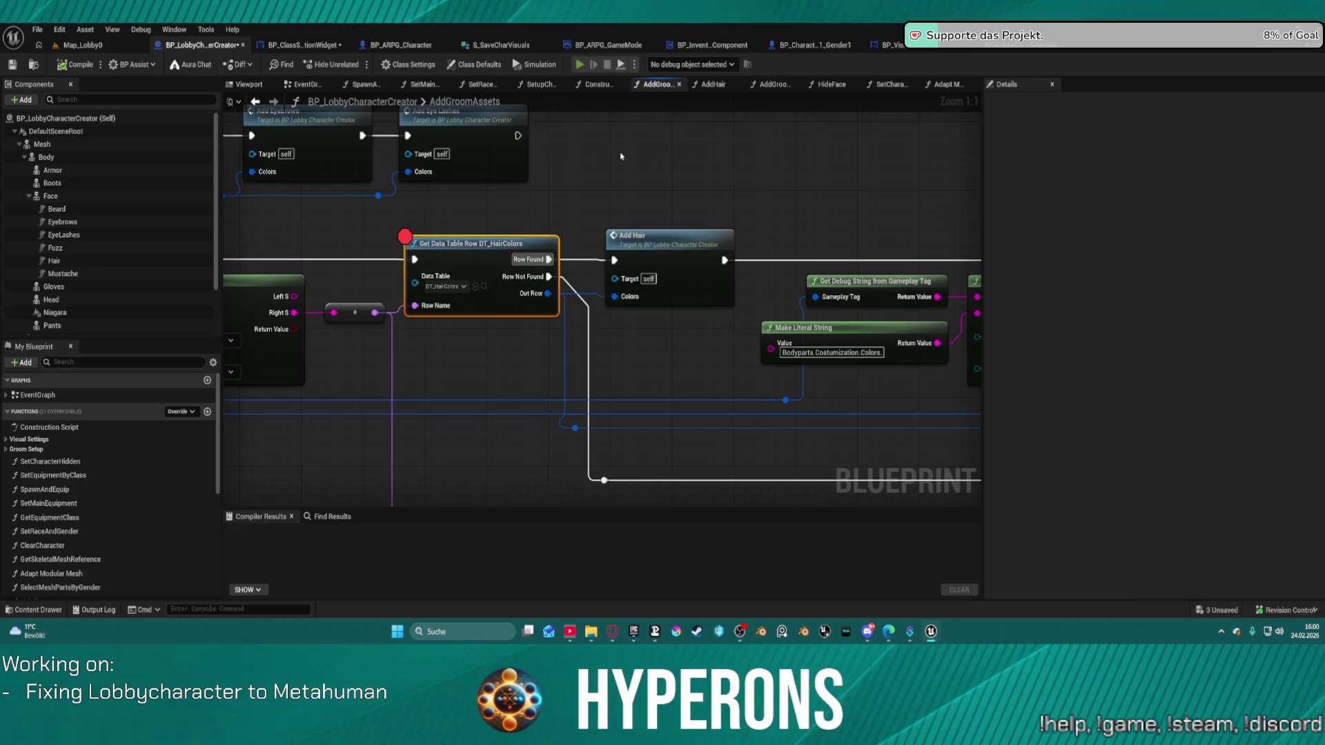
Start the simulation with Alt+S and read the Split node's inputs at the new breakpoint
key("alt+s")
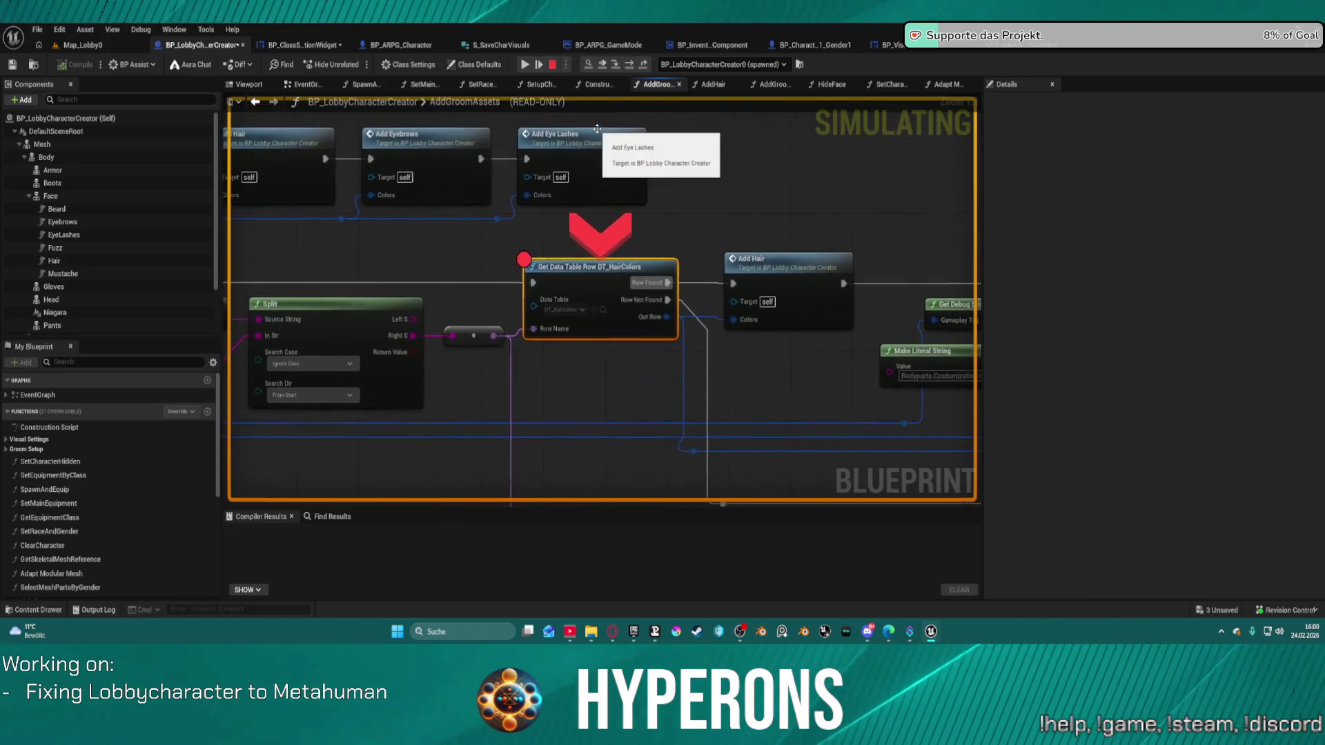
mouse_move(537, 329)
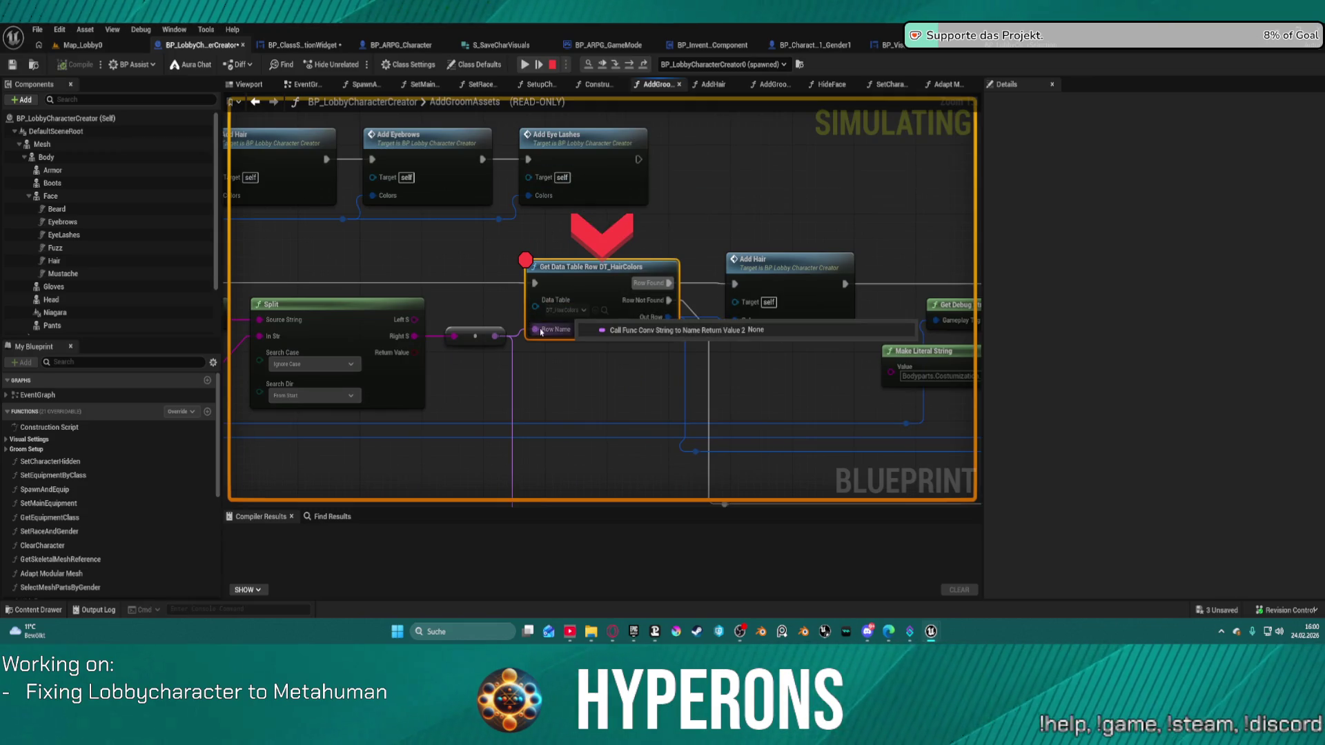
mouse_move(288, 323)
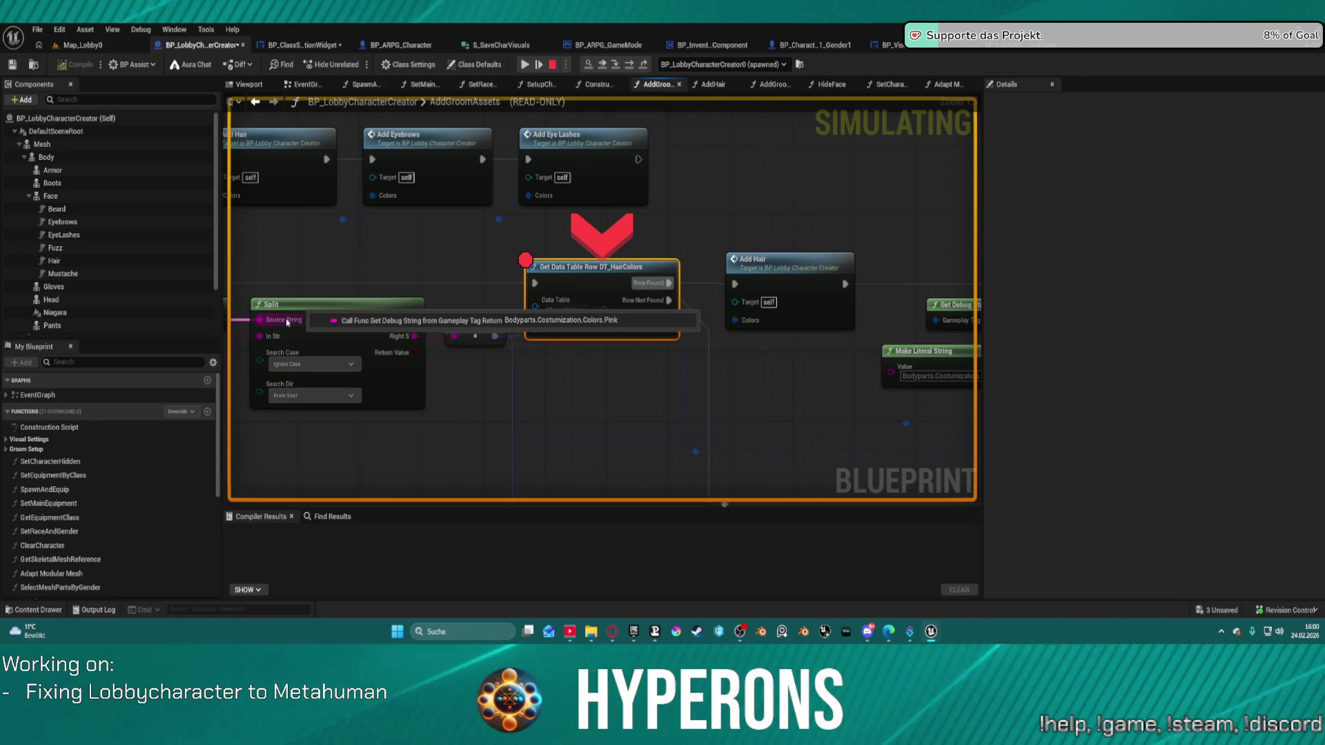
left_click_drag(288, 324, 539, 257)
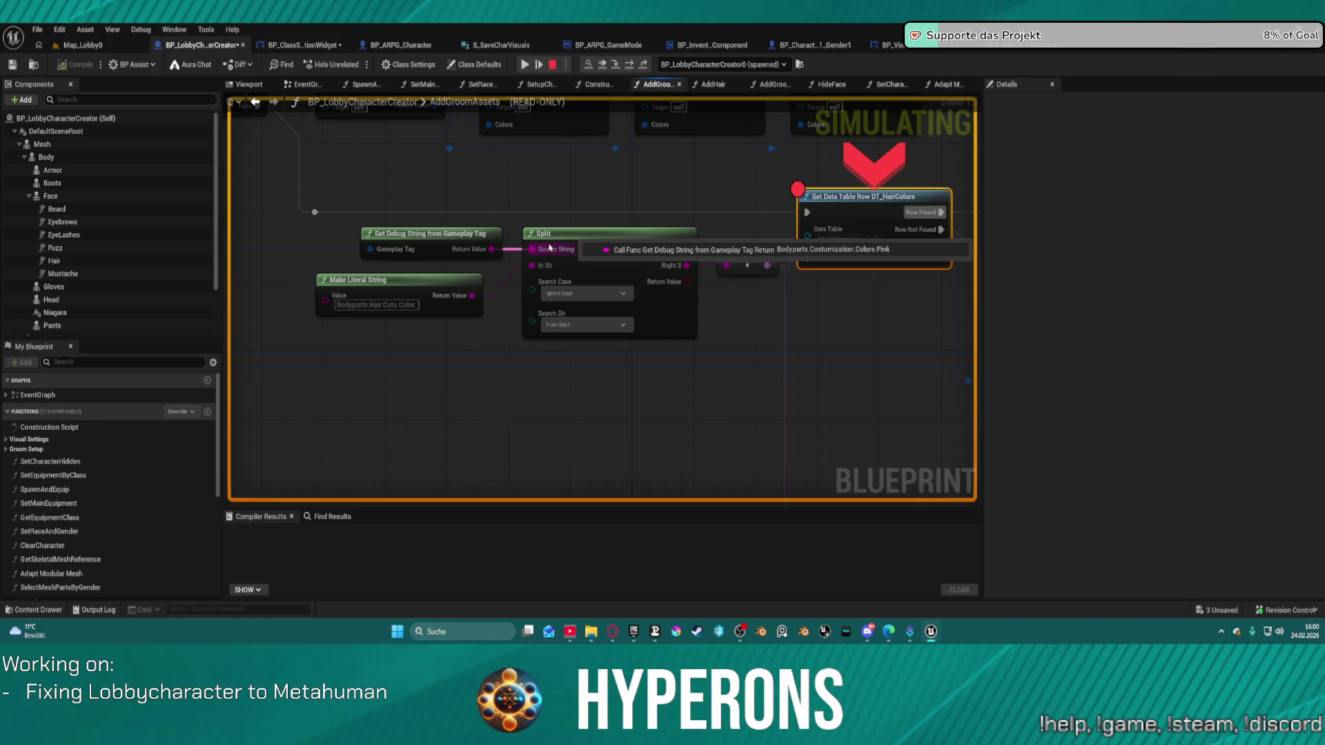
Resume, open the character selection list in game, and continue to the next DT_HairColors breakpoint
left_click(526, 64)
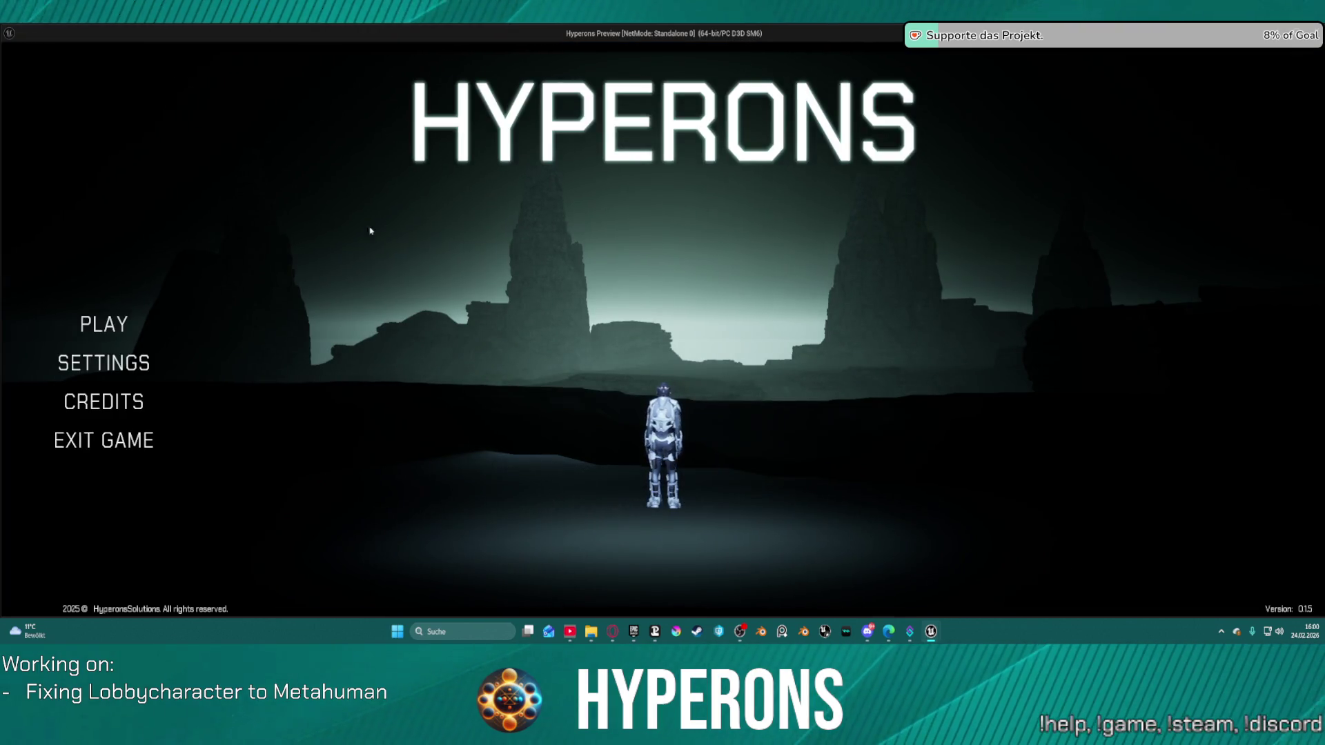
left_click(124, 322)
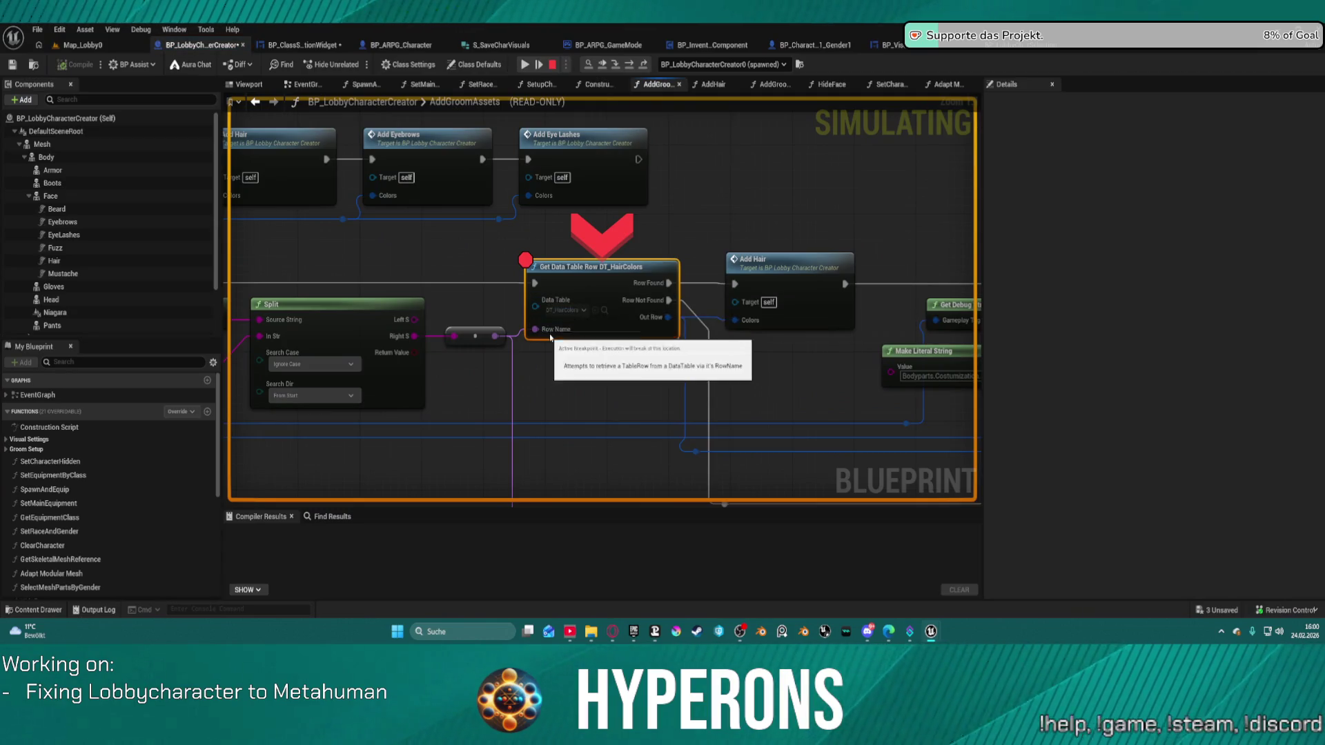
left_click(524, 67)
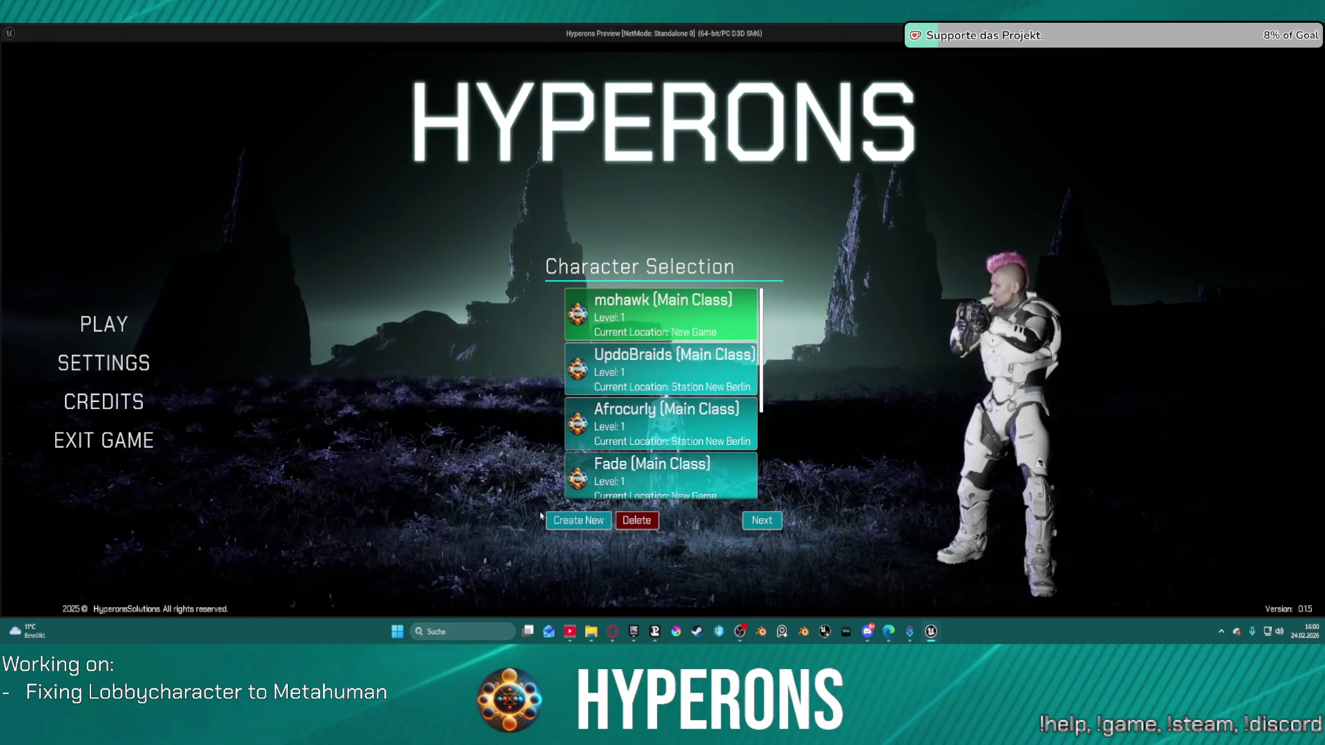
key("F8")
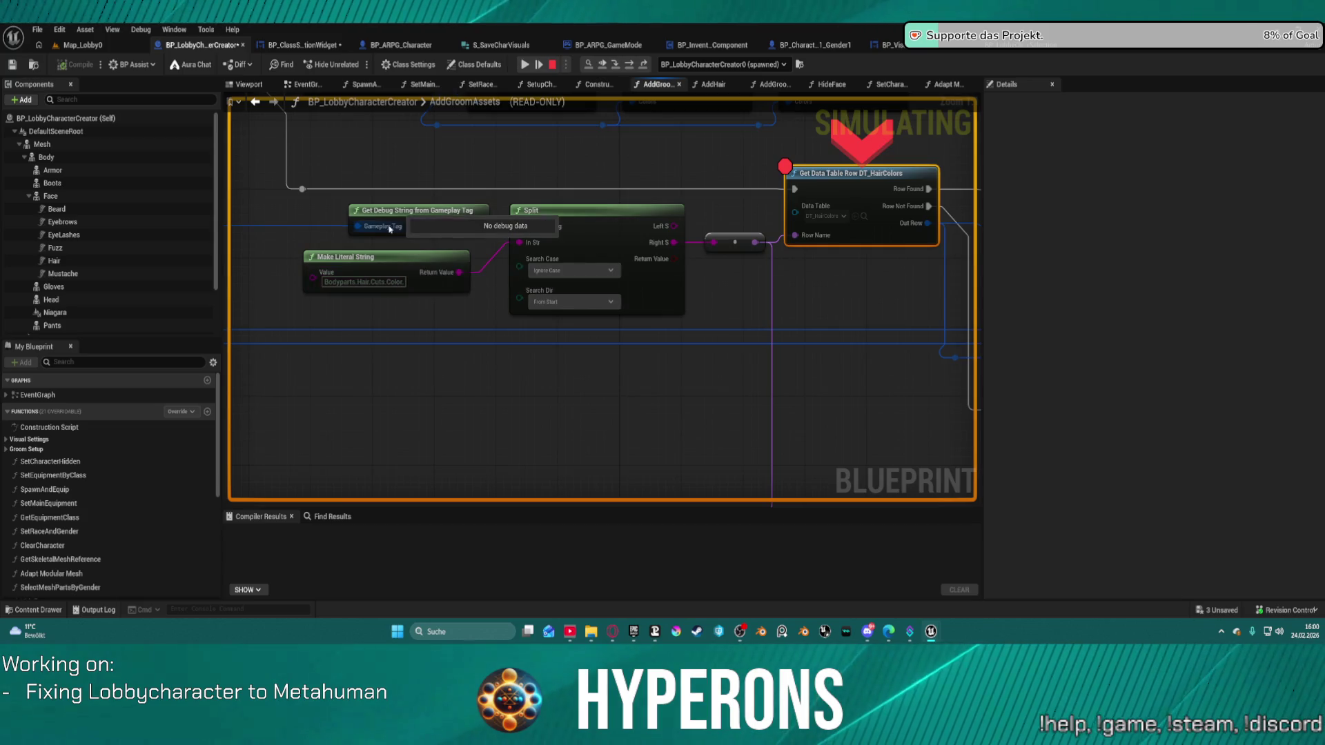
mouse_move(405, 278)
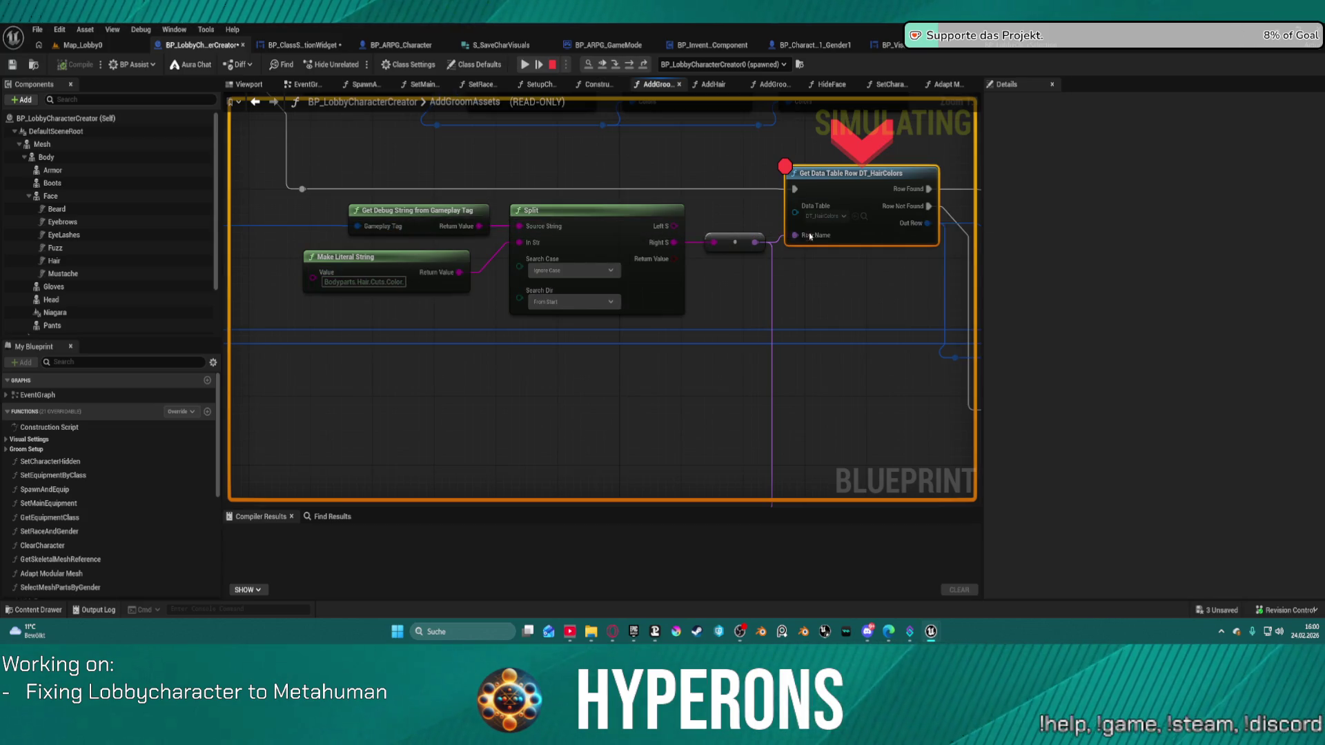
mouse_move(543, 228)
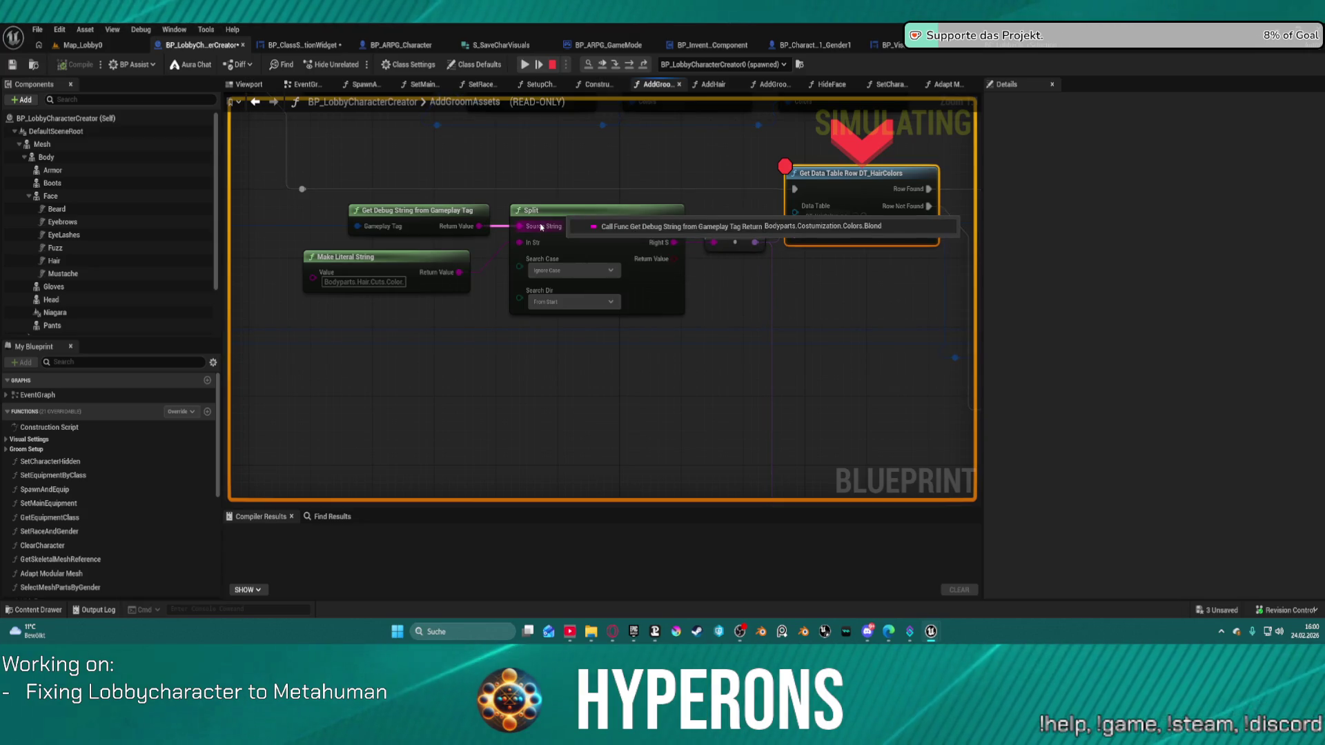
left_click(538, 64)
Check the tag string feeding the lookup for the blond colour, then resume the game
left_click_drag(453, 240, 659, 170)
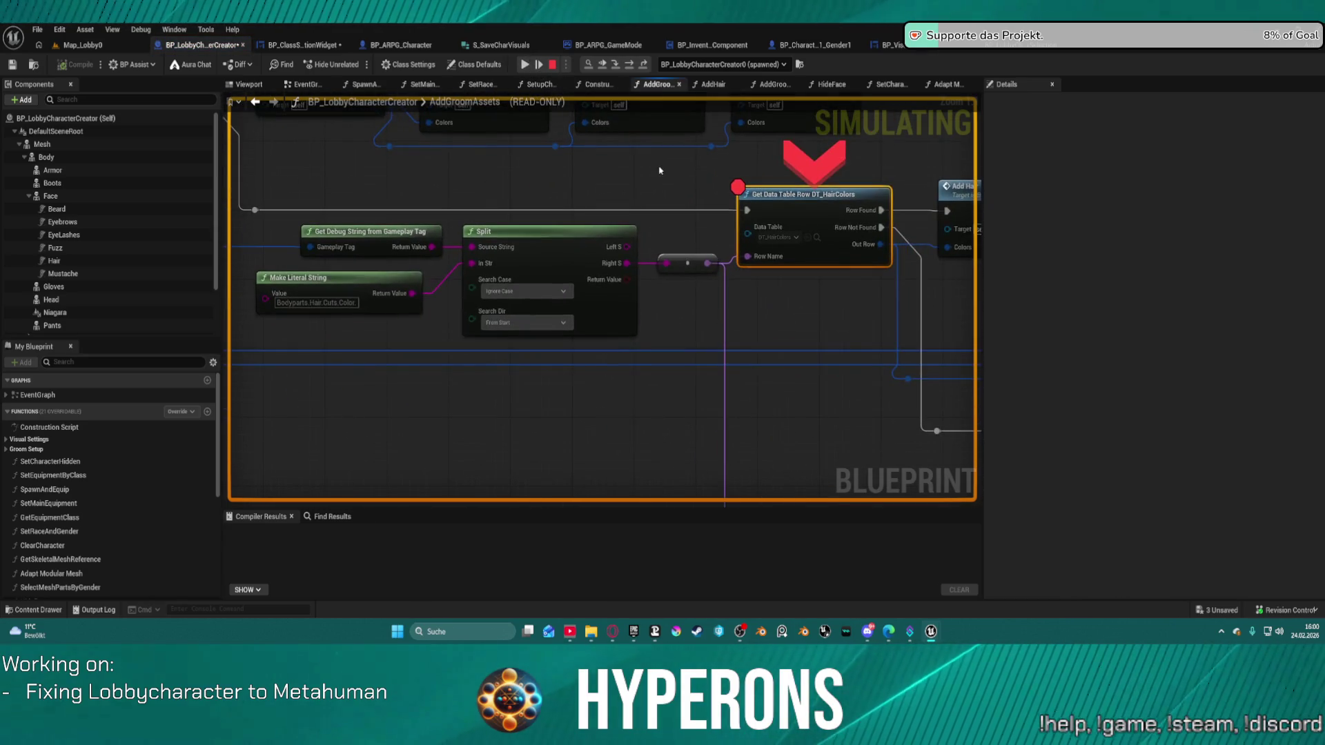
mouse_move(421, 248)
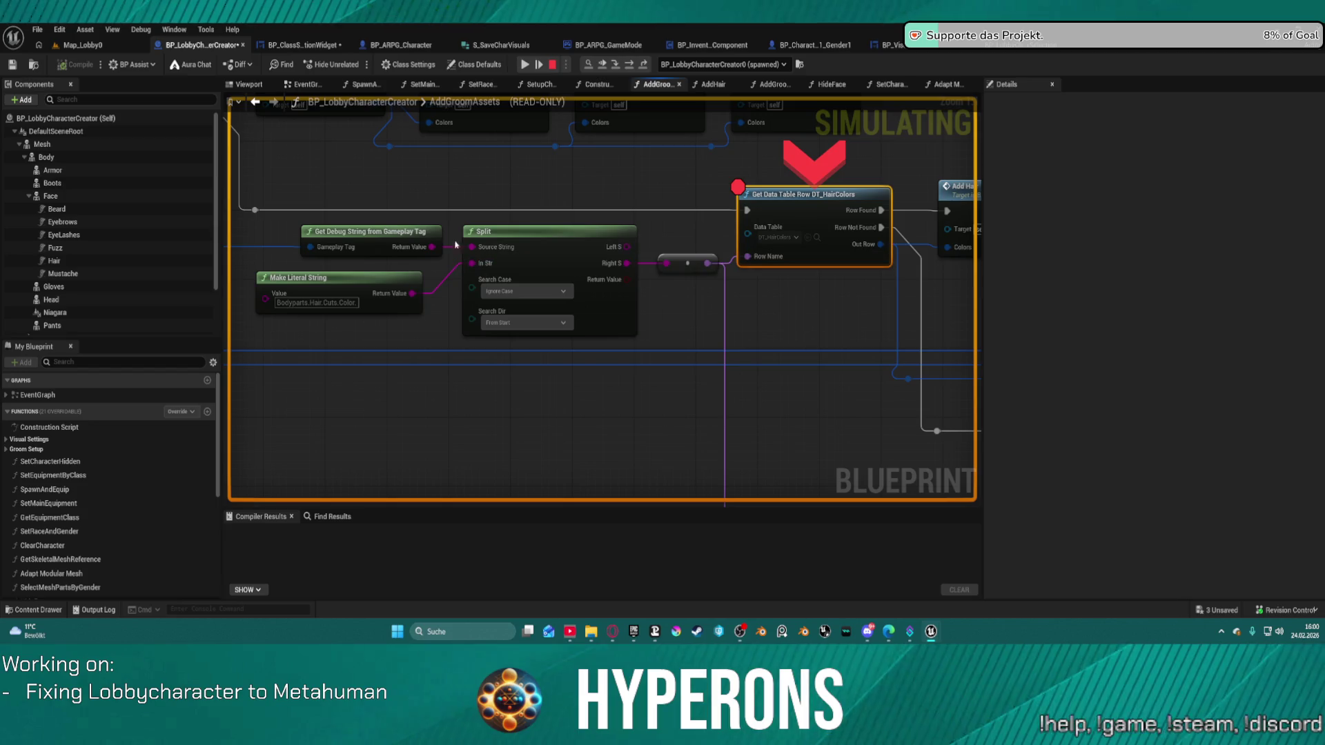
left_click(533, 67)
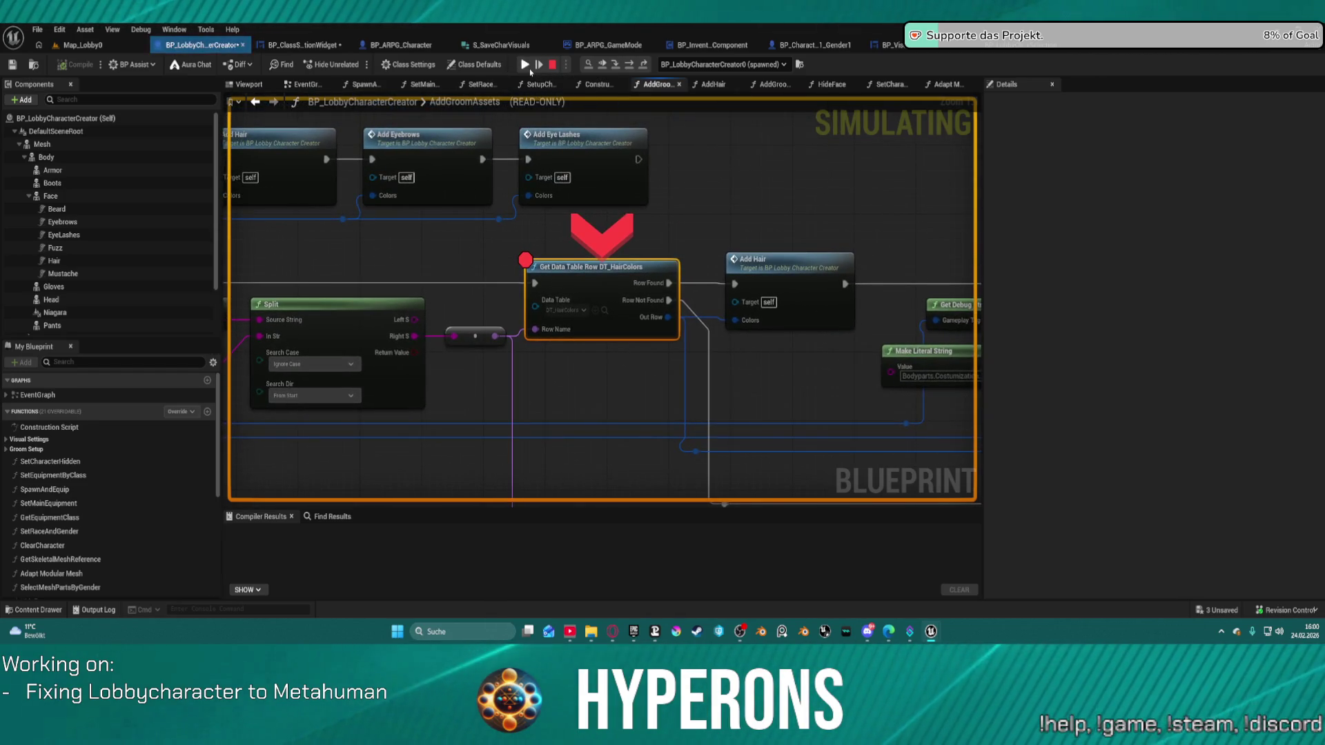
left_click(529, 67)
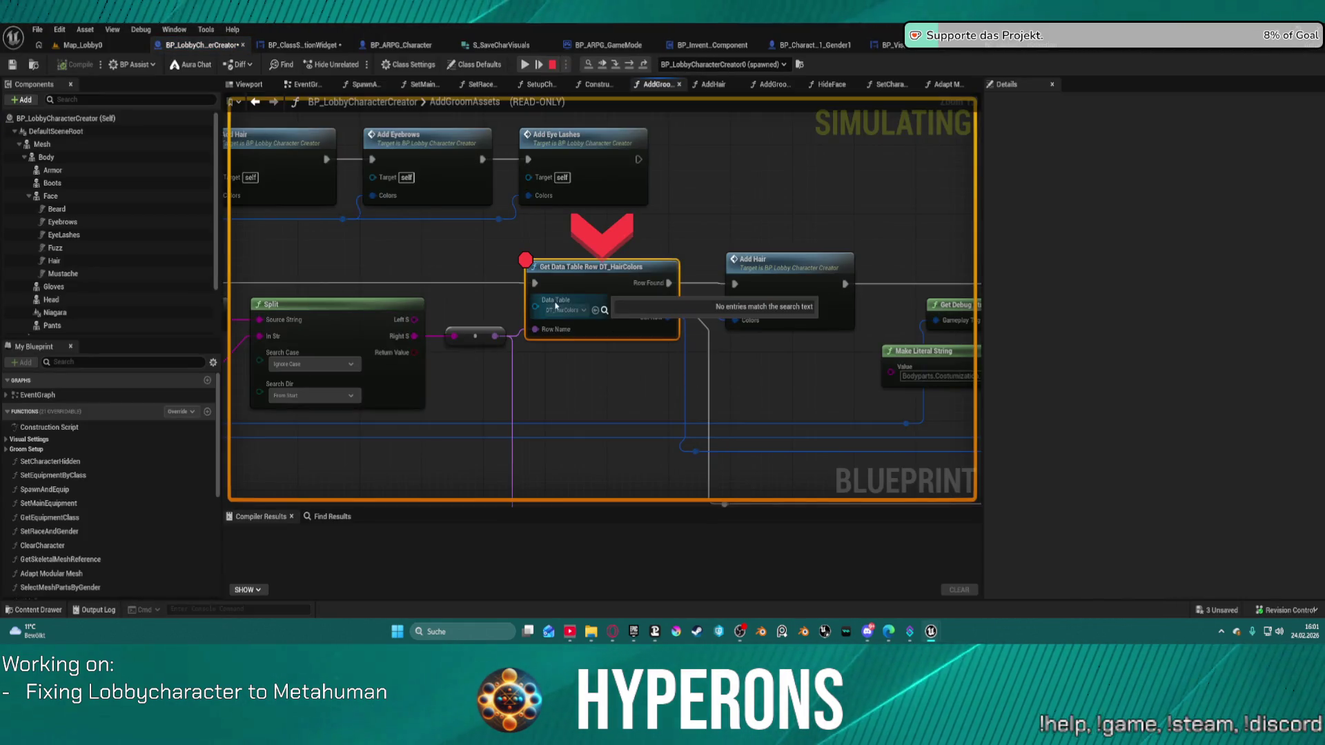
mouse_move(556, 305)
left_mouse_down()
mouse_move(748, 276)
mouse_move(842, 243)
left_mouse_up()
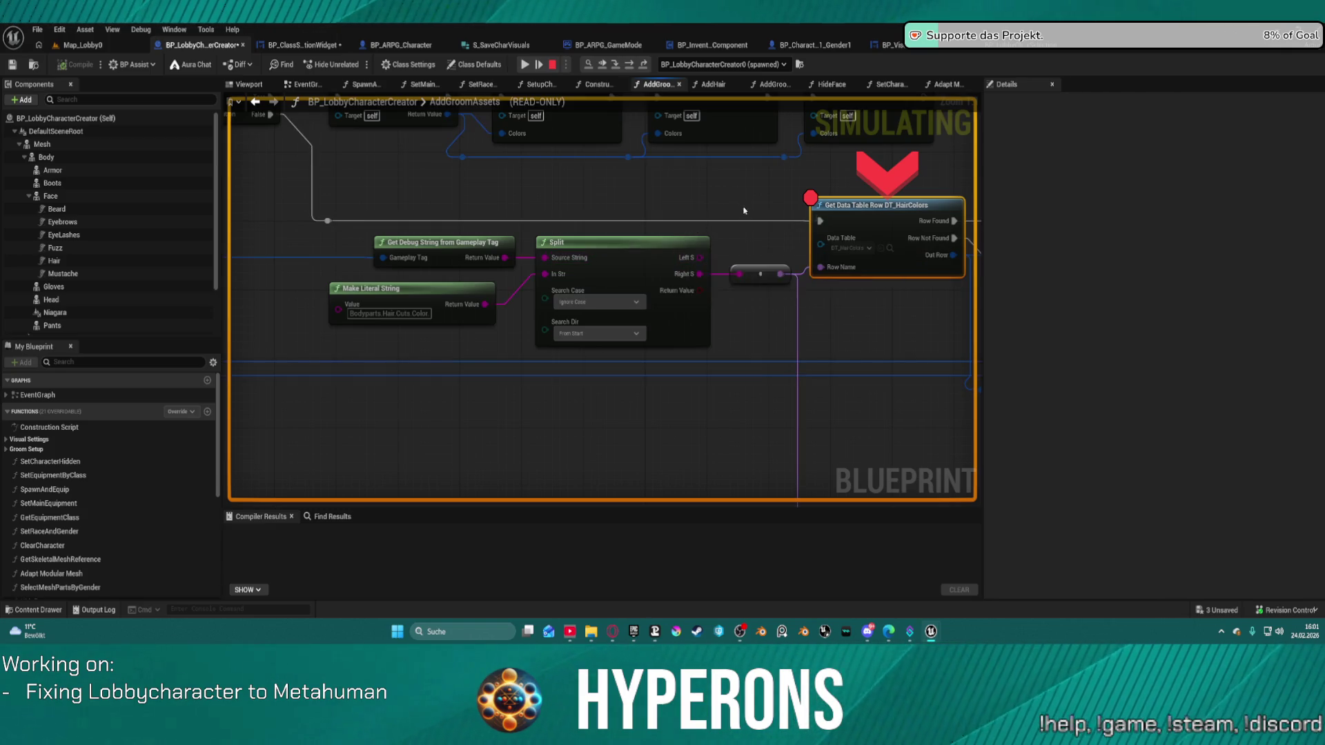
Step past the Add Hair call through the following row lookups, then stop the play session
left_click(603, 66)
left_click(628, 65)
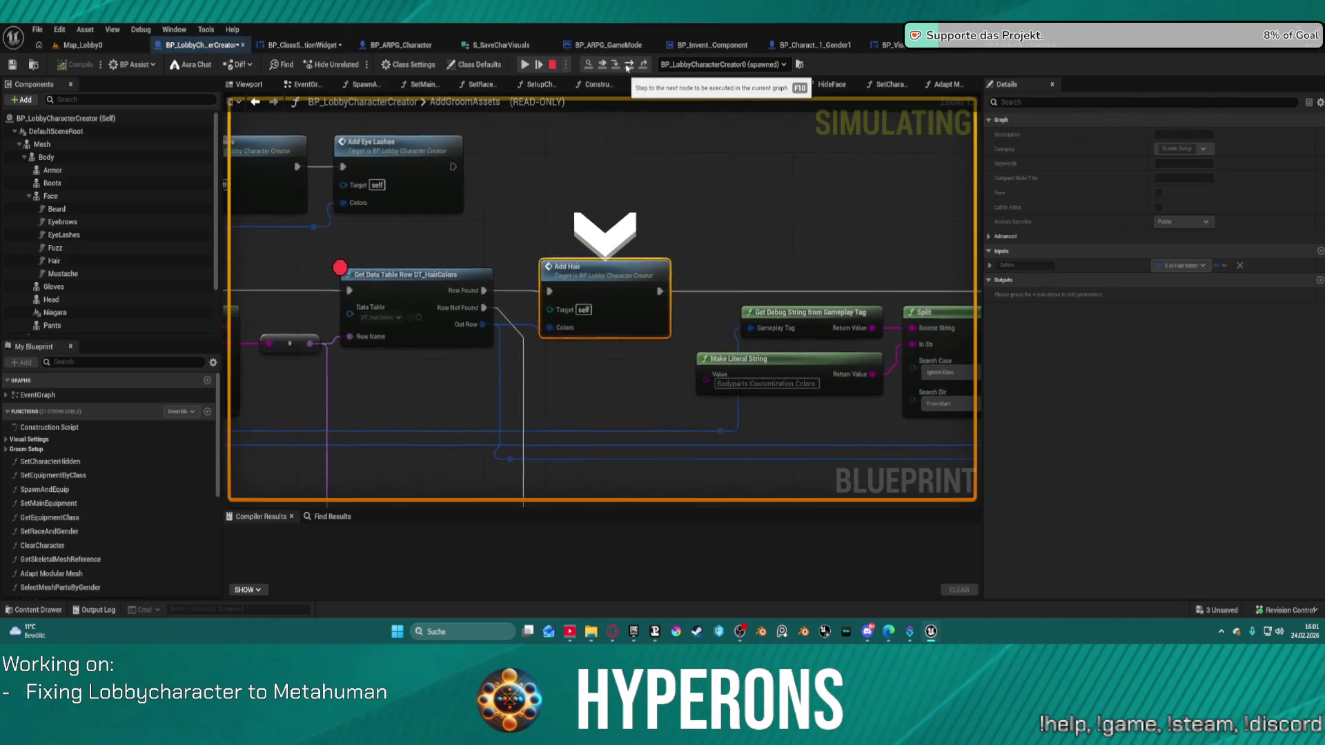
left_click(629, 65)
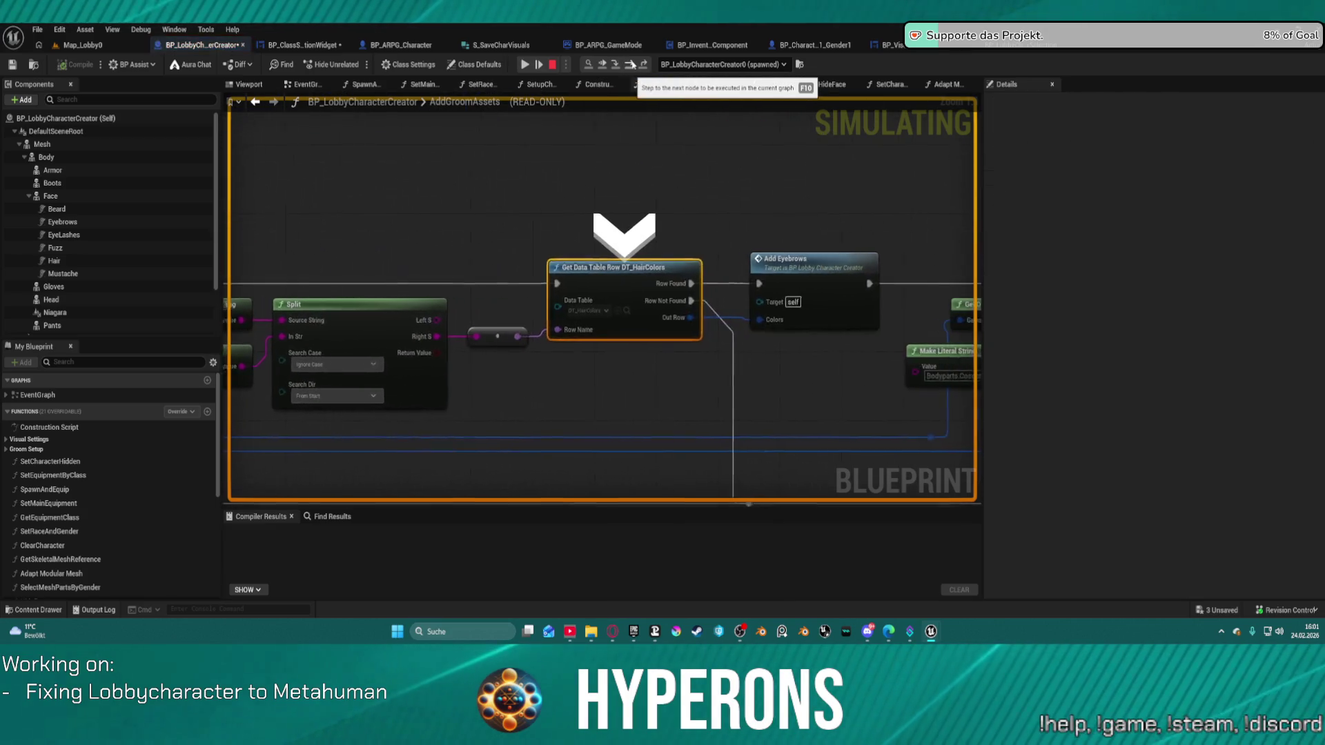
left_click(628, 72)
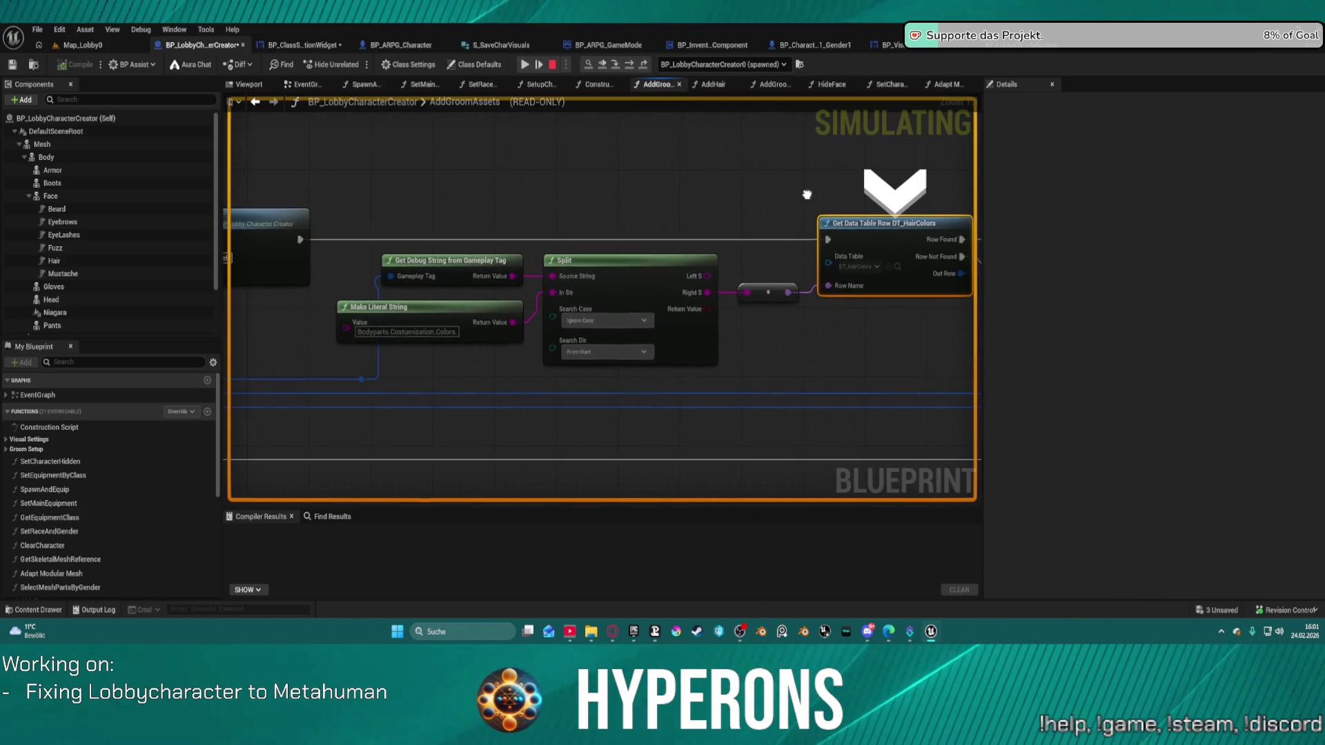
left_click_drag(802, 194, 780, 196)
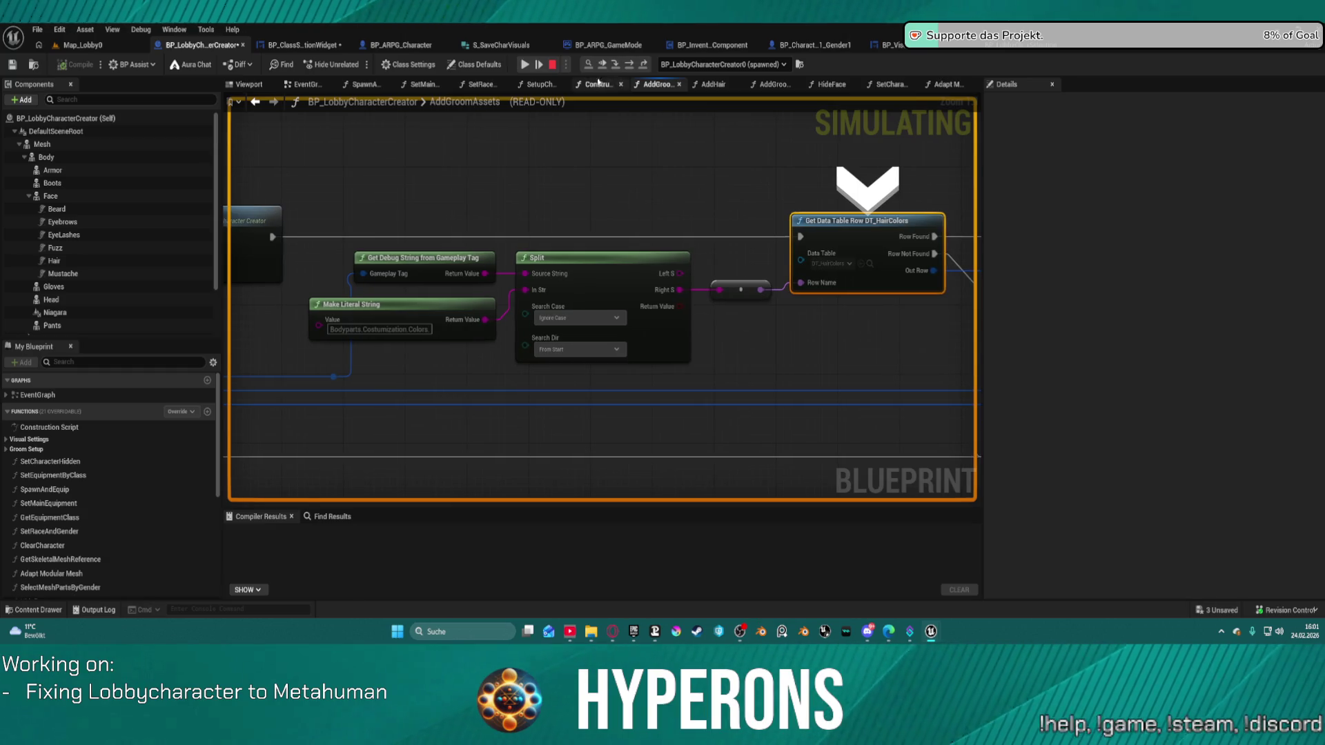
left_click(554, 64)
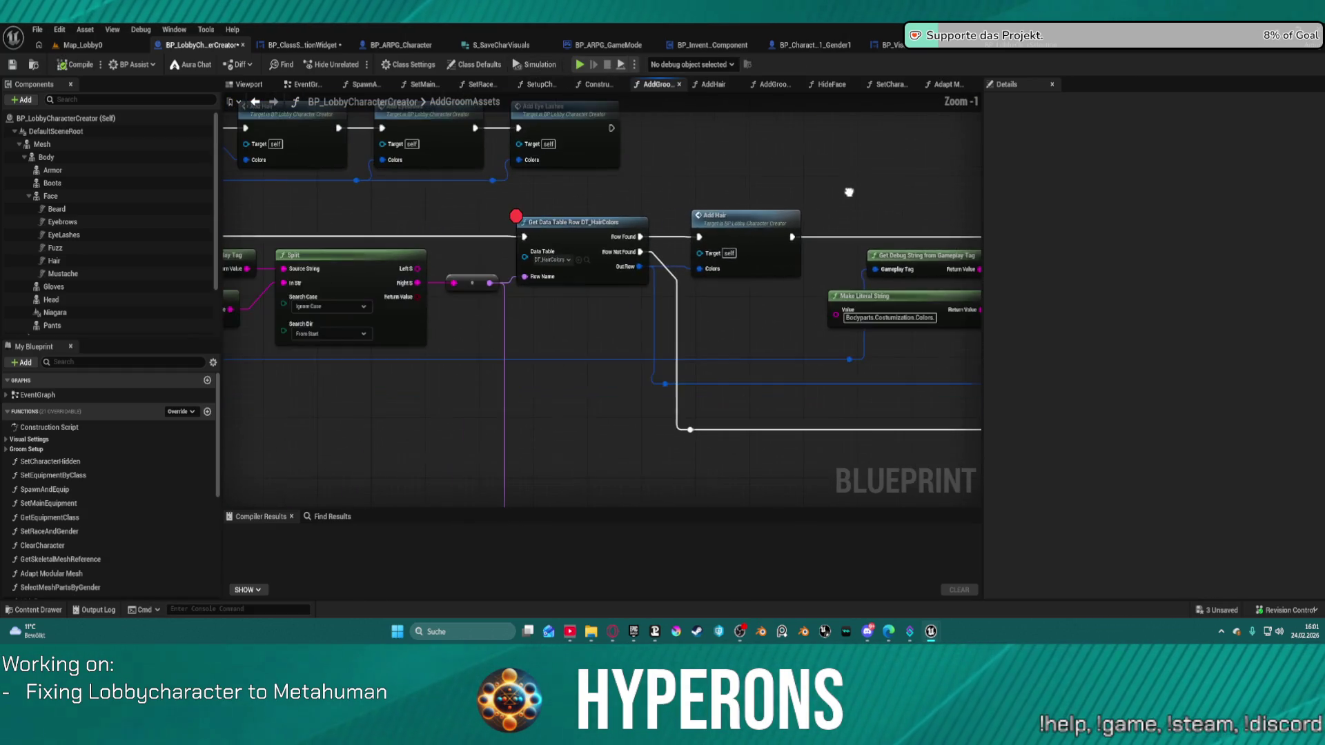
Change the Make Literal String value to 'Bodyparts.Costumization.Colors.'
left_click_drag(571, 299, 757, 238)
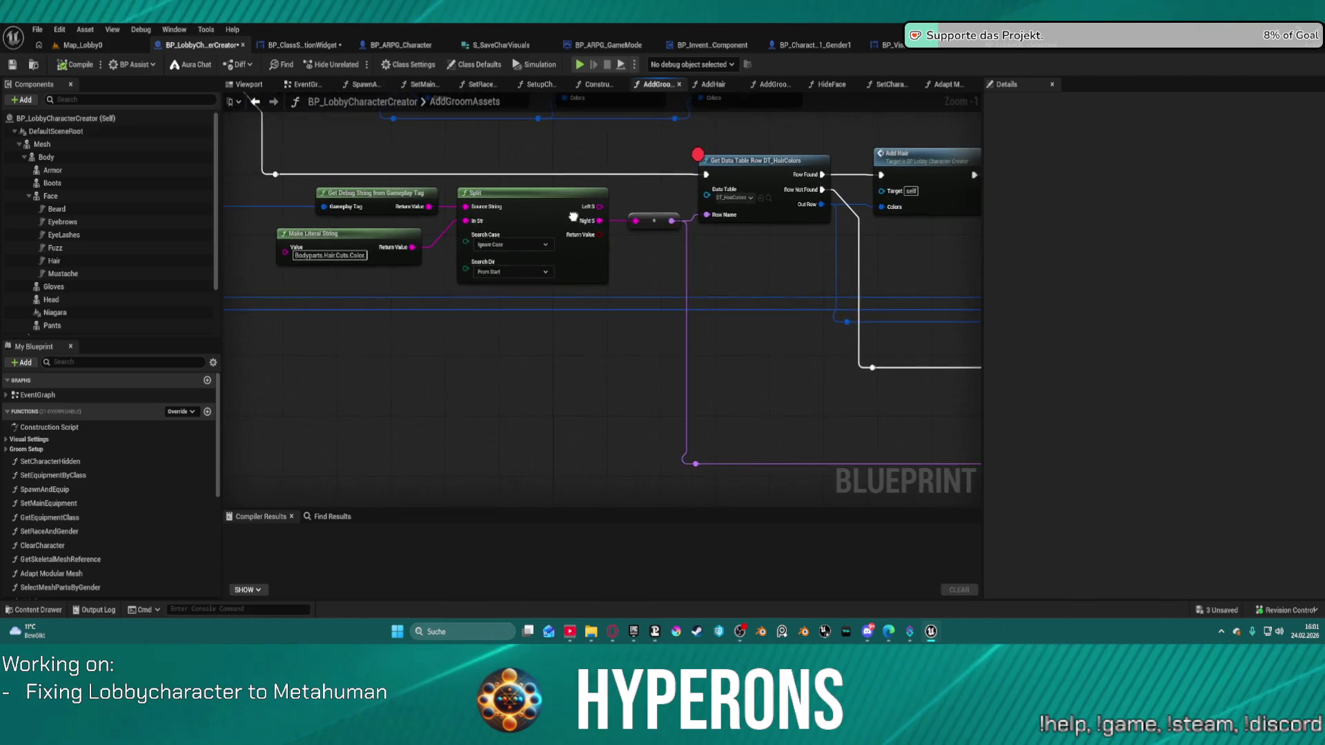
left_click(338, 254)
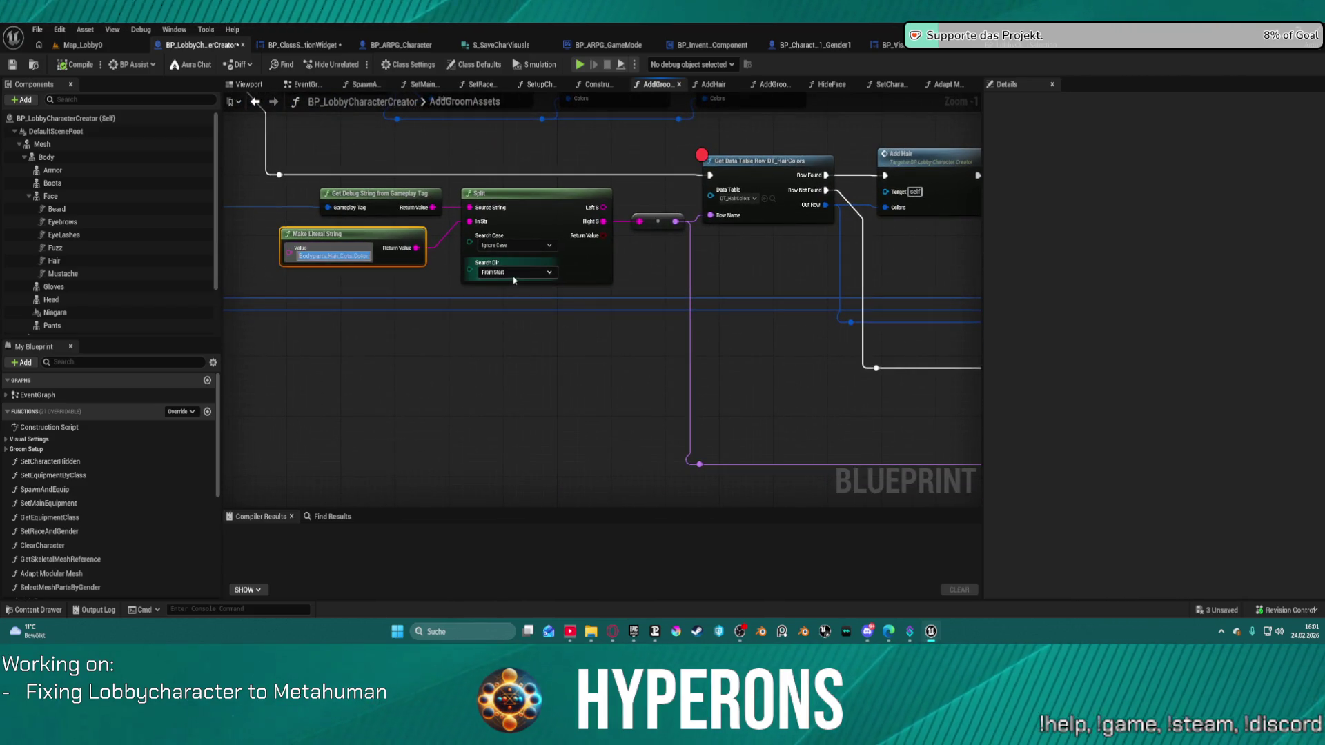
key("ctrl+z")
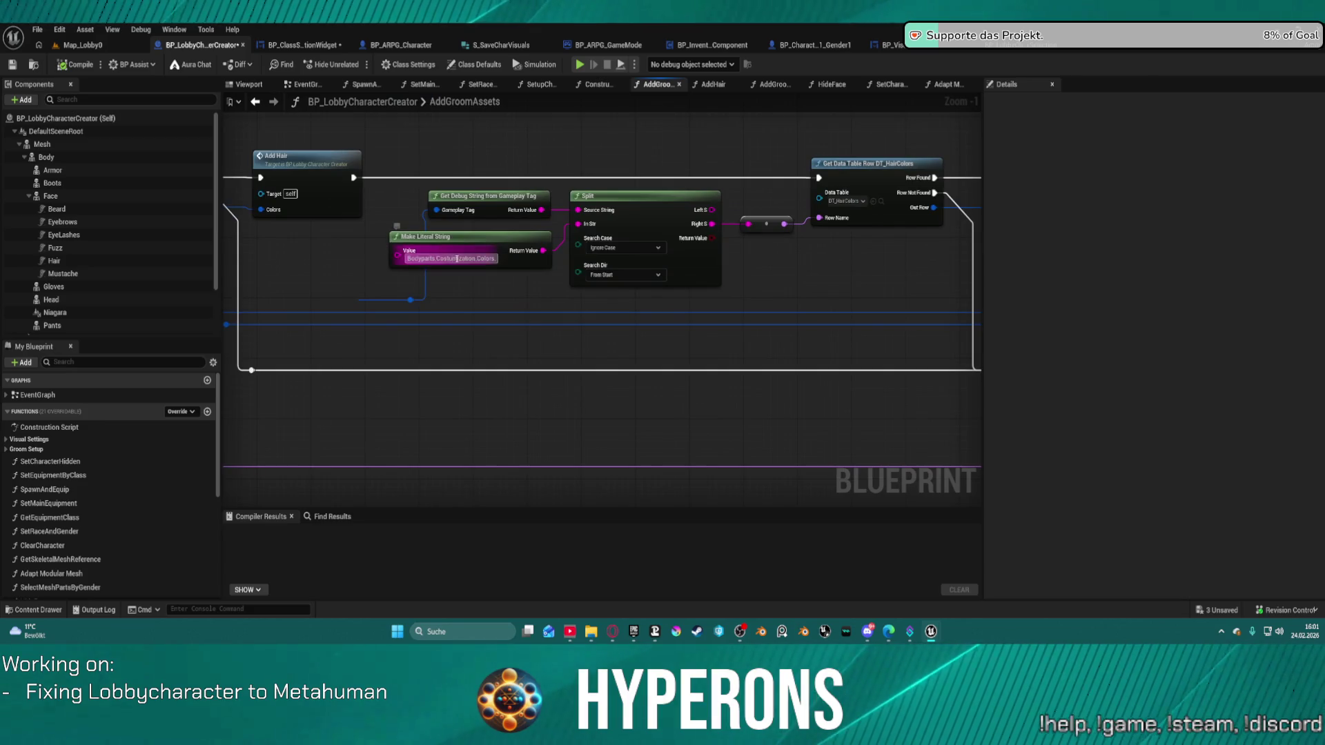
Review the other lookup chains: eye lashes, the hair/eyebrow/lash calls, and the colour-not-found fallback
left_click_drag(887, 316, 559, 324)
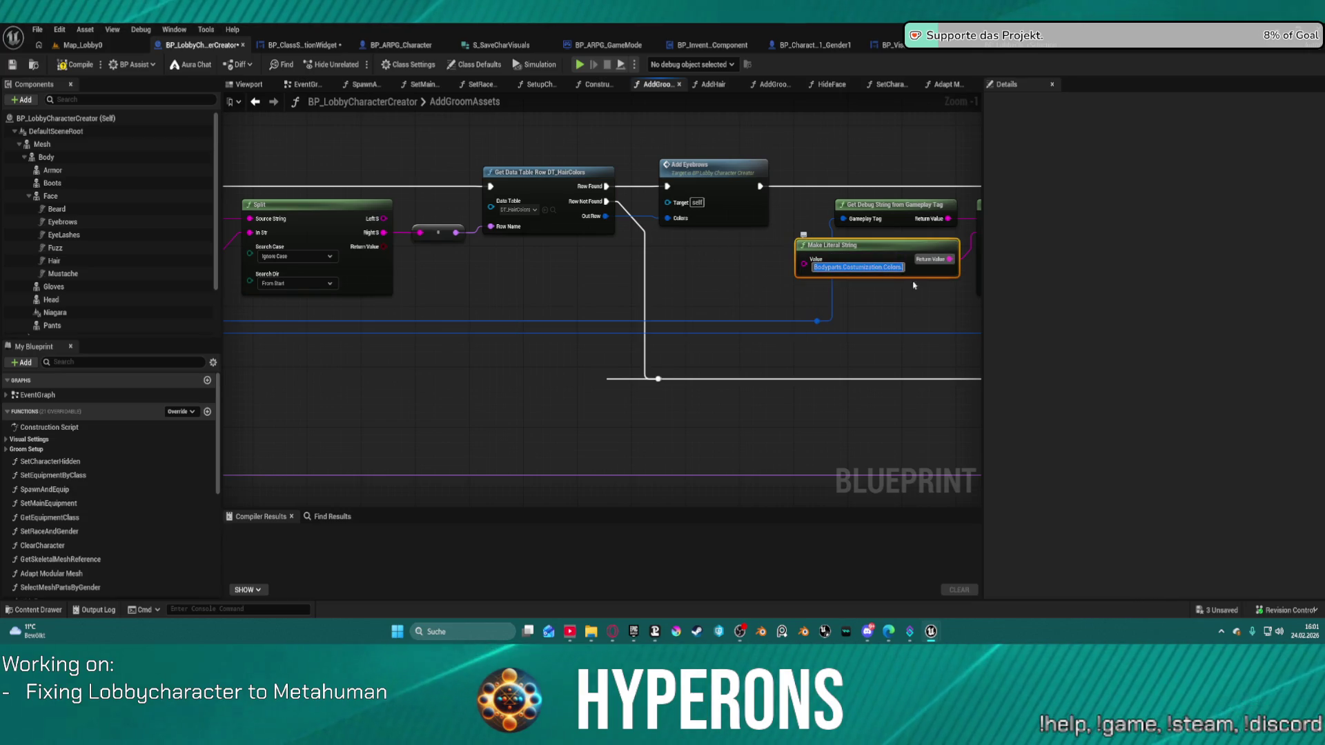
left_click_drag(917, 315, 288, 309)
left_click_drag(702, 324, 256, 302)
left_click_drag(512, 324, 255, 301)
left_click_drag(601, 303, 255, 331)
left_click_drag(483, 311, 976, 287)
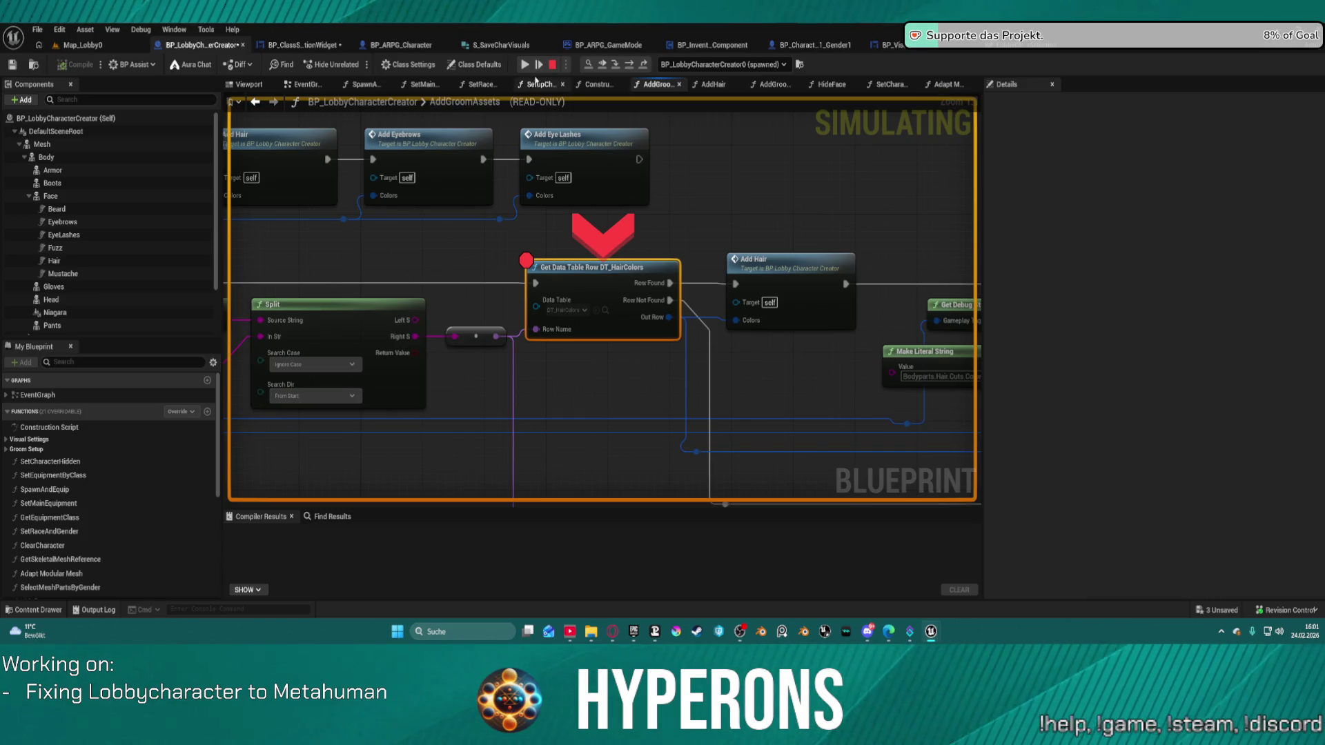
Remove the breakpoint from the DT_HairColors Get Data Table Row node and resume play
right_click(569, 270)
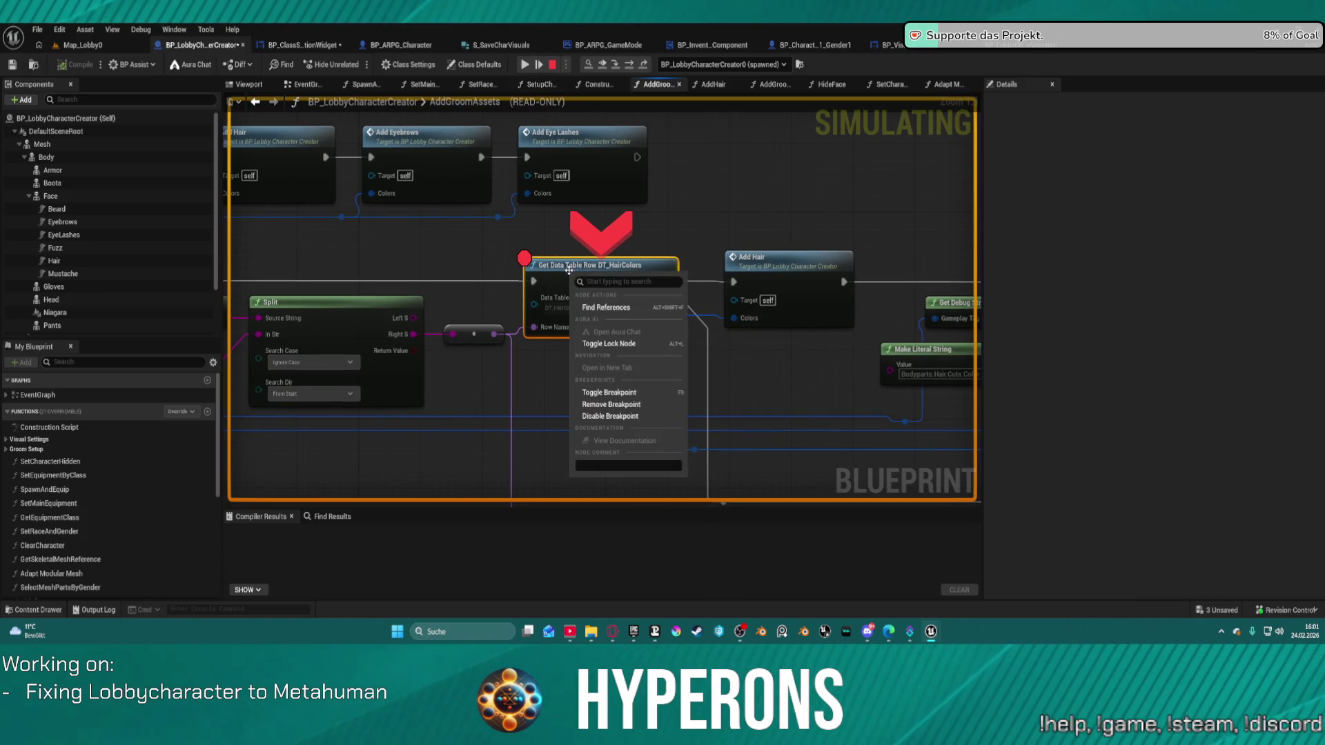
left_click(630, 404)
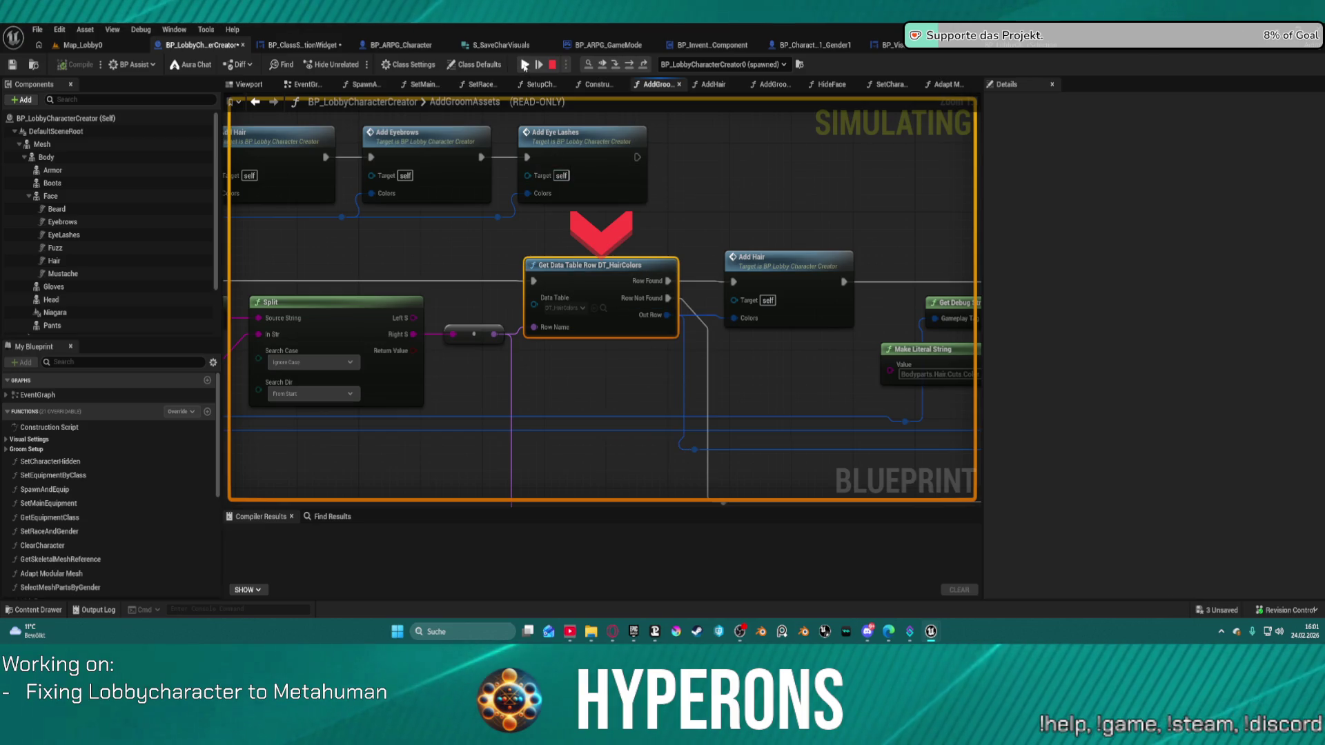
left_click(524, 67)
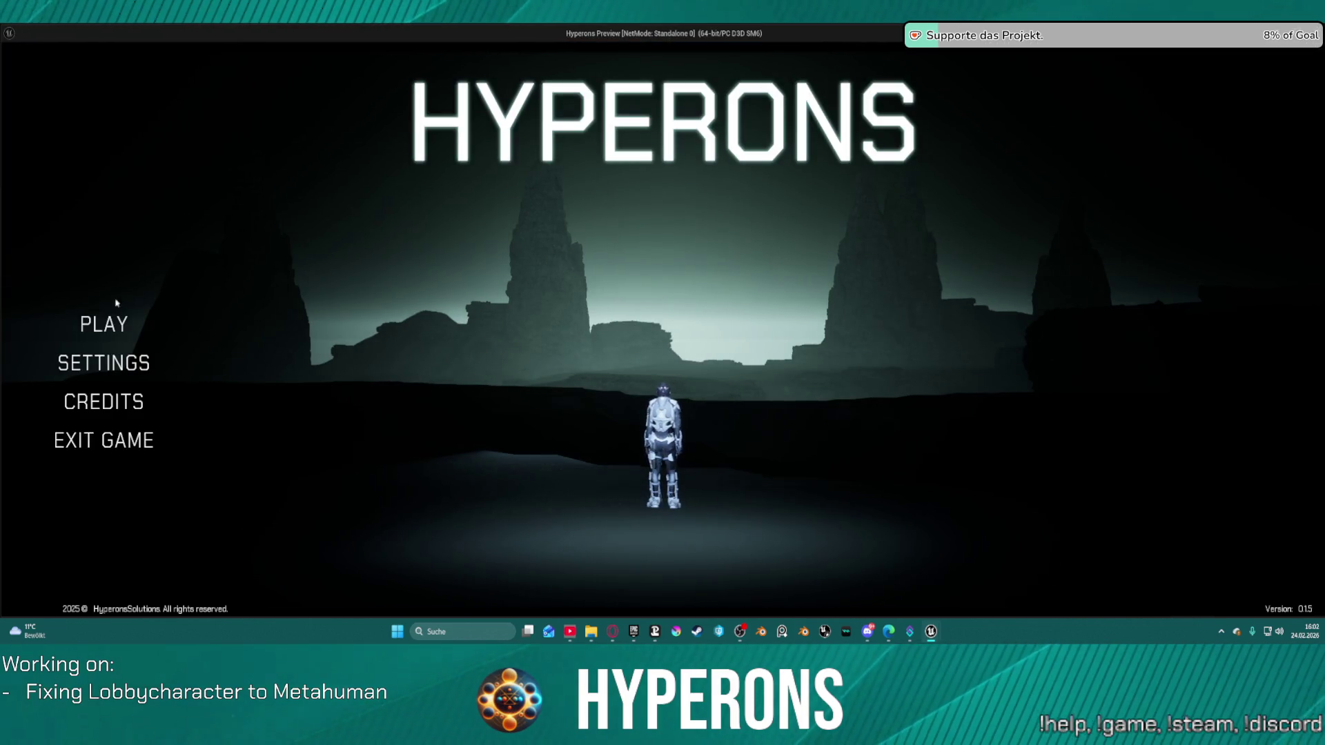
Pick the Afrocurly and UpdoBraids characters, cycle hairstyles on a new character, then end play
left_click(103, 324)
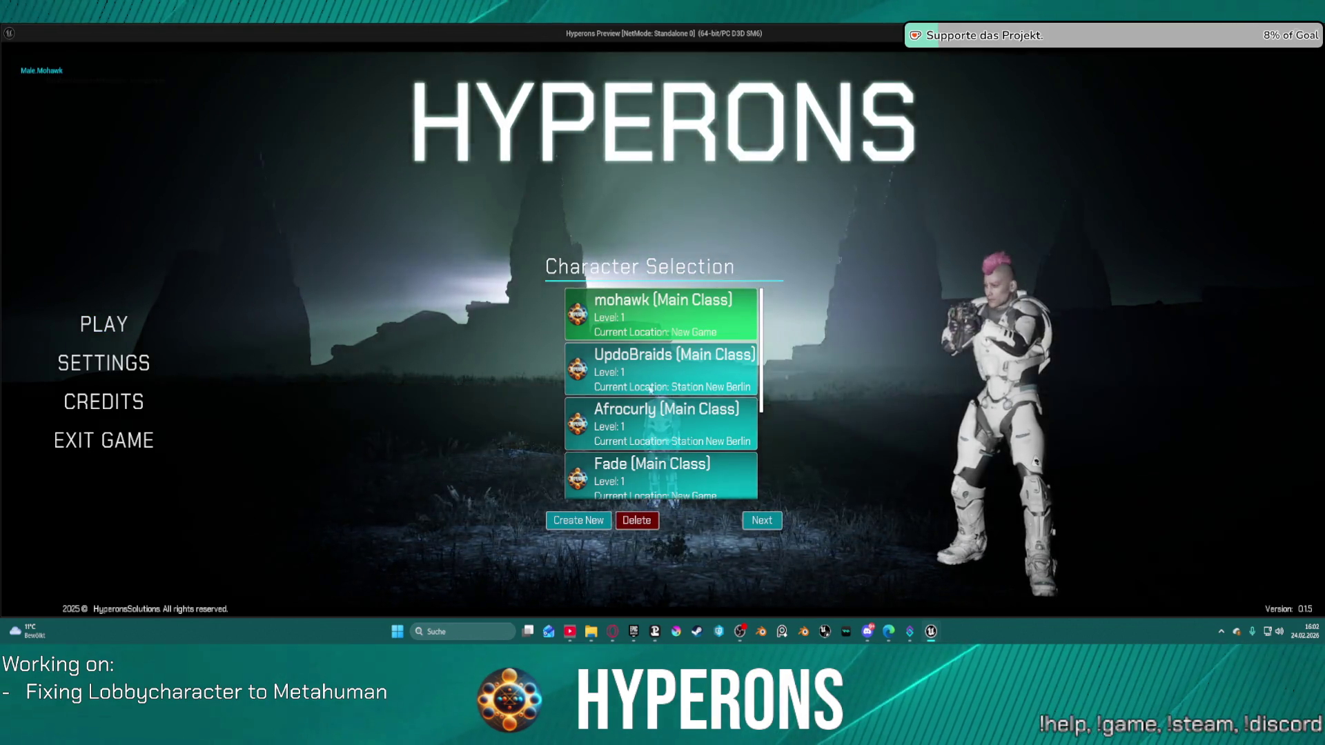
left_click(658, 424)
left_click(662, 388)
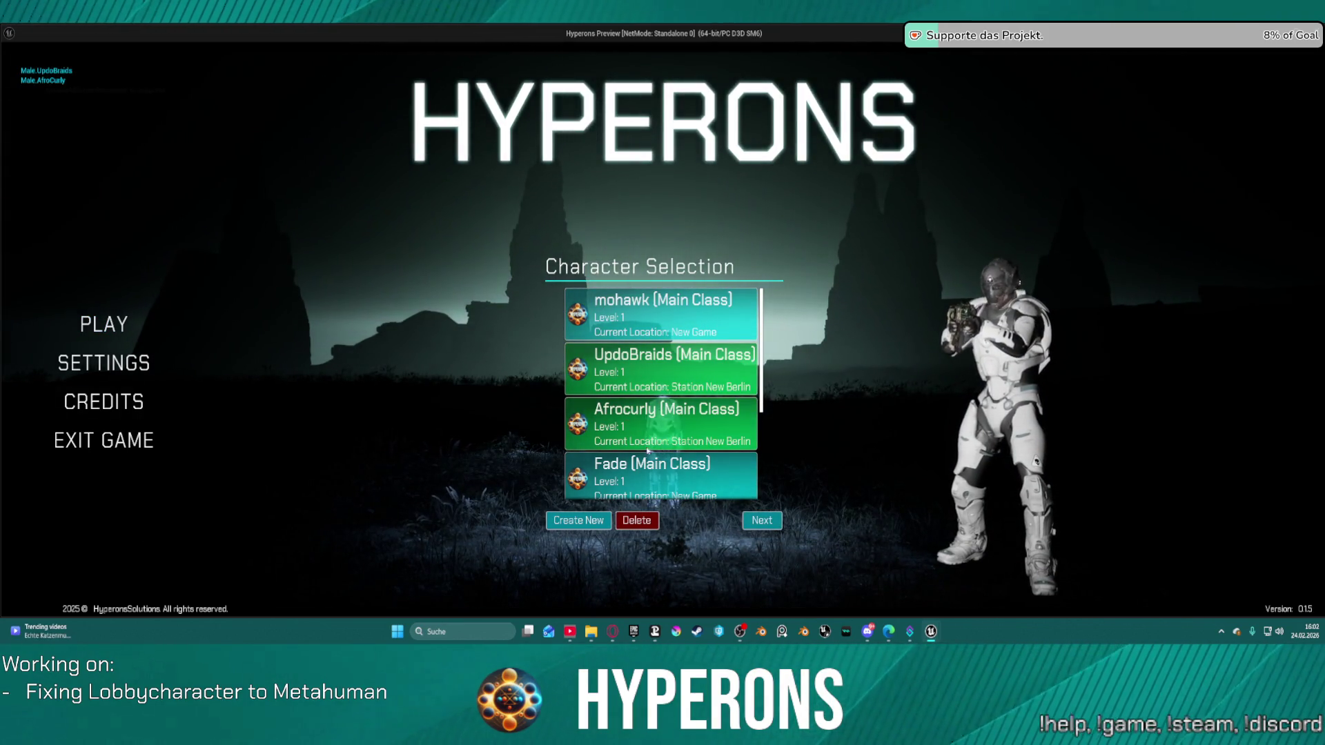
left_click(578, 520)
left_click(641, 407)
left_click(688, 396)
left_click(738, 386)
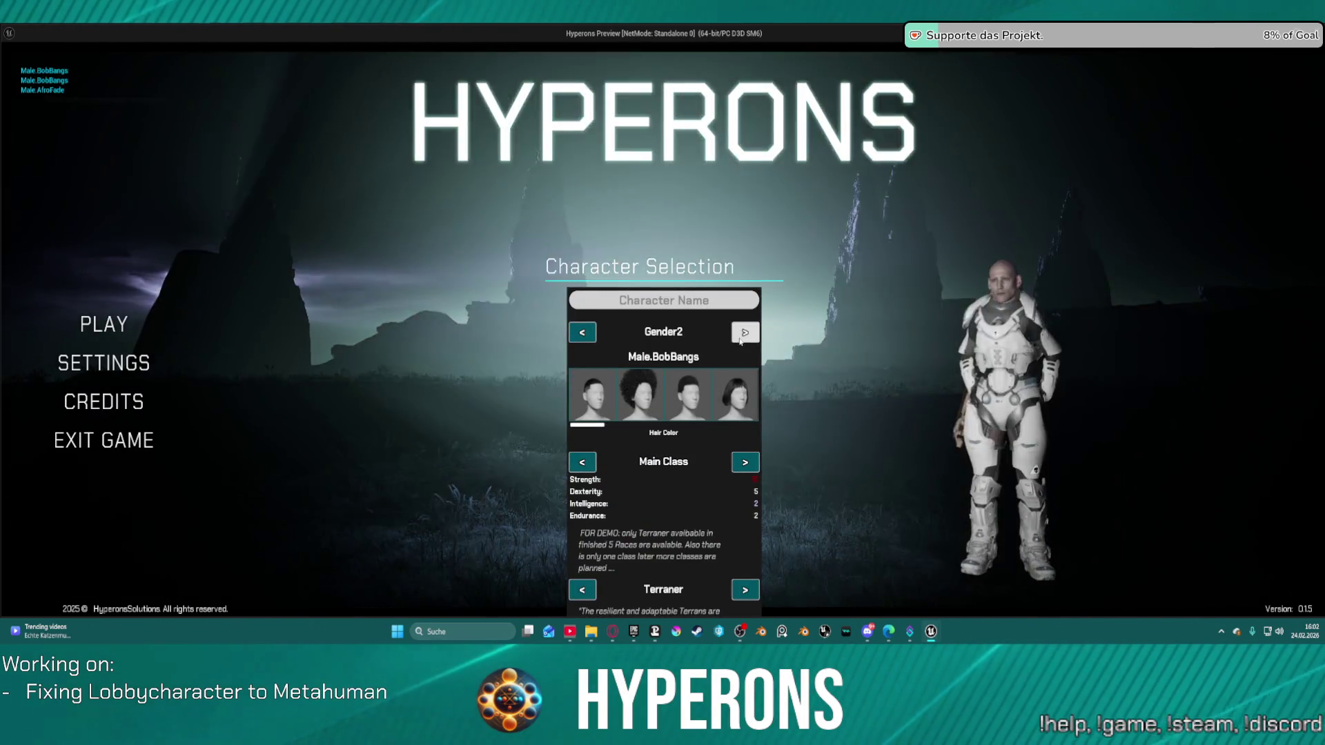
key("Escape")
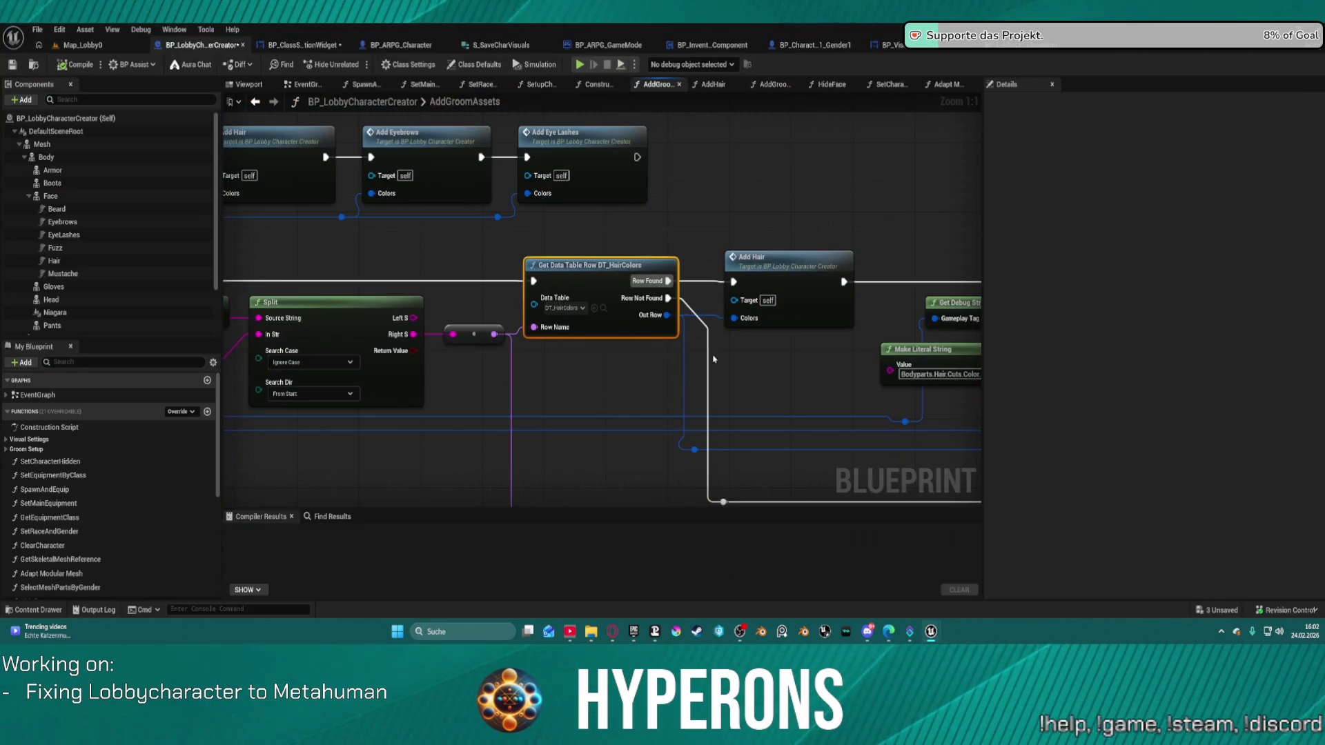
Open the AddHair function graph and bring its DT_HairColors Get Data Table Row nodes into view
mouse_move(755, 300)
left_mouse_down()
mouse_move(554, 327)
mouse_move(463, 254)
mouse_move(691, 279)
mouse_move(240, 275)
mouse_move(894, 330)
mouse_move(664, 327)
mouse_move(1226, 338)
mouse_move(503, 257)
mouse_move(400, 276)
mouse_move(427, 345)
mouse_move(973, 331)
mouse_move(355, 308)
mouse_move(313, 325)
mouse_move(297, 386)
mouse_move(309, 271)
mouse_move(383, 245)
left_mouse_up()
double_click(485, 226)
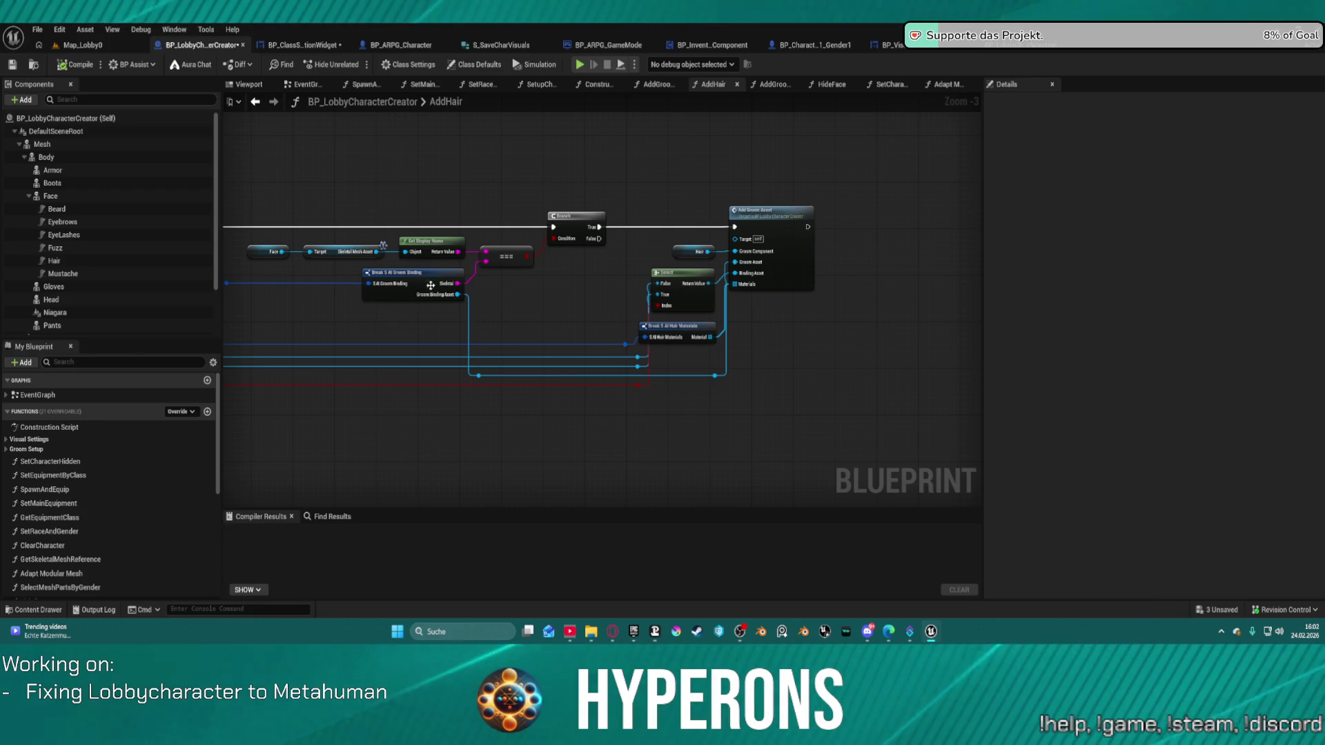
mouse_move(392, 179)
left_mouse_down()
mouse_move(1242, 183)
mouse_move(1323, 117)
left_mouse_up()
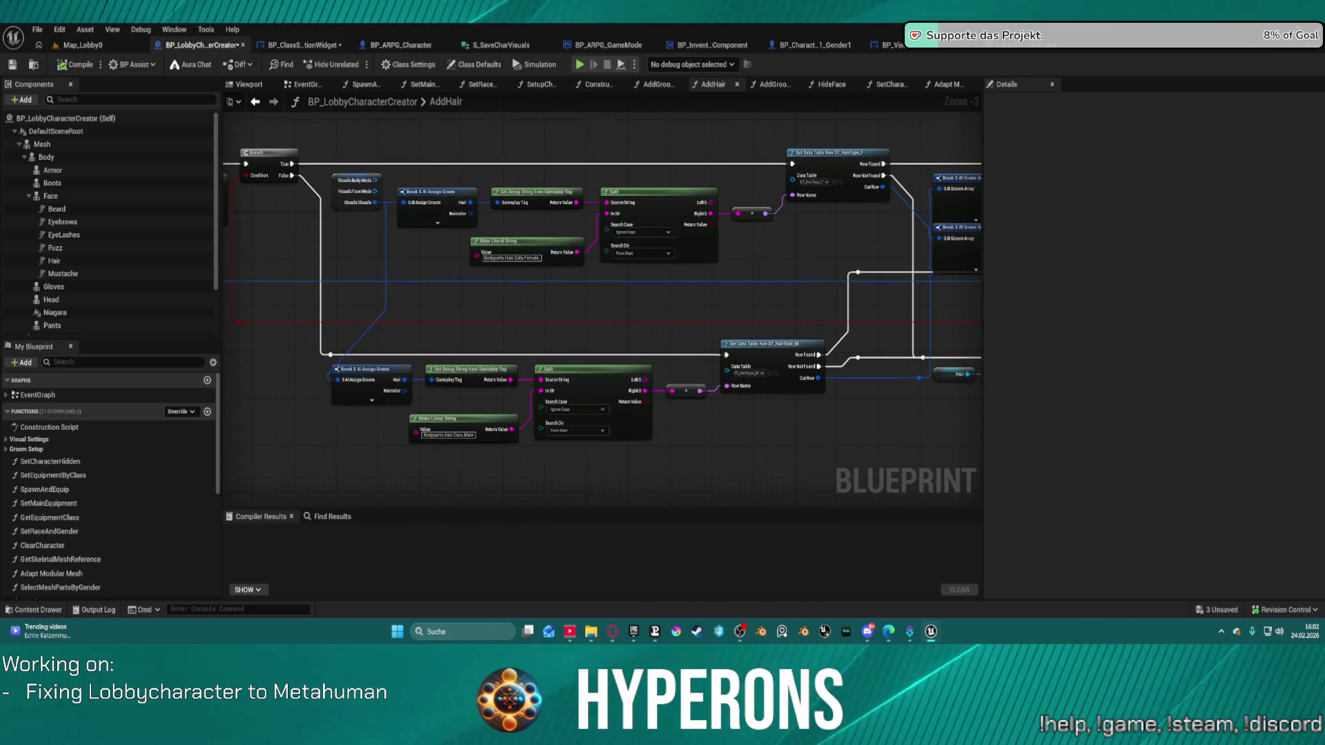